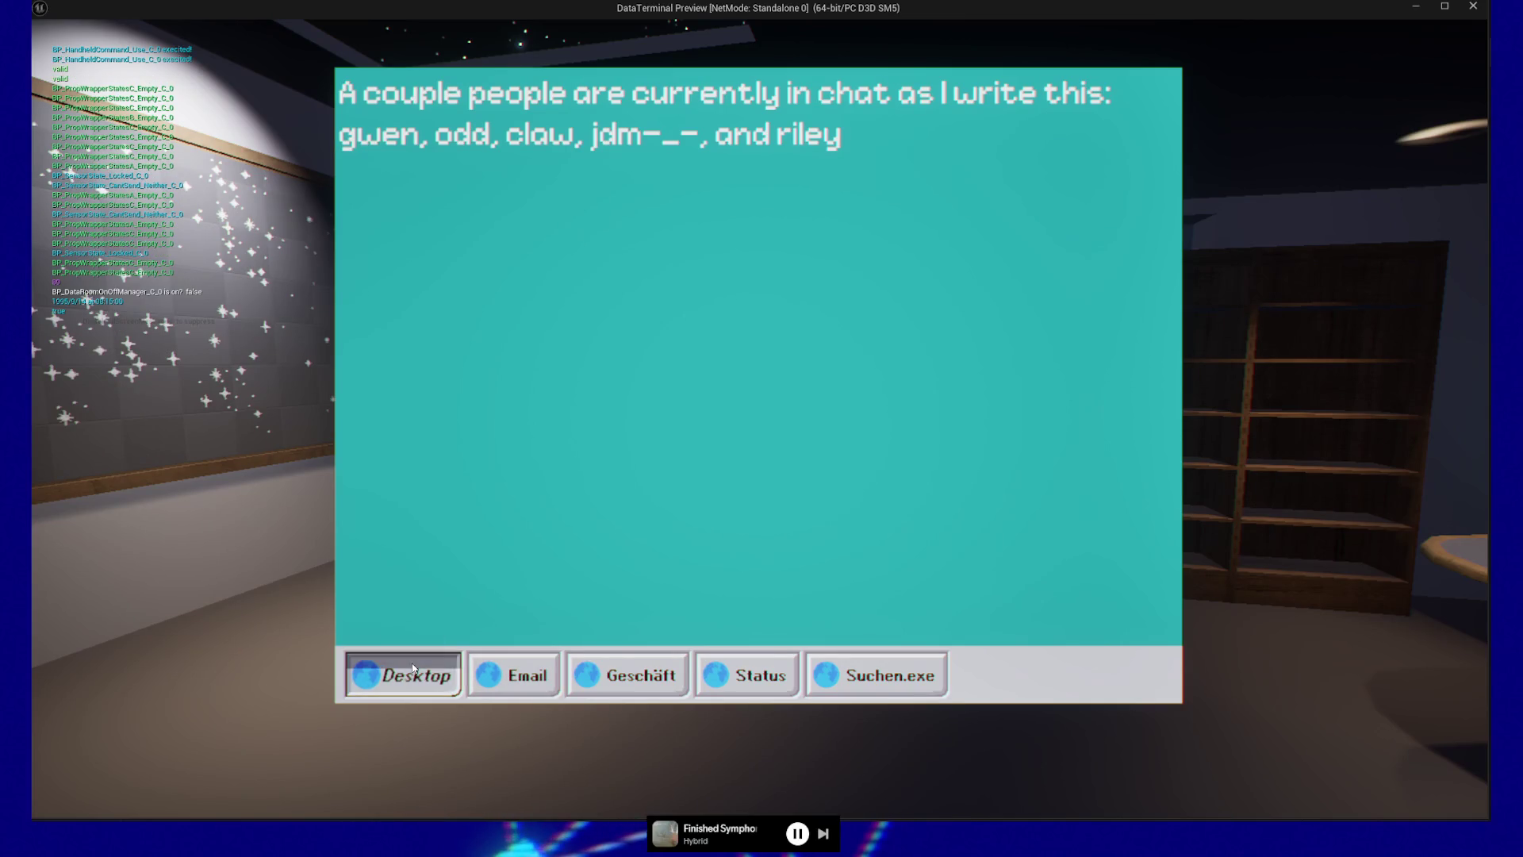
Step: Test the Geschäft, Status and Email taskbar buttons in the running preview
{"action": "left_click", "coordinate": [641, 669]}
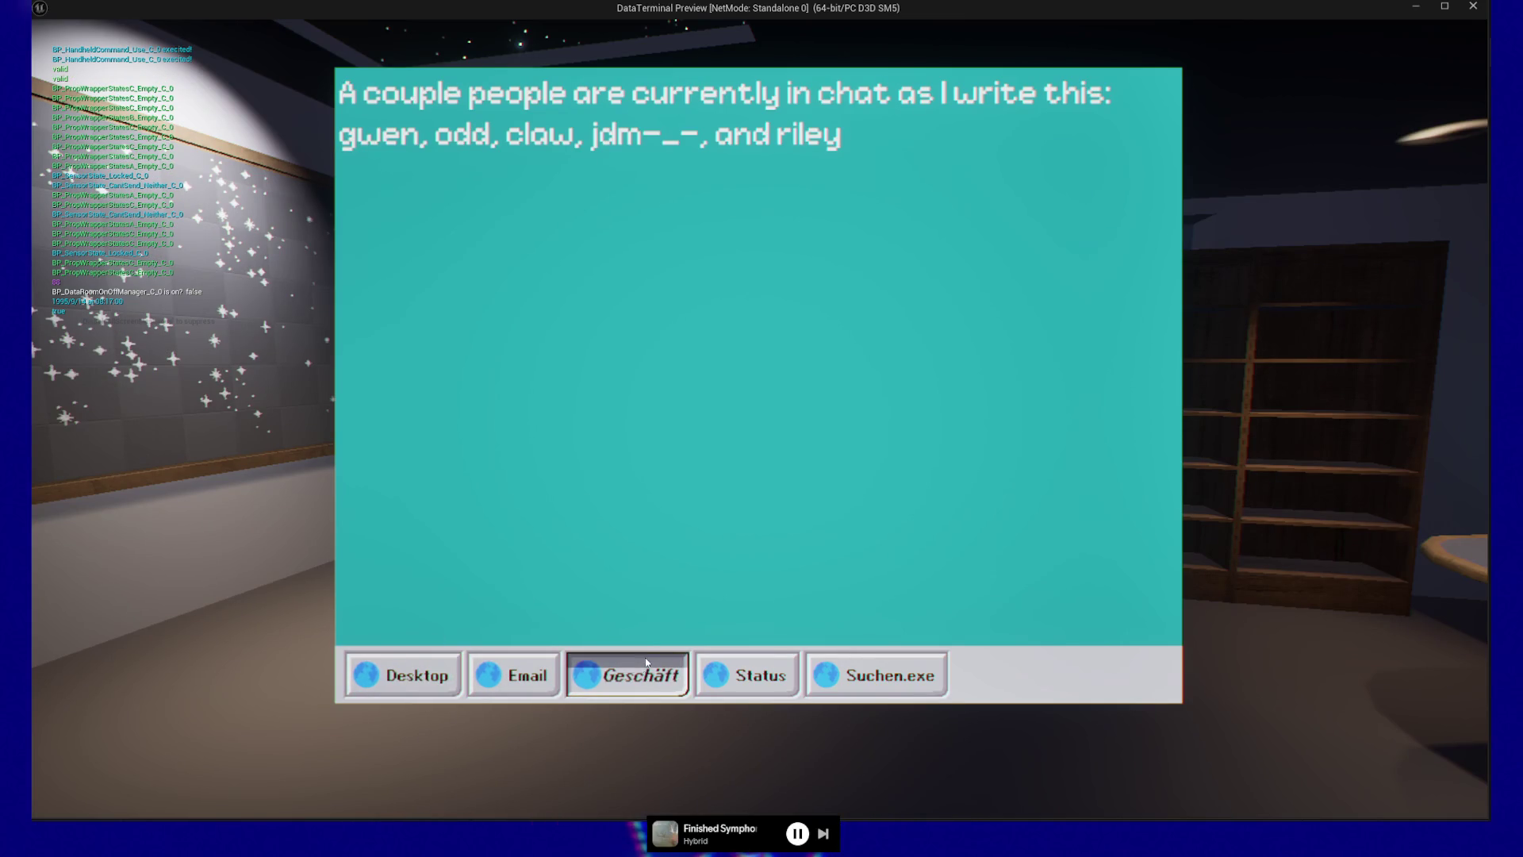
{"action": "left_click", "coordinate": [750, 671]}
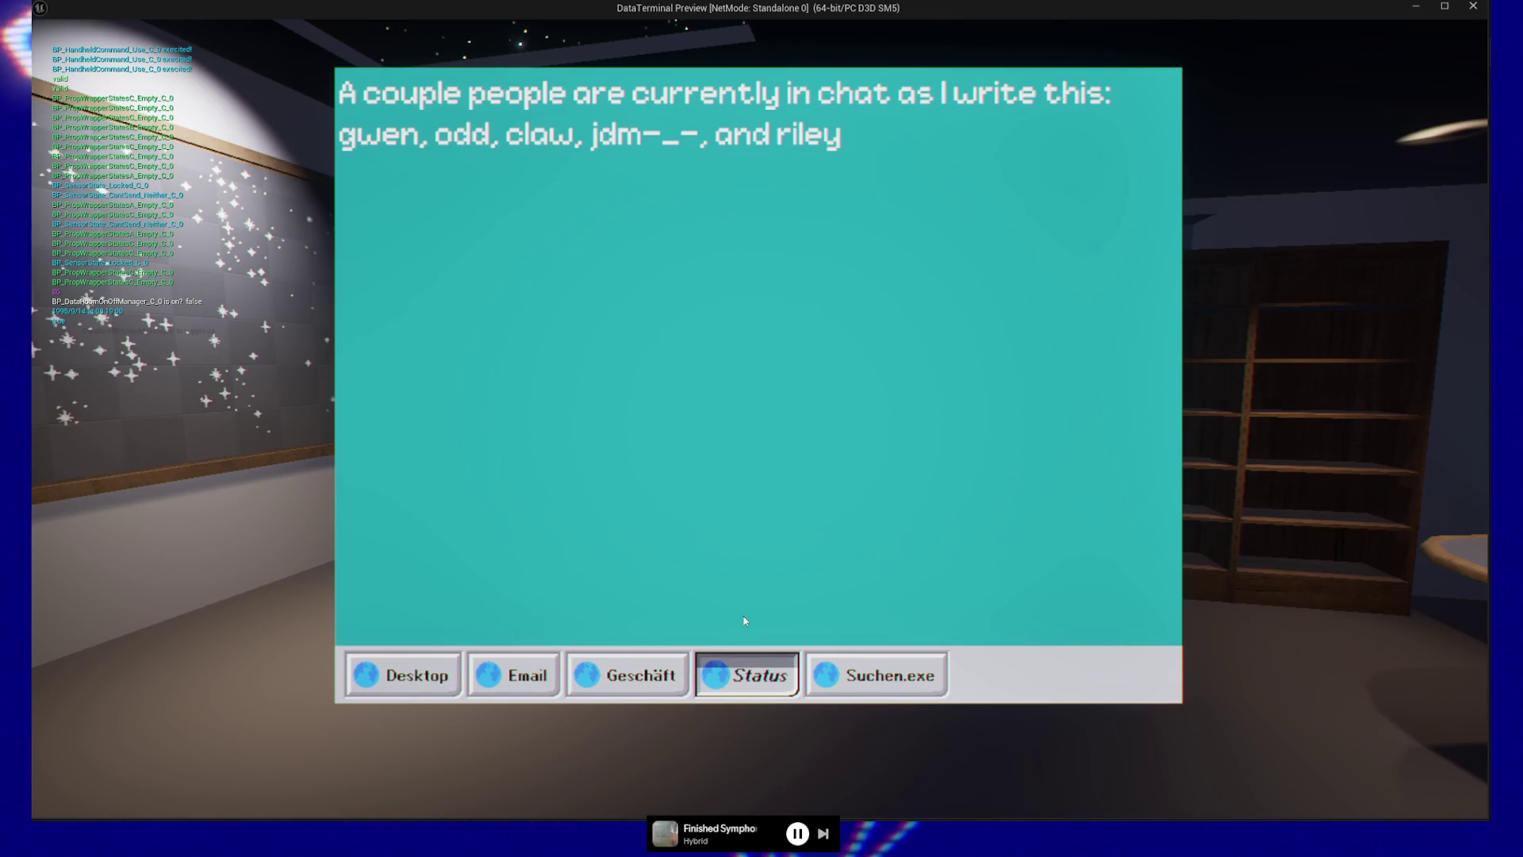
{"action": "left_click", "coordinate": [631, 673]}
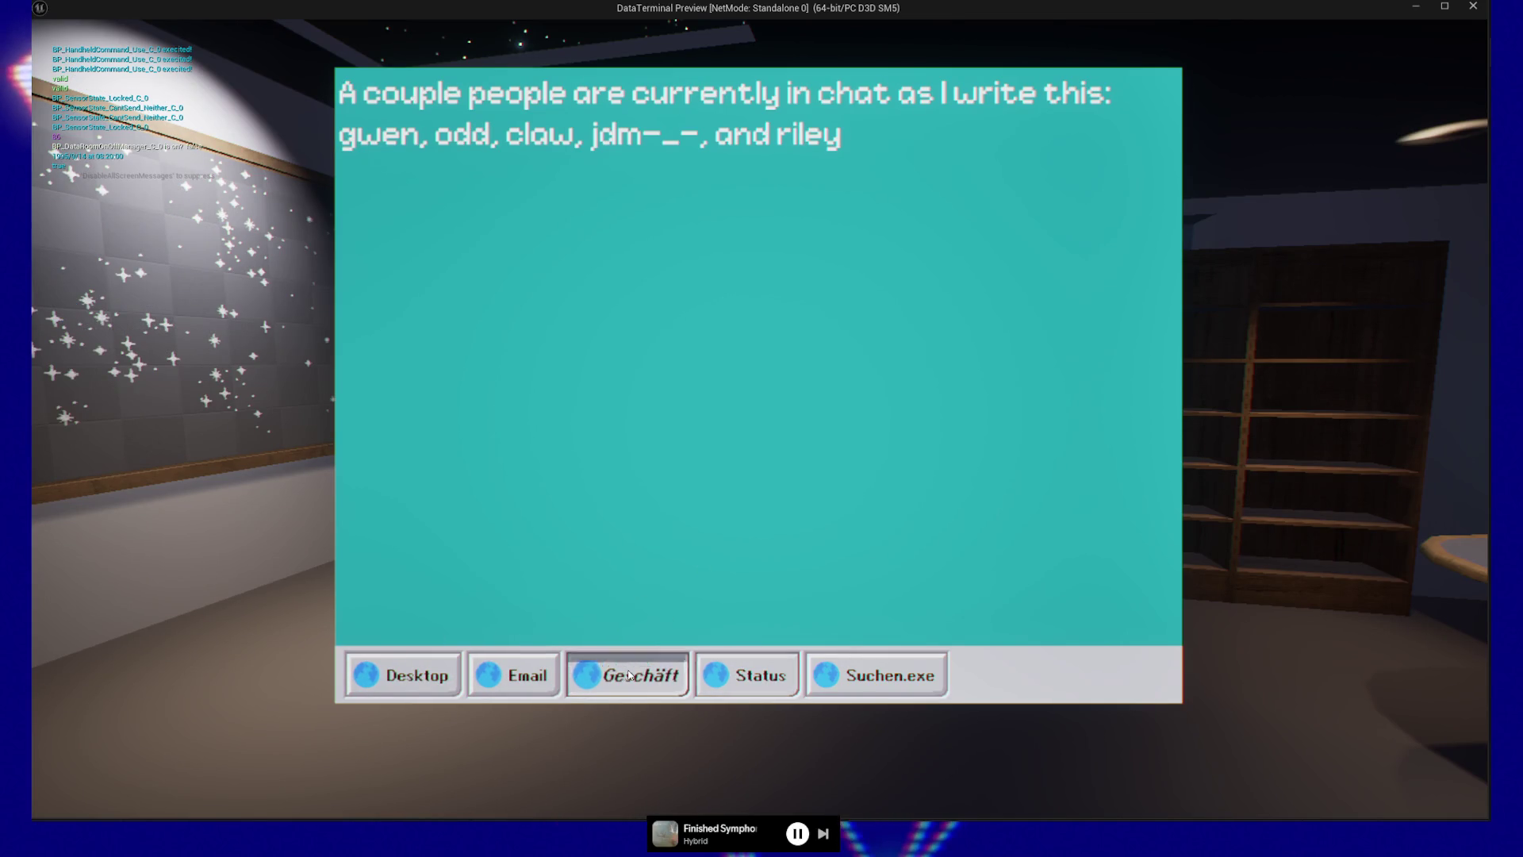
{"action": "left_click", "coordinate": [534, 665]}
Step: Quit the preview and delete the Play Animation Time Range node from the event graph
{"action": "key", "text": "Escape"}
{"action": "key", "text": "Escape"}
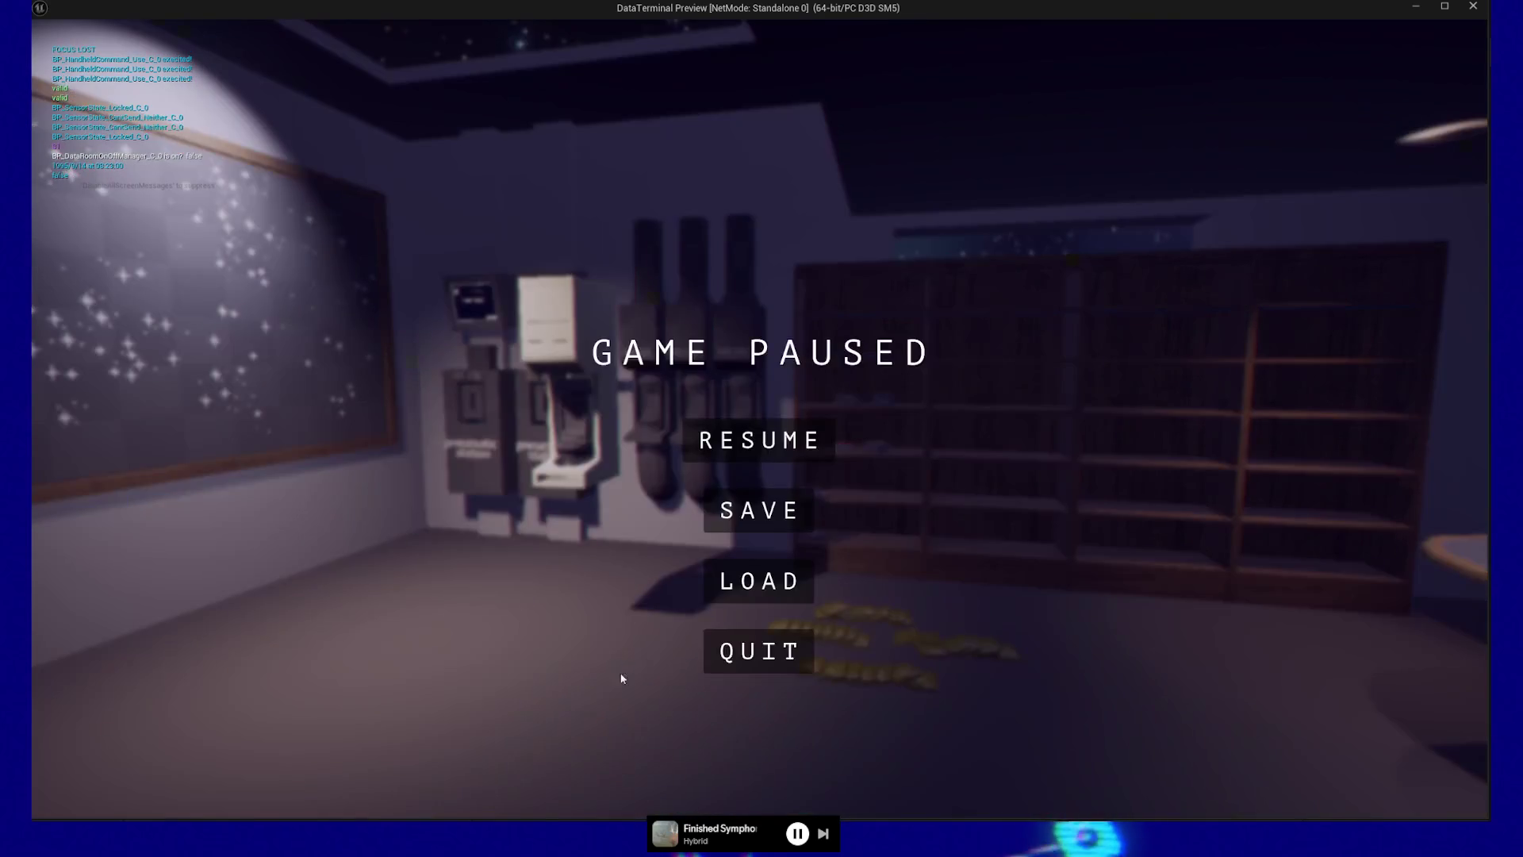
{"action": "left_click", "coordinate": [746, 649]}
{"action": "left_click_drag", "start_coordinate": [754, 508], "coordinate": [1074, 632]}
{"action": "key", "text": "Delete"}
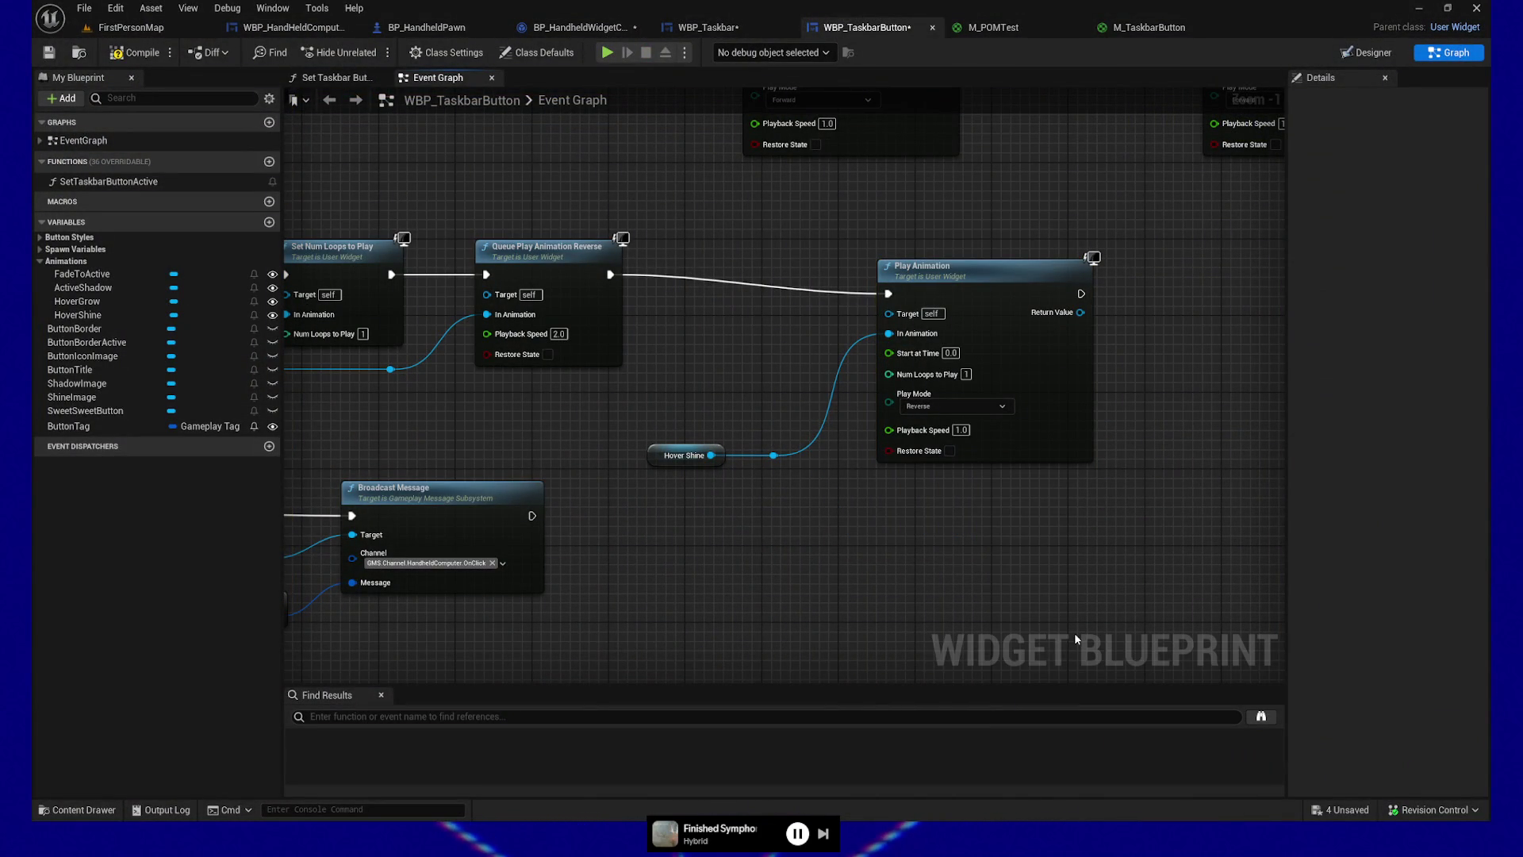
Step: Wire Hover Shine directly into Play Animation's In Animation, without the reroute knot, and straighten the execution wire
{"action": "left_click", "coordinate": [775, 457]}
{"action": "key", "text": "Delete"}
{"action": "left_click_drag", "start_coordinate": [711, 455], "coordinate": [899, 346]}
{"action": "left_click", "coordinate": [952, 270]}
{"action": "left_click", "coordinate": [594, 305], "text": "shift"}
{"action": "key", "text": "q"}
{"action": "mouse_move", "coordinate": [657, 459]}
{"action": "left_mouse_down"}
{"action": "mouse_move", "coordinate": [776, 311]}
{"action": "mouse_move", "coordinate": [864, 350]}
{"action": "mouse_move", "coordinate": [910, 323]}
{"action": "left_mouse_up"}
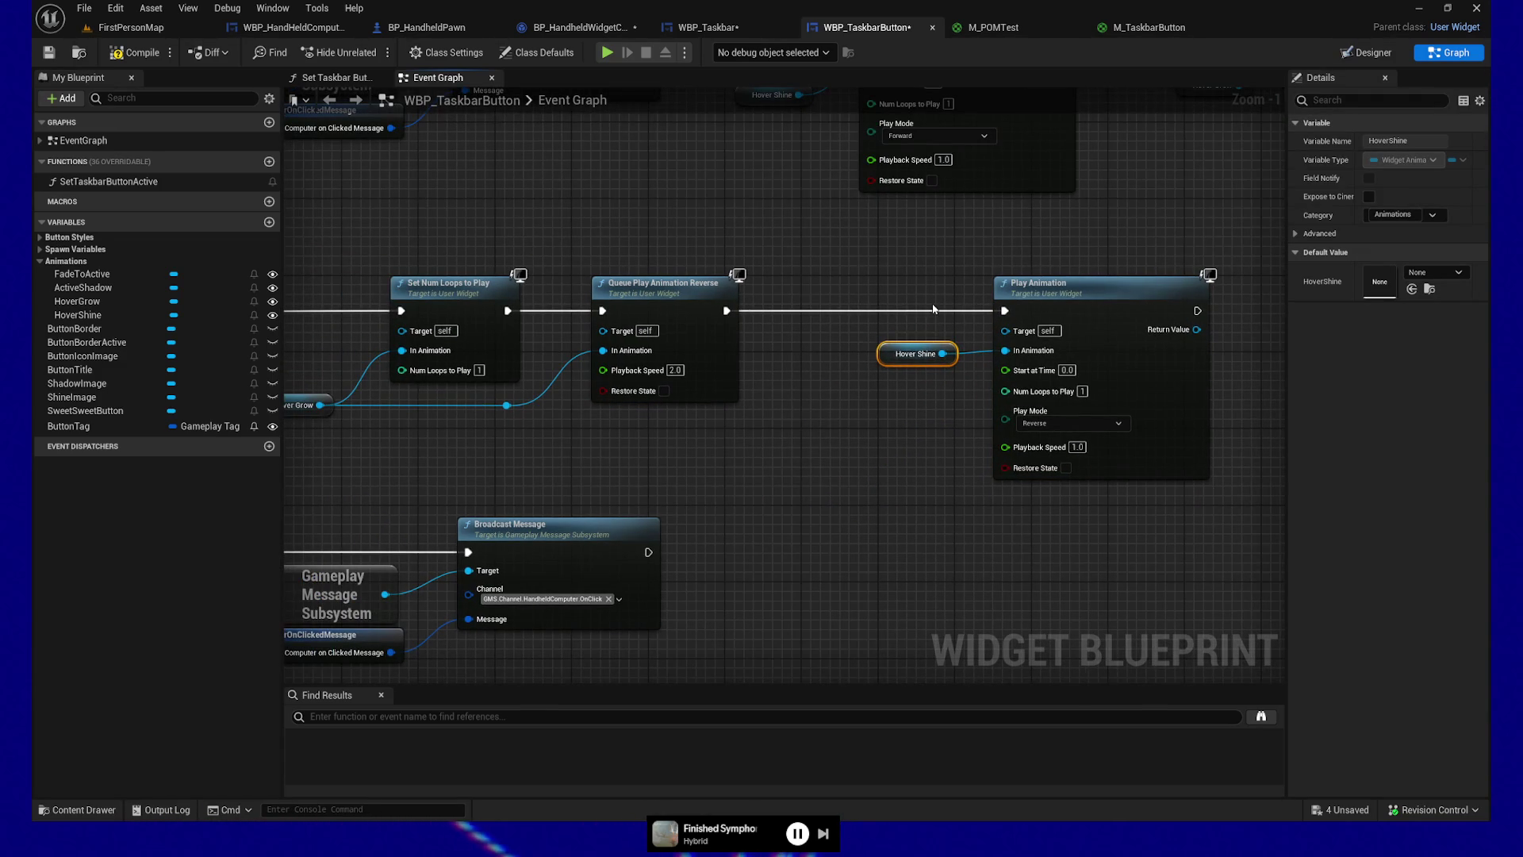
Step: Compile the widget and left-align the two Hover Shine nodes
{"action": "left_click", "coordinate": [67, 61]}
{"action": "mouse_move", "coordinate": [732, 288]}
{"action": "left_mouse_down"}
{"action": "mouse_move", "coordinate": [819, 469]}
{"action": "mouse_move", "coordinate": [731, 625]}
{"action": "mouse_move", "coordinate": [704, 380]}
{"action": "left_mouse_up"}
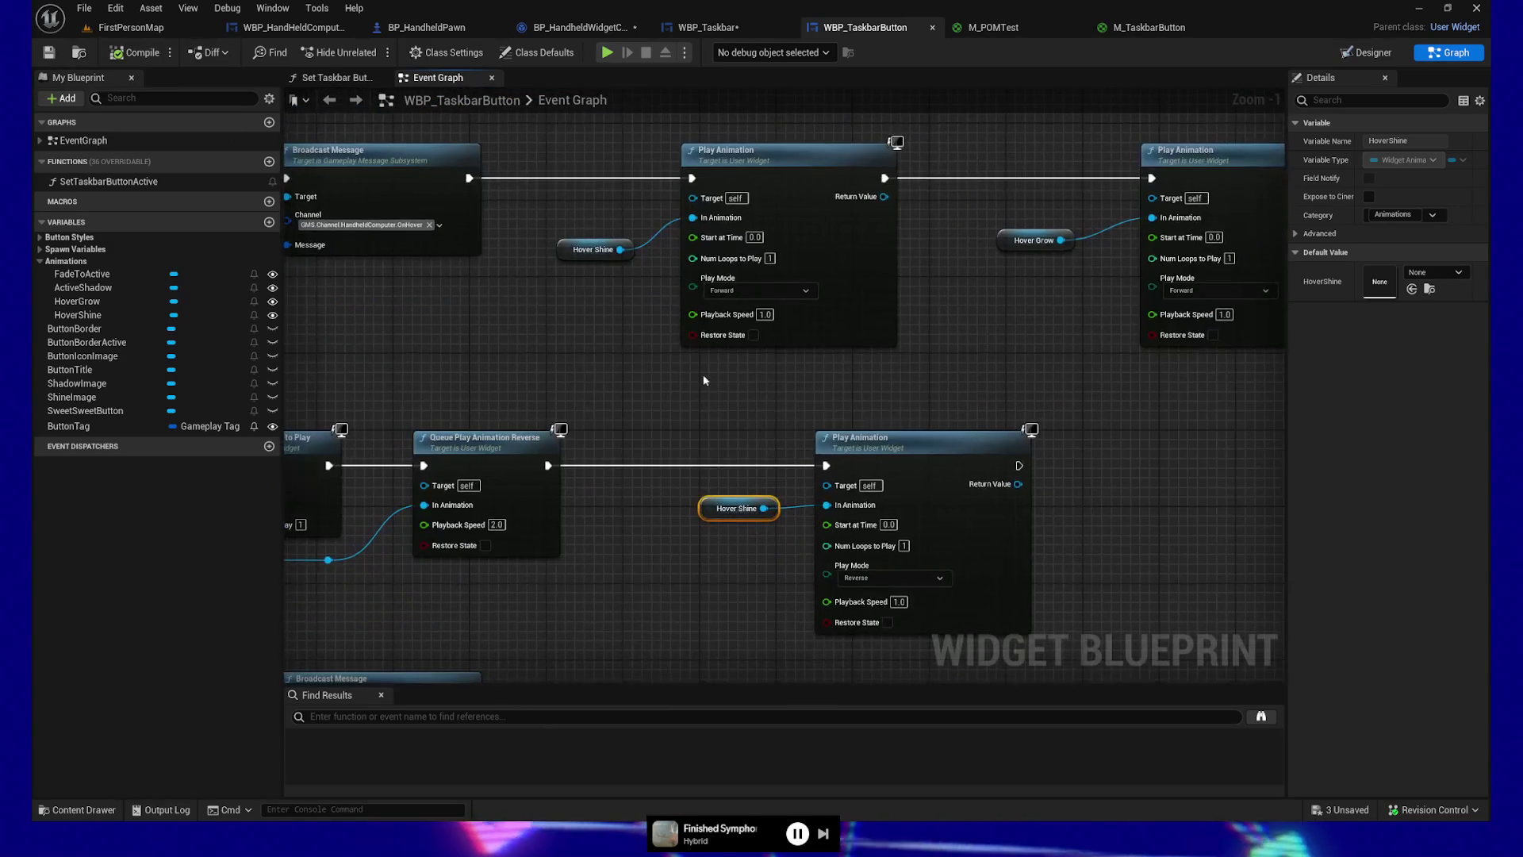
{"action": "left_click", "coordinate": [593, 249], "text": "ctrl"}
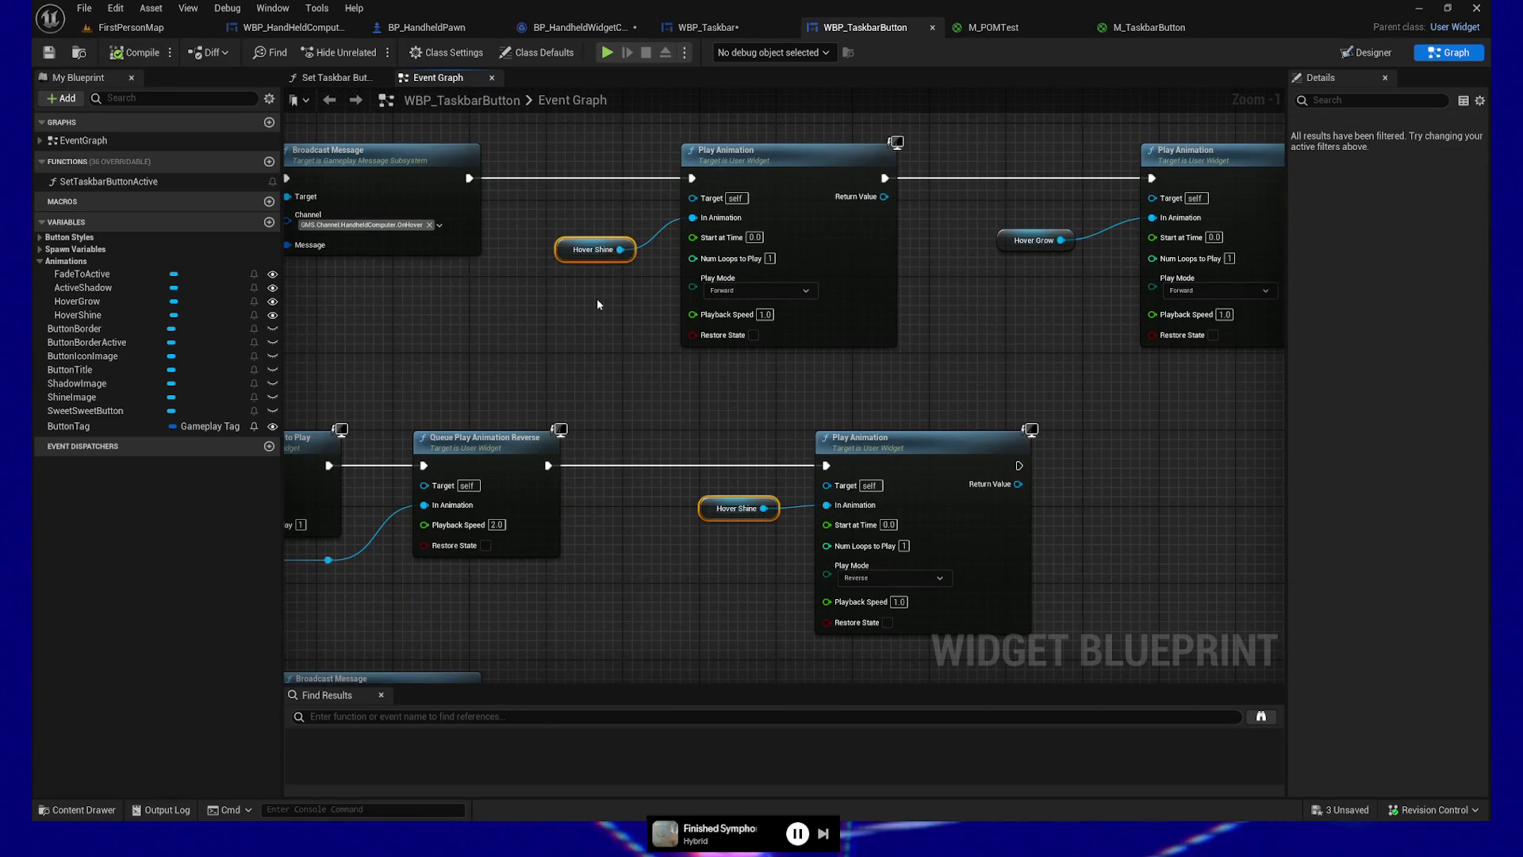
{"action": "key", "text": "shift+a"}
{"action": "left_click_drag", "start_coordinate": [595, 249], "coordinate": [614, 249]}
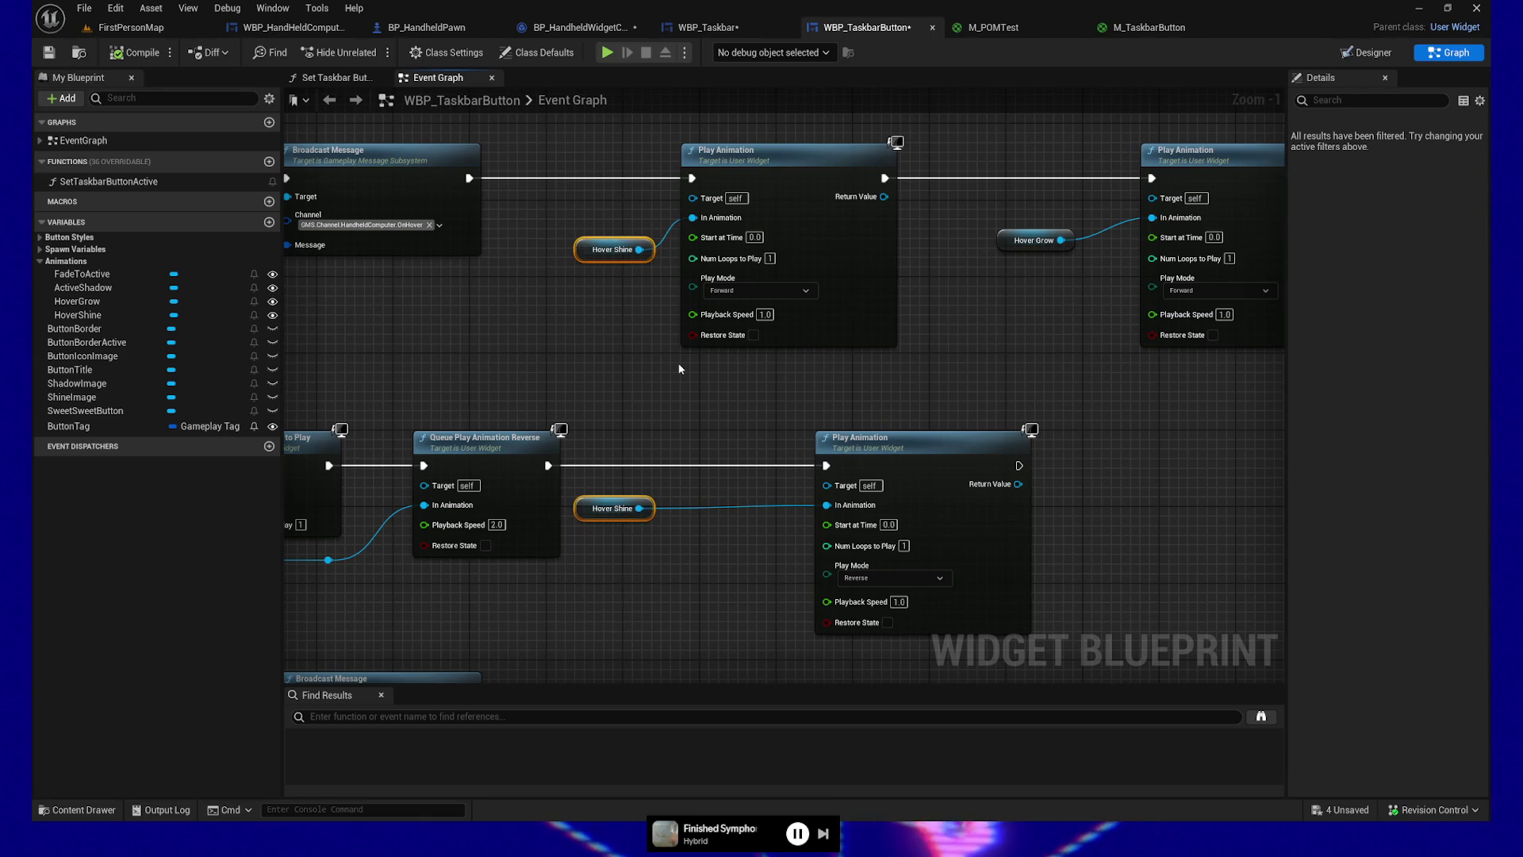
Step: Left-align the two Play Animation nodes and save all assets
{"action": "left_click", "coordinate": [845, 444]}
{"action": "left_click", "coordinate": [858, 322], "text": "ctrl"}
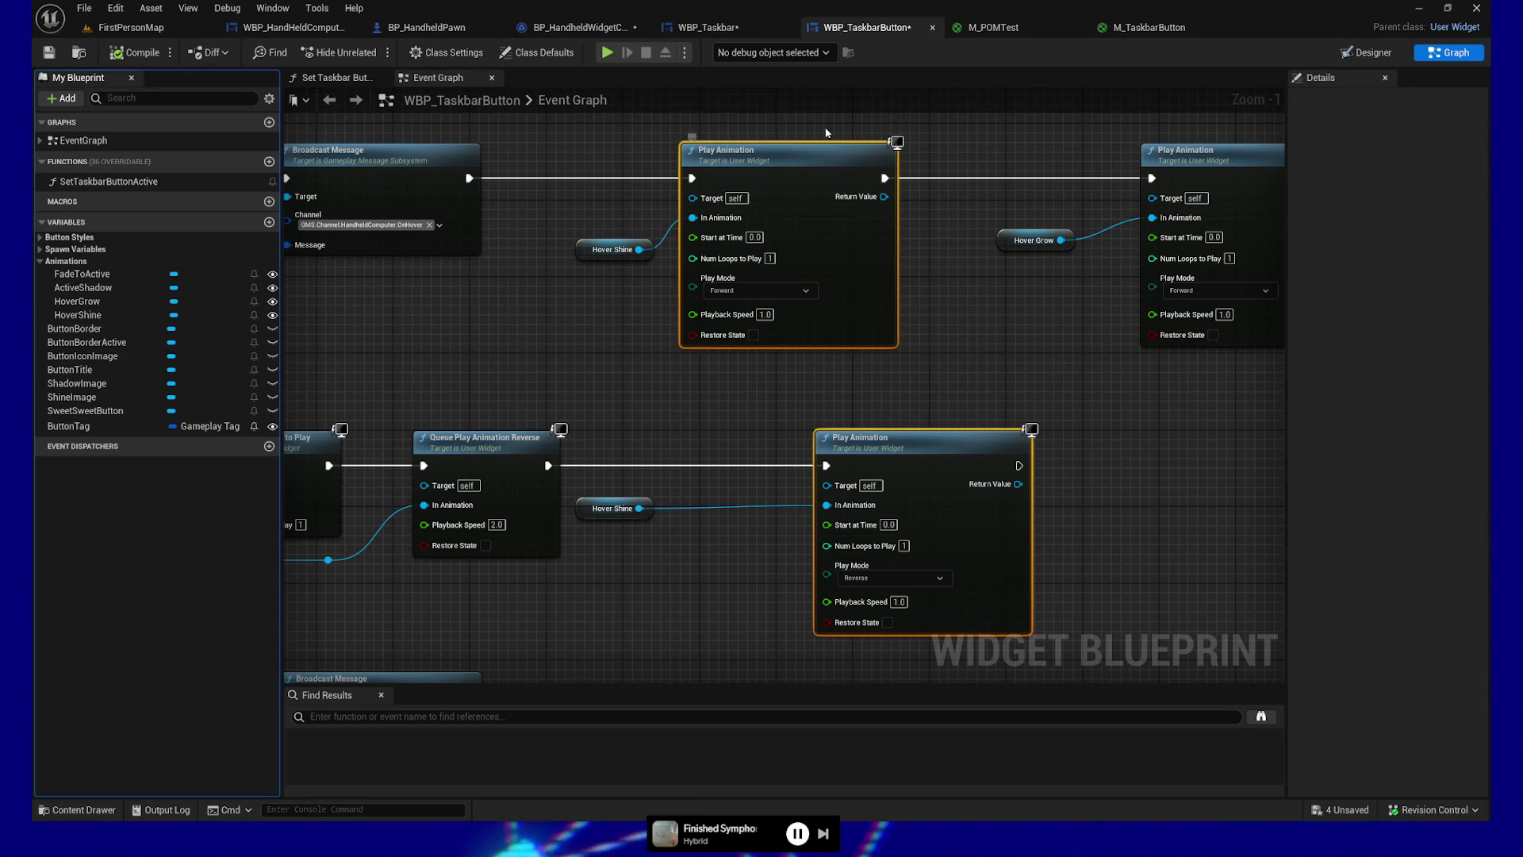
{"action": "key", "text": "shift+a"}
{"action": "left_click", "coordinate": [920, 473]}
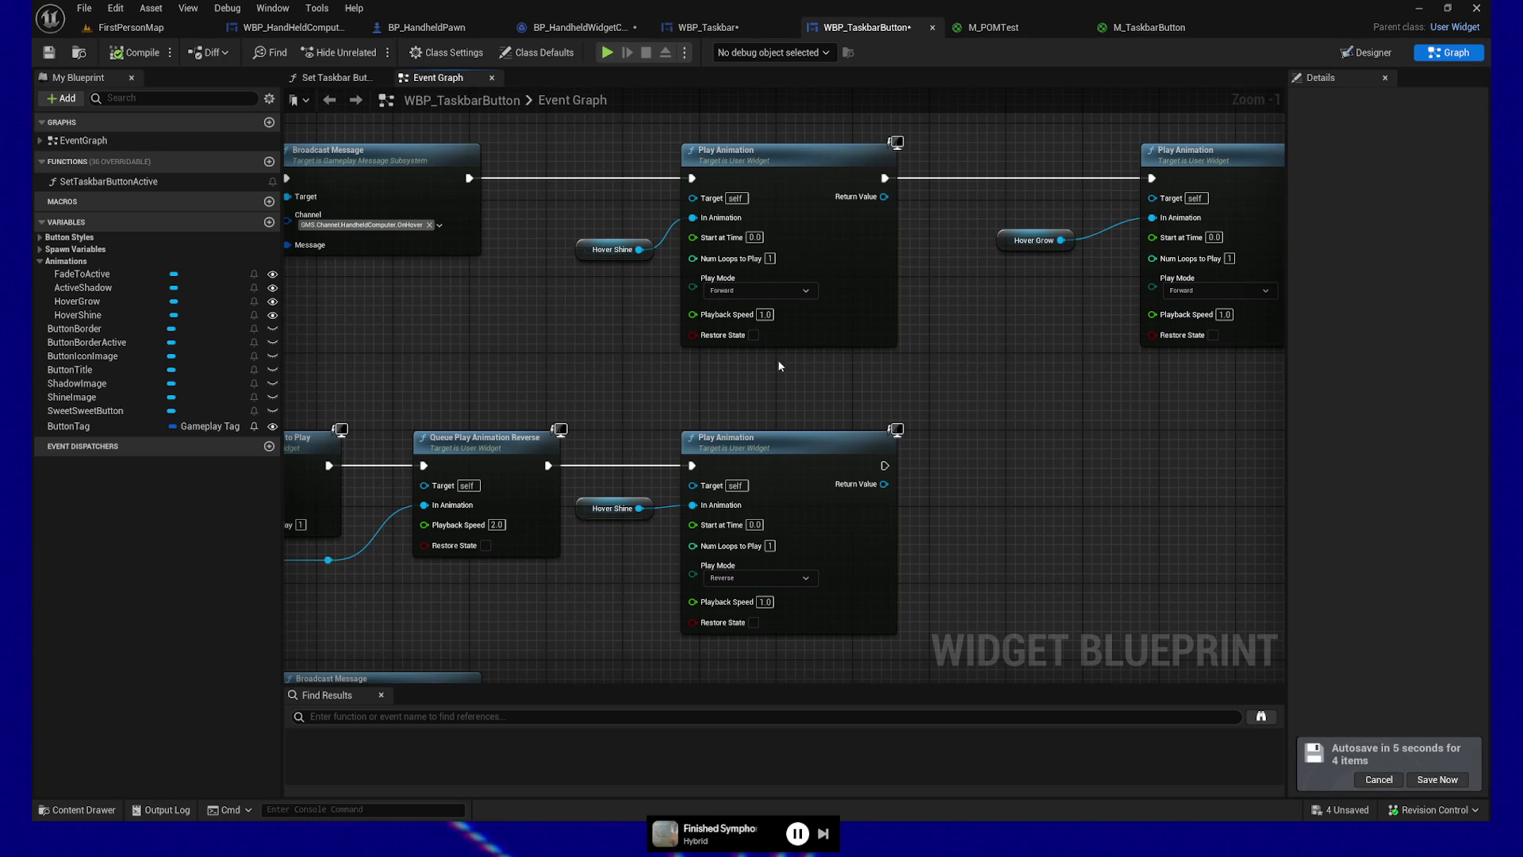
{"action": "key", "text": "ctrl+shift+s"}
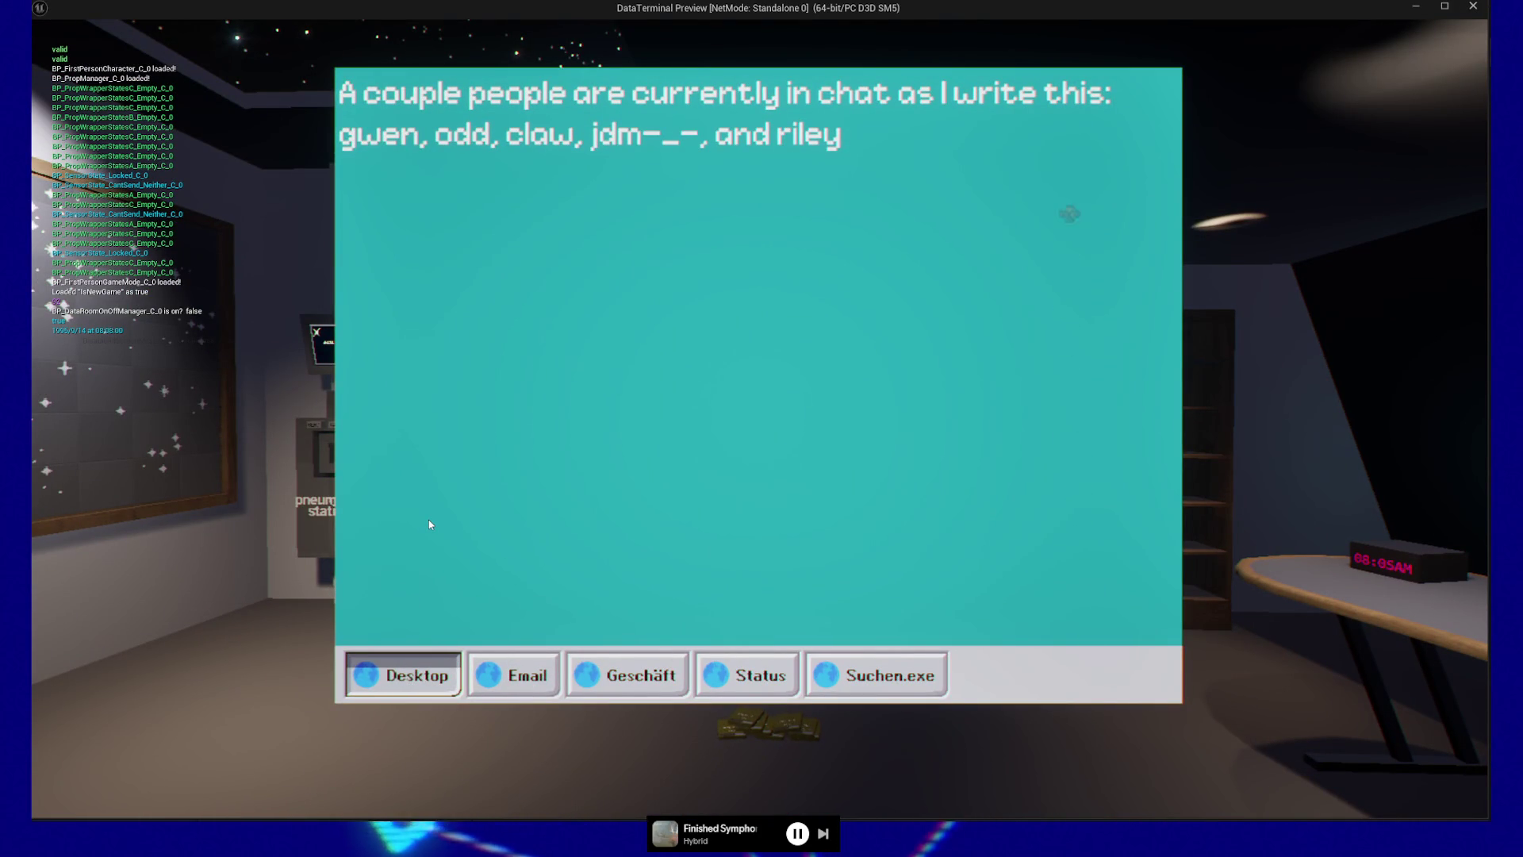
Step: Activate the Geschäft taskbar entry in the preview, then quit back to the Blueprint editor
{"action": "left_click", "coordinate": [626, 682]}
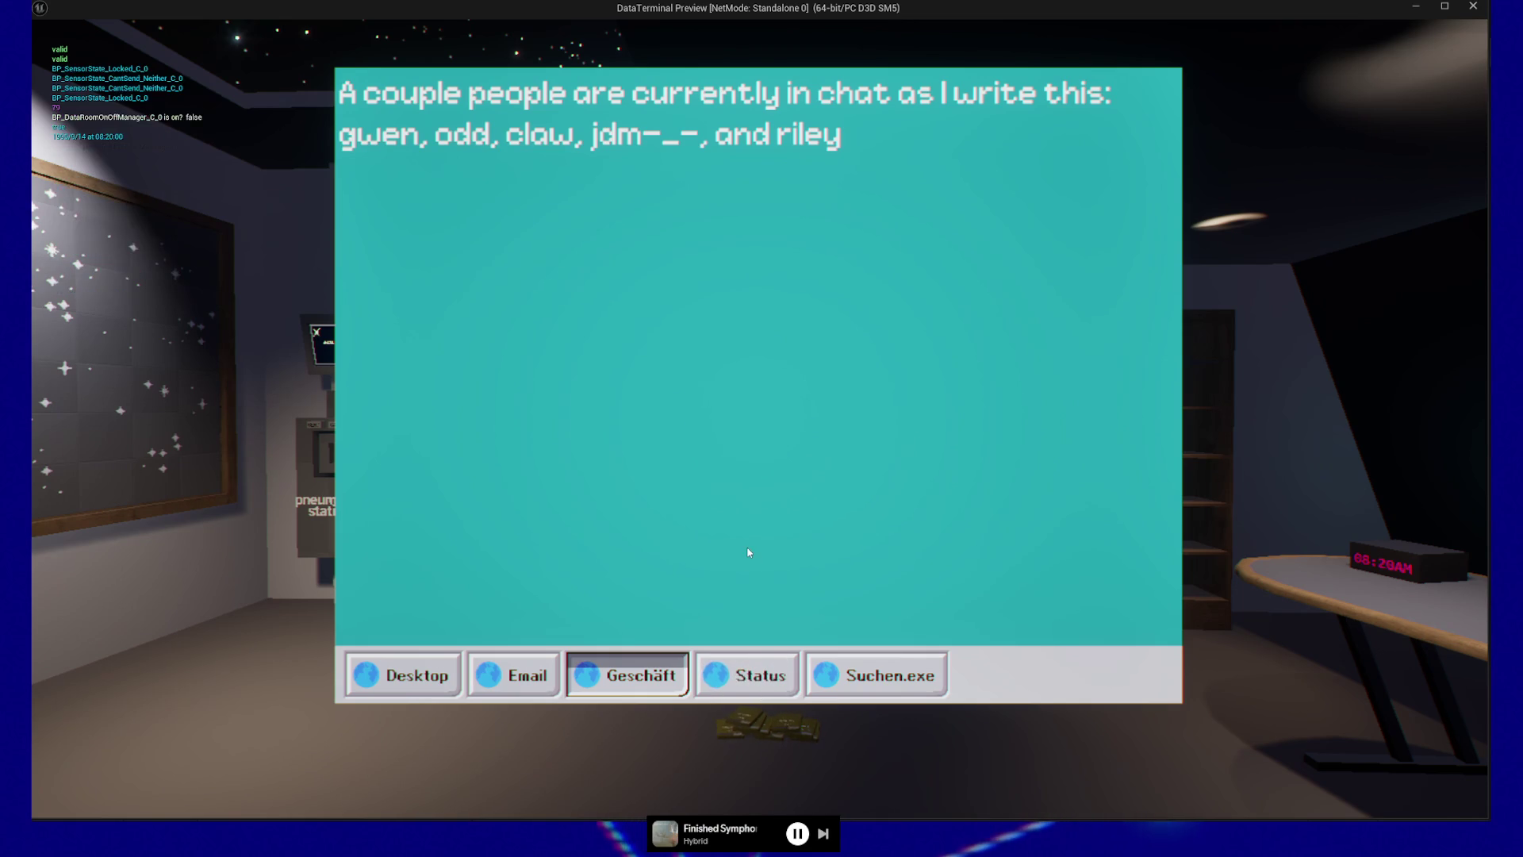
{"action": "key", "text": "Escape"}
{"action": "key", "text": "Escape"}
{"action": "left_click", "coordinate": [756, 653]}
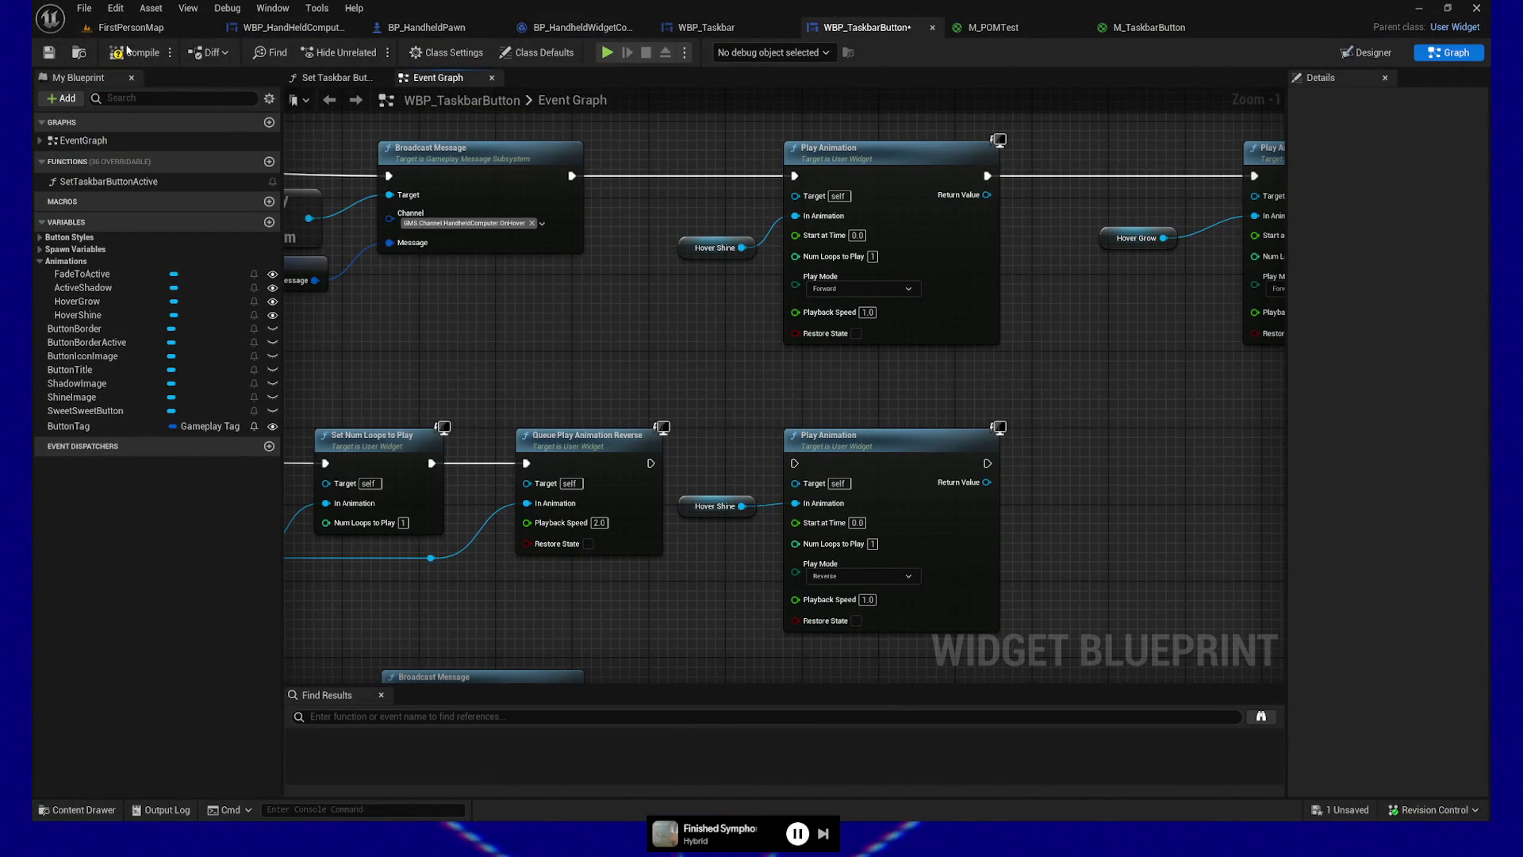
Step: Save WBP_TaskbarButton, start play-in-editor, and try the Status, Suchen.exe, Geschäft, Email and Desktop entries
{"action": "left_click", "coordinate": [48, 52]}
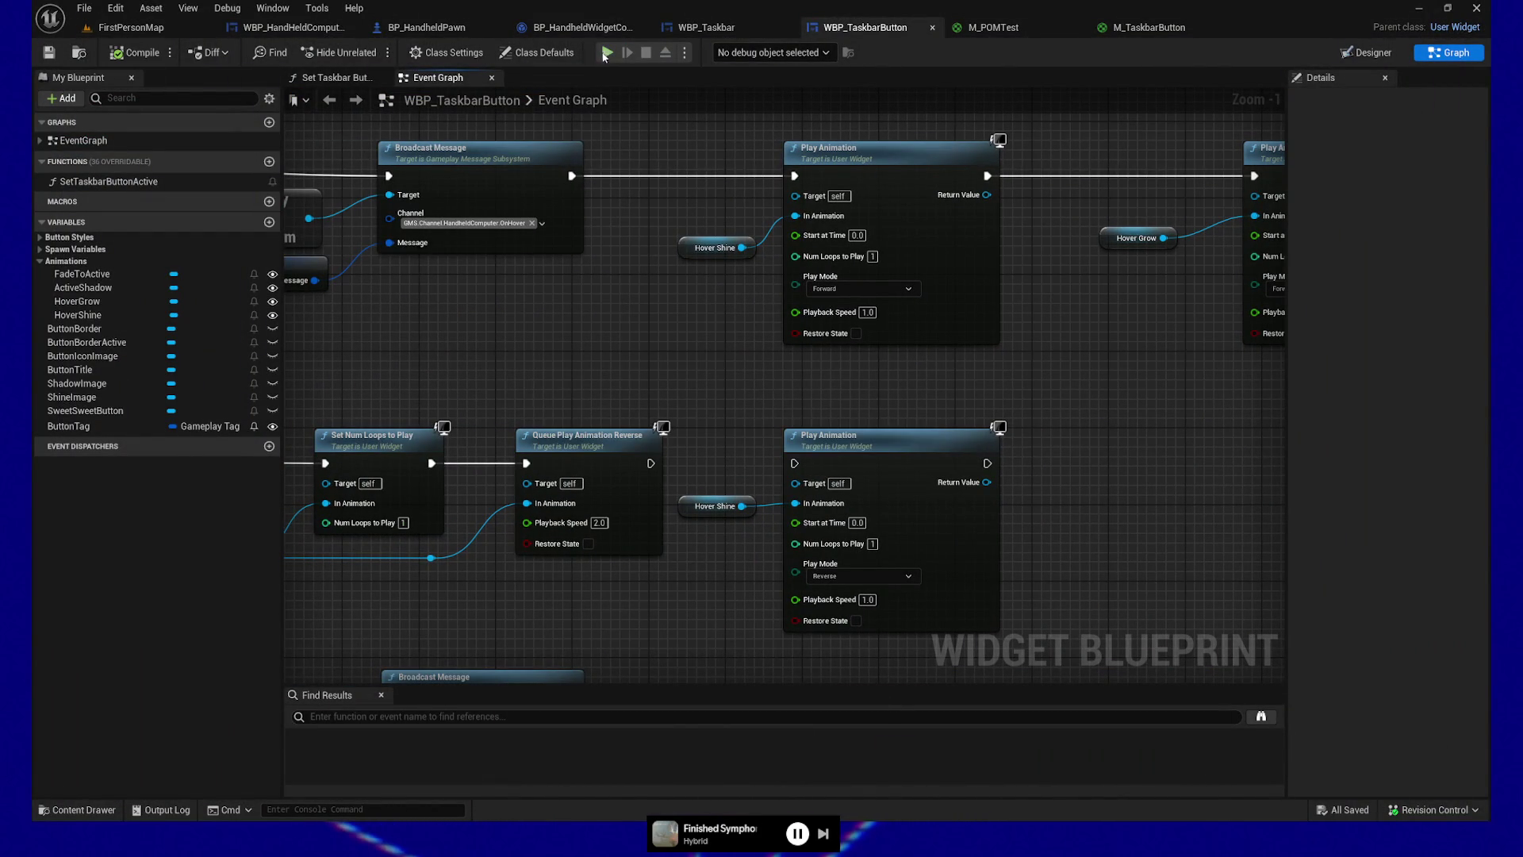
{"action": "key", "text": "alt+p"}
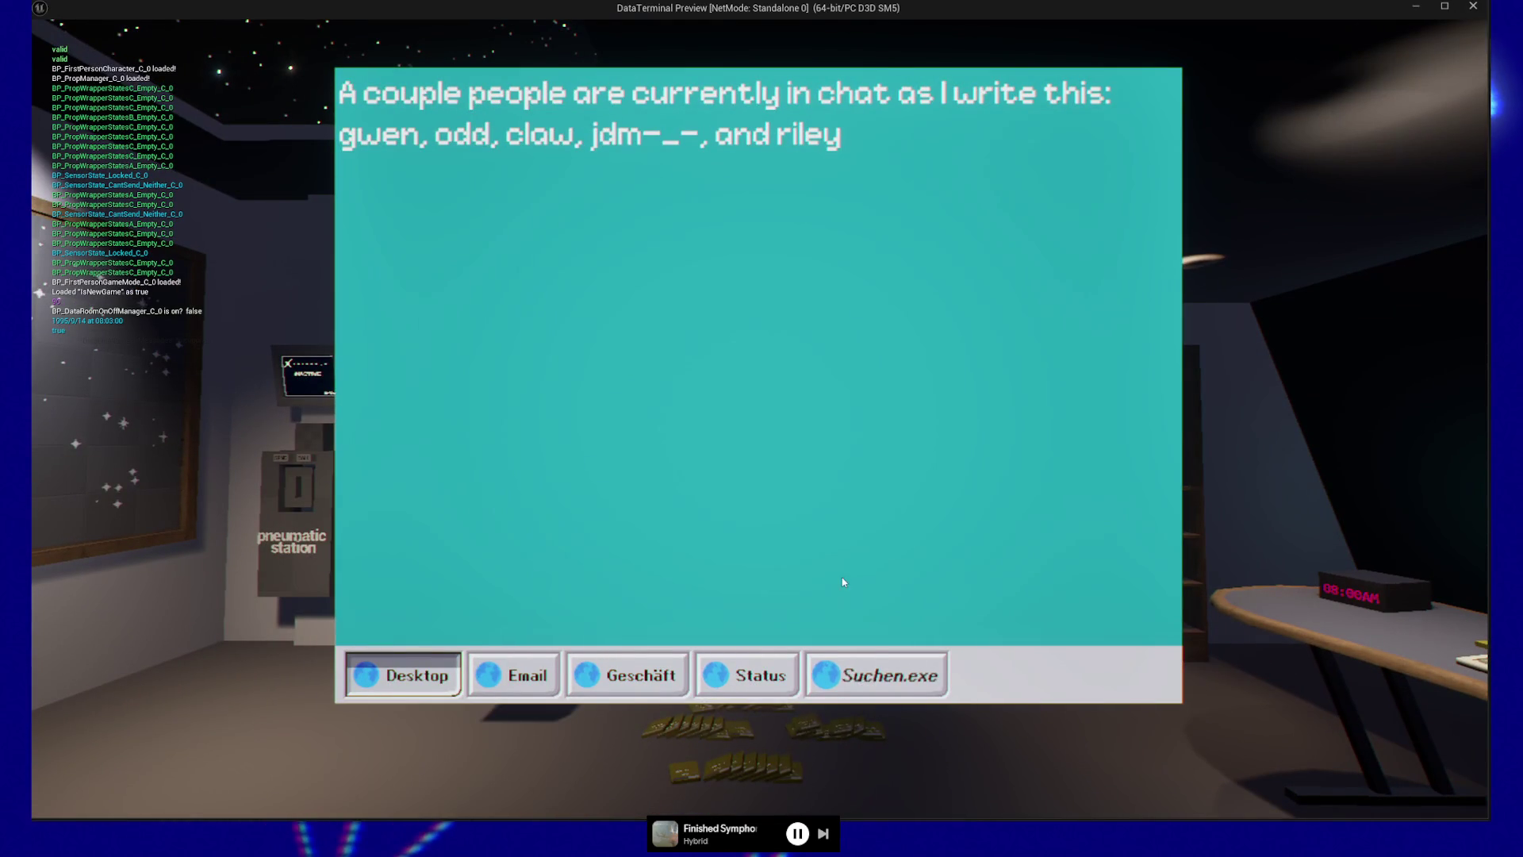
{"action": "left_click", "coordinate": [723, 672]}
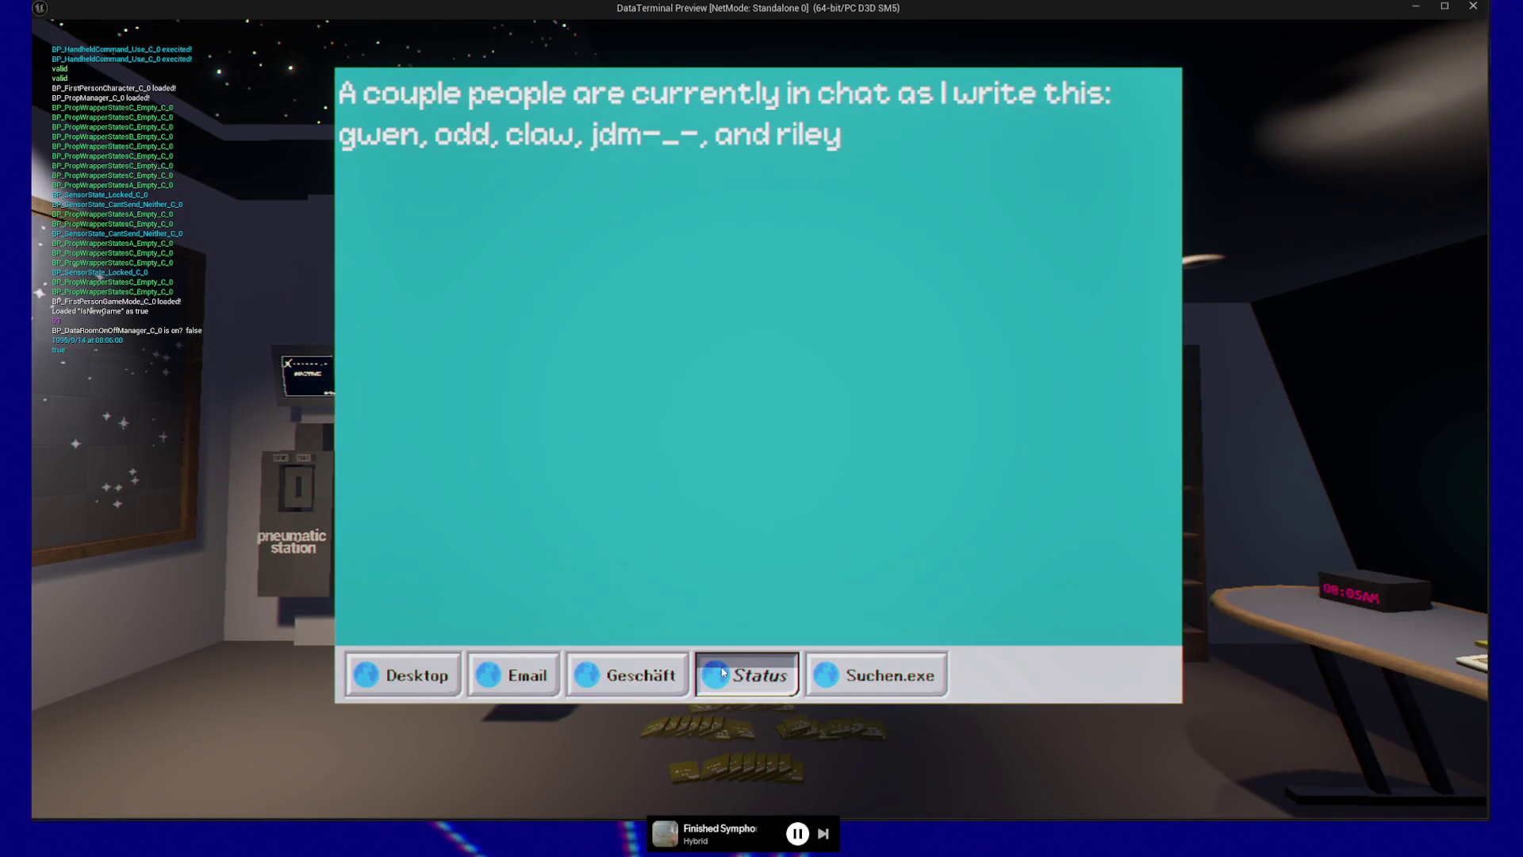
{"action": "left_click", "coordinate": [847, 670]}
{"action": "left_click", "coordinate": [708, 663]}
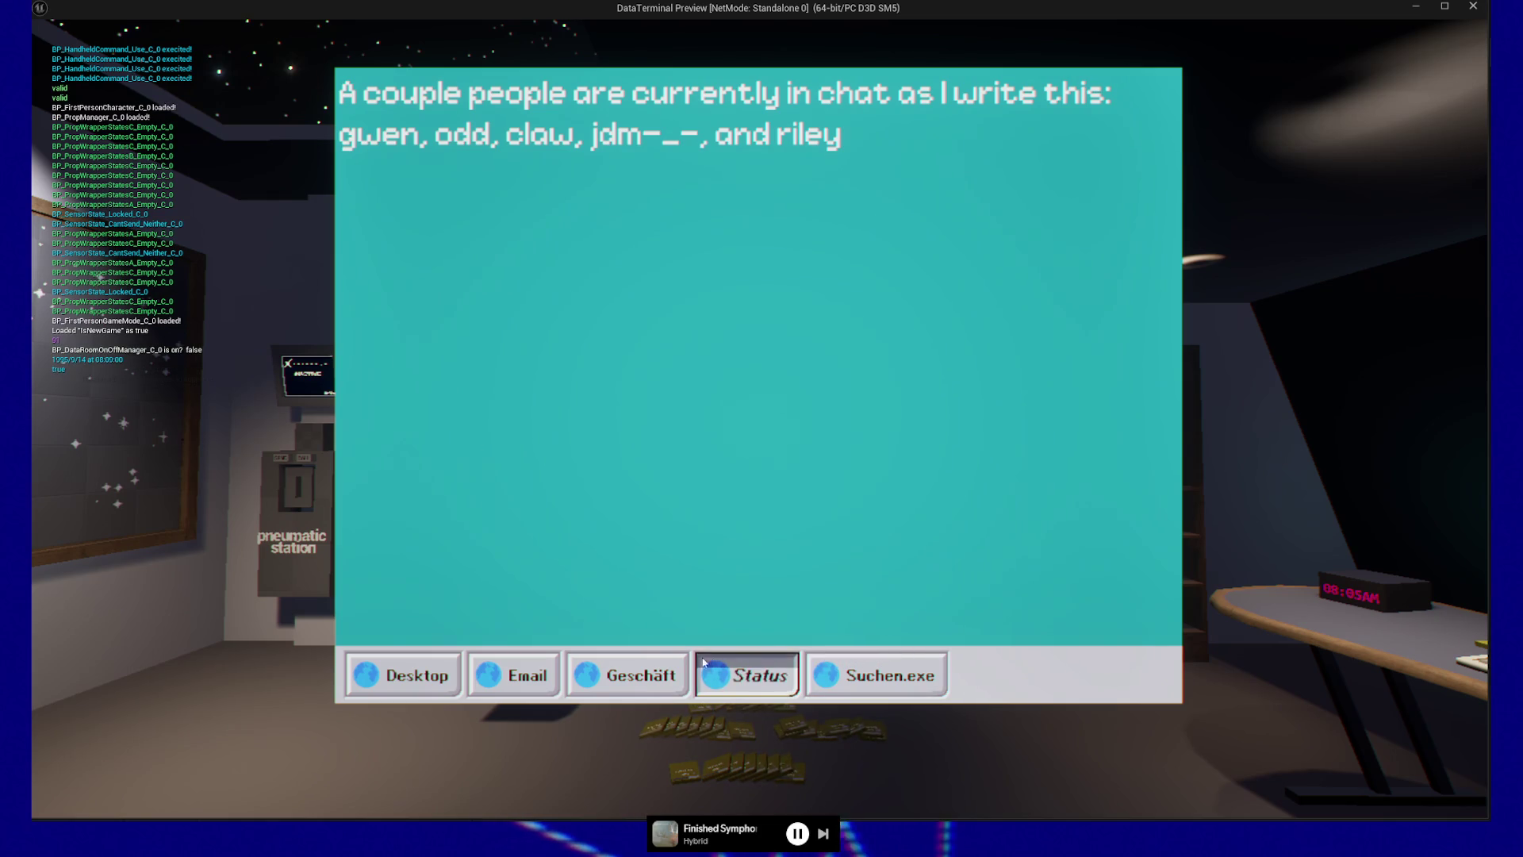
{"action": "left_click", "coordinate": [633, 660]}
{"action": "left_click", "coordinate": [537, 672]}
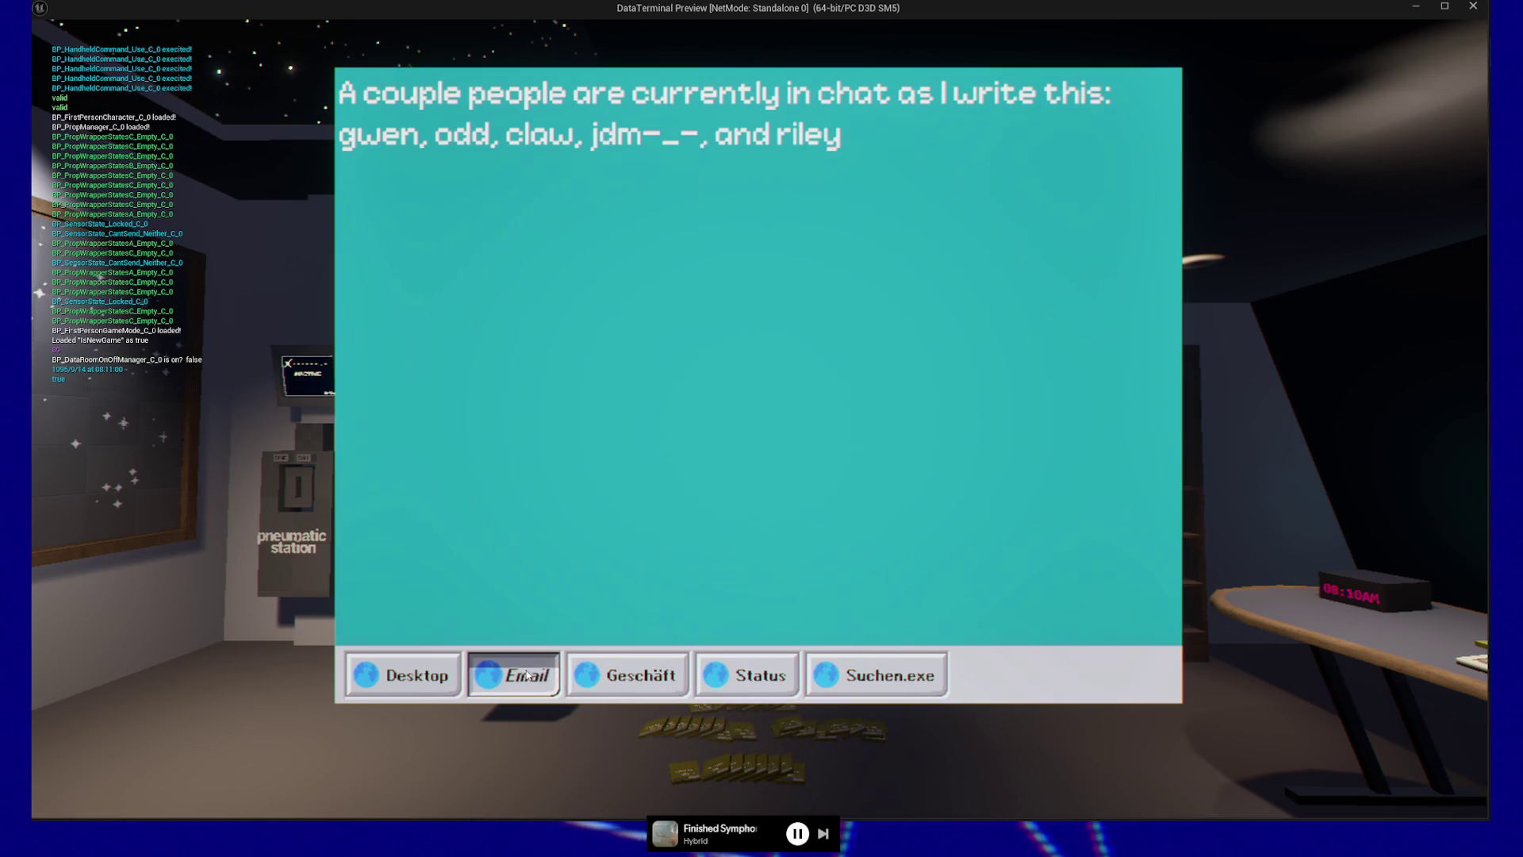
{"action": "left_click", "coordinate": [428, 673]}
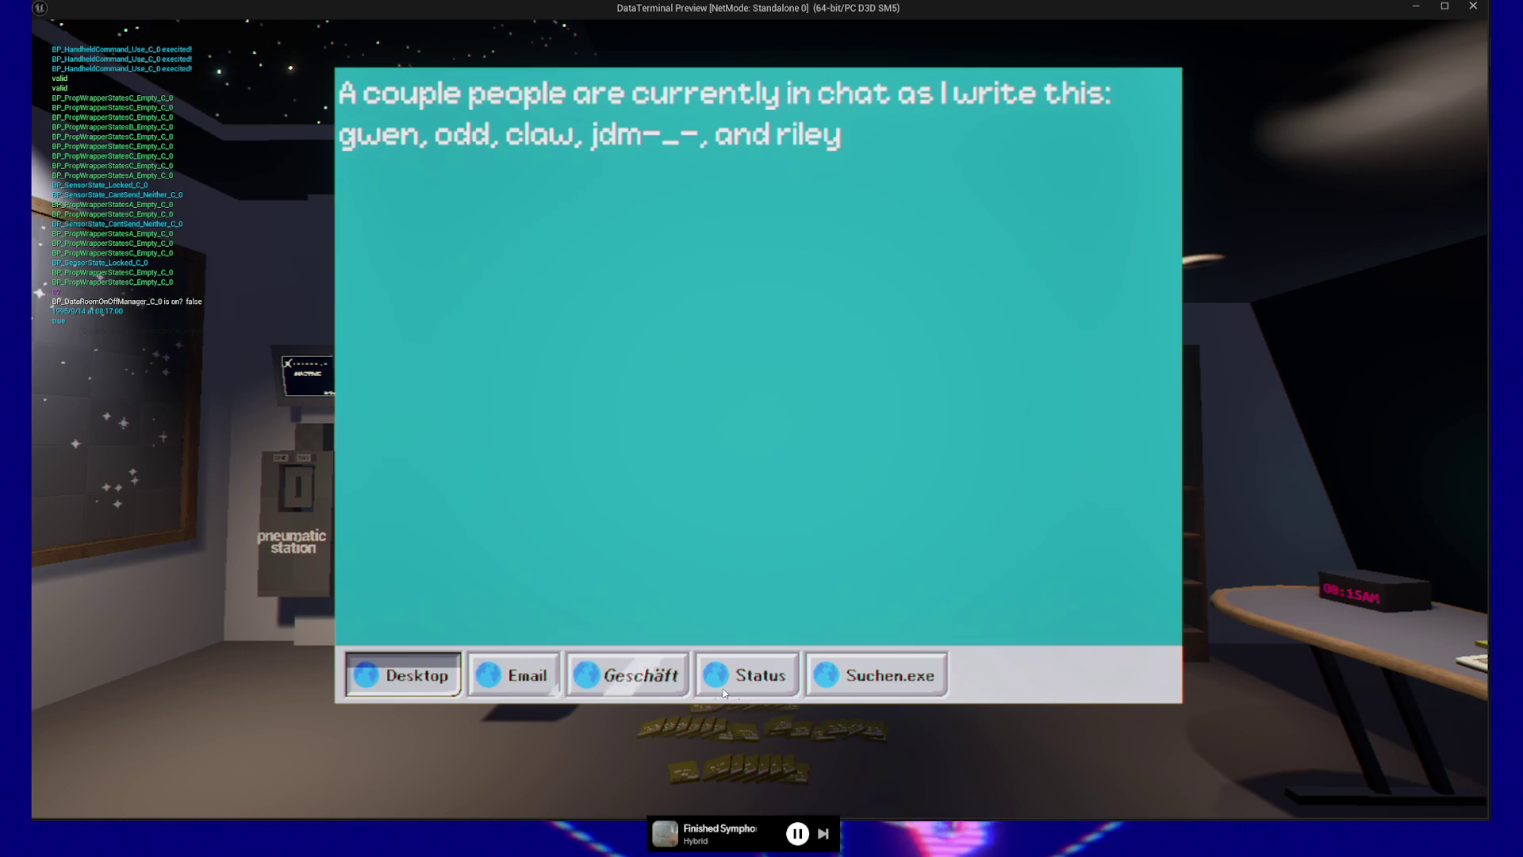
Step: Rapidly switch between the Geschäft, Status, Email and Desktop taskbar entries
{"action": "left_click", "coordinate": [583, 677]}
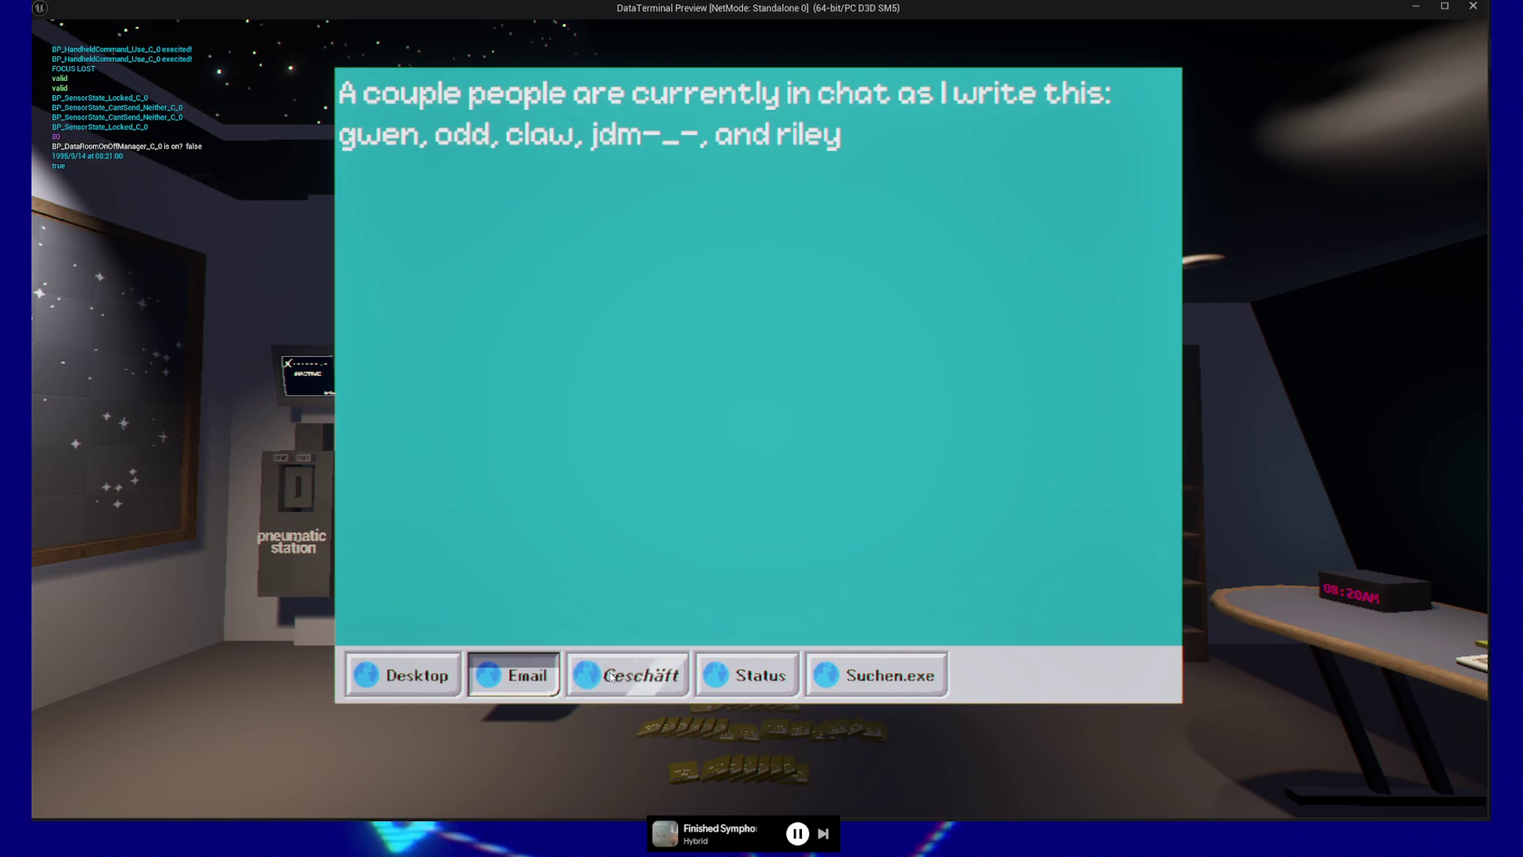
{"action": "left_click", "coordinate": [746, 675]}
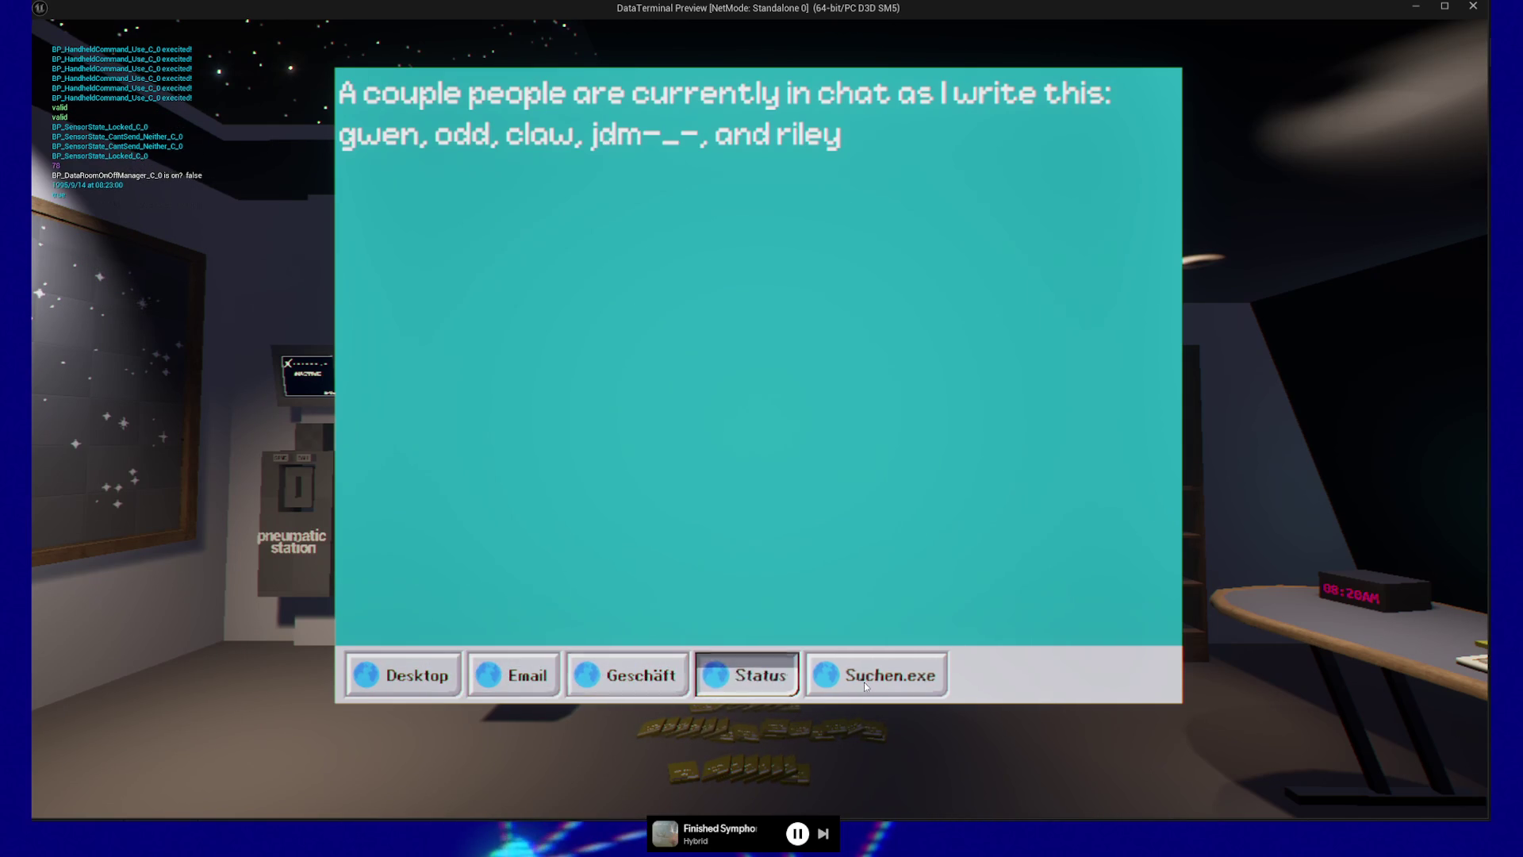
{"action": "left_click", "coordinate": [603, 678]}
{"action": "left_click", "coordinate": [514, 675]}
{"action": "left_click", "coordinate": [405, 675]}
{"action": "left_click", "coordinate": [514, 675]}
{"action": "left_click", "coordinate": [627, 675]}
{"action": "left_click", "coordinate": [514, 675]}
{"action": "left_click", "coordinate": [393, 675]}
{"action": "left_click", "coordinate": [405, 676]}
{"action": "left_click", "coordinate": [417, 674]}
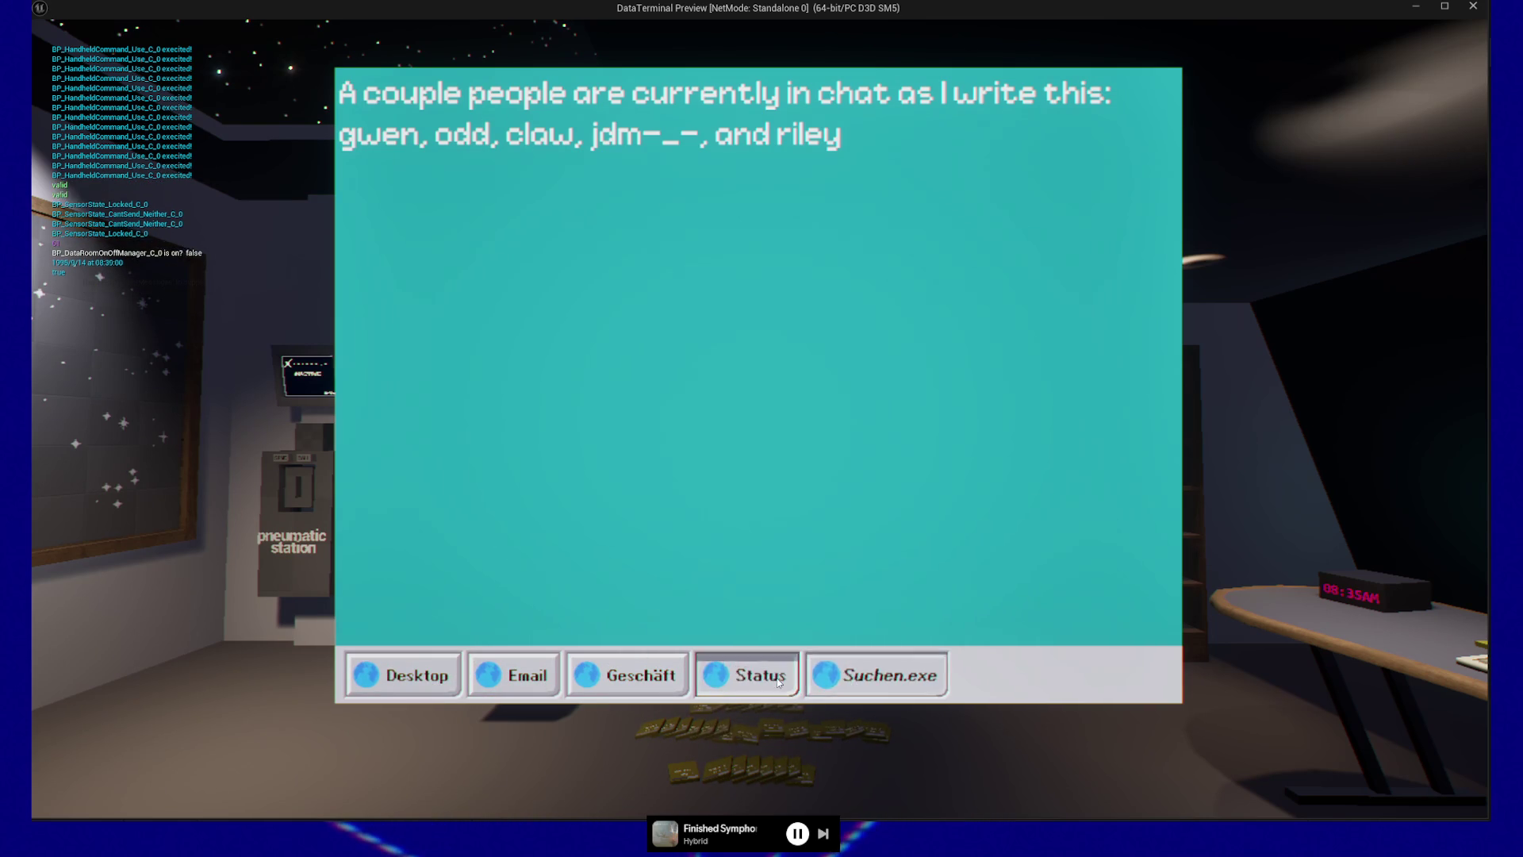
Step: Pause the preview and quit back to the editor
{"action": "key", "text": "Escape"}
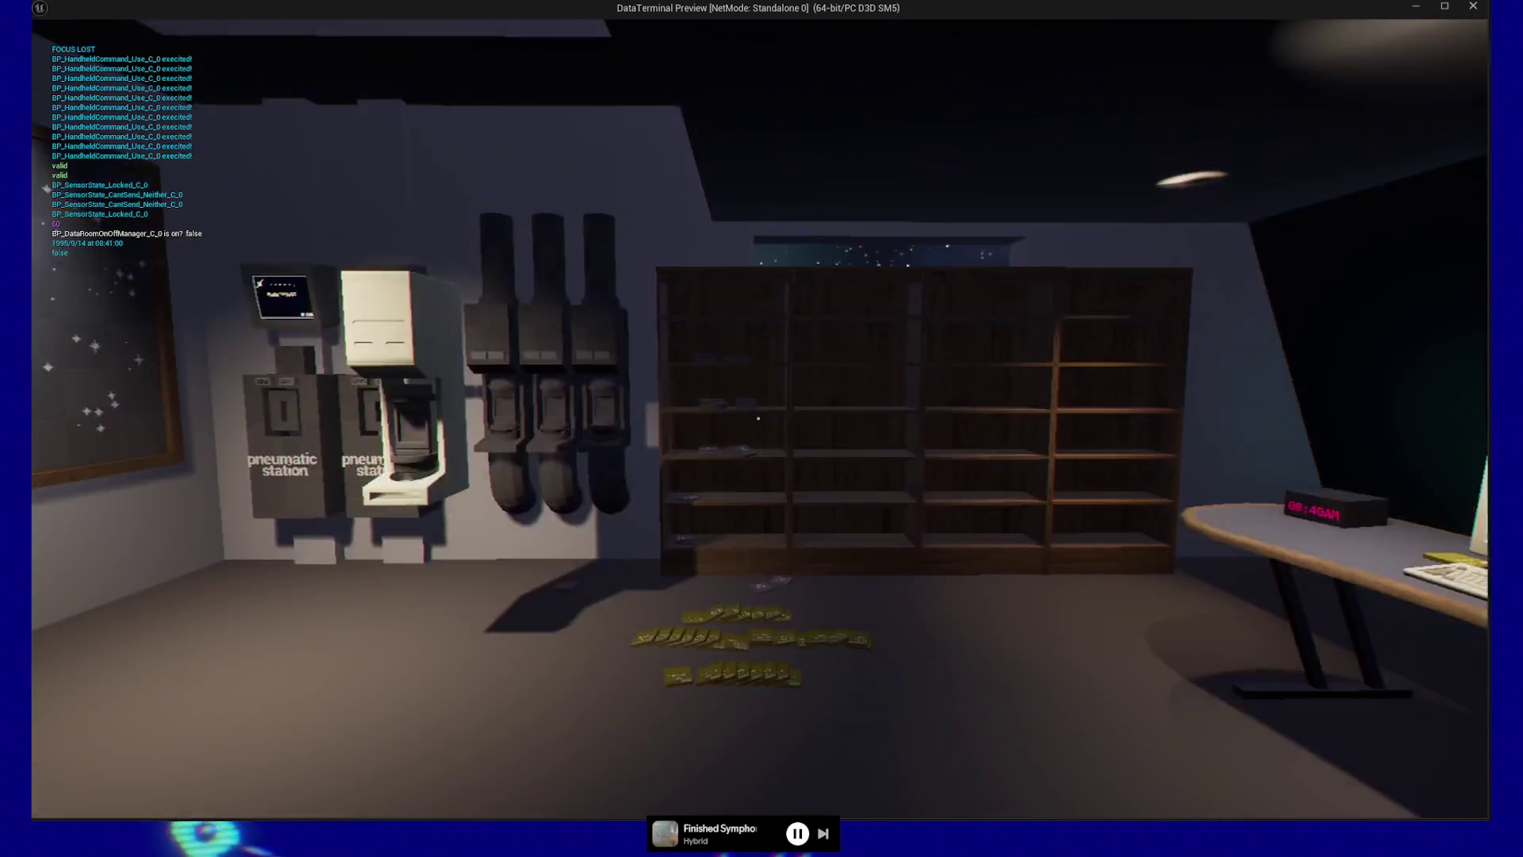
{"action": "key", "text": "Escape"}
{"action": "left_click", "coordinate": [767, 663]}
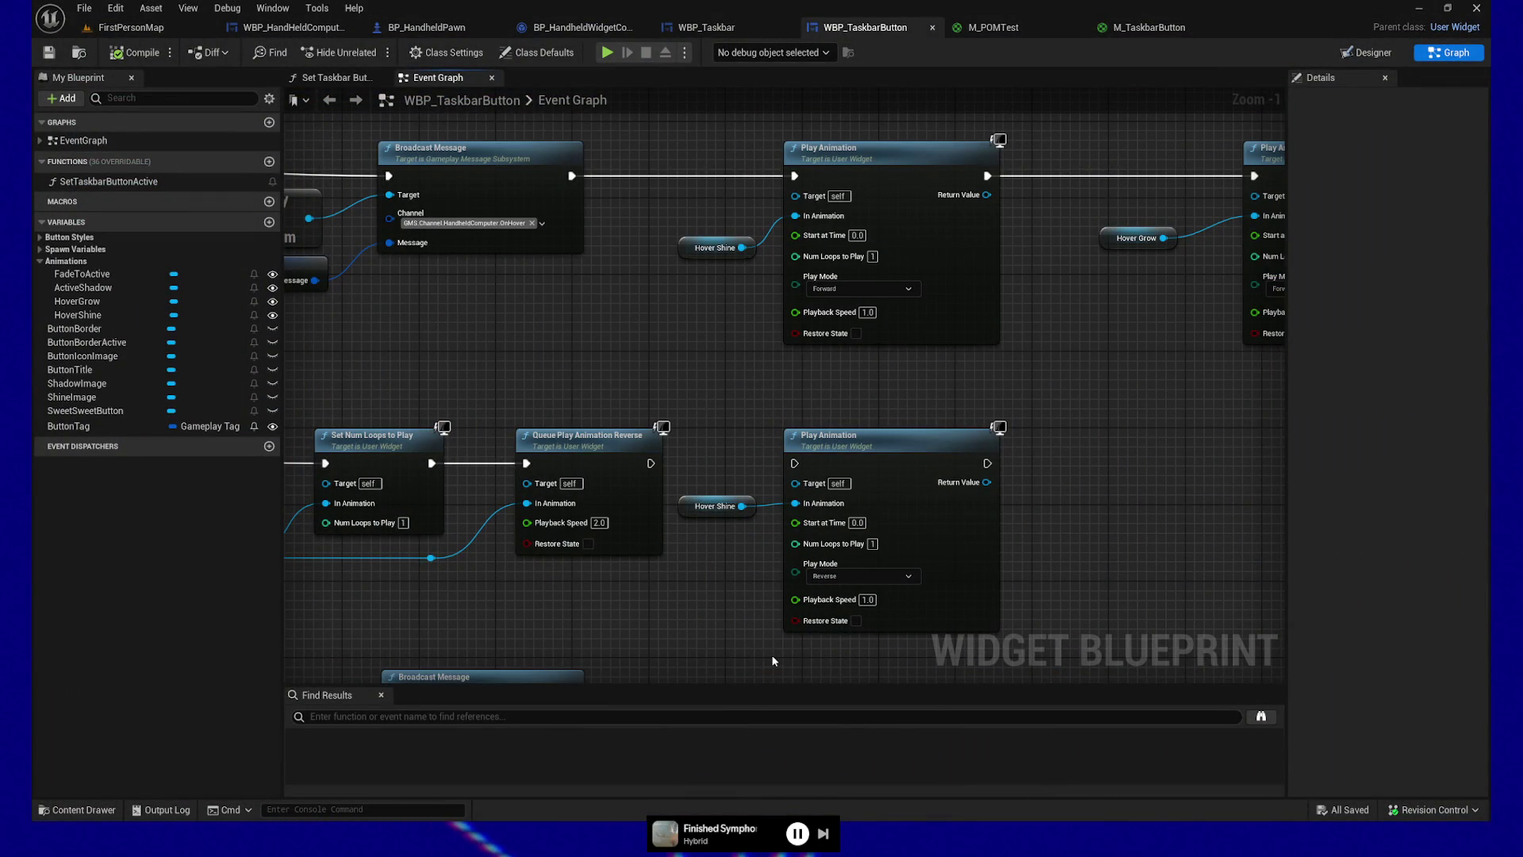
Step: Delete the lower Play Animation node and open the Set Taskbar Button Active function graph
{"action": "left_click", "coordinate": [980, 615]}
{"action": "key", "text": "Delete"}
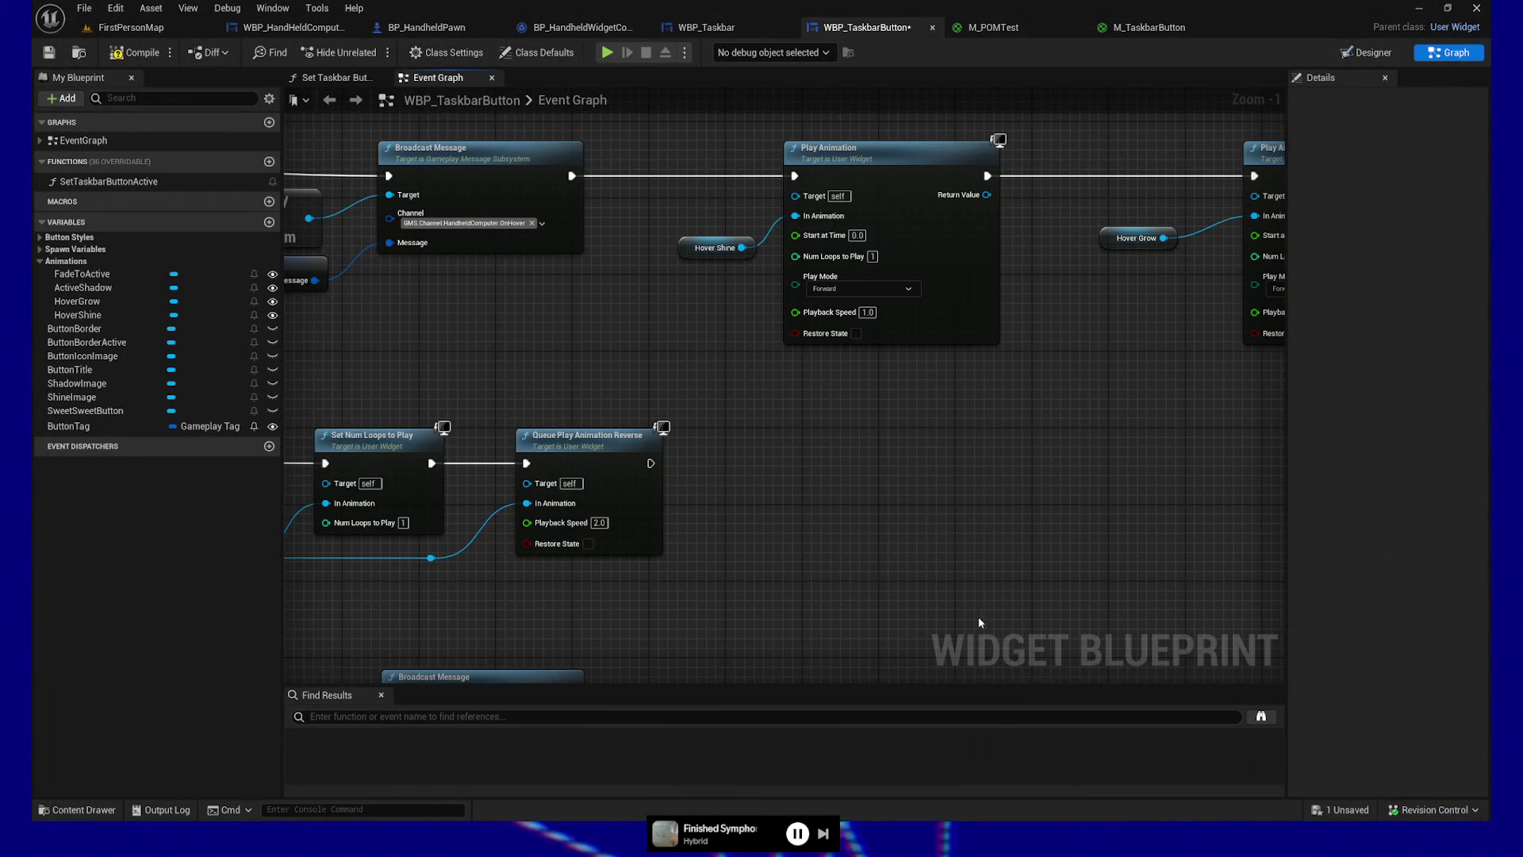
{"action": "scroll", "coordinate": [963, 373], "scroll_direction": "down", "scroll_amount": 4}
{"action": "mouse_move", "coordinate": [948, 471]}
{"action": "left_mouse_down"}
{"action": "mouse_move", "coordinate": [935, 187]}
{"action": "mouse_move", "coordinate": [950, 546]}
{"action": "left_mouse_up"}
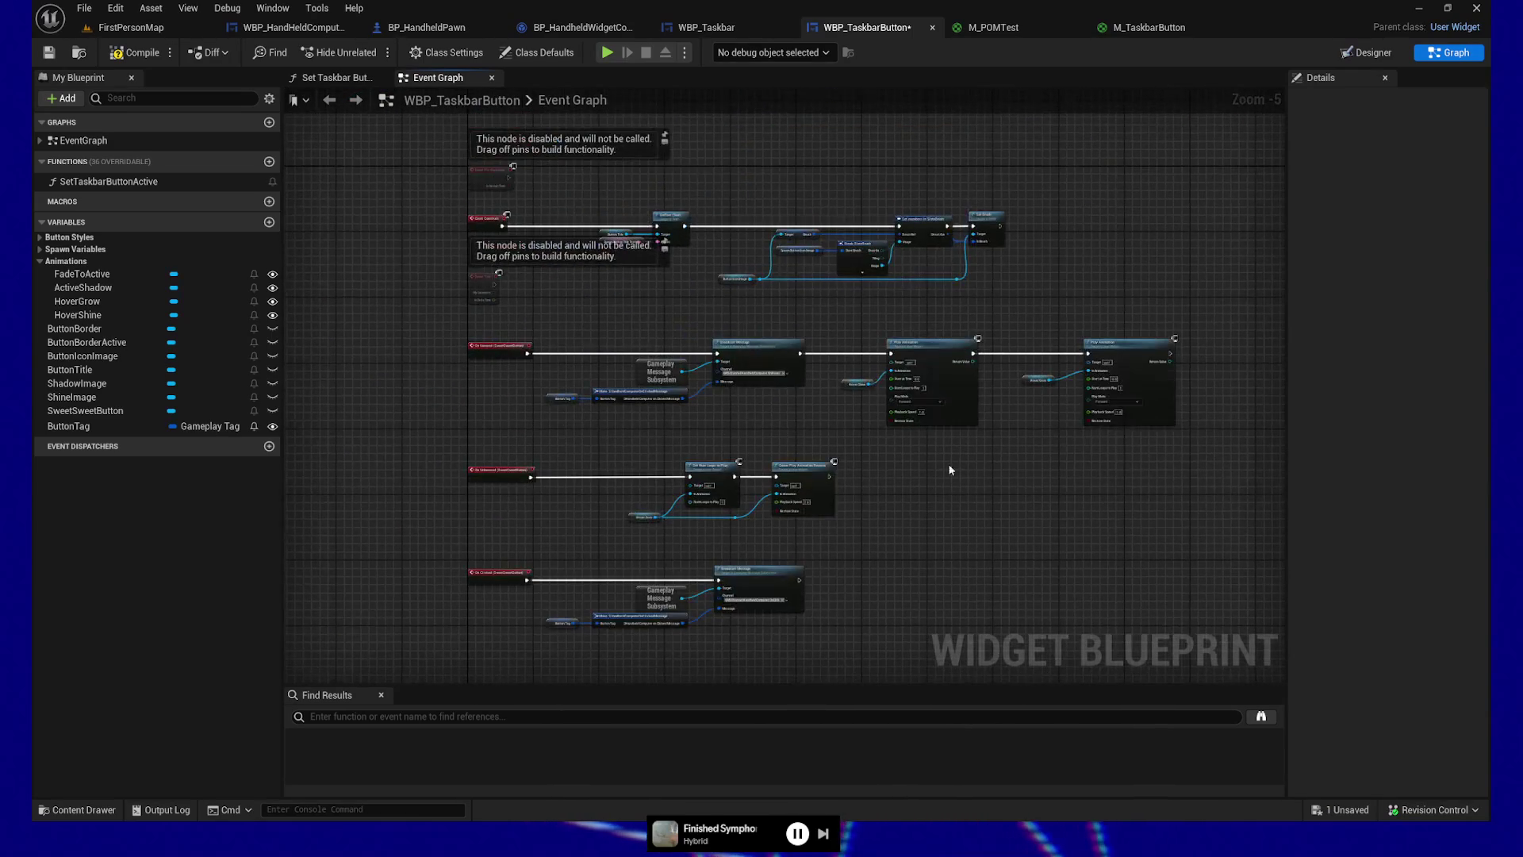
{"action": "left_click_drag", "start_coordinate": [1096, 165], "coordinate": [882, 240]}
{"action": "left_click", "coordinate": [333, 77]}
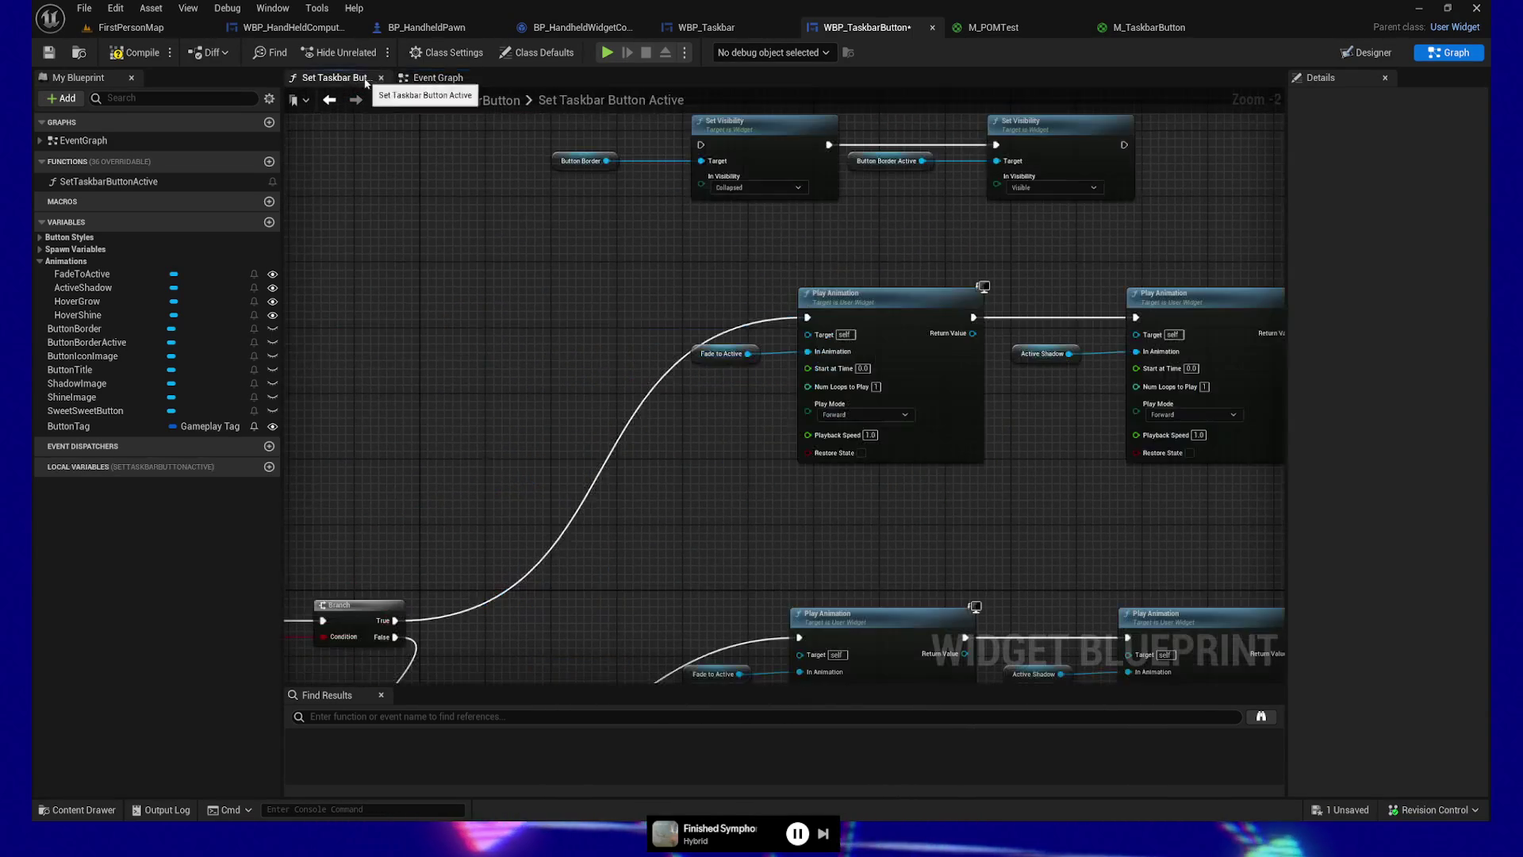
{"action": "left_click_drag", "start_coordinate": [683, 459], "coordinate": [619, 586]}
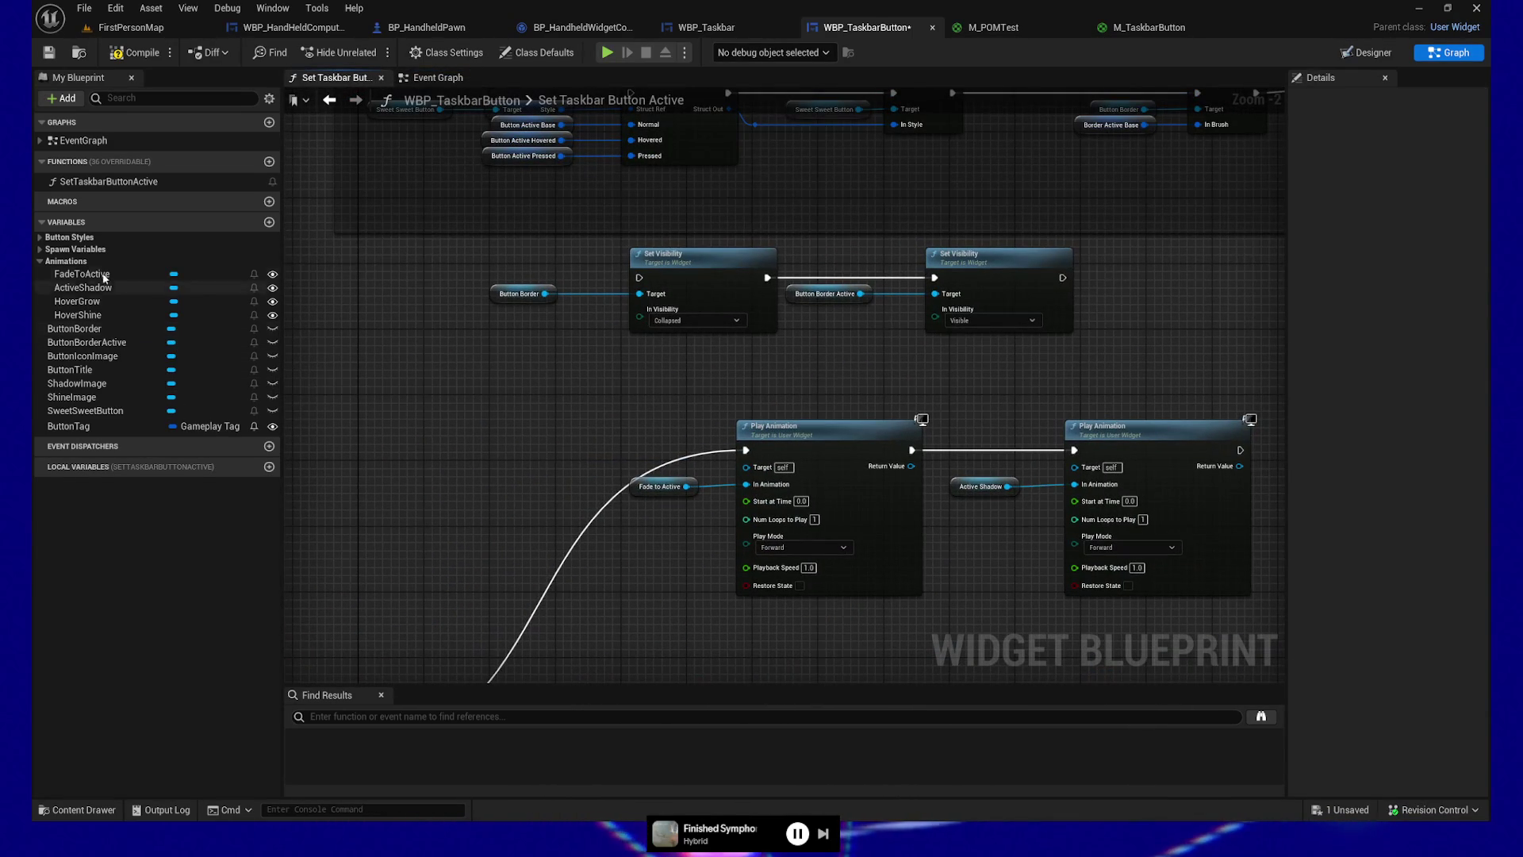
Step: Delete the in-use ButtonActiveBase variable from Button Styles, confirming the warning
{"action": "left_click", "coordinate": [40, 237]}
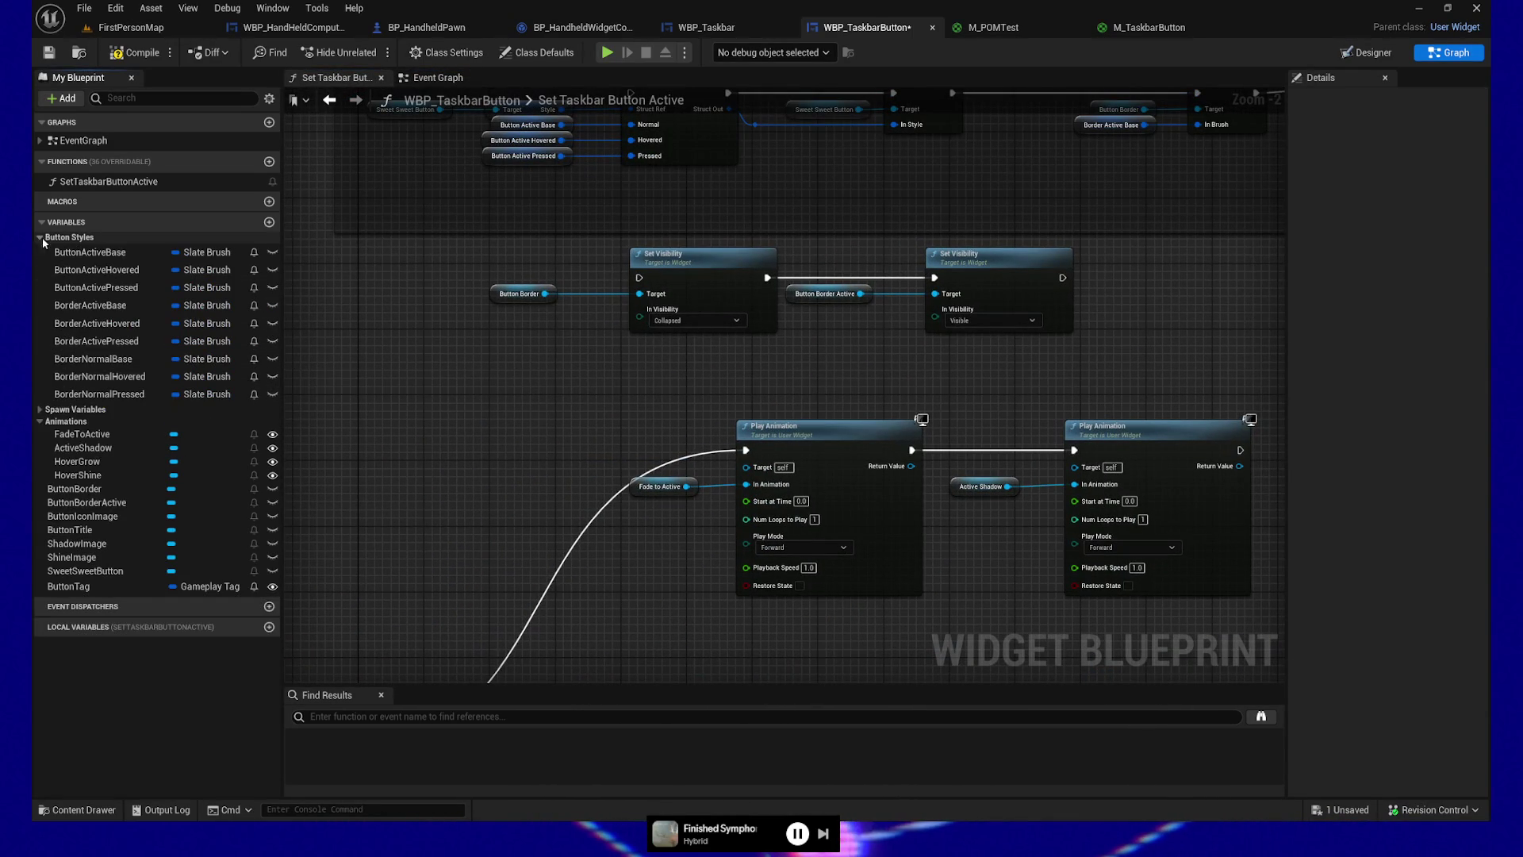
{"action": "left_click", "coordinate": [94, 252]}
{"action": "key", "text": "Delete"}
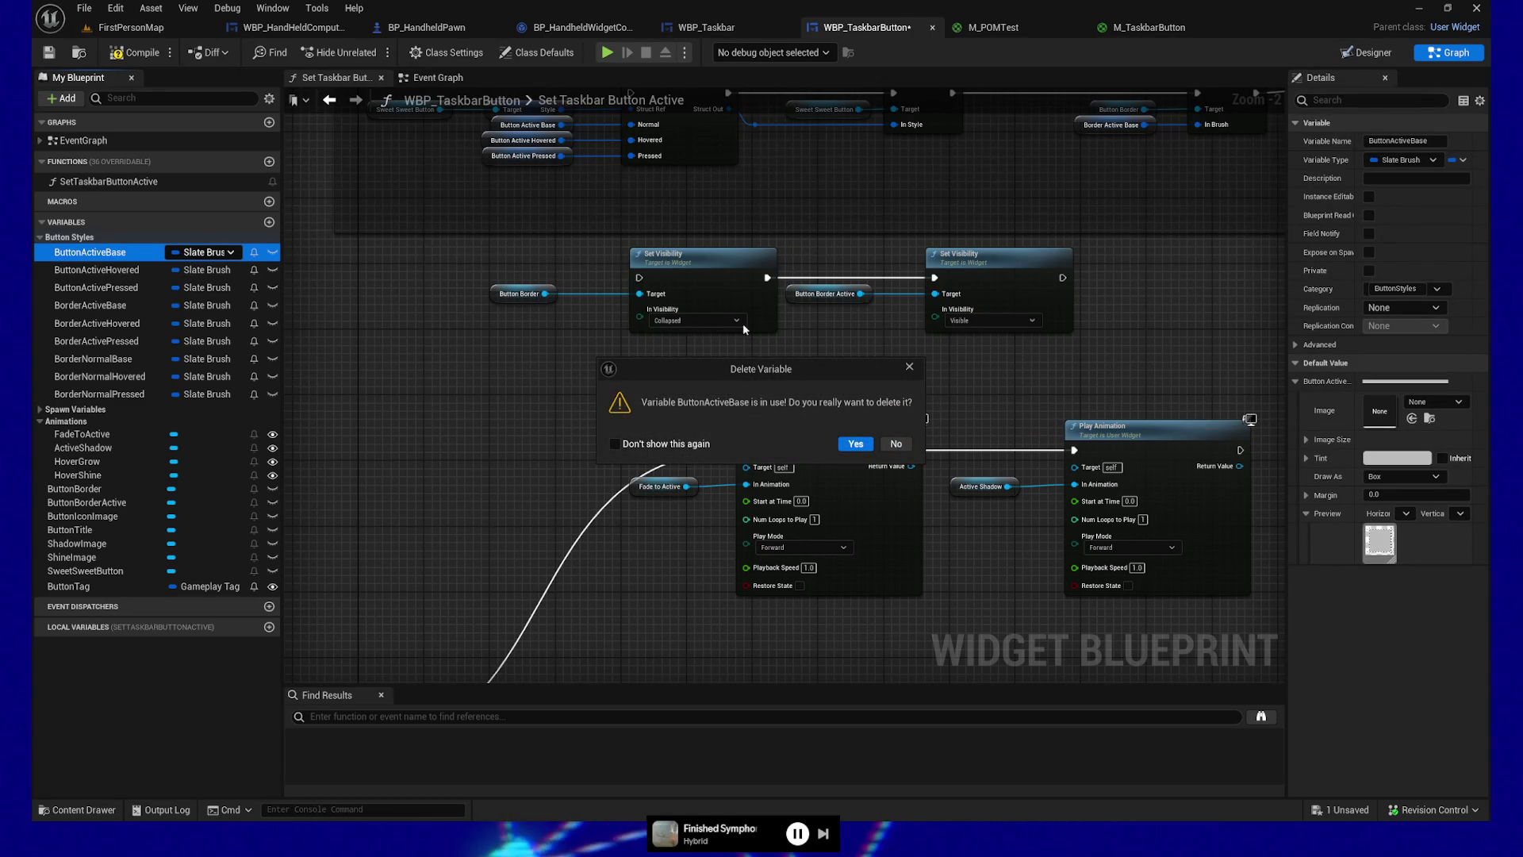
{"action": "left_click", "coordinate": [855, 443]}
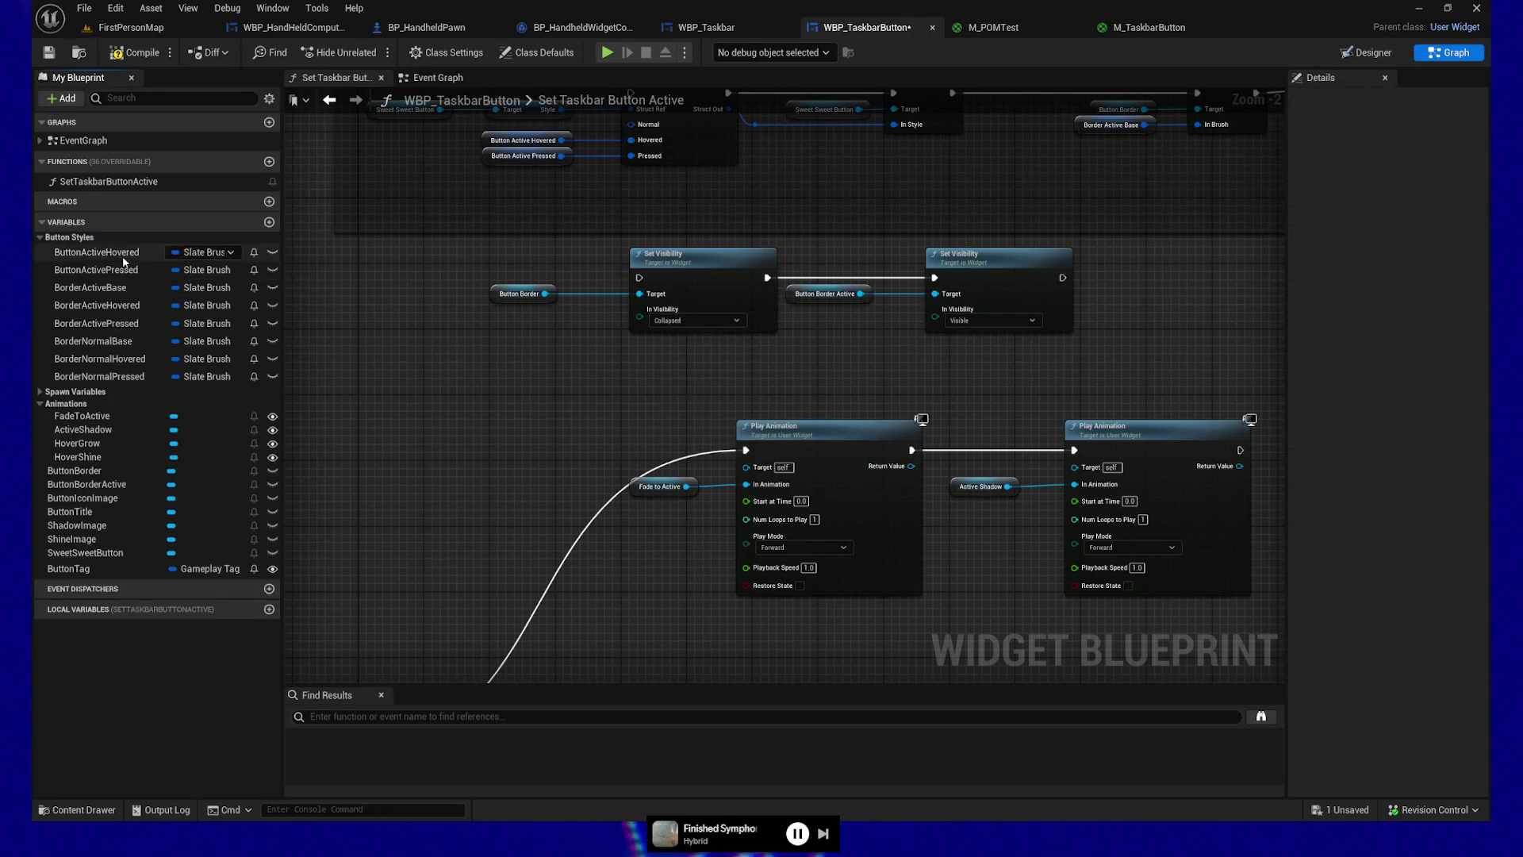
Step: Delete the remaining ButtonActive and Border Active/Normal Base, Hovered and Pressed variables
{"action": "left_click", "coordinate": [119, 252]}
{"action": "key", "text": "Delete"}
{"action": "left_click", "coordinate": [122, 253]}
{"action": "key", "text": "Delete"}
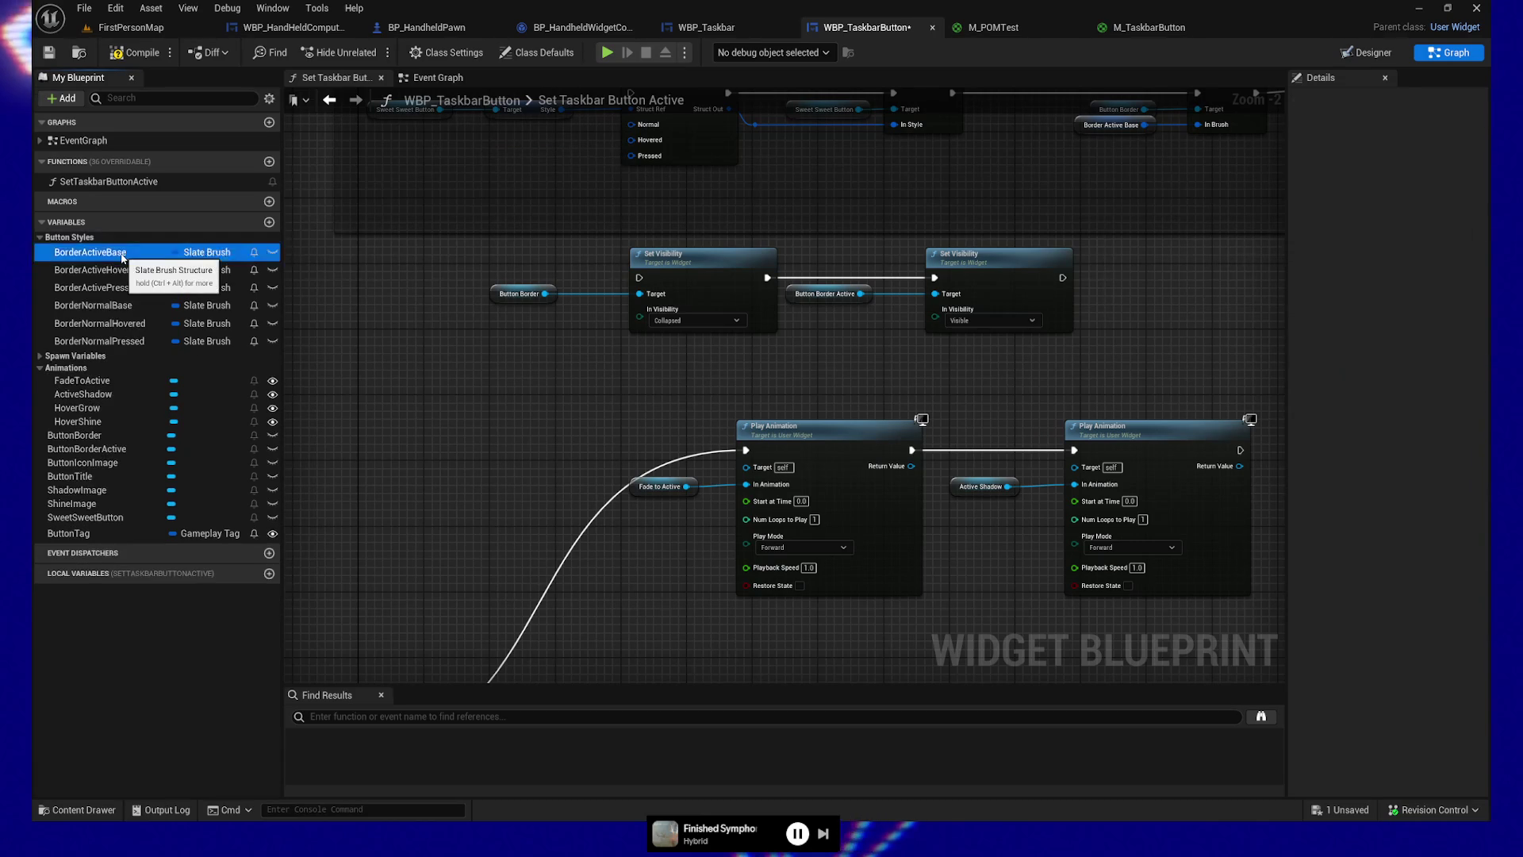
{"action": "left_click", "coordinate": [121, 254]}
{"action": "key", "text": "Delete"}
{"action": "left_click", "coordinate": [121, 253]}
{"action": "key", "text": "Delete"}
{"action": "left_click", "coordinate": [122, 254]}
{"action": "key", "text": "Delete"}
{"action": "left_click", "coordinate": [121, 254]}
{"action": "key", "text": "Delete"}
{"action": "left_click", "coordinate": [121, 254]}
{"action": "key", "text": "Delete"}
{"action": "left_click", "coordinate": [121, 254]}
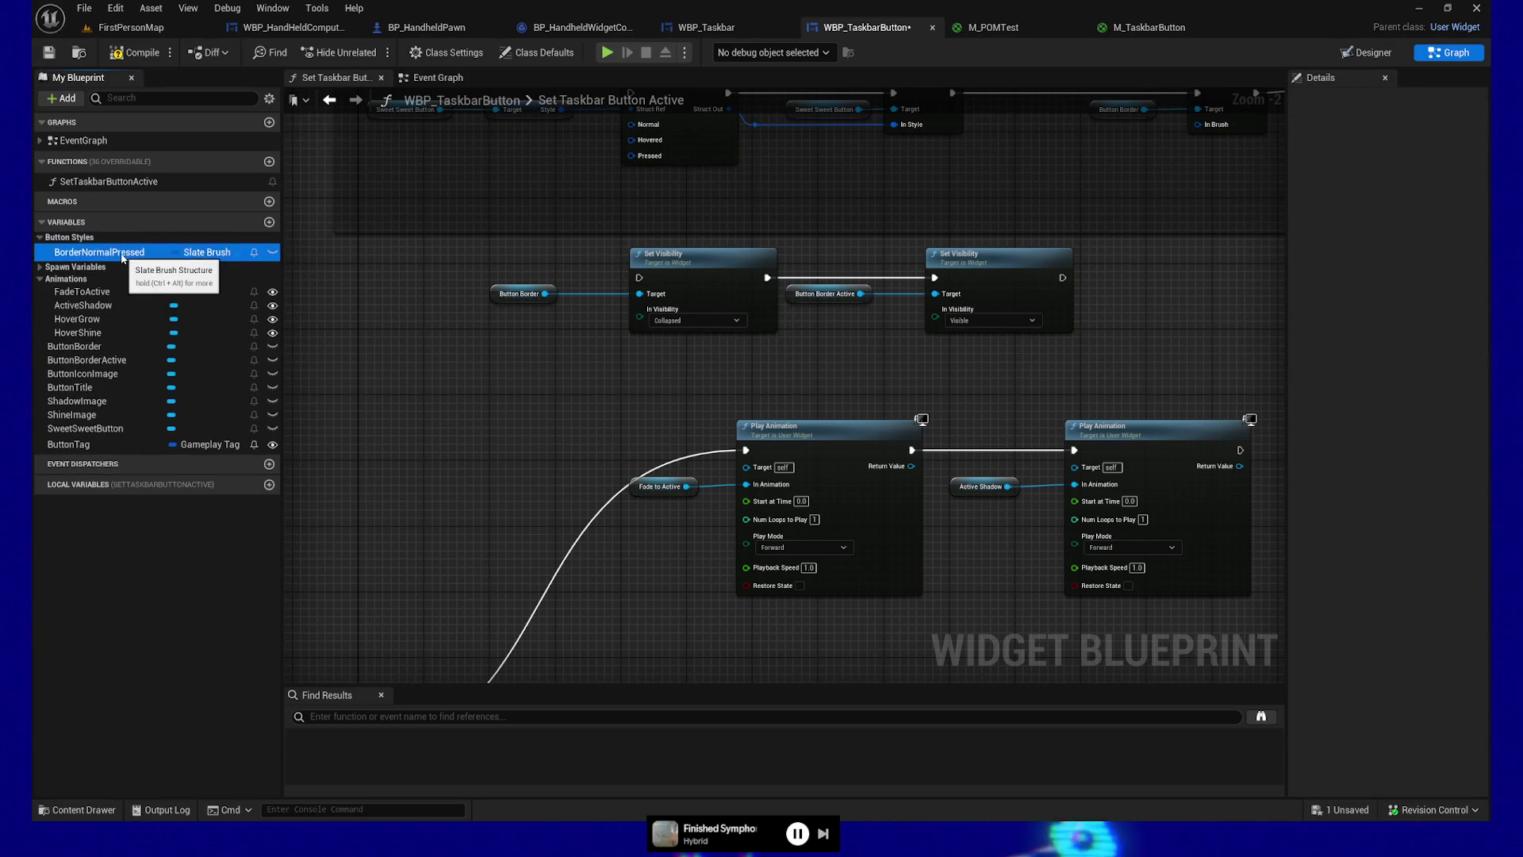
{"action": "key", "text": "Delete"}
{"action": "scroll", "coordinate": [553, 580], "scroll_direction": "down", "scroll_amount": 3}
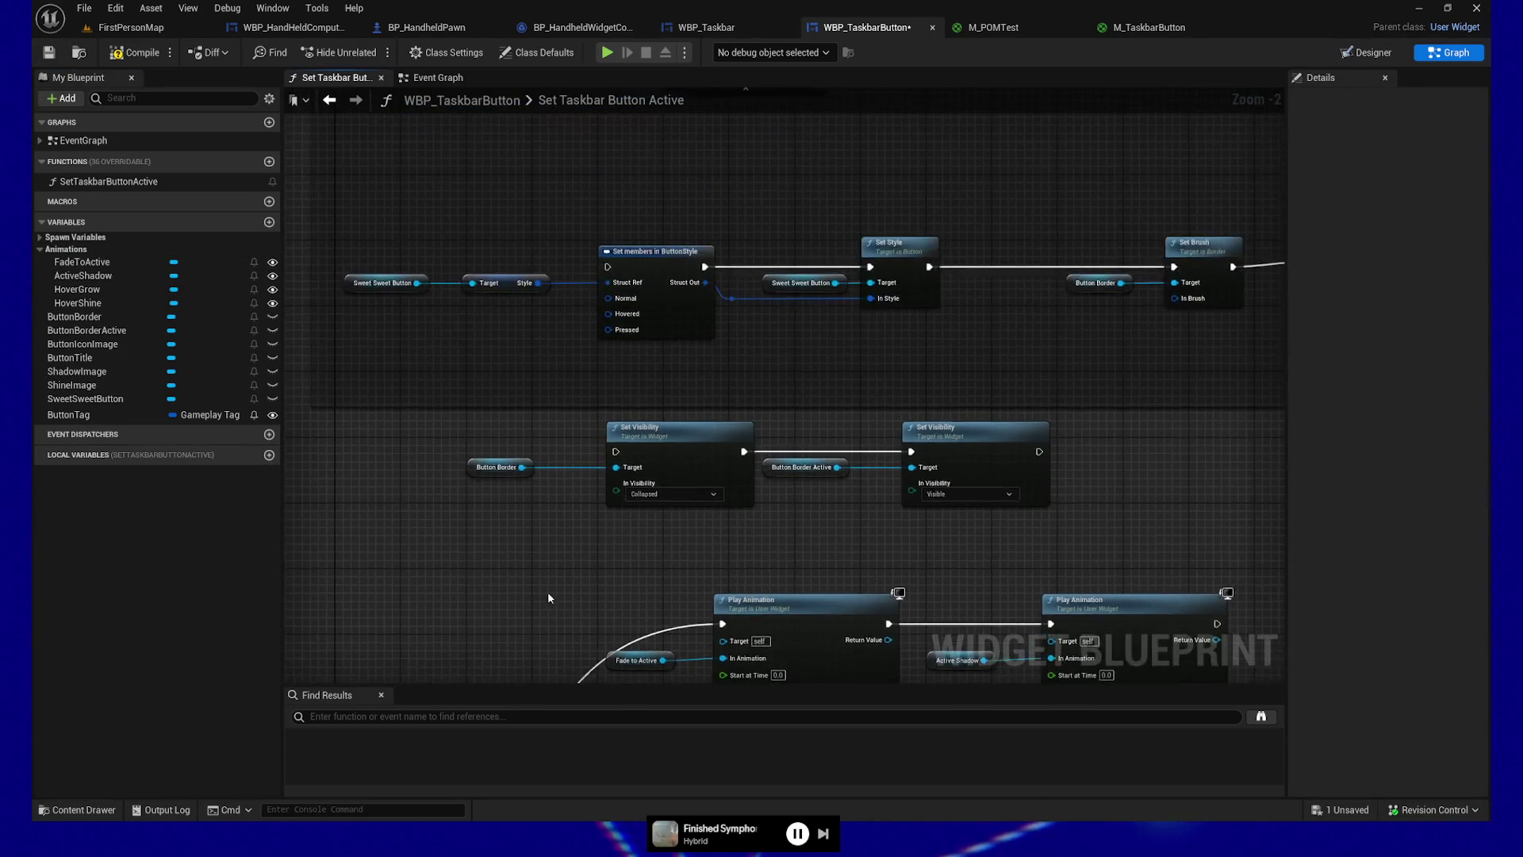
Step: Delete both Deprecated comment groups from the function graph
{"action": "scroll", "coordinate": [326, 293], "scroll_direction": "down", "scroll_amount": 2}
{"action": "left_click_drag", "start_coordinate": [325, 258], "coordinate": [979, 519]}
{"action": "key", "text": "Delete"}
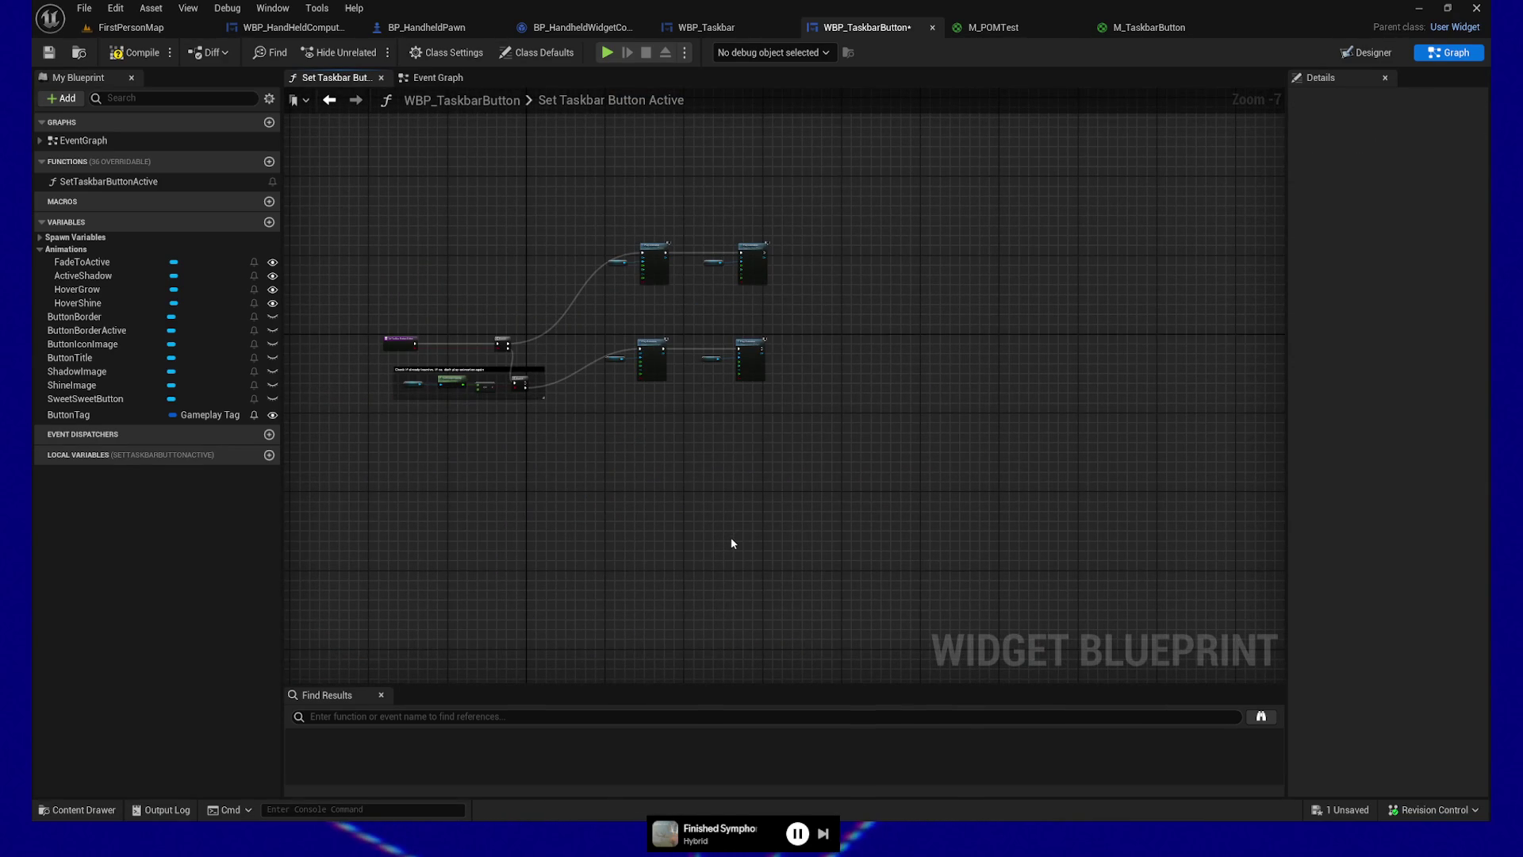
Step: Move the lower Play Animation nodes and comment box down and to the right
{"action": "scroll", "coordinate": [730, 536], "scroll_direction": "up", "scroll_amount": 3}
{"action": "mouse_move", "coordinate": [730, 537]}
{"action": "left_mouse_down"}
{"action": "mouse_move", "coordinate": [773, 638]}
{"action": "mouse_move", "coordinate": [850, 736]}
{"action": "left_mouse_up"}
{"action": "left_click_drag", "start_coordinate": [674, 354], "coordinate": [1047, 525]}
{"action": "left_click_drag", "start_coordinate": [767, 401], "coordinate": [746, 487]}
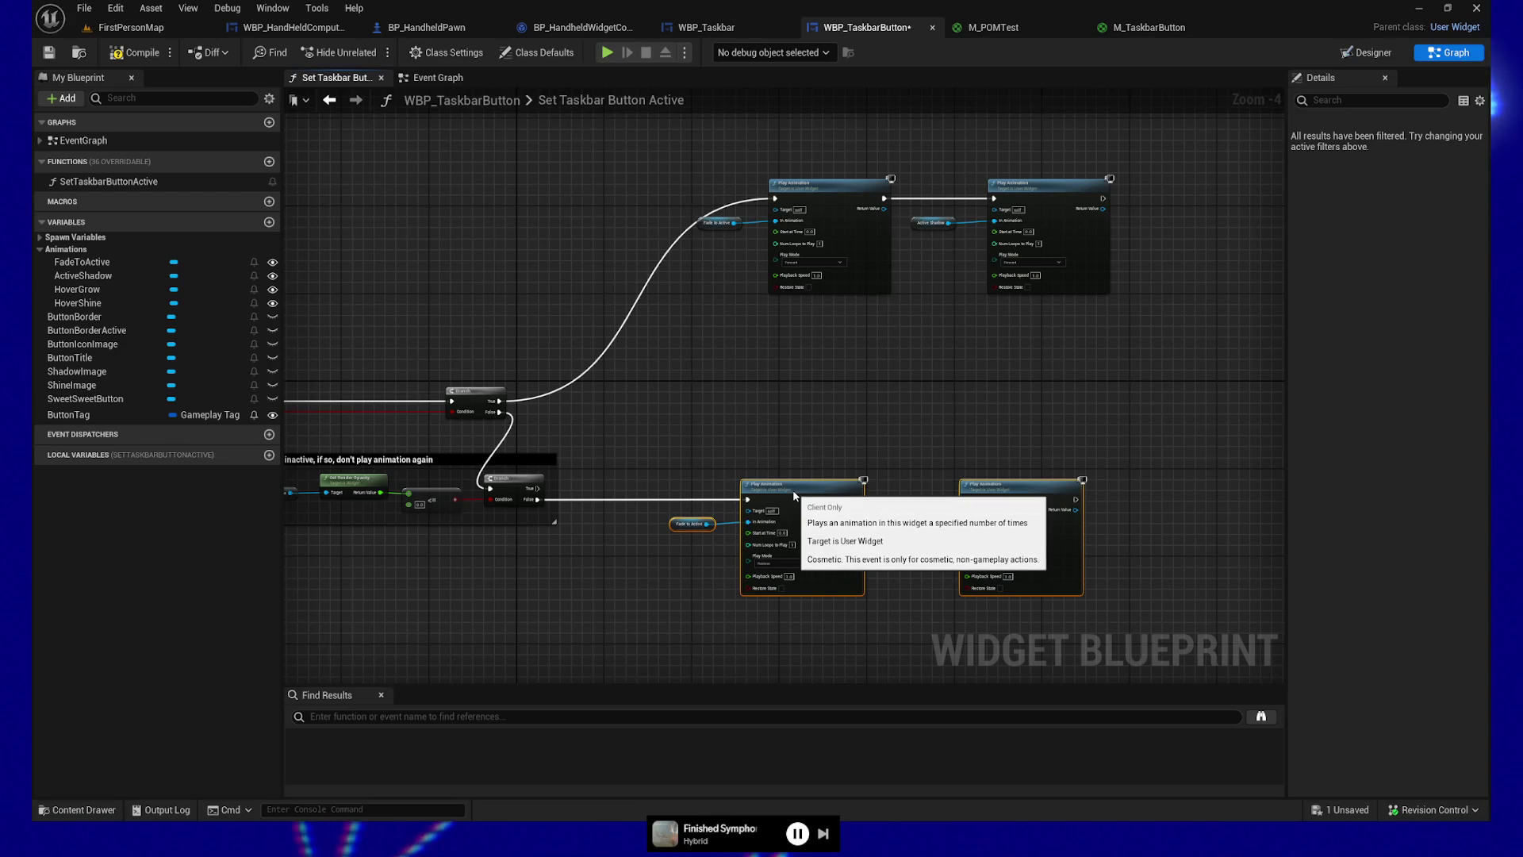
{"action": "left_click_drag", "start_coordinate": [929, 420], "coordinate": [947, 480]}
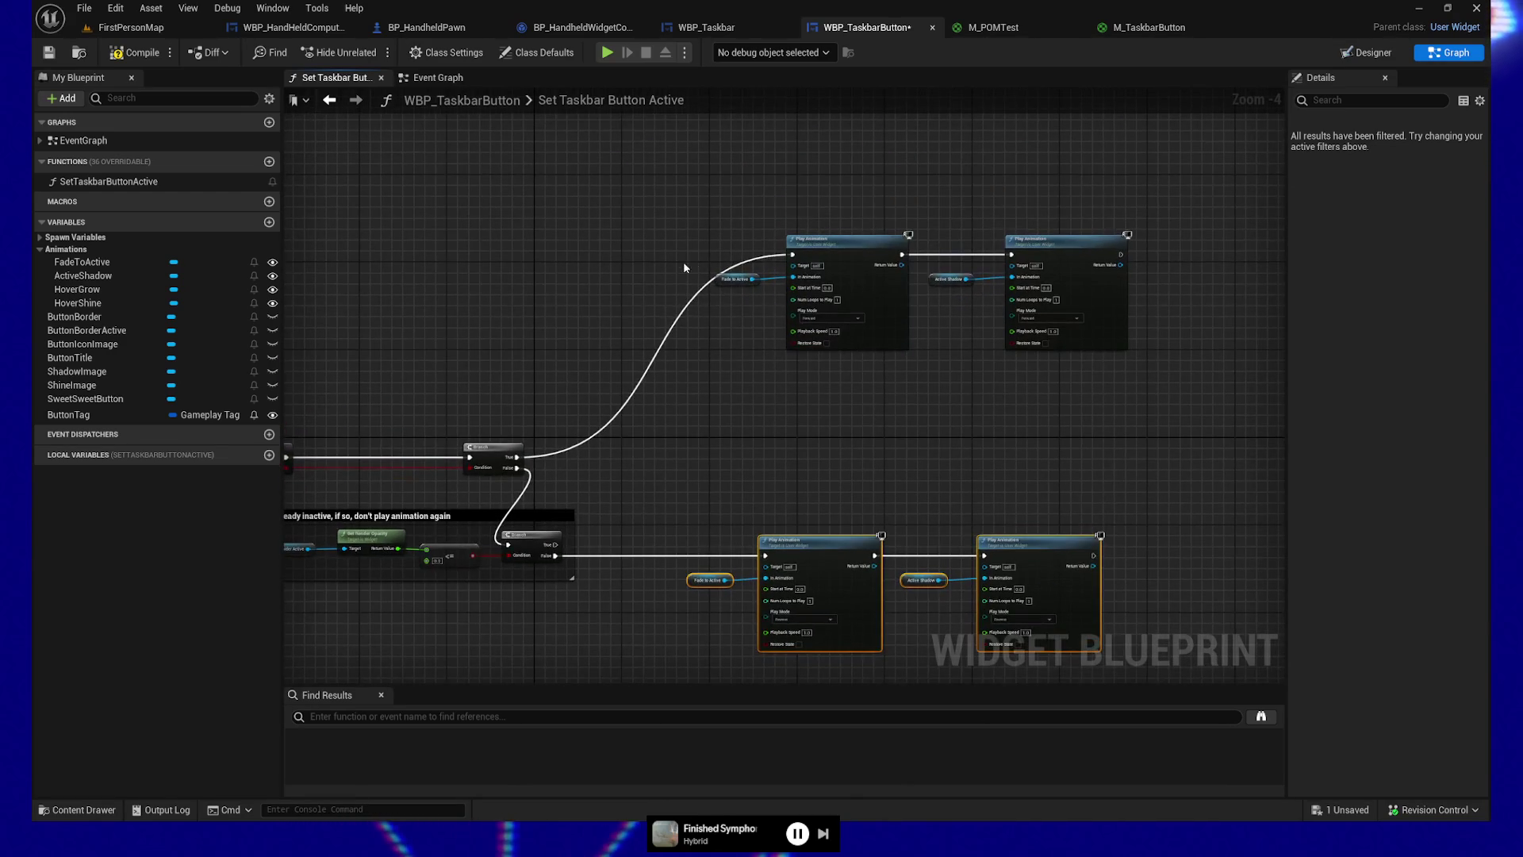
{"action": "scroll", "coordinate": [612, 595], "scroll_direction": "down", "scroll_amount": 2}
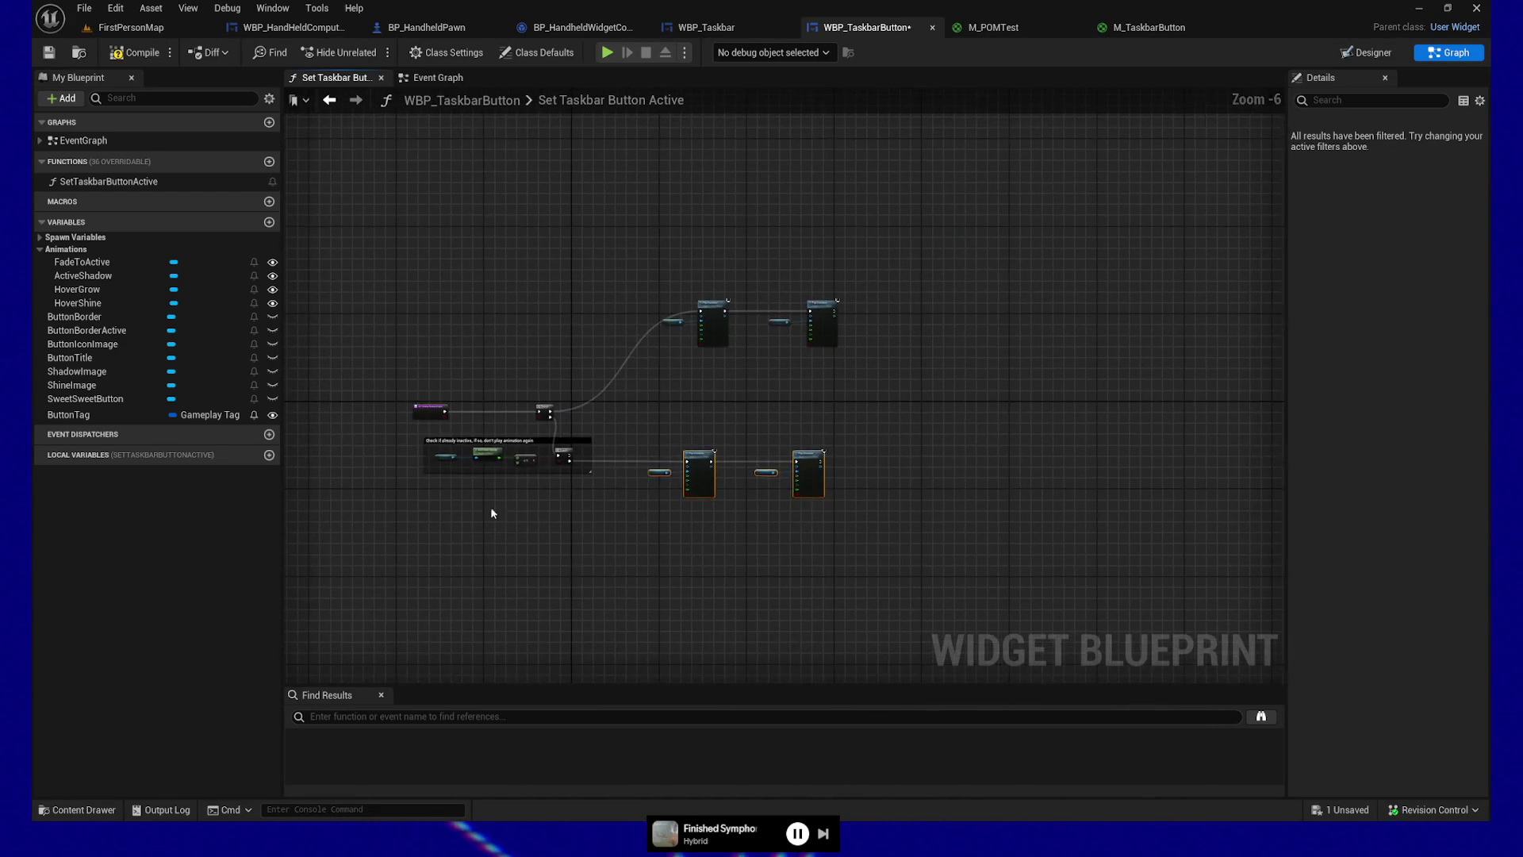
{"action": "left_click_drag", "start_coordinate": [678, 452], "coordinate": [931, 445]}
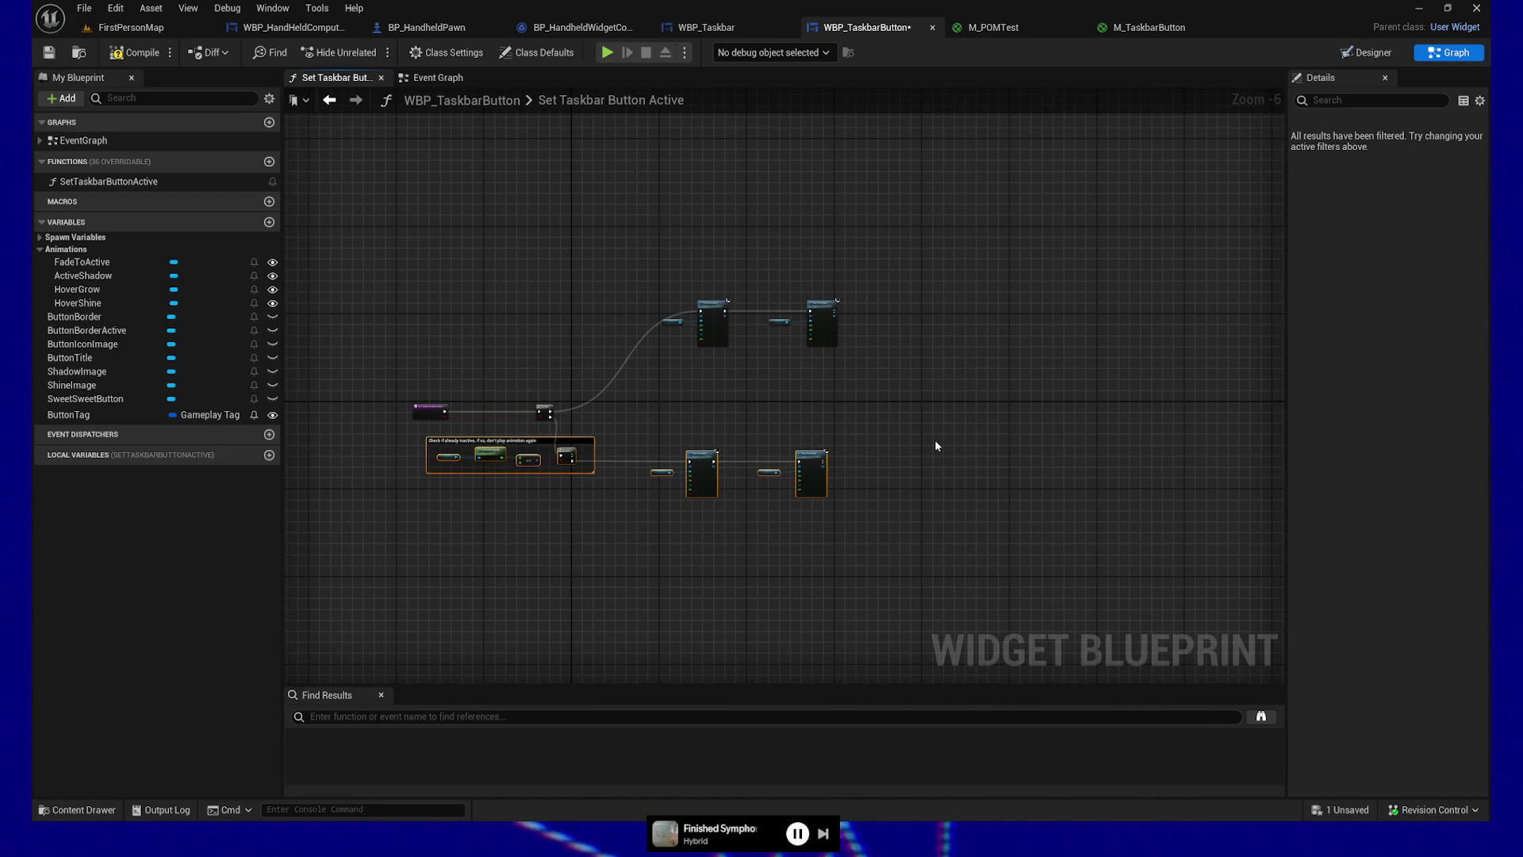
{"action": "key", "text": "Right"}
{"action": "key", "text": "Right"}
{"action": "key", "text": "Right"}
{"action": "key", "text": "Right"}
{"action": "key", "text": "Right"}
{"action": "key", "text": "Right"}
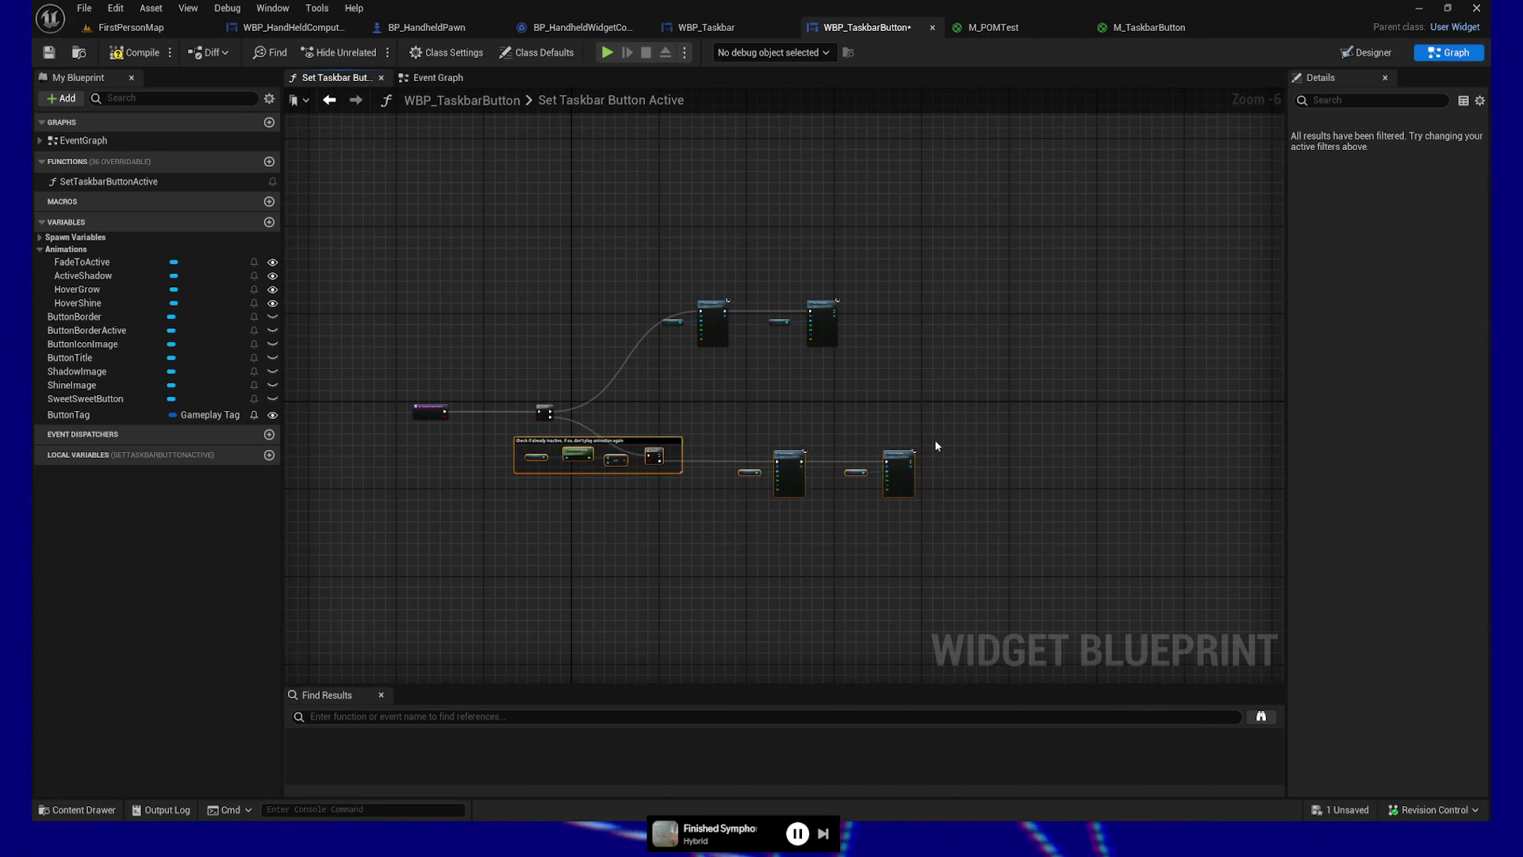
{"action": "scroll", "coordinate": [937, 447], "scroll_direction": "up", "scroll_amount": 7}
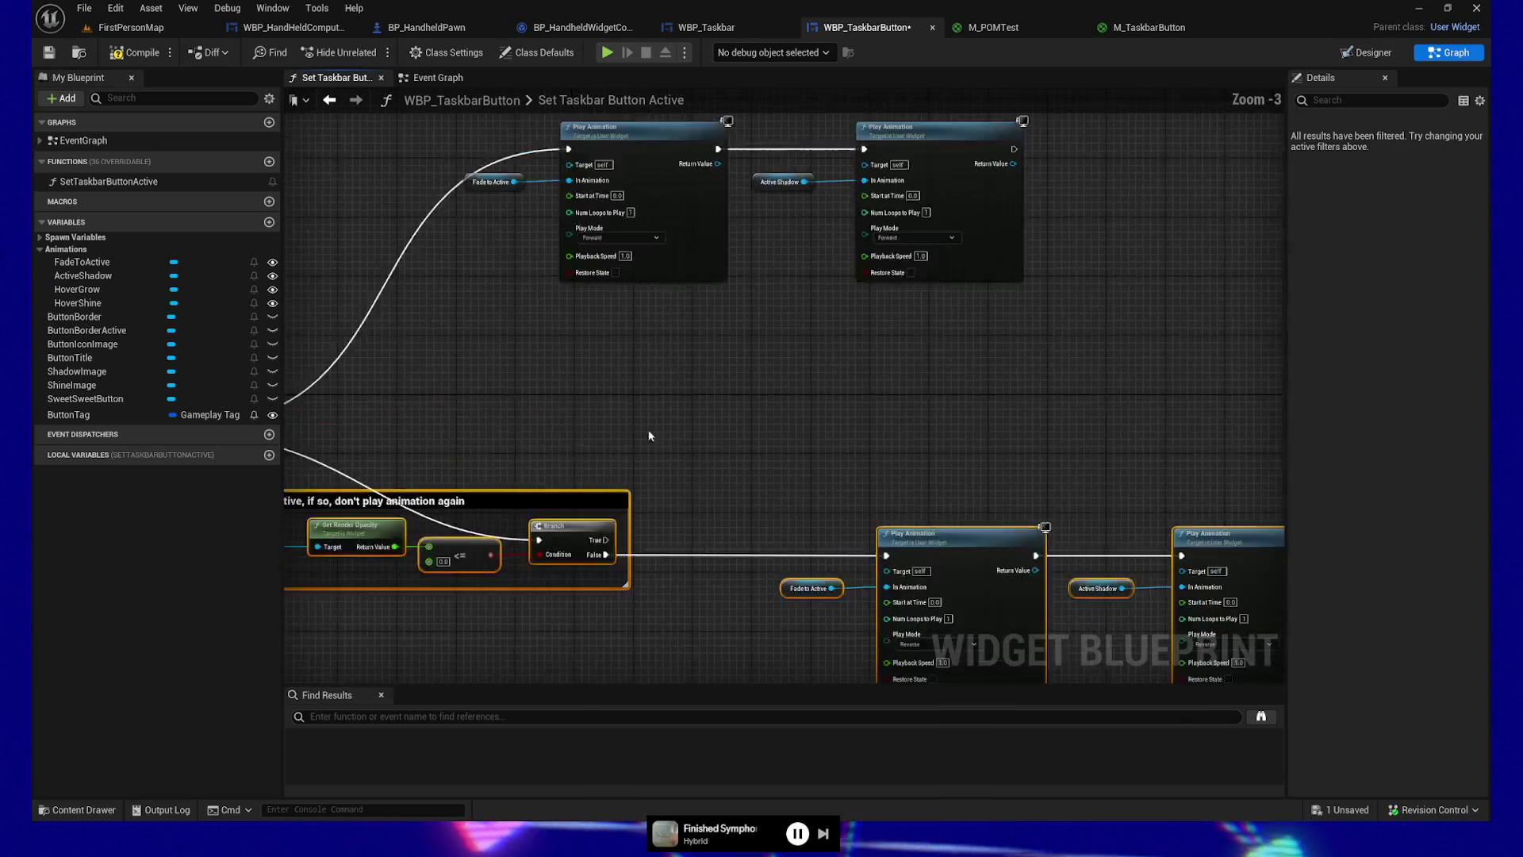
Step: Add reroute points on the Branch's False and True wires, aligning the False one
{"action": "double_click", "coordinate": [635, 382]}
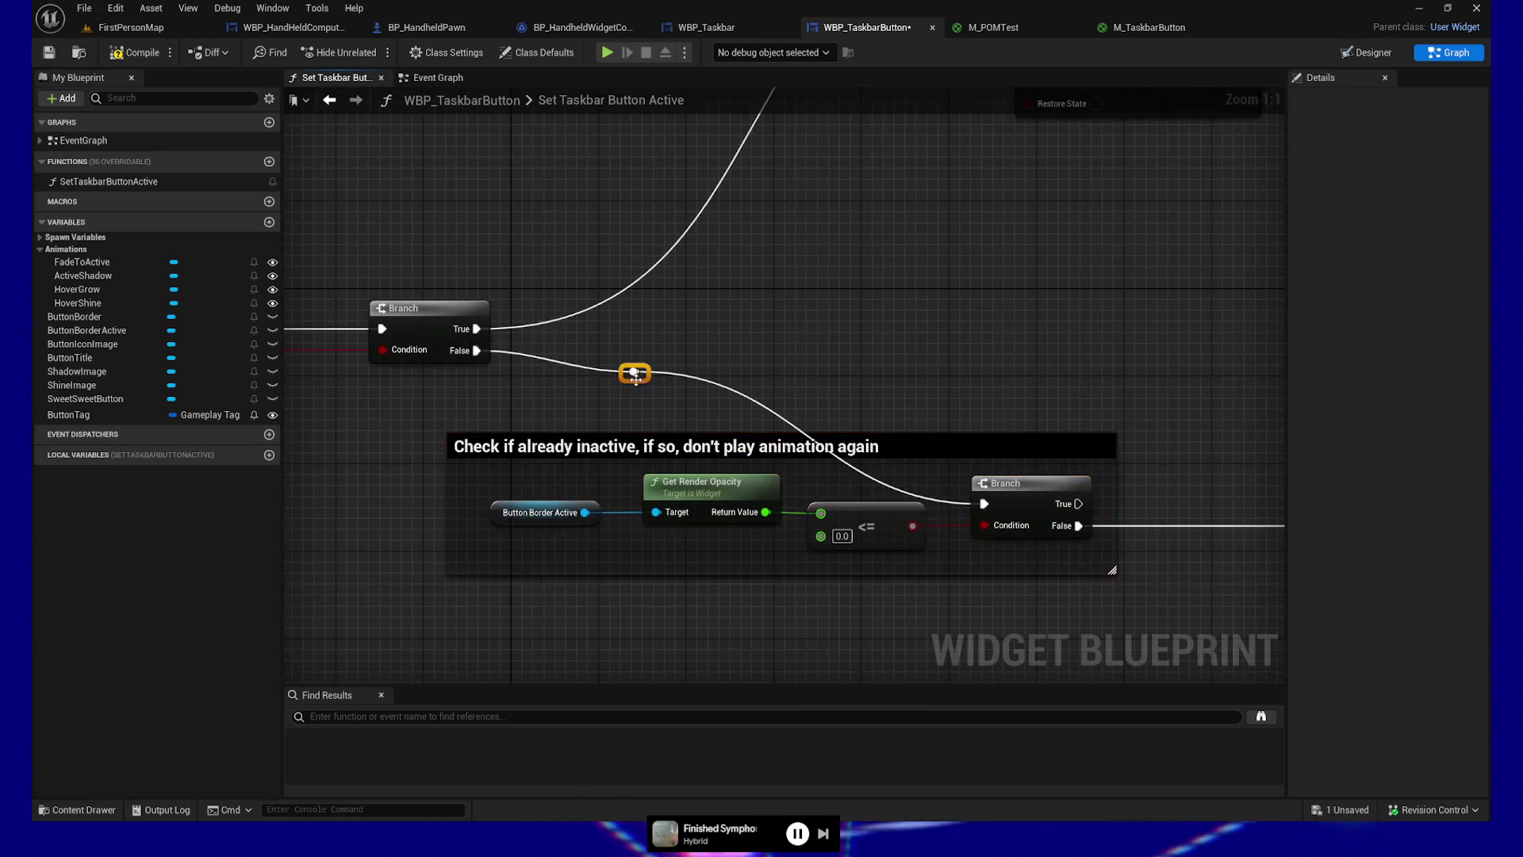
{"action": "key", "text": "q"}
{"action": "mouse_move", "coordinate": [634, 350]}
{"action": "left_mouse_down"}
{"action": "mouse_move", "coordinate": [911, 350]}
{"action": "mouse_move", "coordinate": [909, 584]}
{"action": "left_mouse_up"}
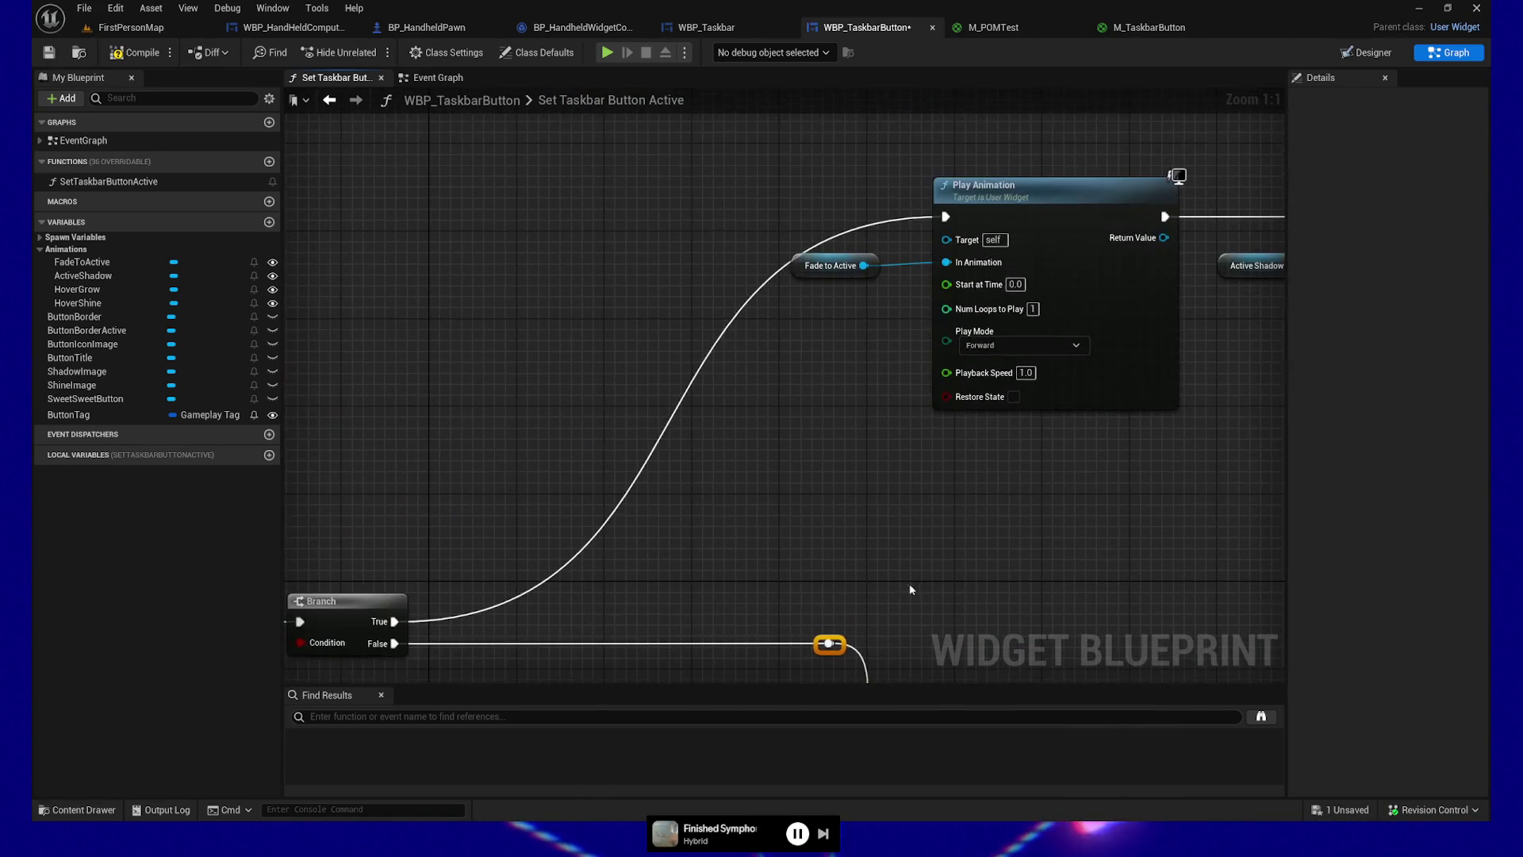
{"action": "double_click", "coordinate": [731, 329]}
Step: Shift the top Play Animation nodes and their inputs slightly to the right
{"action": "left_click", "coordinate": [1086, 197]}
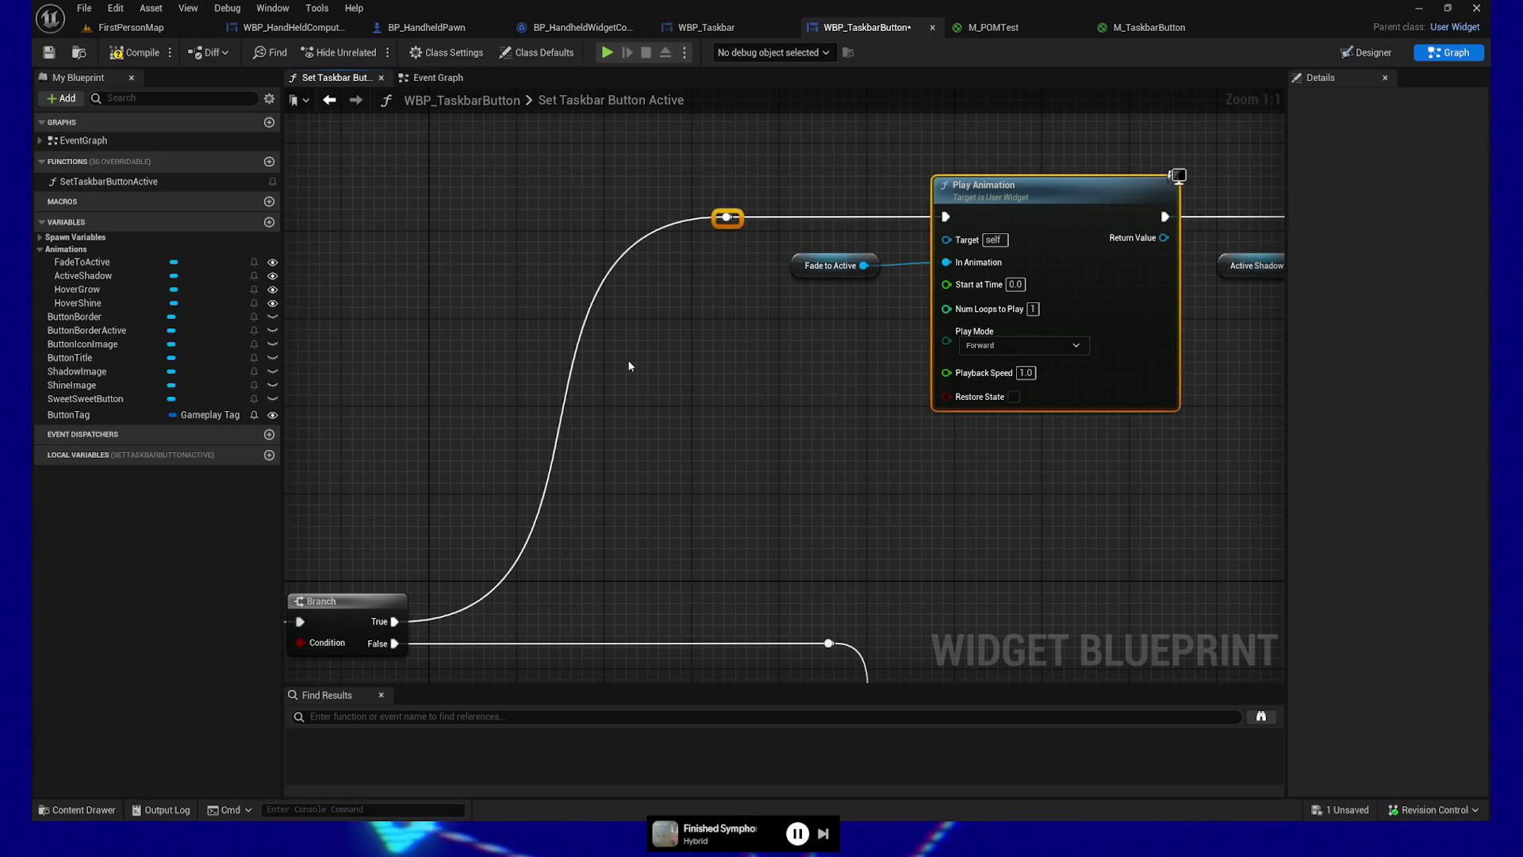
{"action": "mouse_move", "coordinate": [687, 405]}
{"action": "left_mouse_down"}
{"action": "mouse_move", "coordinate": [839, 474]}
{"action": "mouse_move", "coordinate": [719, 472]}
{"action": "left_mouse_up"}
{"action": "scroll", "coordinate": [719, 472], "scroll_direction": "down", "scroll_amount": 5}
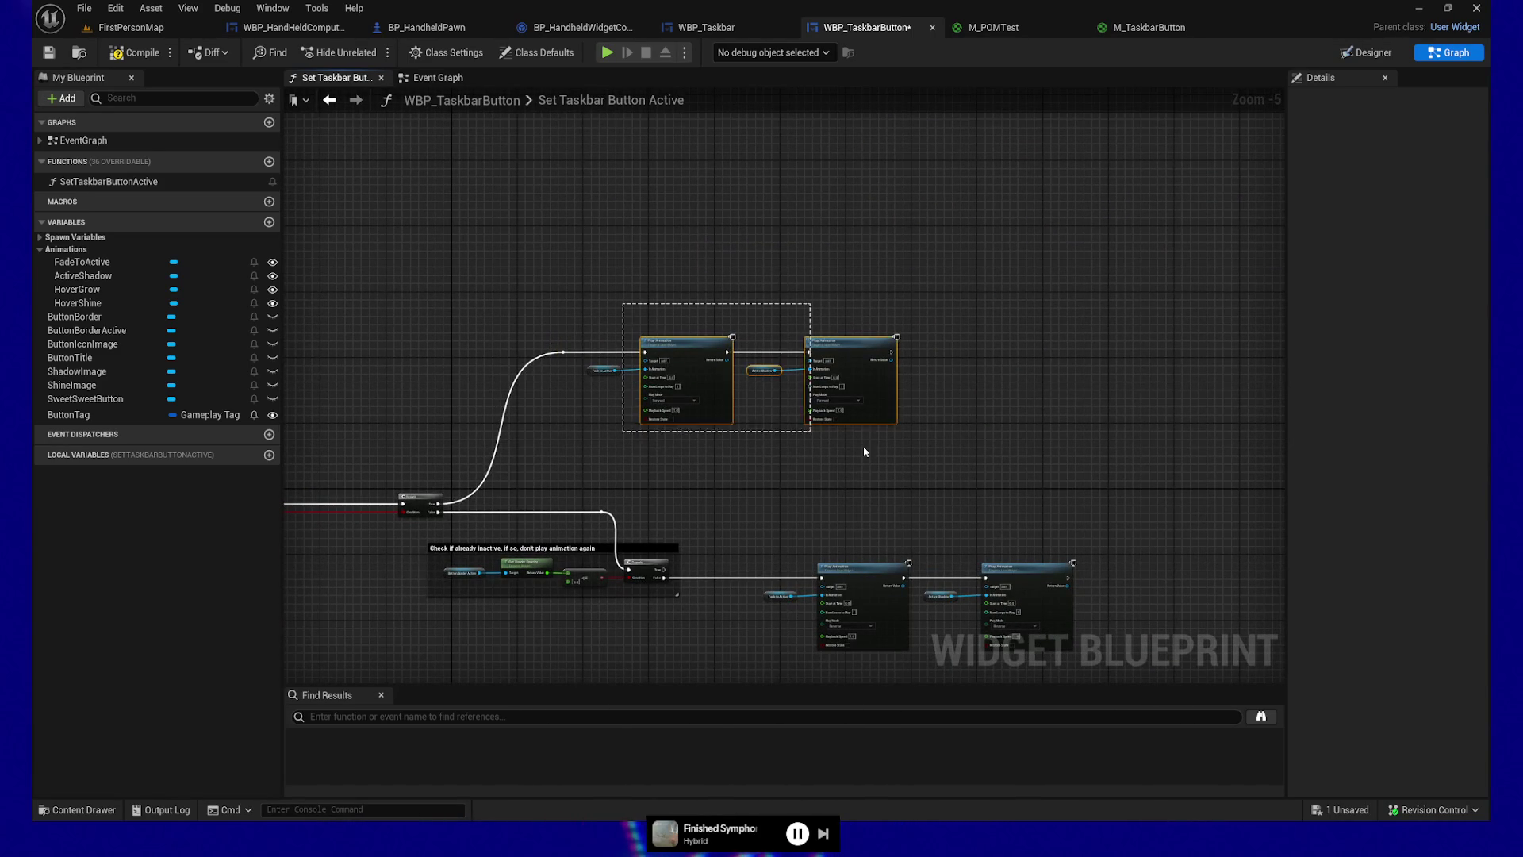
{"action": "left_click_drag", "start_coordinate": [839, 445], "coordinate": [881, 446]}
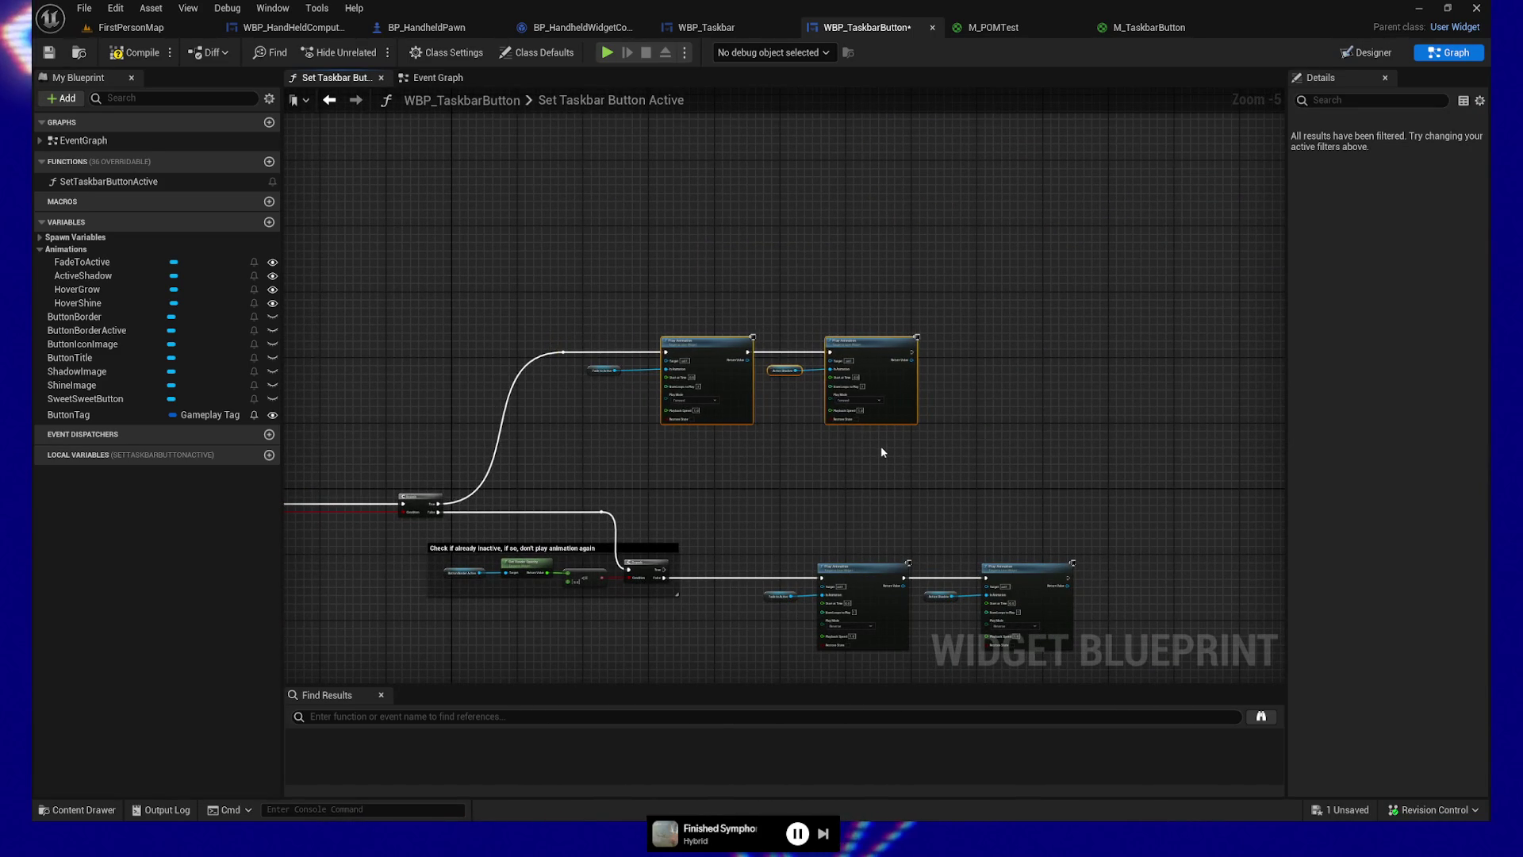
{"action": "key", "text": "ctrl+z"}
{"action": "key", "text": "Right"}
{"action": "key", "text": "Right"}
{"action": "key", "text": "Right"}
{"action": "key", "text": "Right"}
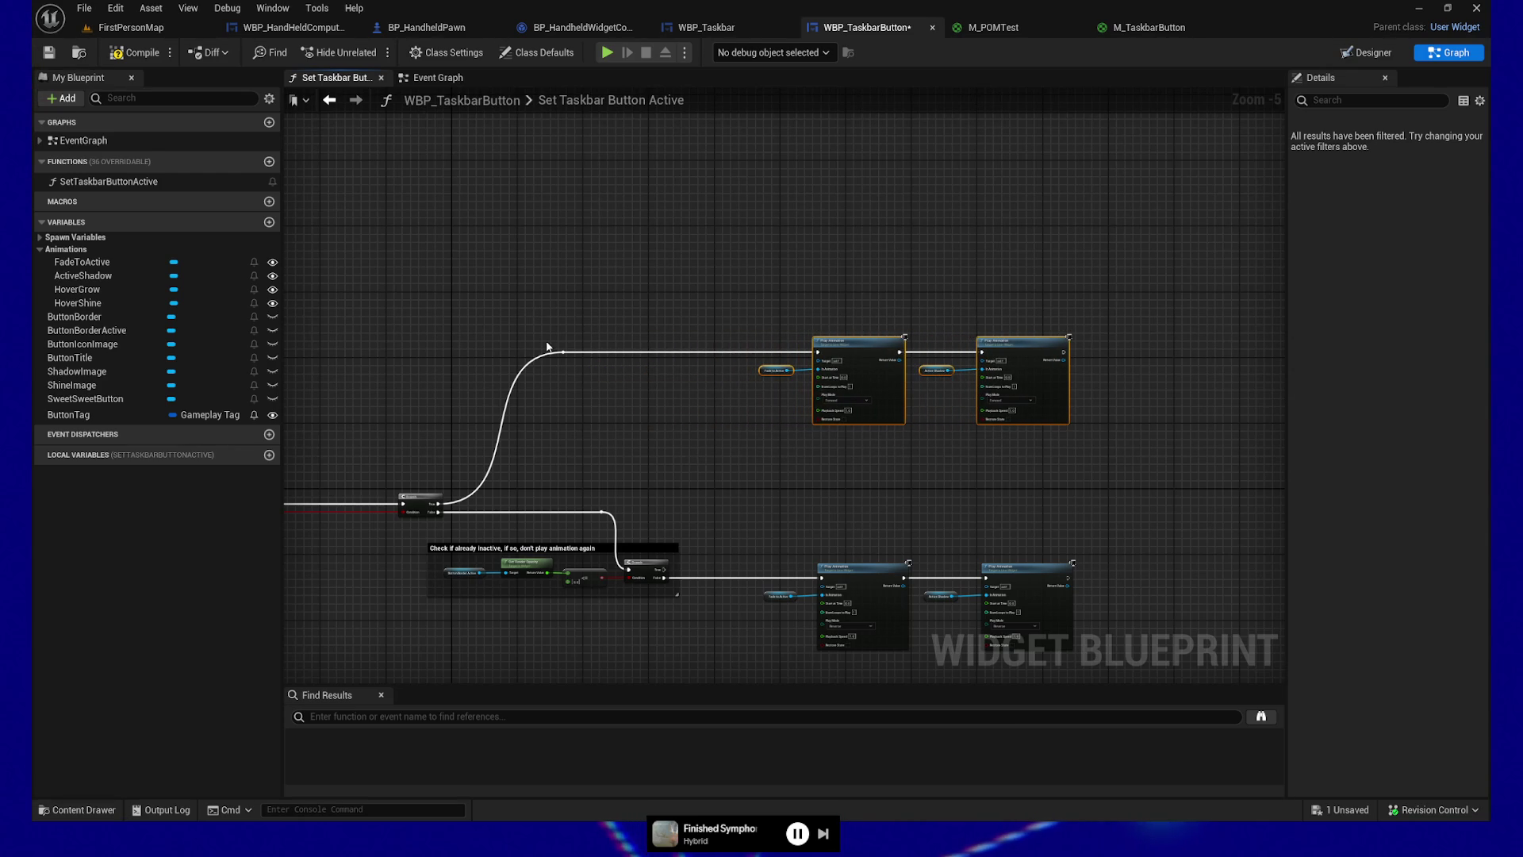
{"action": "left_click", "coordinate": [563, 352]}
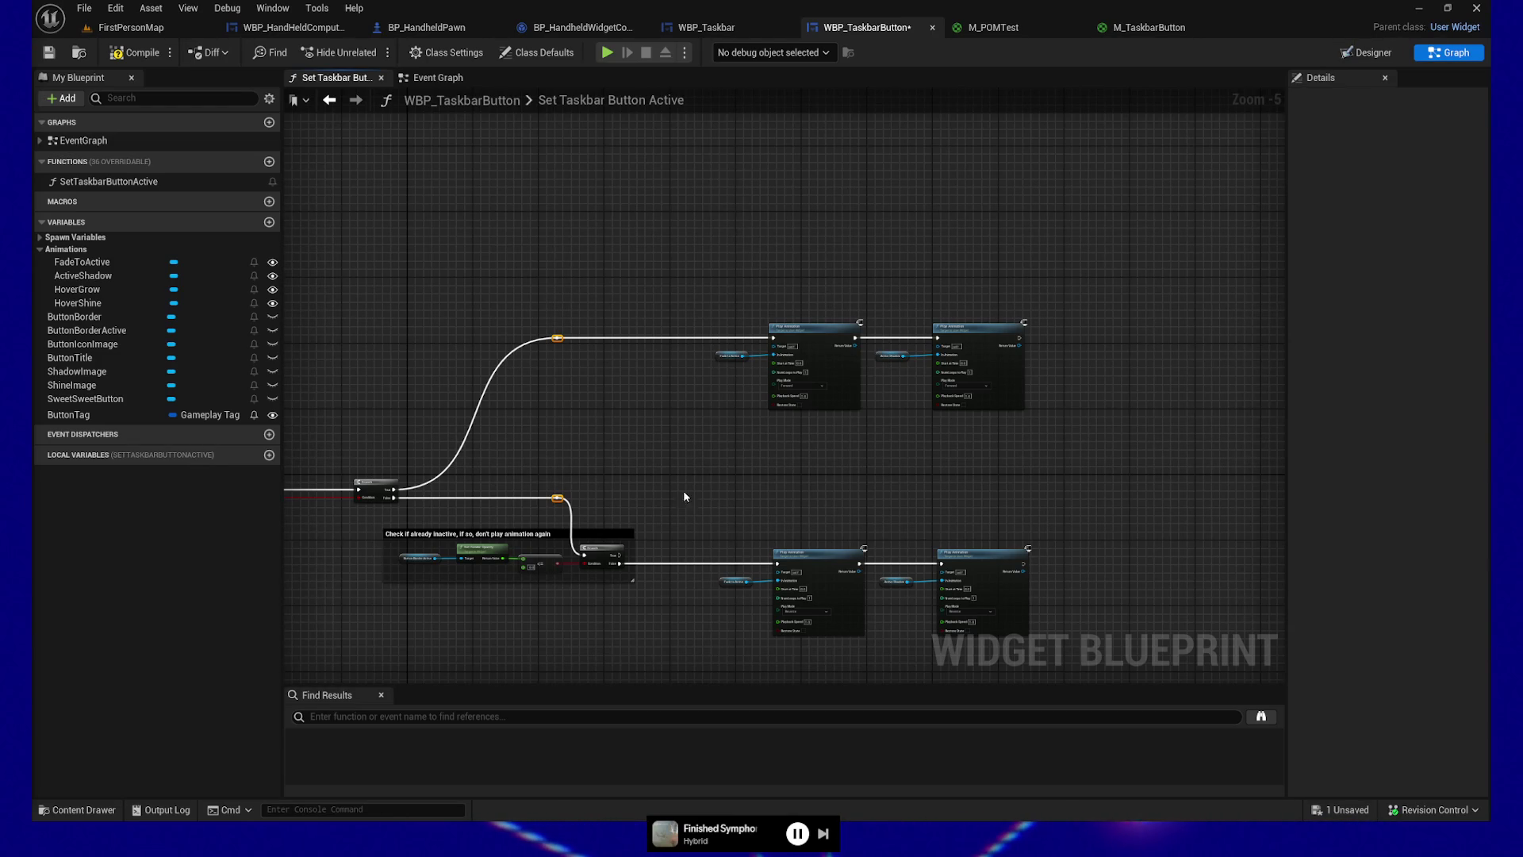
Step: Move the top animation row and its reroute down closer to the bottom row
{"action": "left_click_drag", "start_coordinate": [763, 272], "coordinate": [782, 183]}
{"action": "left_click_drag", "start_coordinate": [967, 193], "coordinate": [1022, 531]}
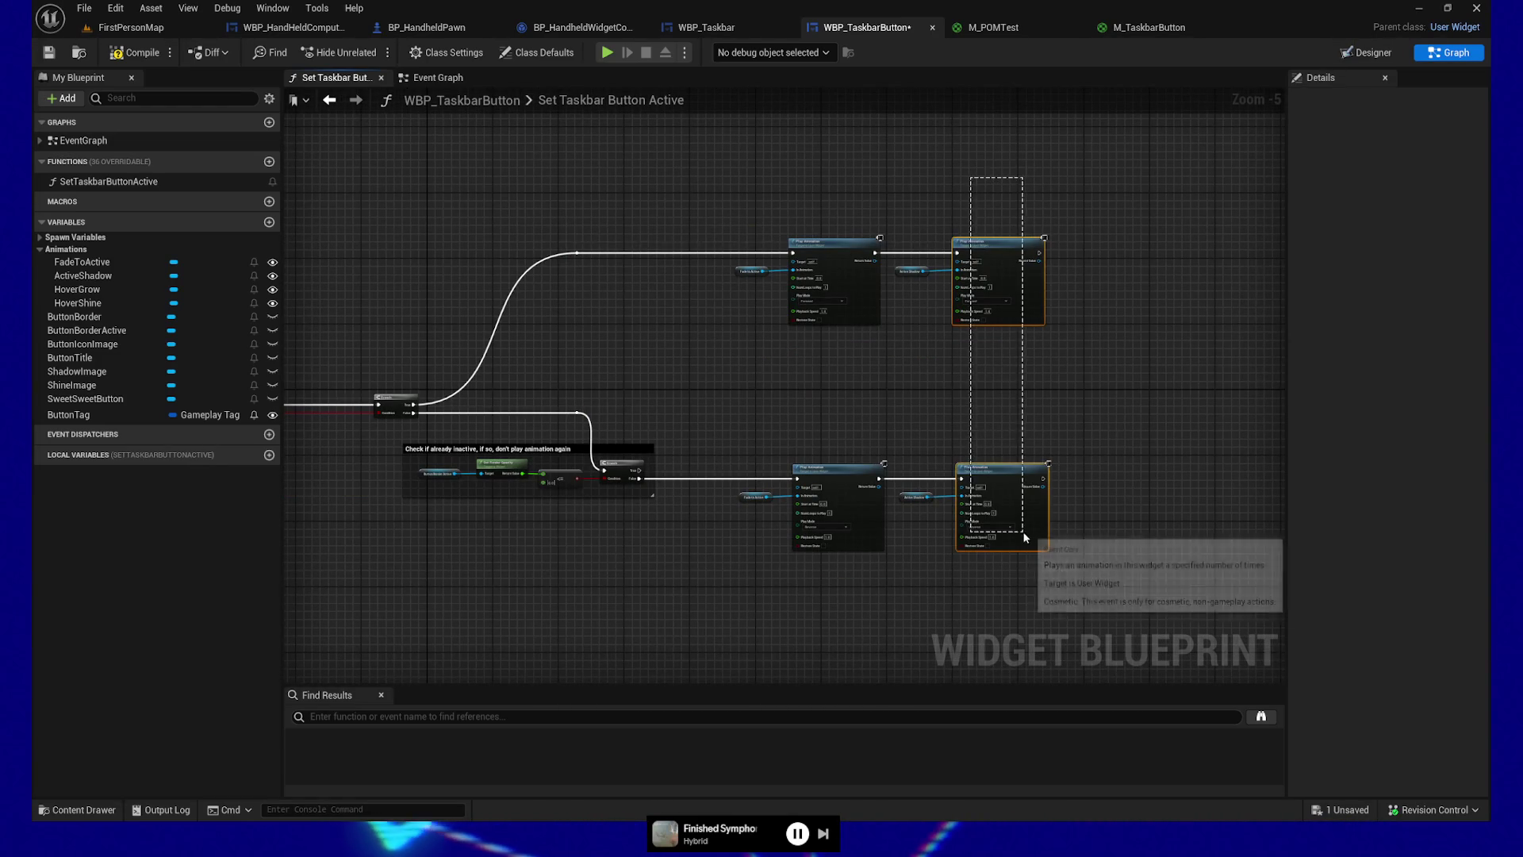
{"action": "mouse_move", "coordinate": [921, 194]}
{"action": "left_mouse_down"}
{"action": "mouse_move", "coordinate": [944, 527]}
{"action": "mouse_move", "coordinate": [875, 411]}
{"action": "mouse_move", "coordinate": [849, 436]}
{"action": "mouse_move", "coordinate": [796, 359]}
{"action": "left_mouse_up"}
{"action": "left_click_drag", "start_coordinate": [753, 445], "coordinate": [785, 599]}
{"action": "left_click_drag", "start_coordinate": [666, 211], "coordinate": [1067, 565]}
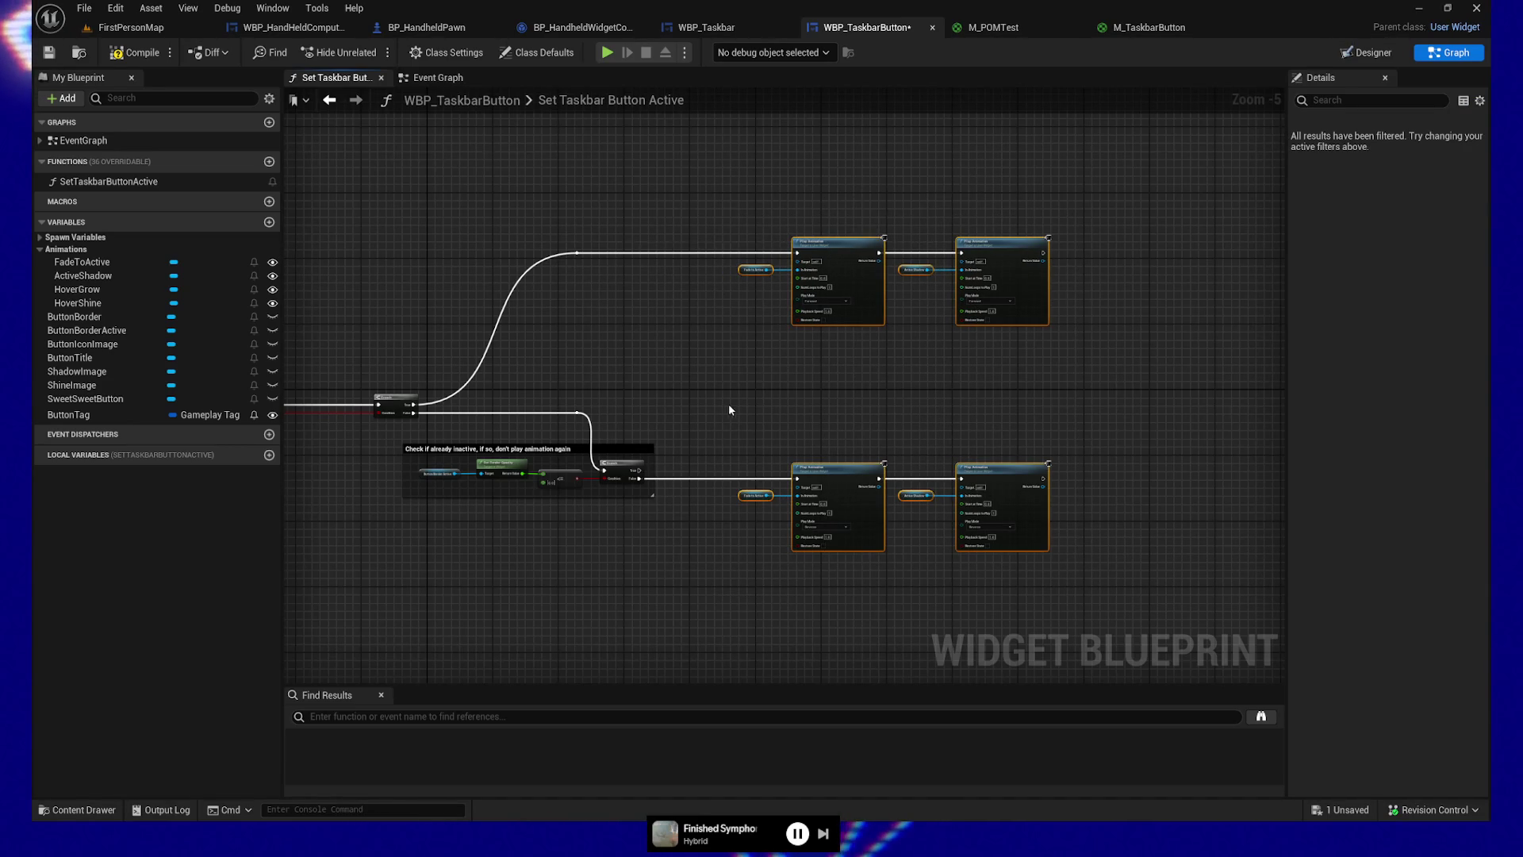
{"action": "mouse_move", "coordinate": [555, 265]}
{"action": "left_mouse_down"}
{"action": "mouse_move", "coordinate": [683, 255]}
{"action": "mouse_move", "coordinate": [1122, 323]}
{"action": "left_mouse_up"}
{"action": "key", "text": "Down"}
{"action": "key", "text": "Down"}
{"action": "key", "text": "Down"}
{"action": "key", "text": "Down"}
{"action": "key", "text": "Down"}
{"action": "key", "text": "Down"}
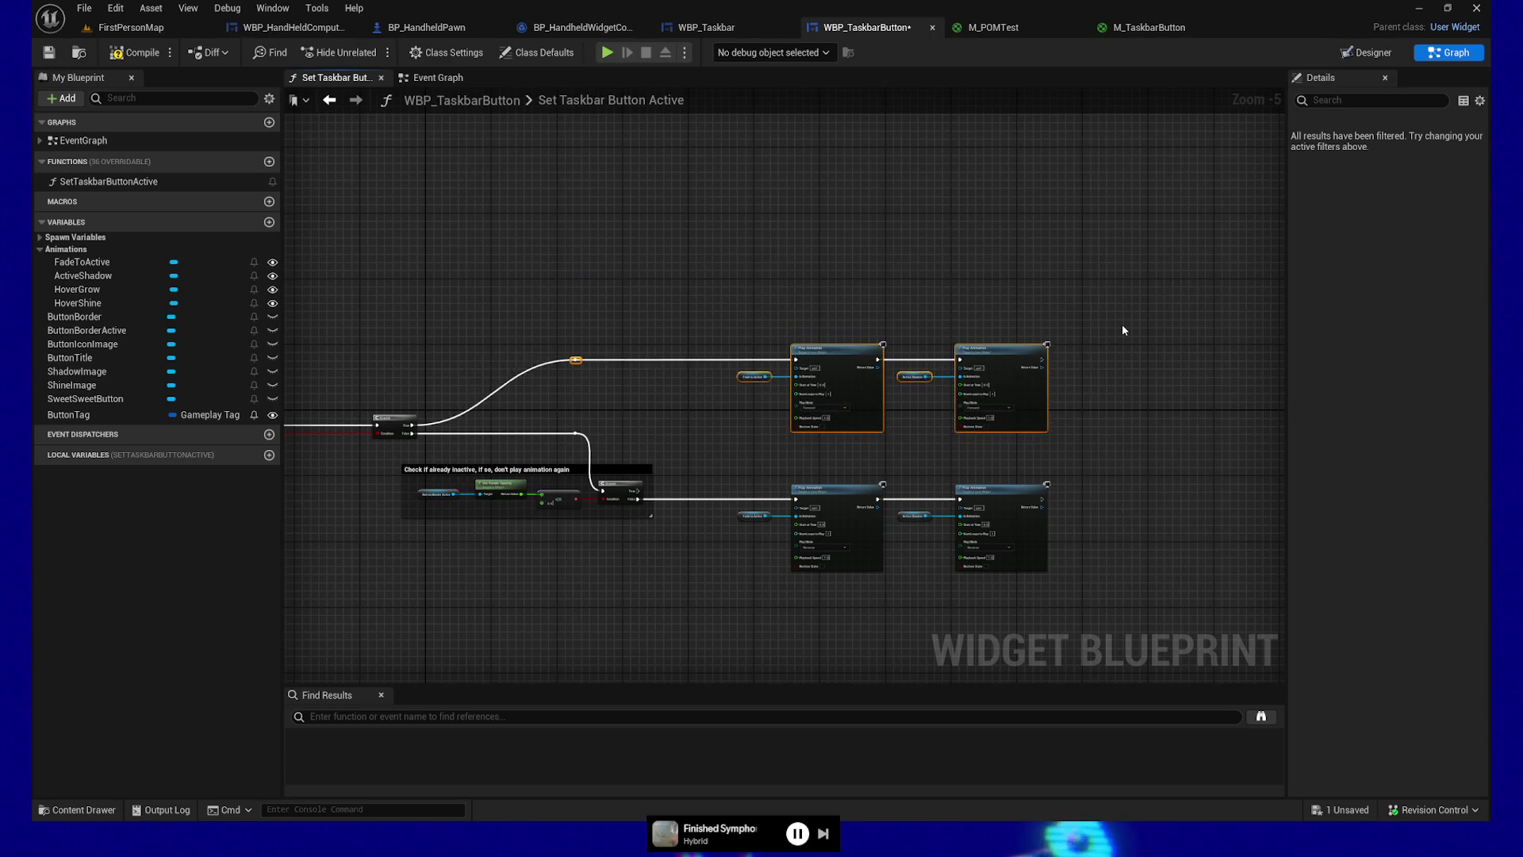
{"action": "key", "text": "Down"}
{"action": "key", "text": "Down"}
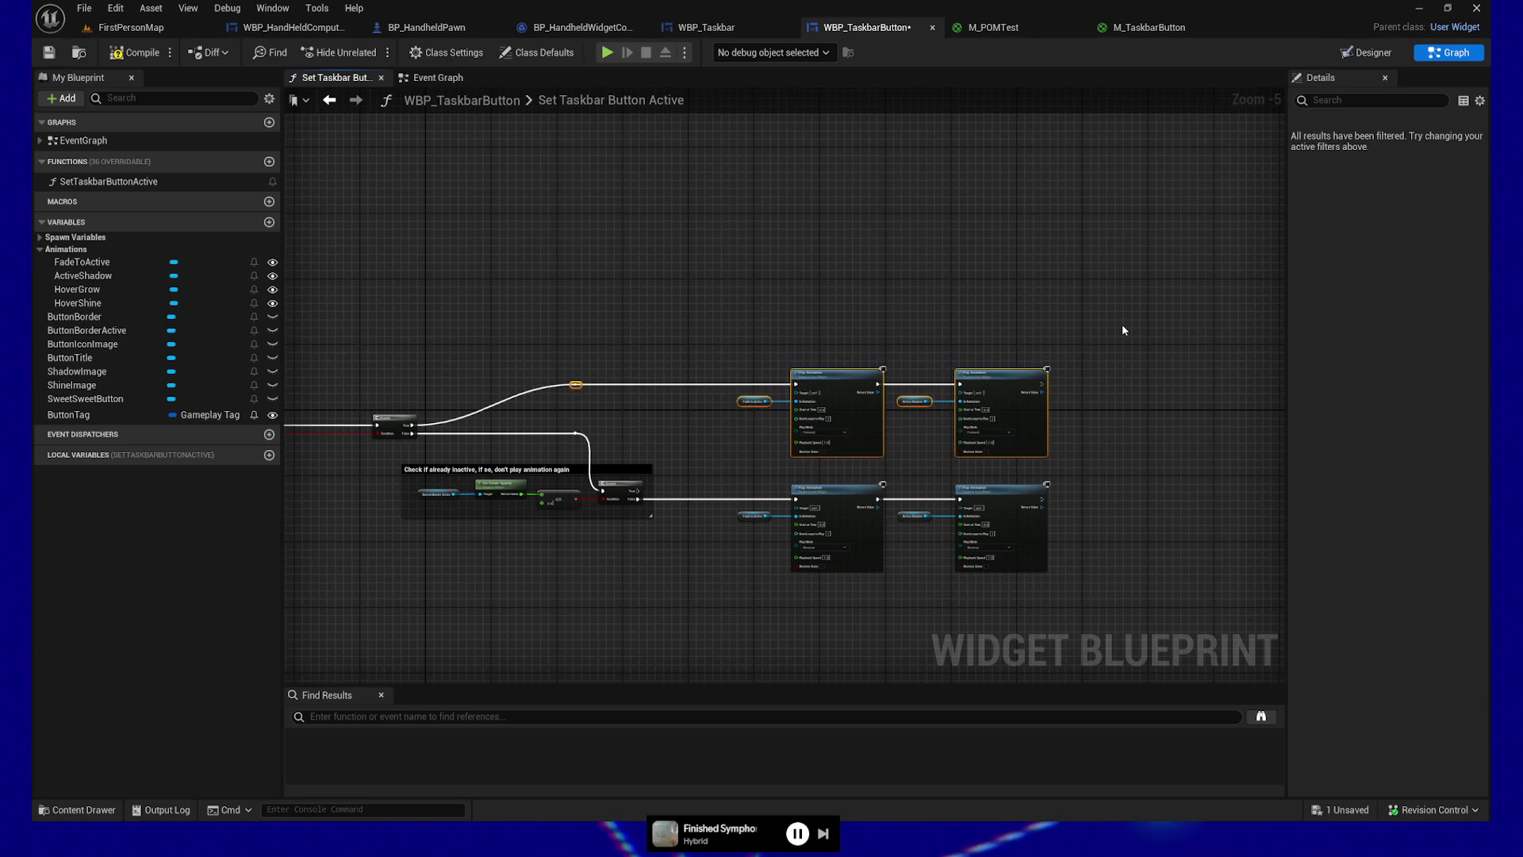
{"action": "left_click", "coordinate": [618, 486]}
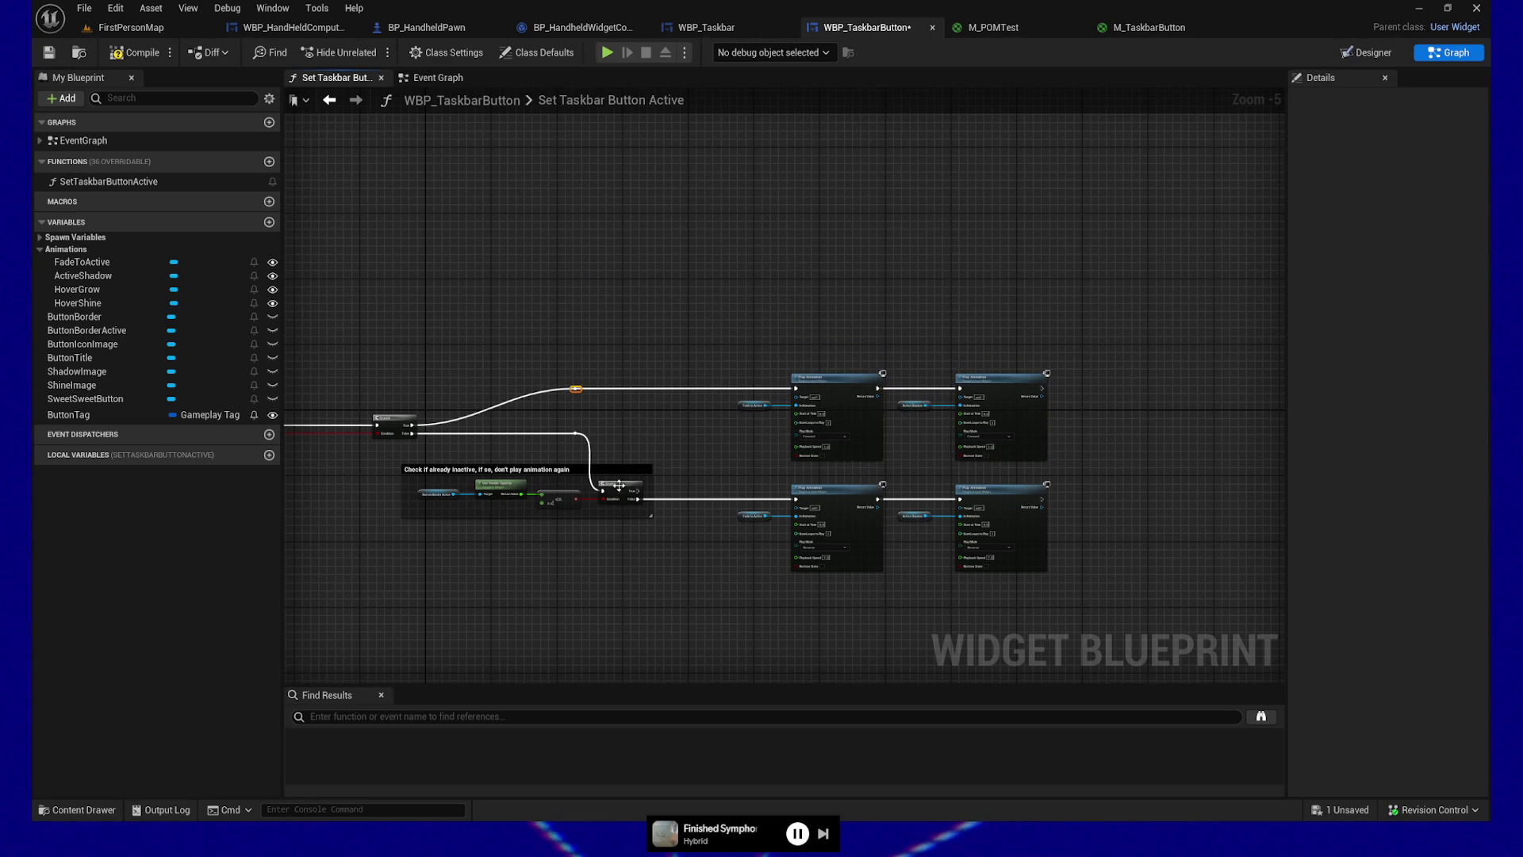
Step: Add a True-wire reroute lined up beside the False reroute
{"action": "left_click", "coordinate": [627, 484]}
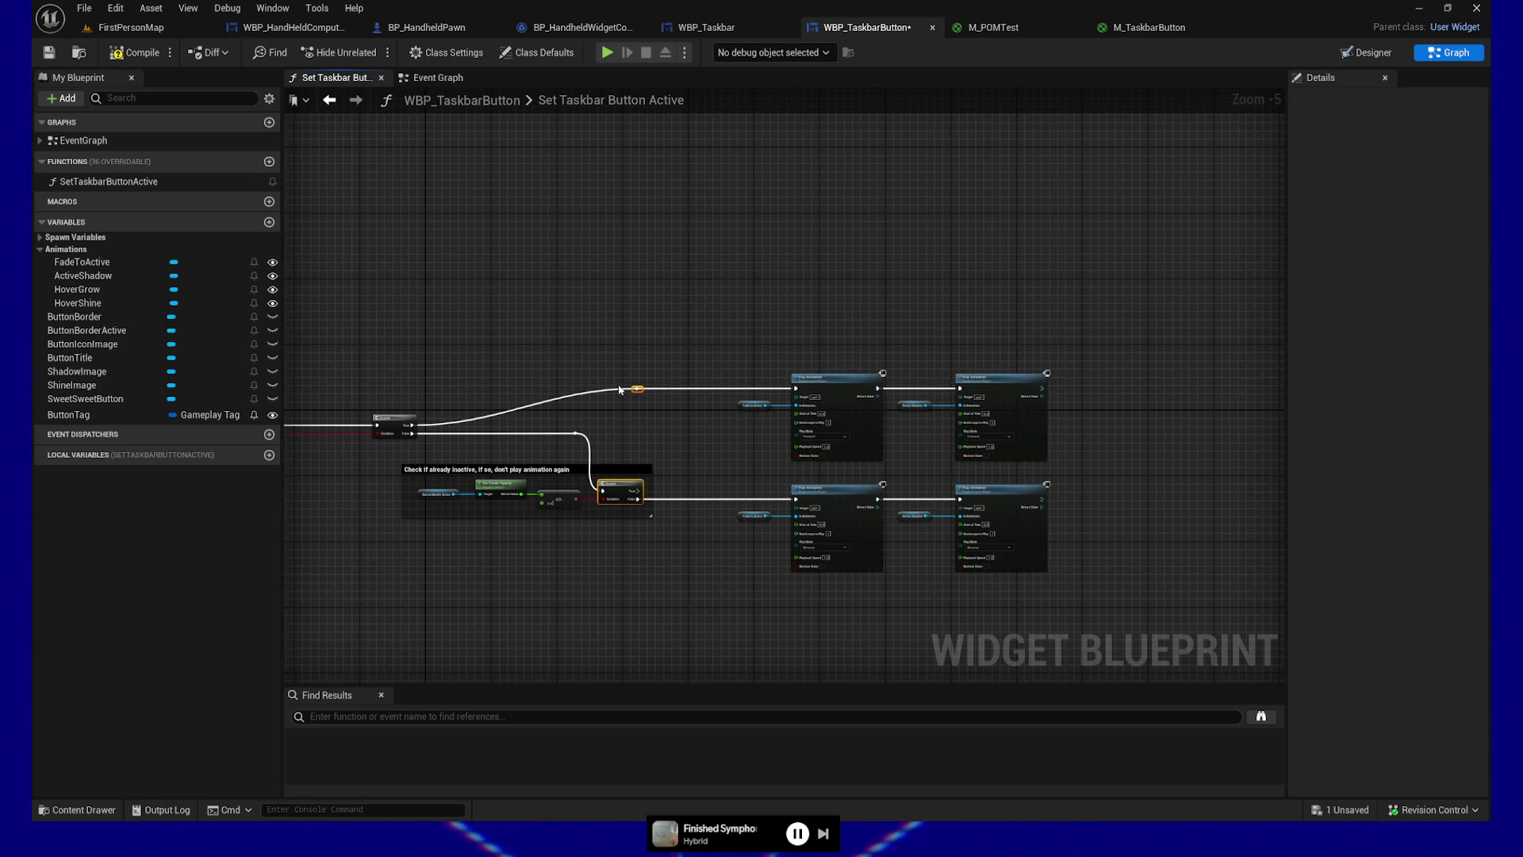
{"action": "double_click", "coordinate": [574, 390]}
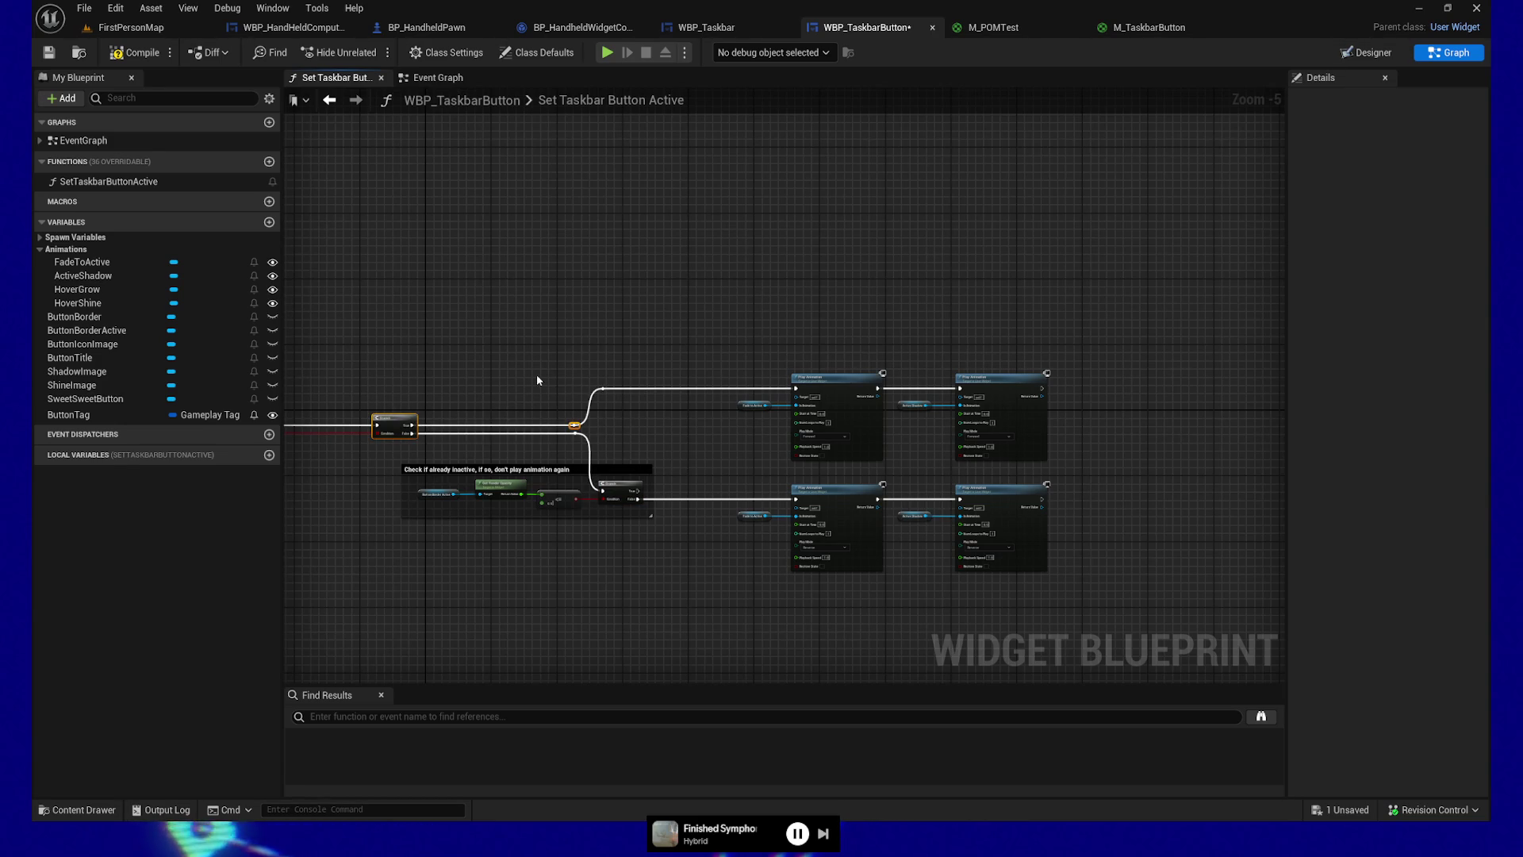
{"action": "key", "text": "q"}
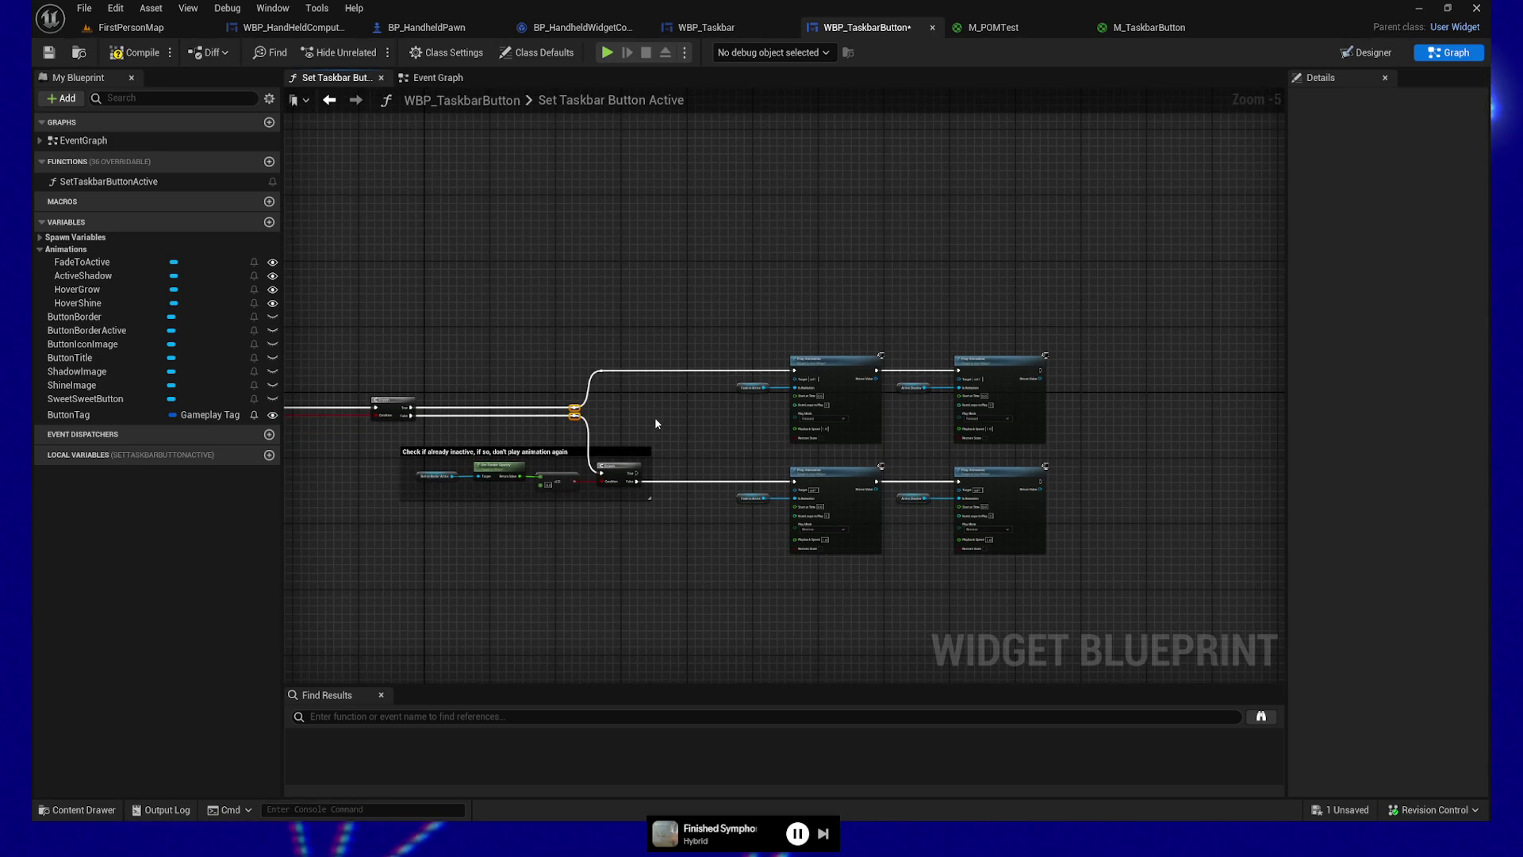
{"action": "left_click", "coordinate": [660, 356]}
Step: Compile and save, moving the Set Taskbar Button Active entry node next to the Branch
{"action": "left_click", "coordinate": [135, 53]}
{"action": "key", "text": "ctrl+s"}
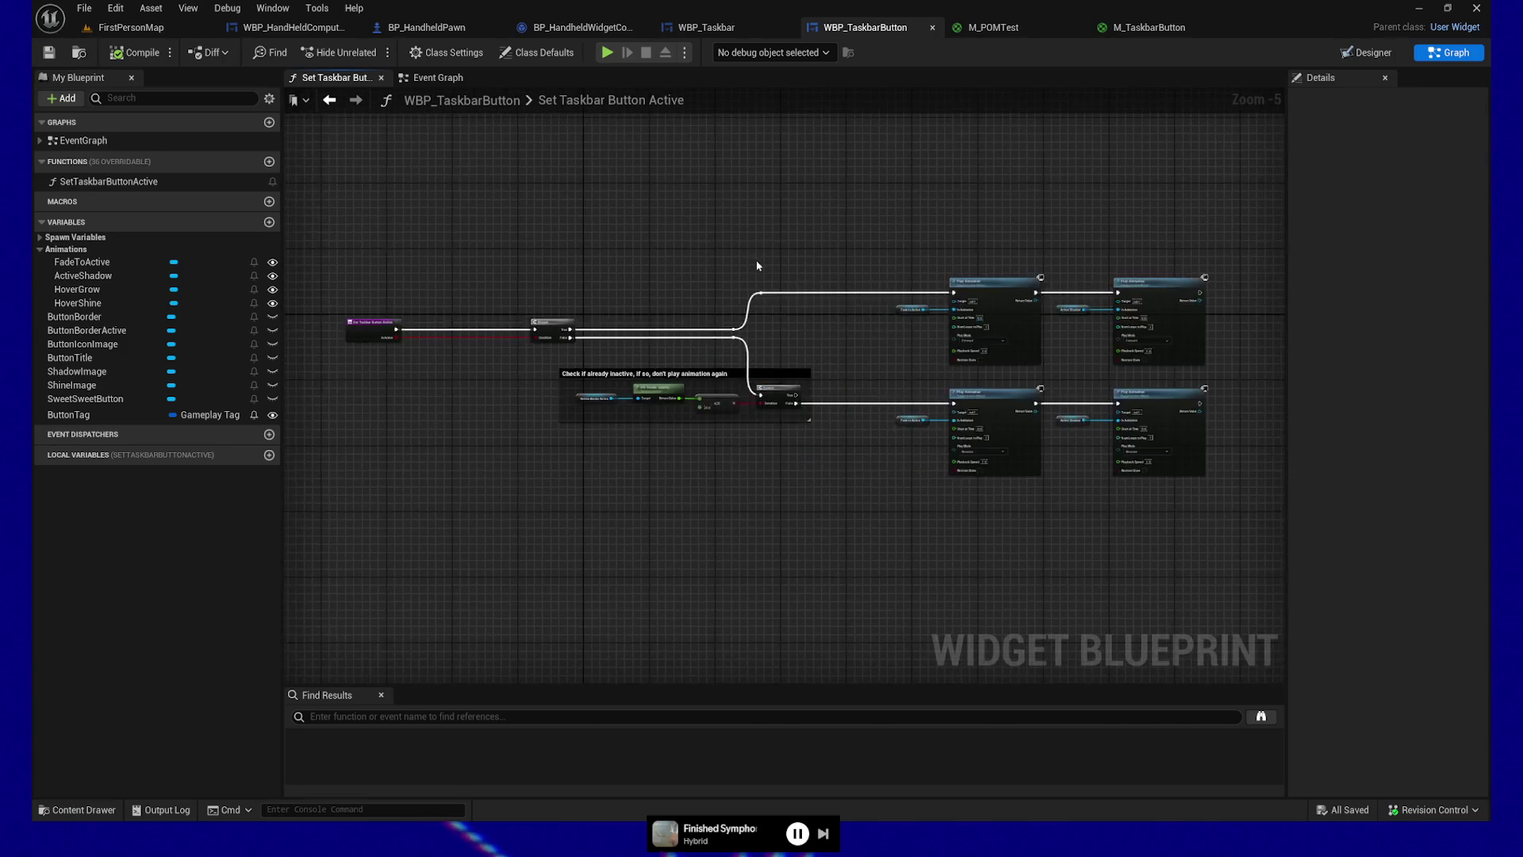
{"action": "scroll", "coordinate": [428, 377], "scroll_direction": "up", "scroll_amount": 1}
{"action": "left_click", "coordinate": [403, 342]}
{"action": "key", "text": "Right"}
{"action": "key", "text": "Right"}
{"action": "key", "text": "Right"}
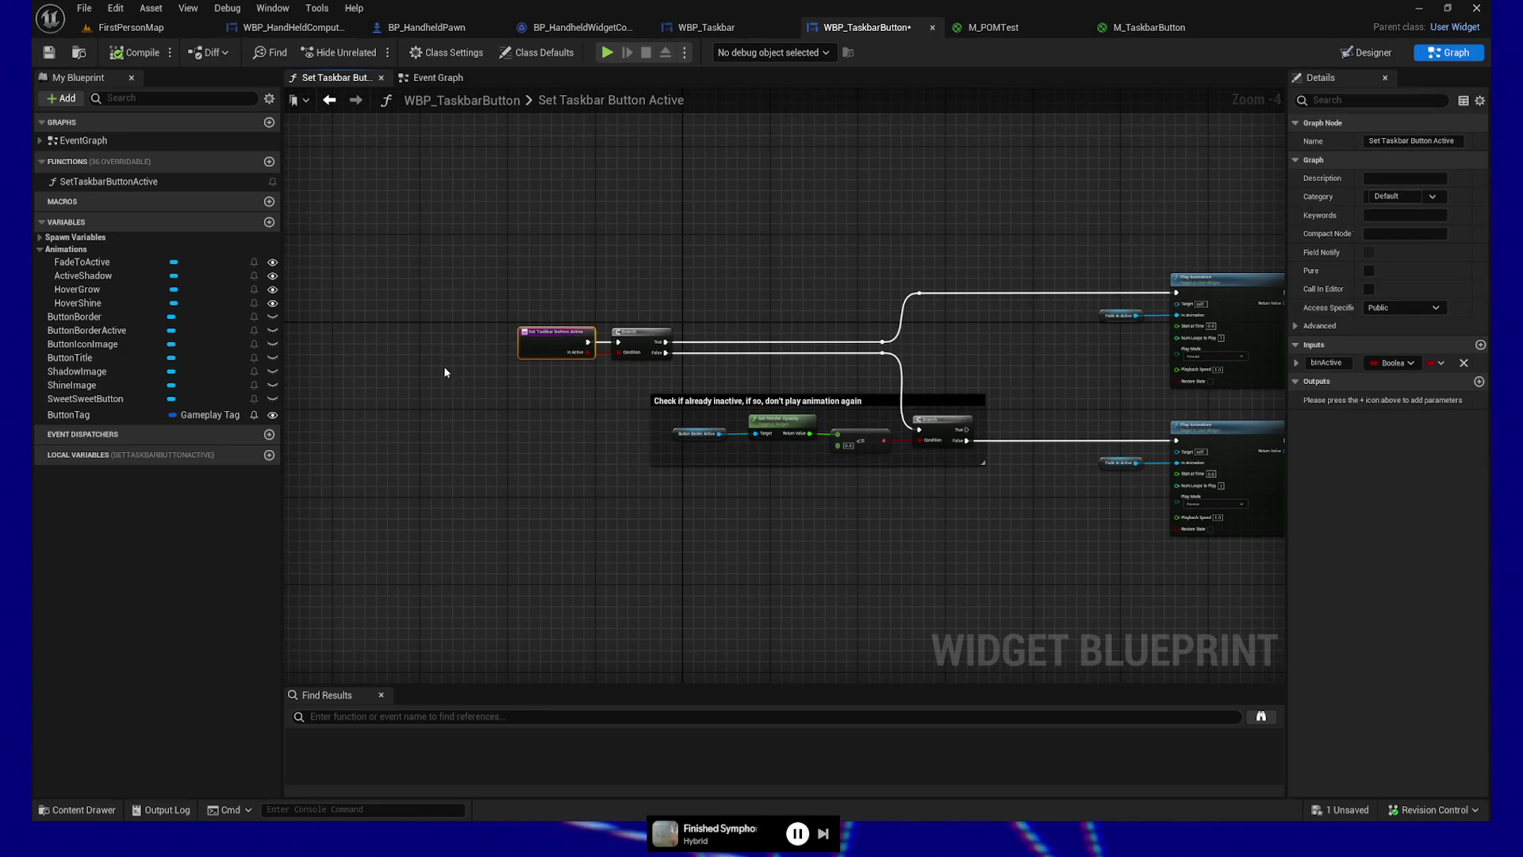
{"action": "scroll", "coordinate": [785, 527], "scroll_direction": "up", "scroll_amount": 2}
{"action": "left_click_drag", "start_coordinate": [599, 537], "coordinate": [455, 191]}
{"action": "key", "text": "ctrl+s"}
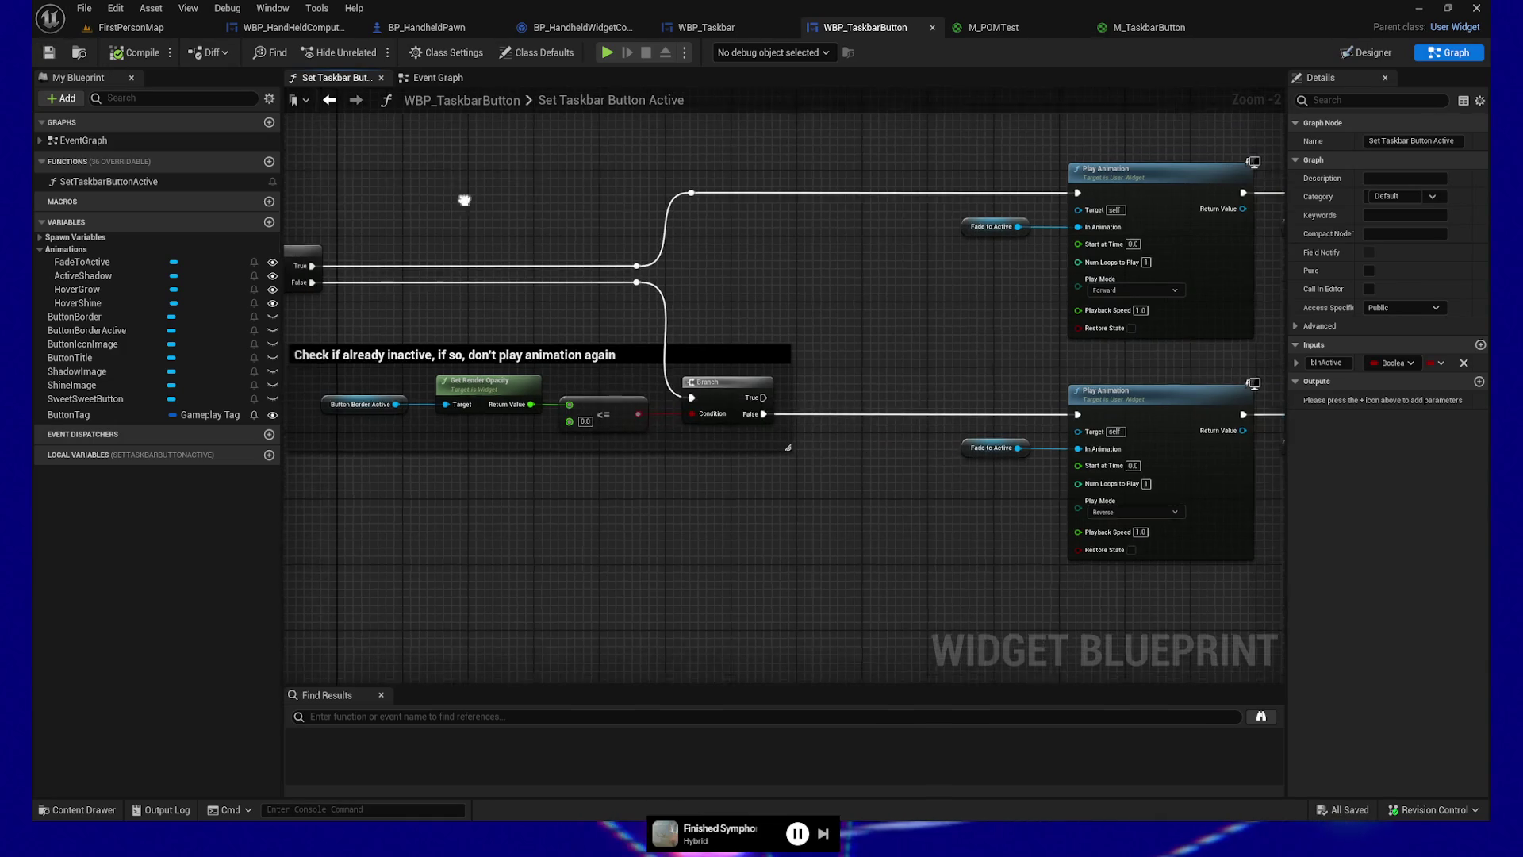
Step: Switch to the Event Graph and pan to the button's event nodes
{"action": "left_click", "coordinate": [431, 79]}
{"action": "mouse_move", "coordinate": [444, 536]}
{"action": "left_mouse_down"}
{"action": "mouse_move", "coordinate": [571, 536]}
{"action": "mouse_move", "coordinate": [629, 394]}
{"action": "mouse_move", "coordinate": [635, 514]}
{"action": "left_mouse_up"}
{"action": "scroll", "coordinate": [638, 539], "scroll_direction": "up", "scroll_amount": 2}
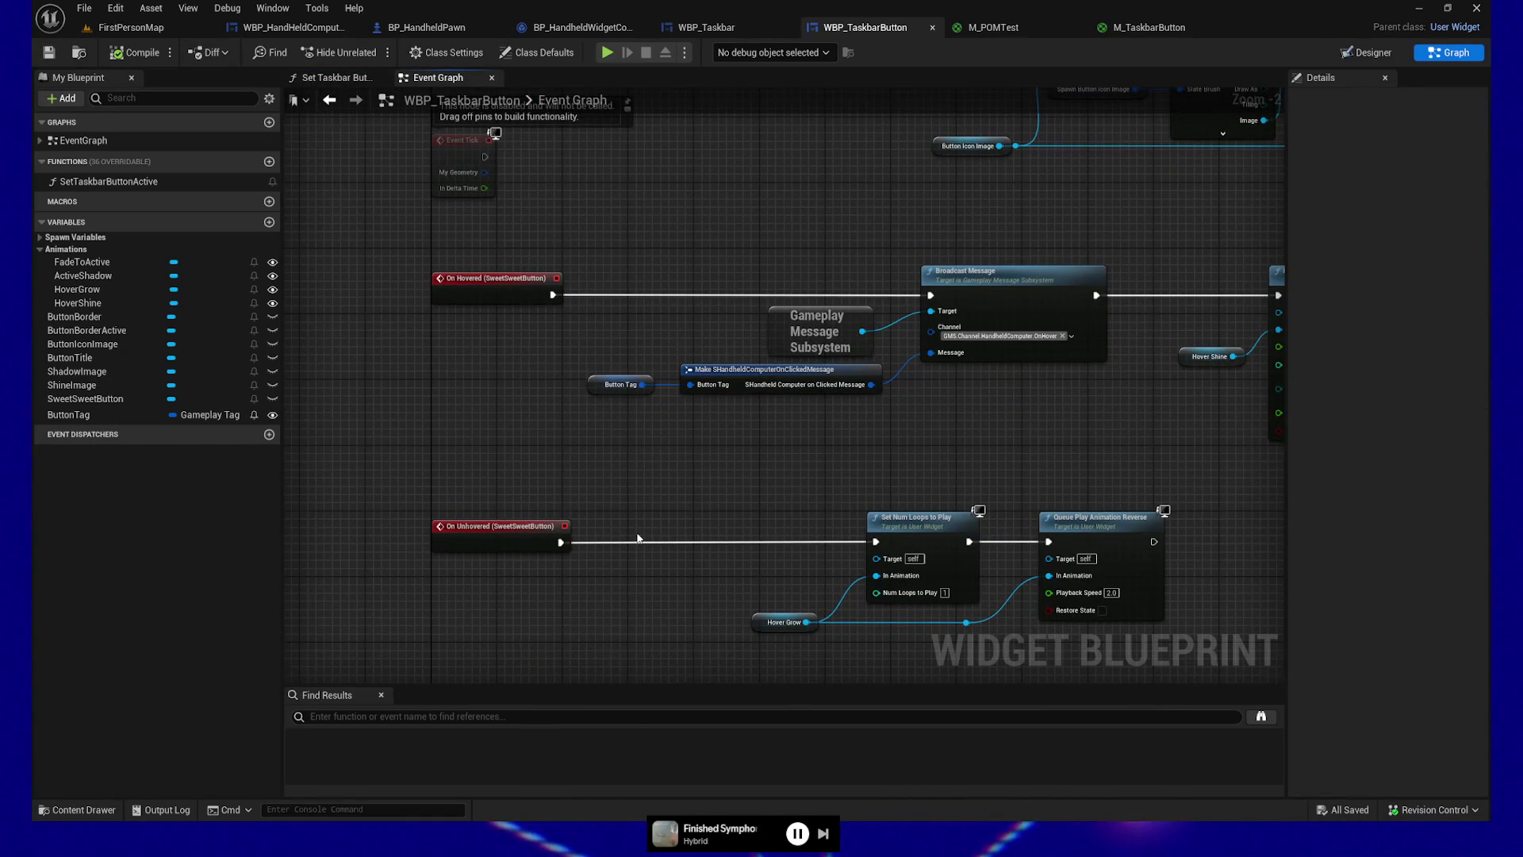
Step: Review the On Clicked, On Hovered and Event Tick chains in the Event Graph
{"action": "left_click_drag", "start_coordinate": [615, 623], "coordinate": [593, 295]}
{"action": "left_click_drag", "start_coordinate": [399, 369], "coordinate": [1094, 585]}
{"action": "left_click_drag", "start_coordinate": [546, 311], "coordinate": [676, 606]}
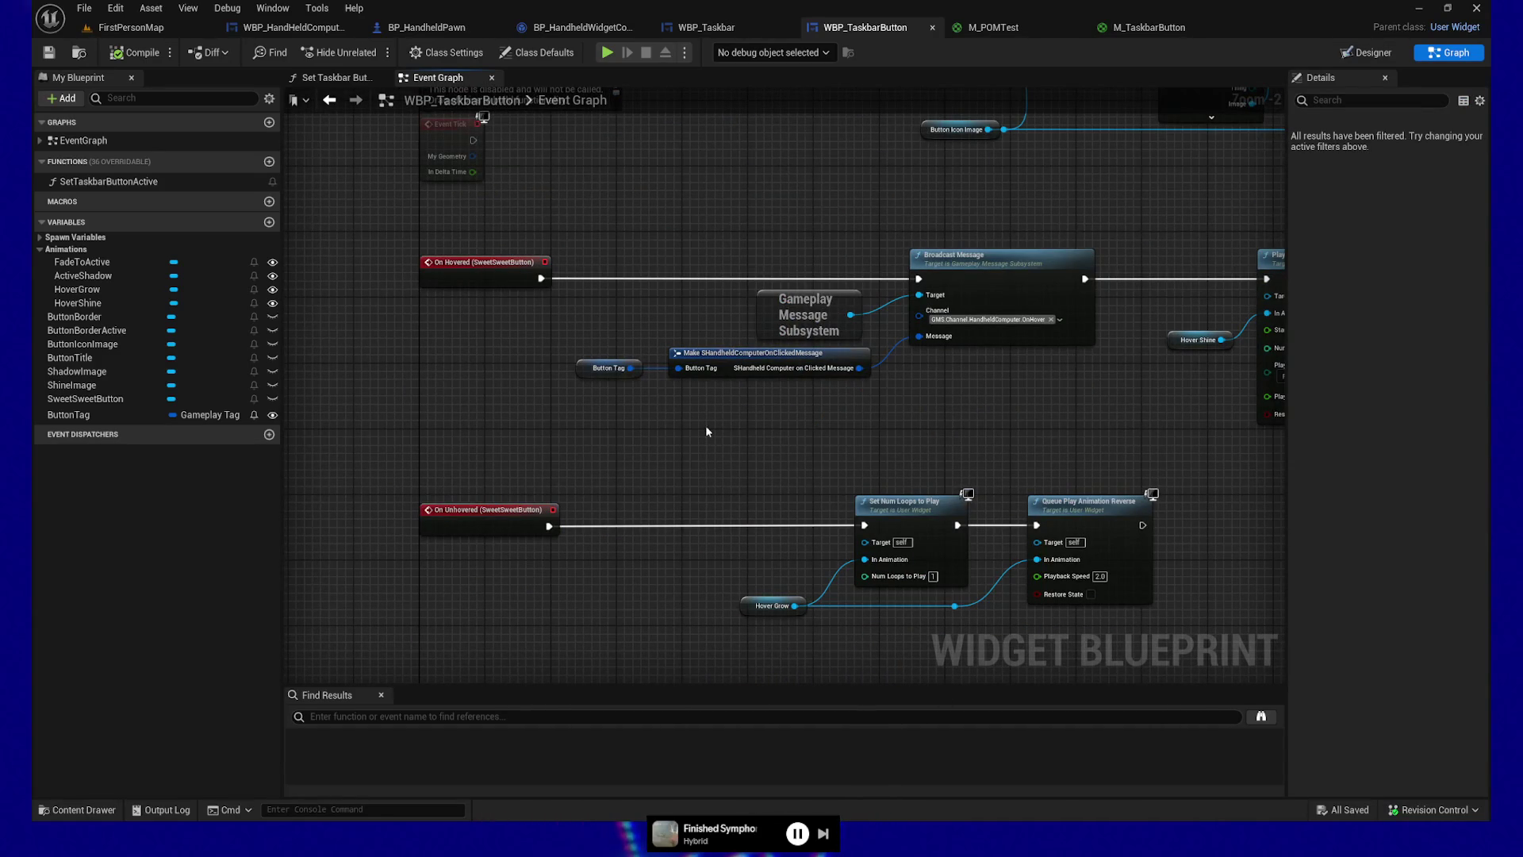
{"action": "left_click_drag", "start_coordinate": [738, 468], "coordinate": [697, 408]}
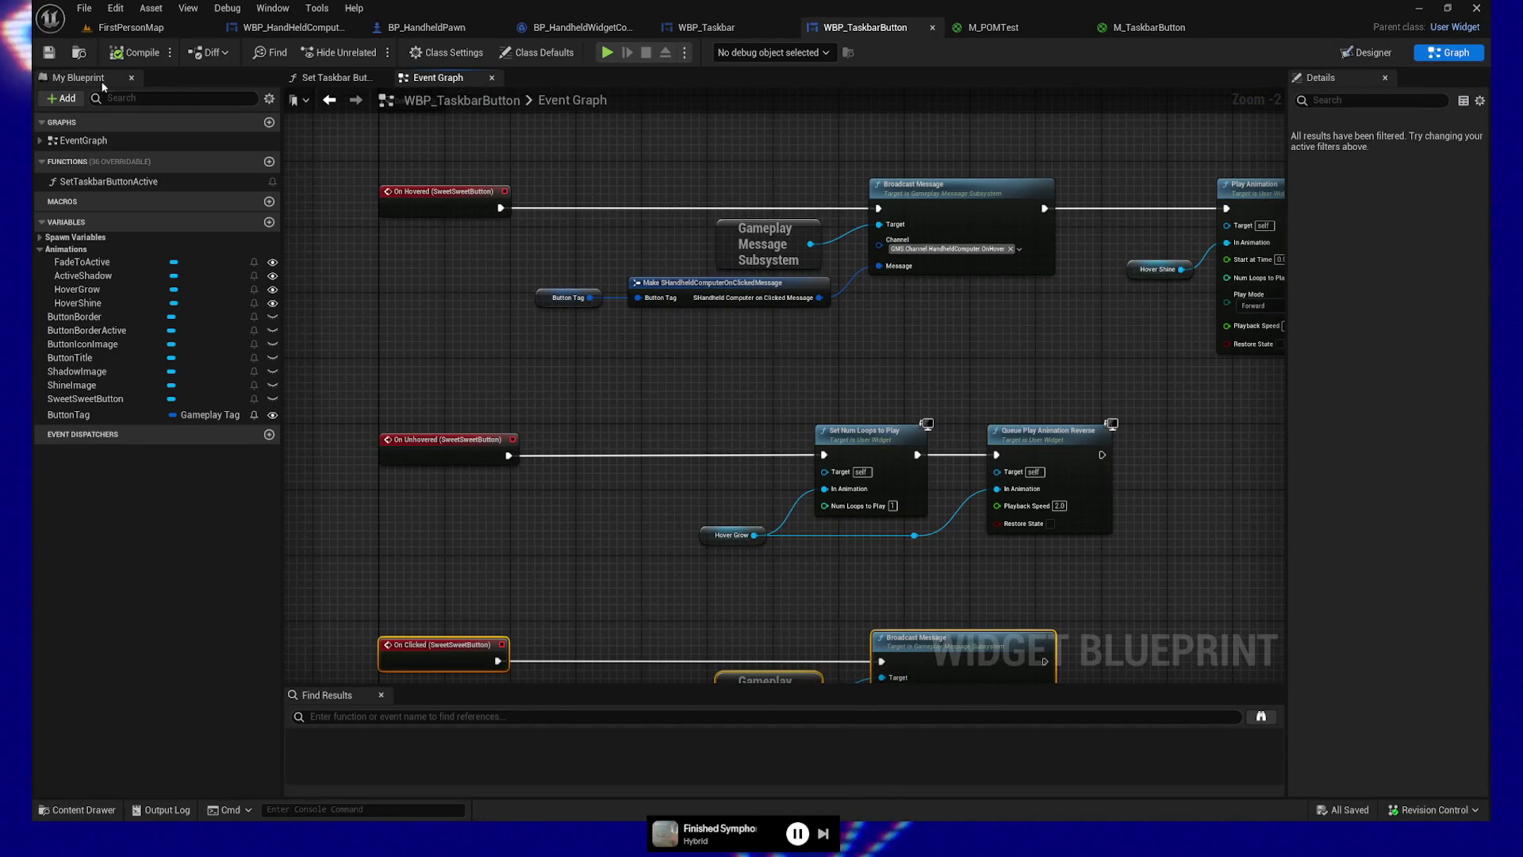
Step: Save WBP_TaskbarButton and start a play test with Alt+P
{"action": "key", "text": "ctrl+s"}
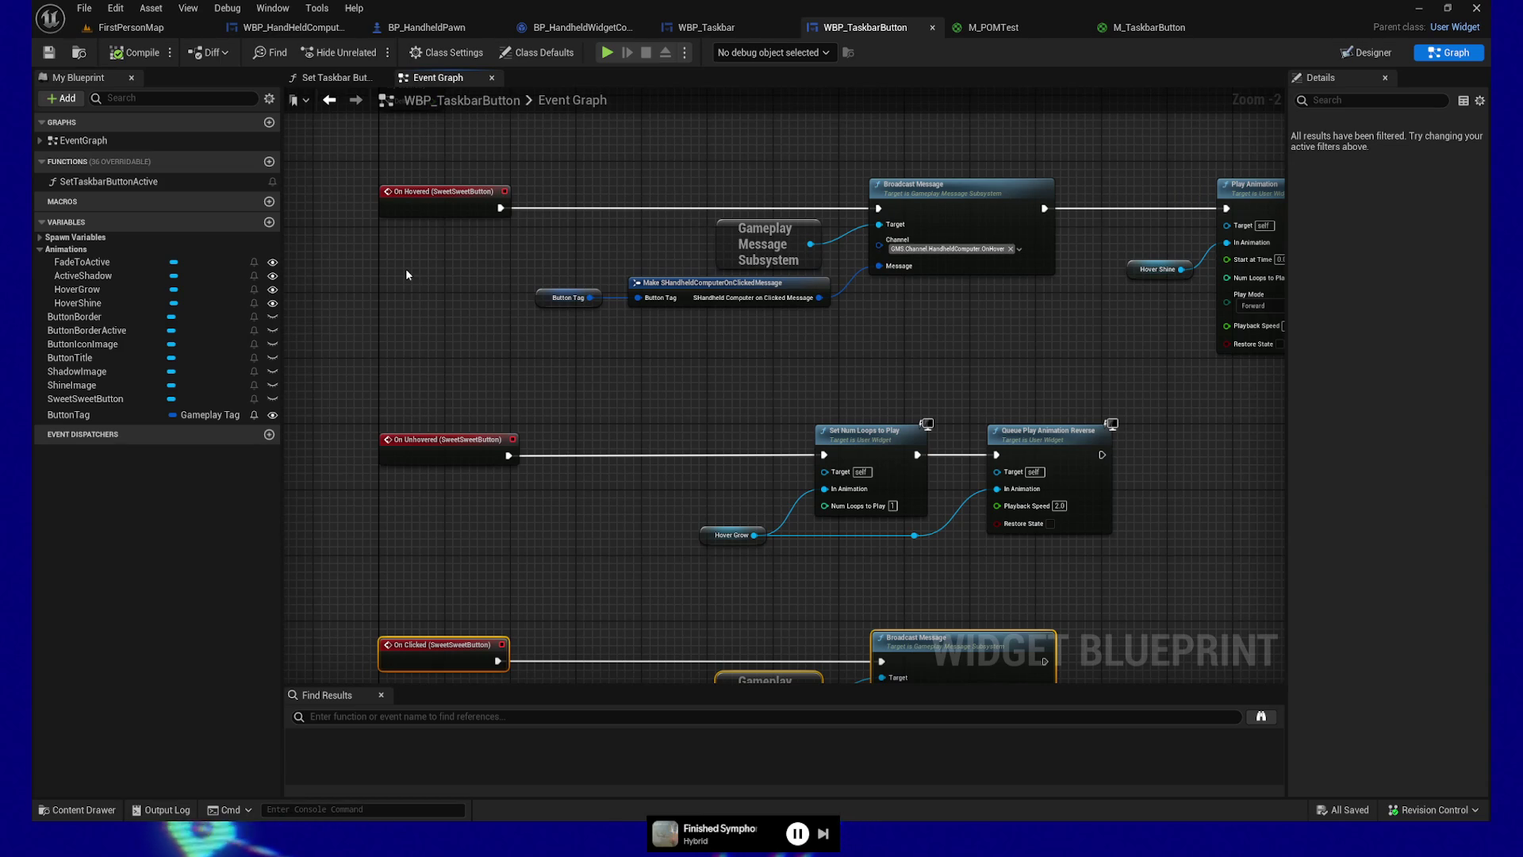
{"action": "left_click", "coordinate": [498, 321]}
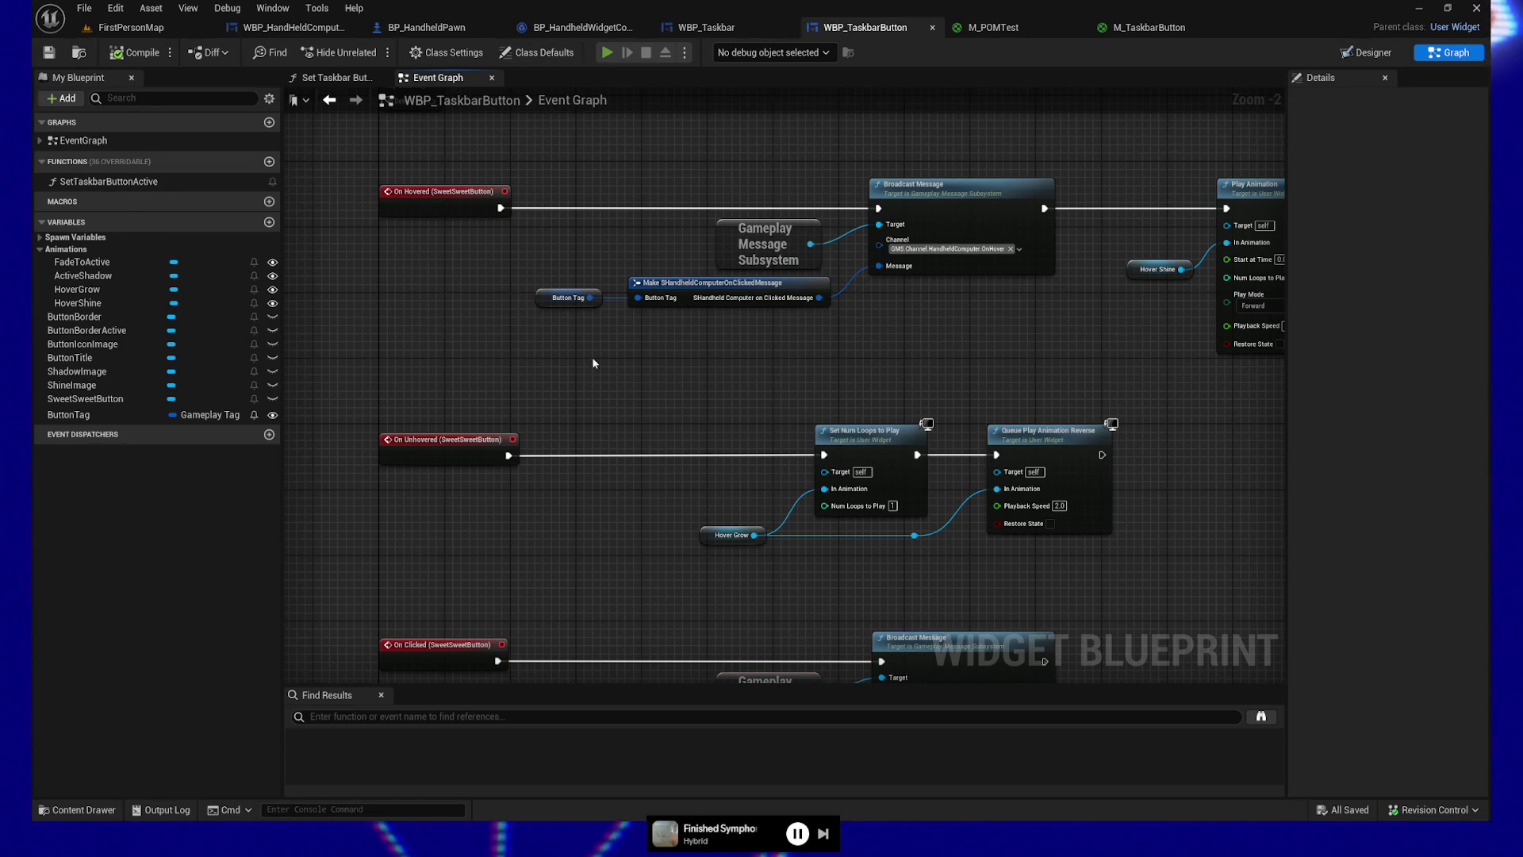
{"action": "key", "text": "alt+p"}
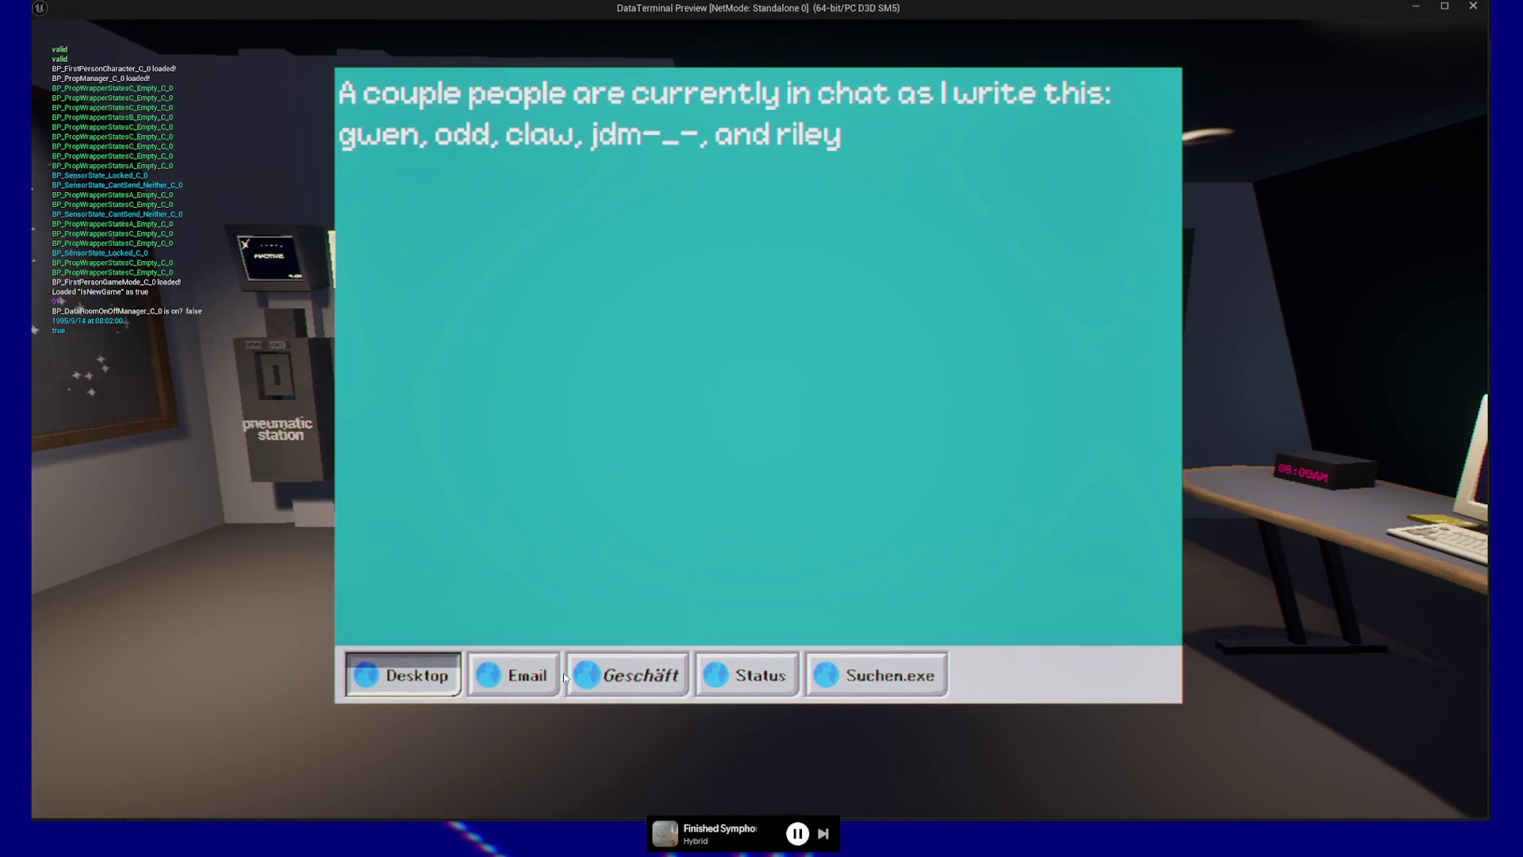
{"action": "left_click", "coordinate": [631, 679]}
{"action": "left_click", "coordinate": [516, 675]}
{"action": "left_click", "coordinate": [631, 675]}
{"action": "left_click", "coordinate": [840, 681]}
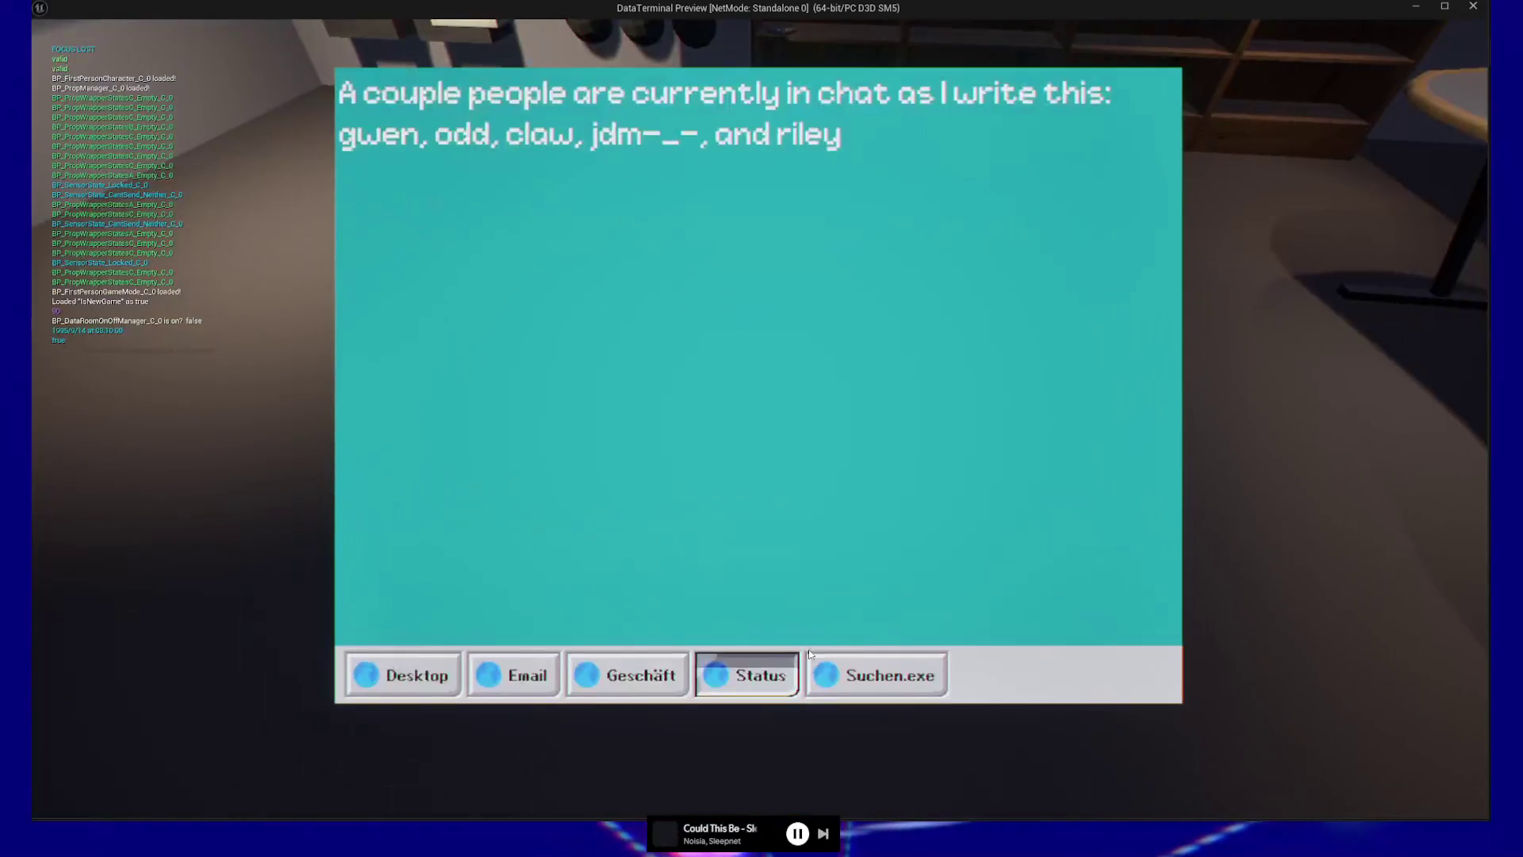
{"action": "key", "text": "Escape"}
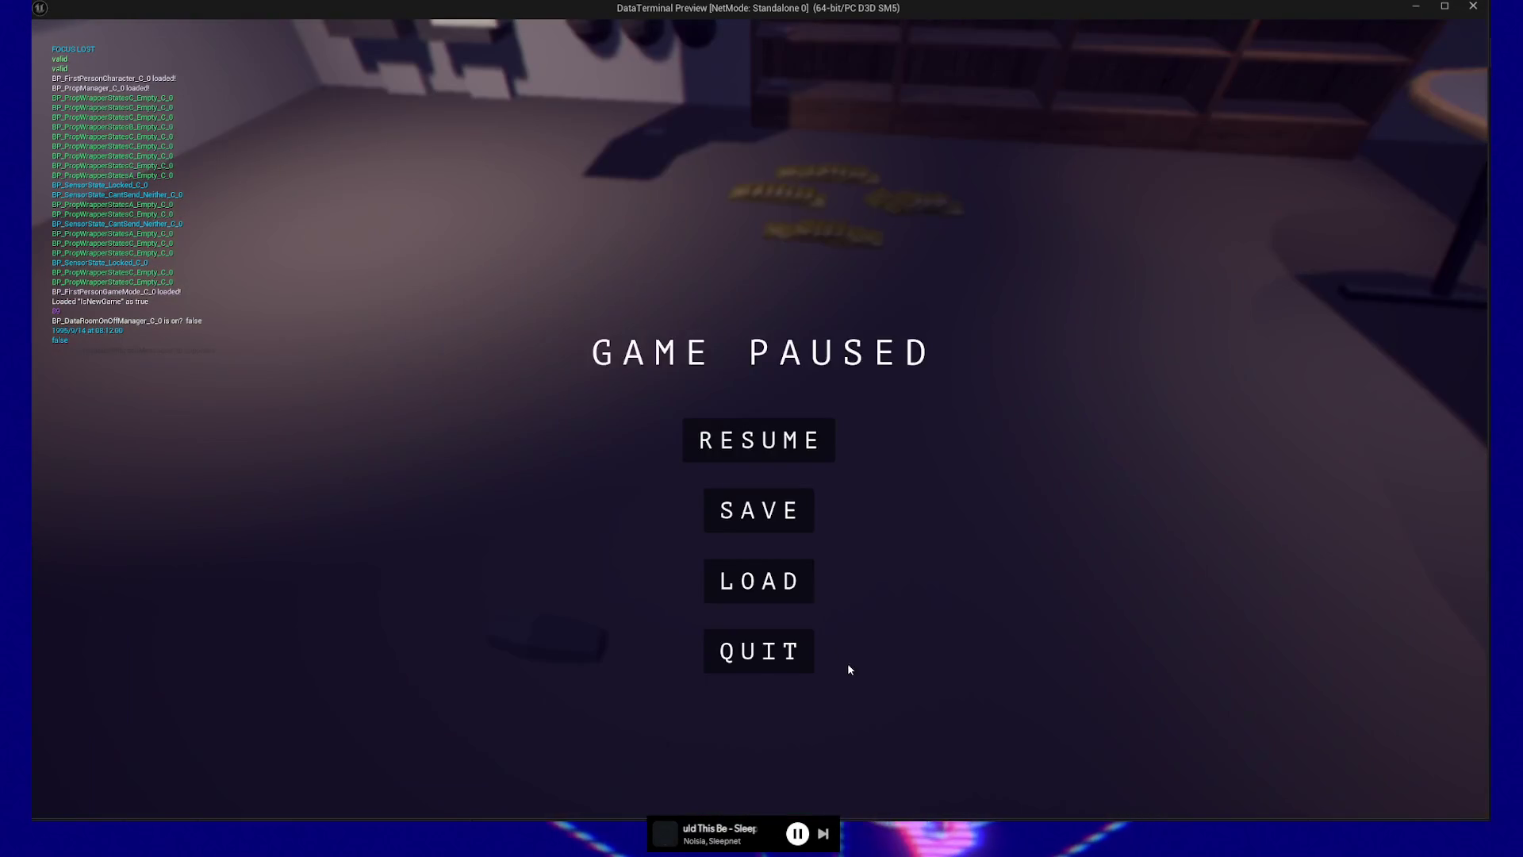
{"action": "left_click", "coordinate": [755, 661]}
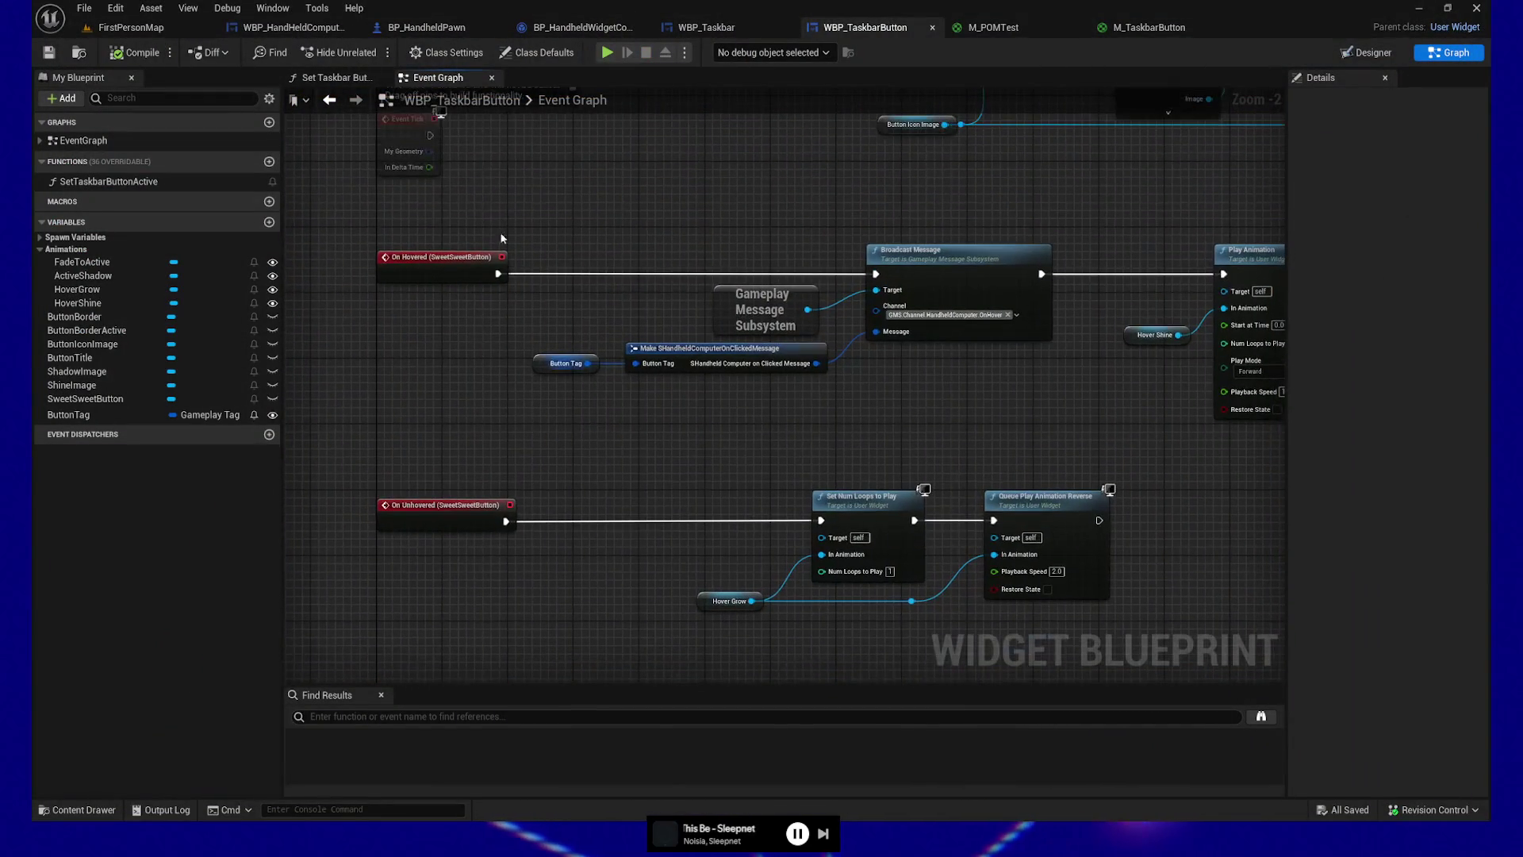
Step: Review WBP_HandHeldComputerBase's controller, spawn loop and InitializeWidgets nodes, then view BP_HandheldPawn's camera tilt timeline
{"action": "left_click", "coordinate": [249, 25]}
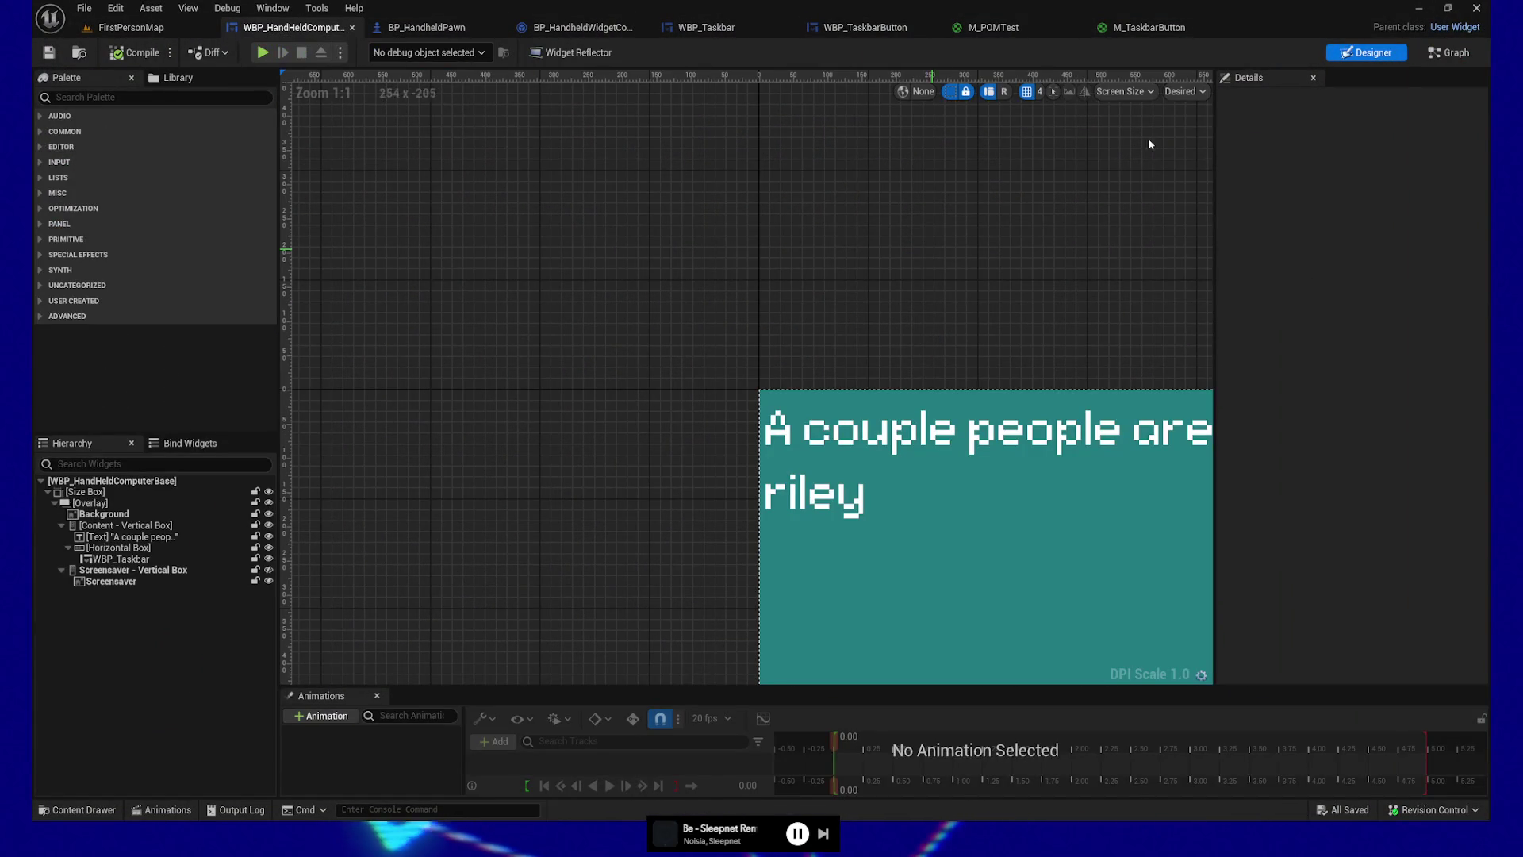
{"action": "left_click", "coordinate": [1451, 52]}
{"action": "scroll", "coordinate": [746, 354], "scroll_direction": "down", "scroll_amount": 2}
{"action": "mouse_move", "coordinate": [522, 396]}
{"action": "left_mouse_down"}
{"action": "mouse_move", "coordinate": [460, 397]}
{"action": "mouse_move", "coordinate": [469, 354]}
{"action": "mouse_move", "coordinate": [635, 159]}
{"action": "mouse_move", "coordinate": [561, 456]}
{"action": "left_mouse_up"}
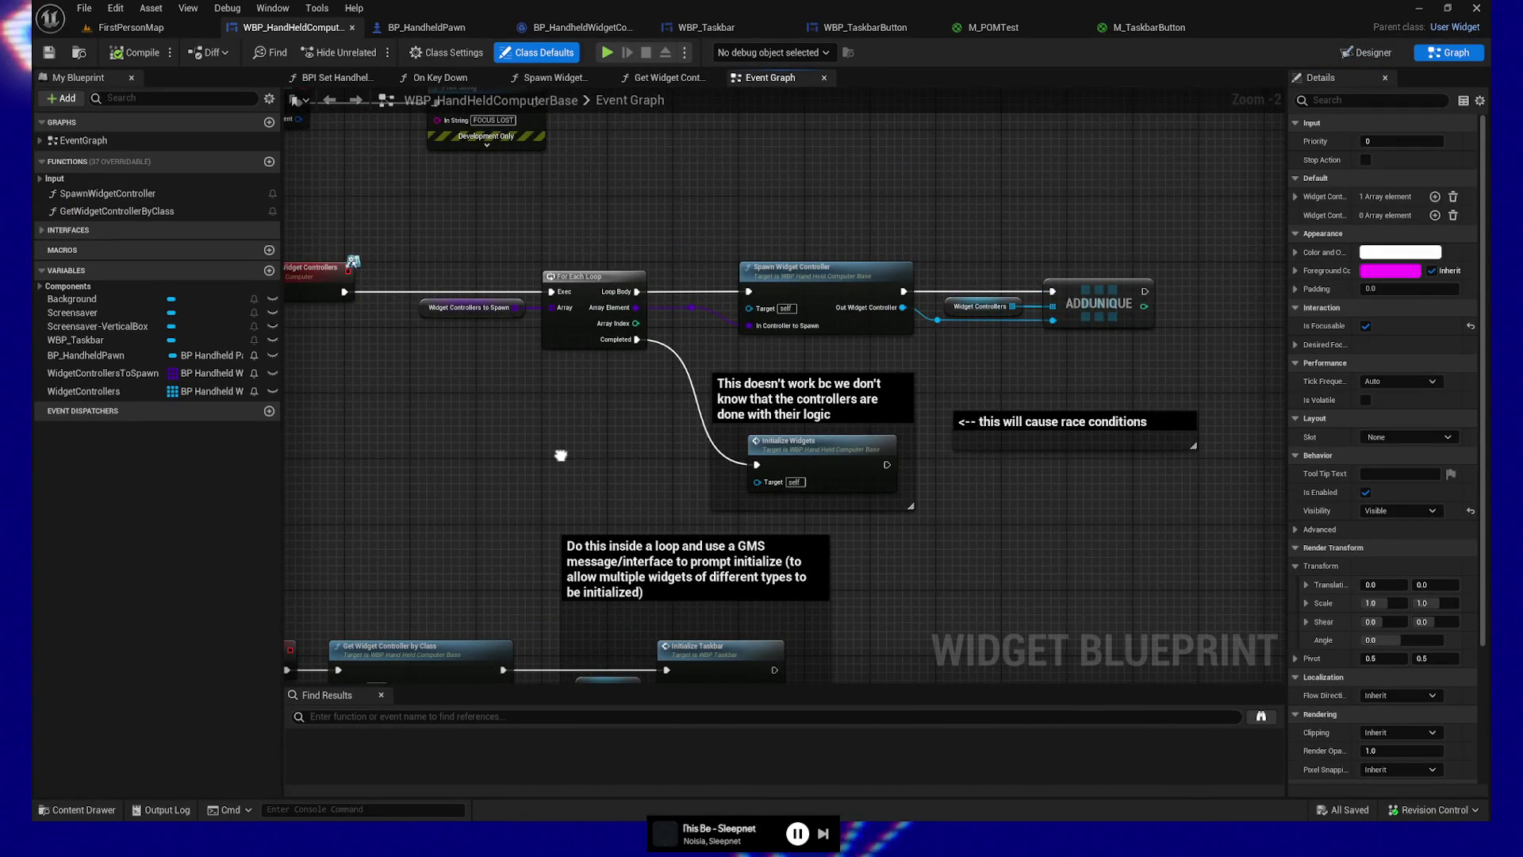
{"action": "left_click_drag", "start_coordinate": [561, 456], "coordinate": [624, 467]}
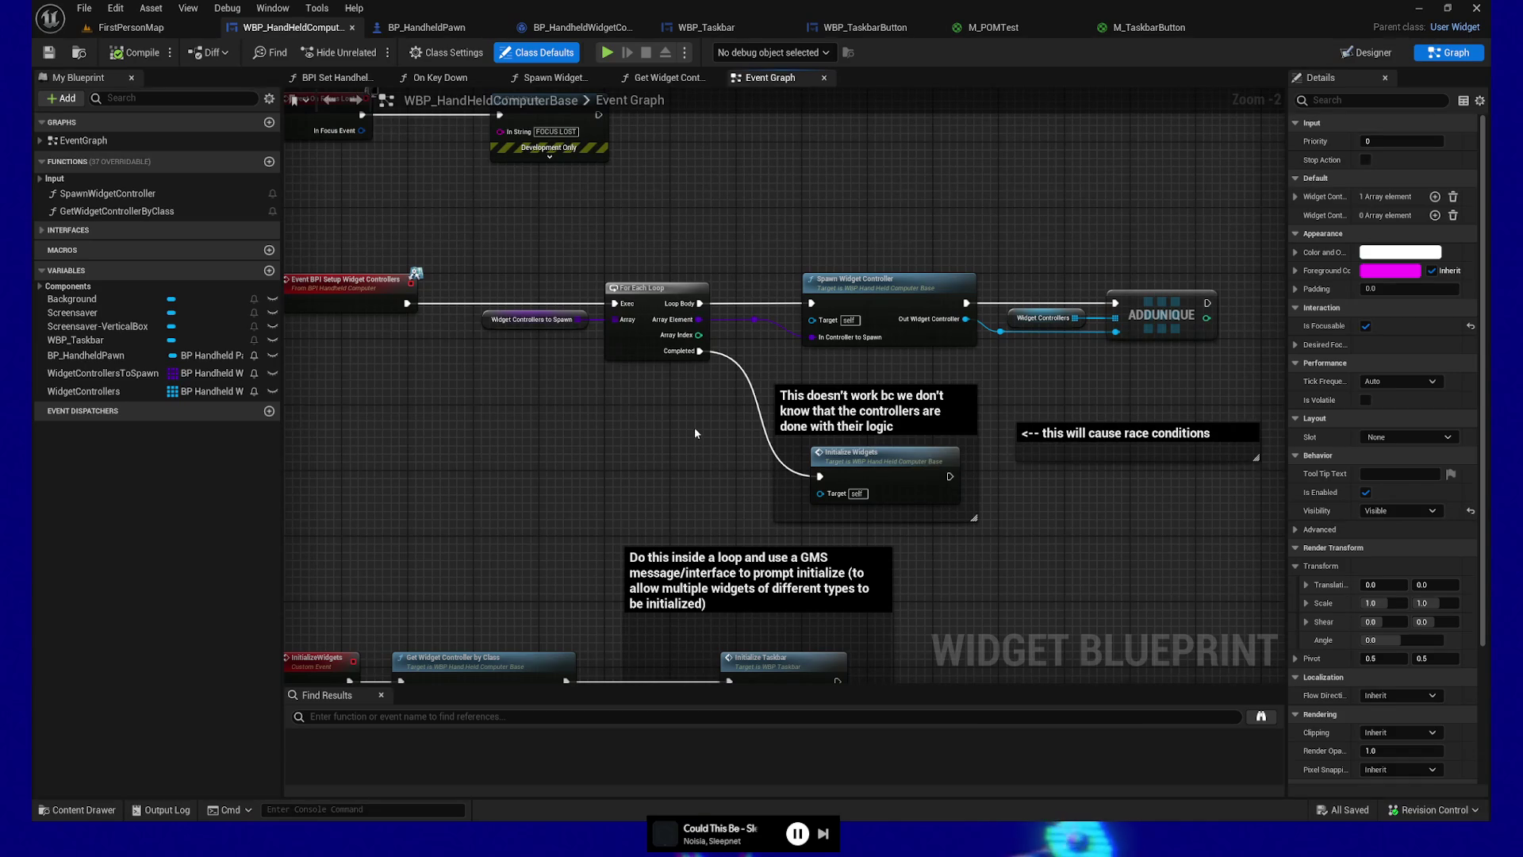
{"action": "left_click_drag", "start_coordinate": [629, 441], "coordinate": [639, 291]}
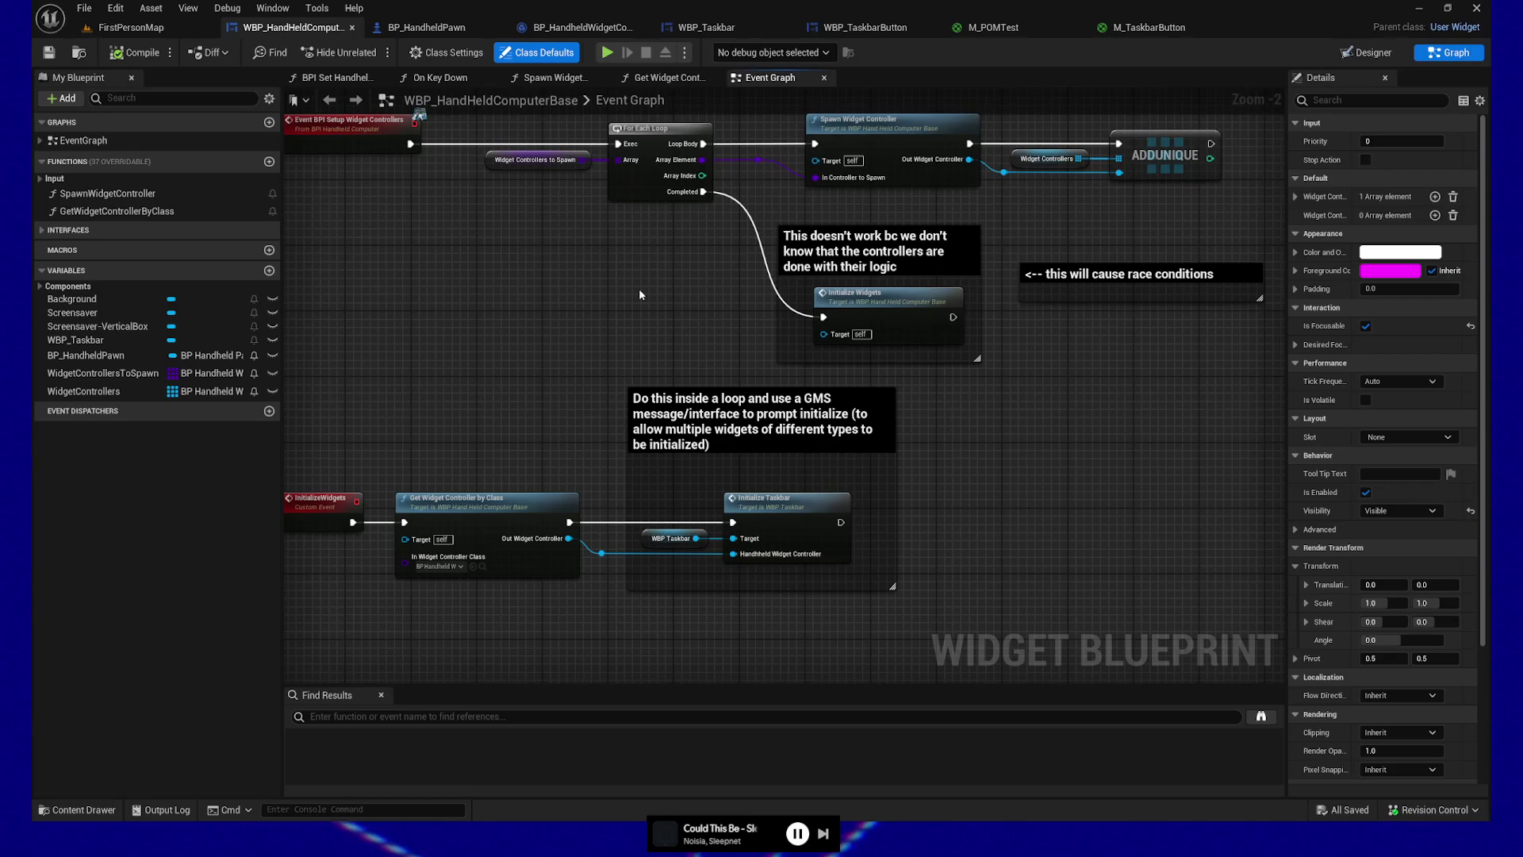
{"action": "left_click_drag", "start_coordinate": [890, 268], "coordinate": [906, 348]}
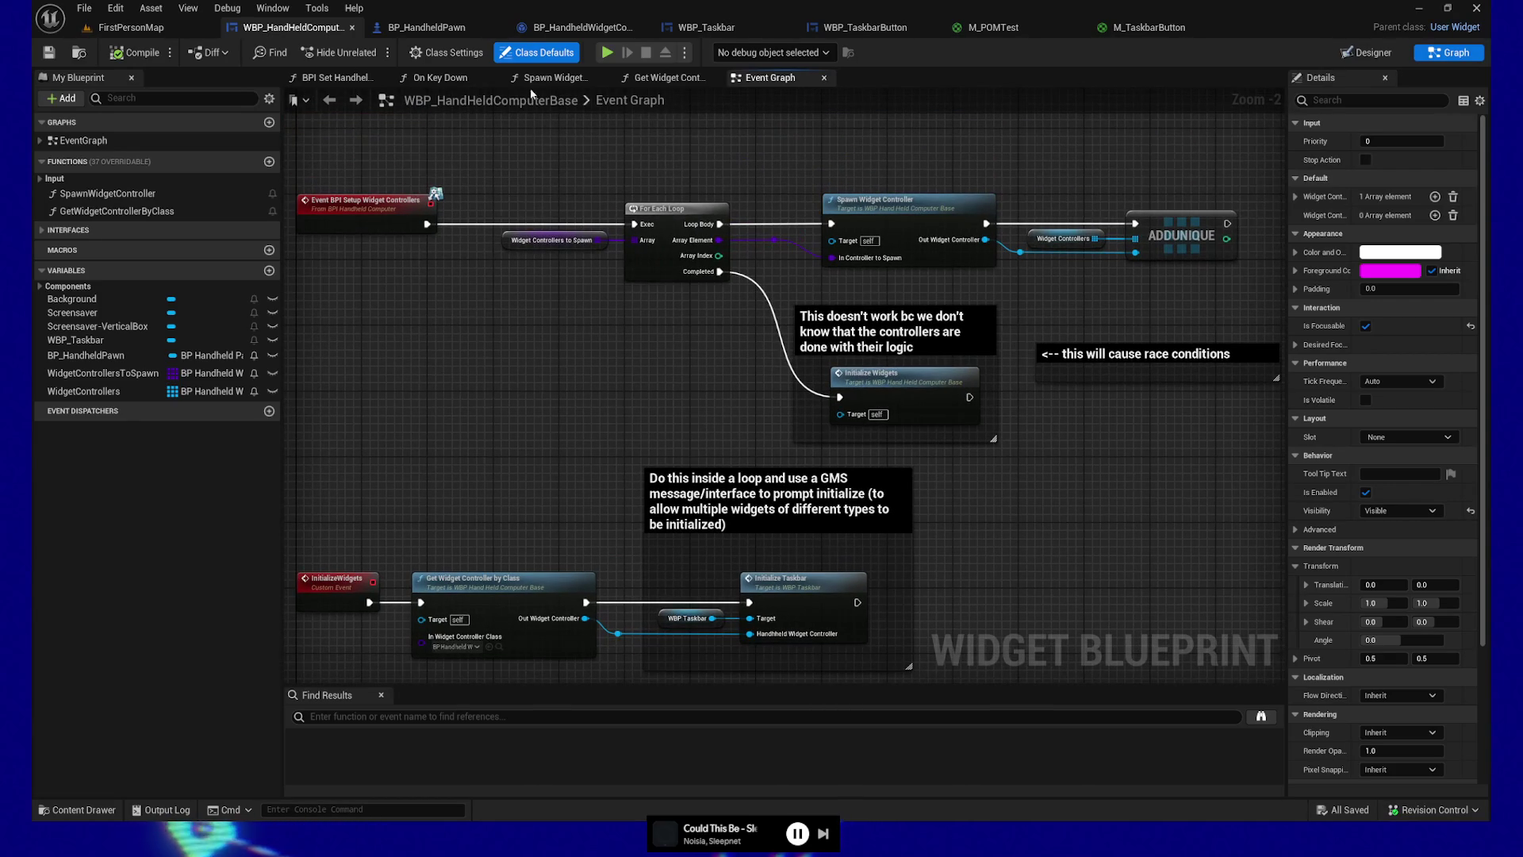
{"action": "left_click", "coordinate": [426, 27]}
{"action": "left_click_drag", "start_coordinate": [942, 570], "coordinate": [904, 537]}
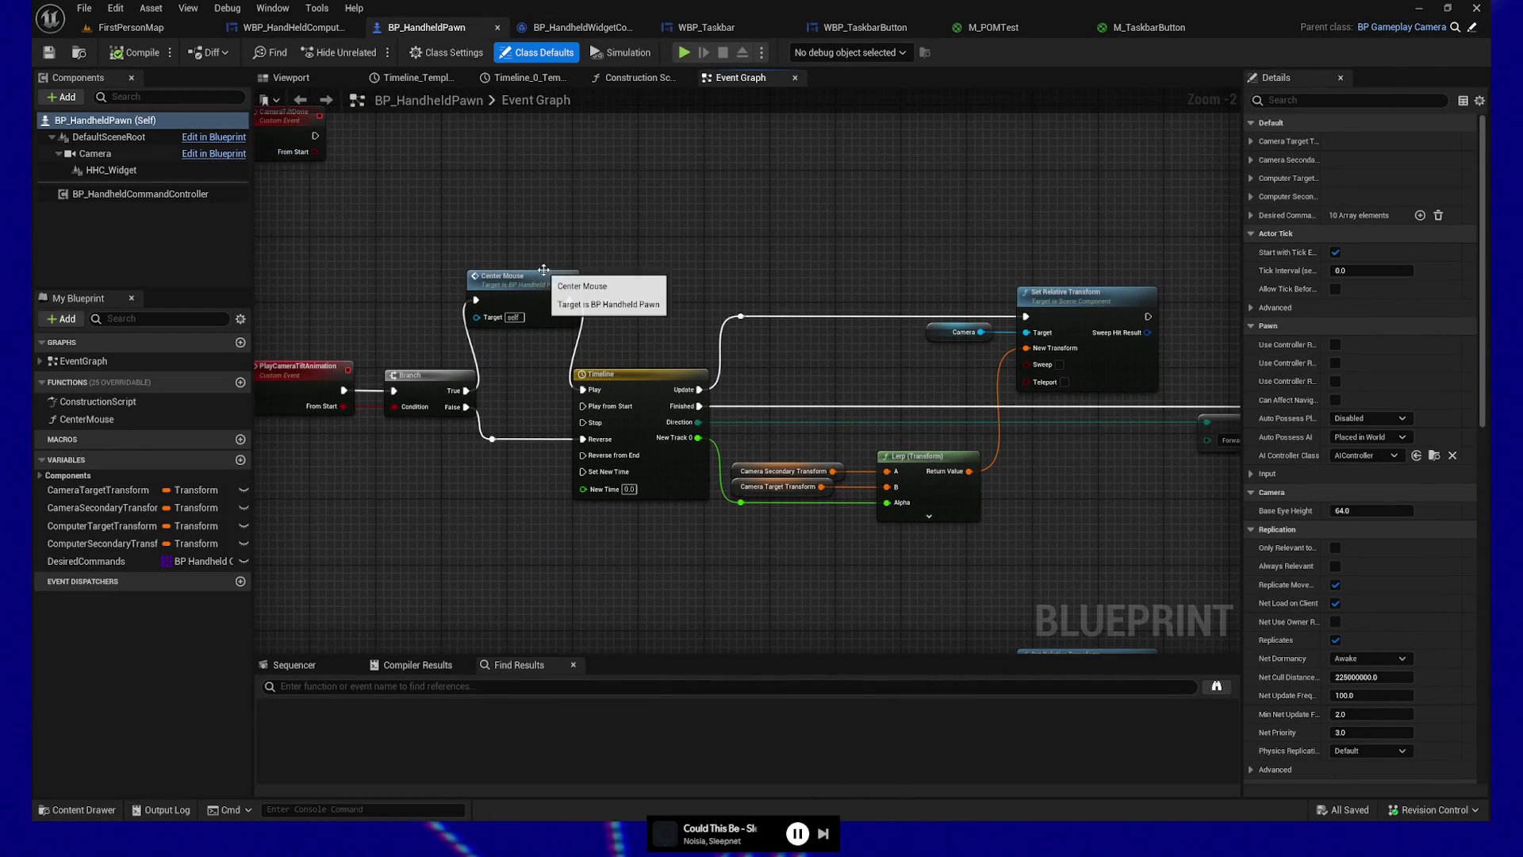
Step: In the Center Mouse function, move the entry node and put a breakpoint on Set Mouse Position
{"action": "double_click", "coordinate": [515, 304]}
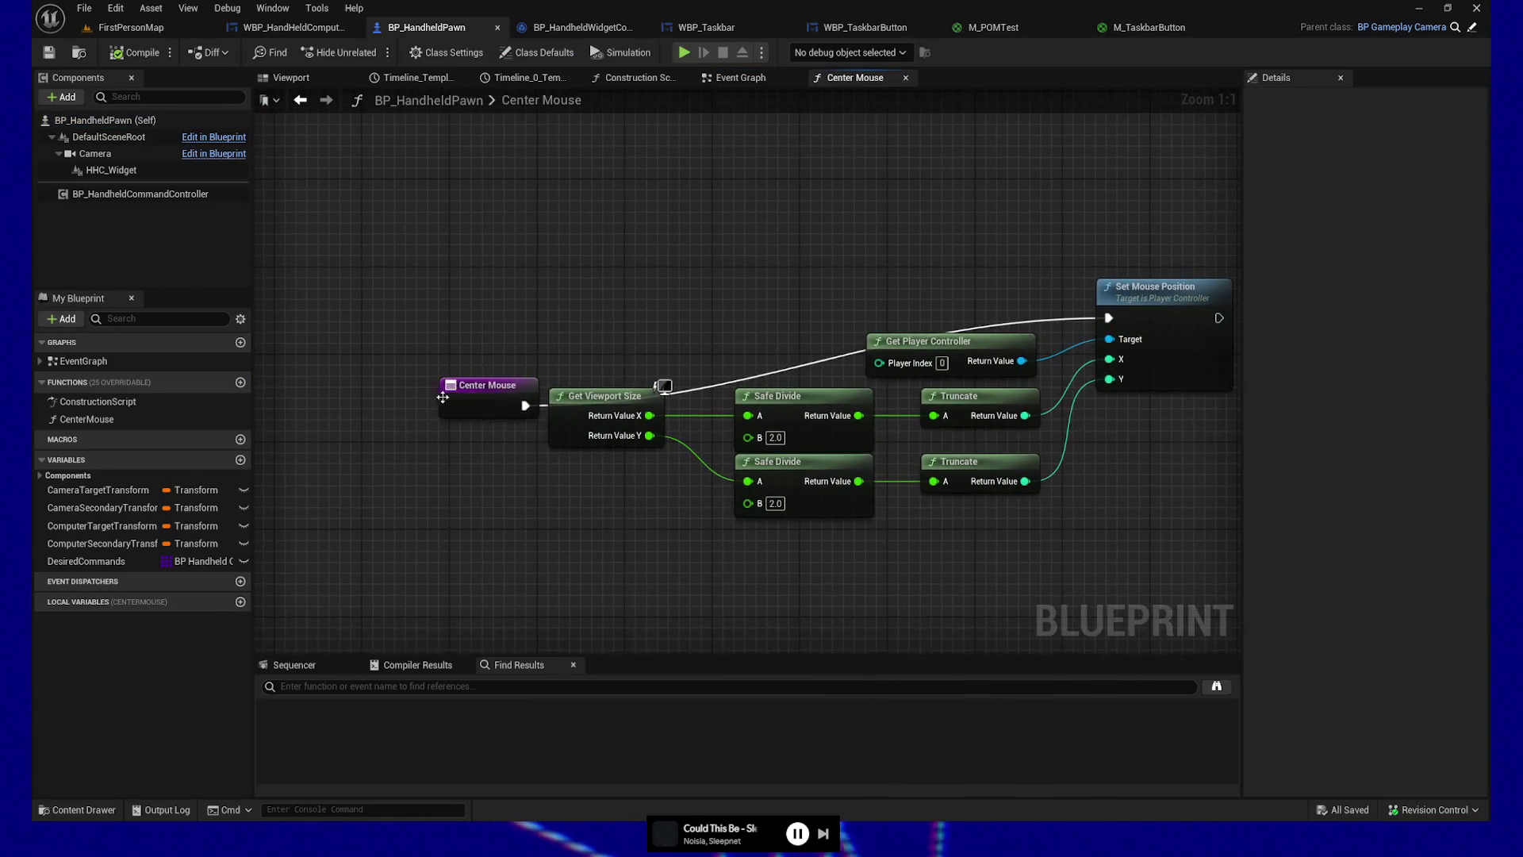
{"action": "left_click_drag", "start_coordinate": [483, 396], "coordinate": [428, 309]}
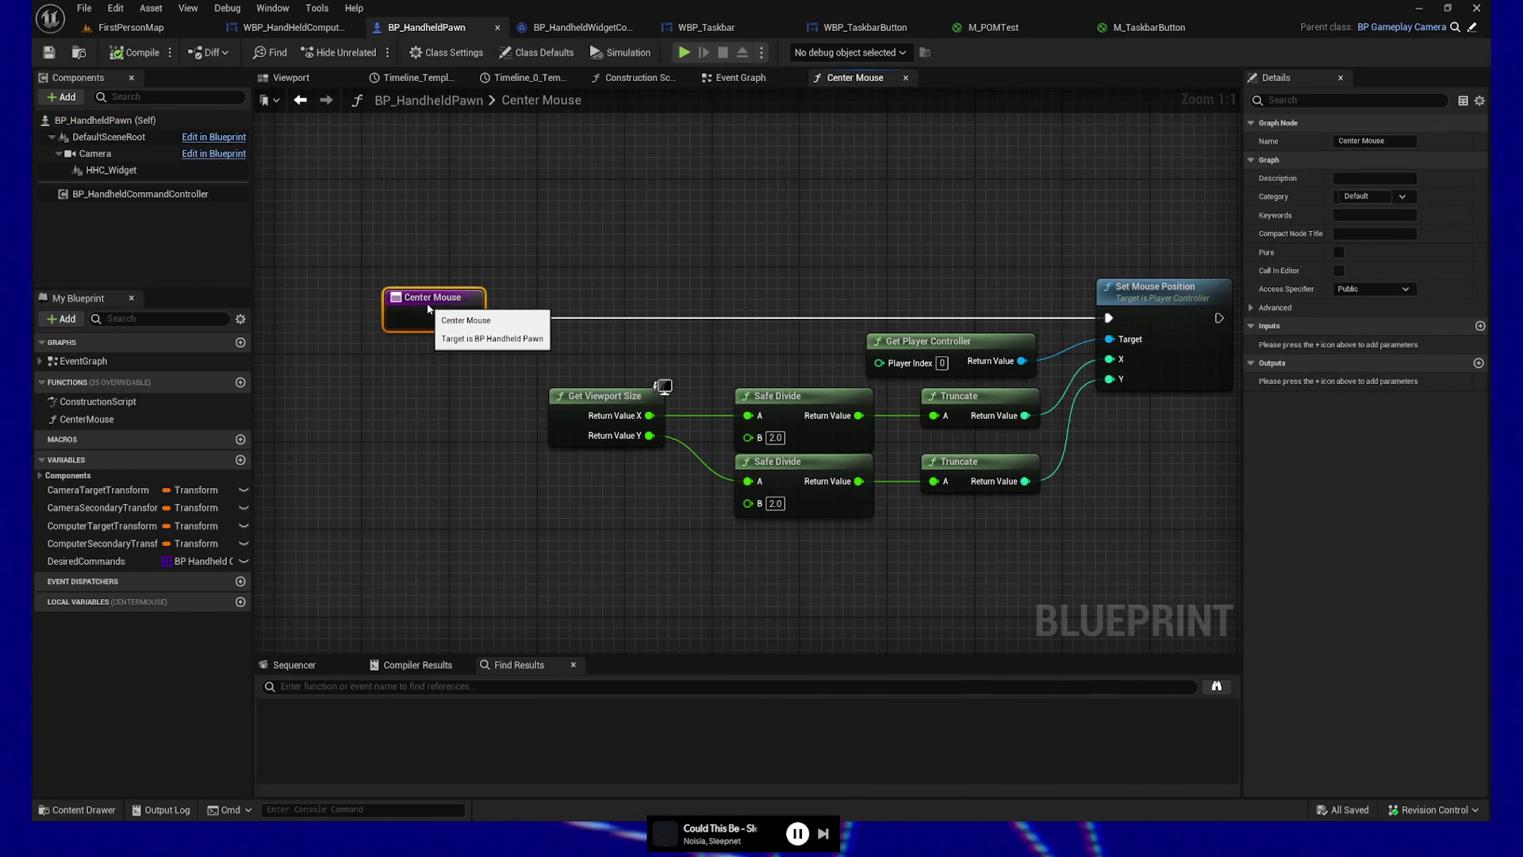
{"action": "left_click_drag", "start_coordinate": [479, 516], "coordinate": [462, 516]}
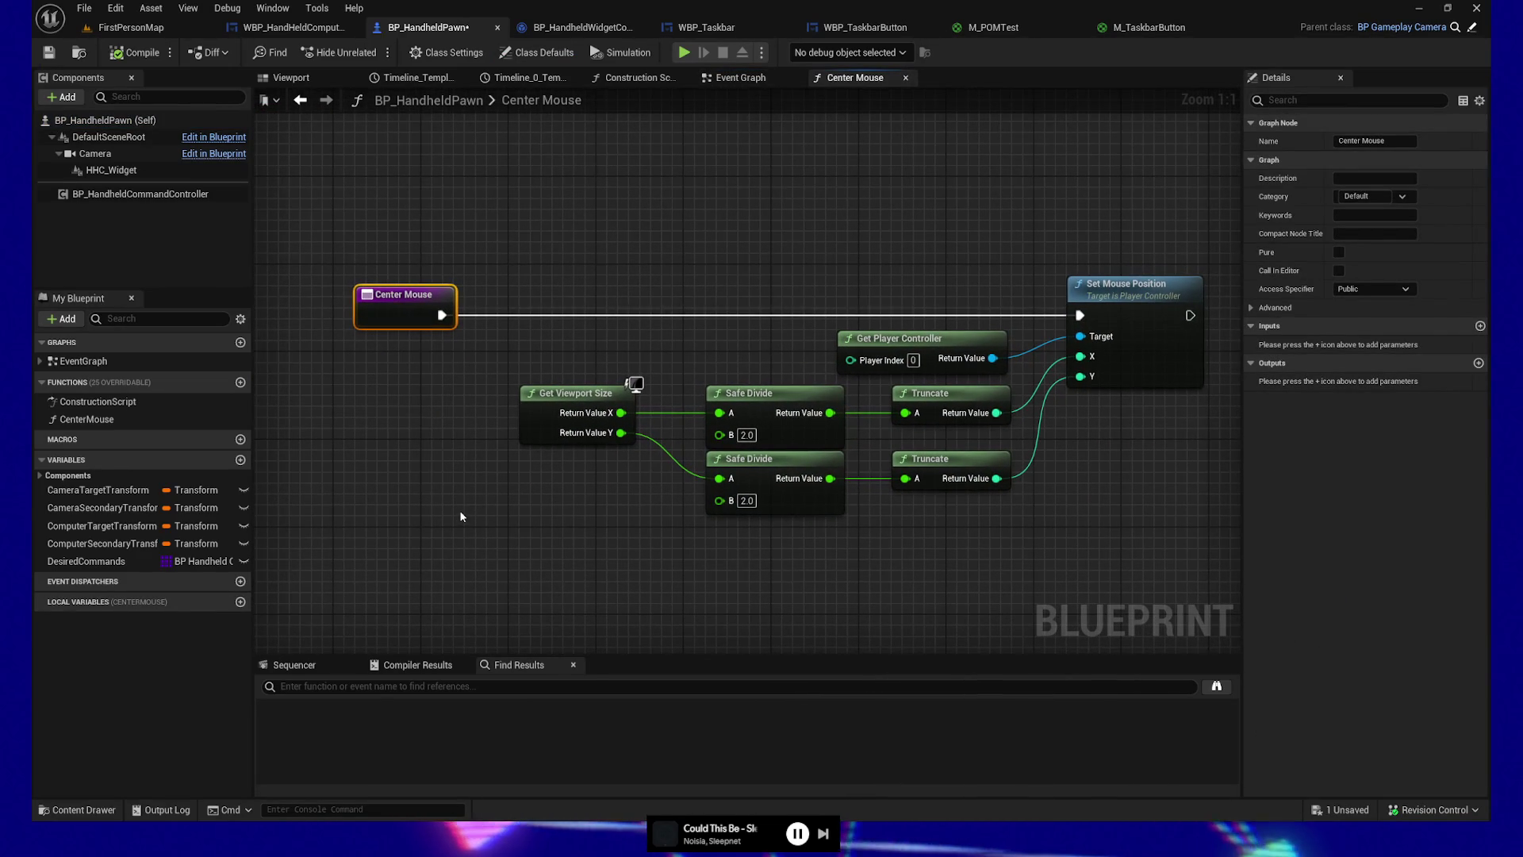
{"action": "left_click", "coordinate": [1131, 295]}
{"action": "key", "text": "F9"}
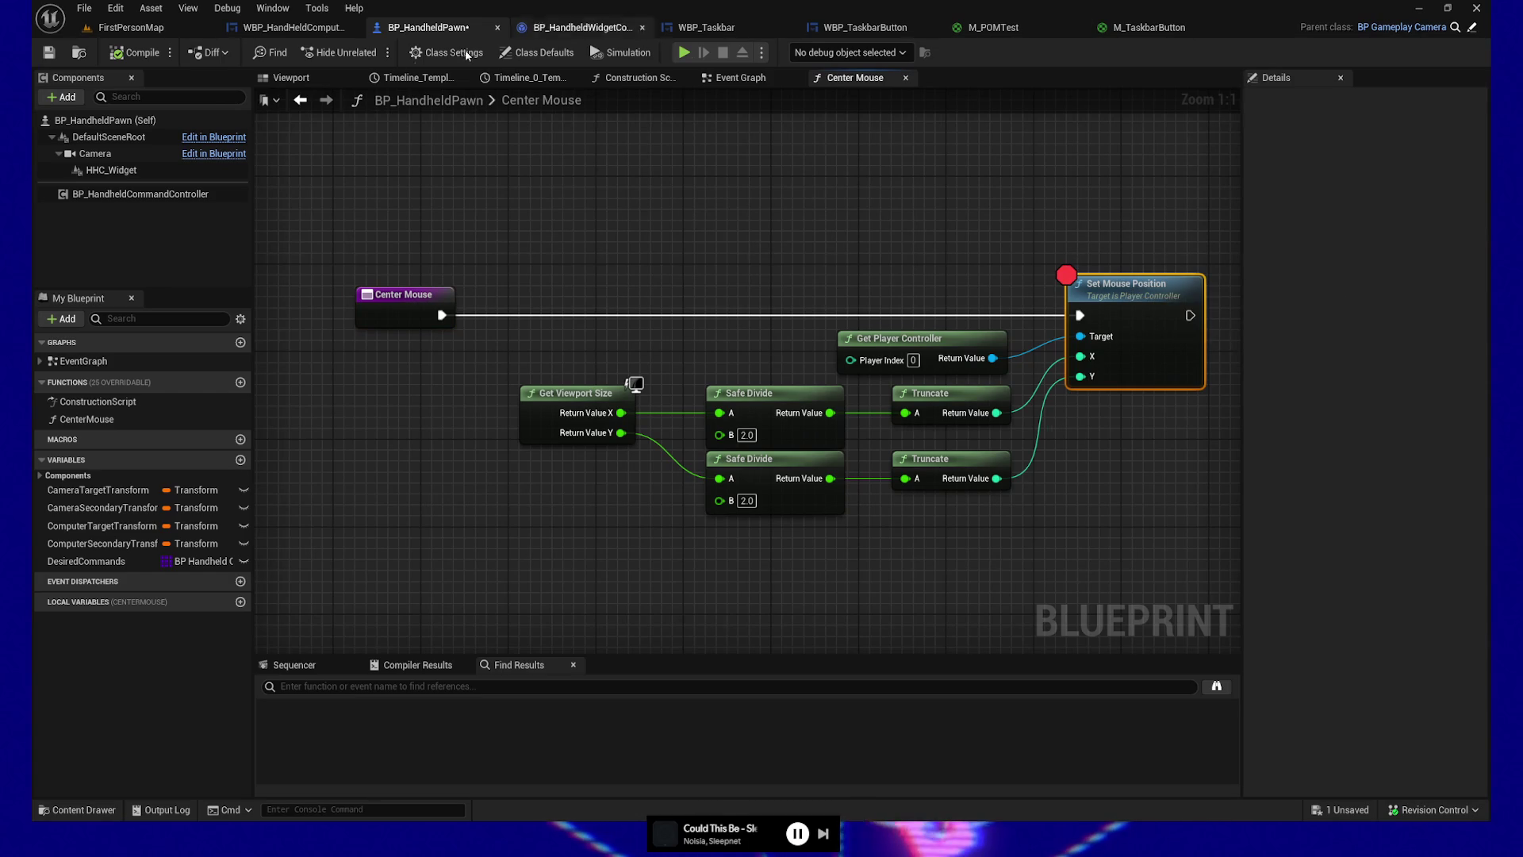
Step: Save BP_HandheldPawn, play-test it, then quit back to the Event Graph
{"action": "left_click", "coordinate": [46, 52]}
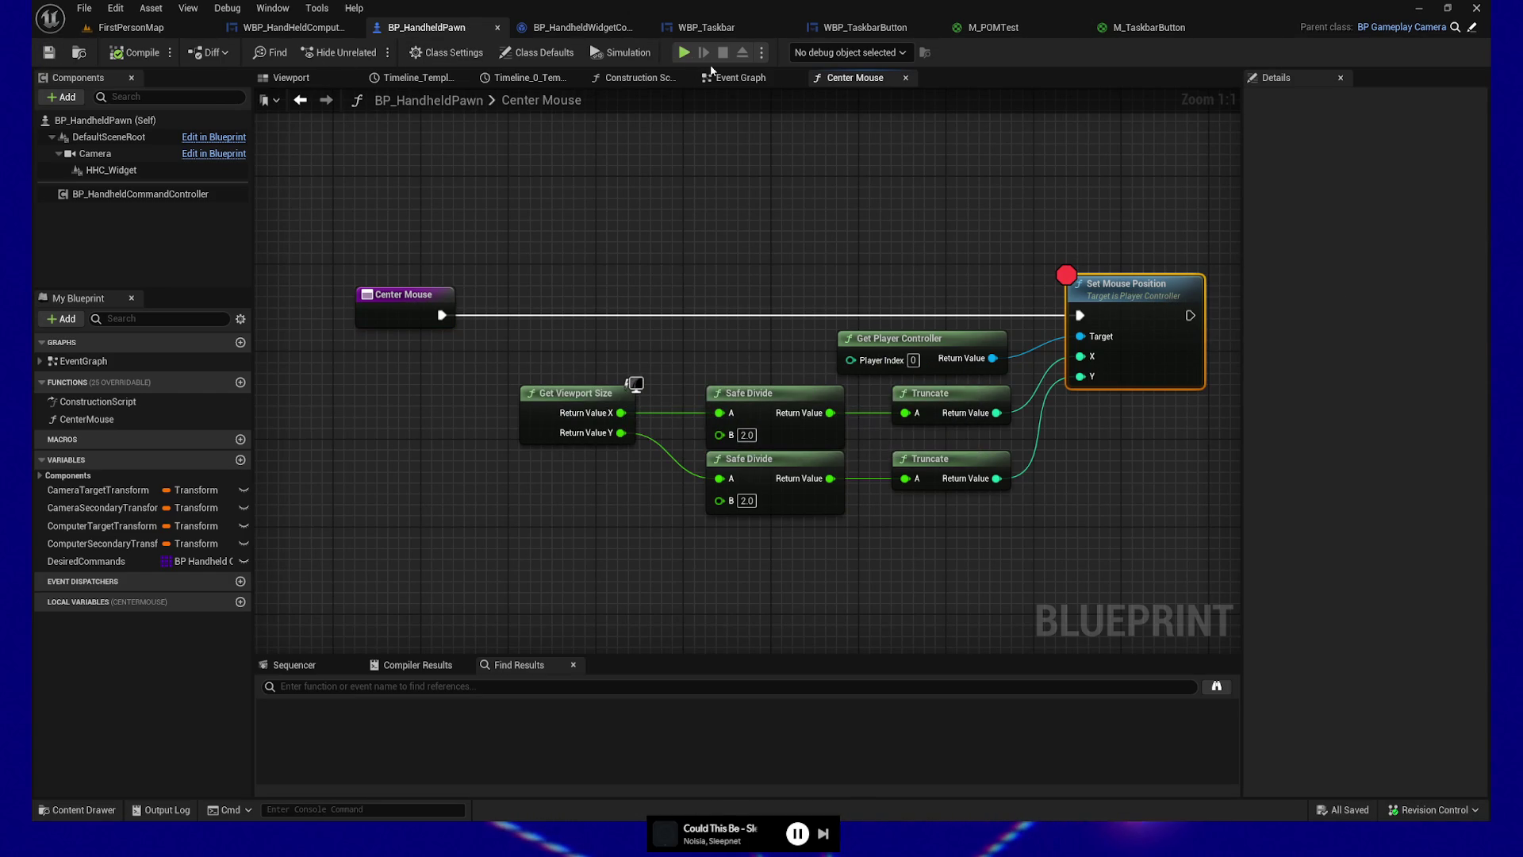
{"action": "key", "text": "alt+p"}
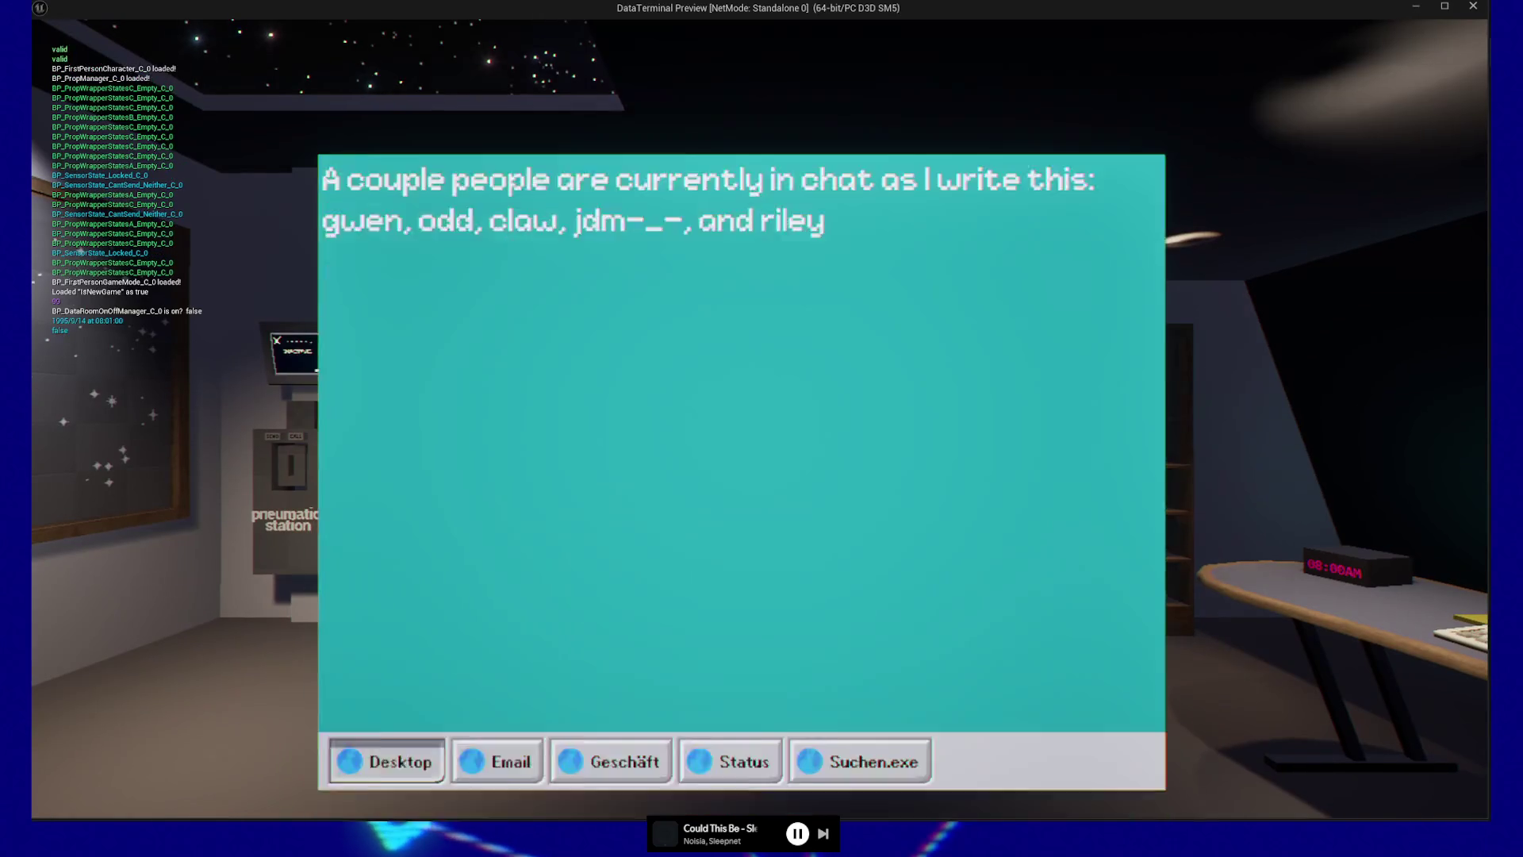
{"action": "key", "text": "Escape"}
{"action": "key", "text": "Escape"}
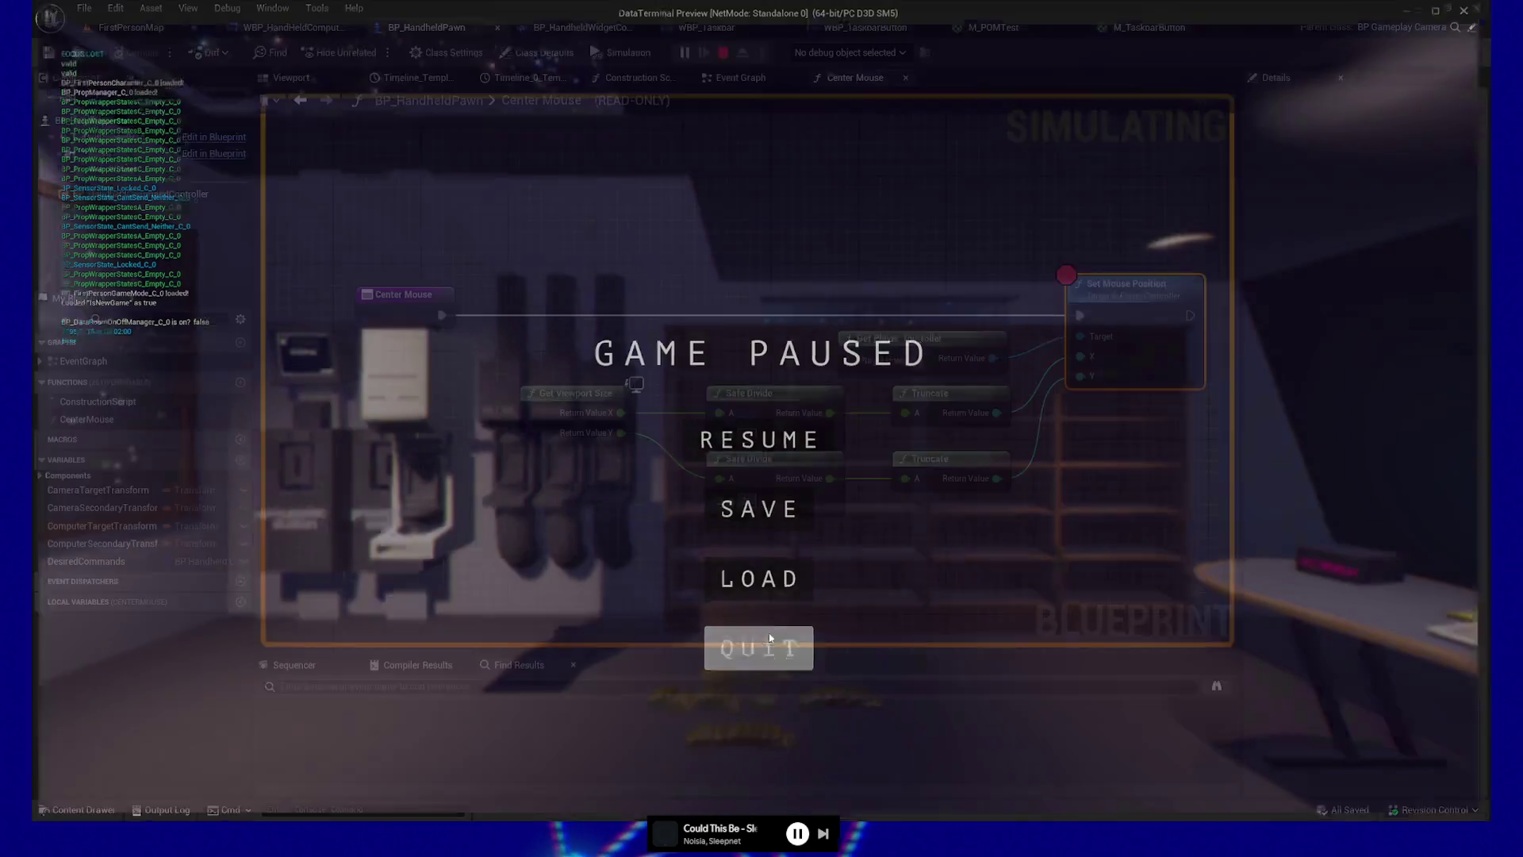
{"action": "left_click", "coordinate": [769, 642]}
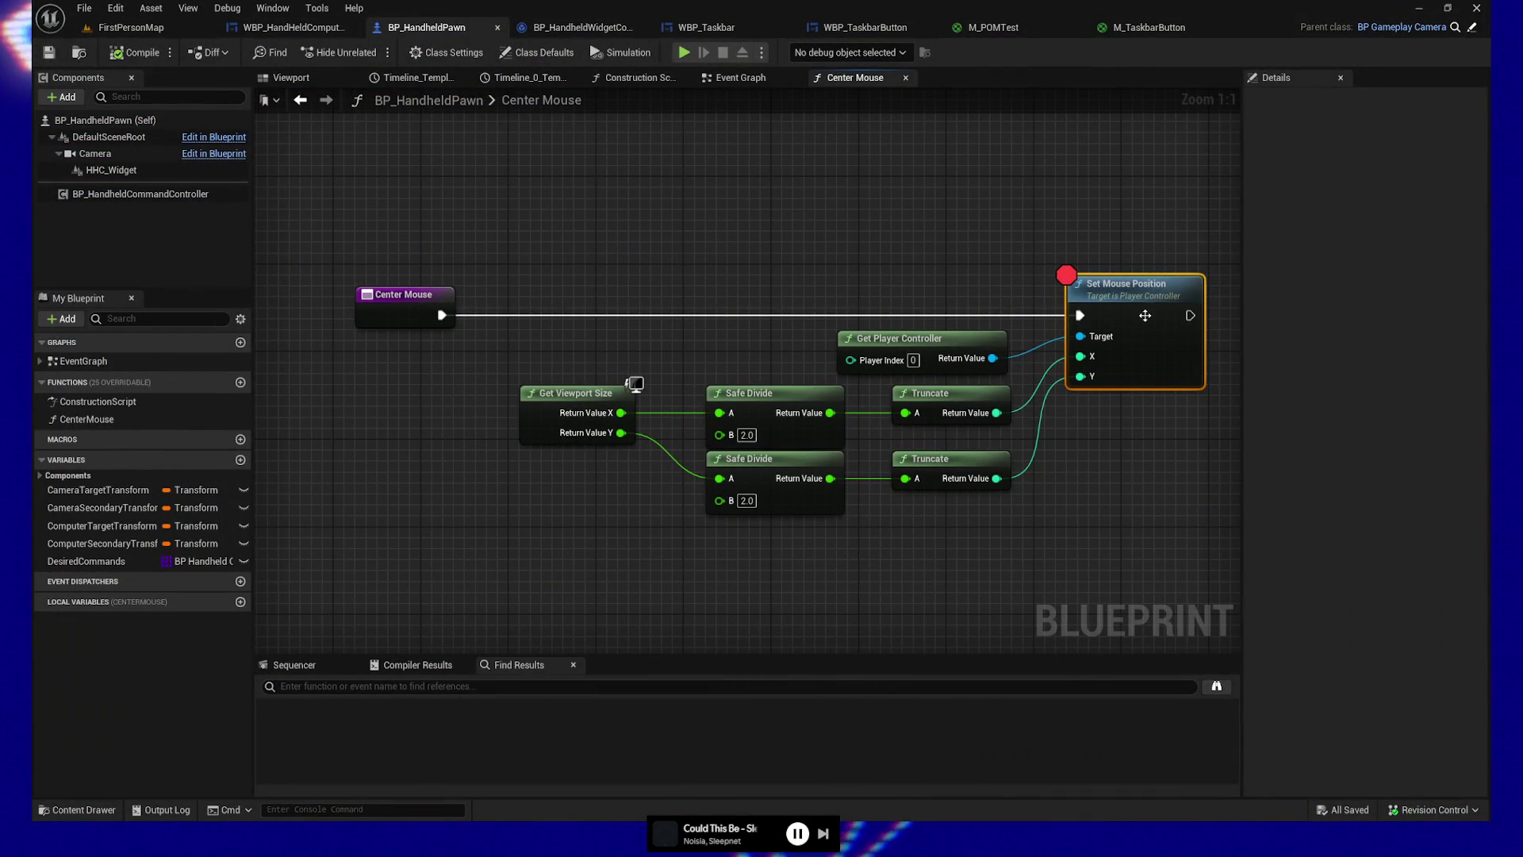
{"action": "left_click", "coordinate": [735, 82]}
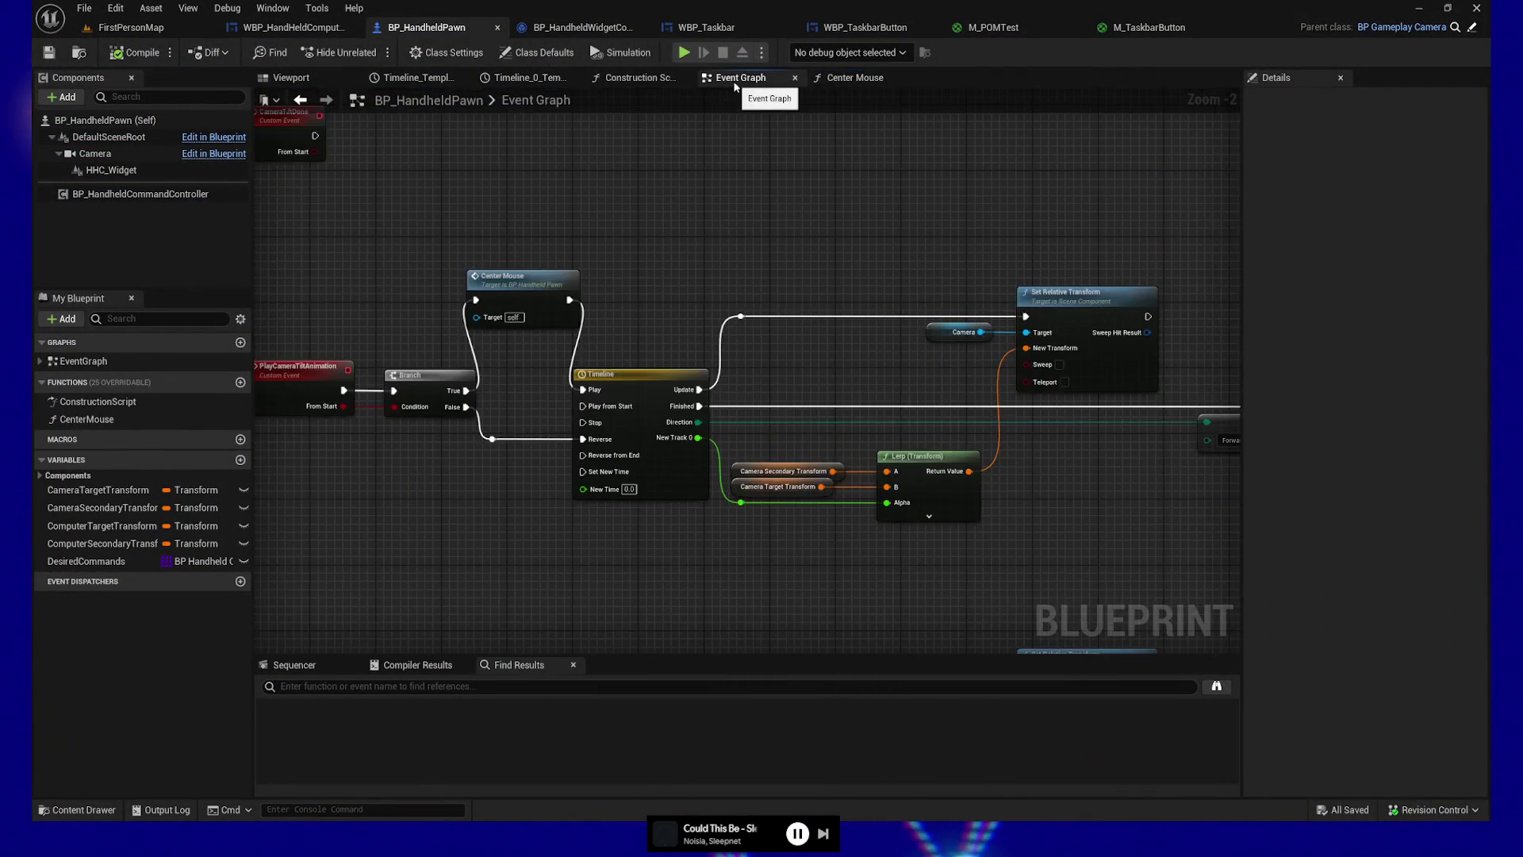
Step: Wire Center Mouse between the computer tilt Branch's True output and Timeline_0 Play, then play-test
{"action": "mouse_move", "coordinate": [372, 405]}
{"action": "left_mouse_down"}
{"action": "mouse_move", "coordinate": [759, 387]}
{"action": "mouse_move", "coordinate": [658, 391]}
{"action": "mouse_move", "coordinate": [611, 530]}
{"action": "mouse_move", "coordinate": [340, 553]}
{"action": "mouse_move", "coordinate": [564, 577]}
{"action": "left_mouse_up"}
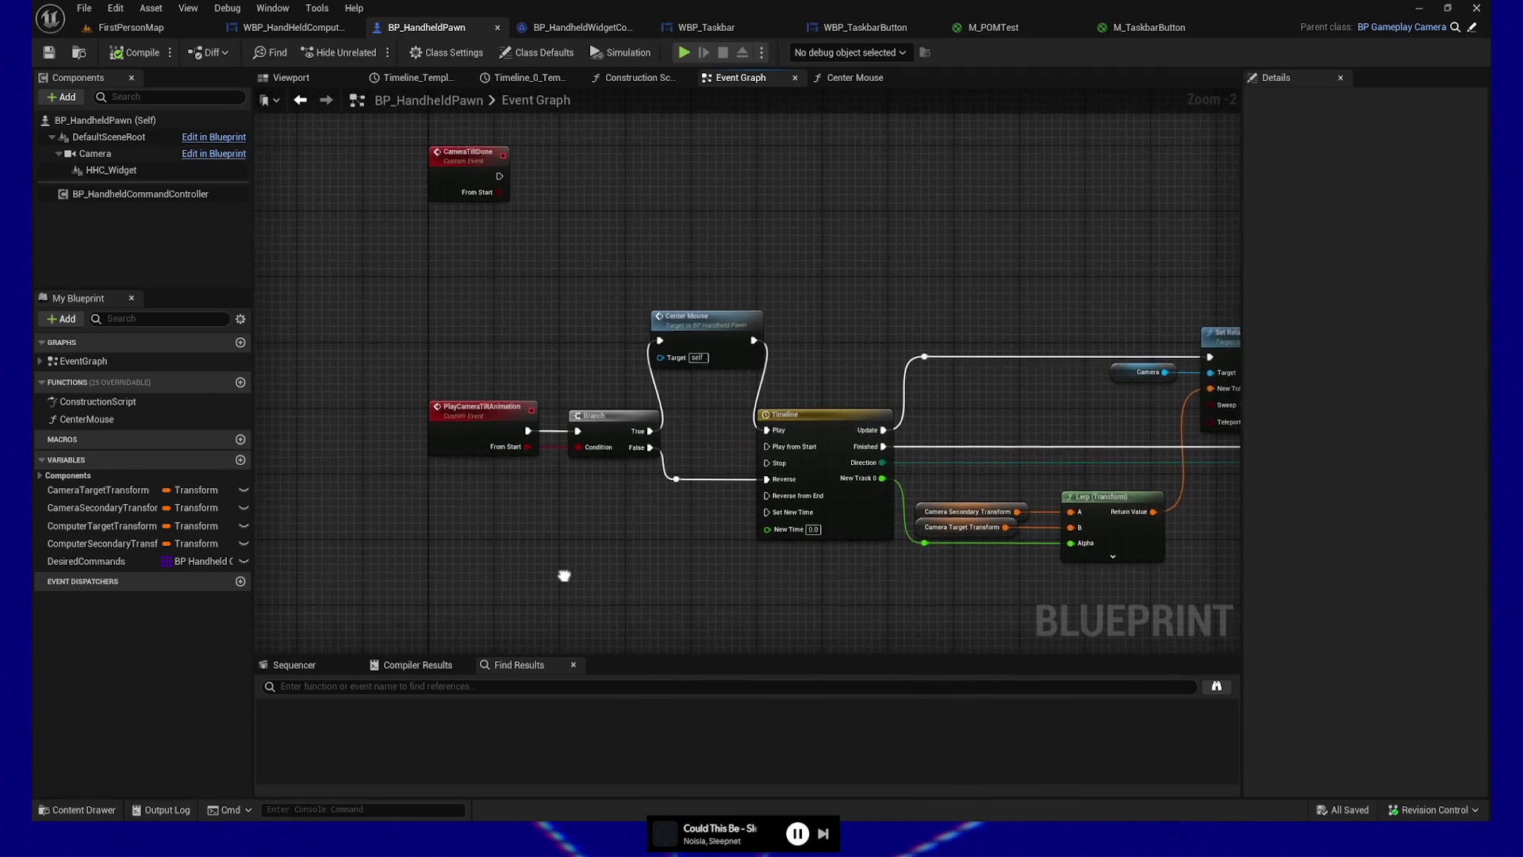
{"action": "mouse_move", "coordinate": [480, 403]}
{"action": "left_mouse_down"}
{"action": "mouse_move", "coordinate": [605, 531]}
{"action": "mouse_move", "coordinate": [592, 645]}
{"action": "mouse_move", "coordinate": [884, 398]}
{"action": "mouse_move", "coordinate": [405, 384]}
{"action": "mouse_move", "coordinate": [793, 182]}
{"action": "mouse_move", "coordinate": [699, 413]}
{"action": "mouse_move", "coordinate": [755, 344]}
{"action": "mouse_move", "coordinate": [684, 254]}
{"action": "mouse_move", "coordinate": [773, 284]}
{"action": "left_mouse_up"}
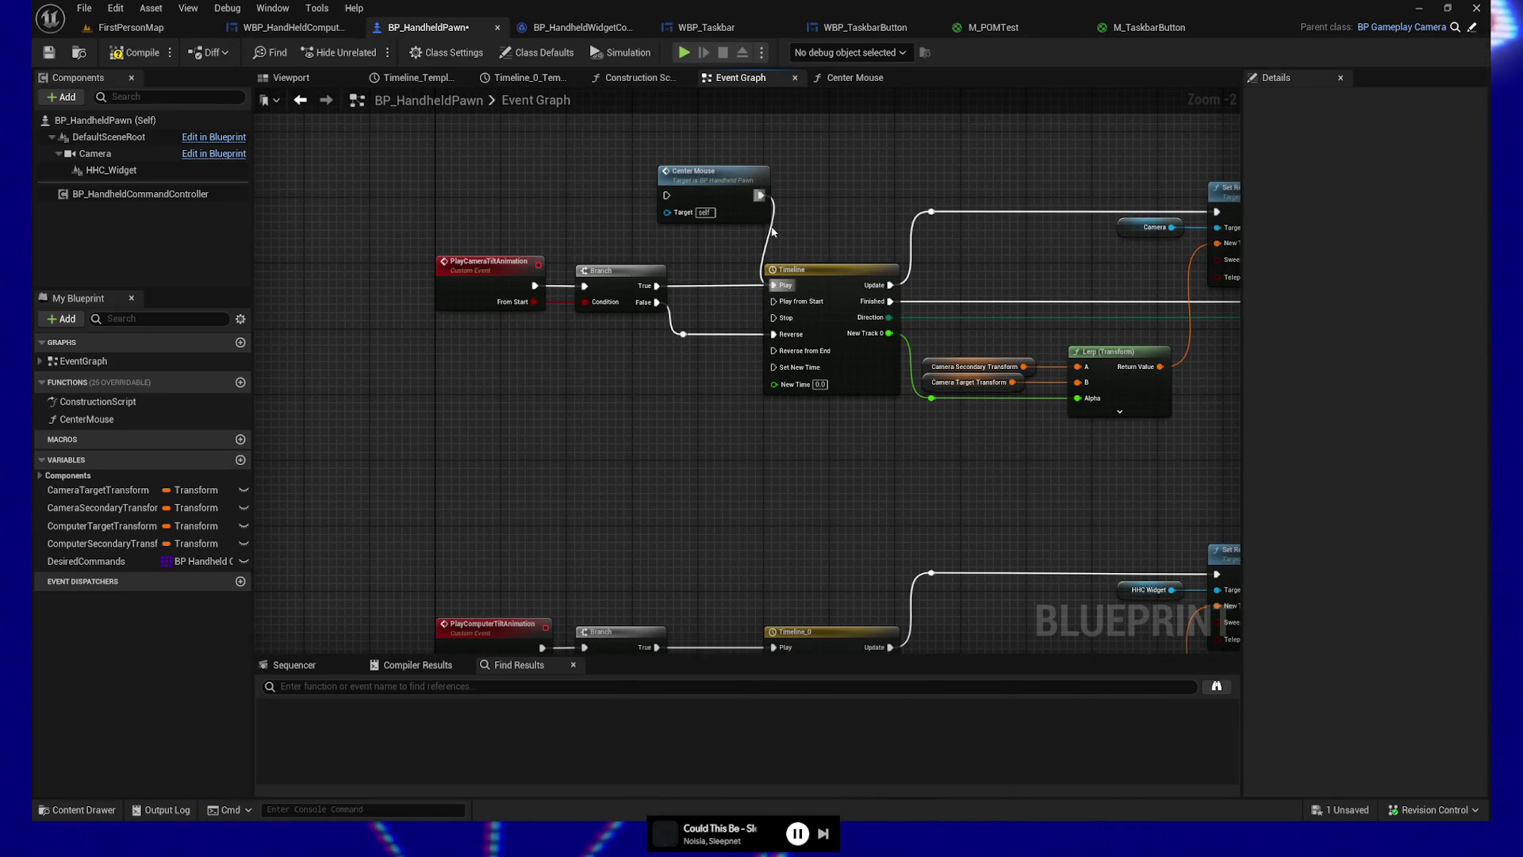
{"action": "mouse_move", "coordinate": [752, 184]}
{"action": "left_mouse_down"}
{"action": "mouse_move", "coordinate": [662, 347]}
{"action": "mouse_move", "coordinate": [675, 464]}
{"action": "mouse_move", "coordinate": [672, 245]}
{"action": "mouse_move", "coordinate": [699, 314]}
{"action": "left_mouse_up"}
{"action": "left_click_drag", "start_coordinate": [645, 405], "coordinate": [653, 332]}
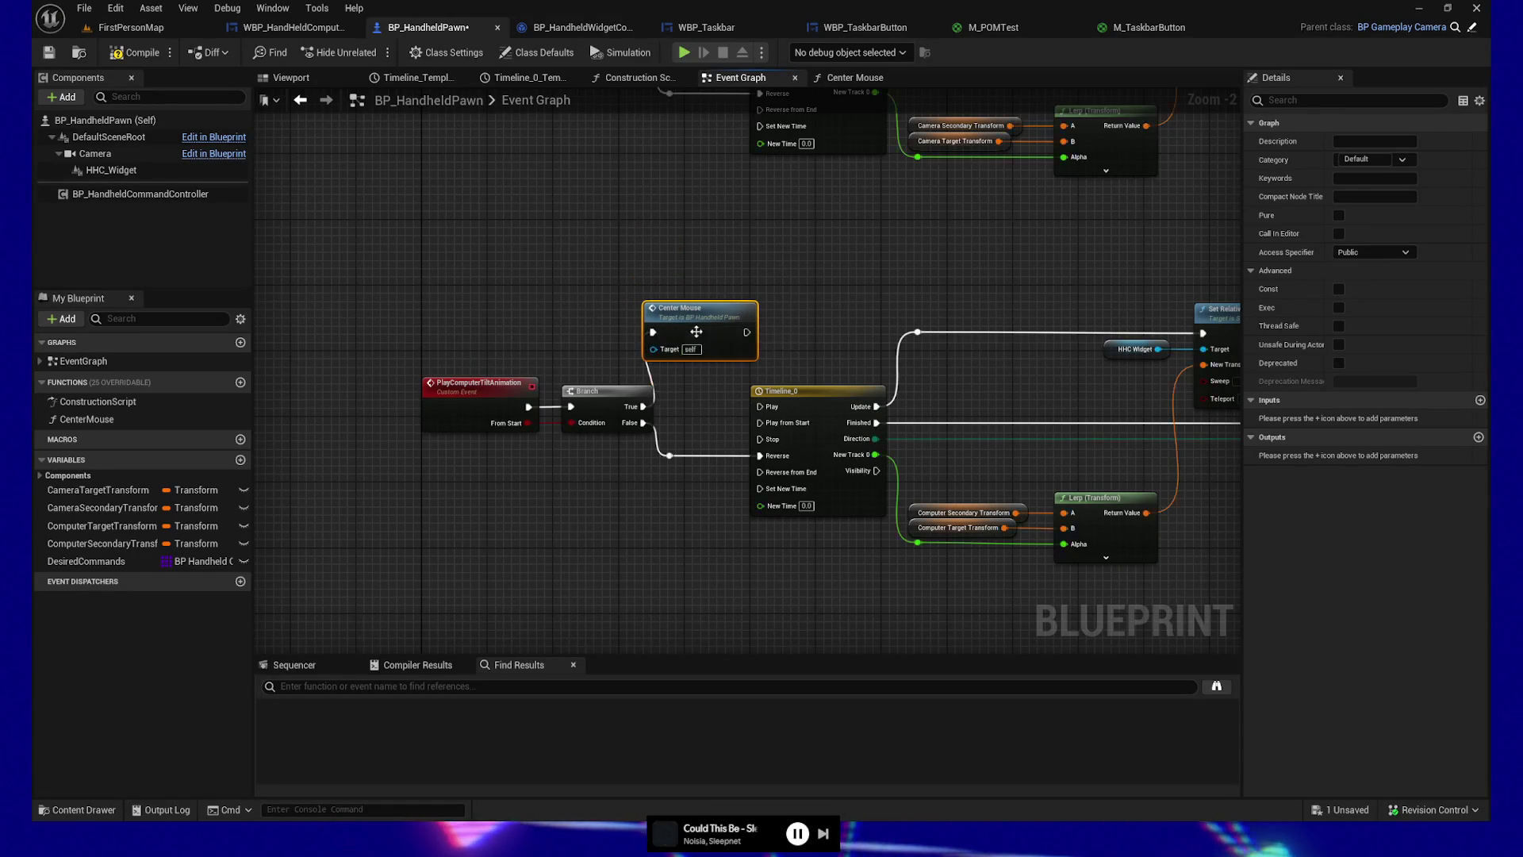
{"action": "key", "text": "ctrl+z"}
{"action": "left_click_drag", "start_coordinate": [747, 332], "coordinate": [760, 407]}
{"action": "left_click_drag", "start_coordinate": [644, 406], "coordinate": [653, 333]}
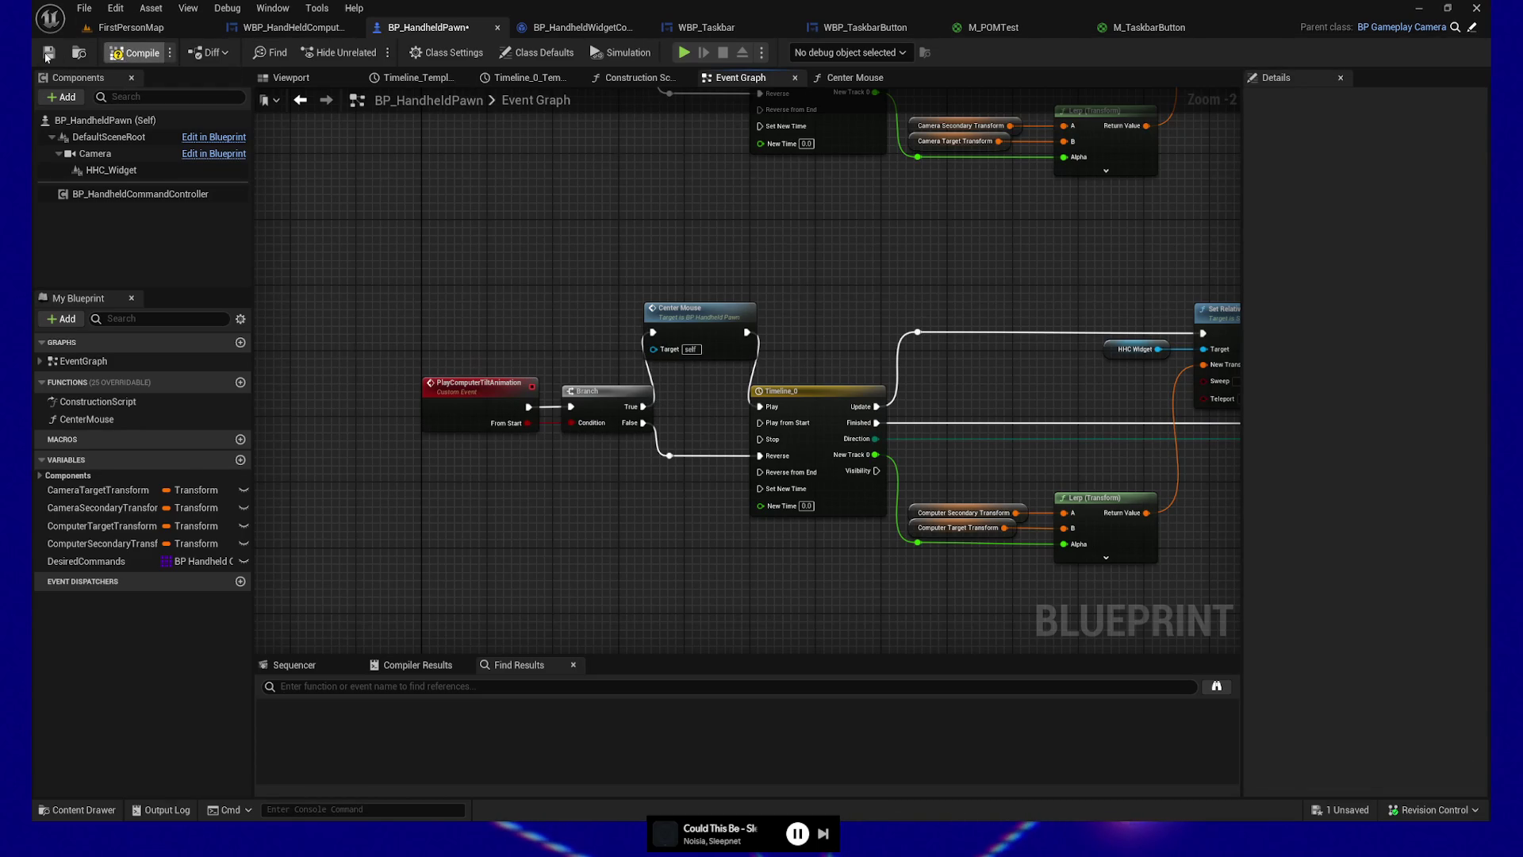
{"action": "left_click", "coordinate": [687, 54]}
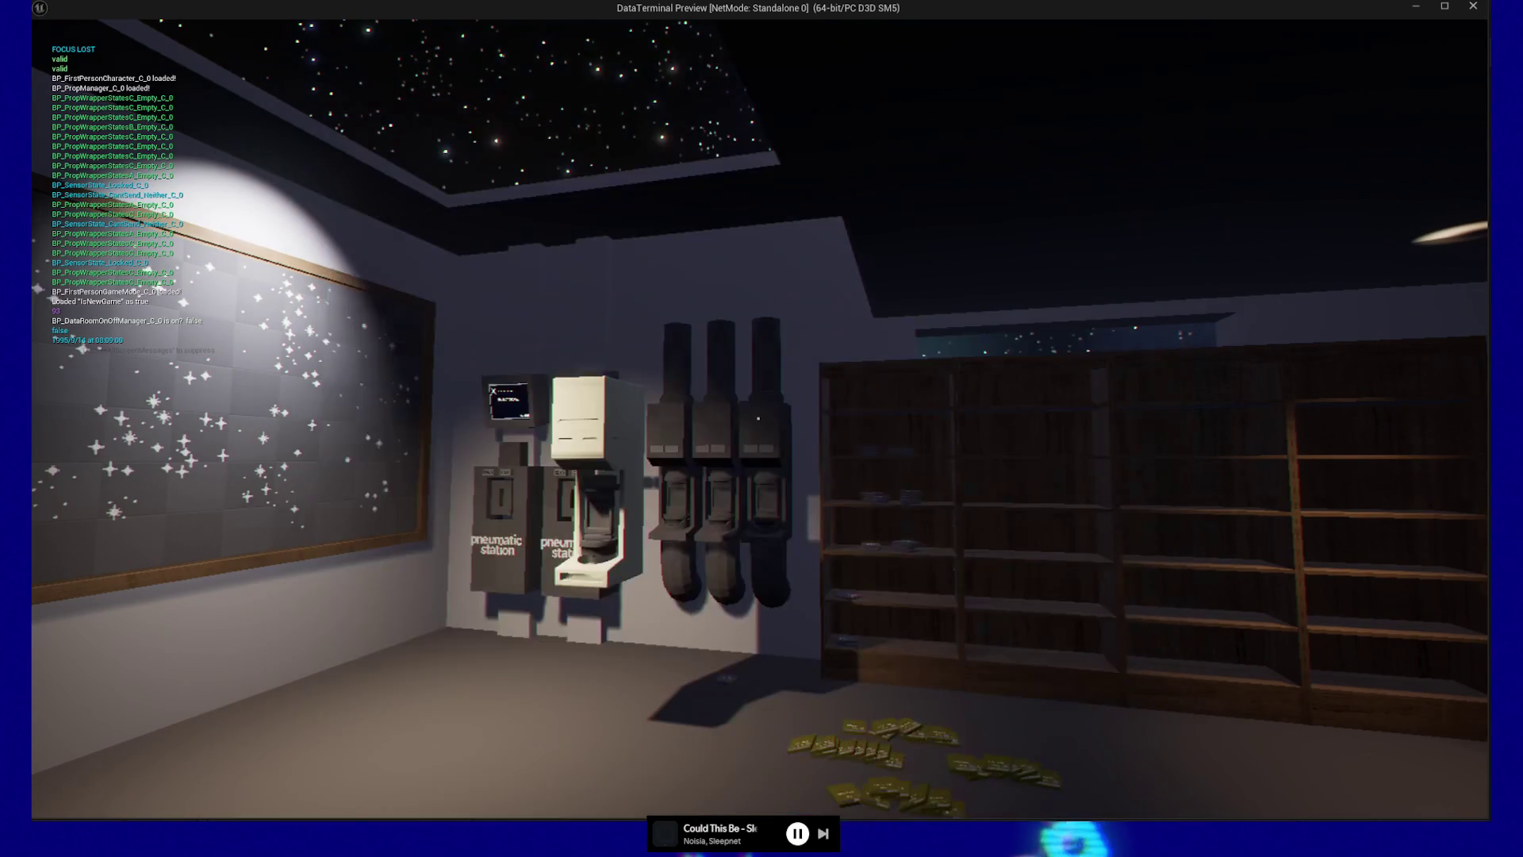
Step: Pause the DataTerminal preview and close it to return to the Blueprint editor
{"action": "key", "text": "Escape"}
{"action": "key", "text": "Escape"}
{"action": "key", "text": "Escape"}
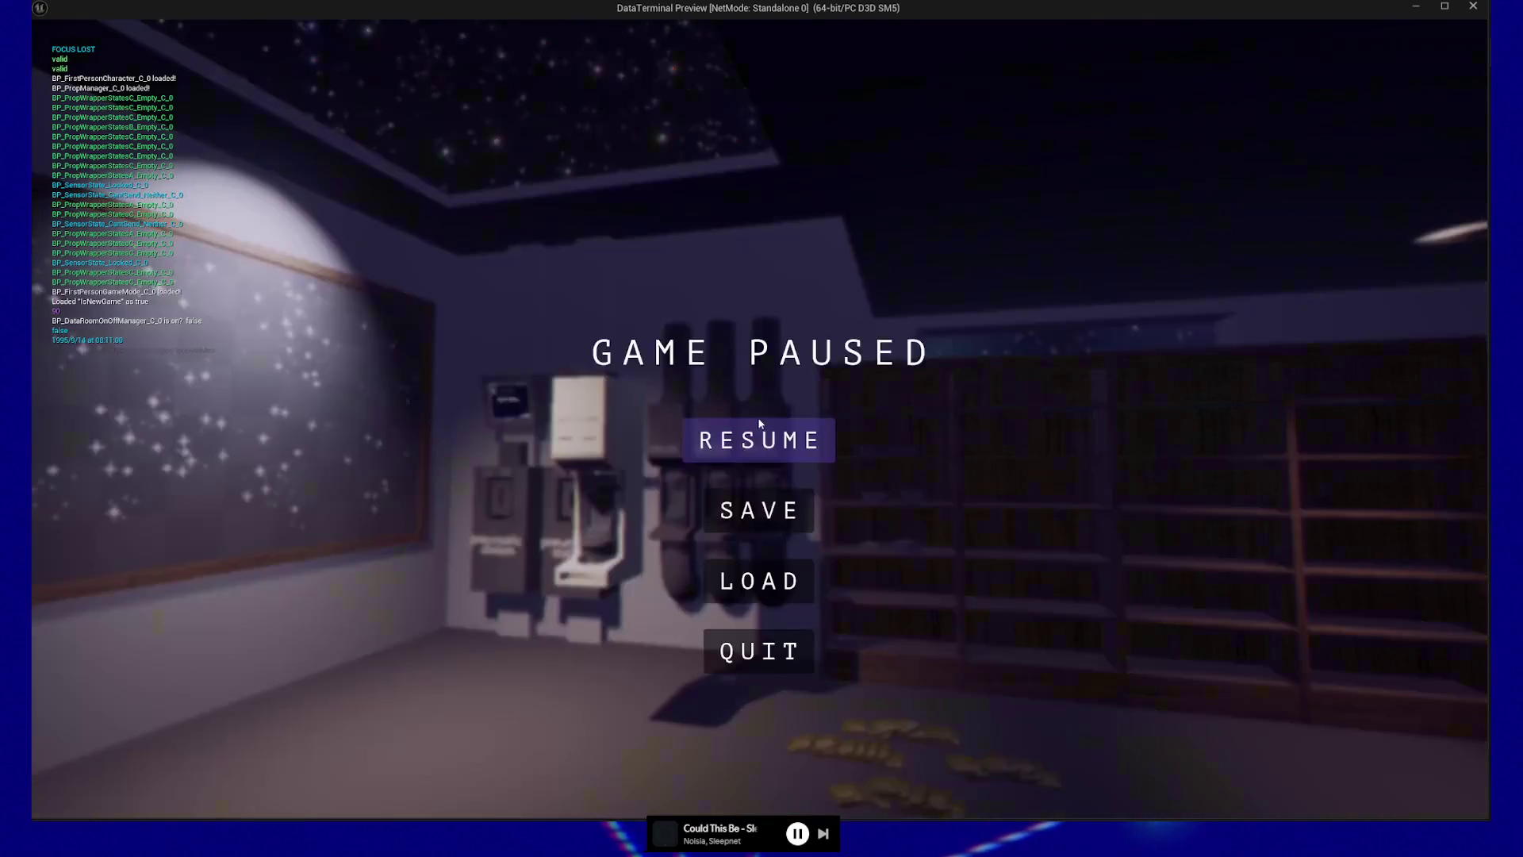
{"action": "left_click", "coordinate": [783, 631]}
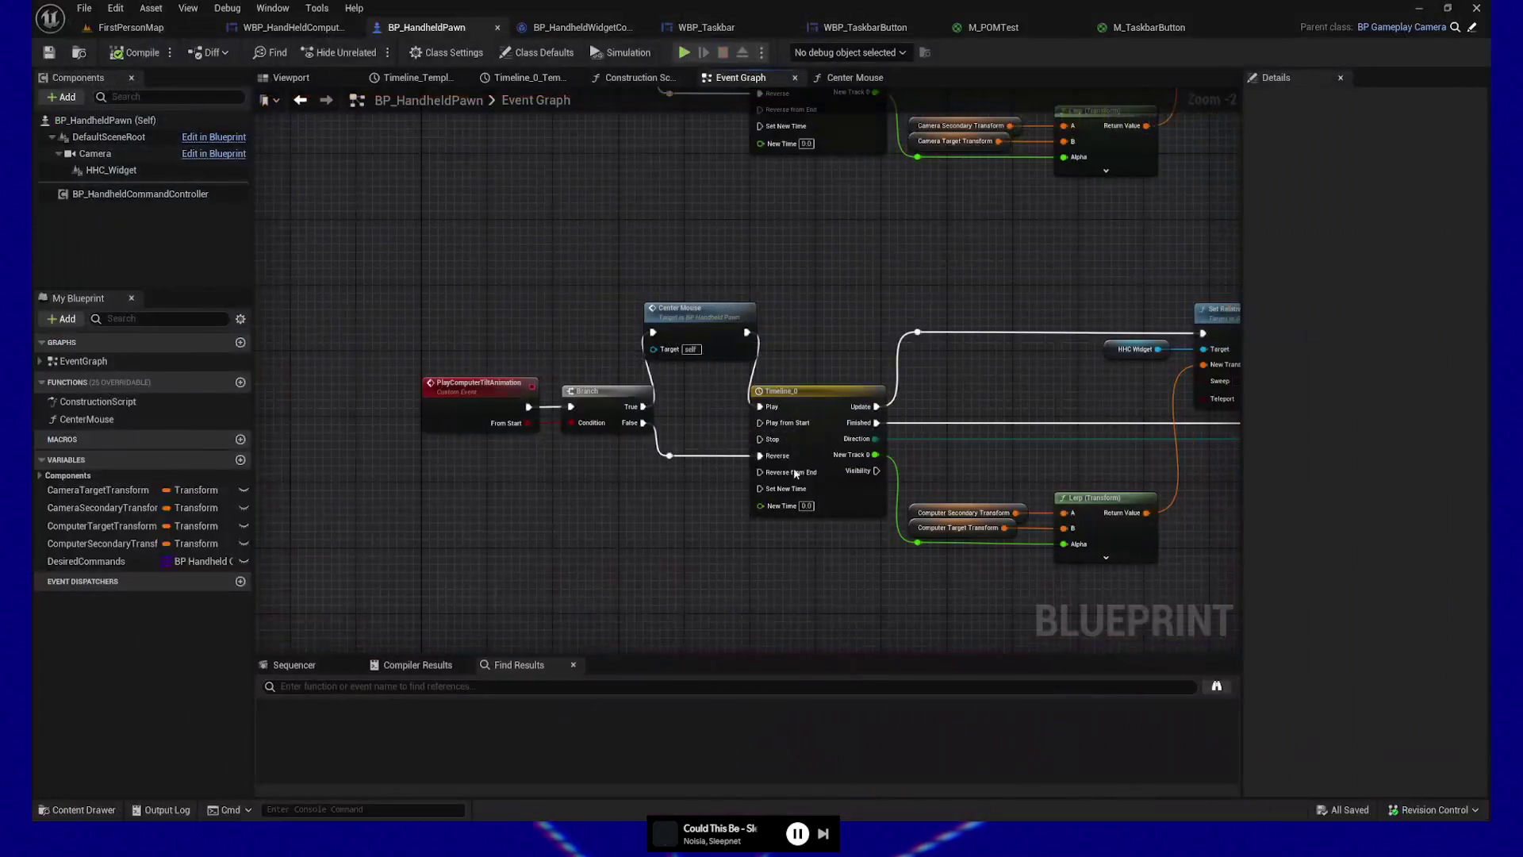
{"action": "left_click_drag", "start_coordinate": [673, 537], "coordinate": [598, 529]}
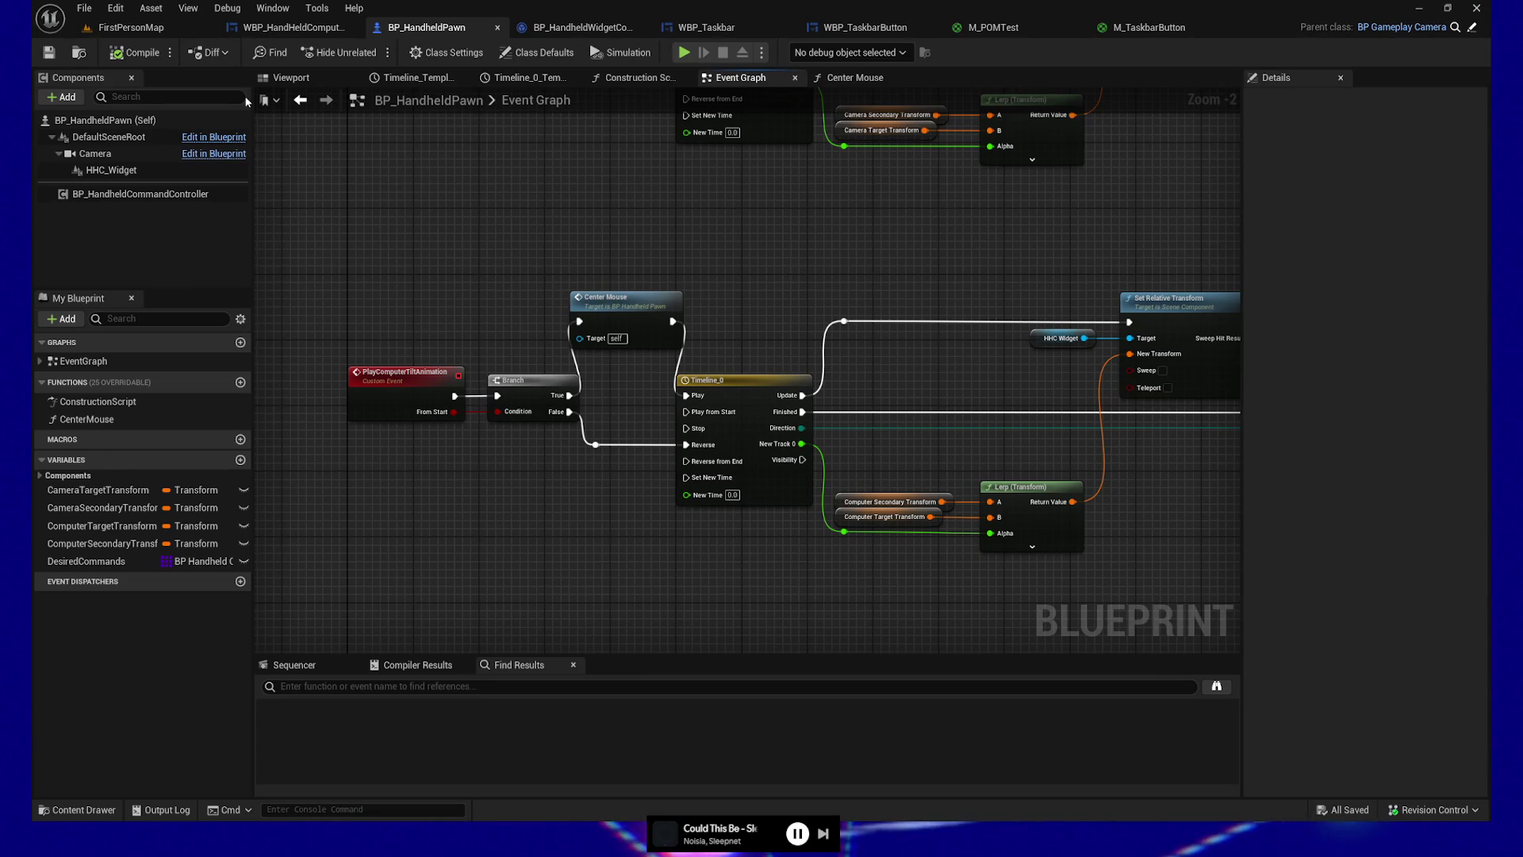
{"action": "left_click_drag", "start_coordinate": [741, 234], "coordinate": [674, 207]}
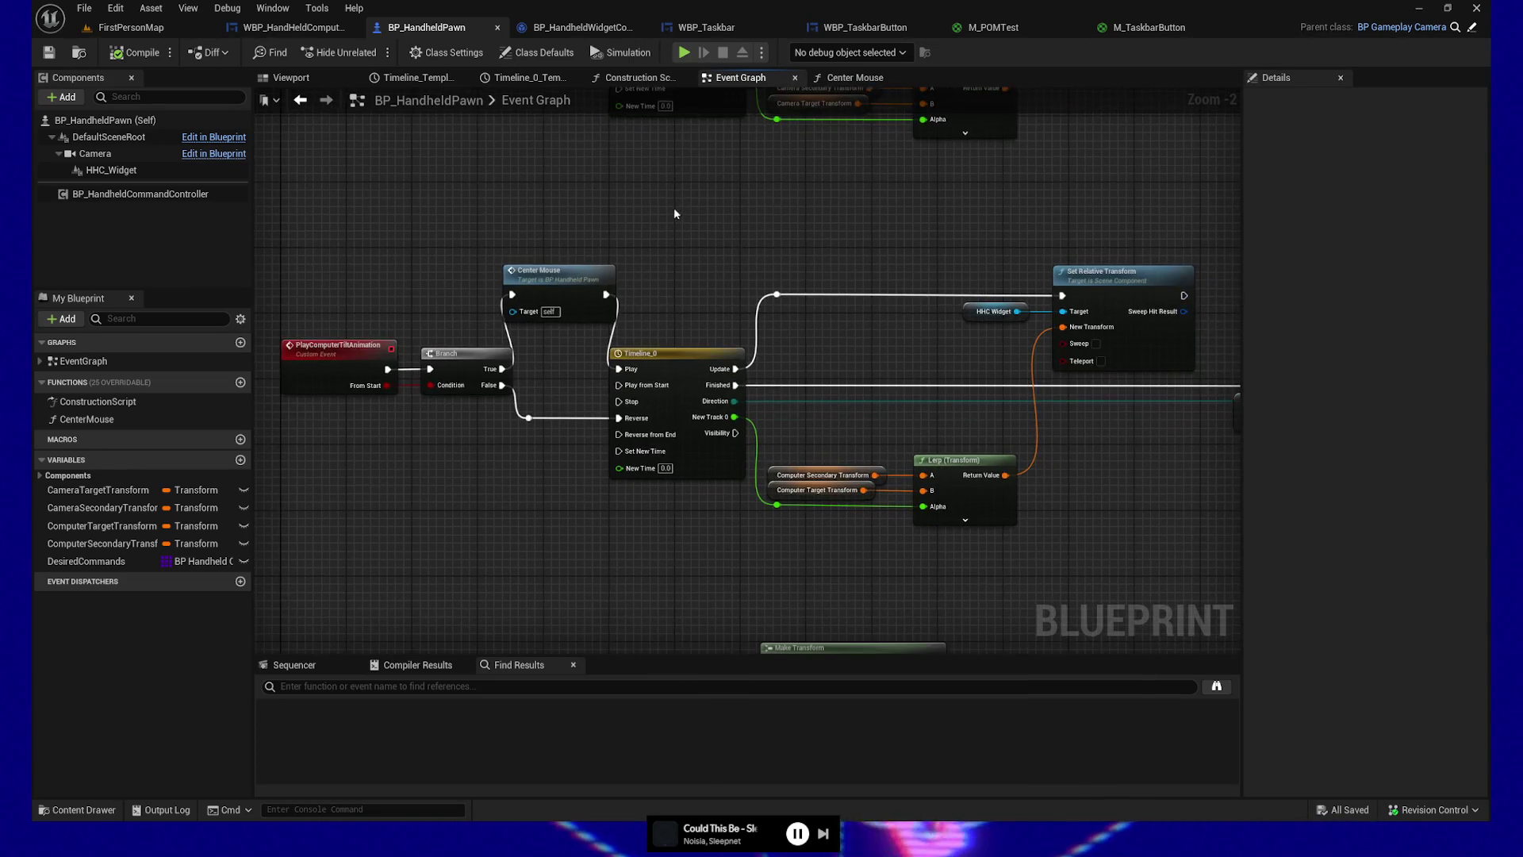
{"action": "mouse_move", "coordinate": [457, 430]}
{"action": "left_mouse_down"}
{"action": "mouse_move", "coordinate": [499, 463]}
{"action": "mouse_move", "coordinate": [445, 442]}
{"action": "mouse_move", "coordinate": [472, 418]}
{"action": "mouse_move", "coordinate": [366, 468]}
{"action": "mouse_move", "coordinate": [425, 469]}
{"action": "left_mouse_up"}
{"action": "scroll", "coordinate": [445, 442], "scroll_direction": "down", "scroll_amount": 1}
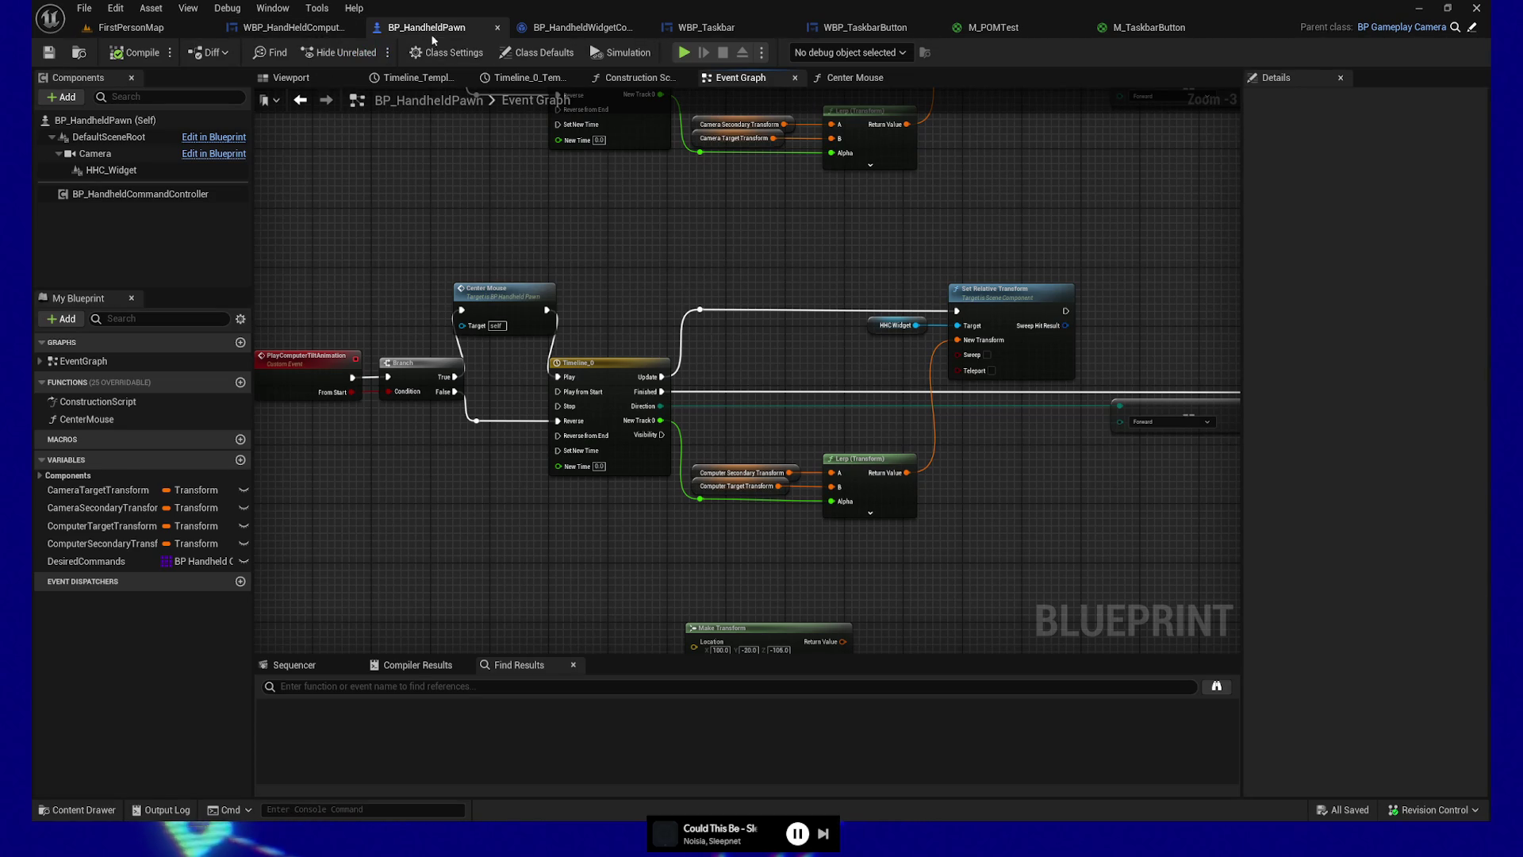
{"action": "left_click", "coordinate": [111, 169]}
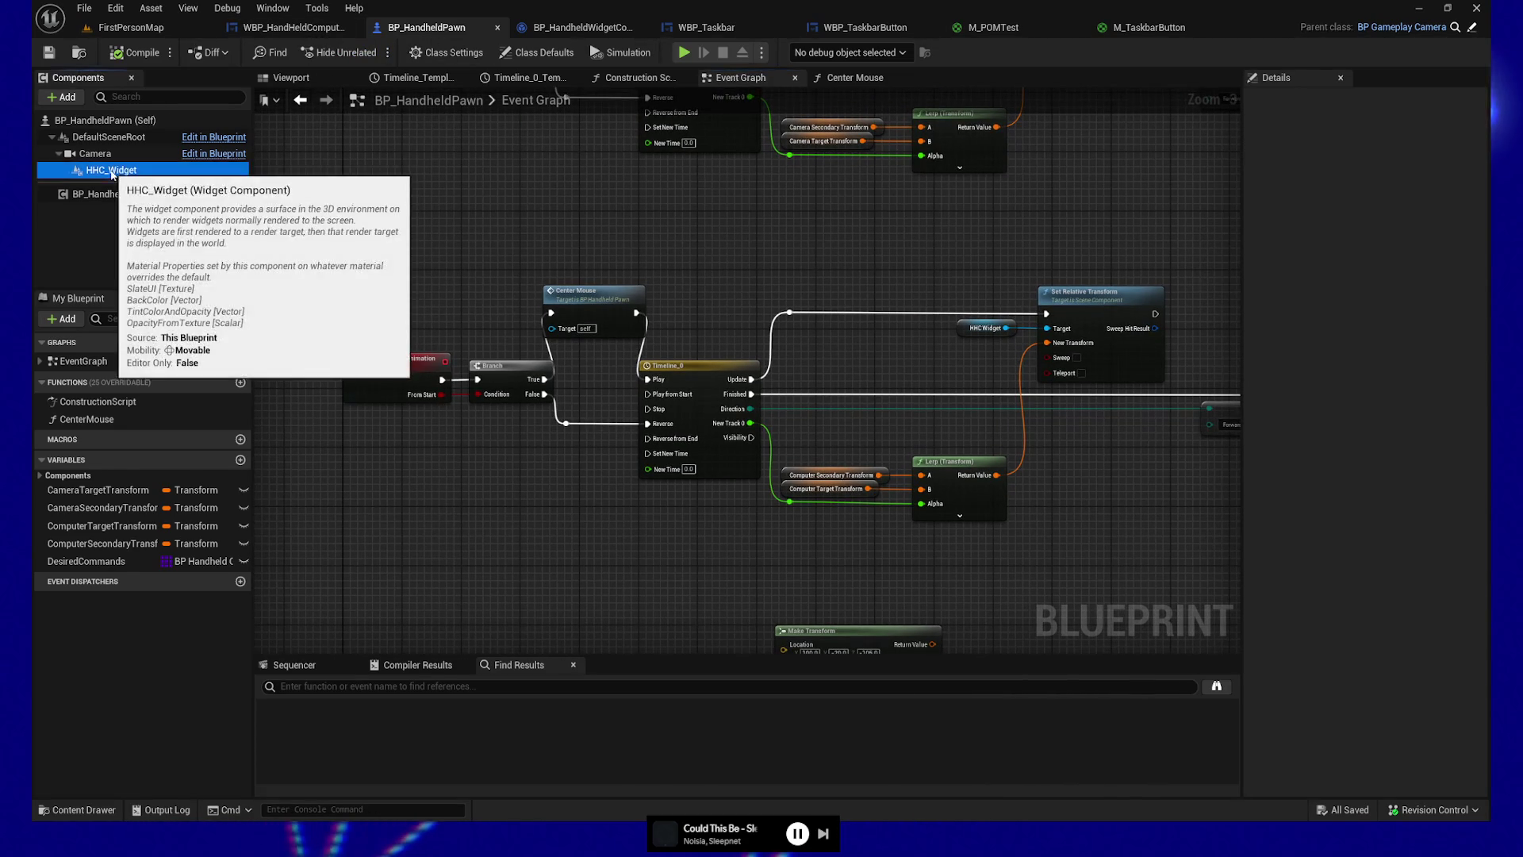
Step: Select HHC_Widget and uncheck Visible in its Details panel's Rendering section
{"action": "mouse_move", "coordinate": [445, 219]}
{"action": "left_mouse_down"}
{"action": "mouse_move", "coordinate": [411, 192]}
{"action": "mouse_move", "coordinate": [467, 298]}
{"action": "left_mouse_up"}
{"action": "left_click", "coordinate": [134, 172]}
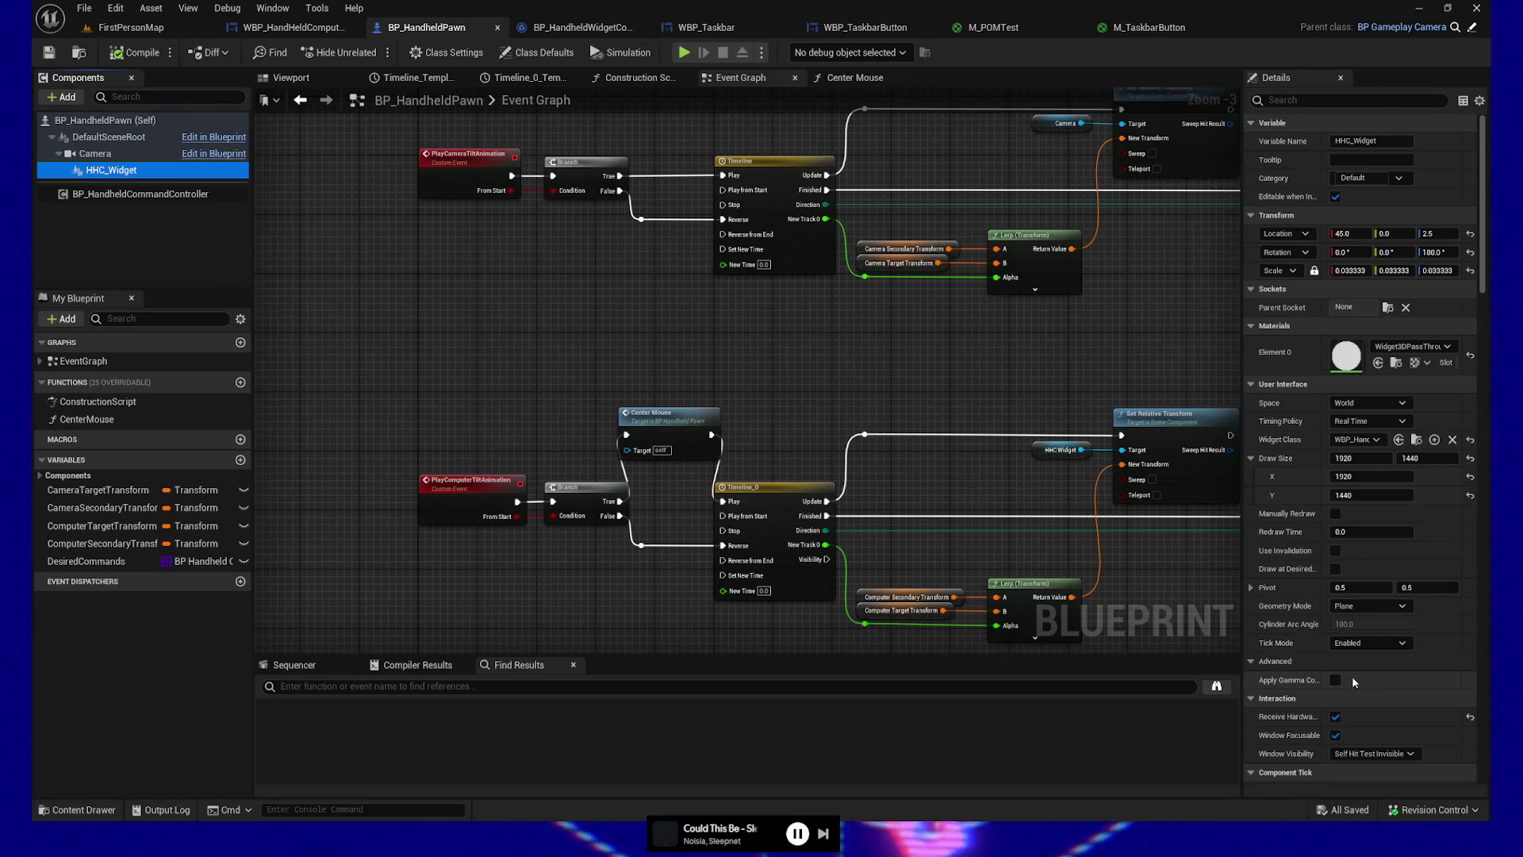
{"action": "scroll", "coordinate": [1357, 680], "scroll_direction": "down", "scroll_amount": 2}
{"action": "scroll", "coordinate": [1360, 679], "scroll_direction": "down", "scroll_amount": 2}
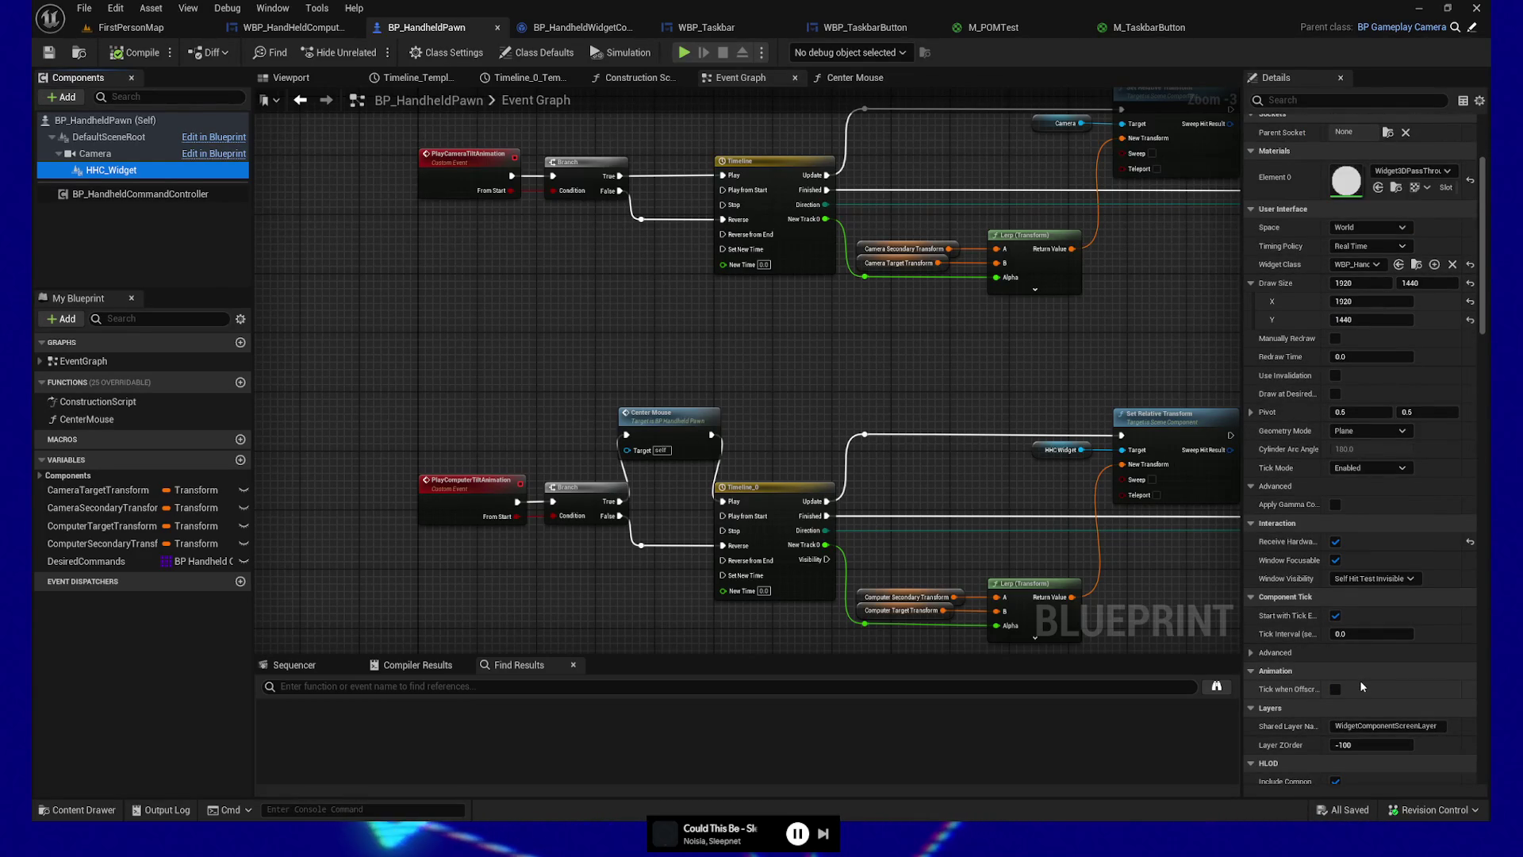
{"action": "scroll", "coordinate": [1362, 686], "scroll_direction": "down", "scroll_amount": 3}
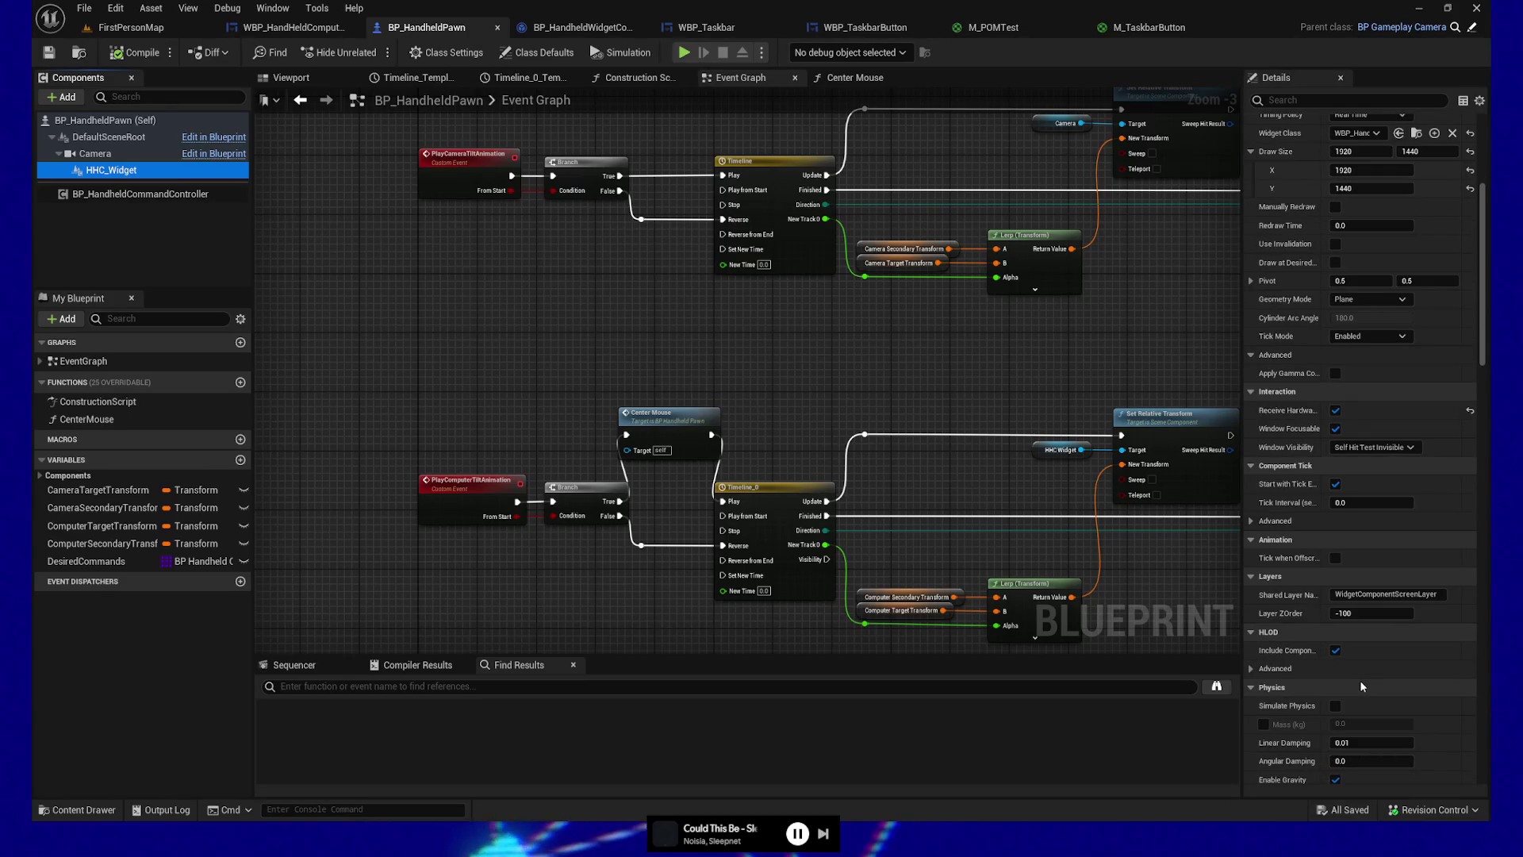
{"action": "scroll", "coordinate": [1362, 684], "scroll_direction": "down", "scroll_amount": 2}
{"action": "scroll", "coordinate": [1359, 681], "scroll_direction": "down", "scroll_amount": 3}
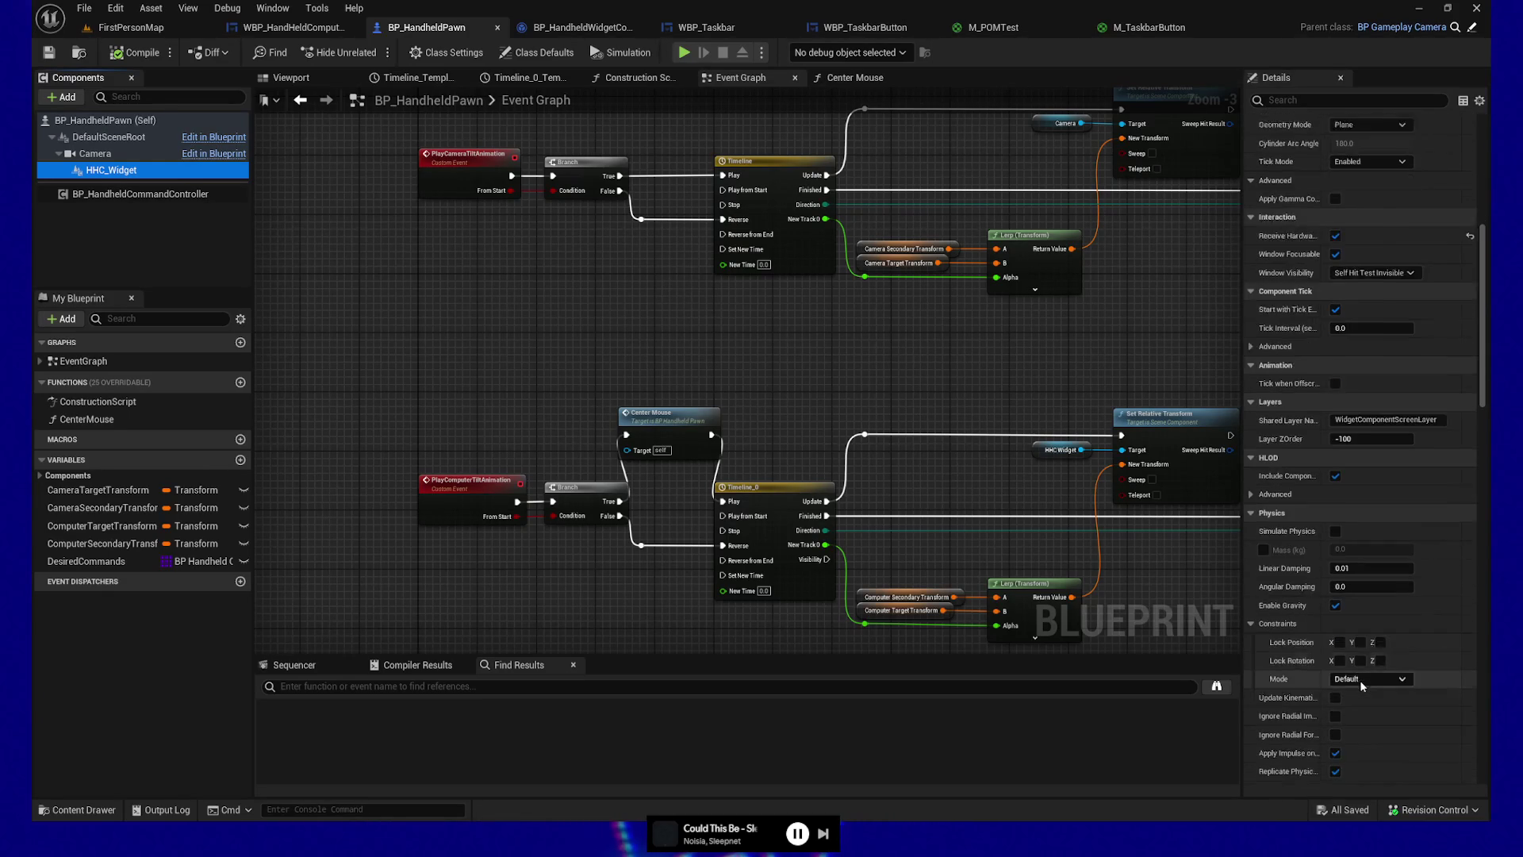
{"action": "scroll", "coordinate": [1361, 687], "scroll_direction": "down", "scroll_amount": 1}
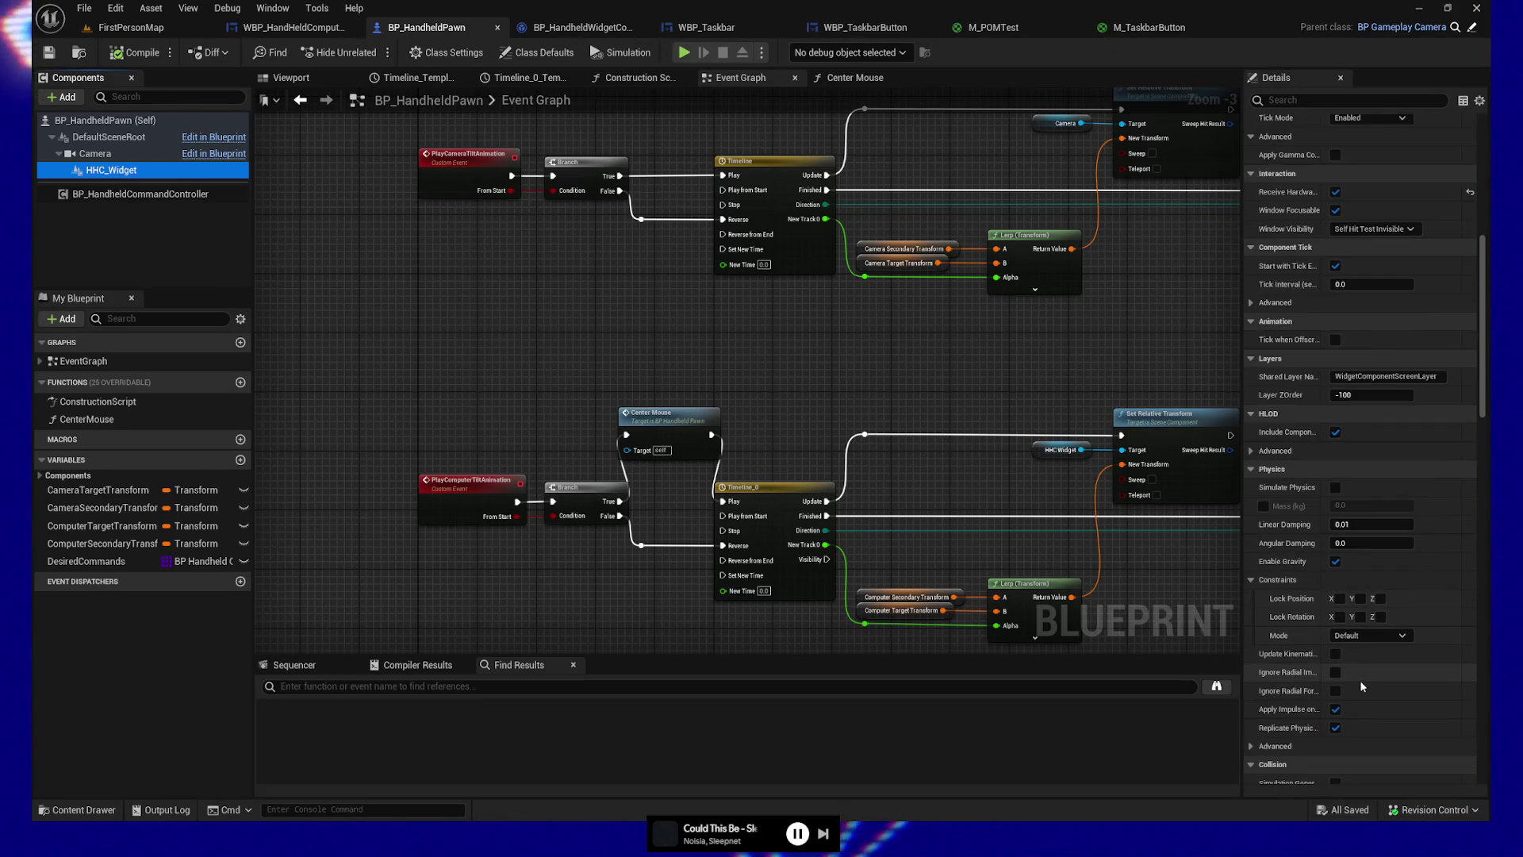
{"action": "scroll", "coordinate": [1360, 679], "scroll_direction": "down", "scroll_amount": 3}
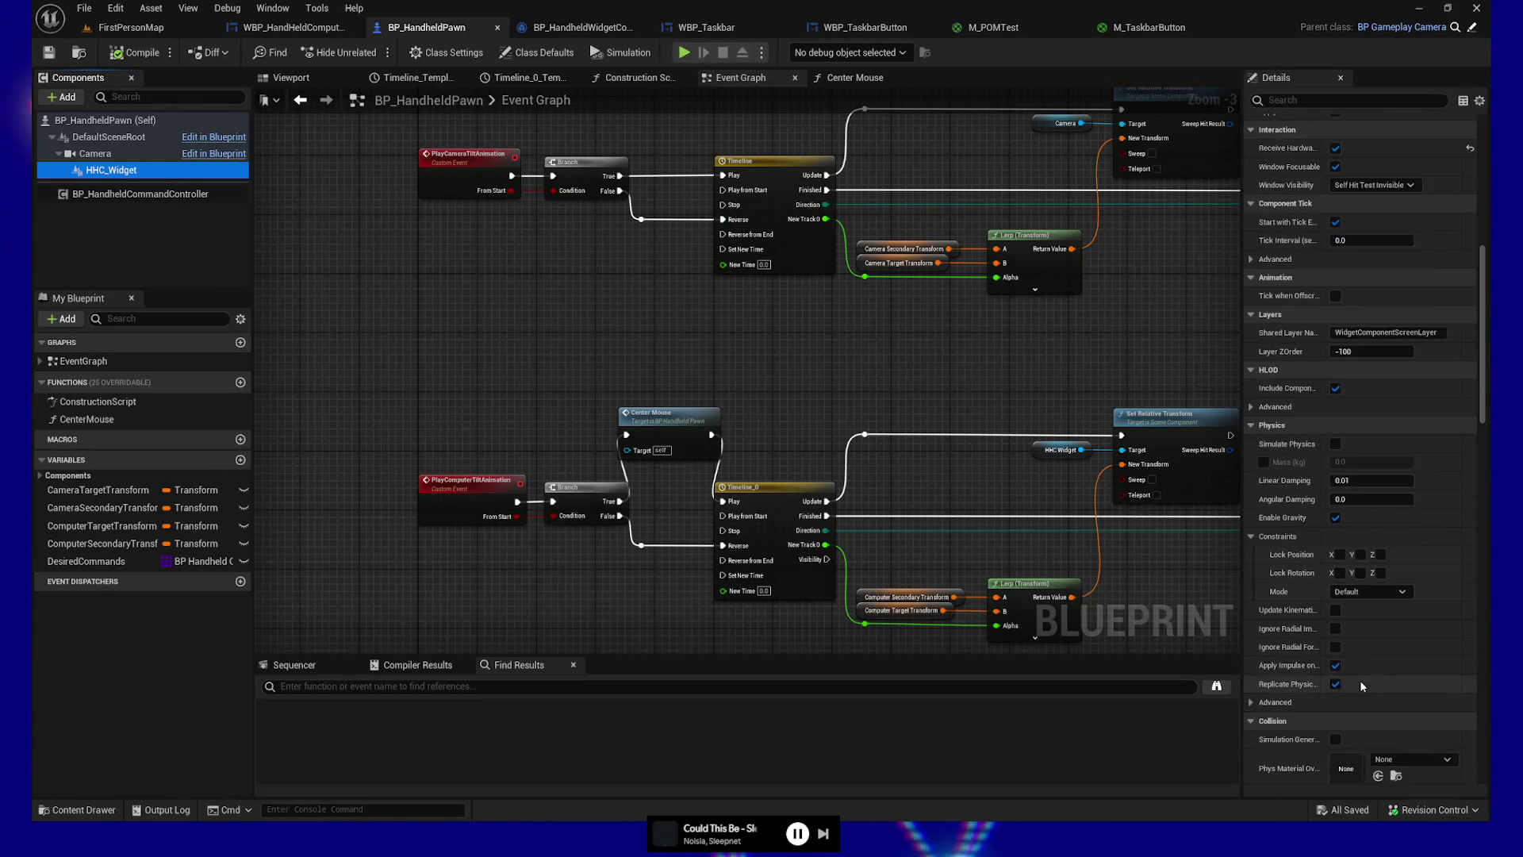
{"action": "scroll", "coordinate": [1360, 679], "scroll_direction": "down", "scroll_amount": 4}
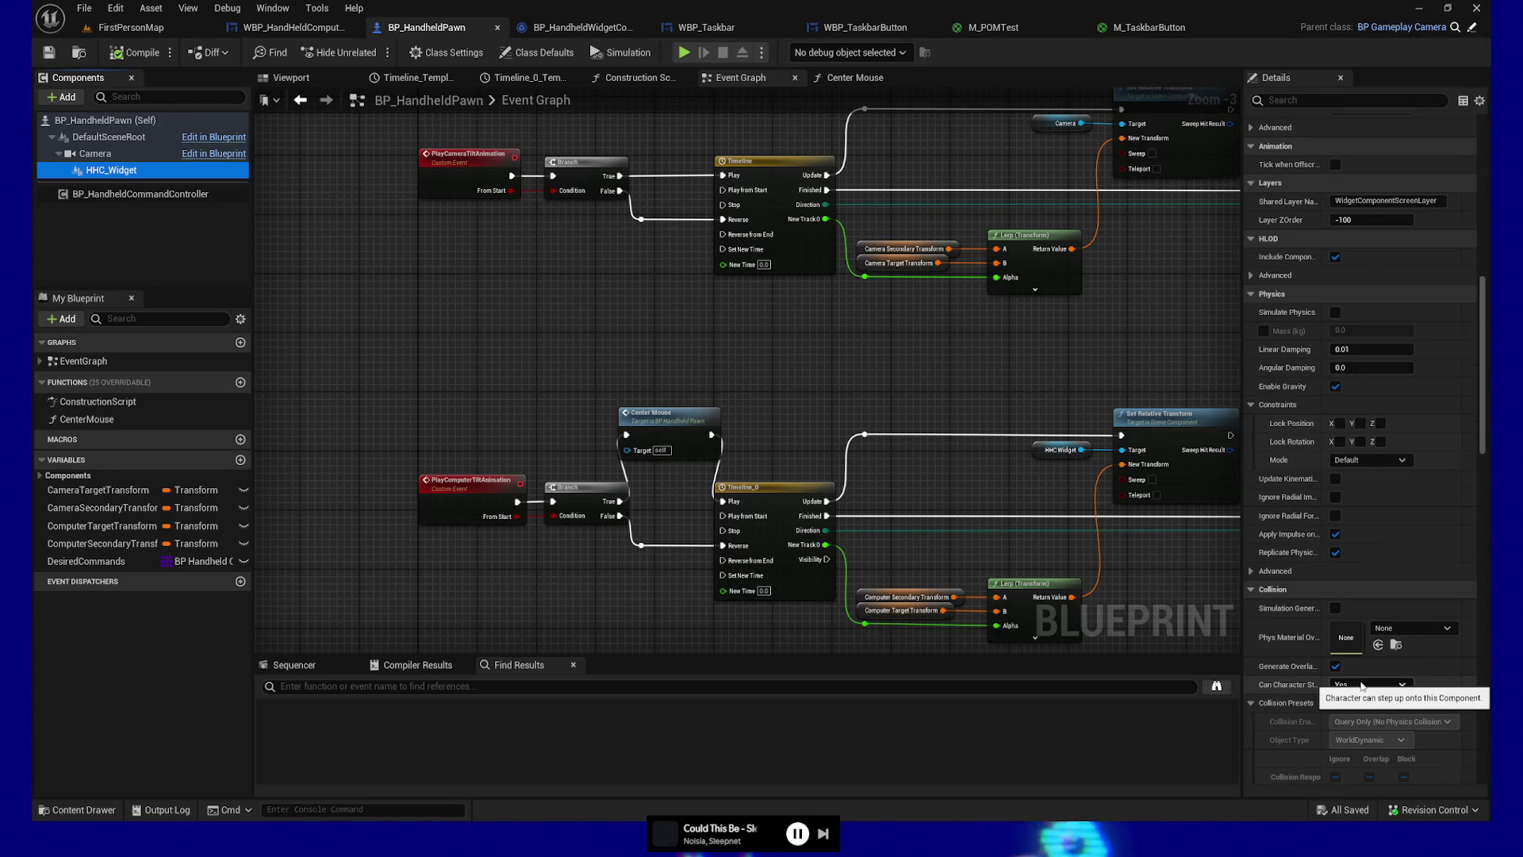
{"action": "scroll", "coordinate": [1336, 689], "scroll_direction": "down", "scroll_amount": 10}
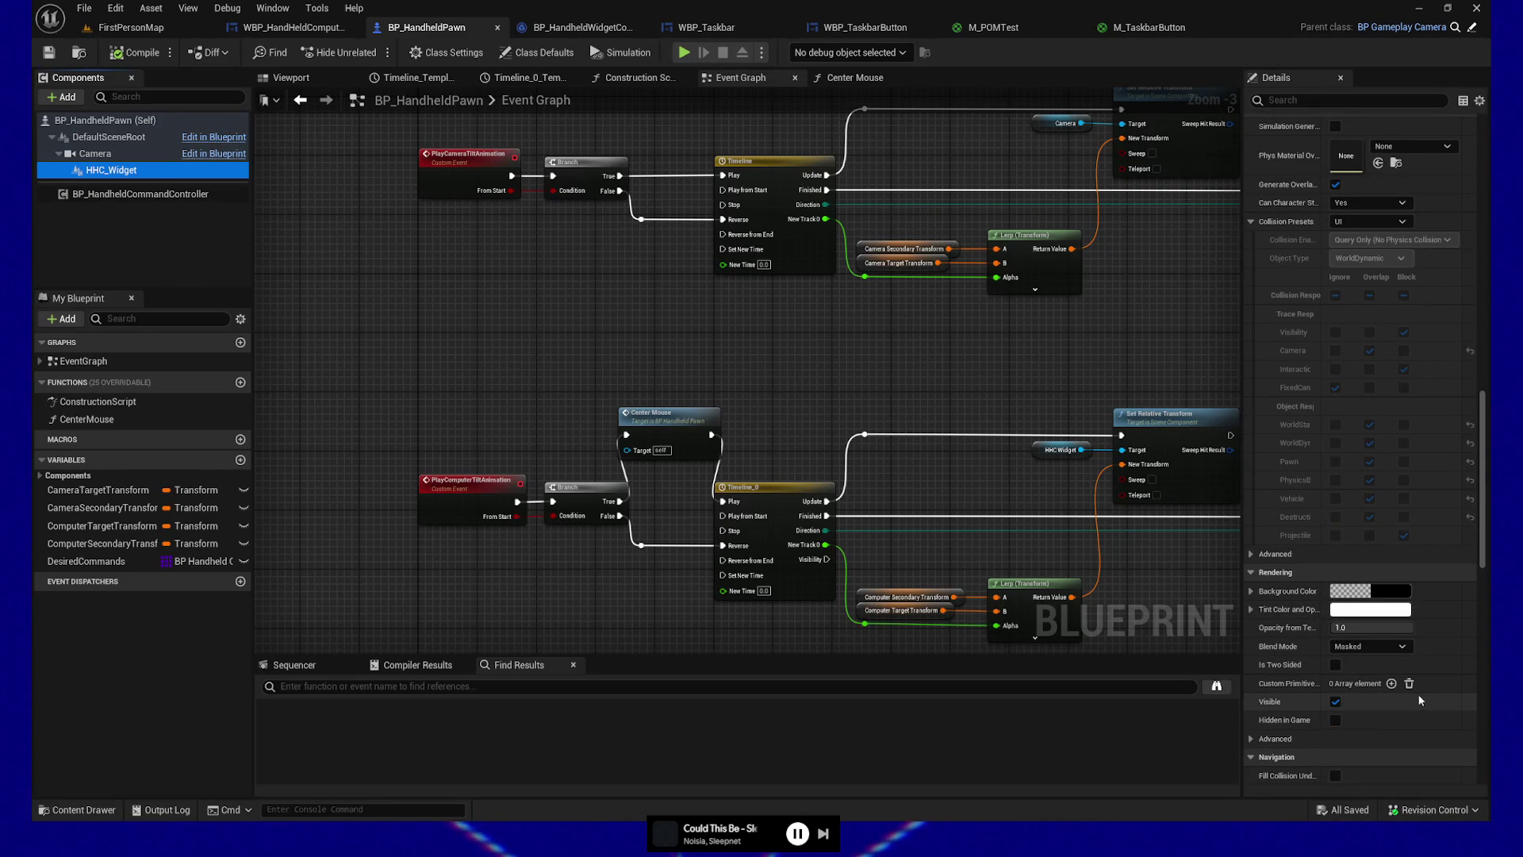
{"action": "left_click", "coordinate": [1336, 702]}
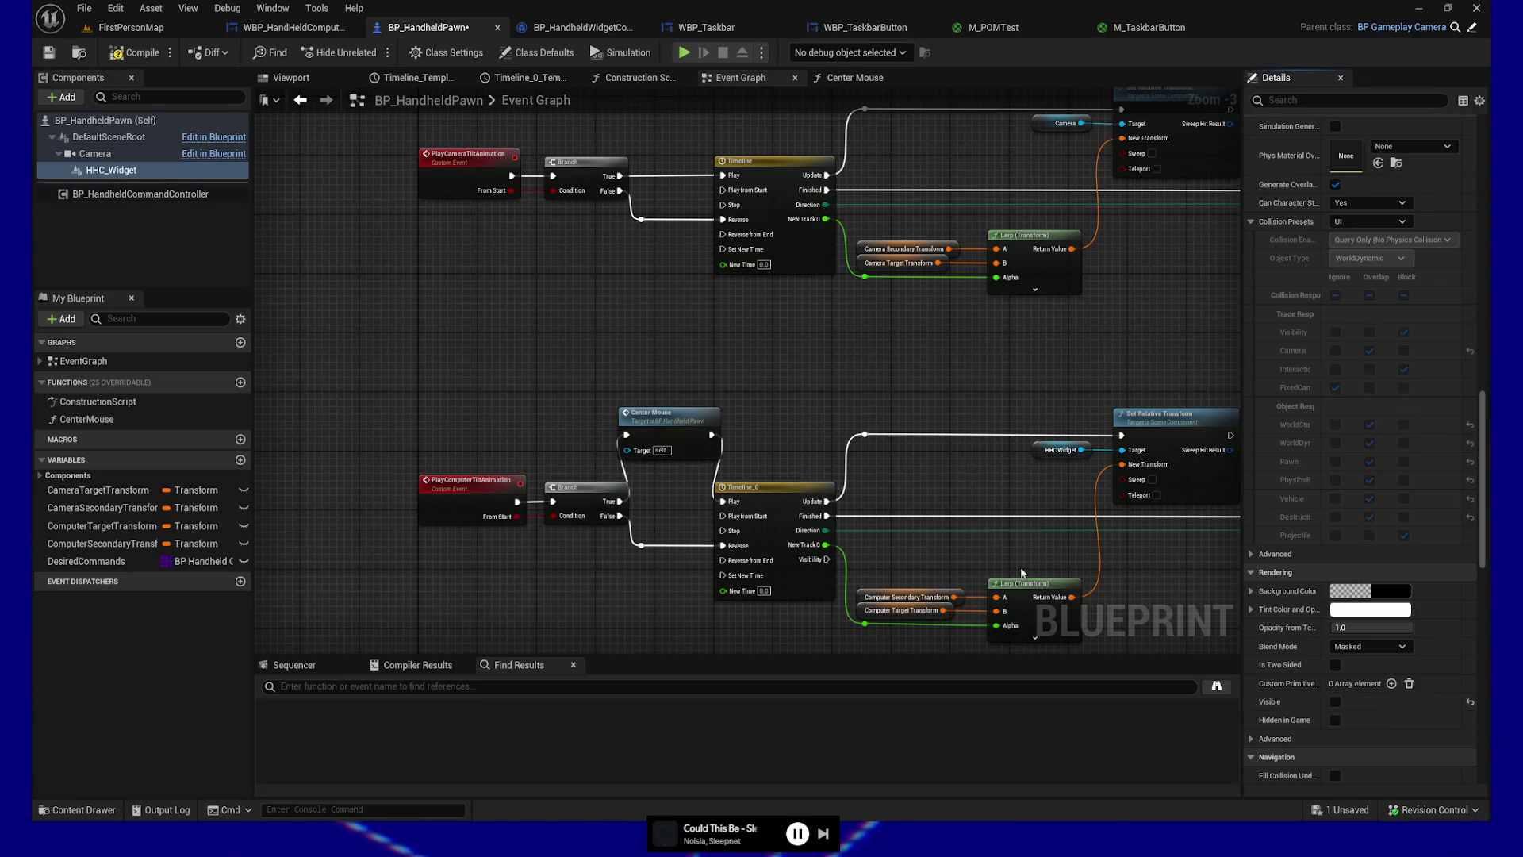
Step: Compile and save the hidden-widget change, then frame the Timeline_0 area of the graph
{"action": "left_click", "coordinate": [142, 54]}
{"action": "key", "text": "ctrl+s"}
{"action": "left_click_drag", "start_coordinate": [494, 350], "coordinate": [436, 278]}
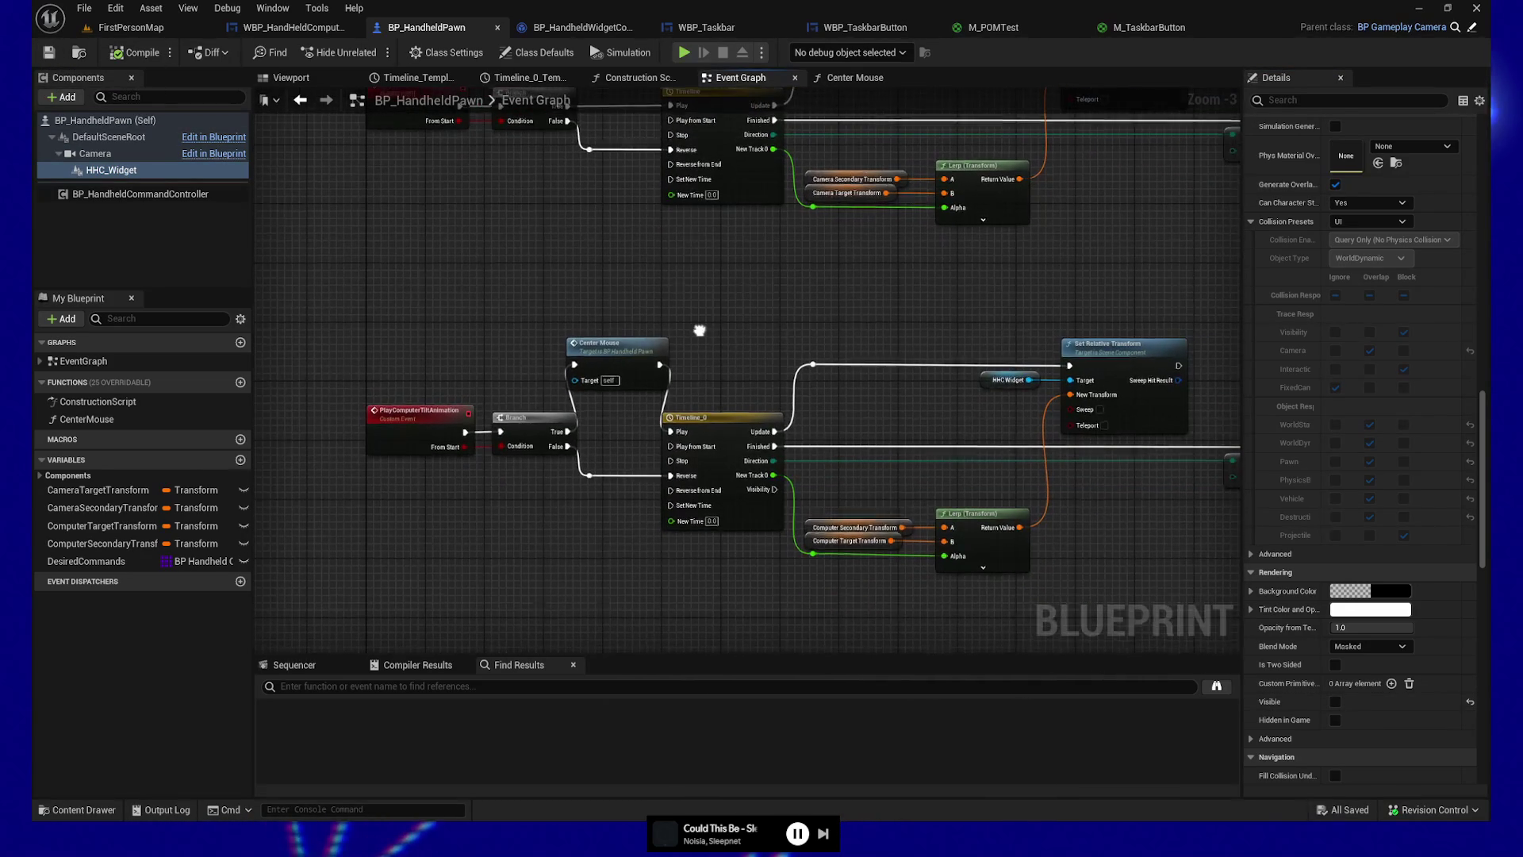
{"action": "left_click_drag", "start_coordinate": [698, 330], "coordinate": [619, 302]}
{"action": "left_click_drag", "start_coordinate": [586, 373], "coordinate": [657, 489]}
{"action": "mouse_move", "coordinate": [450, 244]}
{"action": "left_mouse_down"}
{"action": "mouse_move", "coordinate": [405, 254]}
{"action": "mouse_move", "coordinate": [440, 268]}
{"action": "left_mouse_up"}
Step: Place an HHC_Widget reference above Center Mouse and search its properties for visibility
{"action": "mouse_move", "coordinate": [138, 177]}
{"action": "left_mouse_down"}
{"action": "mouse_move", "coordinate": [452, 293]}
{"action": "mouse_move", "coordinate": [510, 300]}
{"action": "mouse_move", "coordinate": [500, 290]}
{"action": "left_mouse_up"}
{"action": "type", "text": "set visible"}
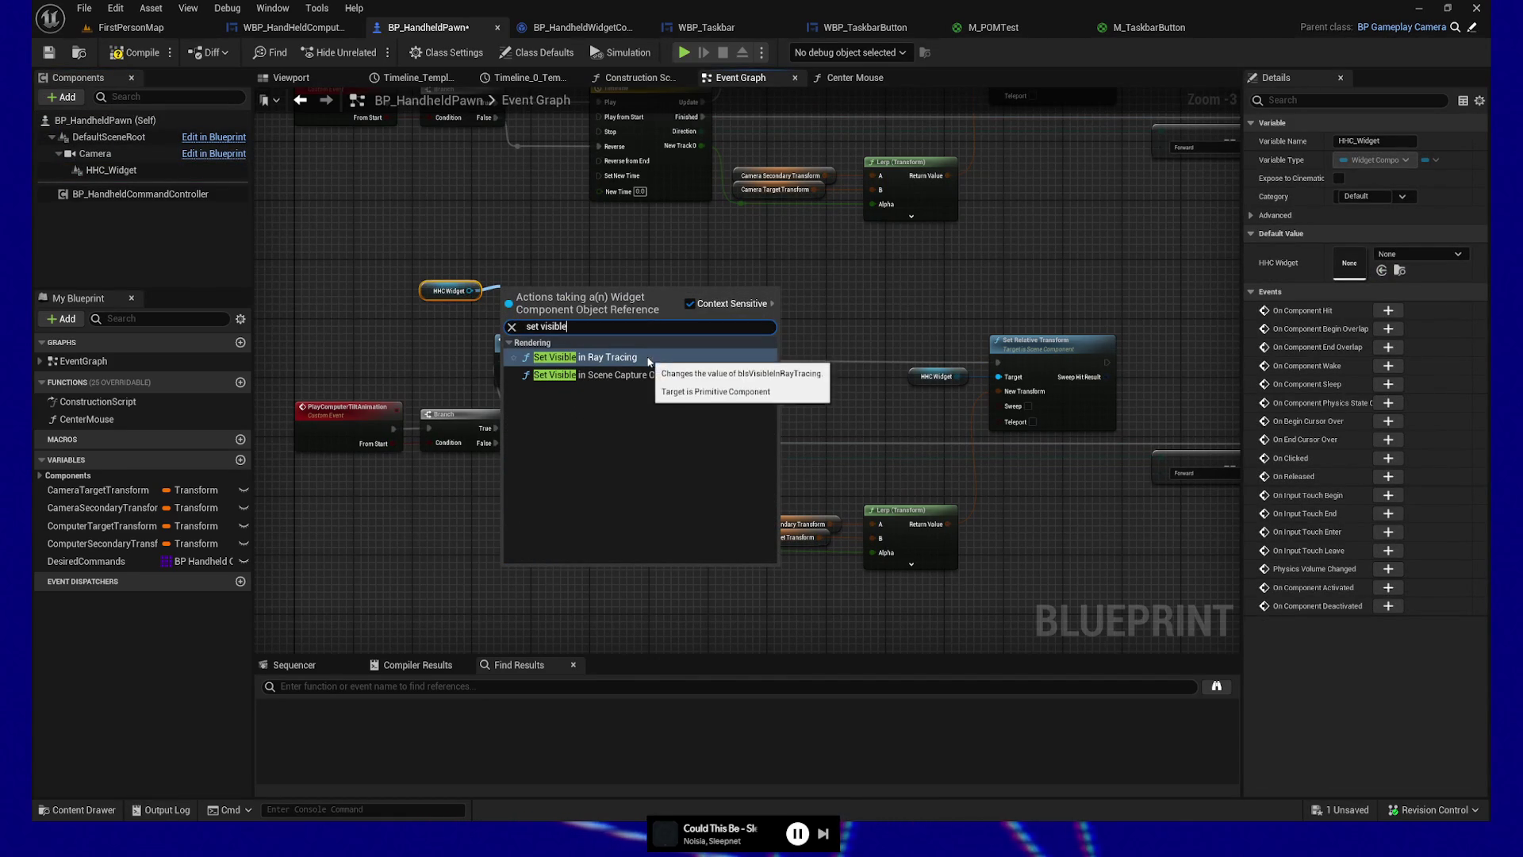
{"action": "left_click", "coordinate": [677, 265]}
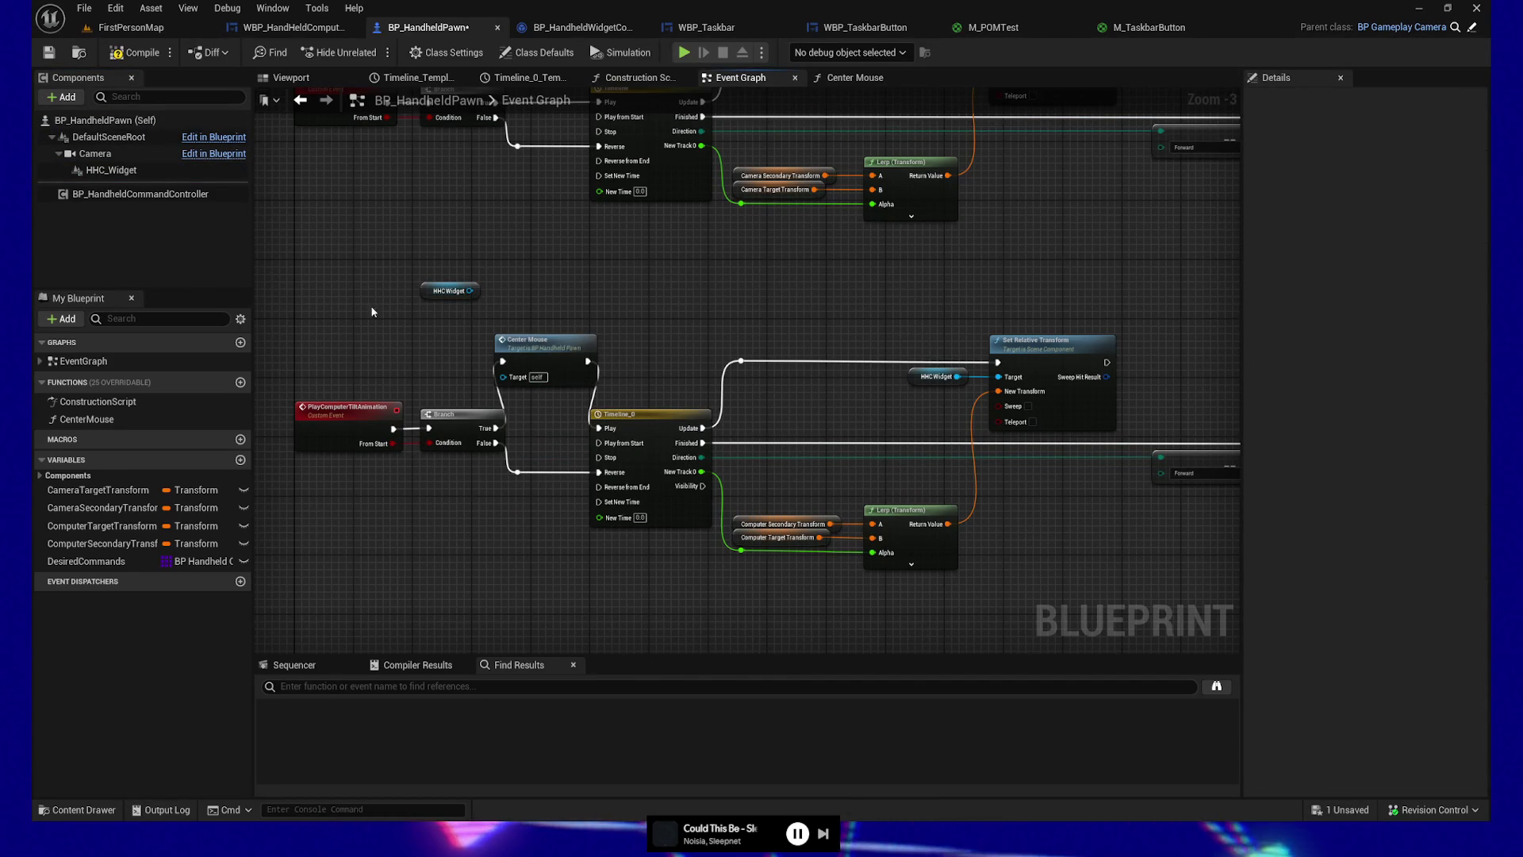
{"action": "left_click", "coordinate": [449, 291]}
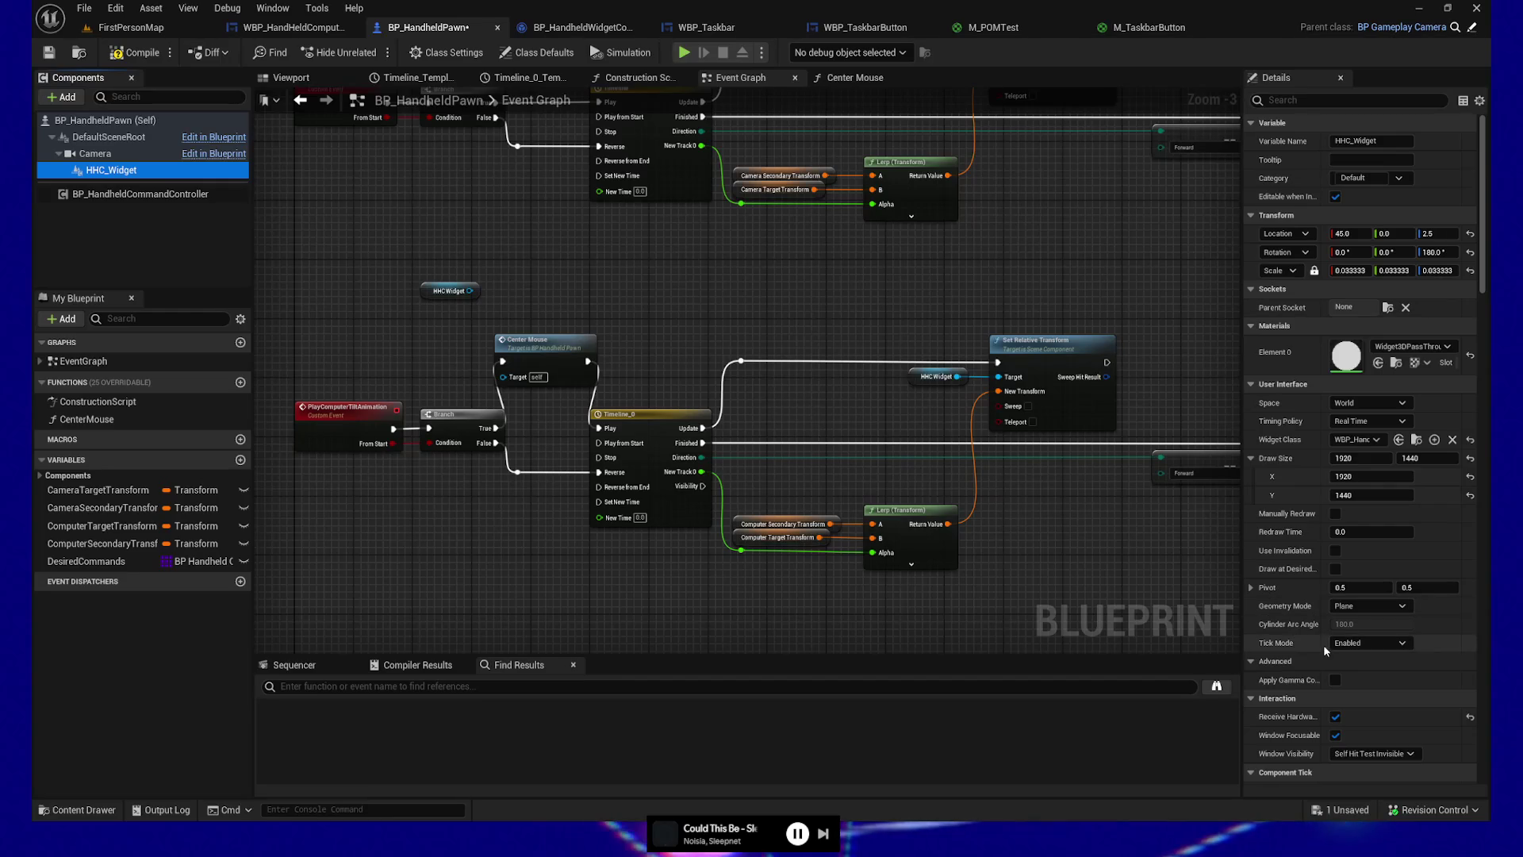
{"action": "scroll", "coordinate": [1377, 674], "scroll_direction": "down", "scroll_amount": 2}
{"action": "scroll", "coordinate": [1378, 672], "scroll_direction": "down", "scroll_amount": 3}
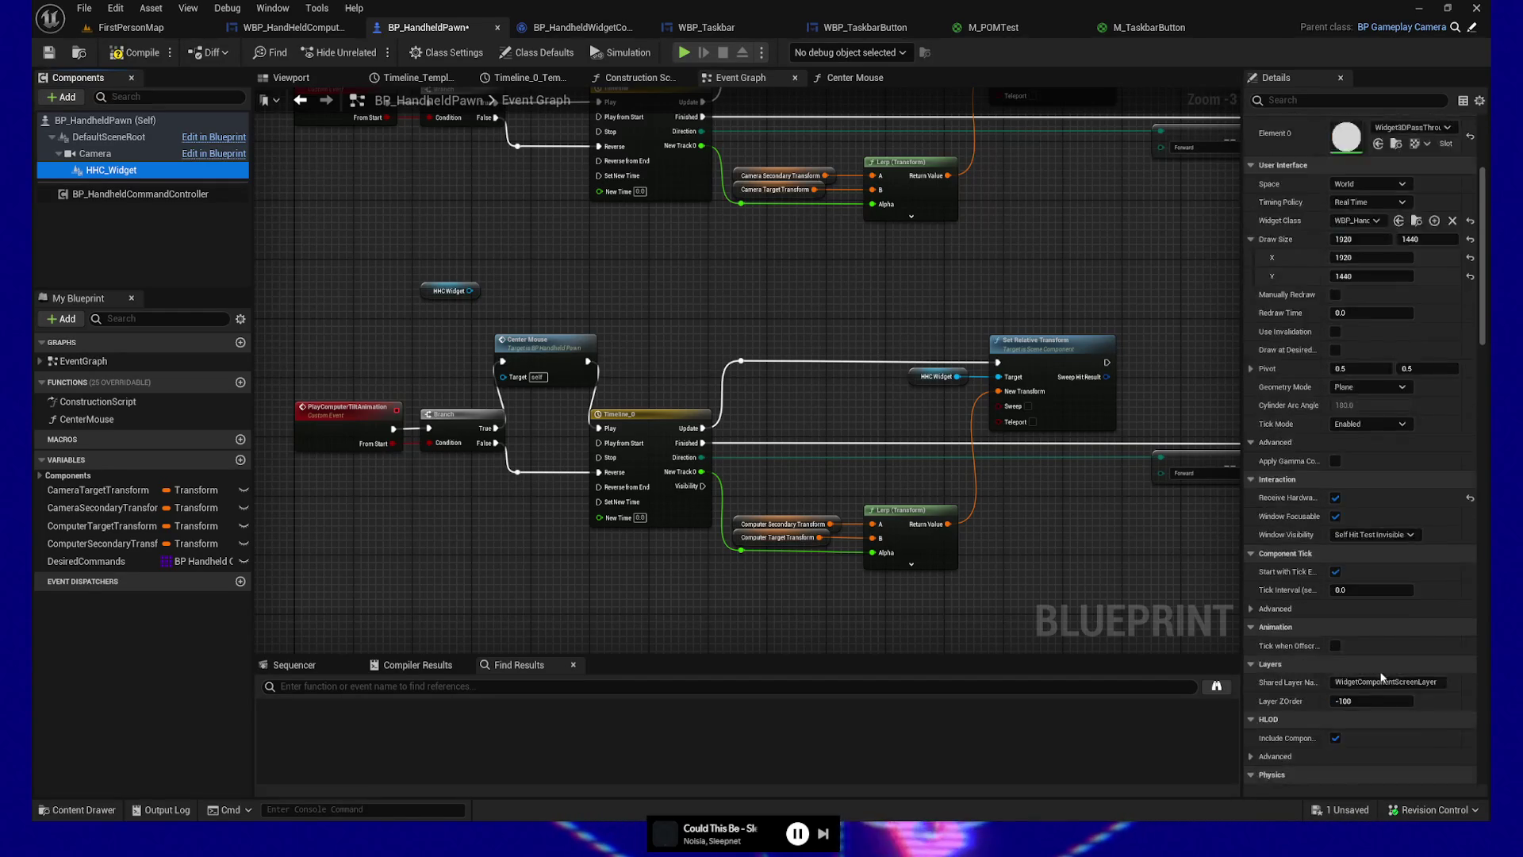
{"action": "left_click", "coordinate": [1299, 101]}
{"action": "type", "text": "visib"}
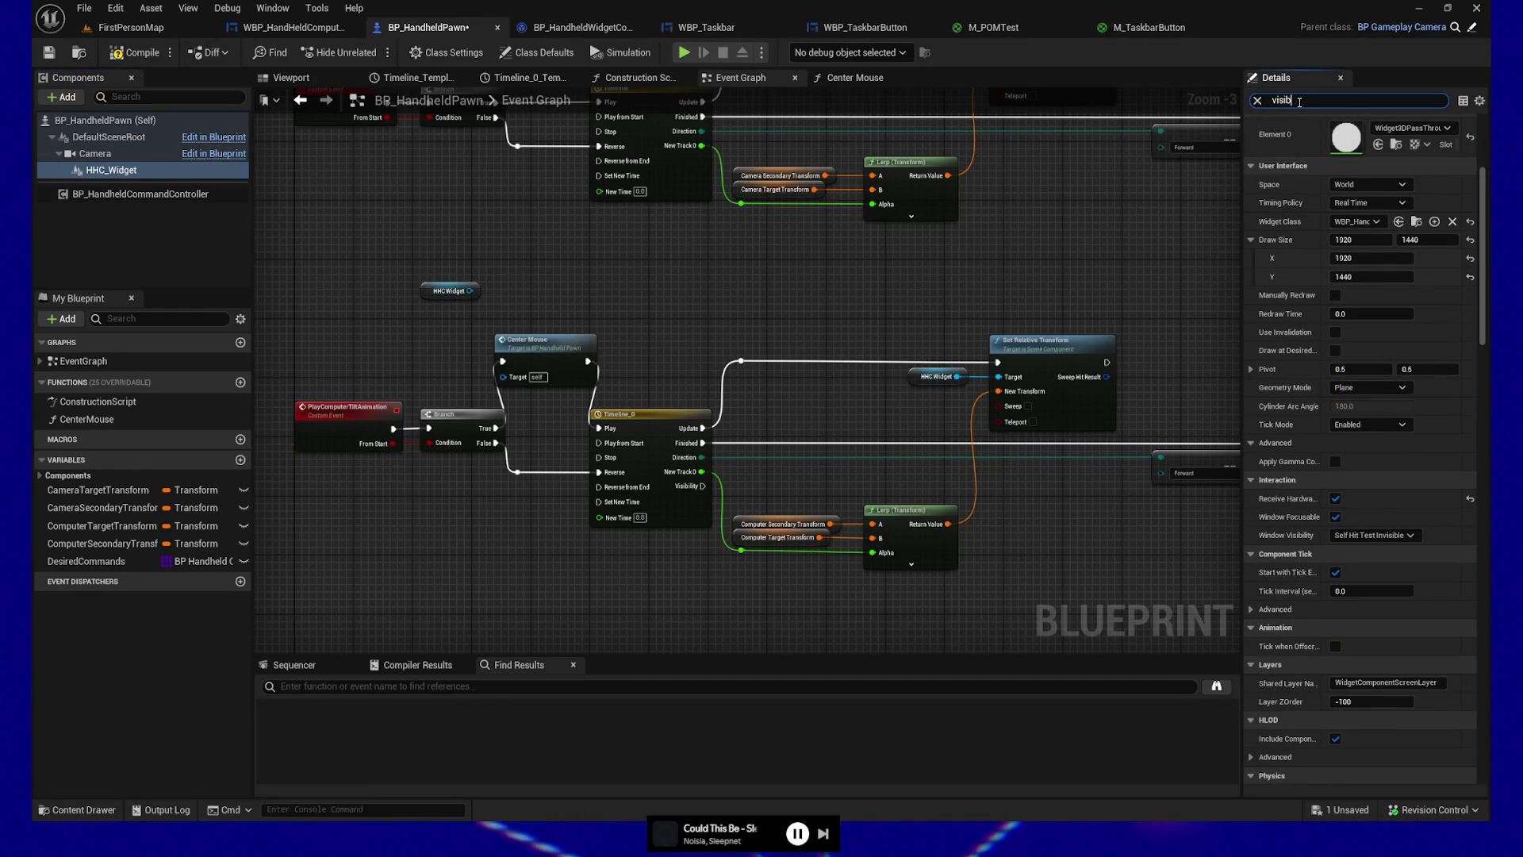
{"action": "type", "text": "le"}
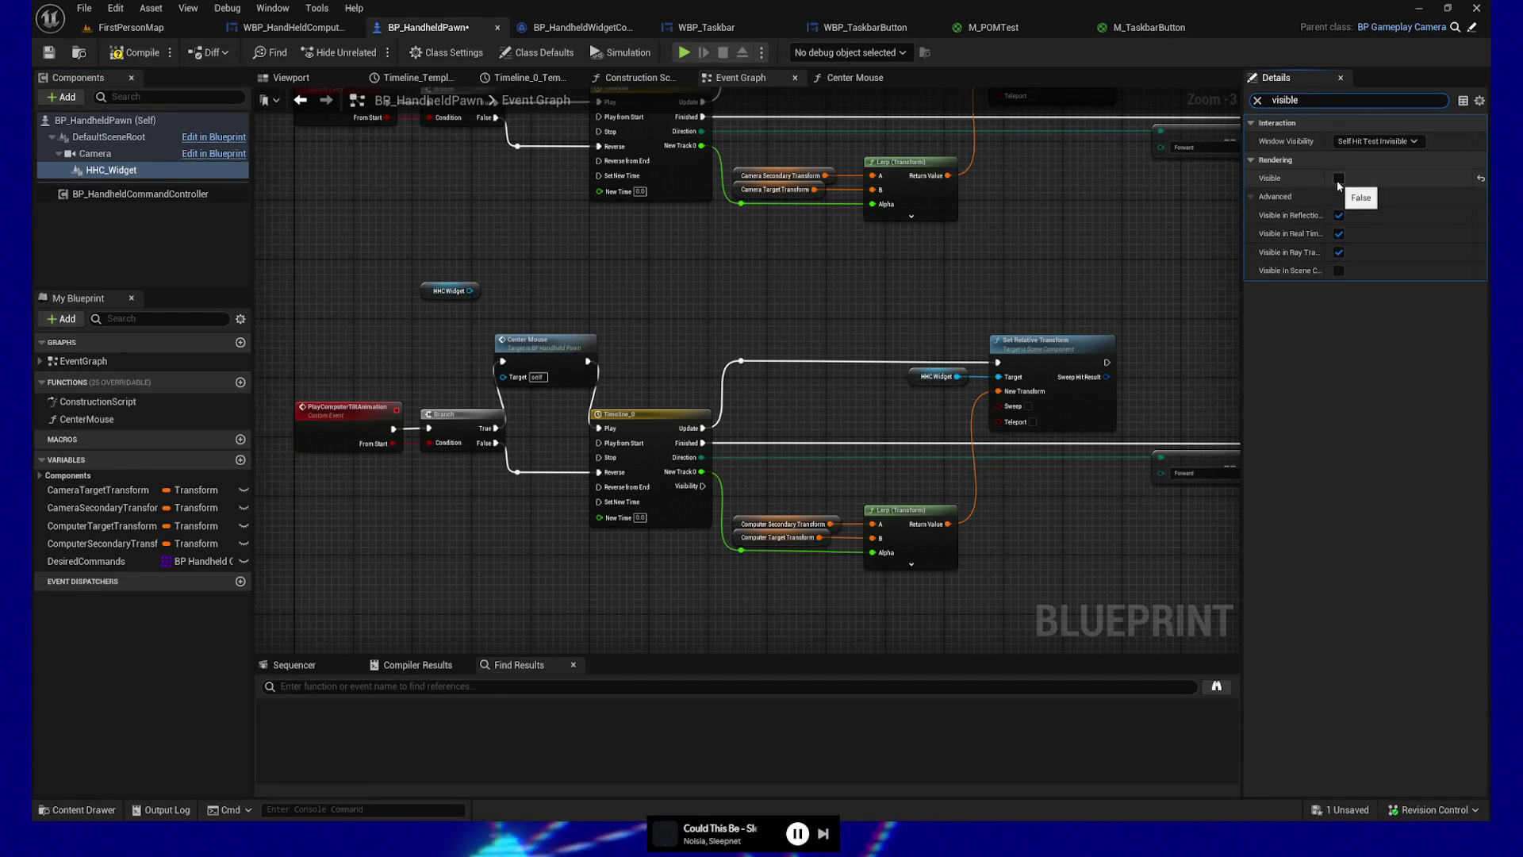
Step: Add a Set Visibility node targeting the HHC_Widget reference
{"action": "mouse_move", "coordinate": [471, 290]}
{"action": "left_mouse_down"}
{"action": "mouse_move", "coordinate": [643, 283]}
{"action": "mouse_move", "coordinate": [631, 279]}
{"action": "left_mouse_up"}
{"action": "type", "text": "set rende"}
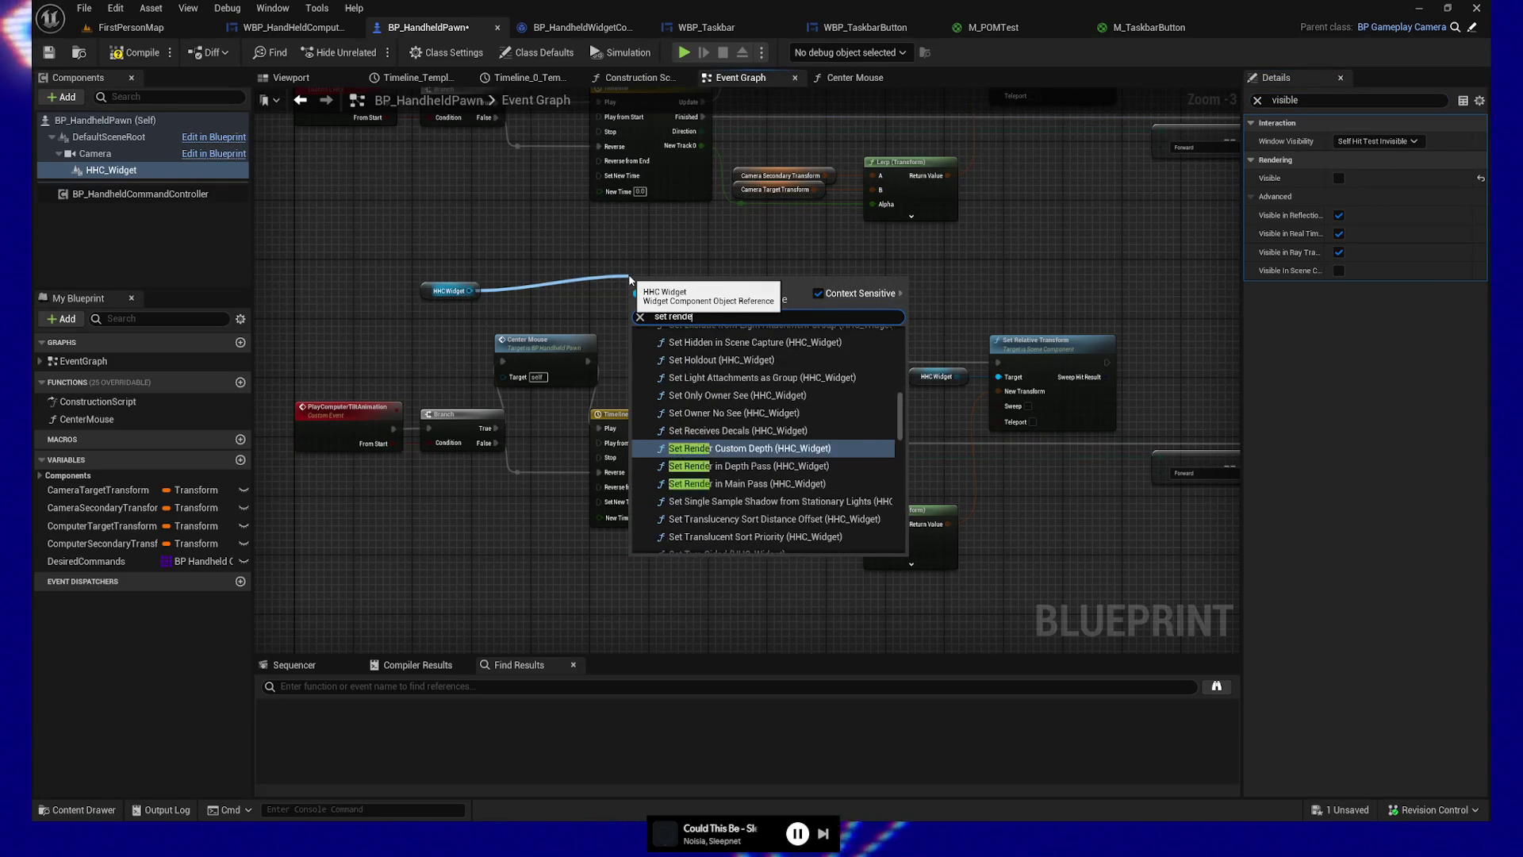
{"action": "type", "text": "ring bisi"}
{"action": "key", "text": "BackSpace"}
{"action": "key", "text": "BackSpace"}
{"action": "key", "text": "BackSpace"}
{"action": "type", "text": "visib"}
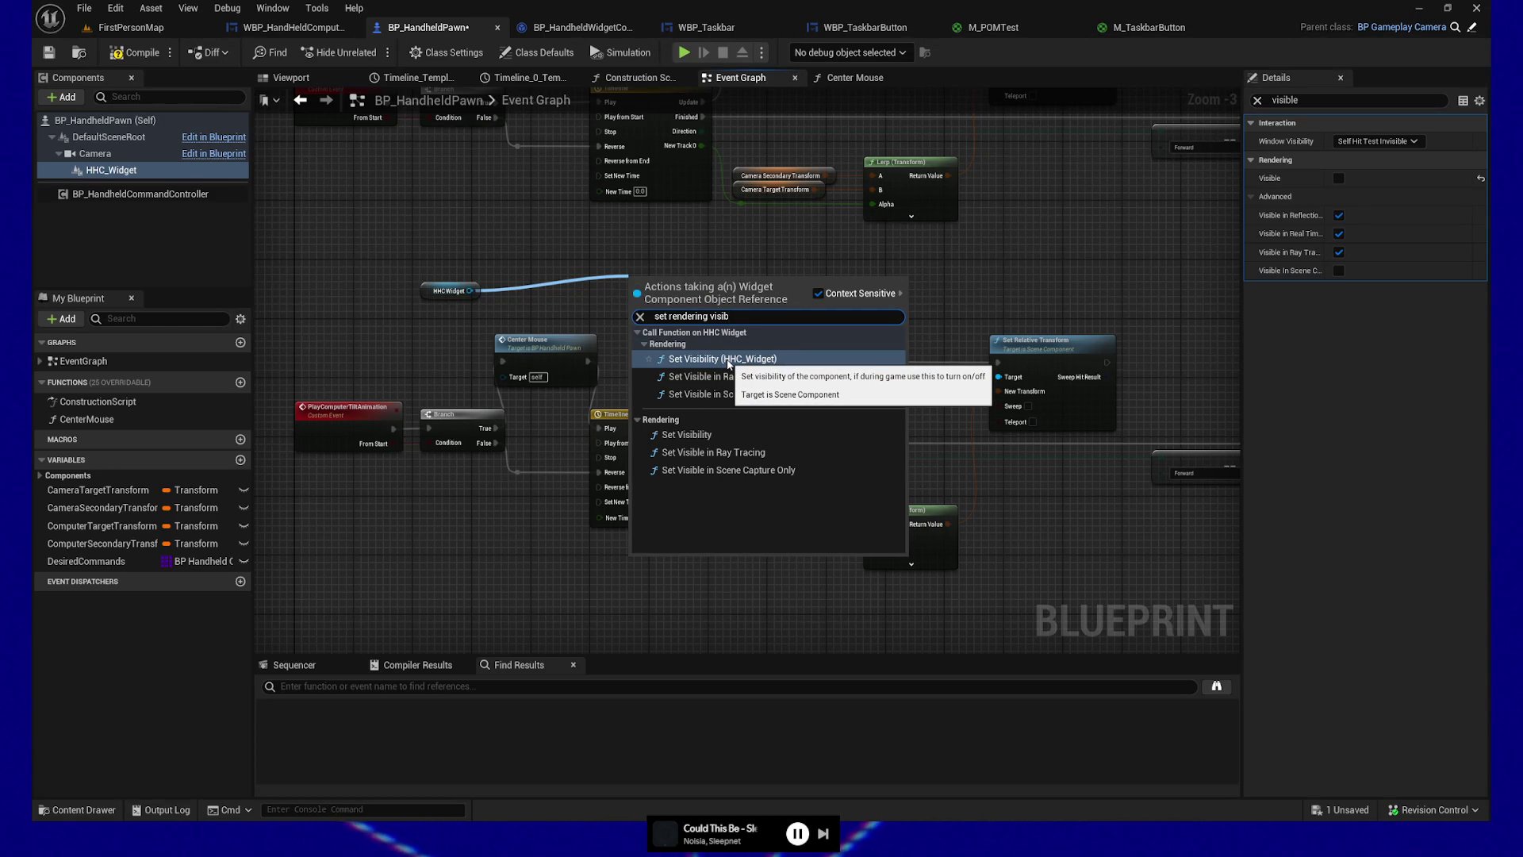
{"action": "left_click", "coordinate": [729, 361]}
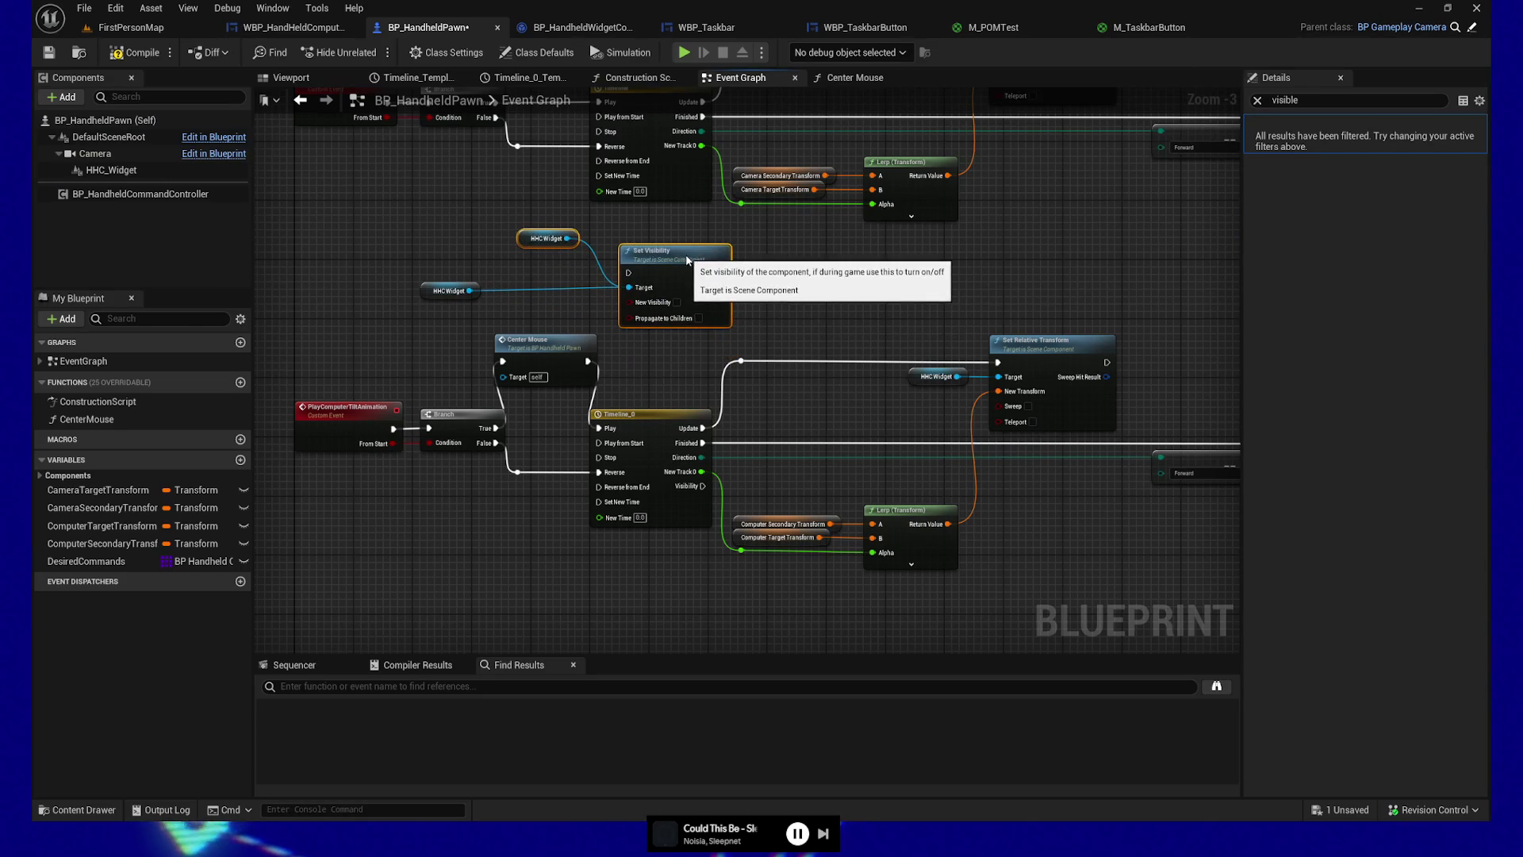
Step: Check New Visibility and wire Set Visibility between Center Mouse and Timeline_0 Play
{"action": "left_click", "coordinate": [405, 262]}
{"action": "scroll", "coordinate": [485, 303], "scroll_direction": "down", "scroll_amount": 9}
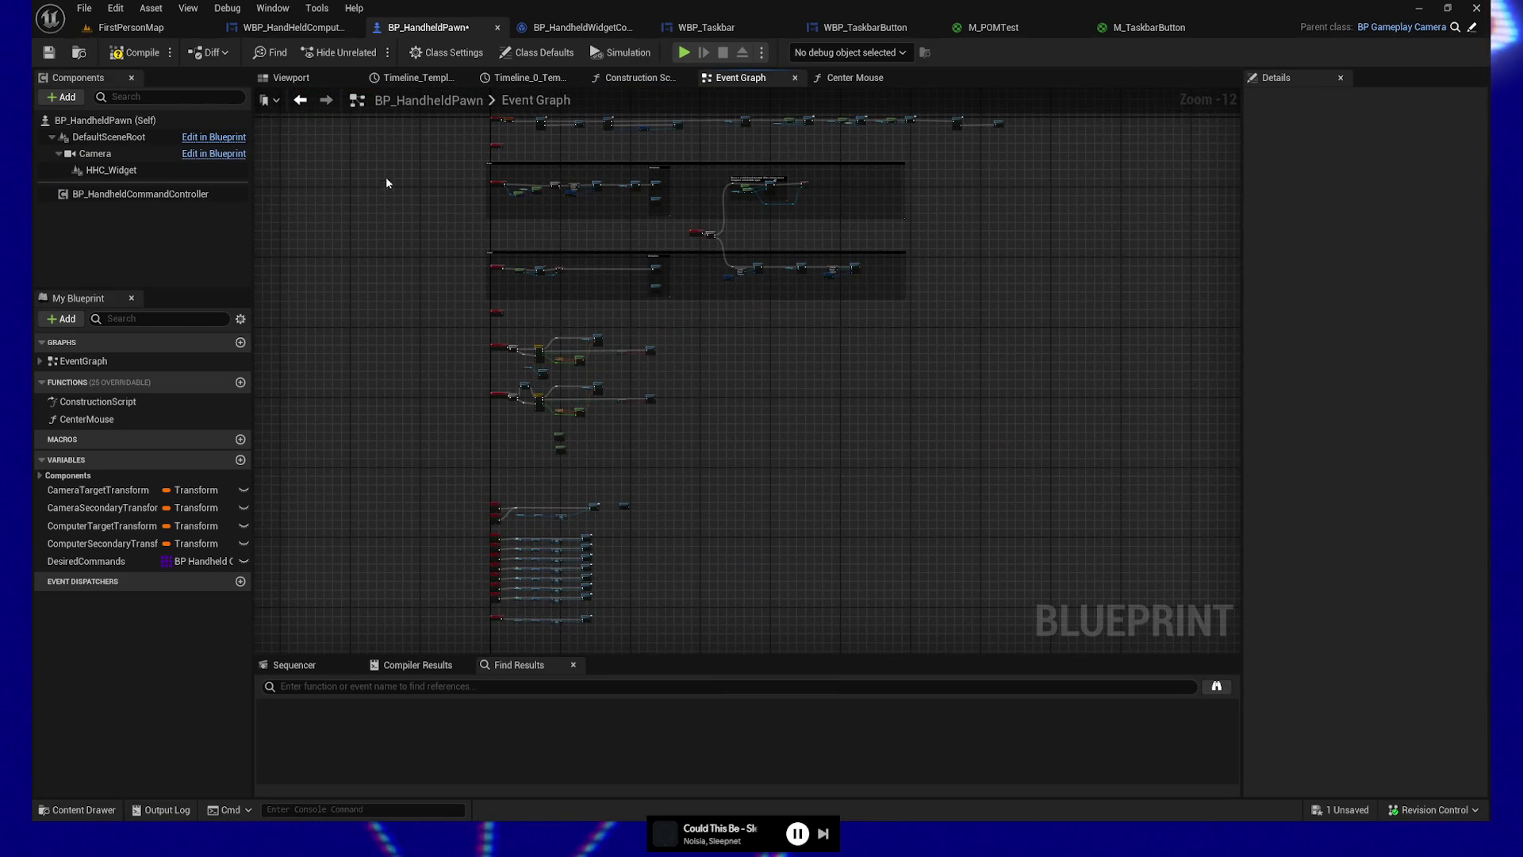
{"action": "scroll", "coordinate": [430, 351], "scroll_direction": "up", "scroll_amount": 2}
{"action": "scroll", "coordinate": [527, 354], "scroll_direction": "up", "scroll_amount": 4}
{"action": "mouse_move", "coordinate": [616, 343]}
{"action": "left_mouse_down"}
{"action": "mouse_move", "coordinate": [581, 188]}
{"action": "mouse_move", "coordinate": [548, 313]}
{"action": "left_mouse_up"}
{"action": "scroll", "coordinate": [551, 262], "scroll_direction": "up", "scroll_amount": 6}
{"action": "left_click_drag", "start_coordinate": [527, 262], "coordinate": [707, 389]}
{"action": "left_click", "coordinate": [693, 355]}
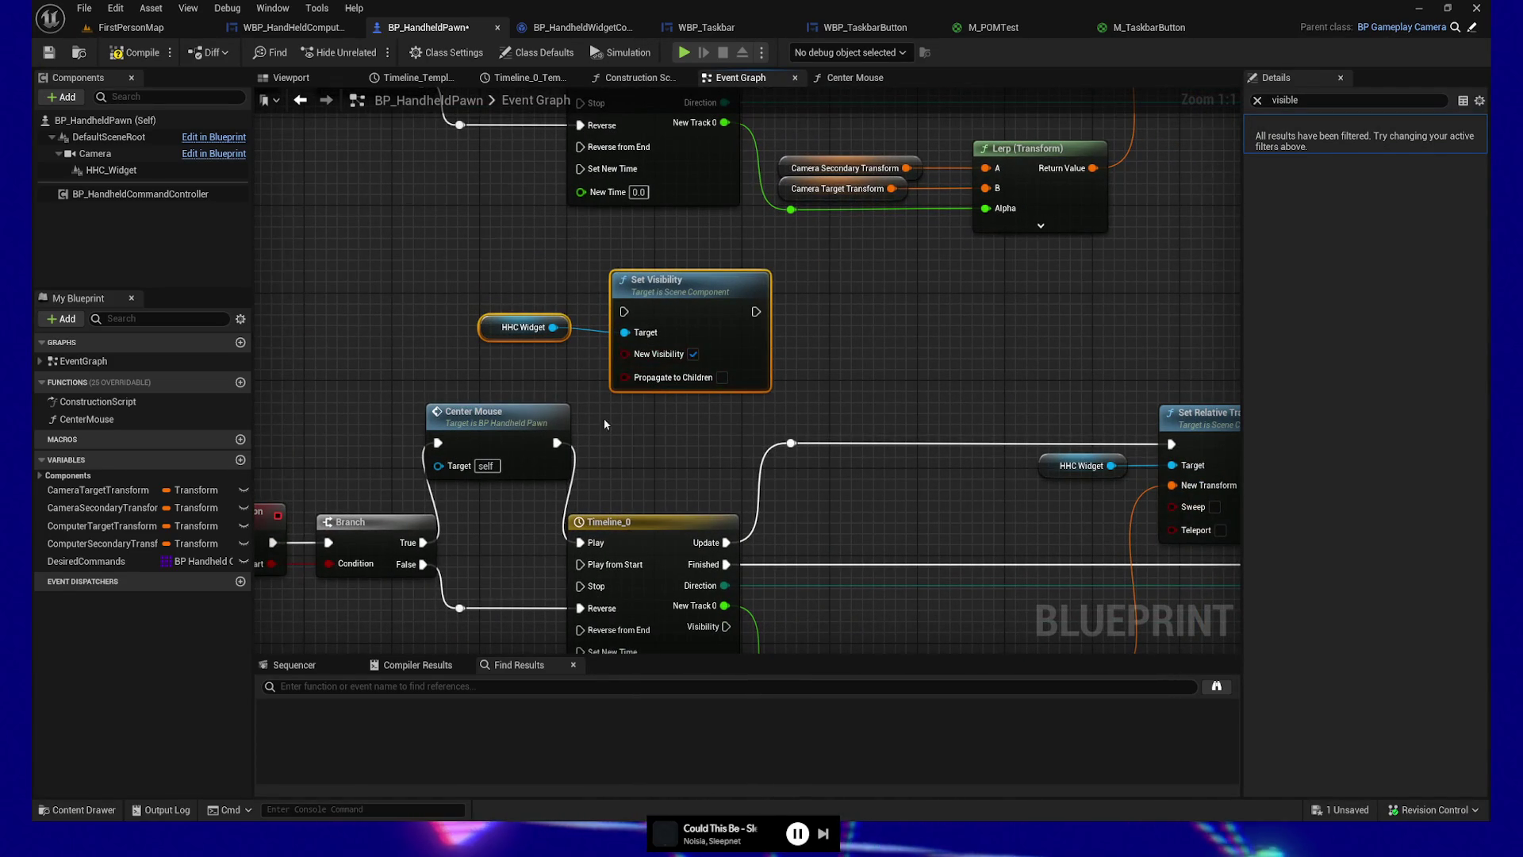
{"action": "left_click_drag", "start_coordinate": [557, 442], "coordinate": [624, 312]}
{"action": "mouse_move", "coordinate": [756, 311]}
{"action": "left_mouse_down"}
{"action": "mouse_move", "coordinate": [683, 445]}
{"action": "mouse_move", "coordinate": [611, 525]}
{"action": "mouse_move", "coordinate": [627, 513]}
{"action": "mouse_move", "coordinate": [570, 499]}
{"action": "left_mouse_up"}
Step: Paste a copy of the visibility nodes beside Computer Tilt Done, then compile and save
{"action": "mouse_move", "coordinate": [436, 534]}
{"action": "left_mouse_down"}
{"action": "mouse_move", "coordinate": [622, 255]}
{"action": "mouse_move", "coordinate": [598, 374]}
{"action": "mouse_move", "coordinate": [802, 415]}
{"action": "mouse_move", "coordinate": [796, 401]}
{"action": "left_mouse_up"}
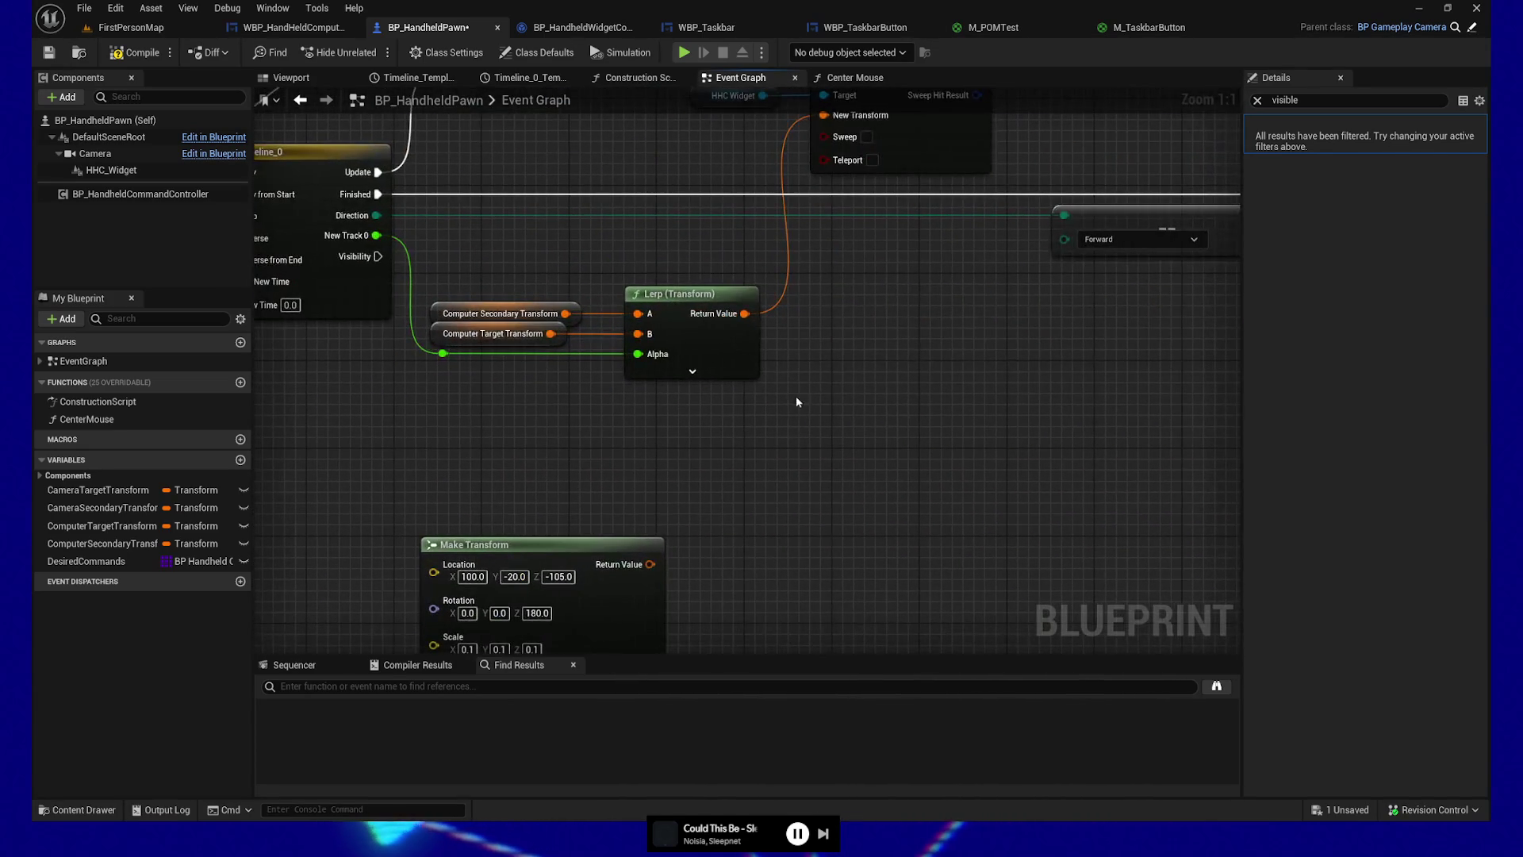
{"action": "mouse_move", "coordinate": [580, 423]}
{"action": "left_mouse_down"}
{"action": "mouse_move", "coordinate": [828, 449]}
{"action": "mouse_move", "coordinate": [793, 422]}
{"action": "mouse_move", "coordinate": [904, 291]}
{"action": "mouse_move", "coordinate": [981, 298]}
{"action": "left_mouse_up"}
{"action": "key", "text": "ctrl+v"}
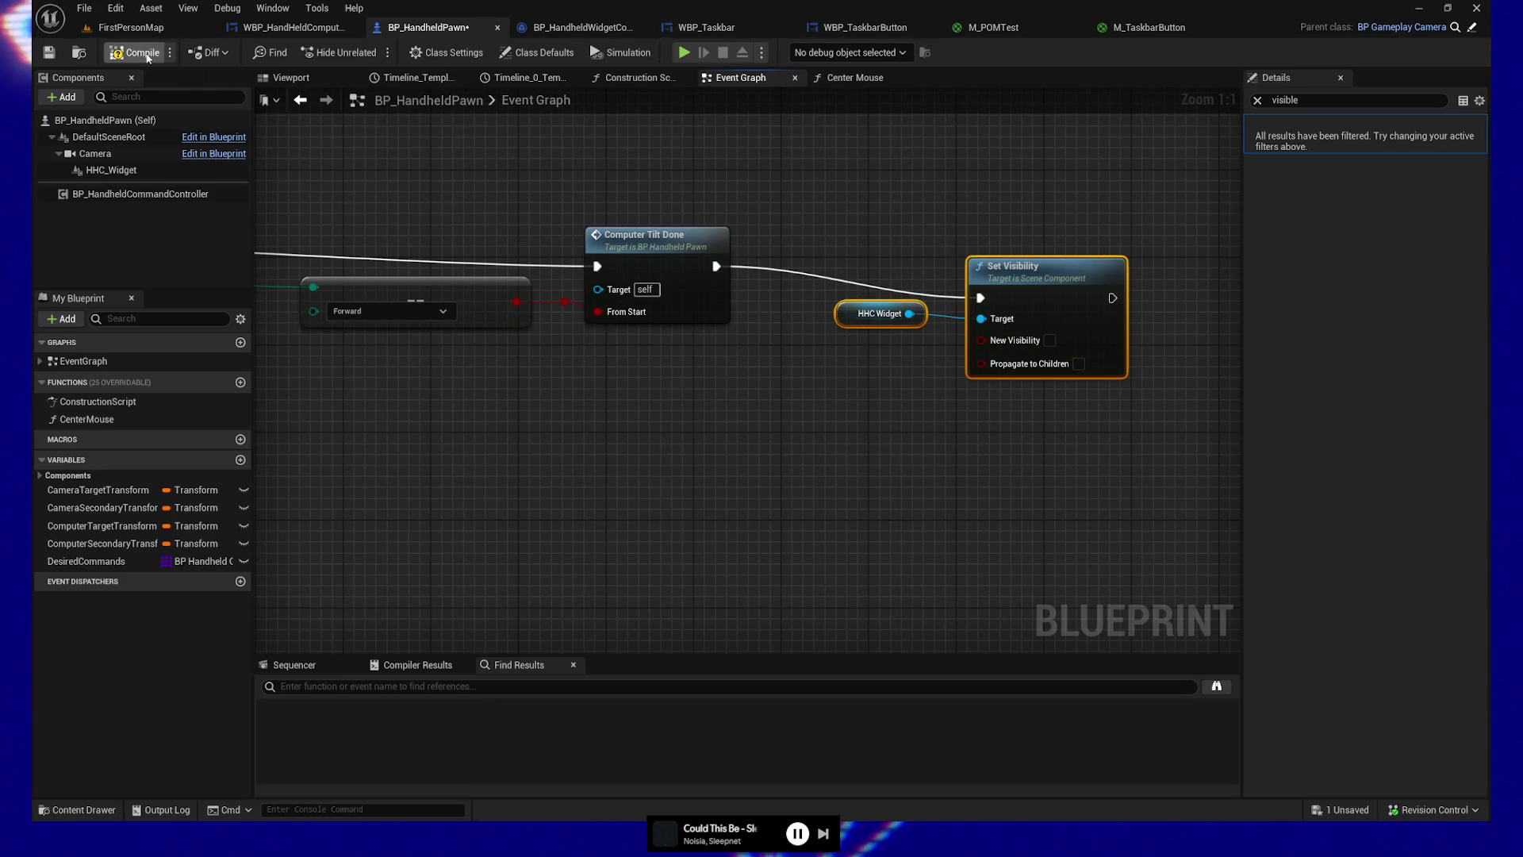
{"action": "left_click", "coordinate": [47, 54]}
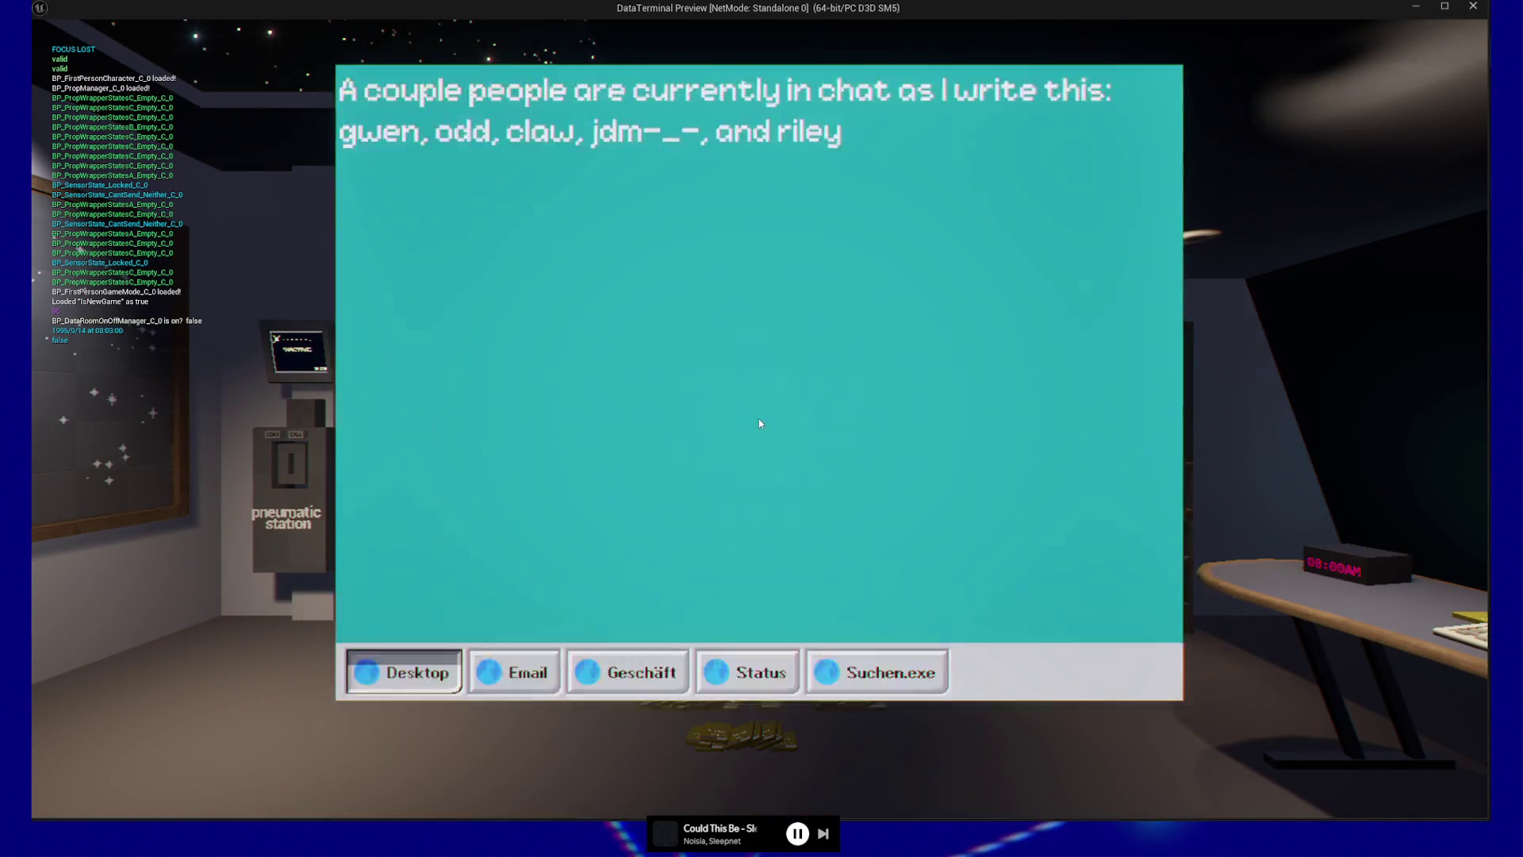
Step: Quit the game preview and pan the Event Graph back to Computer Tilt Done
{"action": "key", "text": "Escape"}
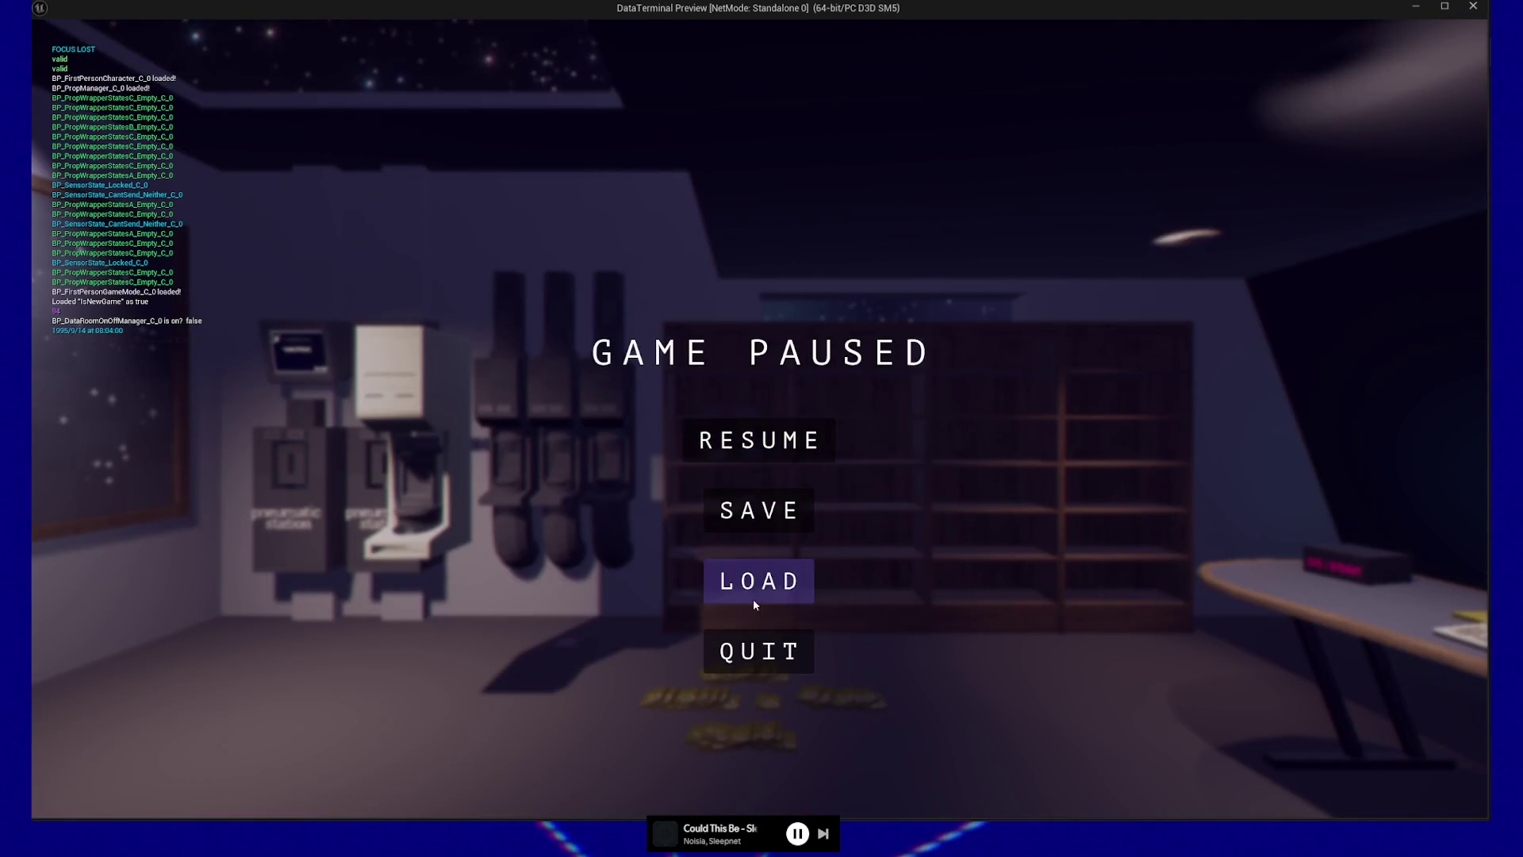
{"action": "left_click", "coordinate": [758, 649]}
{"action": "mouse_move", "coordinate": [201, 488]}
{"action": "left_mouse_down"}
{"action": "mouse_move", "coordinate": [815, 476]}
{"action": "mouse_move", "coordinate": [555, 459]}
{"action": "left_mouse_up"}
{"action": "mouse_move", "coordinate": [689, 374]}
{"action": "left_mouse_down"}
{"action": "mouse_move", "coordinate": [788, 350]}
{"action": "mouse_move", "coordinate": [738, 357]}
{"action": "left_mouse_up"}
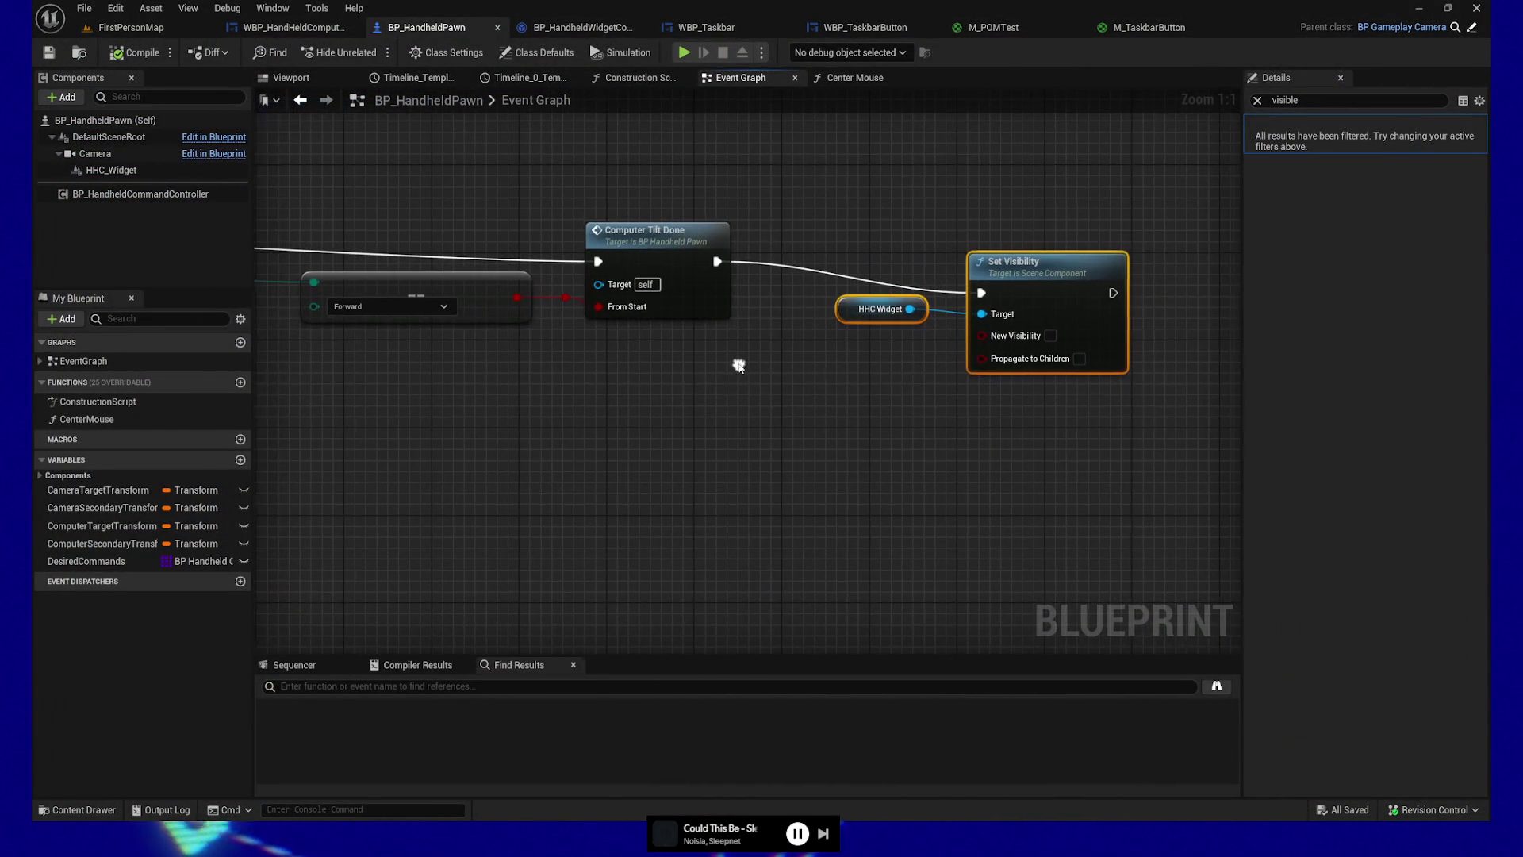
Step: Insert a Forward-driven Branch with a reroute after Computer Tilt Done, then compile and save
{"action": "left_click", "coordinate": [791, 270], "text": "alt"}
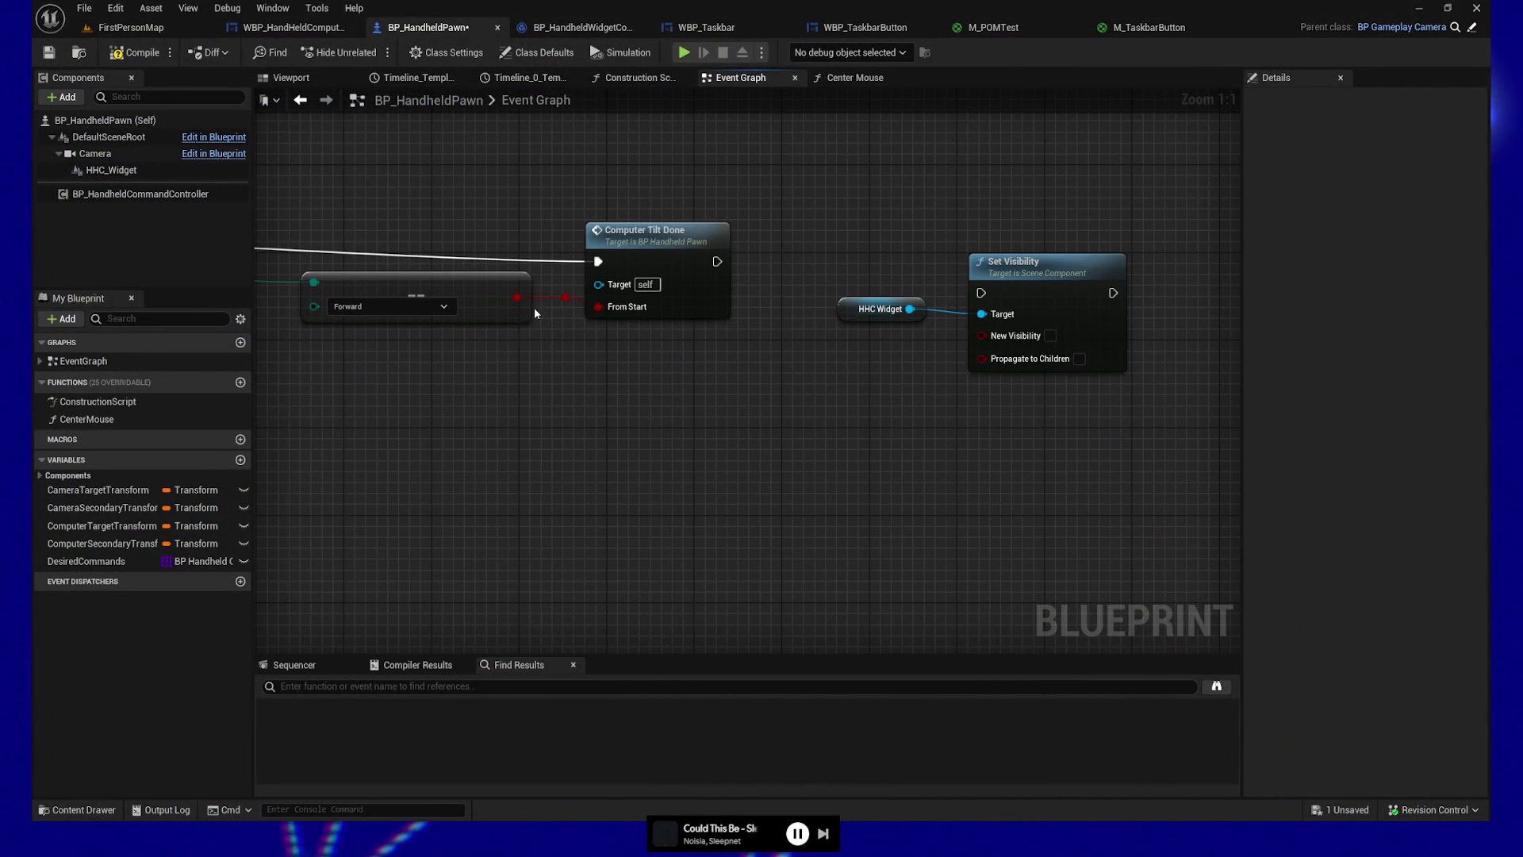
{"action": "left_click_drag", "start_coordinate": [517, 297], "coordinate": [603, 425]}
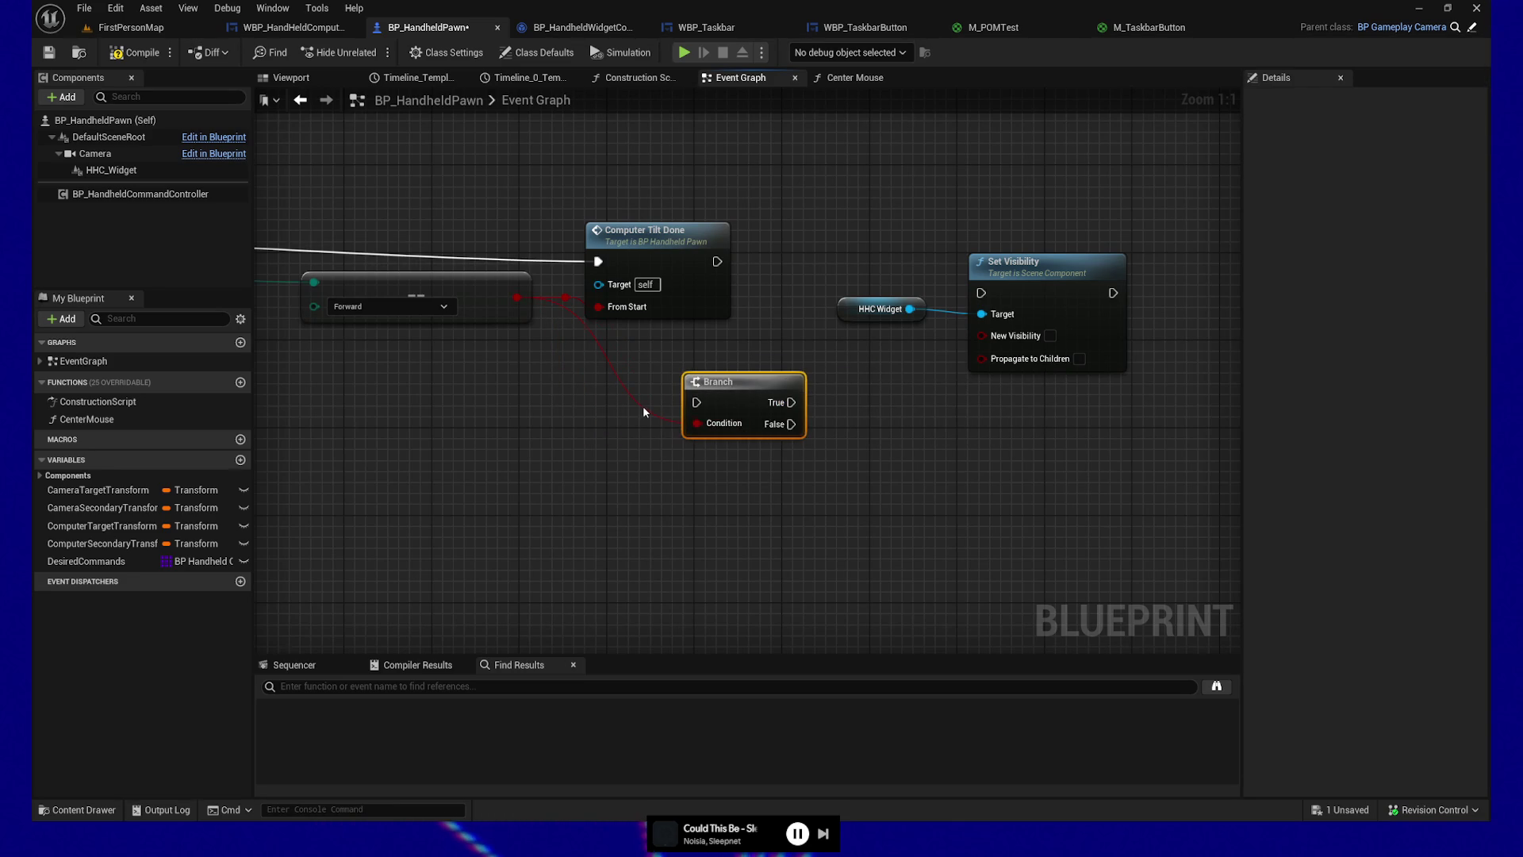
{"action": "double_click", "coordinate": [644, 406]}
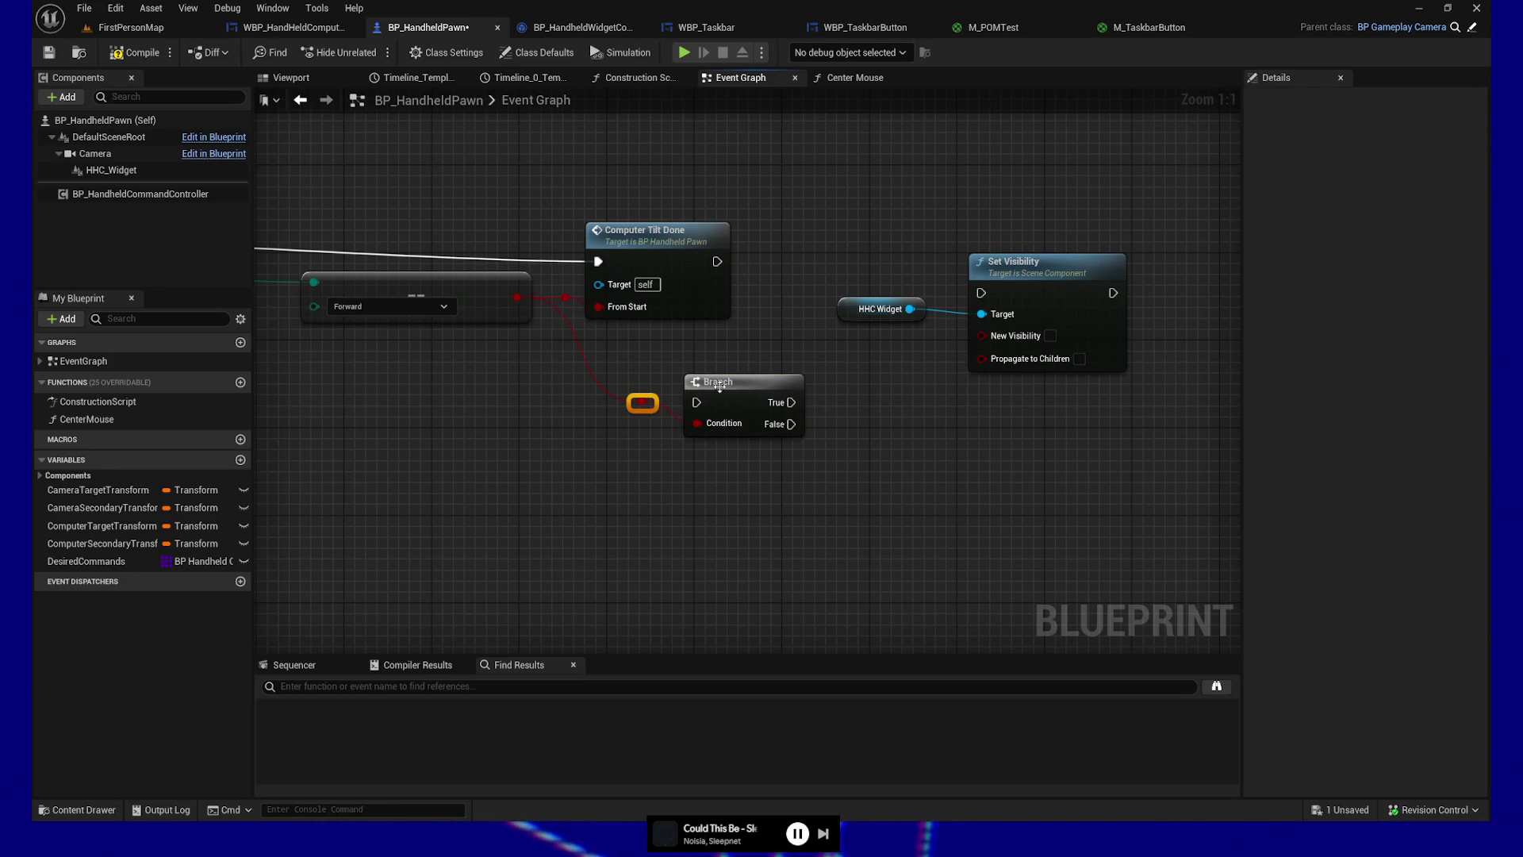
{"action": "left_click_drag", "start_coordinate": [643, 403], "coordinate": [642, 424]}
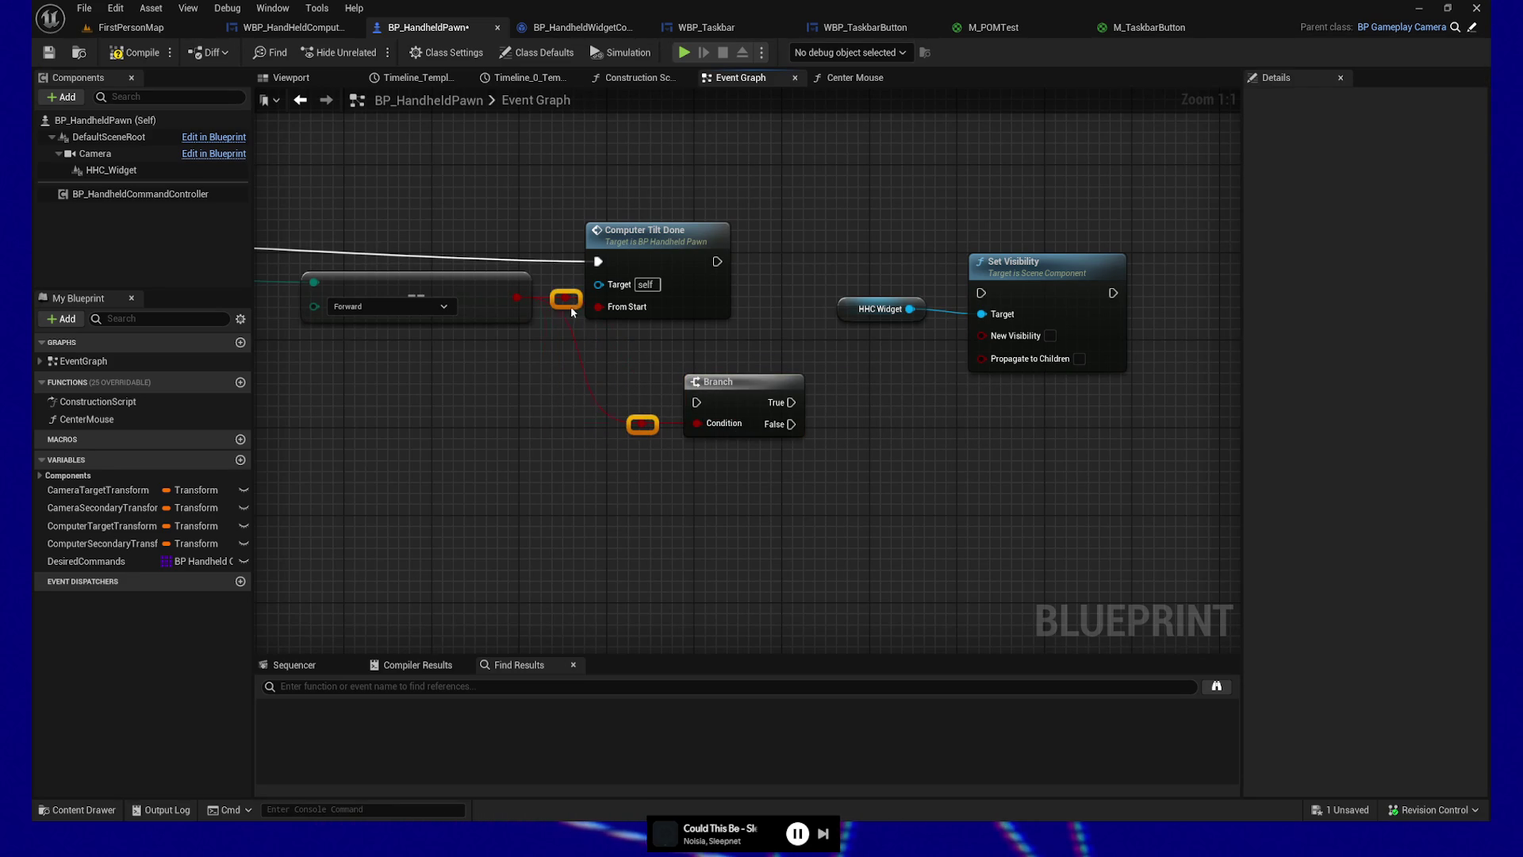
{"action": "left_click_drag", "start_coordinate": [733, 379], "coordinate": [830, 381]}
{"action": "mouse_move", "coordinate": [717, 261]}
{"action": "left_mouse_down"}
{"action": "mouse_move", "coordinate": [848, 318]}
{"action": "mouse_move", "coordinate": [761, 349]}
{"action": "mouse_move", "coordinate": [853, 463]}
{"action": "mouse_move", "coordinate": [983, 334]}
{"action": "left_mouse_up"}
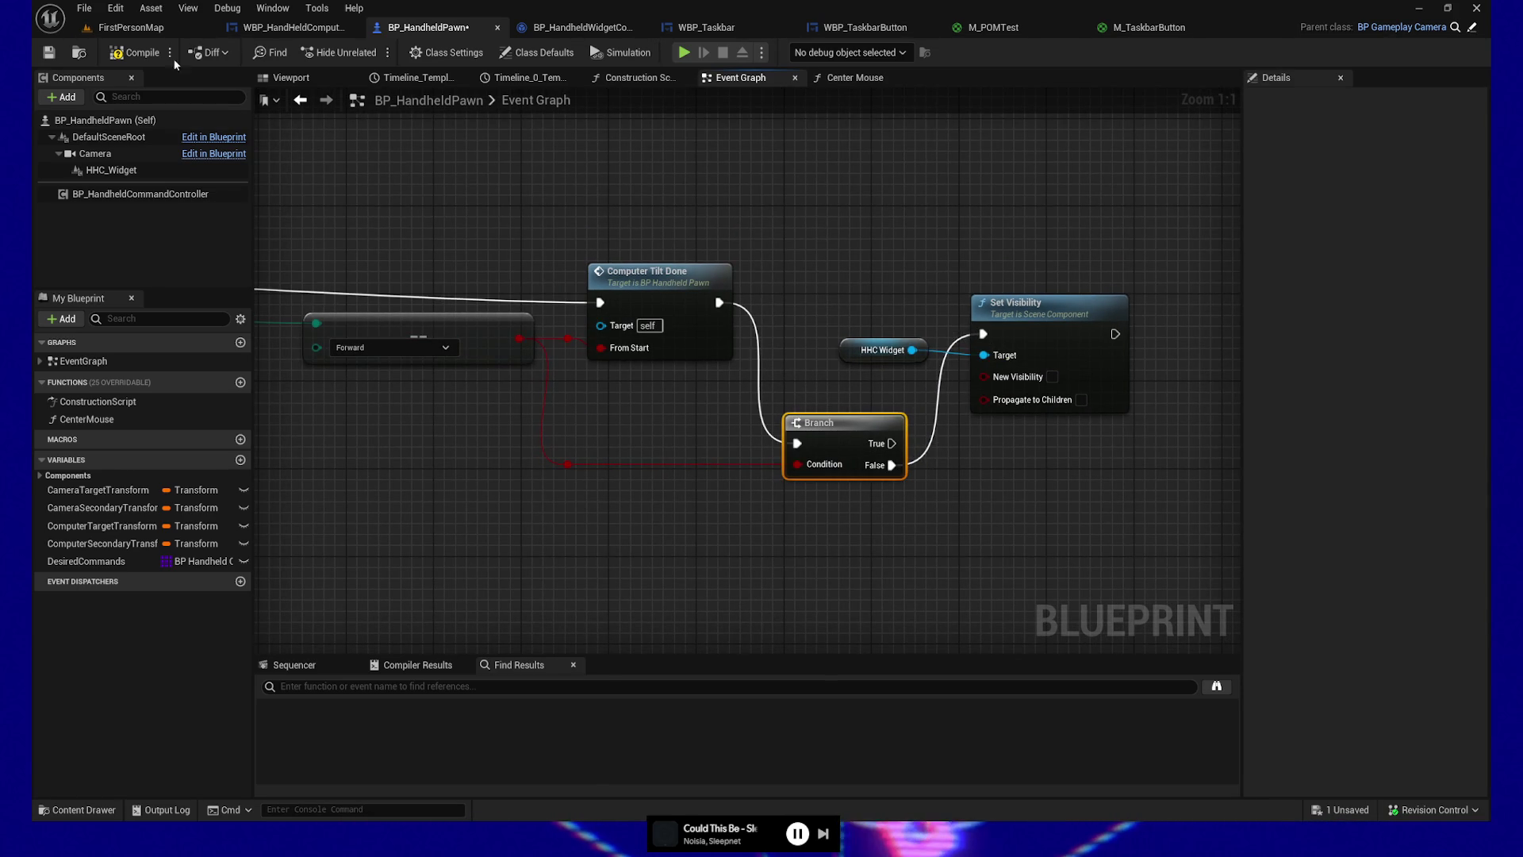
{"action": "left_click", "coordinate": [131, 53]}
{"action": "key", "text": "ctrl+s"}
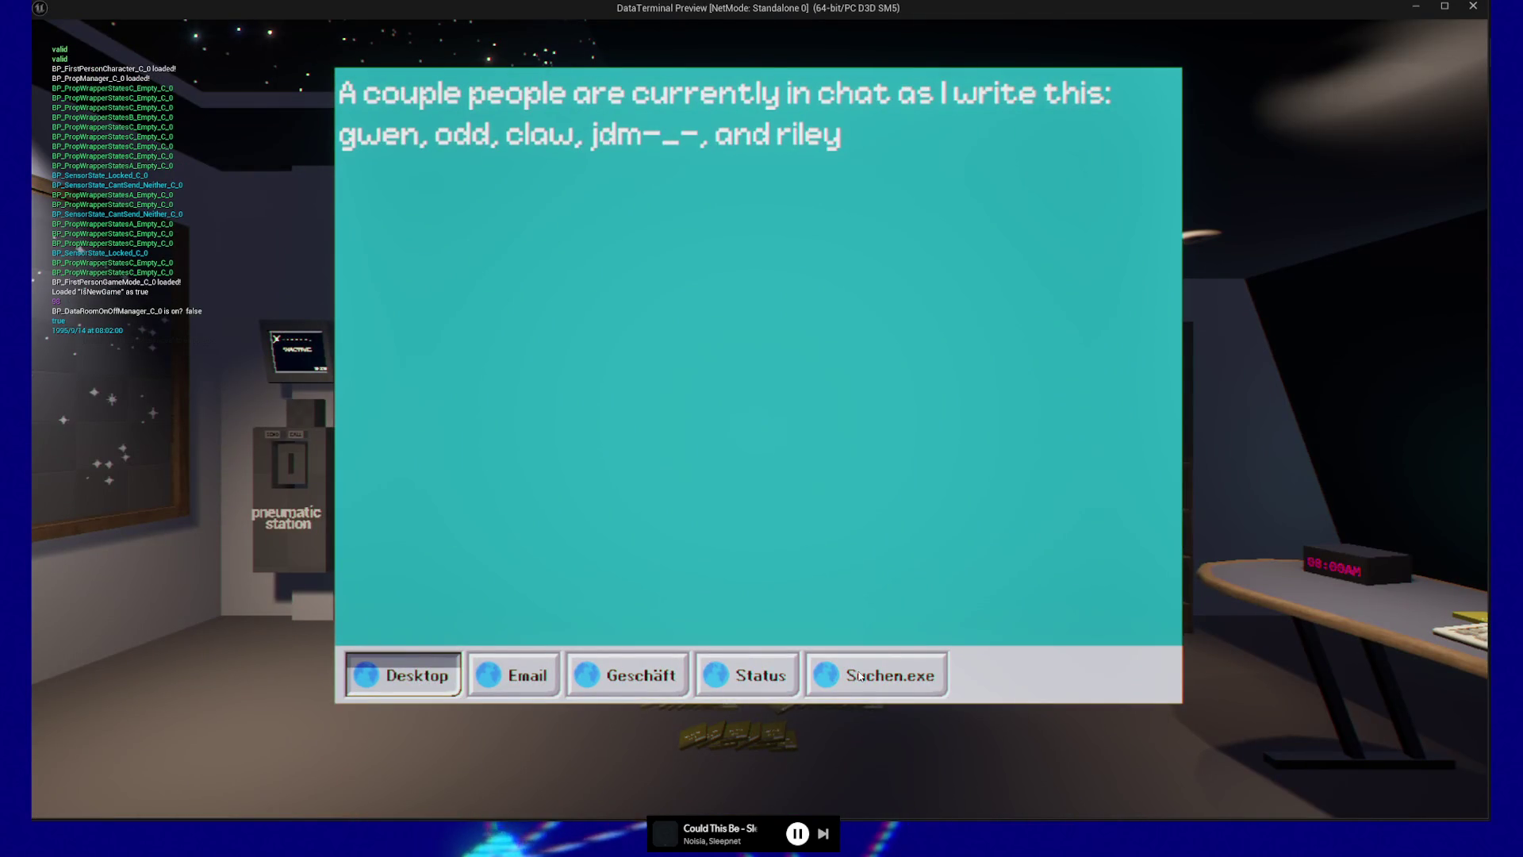
Step: Pause the running DataTerminal preview and quit back to the Blueprint editor
{"action": "key", "text": "Escape"}
{"action": "key", "text": "Escape"}
{"action": "left_click", "coordinate": [774, 653]}
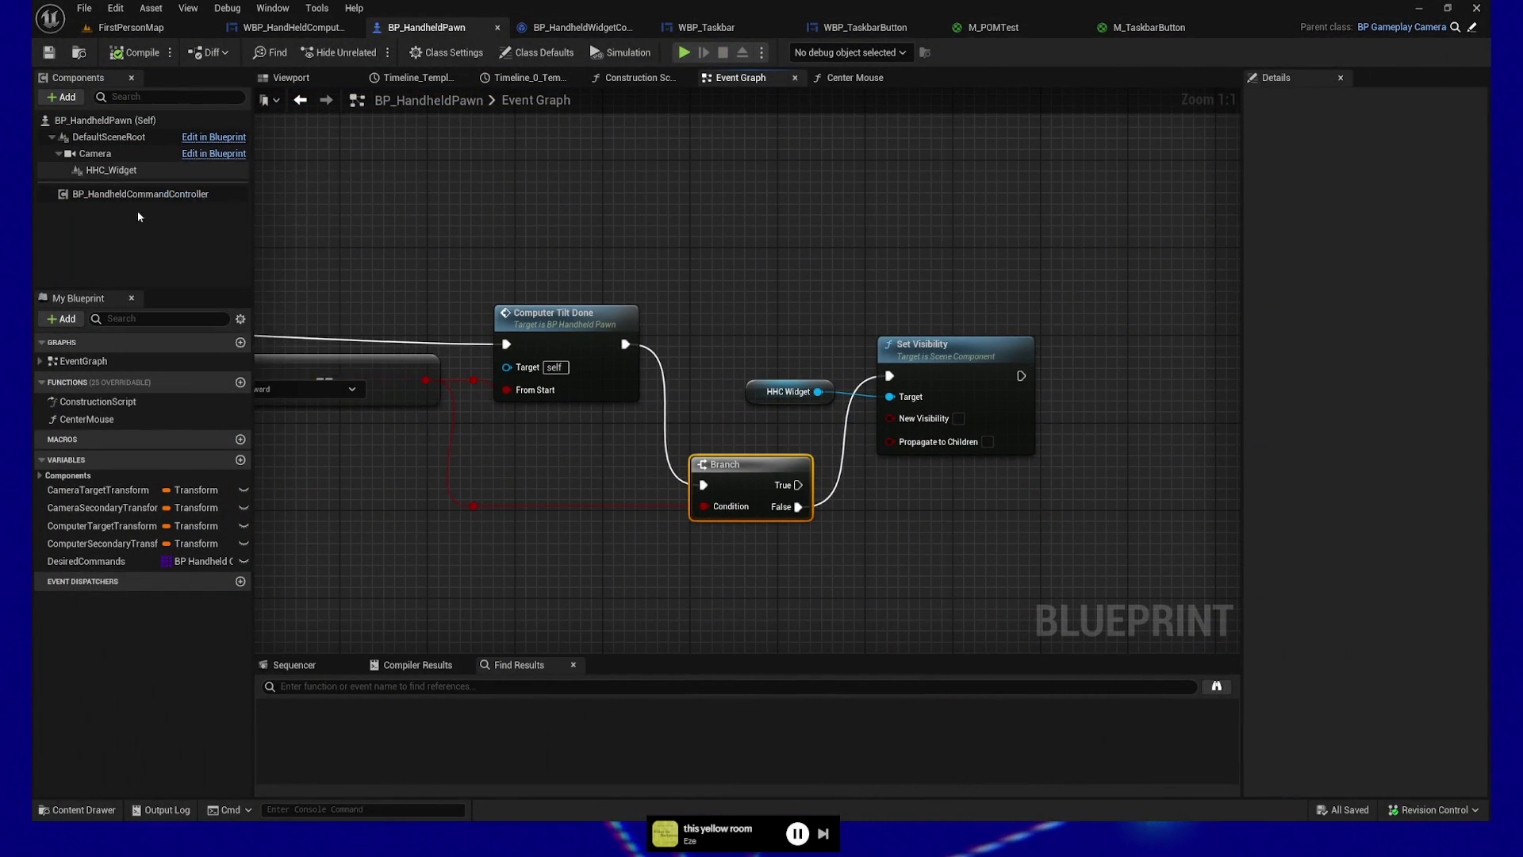
Step: Move the HHC Widget getter above Set Visibility and inspect its variable details
{"action": "mouse_move", "coordinate": [754, 384]}
{"action": "left_mouse_down"}
{"action": "mouse_move", "coordinate": [754, 258]}
{"action": "mouse_move", "coordinate": [967, 232]}
{"action": "left_mouse_up"}
{"action": "left_click", "coordinate": [1030, 167]}
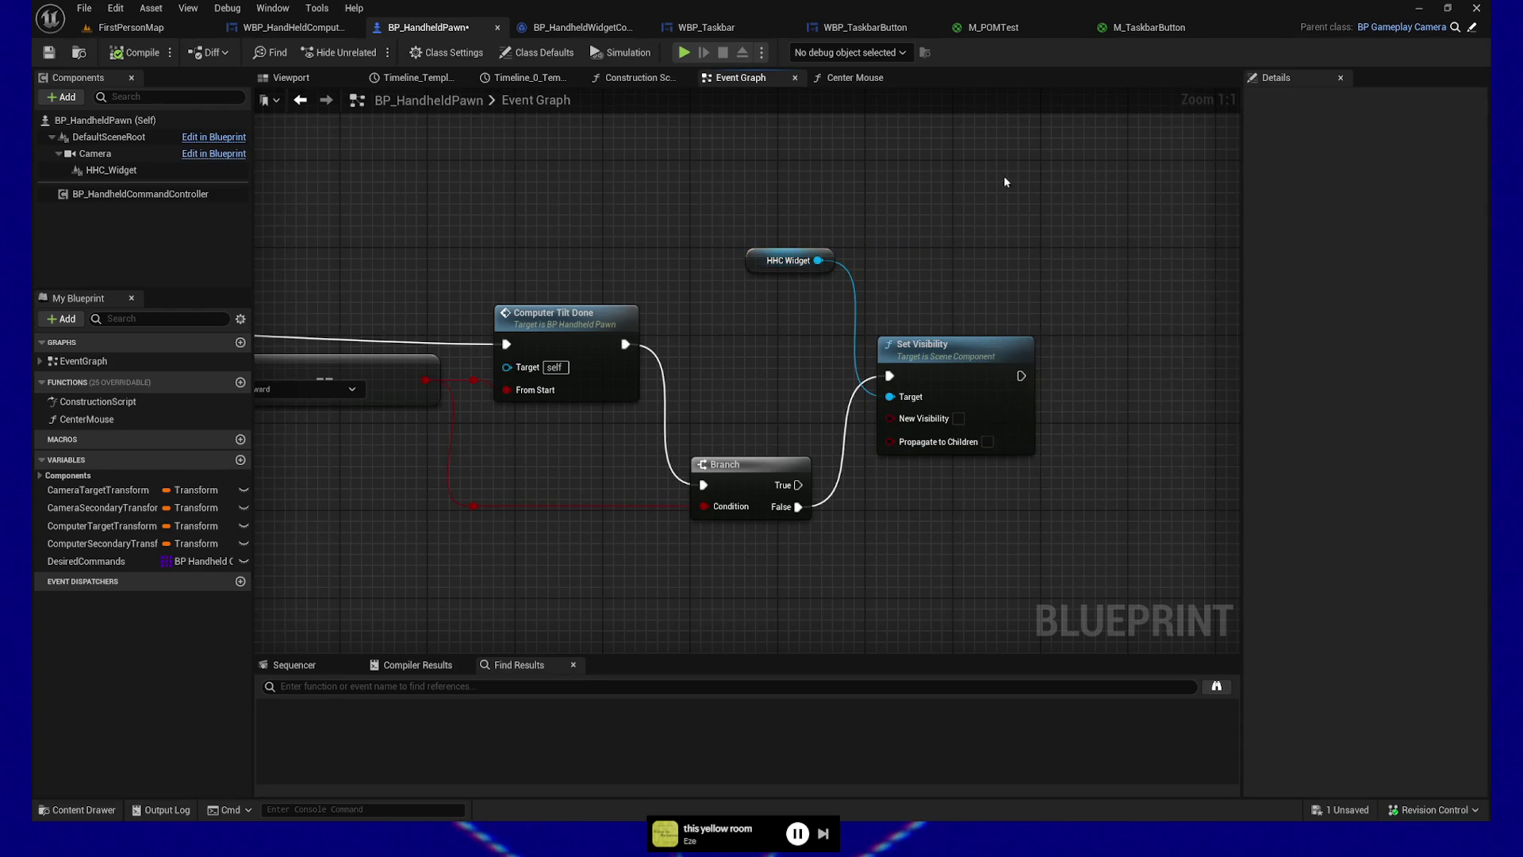
{"action": "left_click", "coordinate": [764, 267]}
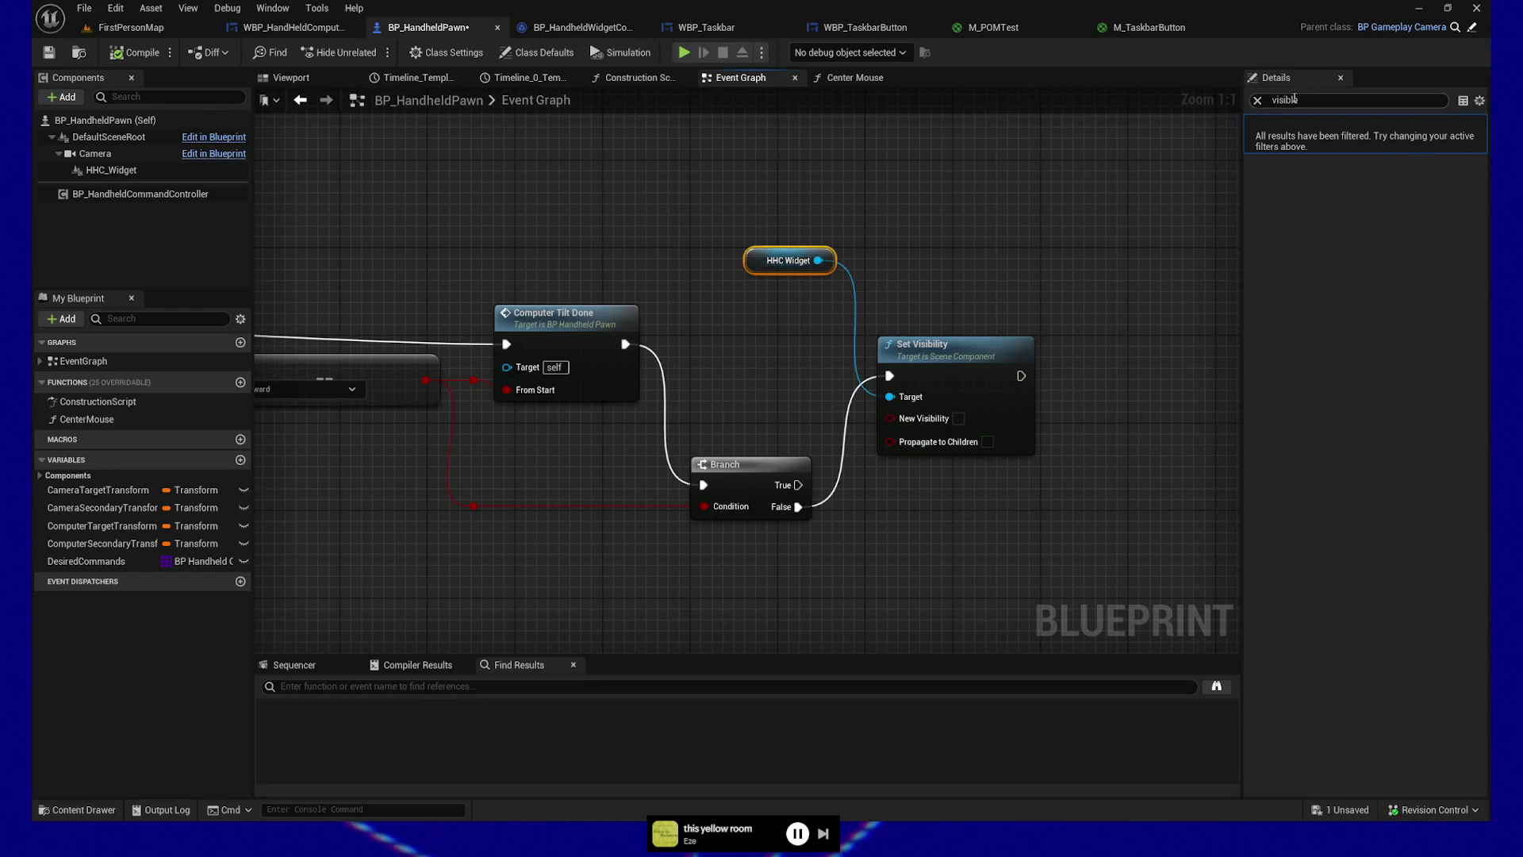
{"action": "left_click", "coordinate": [1258, 101]}
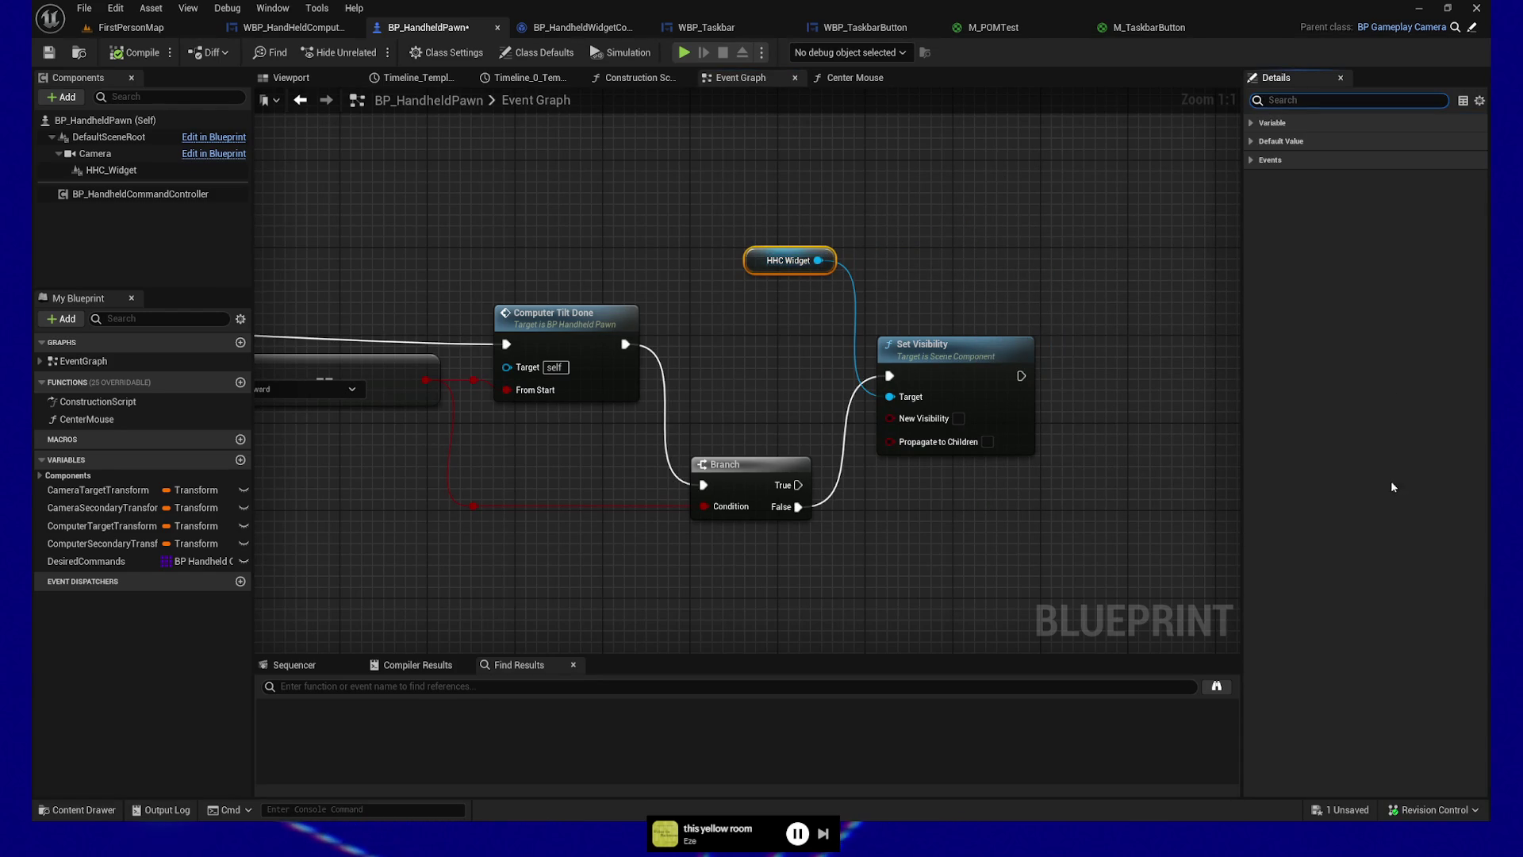
{"action": "left_click", "coordinate": [1252, 142]}
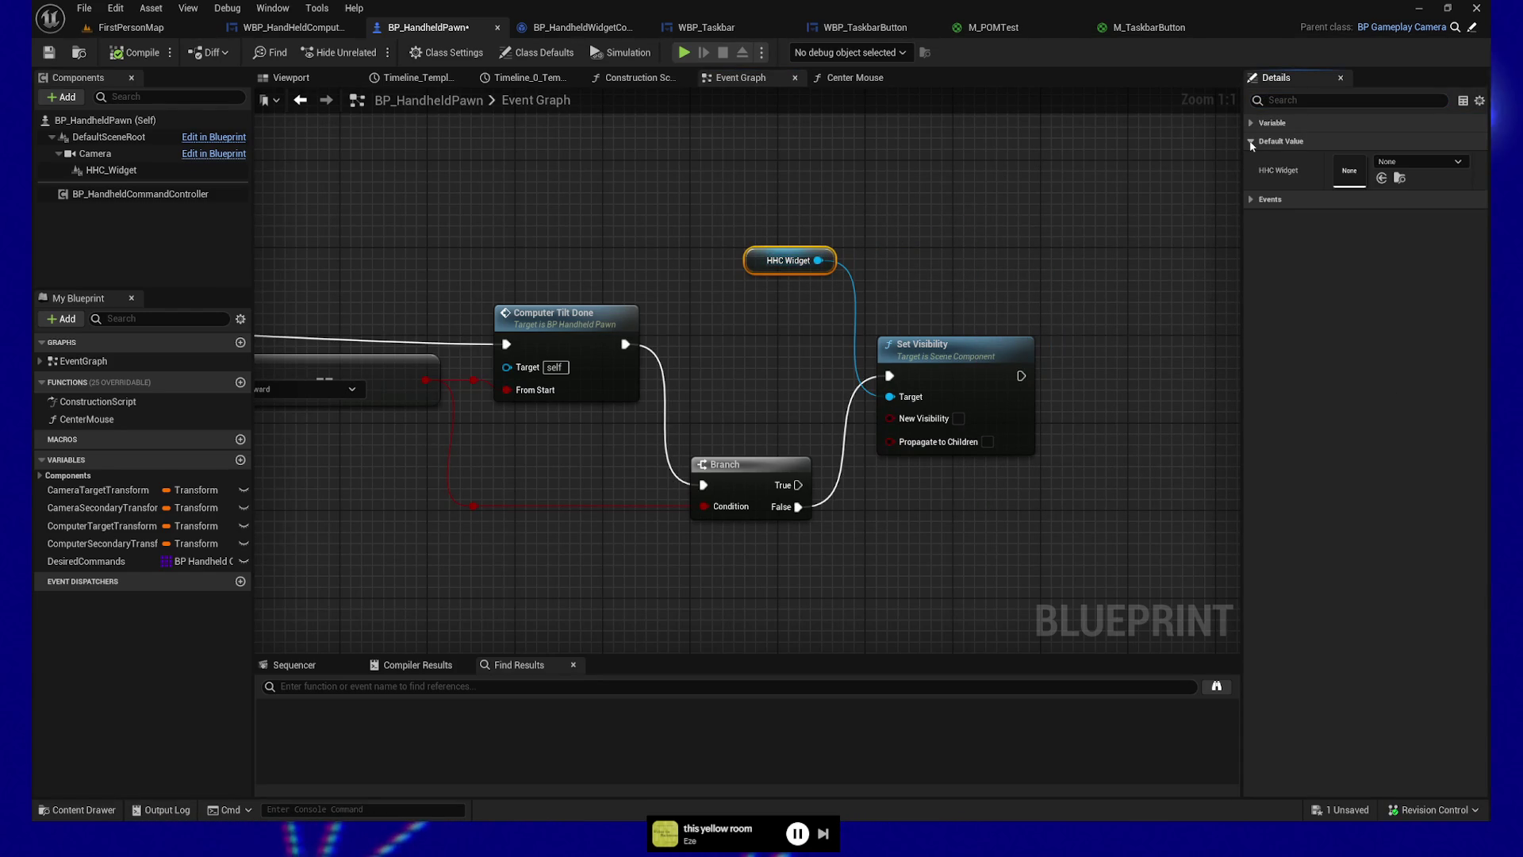
{"action": "left_click", "coordinate": [1251, 143]}
{"action": "left_click", "coordinate": [1249, 127]}
{"action": "left_click", "coordinate": [1248, 127]}
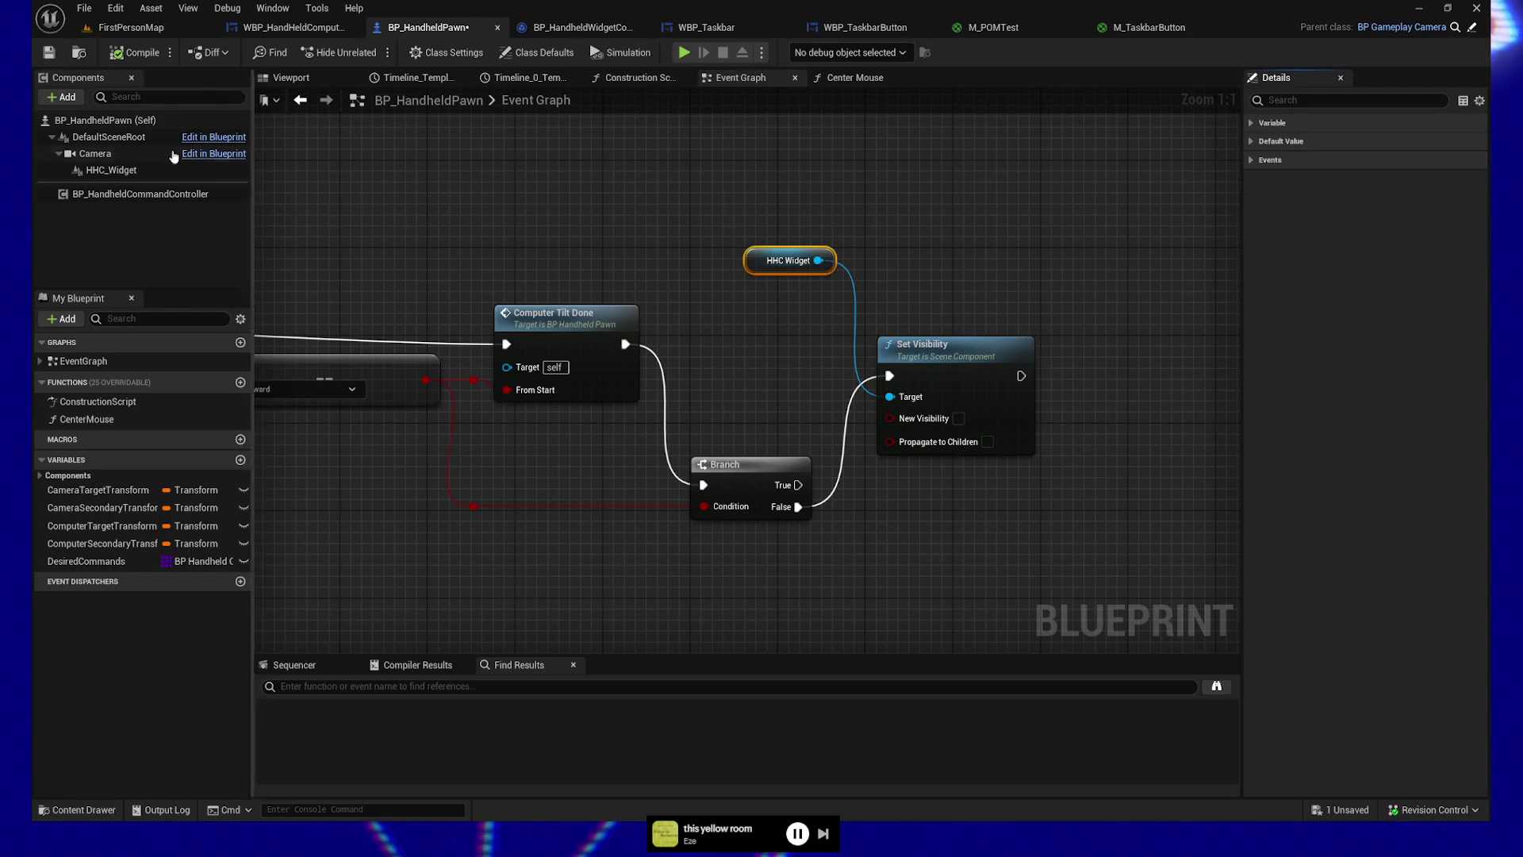
Step: Browse HHC_Widget's component details down to the advanced Rendering settings
{"action": "left_click", "coordinate": [112, 170]}
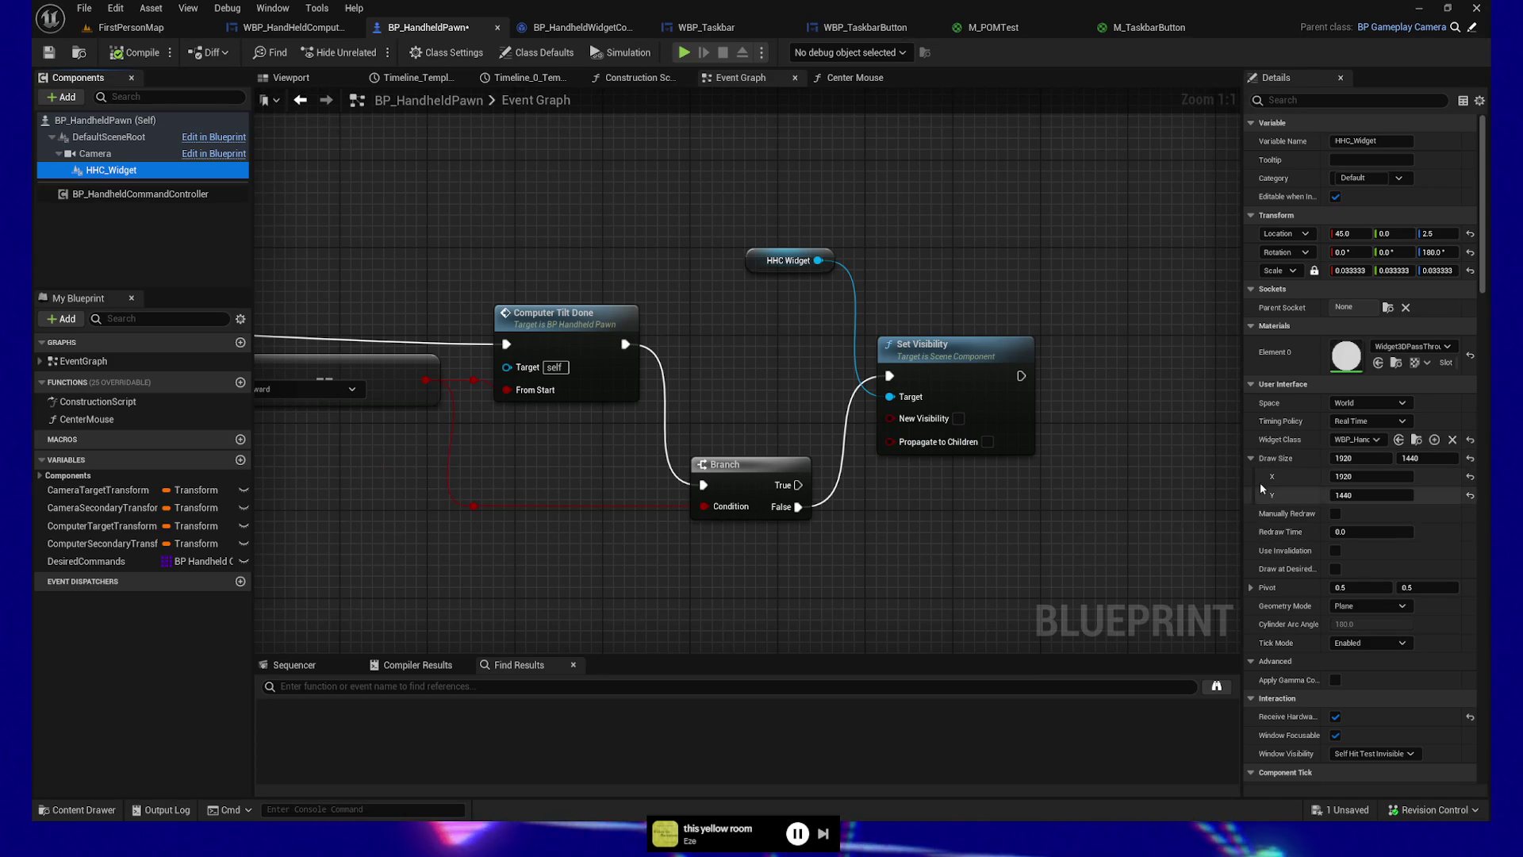
{"action": "left_click", "coordinate": [1251, 460]}
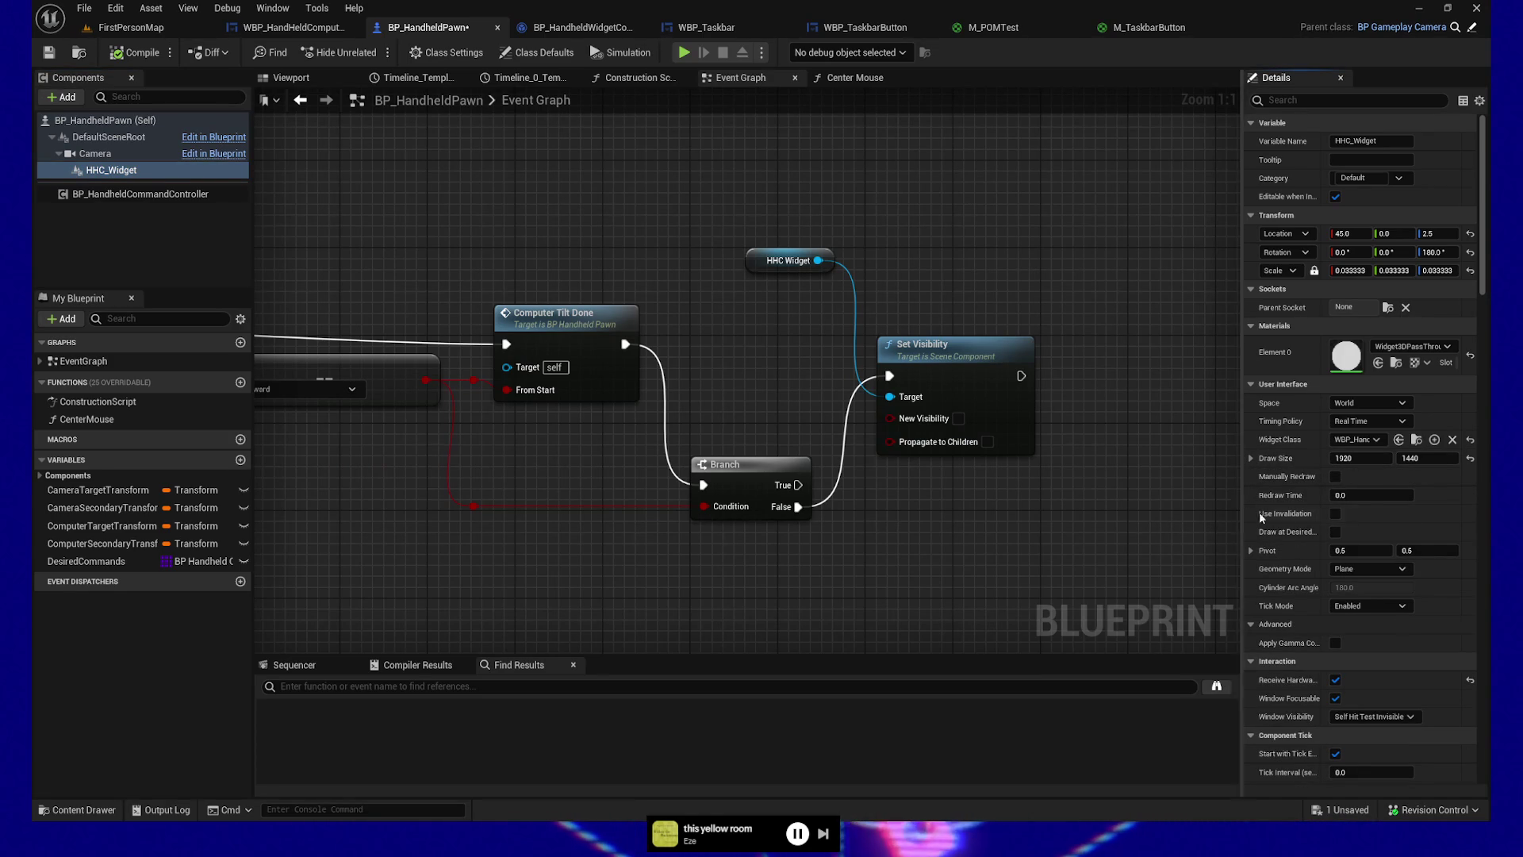
{"action": "scroll", "coordinate": [1318, 563], "scroll_direction": "down", "scroll_amount": 3}
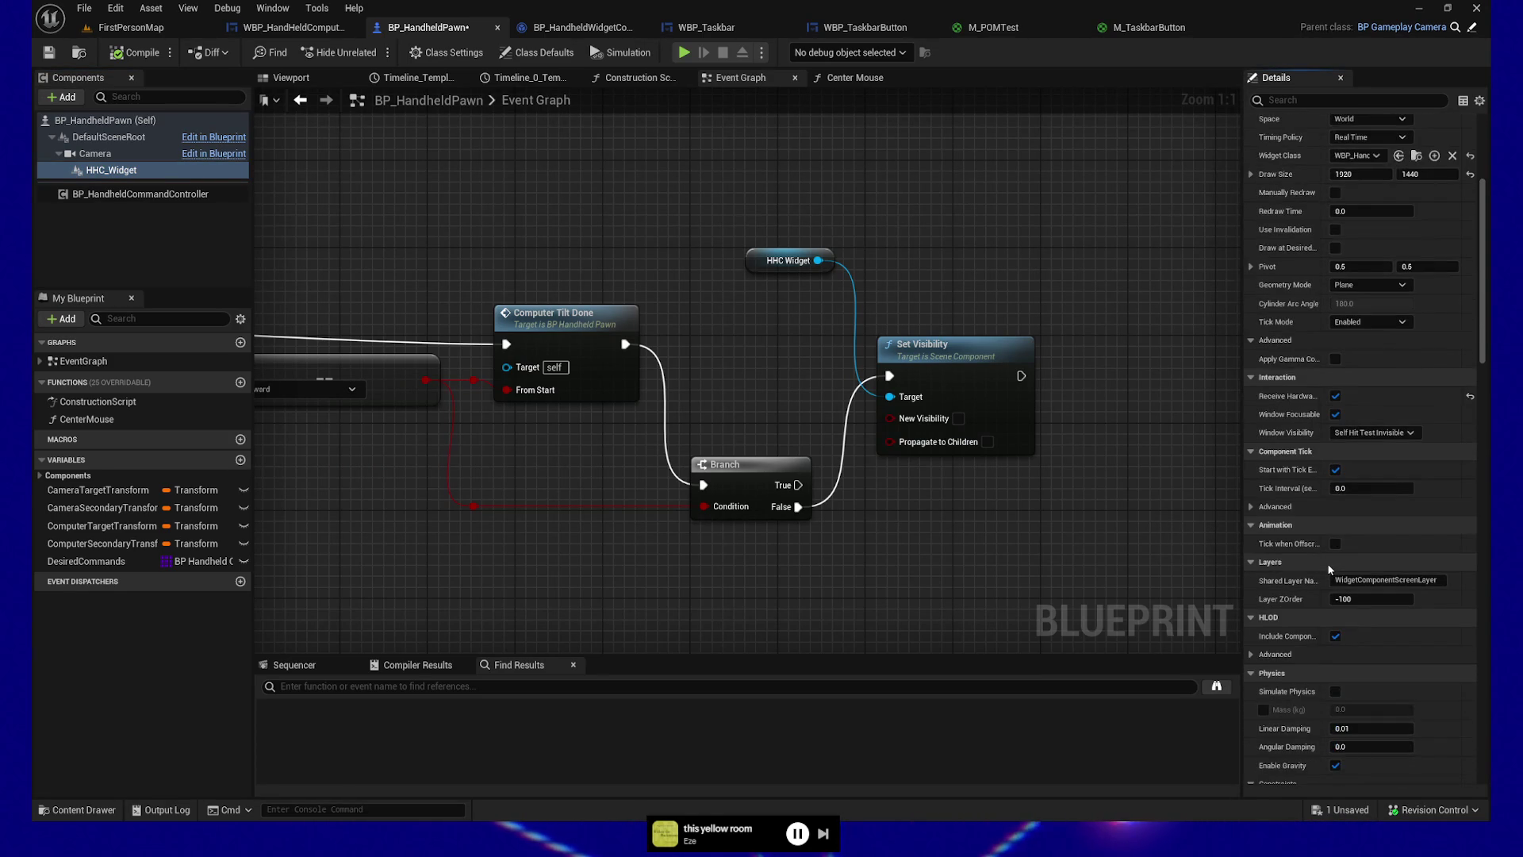
{"action": "left_click", "coordinate": [1252, 507]}
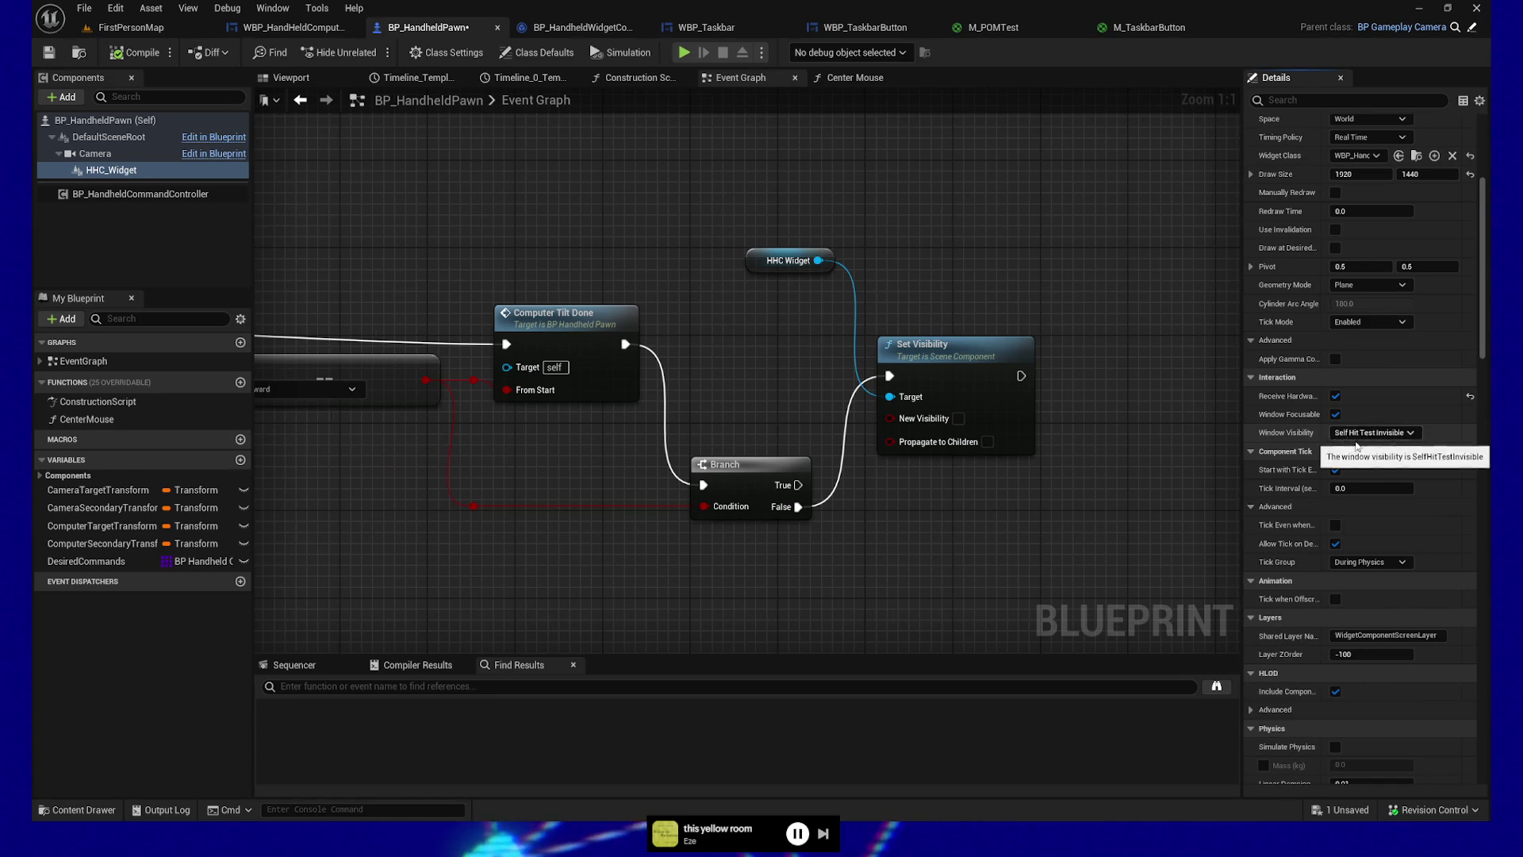
{"action": "left_click", "coordinate": [1251, 507]}
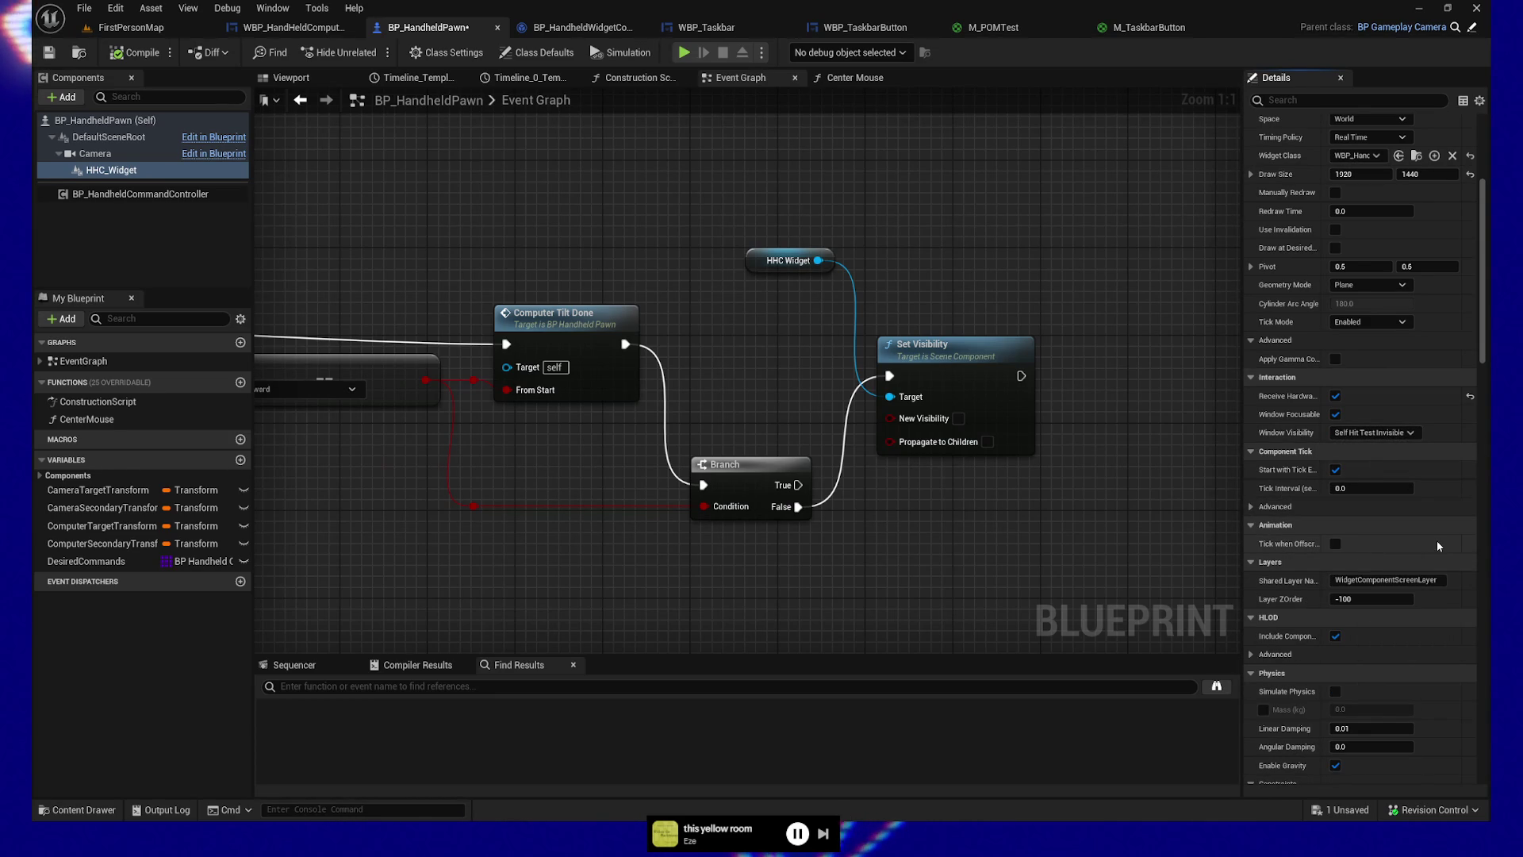
{"action": "scroll", "coordinate": [1435, 540], "scroll_direction": "down", "scroll_amount": 3}
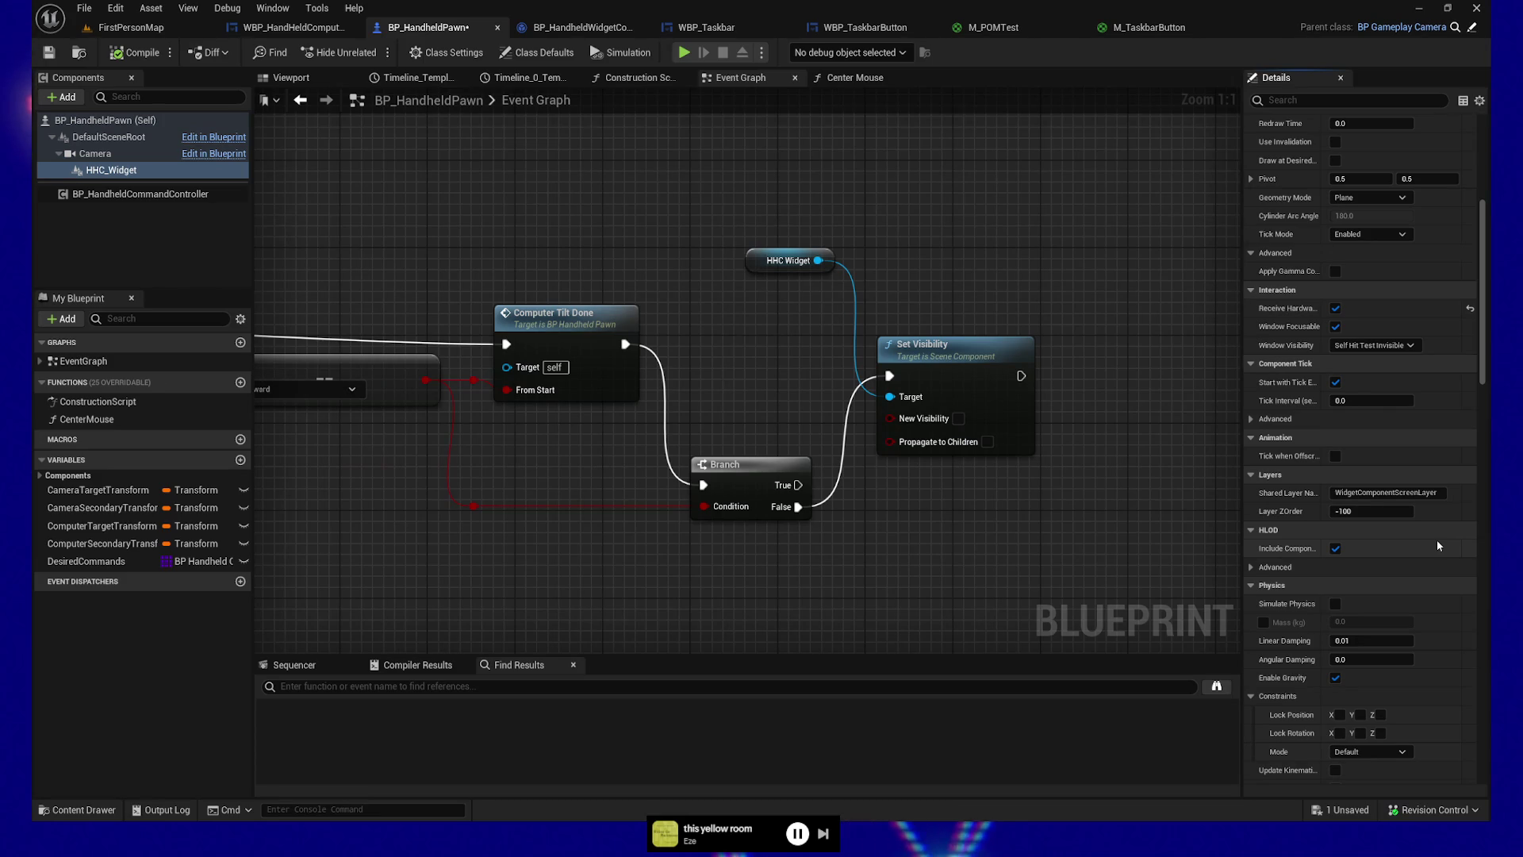
{"action": "scroll", "coordinate": [1436, 540], "scroll_direction": "down", "scroll_amount": 6}
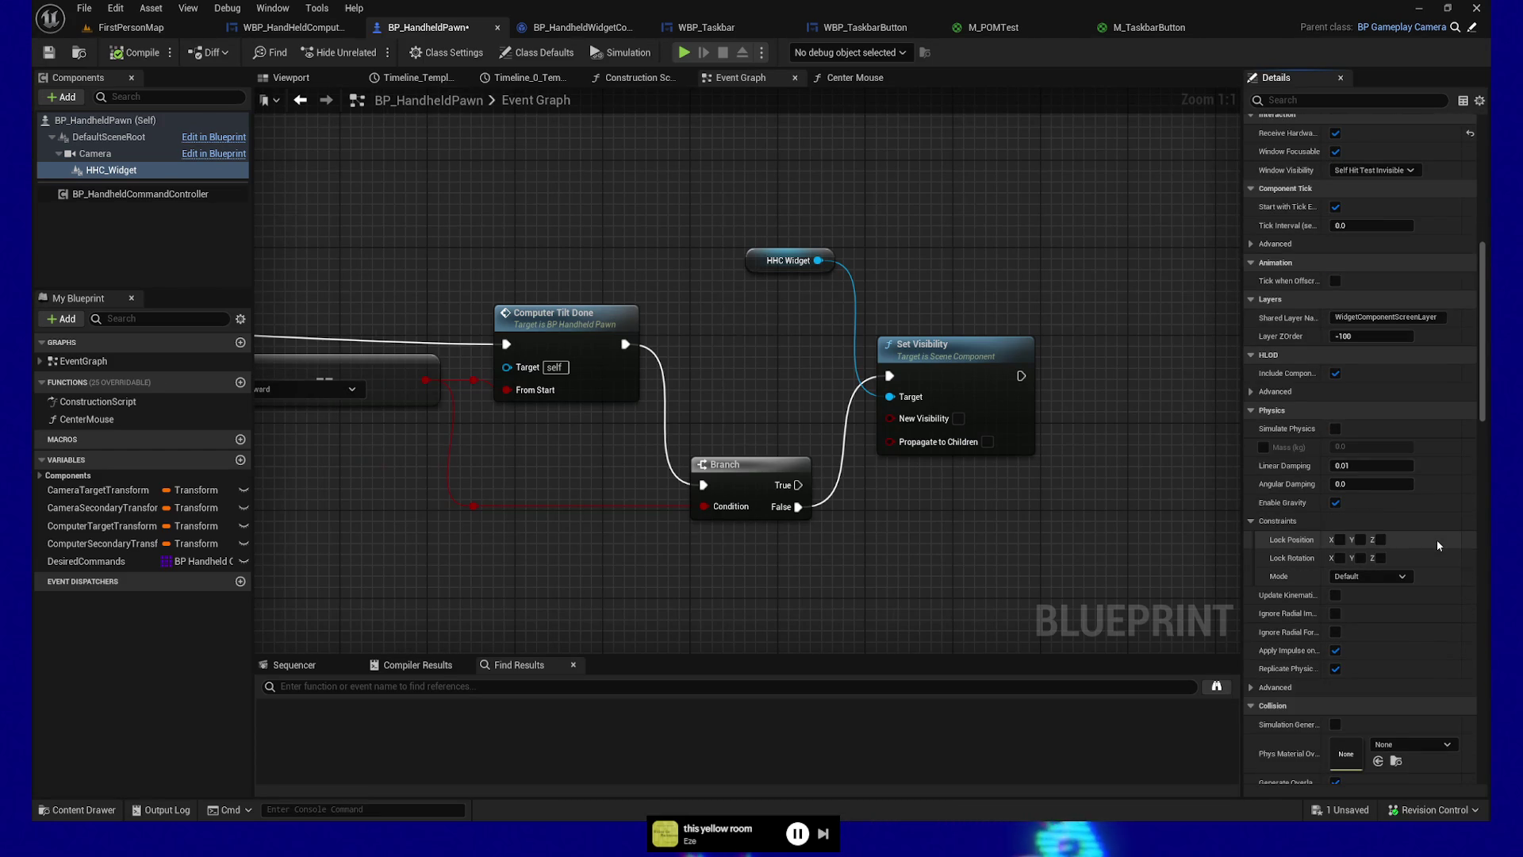
{"action": "scroll", "coordinate": [1436, 539], "scroll_direction": "down", "scroll_amount": 2}
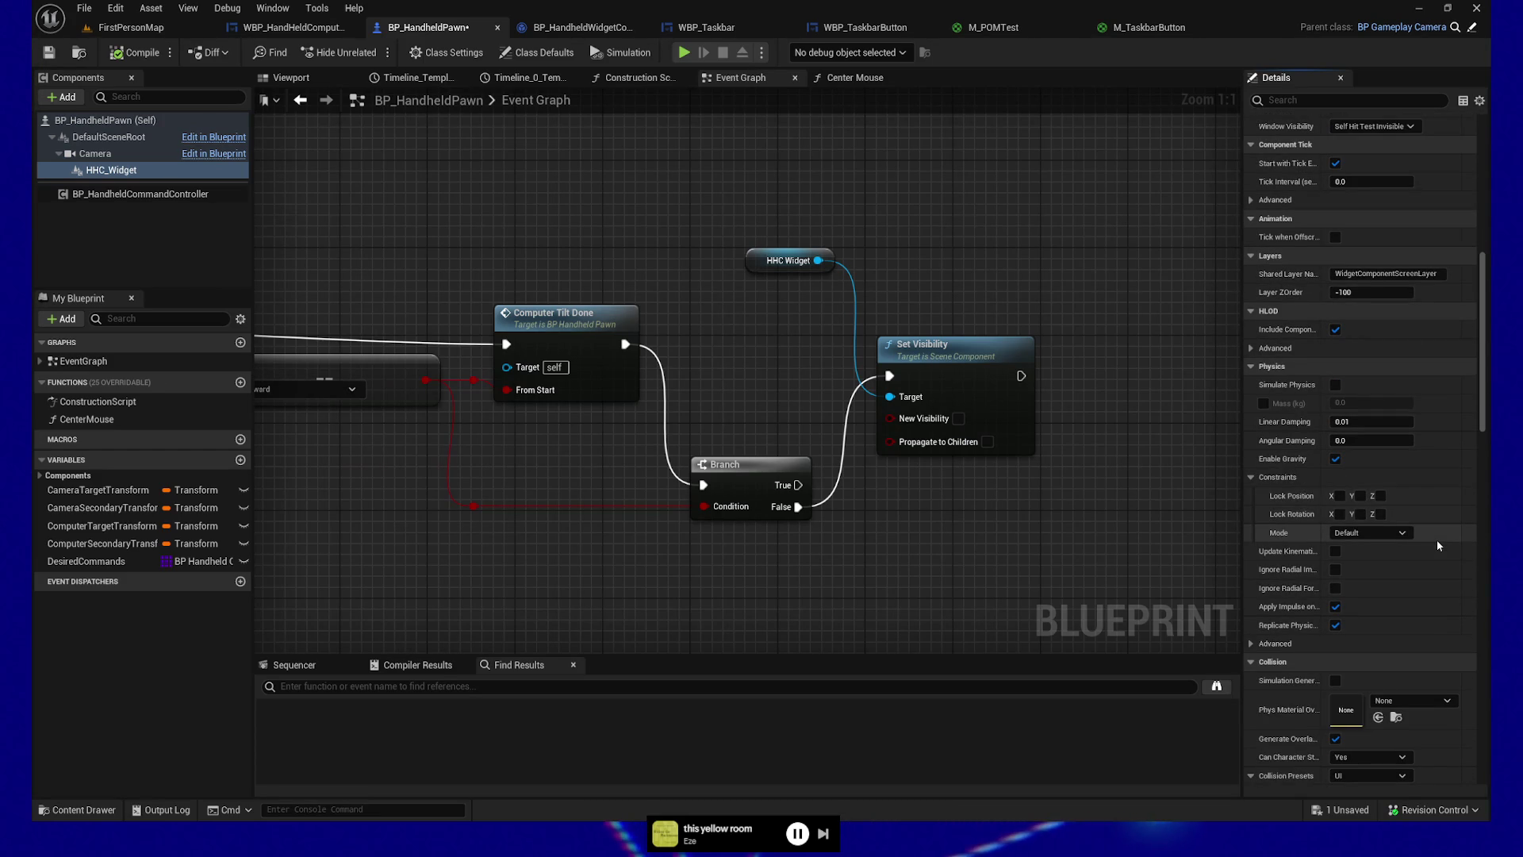
{"action": "scroll", "coordinate": [1438, 543], "scroll_direction": "down", "scroll_amount": 3}
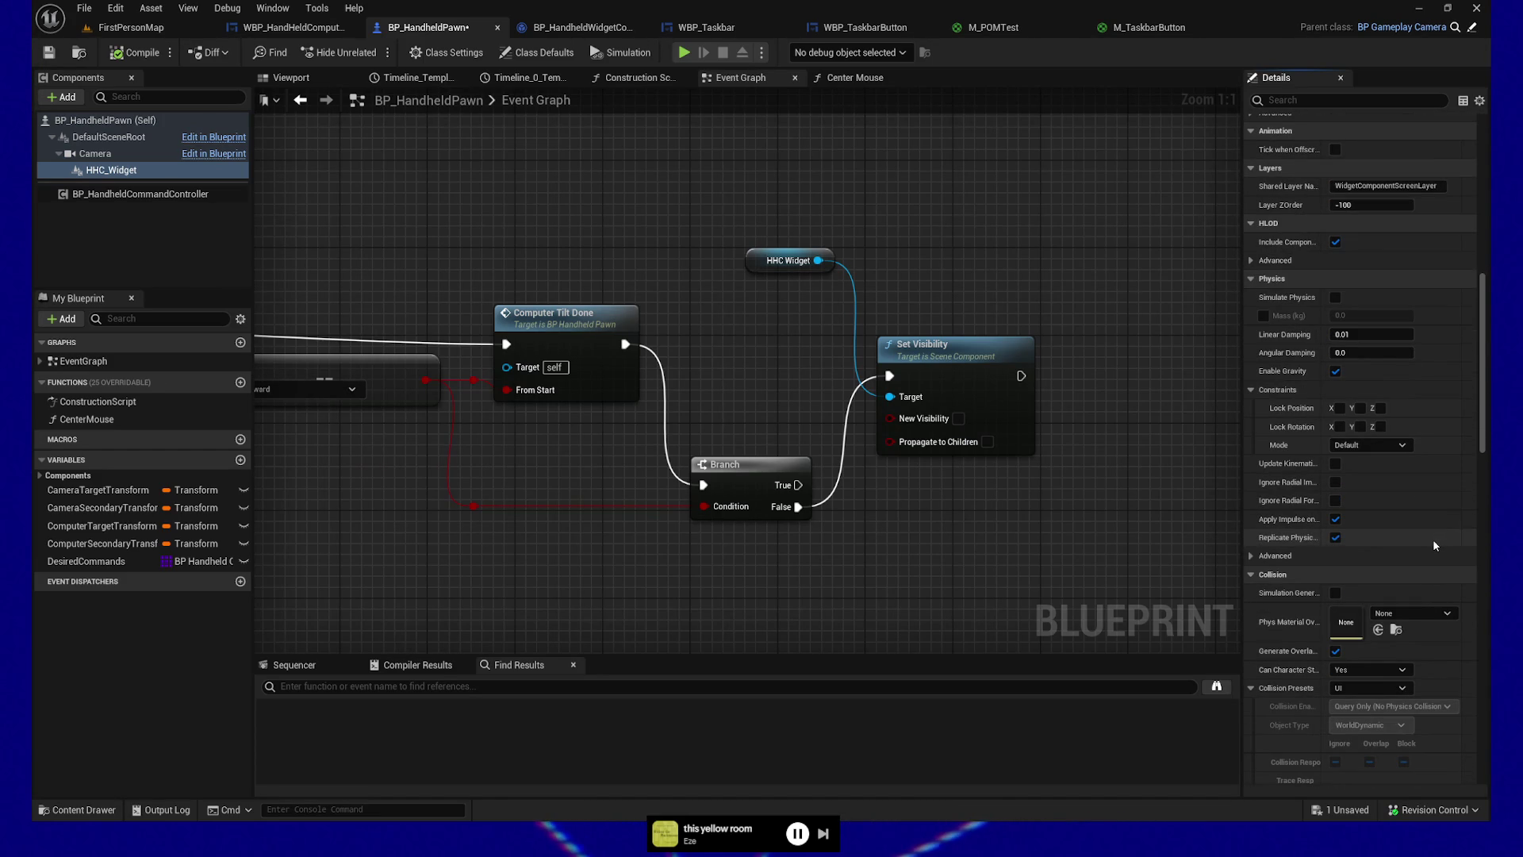
{"action": "scroll", "coordinate": [1434, 544], "scroll_direction": "down", "scroll_amount": 3}
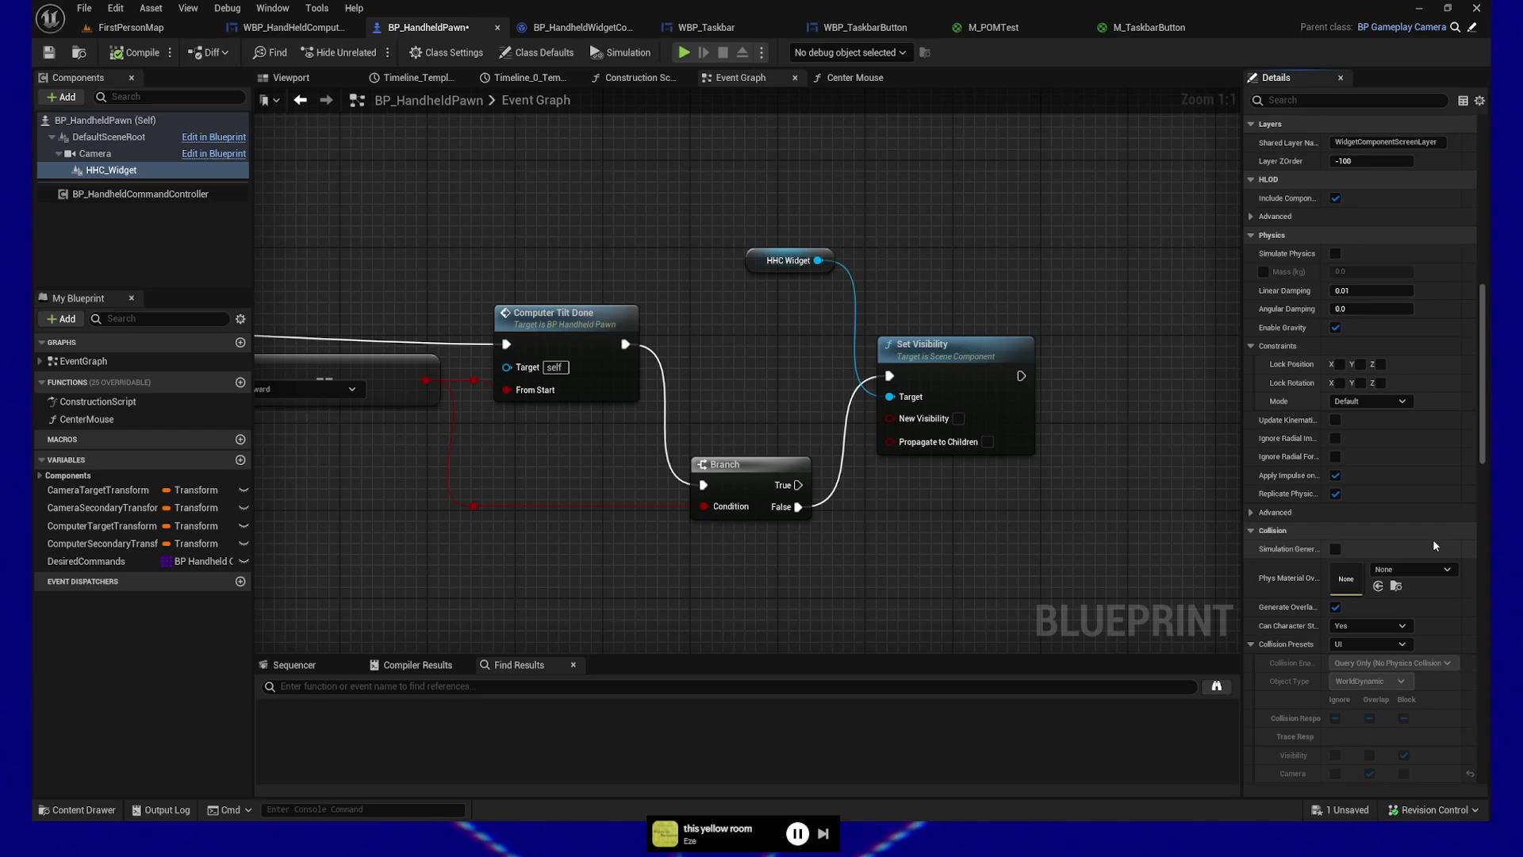
{"action": "scroll", "coordinate": [1432, 540], "scroll_direction": "down", "scroll_amount": 3}
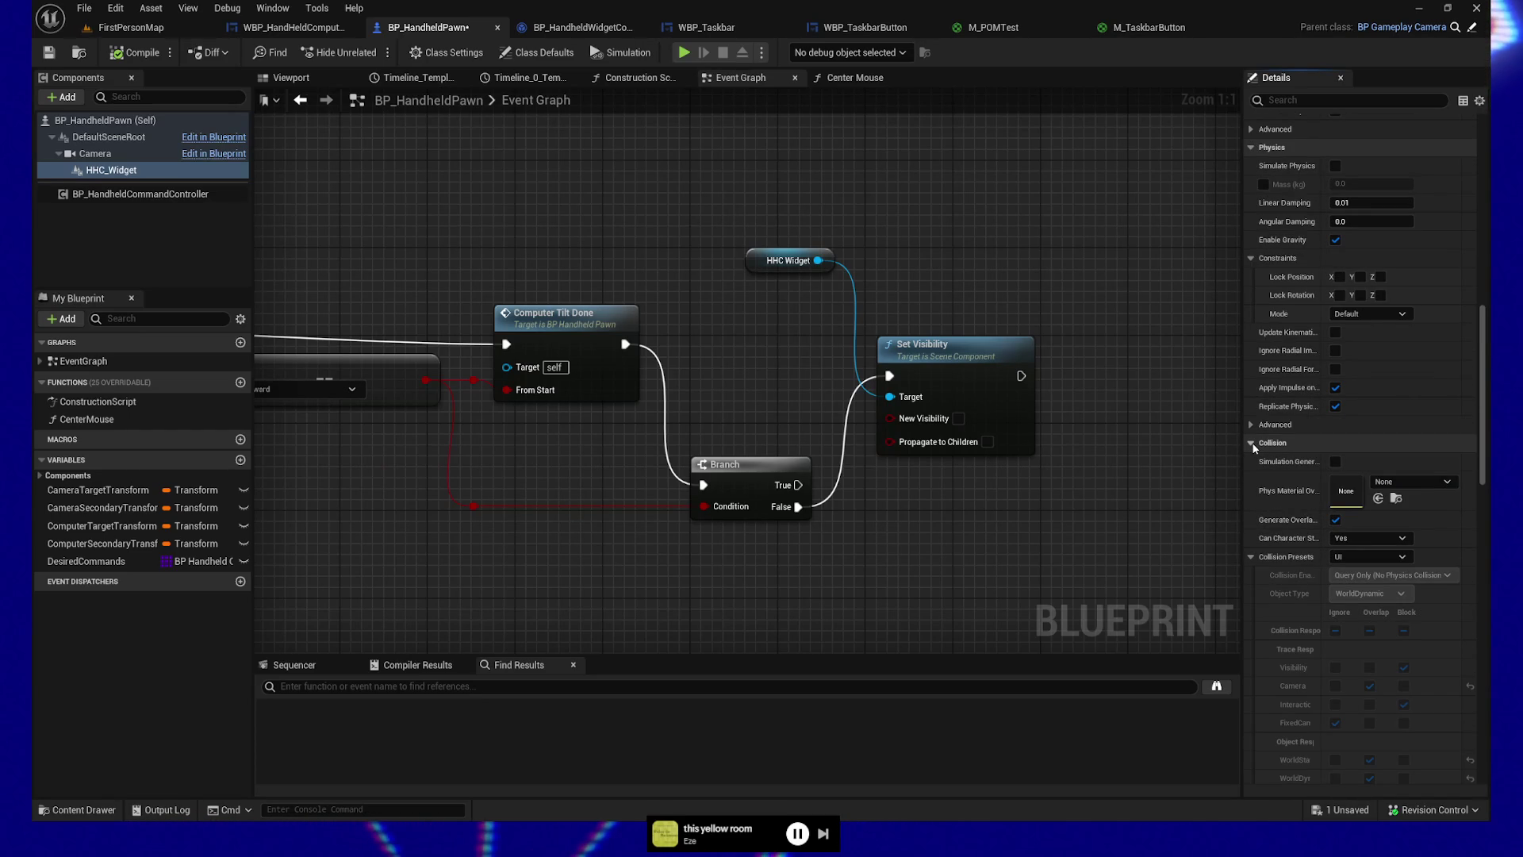
{"action": "left_click", "coordinate": [1252, 443]}
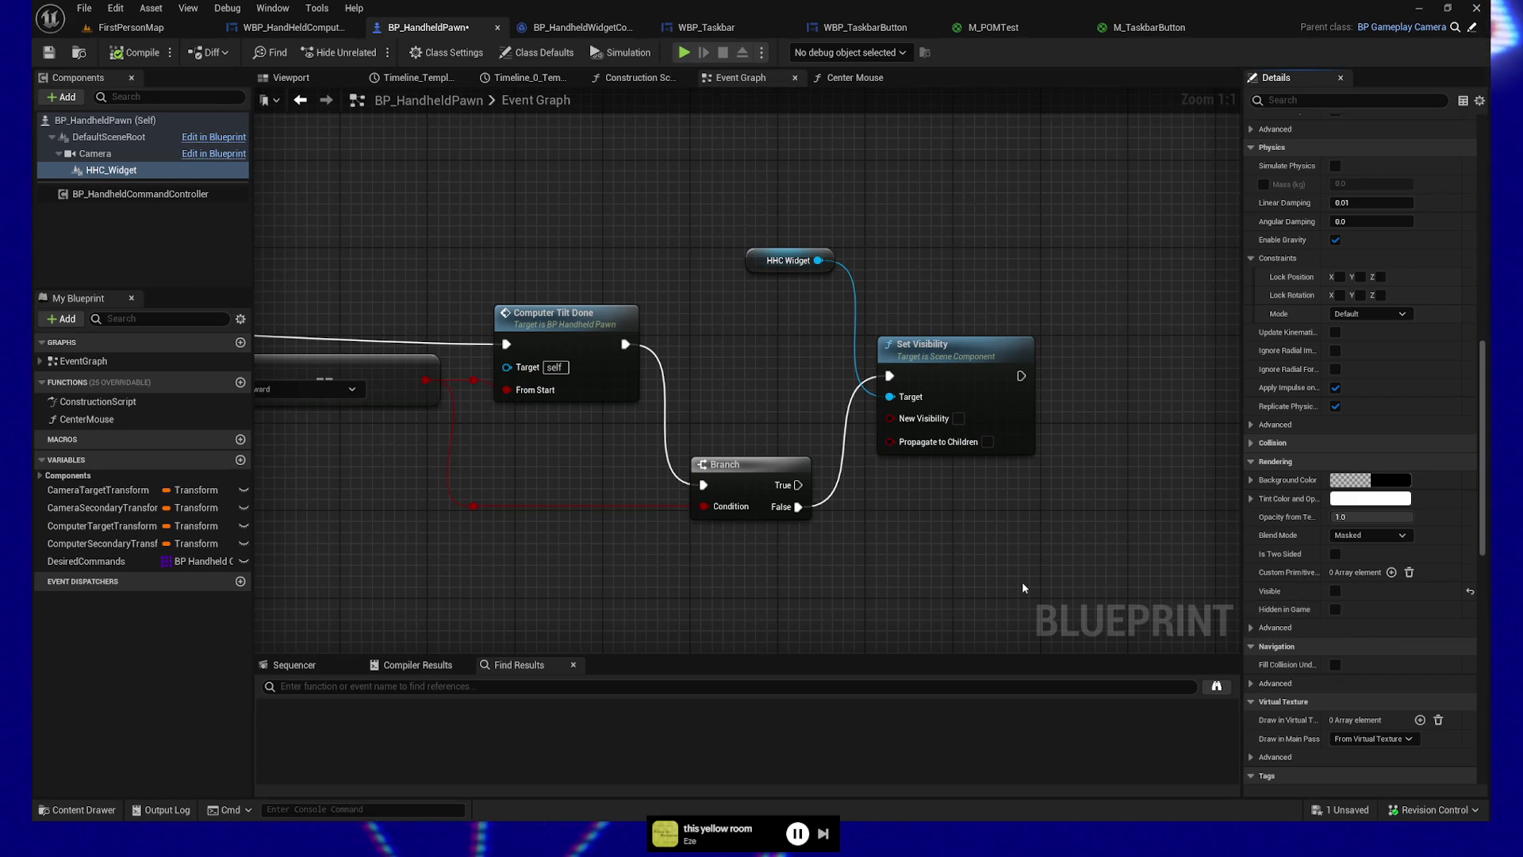
{"action": "left_click", "coordinate": [1252, 627]}
Step: Review the Set Visibility, Timeline_0 and Set Relative Transform nodes in the graph
{"action": "left_click", "coordinate": [1252, 627]}
{"action": "mouse_move", "coordinate": [649, 568]}
{"action": "left_mouse_down"}
{"action": "mouse_move", "coordinate": [597, 523]}
{"action": "mouse_move", "coordinate": [787, 593]}
{"action": "mouse_move", "coordinate": [746, 580]}
{"action": "left_mouse_up"}
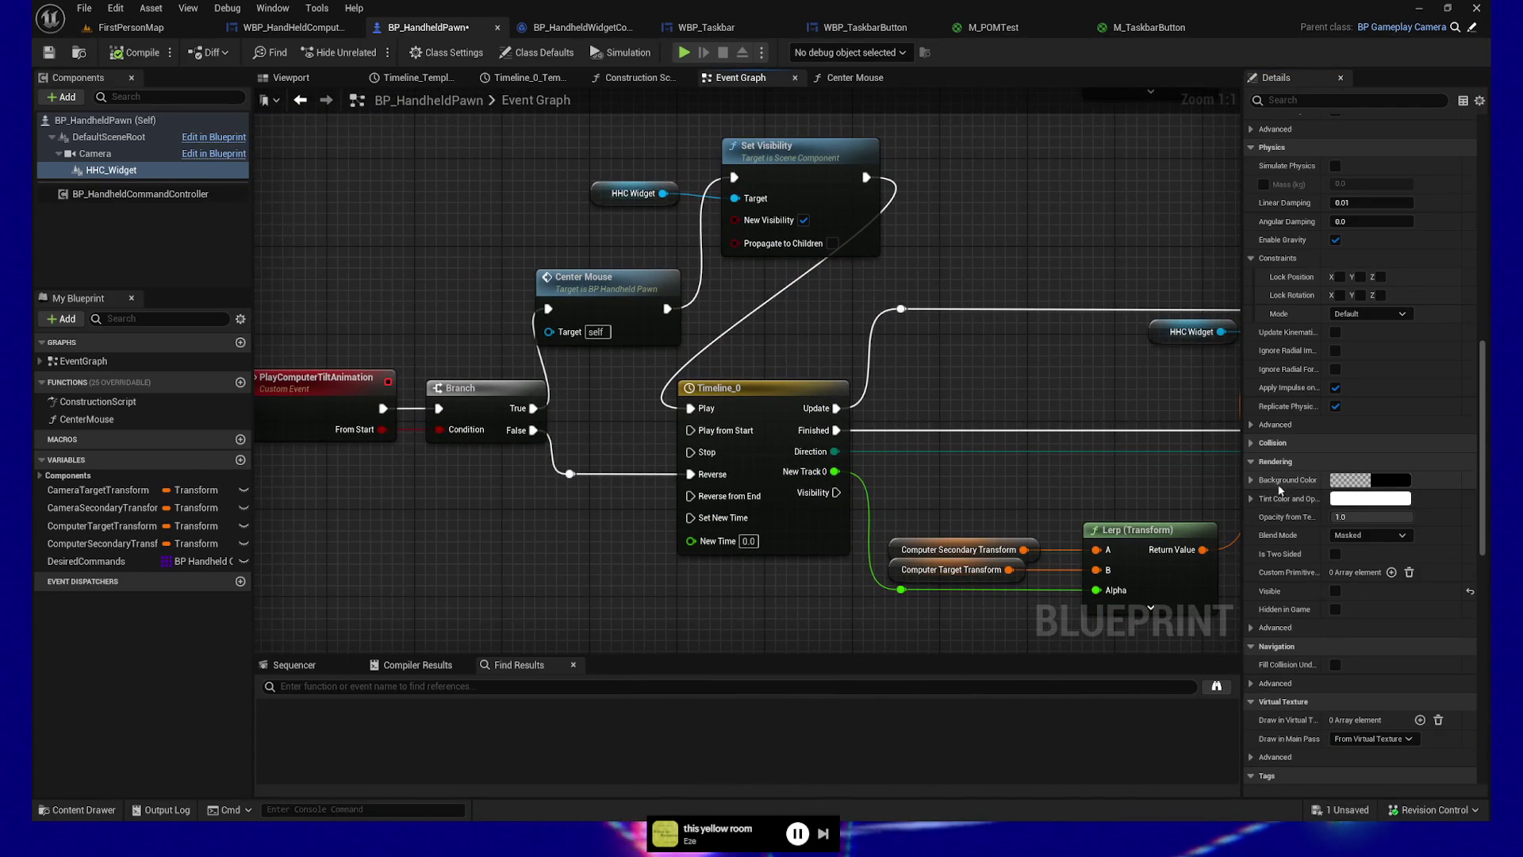
{"action": "left_click_drag", "start_coordinate": [579, 139], "coordinate": [945, 208]}
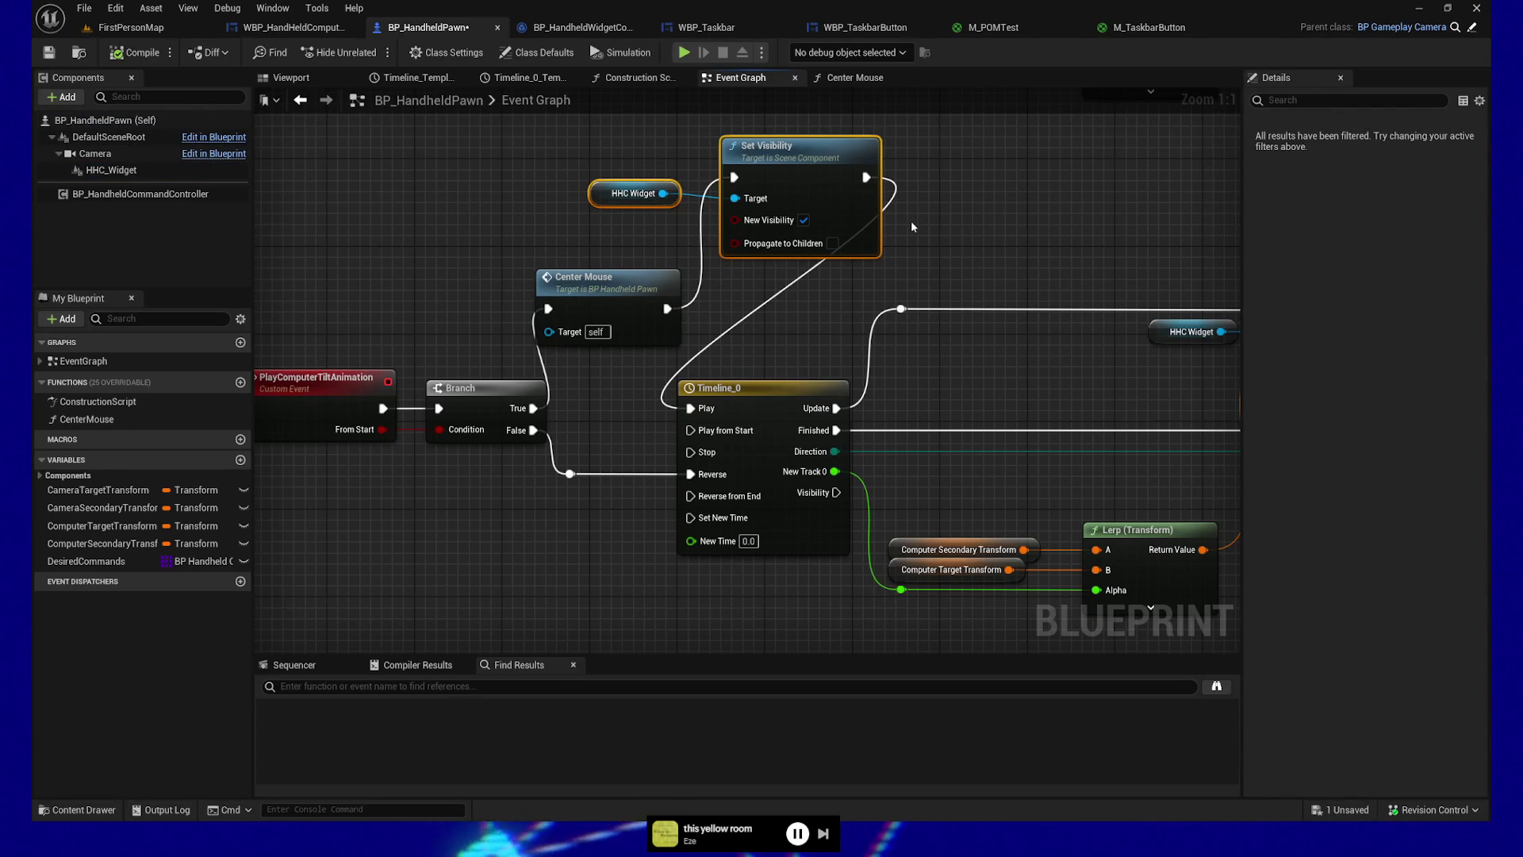
{"action": "left_click", "coordinate": [1068, 233]}
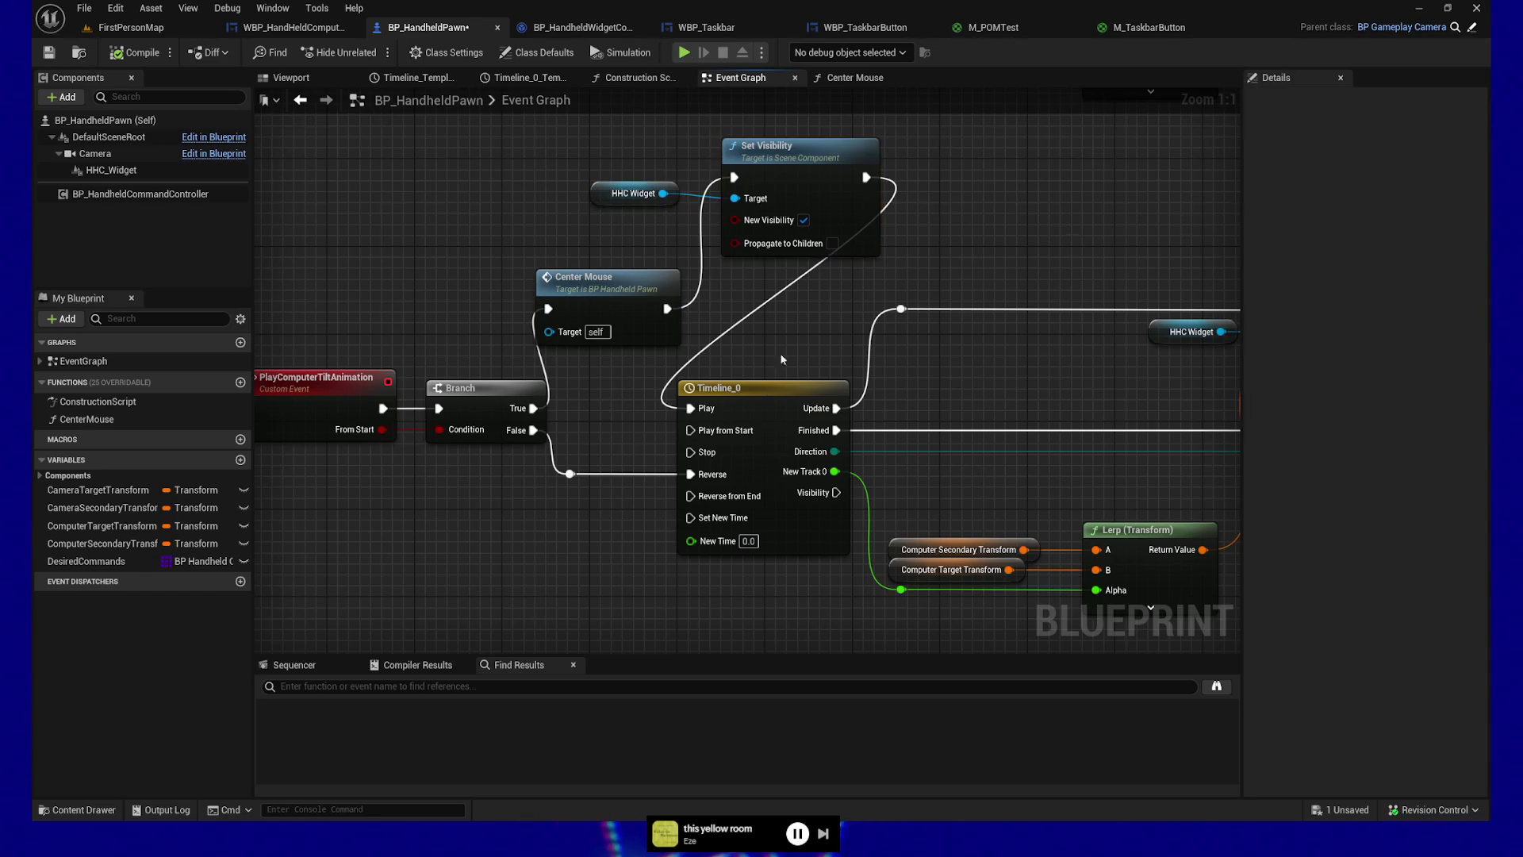
{"action": "left_click", "coordinate": [746, 387]}
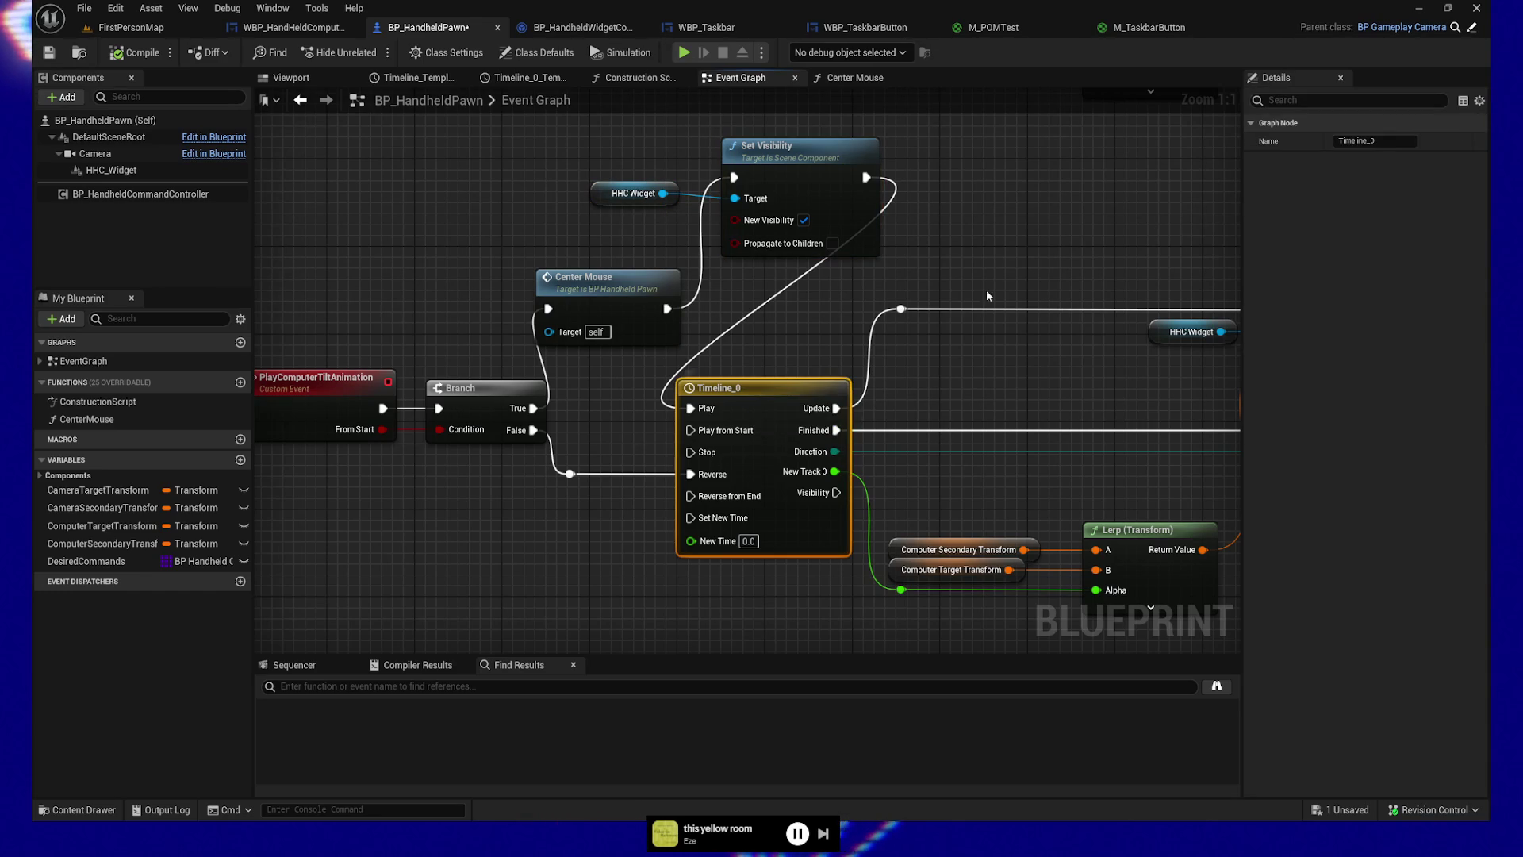
{"action": "left_click", "coordinate": [111, 170]}
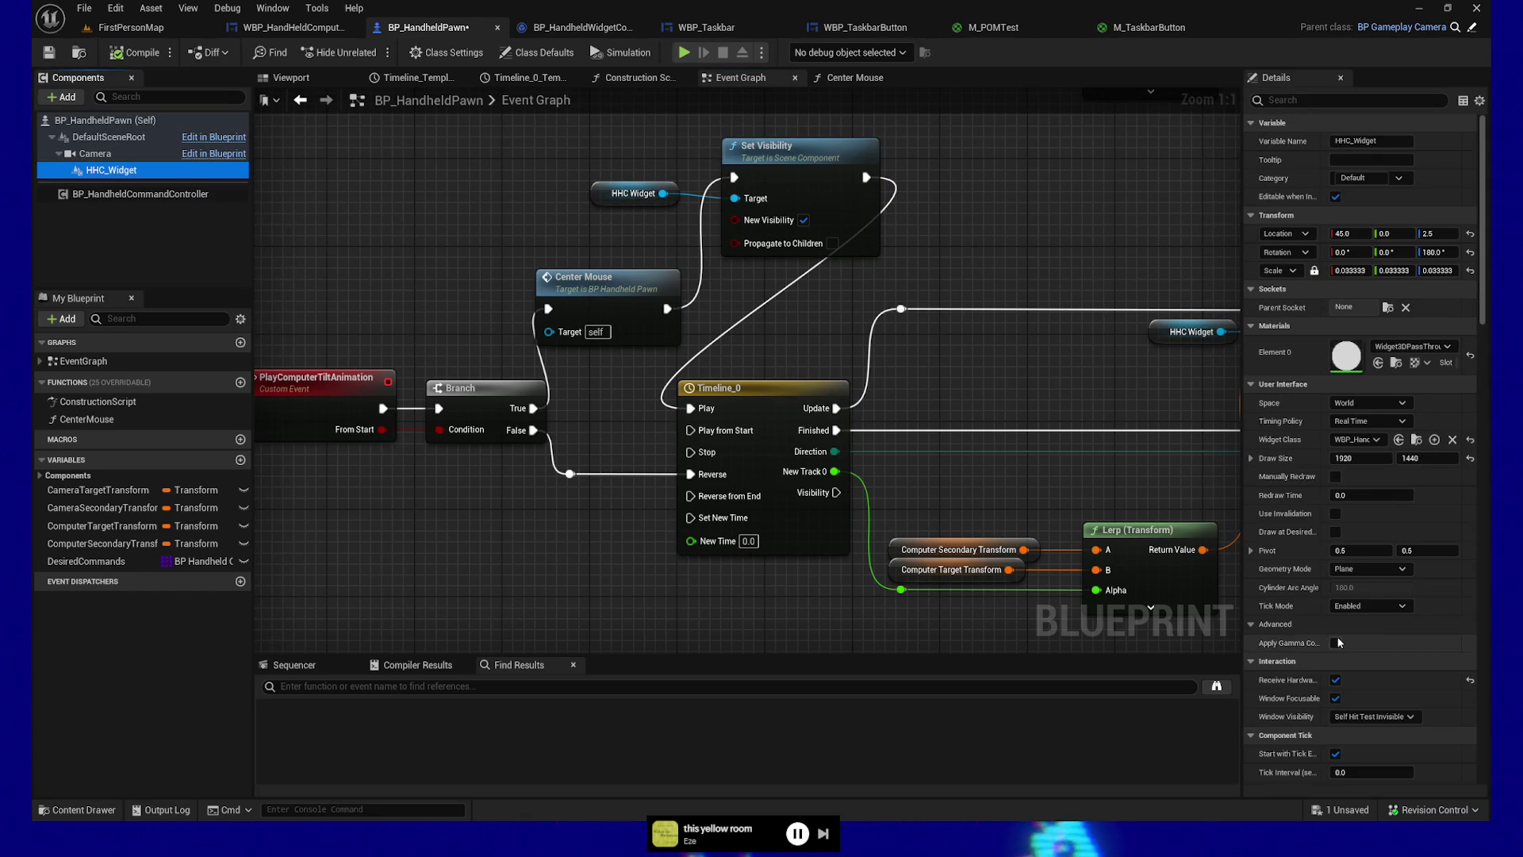
{"action": "scroll", "coordinate": [1335, 590], "scroll_direction": "down", "scroll_amount": 10}
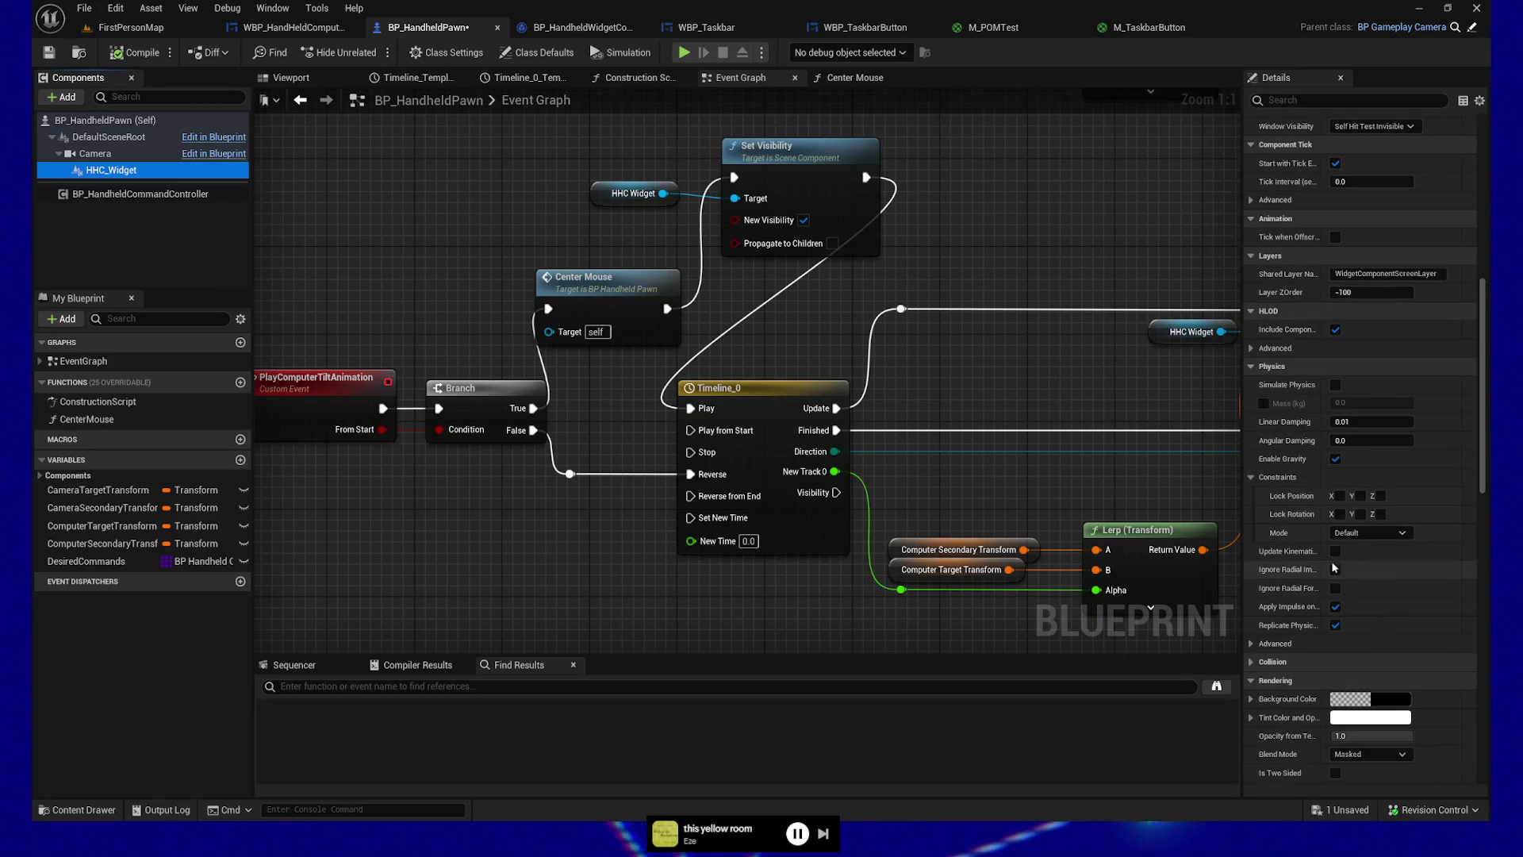
{"action": "scroll", "coordinate": [1333, 585], "scroll_direction": "up", "scroll_amount": 2}
{"action": "mouse_move", "coordinate": [1099, 272]}
{"action": "left_mouse_down"}
{"action": "mouse_move", "coordinate": [853, 293]}
{"action": "mouse_move", "coordinate": [792, 314]}
{"action": "left_mouse_up"}
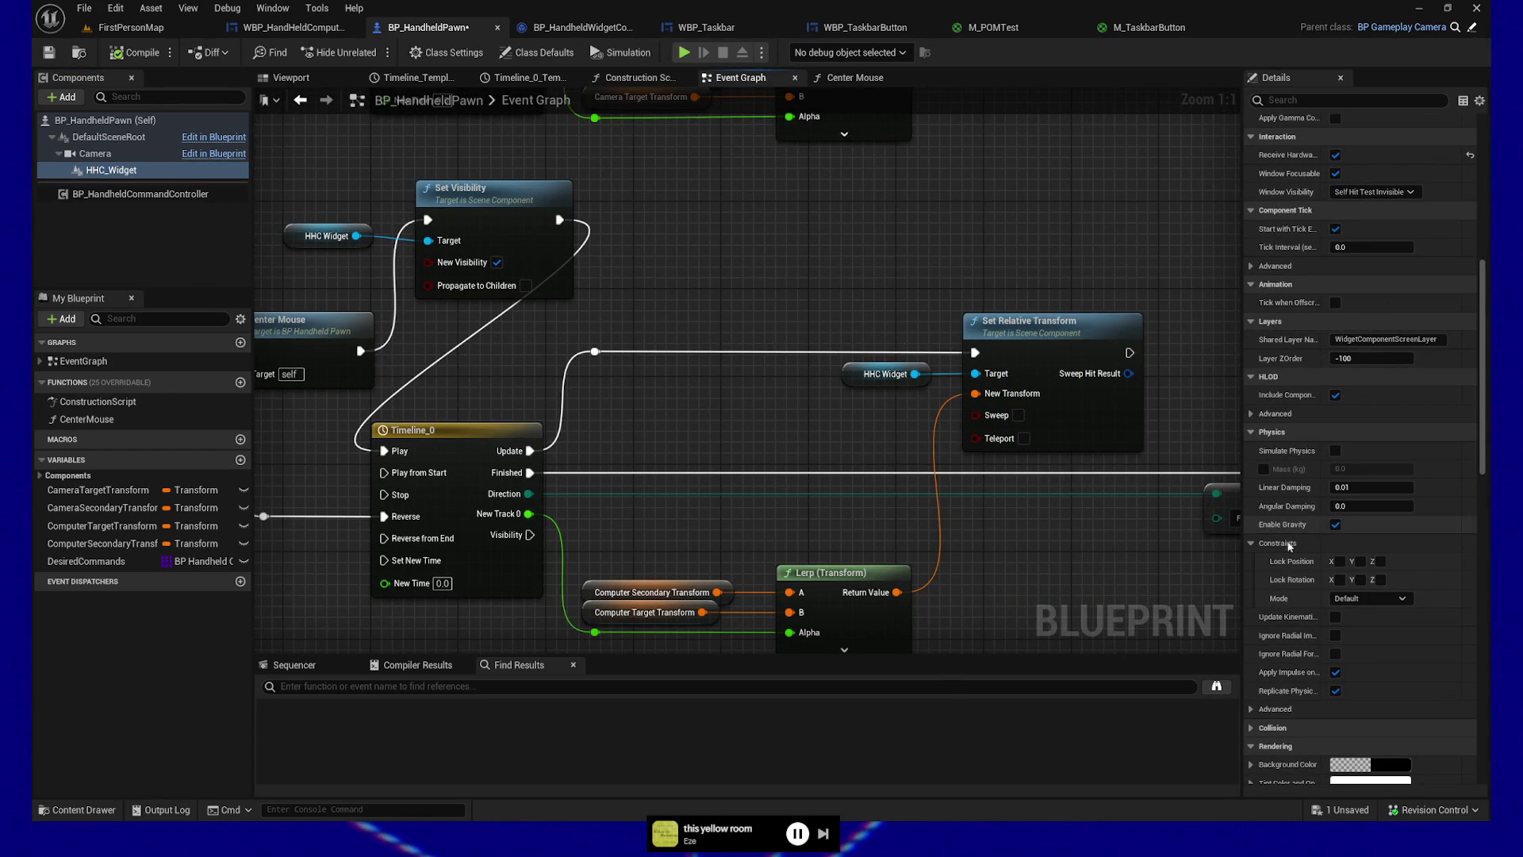
Step: In HHC_Widget's Collision settings, enable Generate Overlap Events and set Can Character Step Up On to No
{"action": "left_click", "coordinate": [111, 170]}
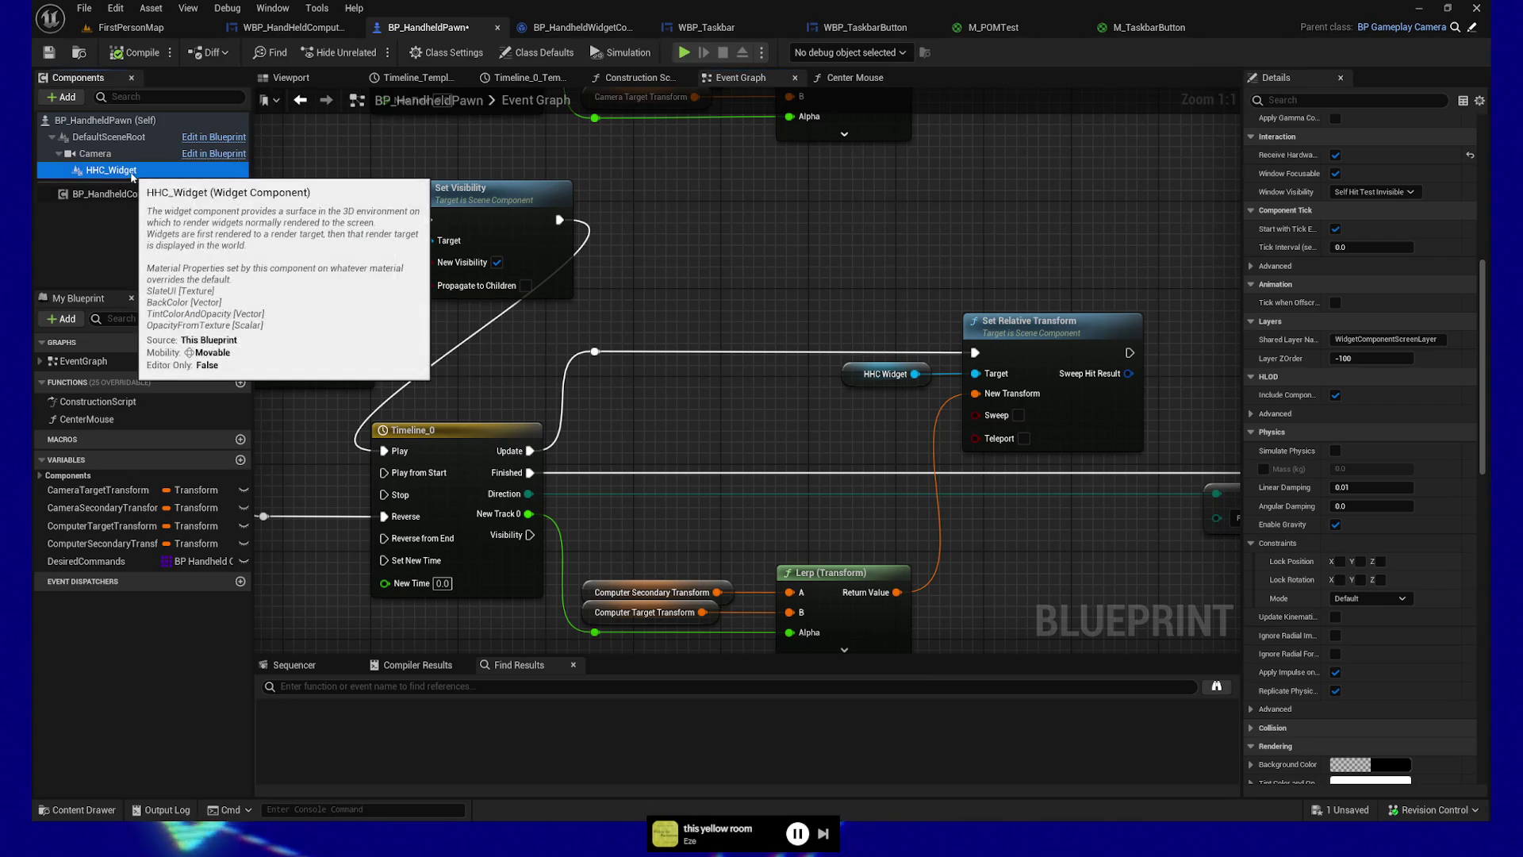
{"action": "scroll", "coordinate": [1358, 517], "scroll_direction": "down", "scroll_amount": 4}
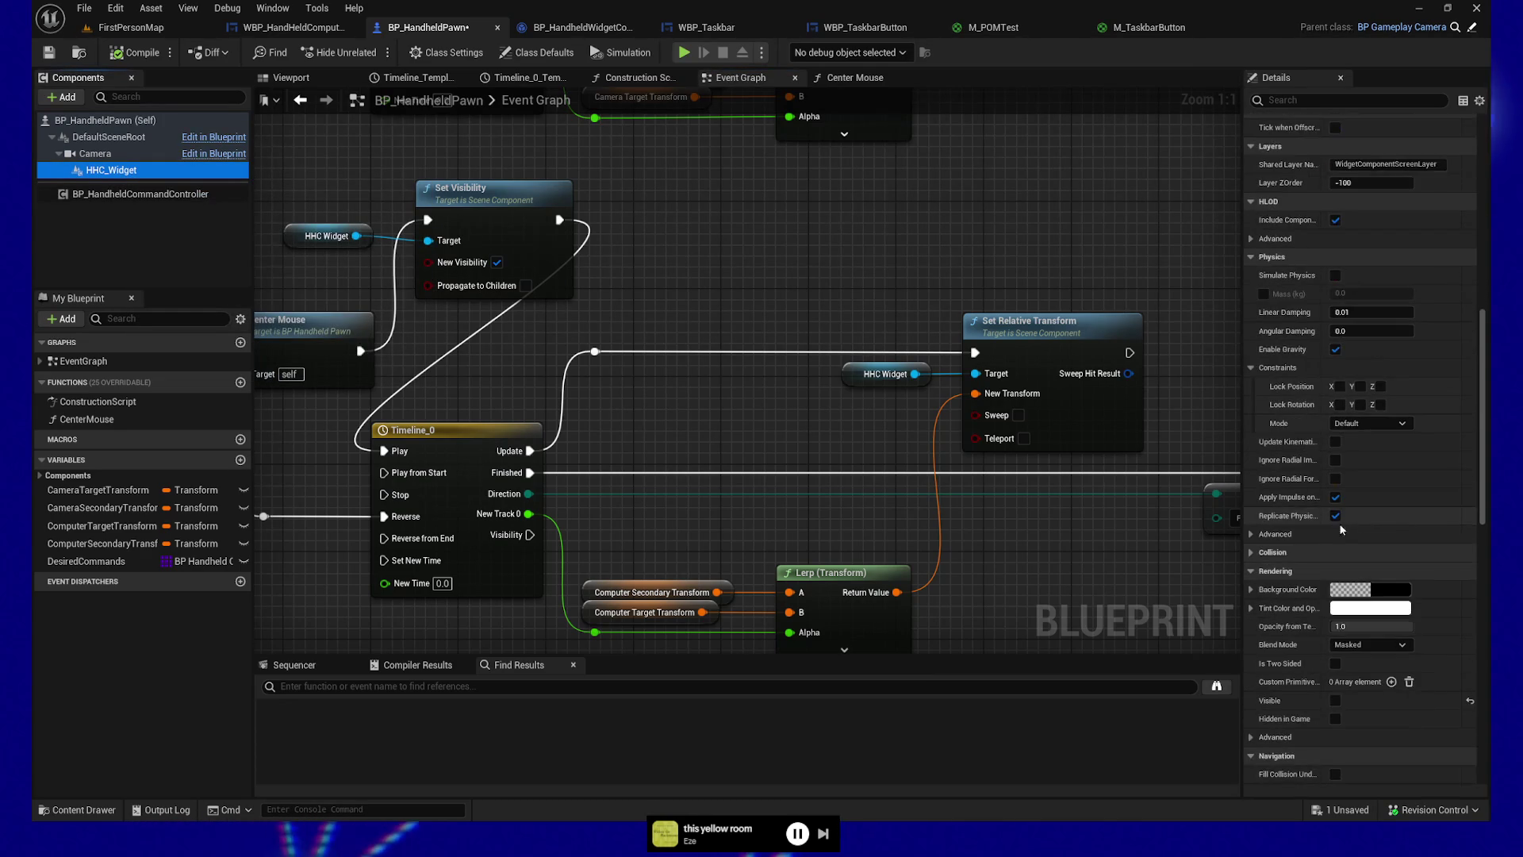
{"action": "left_click", "coordinate": [1250, 552]}
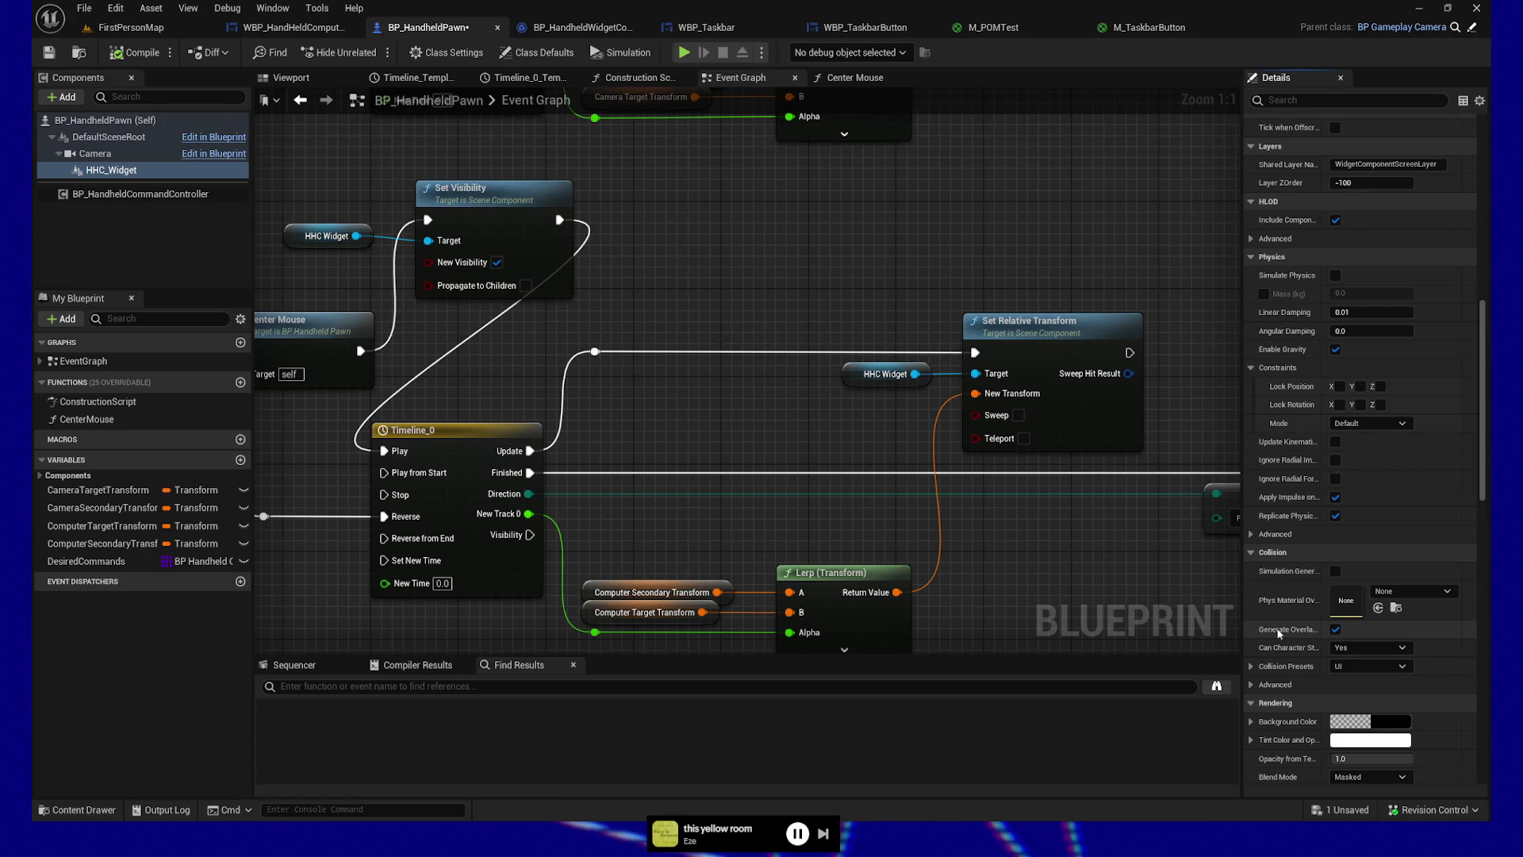
{"action": "left_click", "coordinate": [1337, 629]}
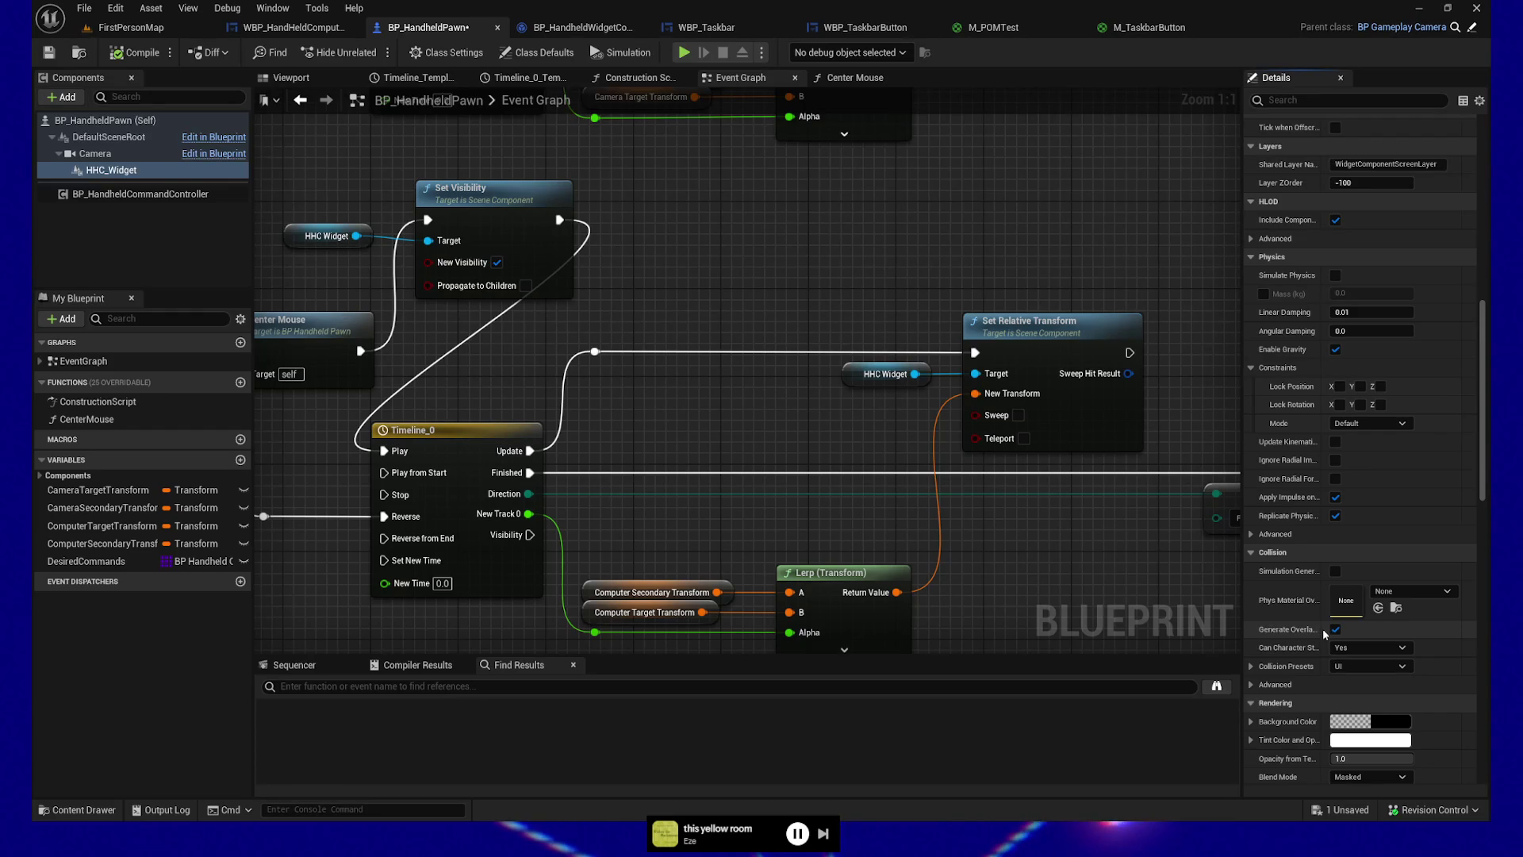
{"action": "left_click_drag", "start_coordinate": [1324, 632], "coordinate": [1363, 632]}
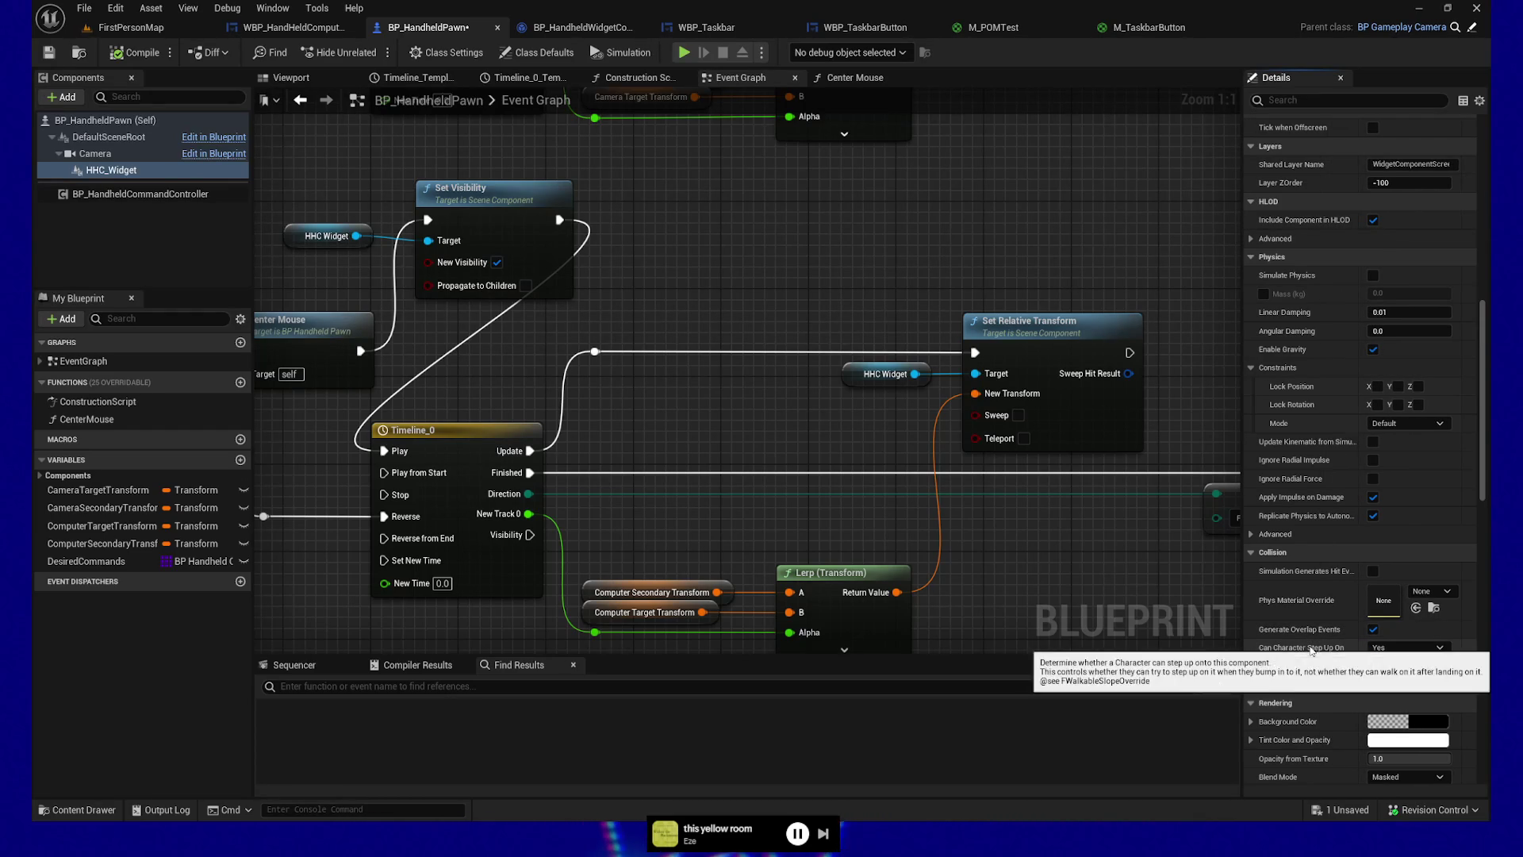
{"action": "left_click", "coordinate": [1397, 655]}
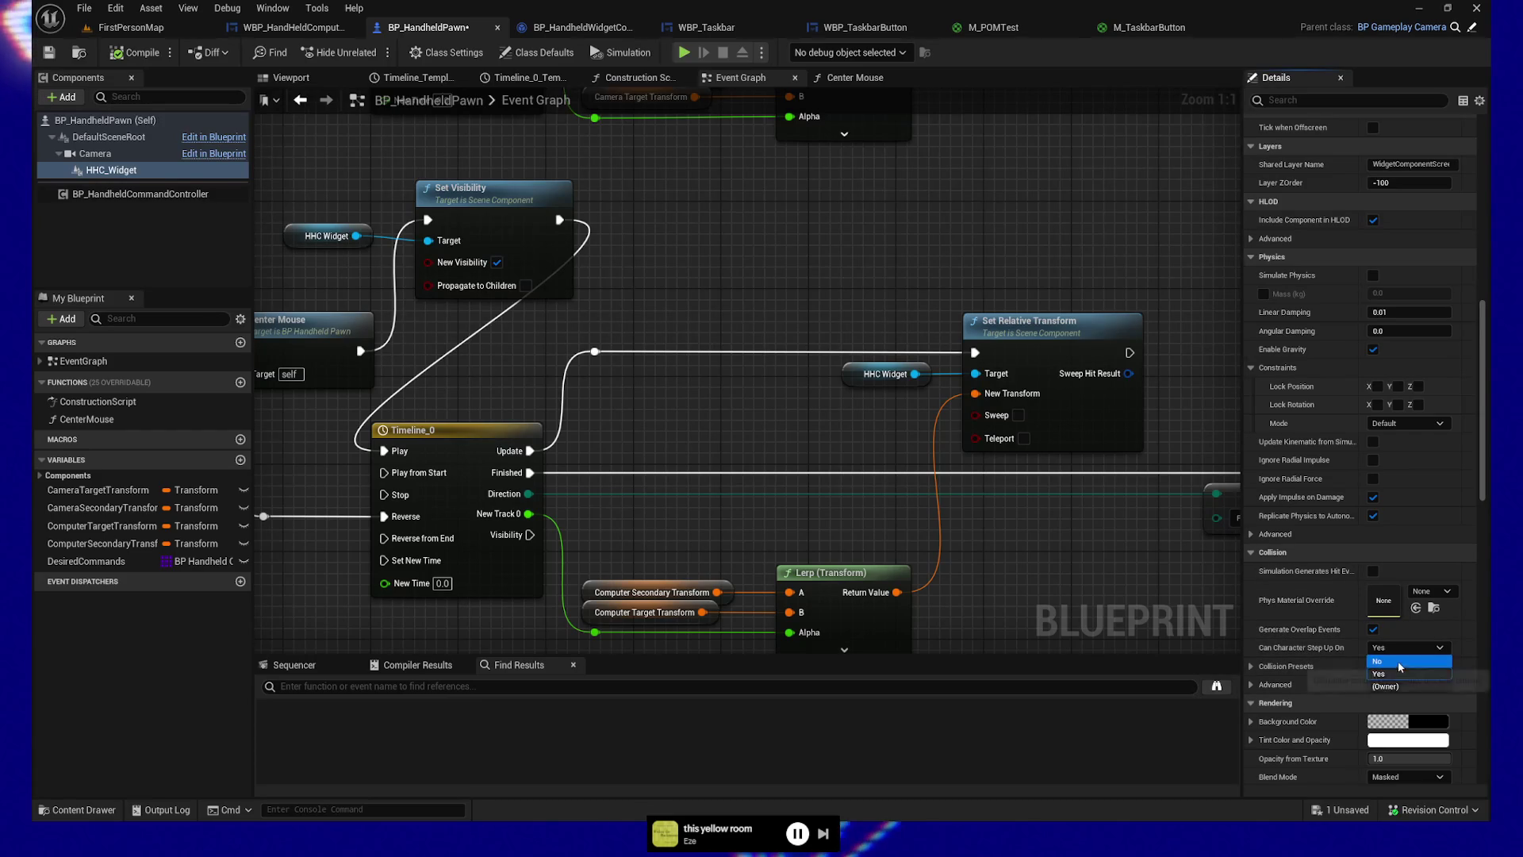
{"action": "left_click", "coordinate": [1395, 663]}
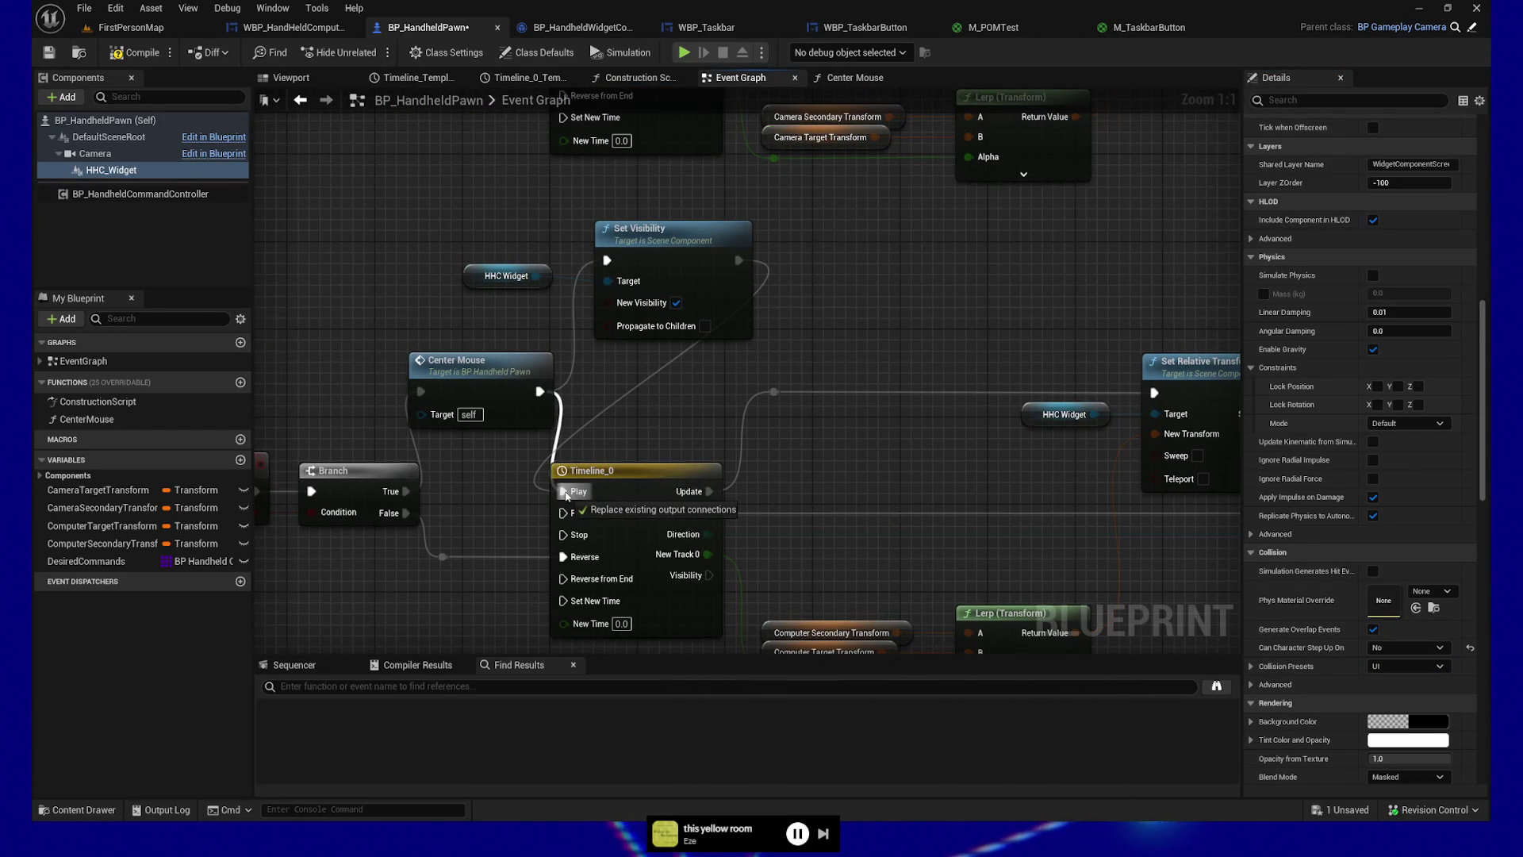
Step: Delete both HHC Widget / Set Visibility node pairs
{"action": "left_click_drag", "start_coordinate": [475, 210], "coordinate": [719, 326]}
{"action": "key", "text": "Delete"}
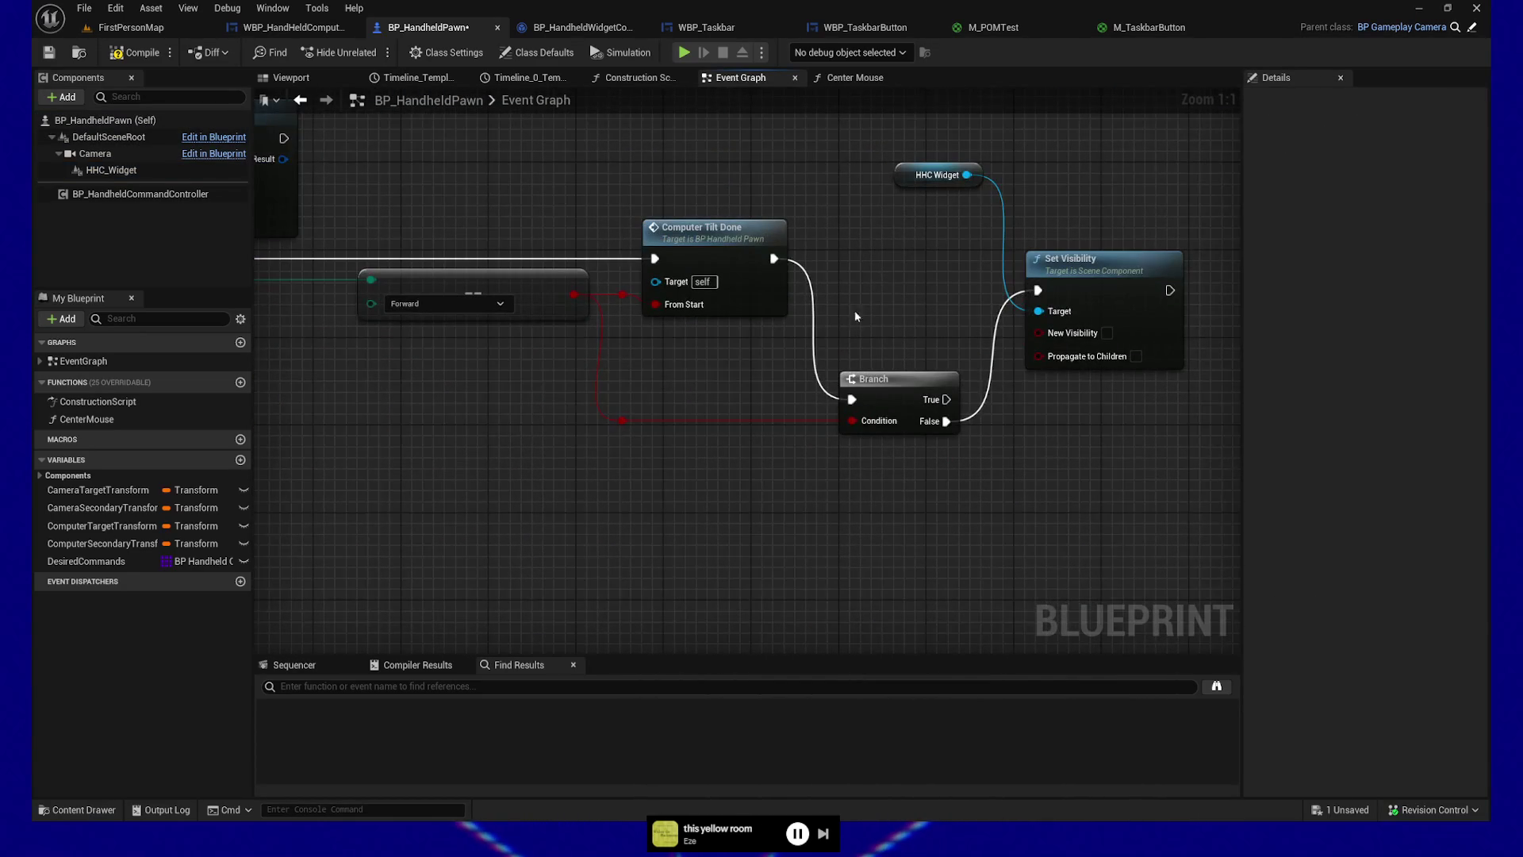
{"action": "left_click_drag", "start_coordinate": [1131, 249], "coordinate": [1174, 318]}
{"action": "key", "text": "Delete"}
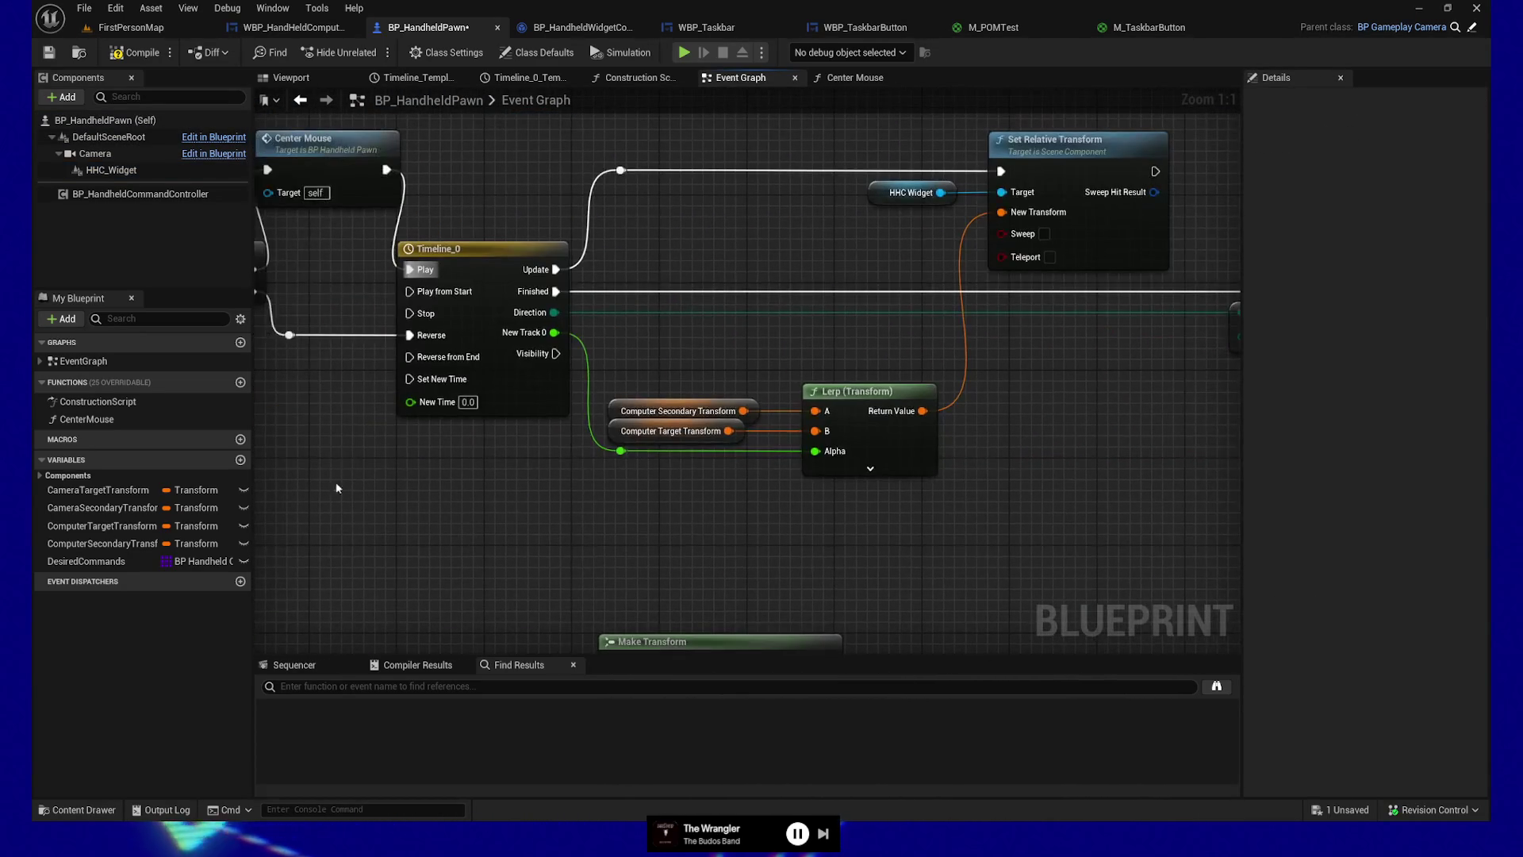
Step: Add an enabled Set Generate Overlap Events node on HHC Widget, wired to Branch True
{"action": "mouse_move", "coordinate": [111, 170]}
{"action": "left_mouse_down"}
{"action": "mouse_move", "coordinate": [425, 527]}
{"action": "mouse_move", "coordinate": [500, 539]}
{"action": "left_mouse_up"}
{"action": "type", "text": "o"}
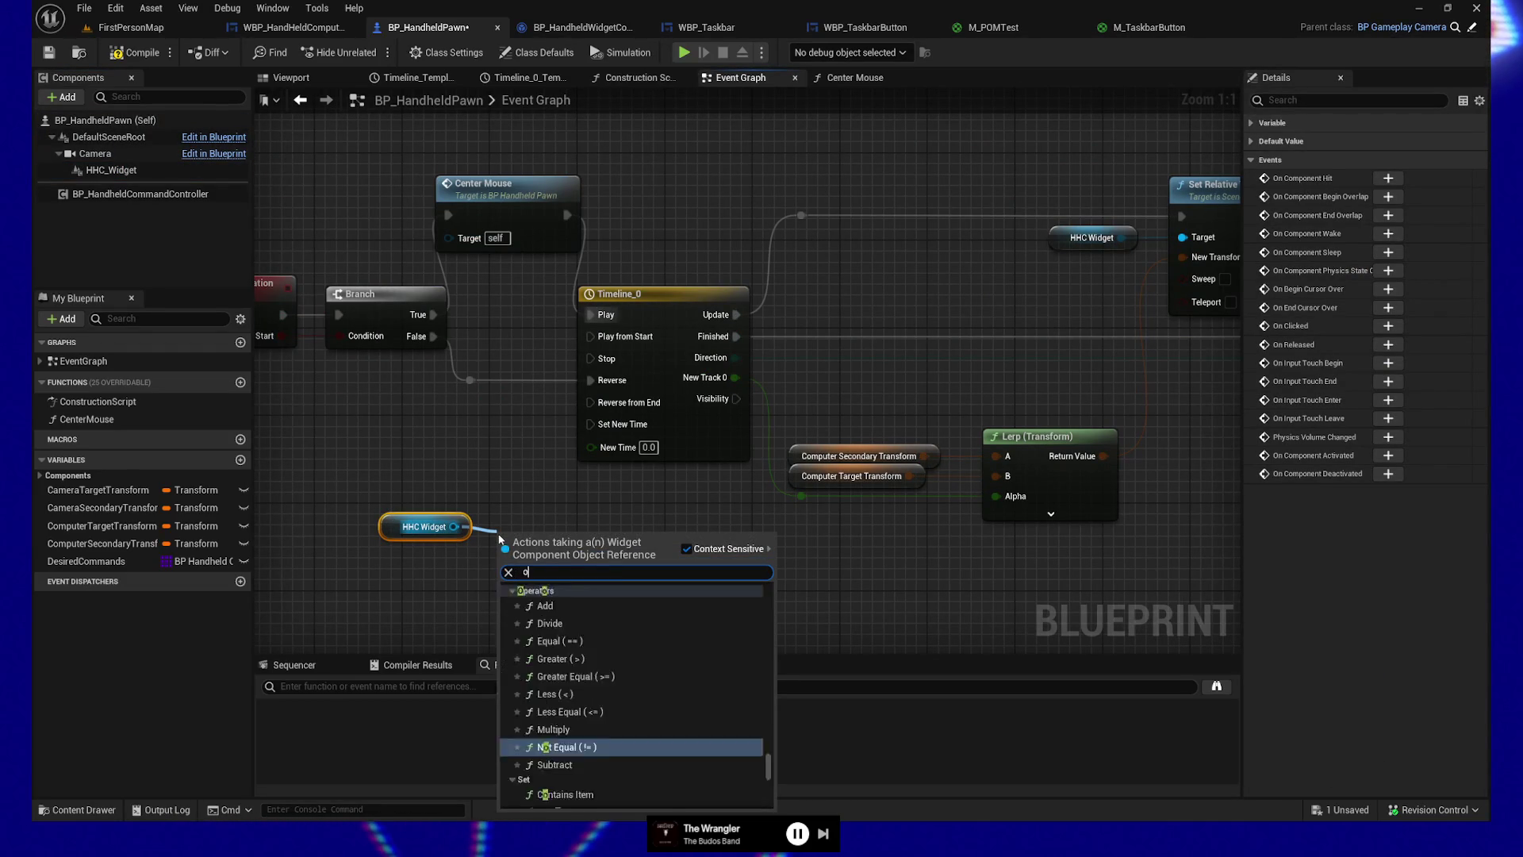
{"action": "type", "text": "verlap events"}
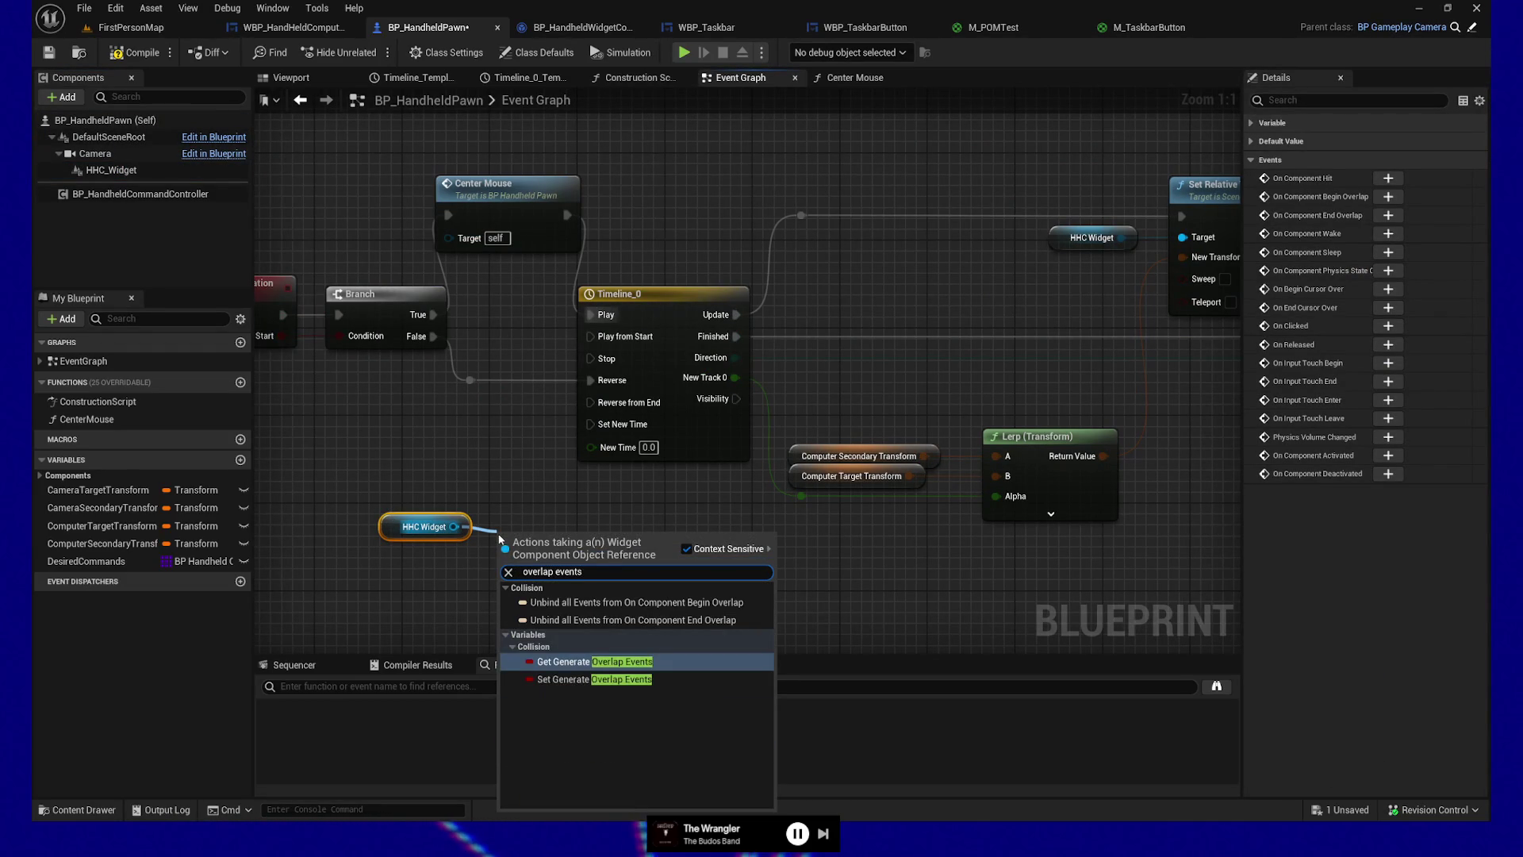
{"action": "left_click", "coordinate": [579, 680]}
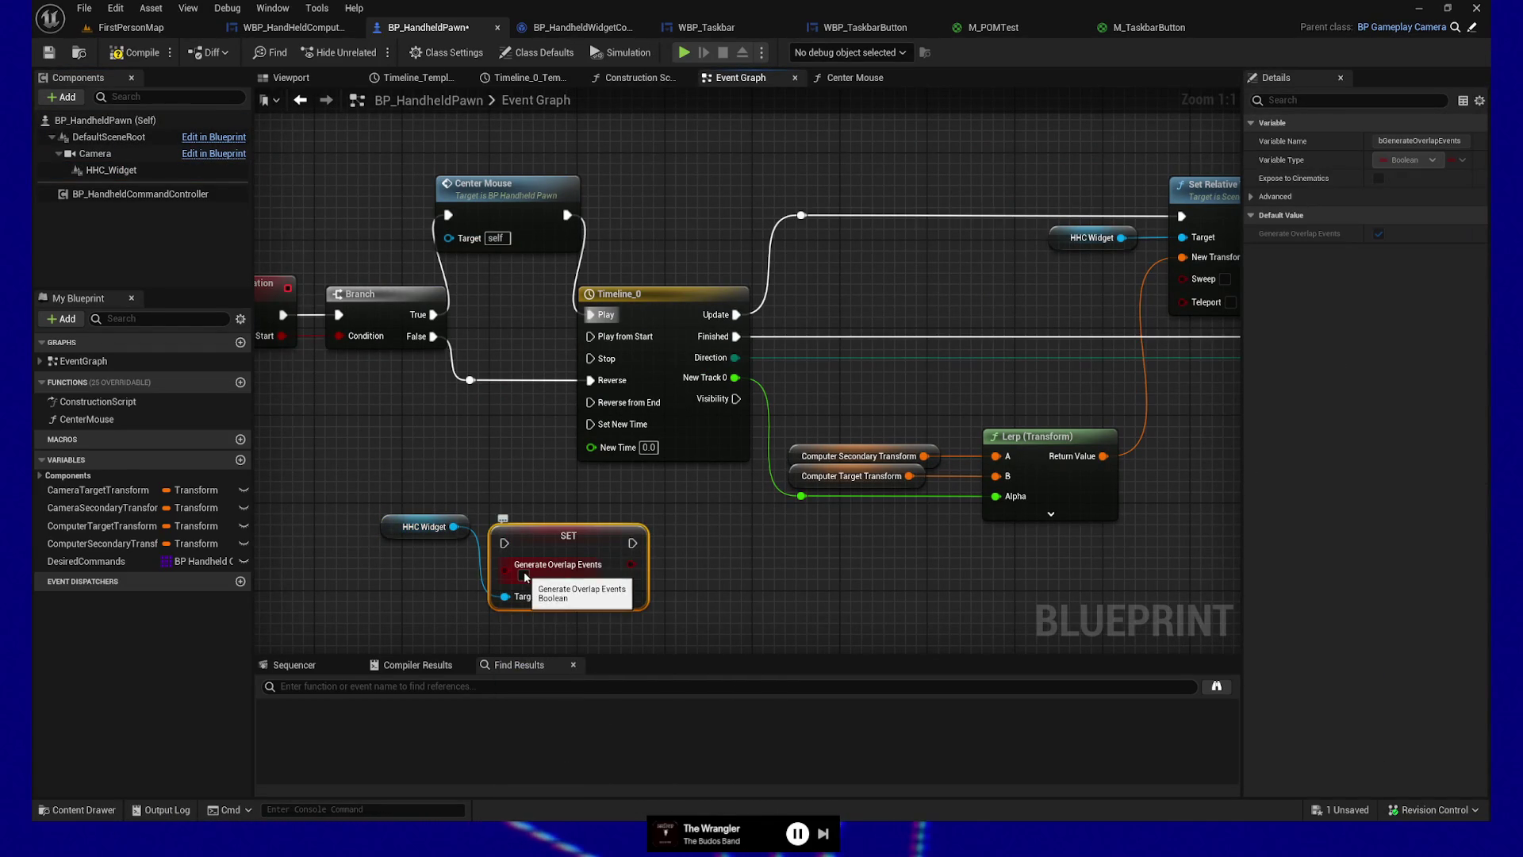
{"action": "left_click_drag", "start_coordinate": [524, 577], "coordinate": [456, 533]}
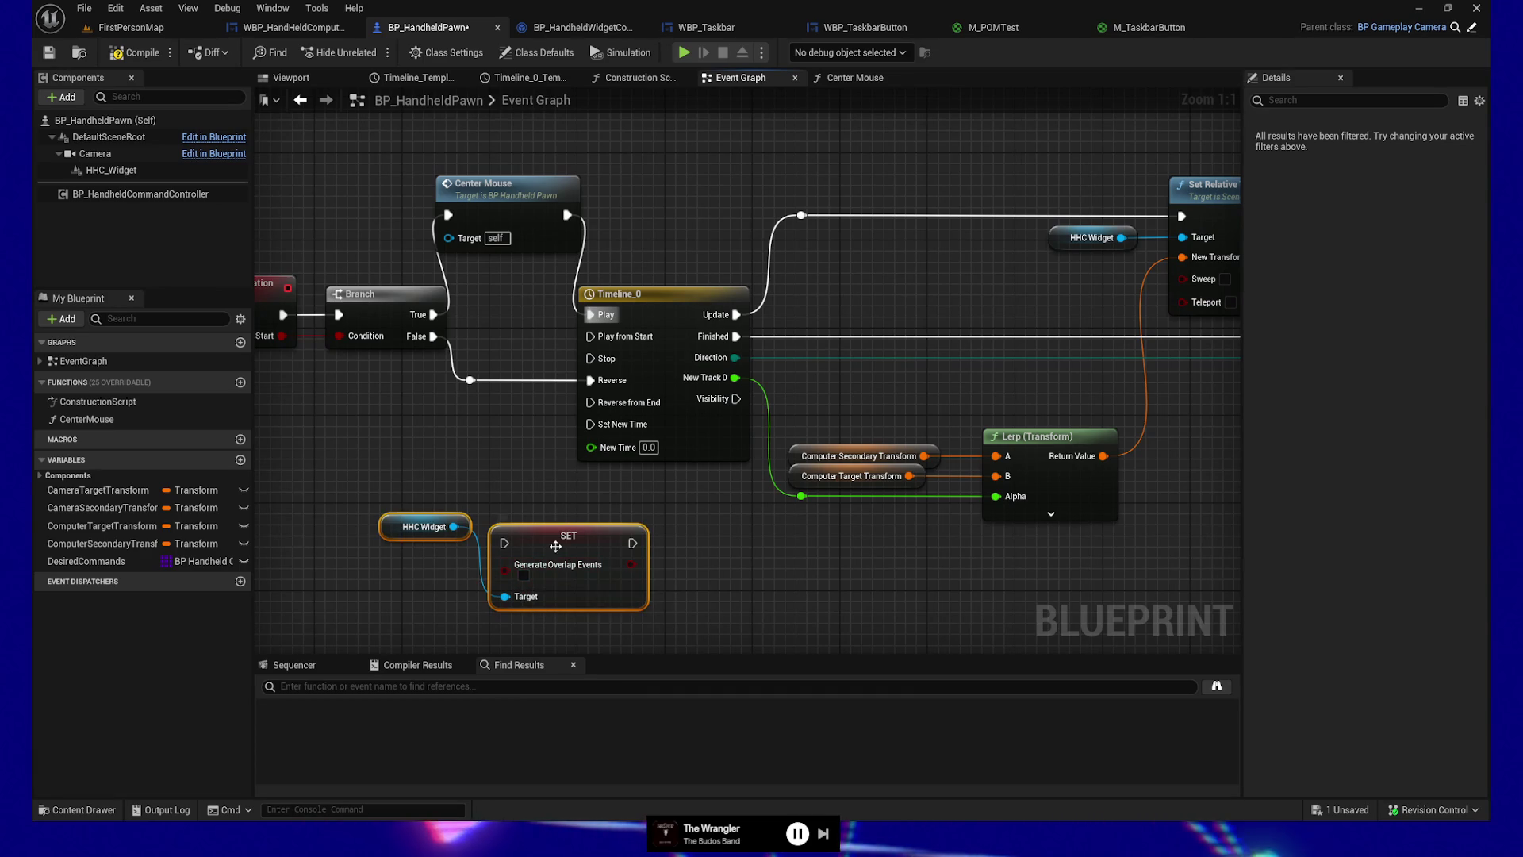
{"action": "left_click_drag", "start_coordinate": [556, 547], "coordinate": [786, 591]}
{"action": "left_click_drag", "start_coordinate": [702, 537], "coordinate": [341, 373]}
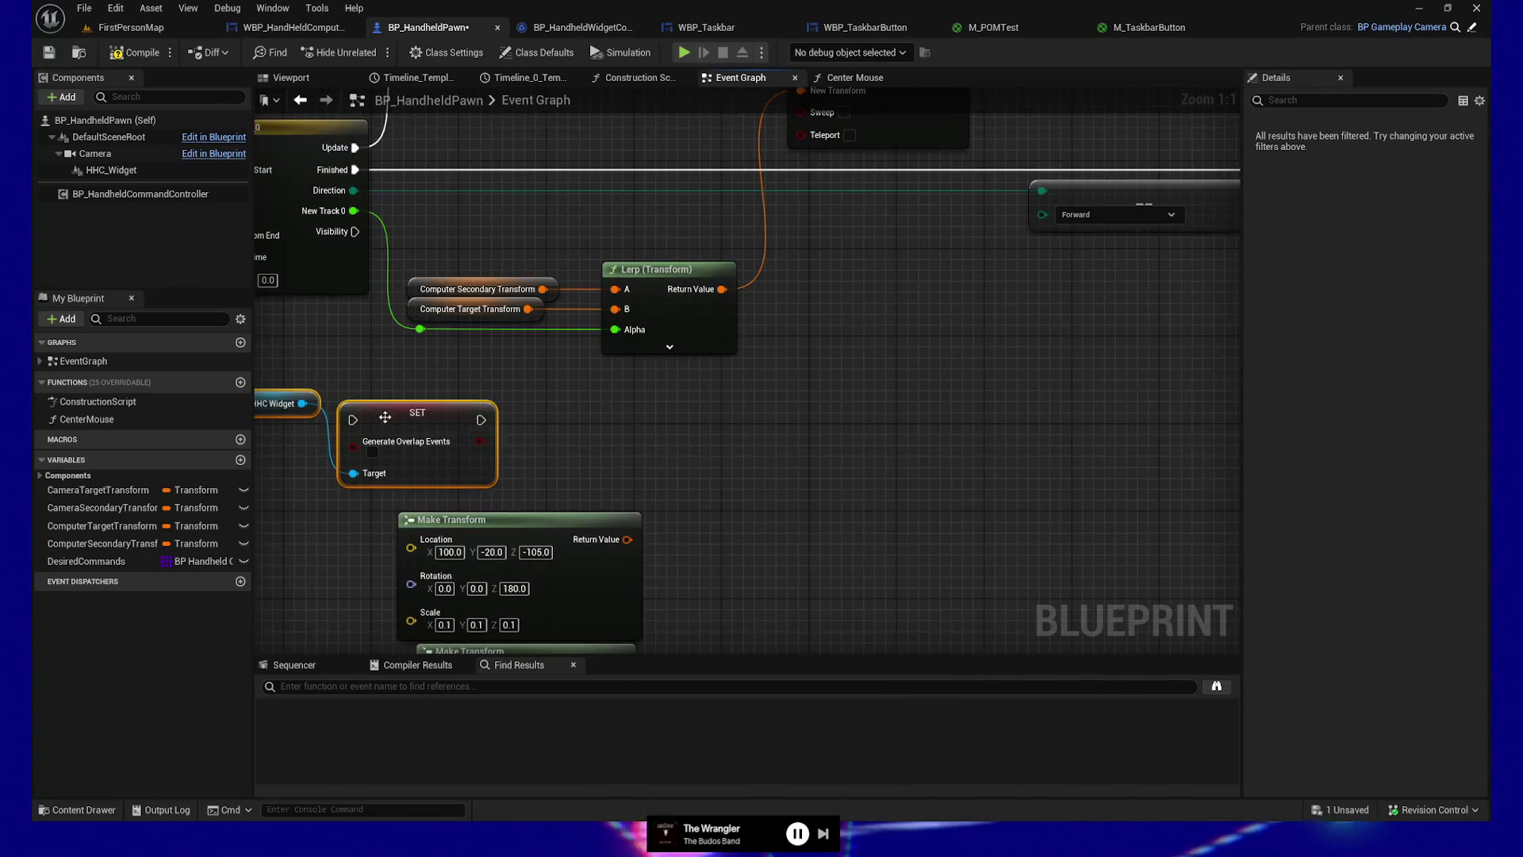
{"action": "mouse_move", "coordinate": [454, 426]}
{"action": "left_mouse_down"}
{"action": "mouse_move", "coordinate": [976, 426]}
{"action": "mouse_move", "coordinate": [750, 583]}
{"action": "left_mouse_up"}
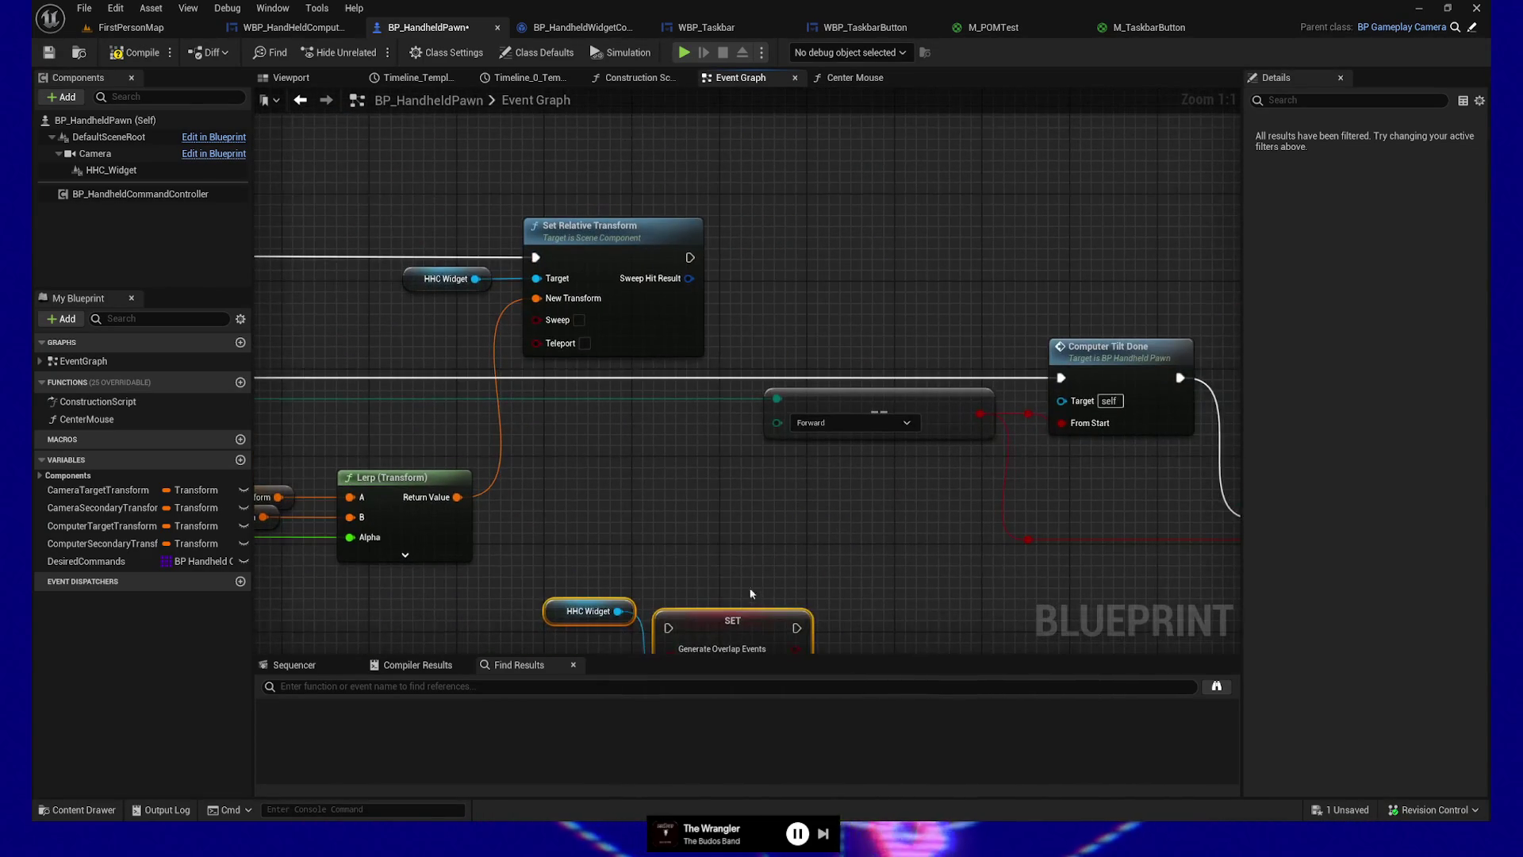
{"action": "left_click_drag", "start_coordinate": [845, 525], "coordinate": [516, 458]}
{"action": "mouse_move", "coordinate": [507, 513]}
{"action": "left_mouse_down"}
{"action": "mouse_move", "coordinate": [671, 548]}
{"action": "mouse_move", "coordinate": [1099, 447]}
{"action": "left_mouse_up"}
{"action": "left_click_drag", "start_coordinate": [1163, 386], "coordinate": [921, 414]}
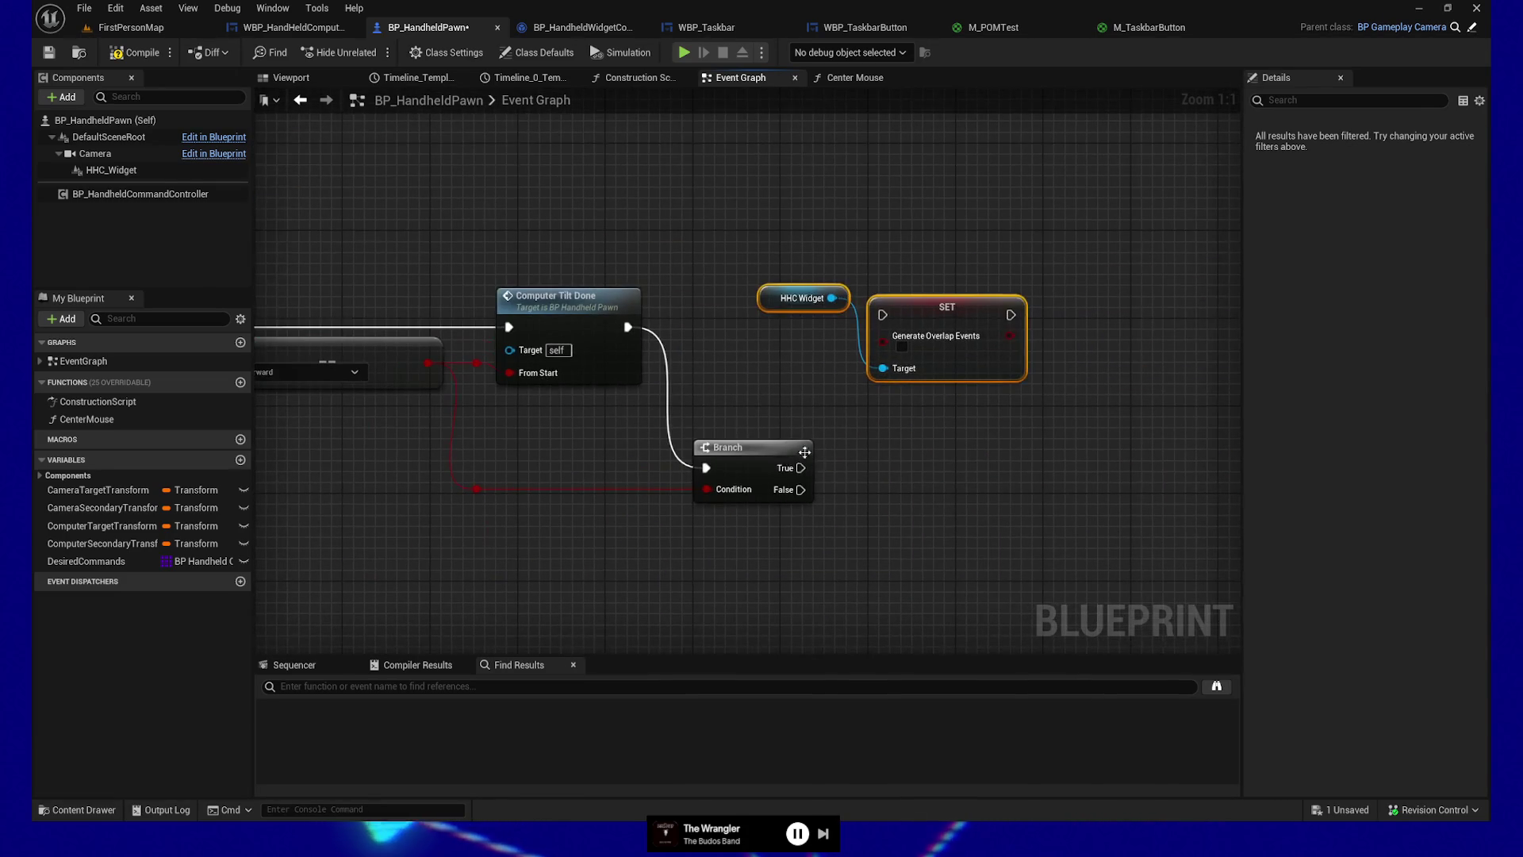
{"action": "left_click", "coordinate": [901, 345]}
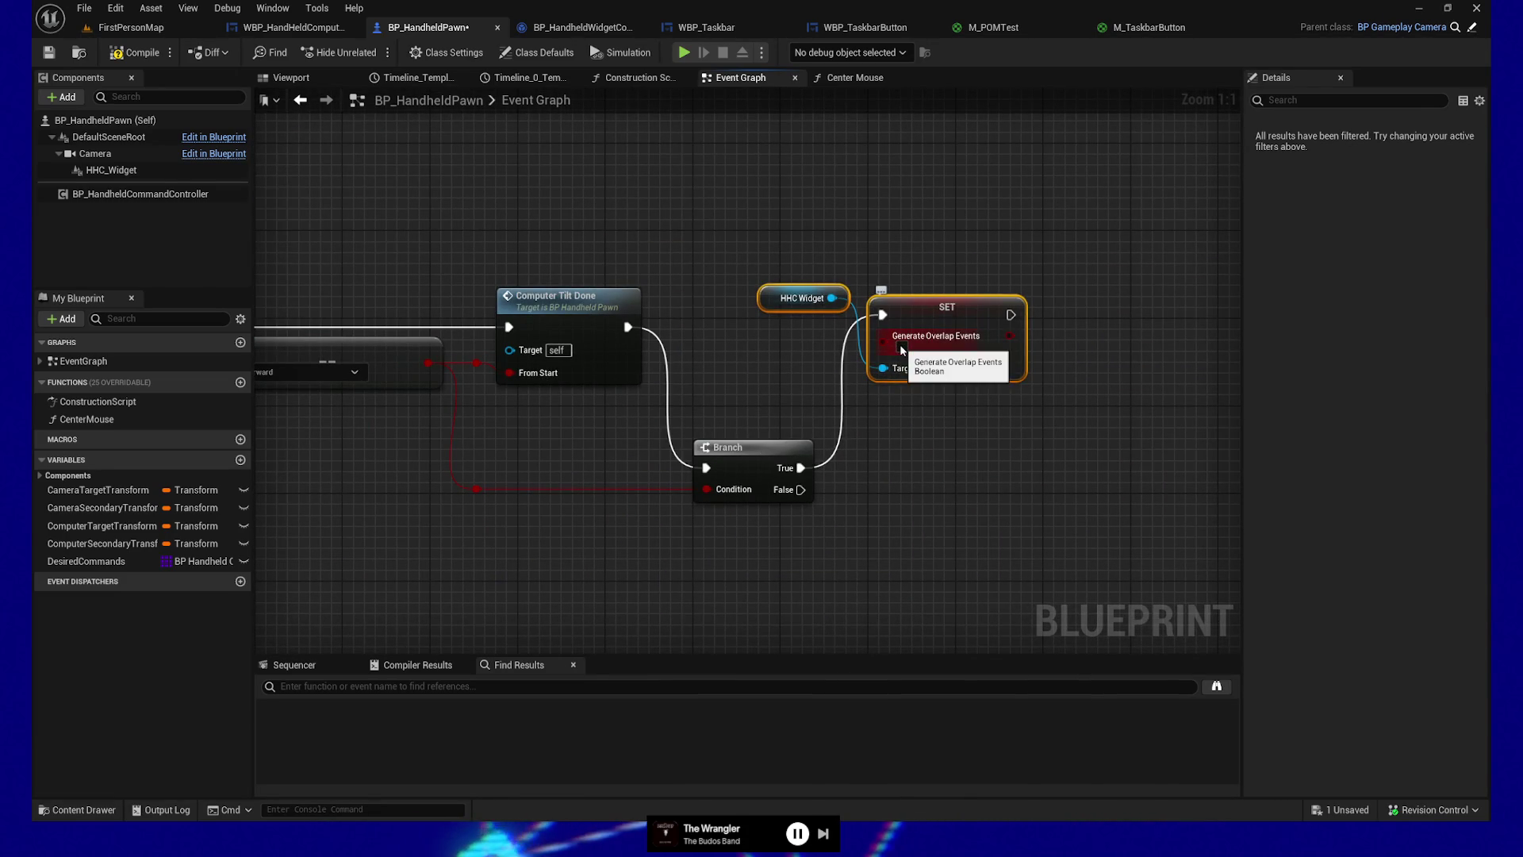
{"action": "left_click_drag", "start_coordinate": [921, 469], "coordinate": [911, 414]}
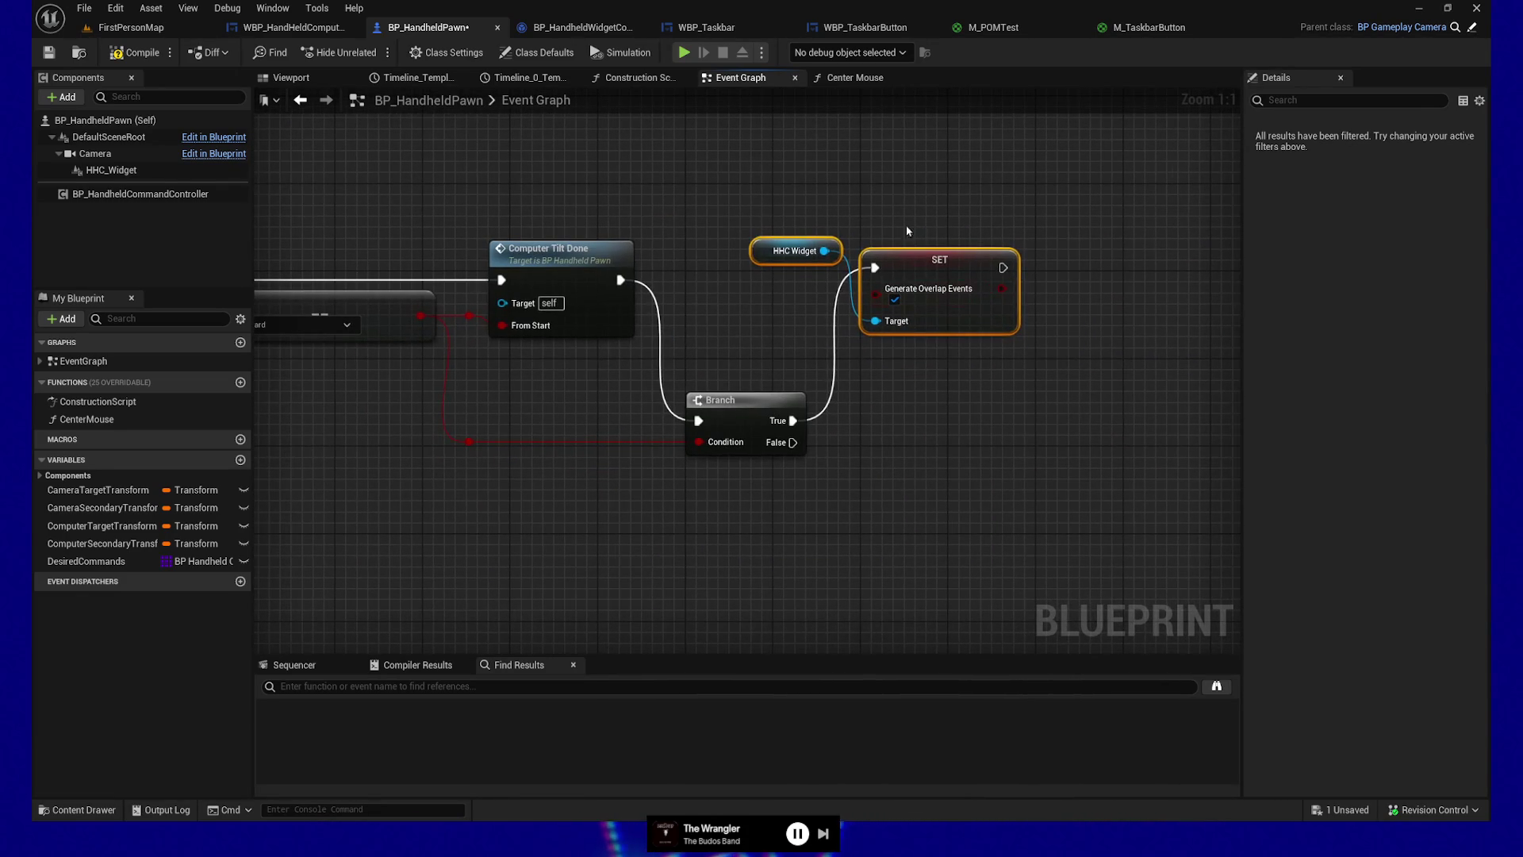
Step: Duplicate the setter and wire it to Branch False with Generate Overlap Events unchecked
{"action": "key", "text": "ctrl+c"}
{"action": "key", "text": "ctrl+v"}
{"action": "mouse_move", "coordinate": [794, 441]}
{"action": "left_mouse_down"}
{"action": "mouse_move", "coordinate": [825, 469]}
{"action": "mouse_move", "coordinate": [972, 508]}
{"action": "left_mouse_up"}
{"action": "left_click_drag", "start_coordinate": [1031, 500], "coordinate": [977, 500]}
{"action": "left_click", "coordinate": [938, 541]}
{"action": "left_click", "coordinate": [111, 169]}
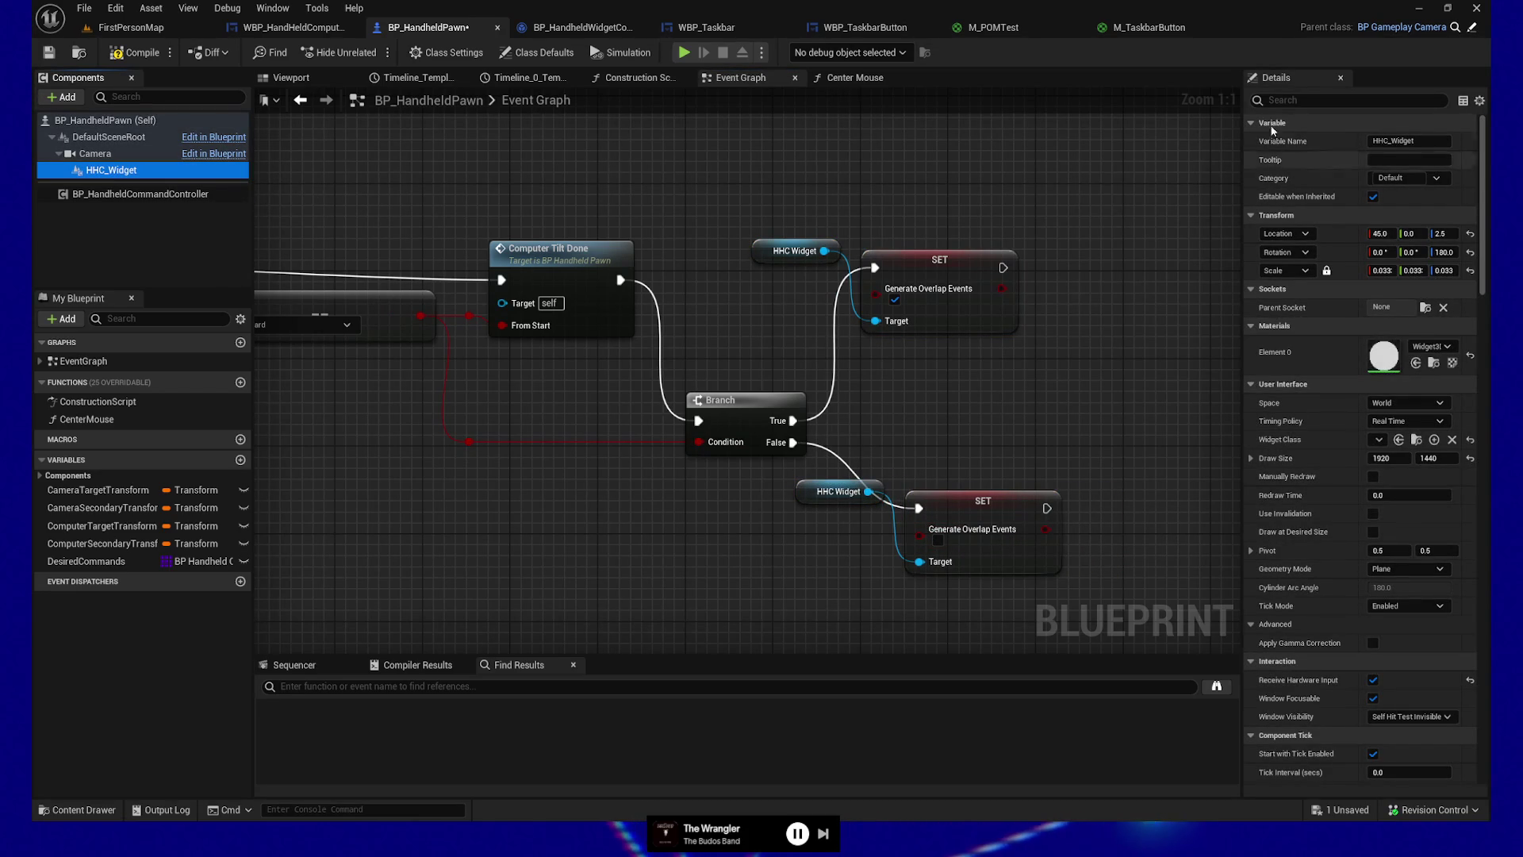
{"action": "left_click", "coordinate": [1293, 101]}
{"action": "type", "text": "overlap"}
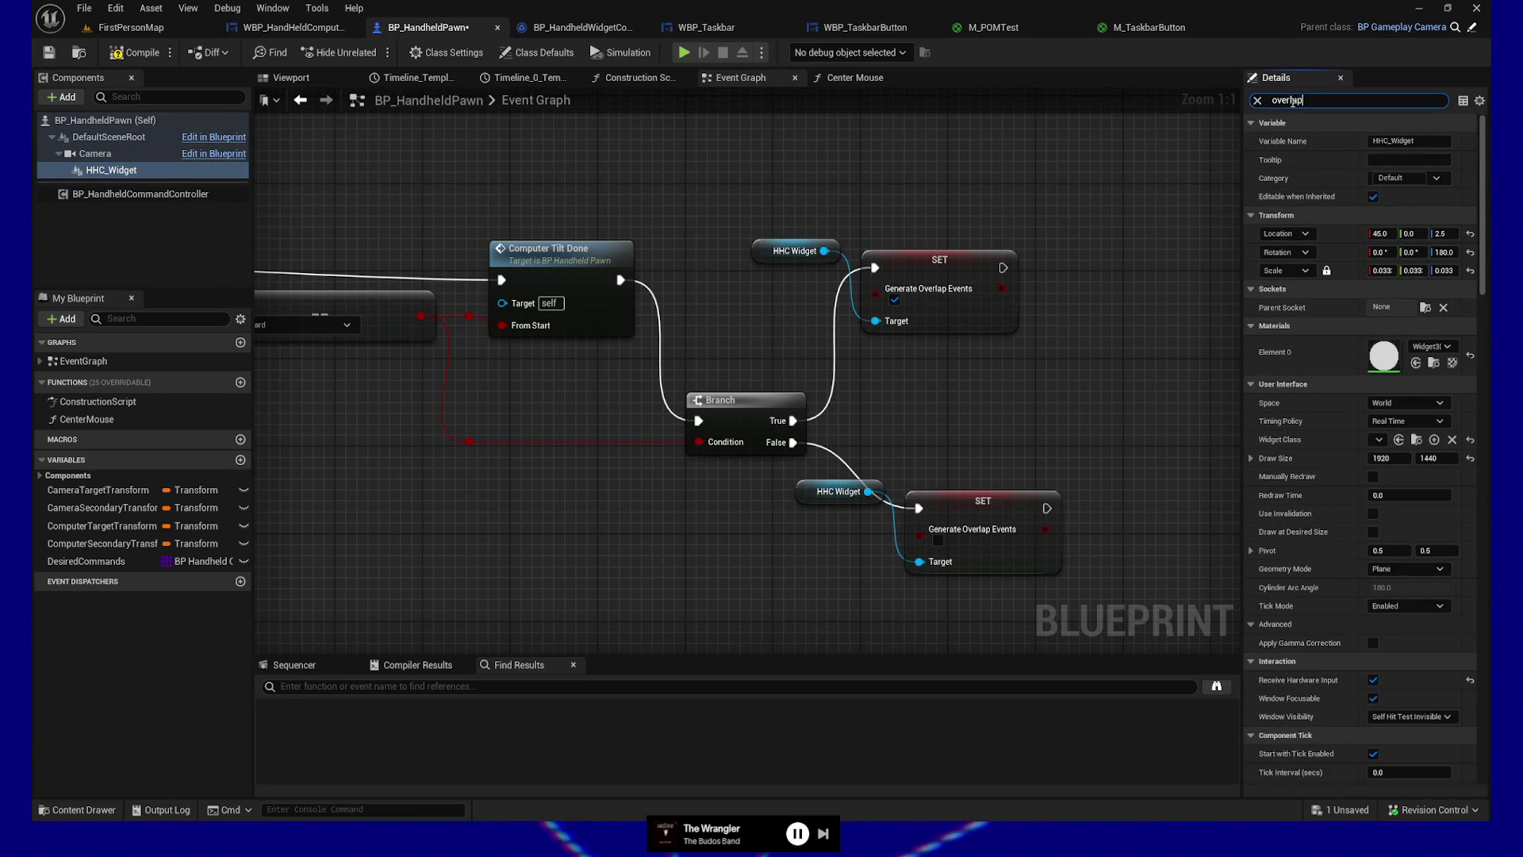
Step: Untick HHC_Widget's default Generate Overlap Events and compile BP_HandheldPawn
{"action": "left_click", "coordinate": [1379, 142]}
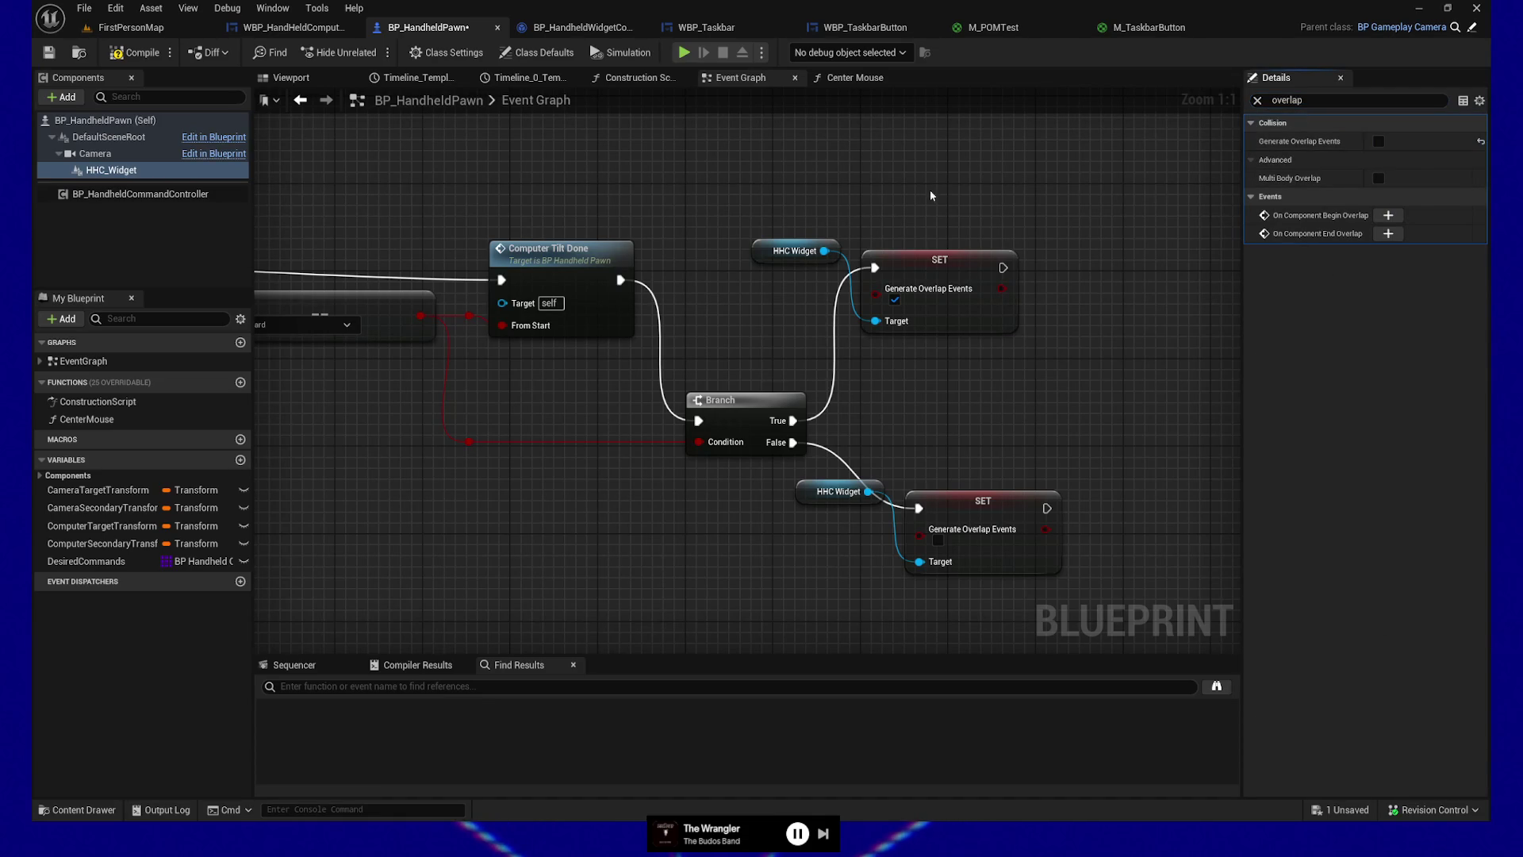
{"action": "left_click", "coordinate": [132, 53]}
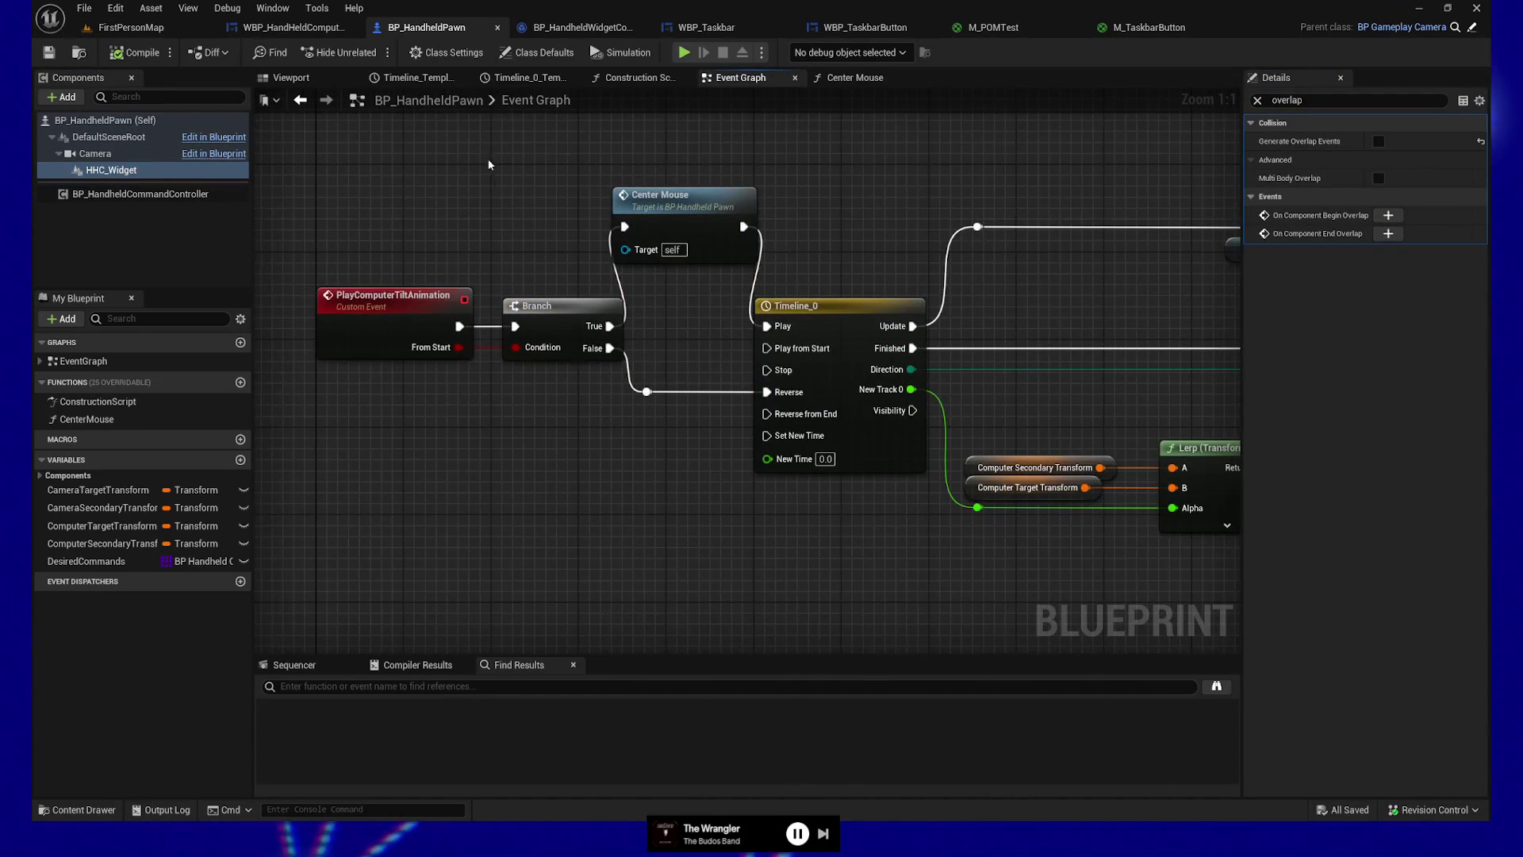
{"action": "left_click", "coordinate": [684, 53]}
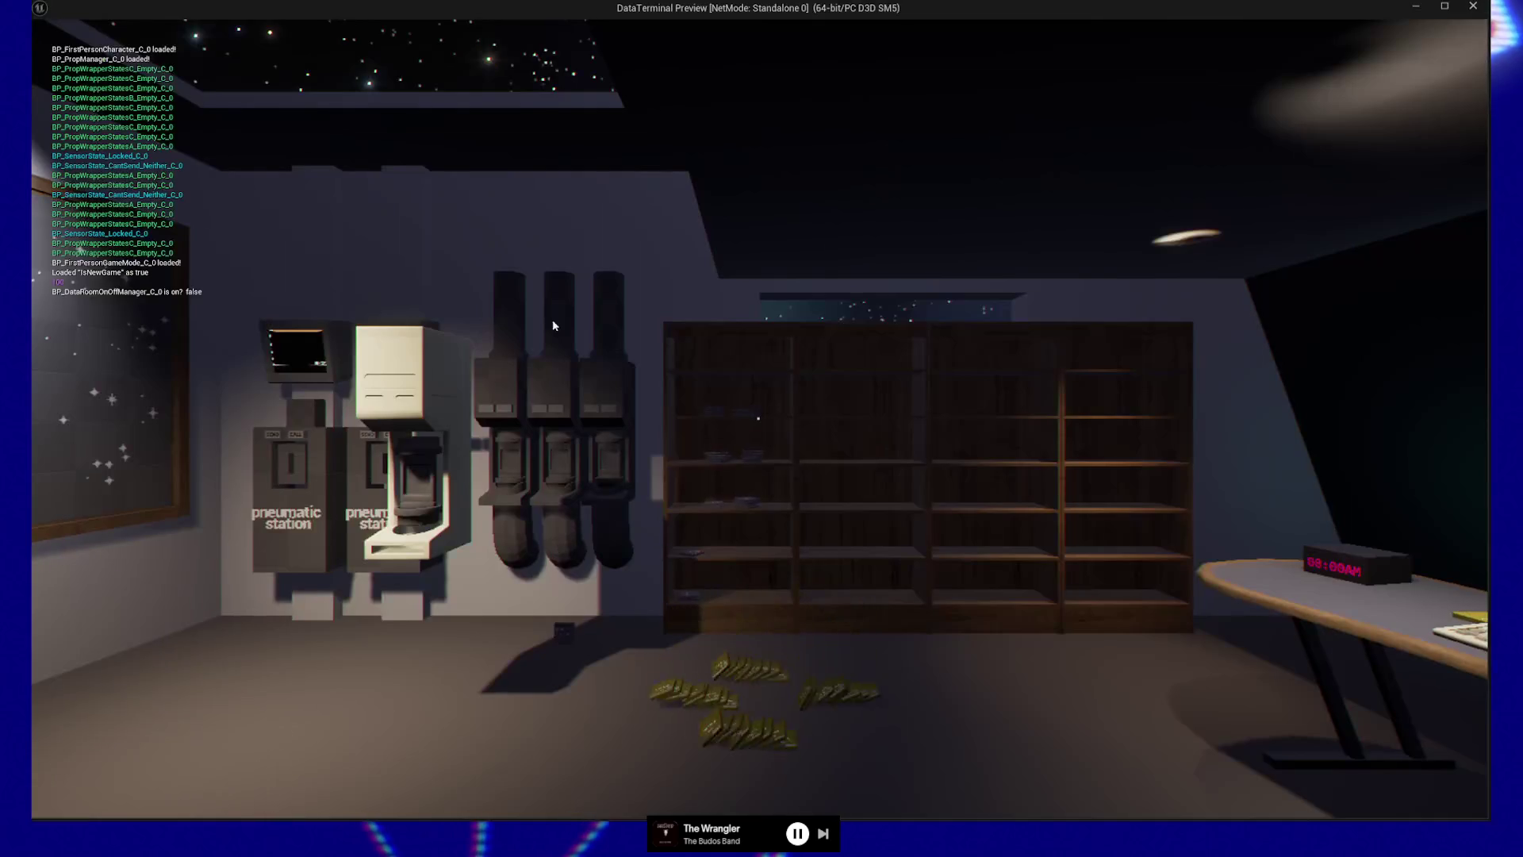
Step: Look toward the desk and pneumatic station in the play preview, then quit to the editor
{"action": "left_click", "coordinate": [886, 441]}
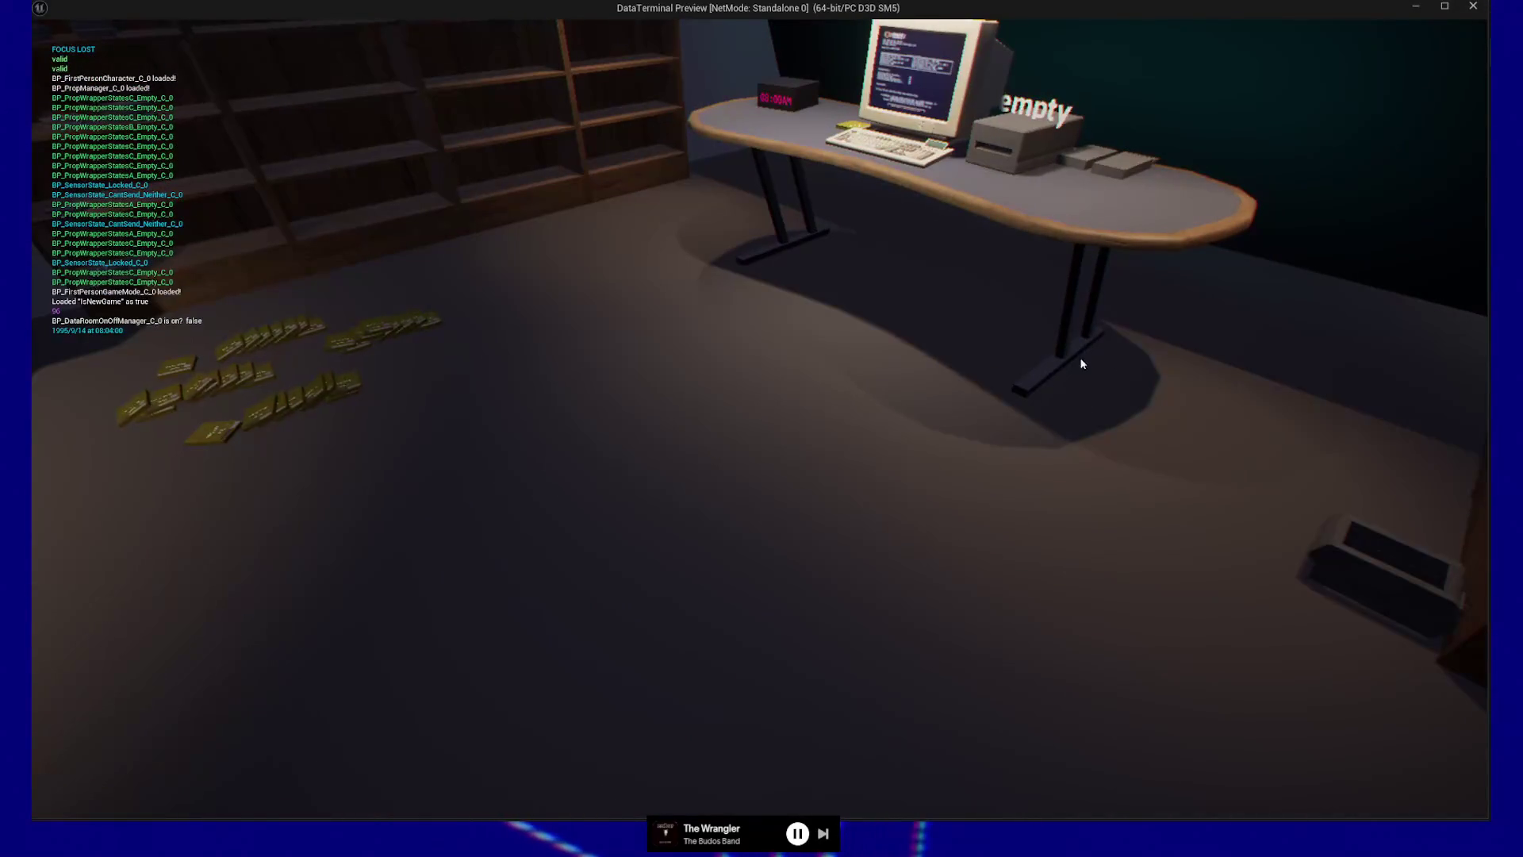
{"action": "left_click", "coordinate": [1152, 369]}
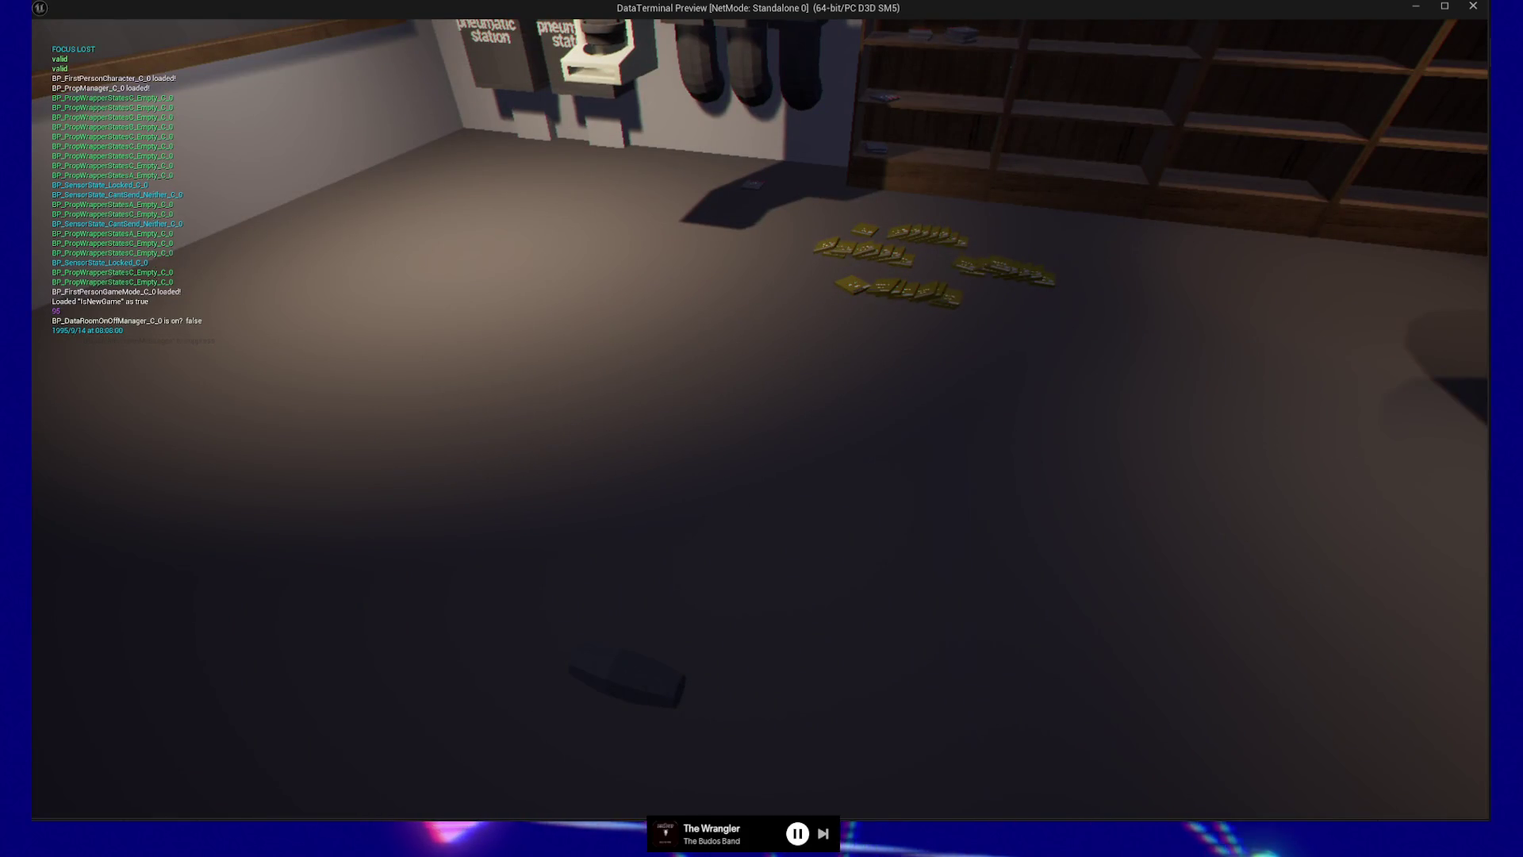
{"action": "key", "text": "Escape"}
{"action": "left_click", "coordinate": [741, 657]}
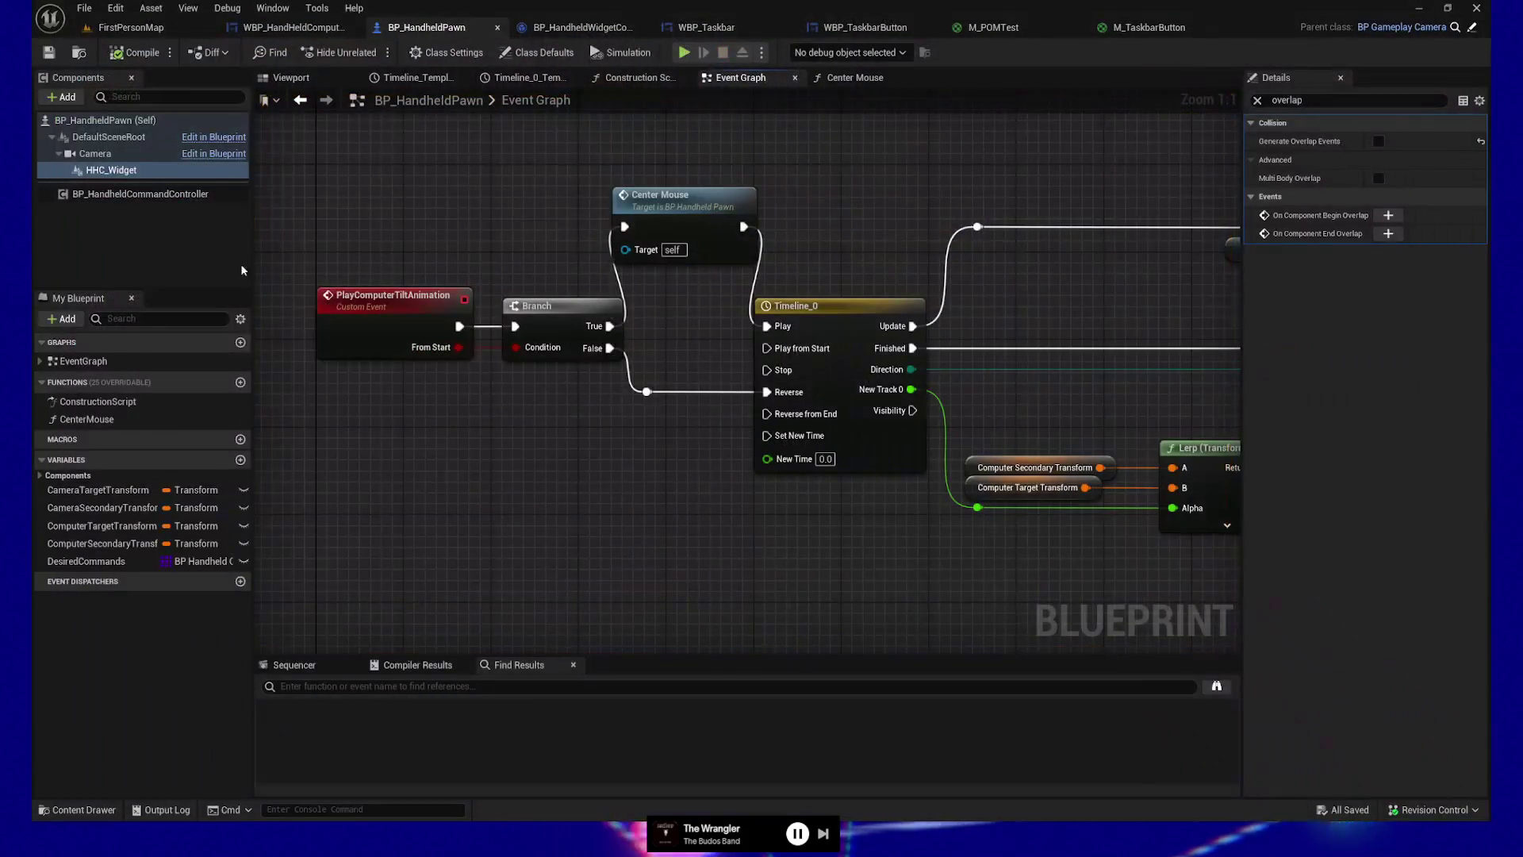
Step: Filter the Details panel to 'visible' properties
{"action": "double_click", "coordinate": [1287, 100]}
{"action": "type", "text": "visible"}
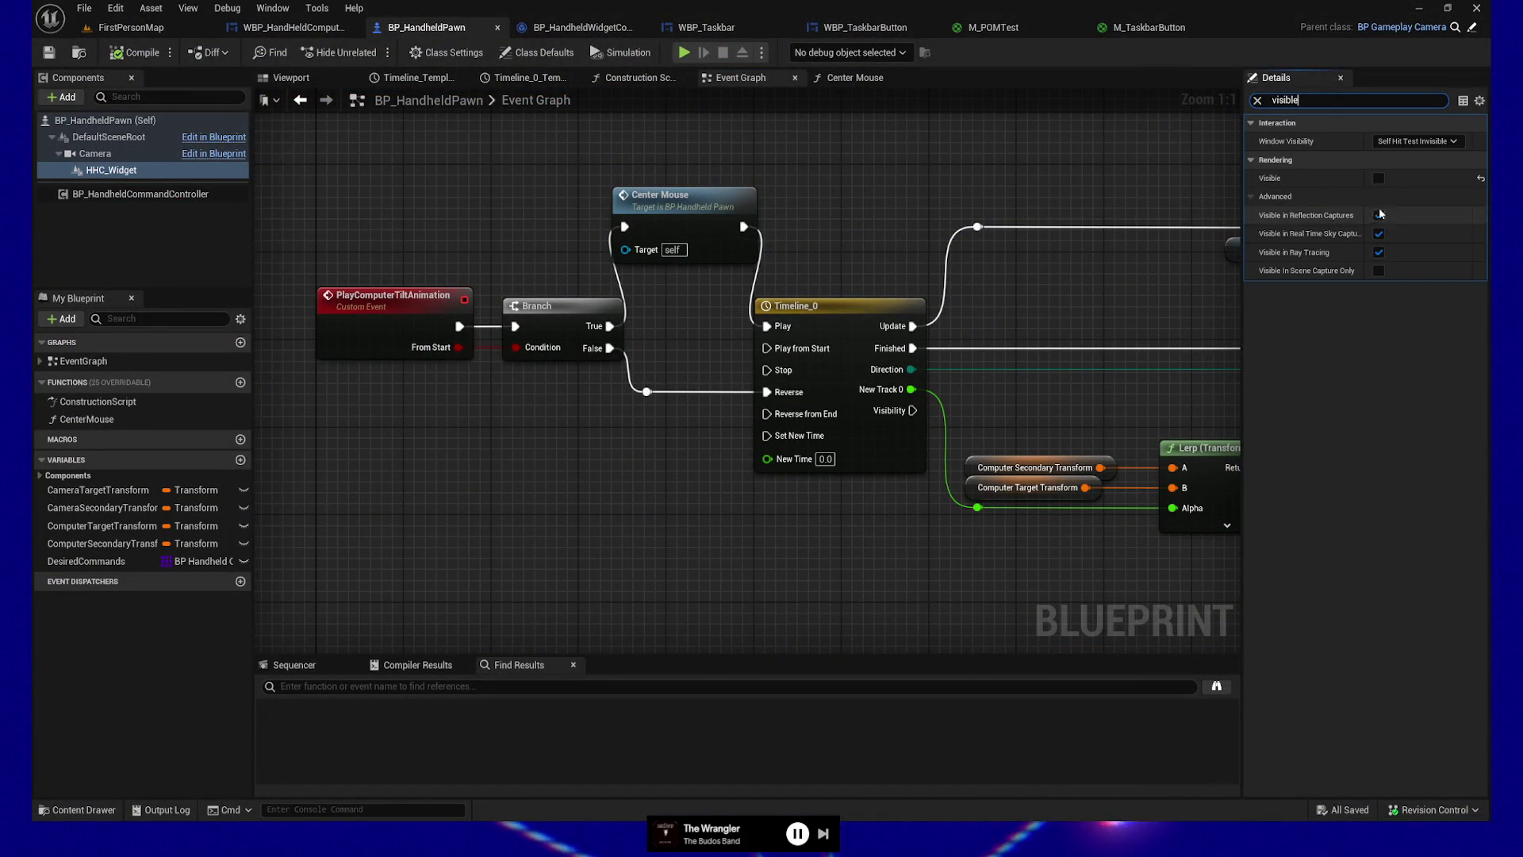
{"action": "key", "text": "alt+p"}
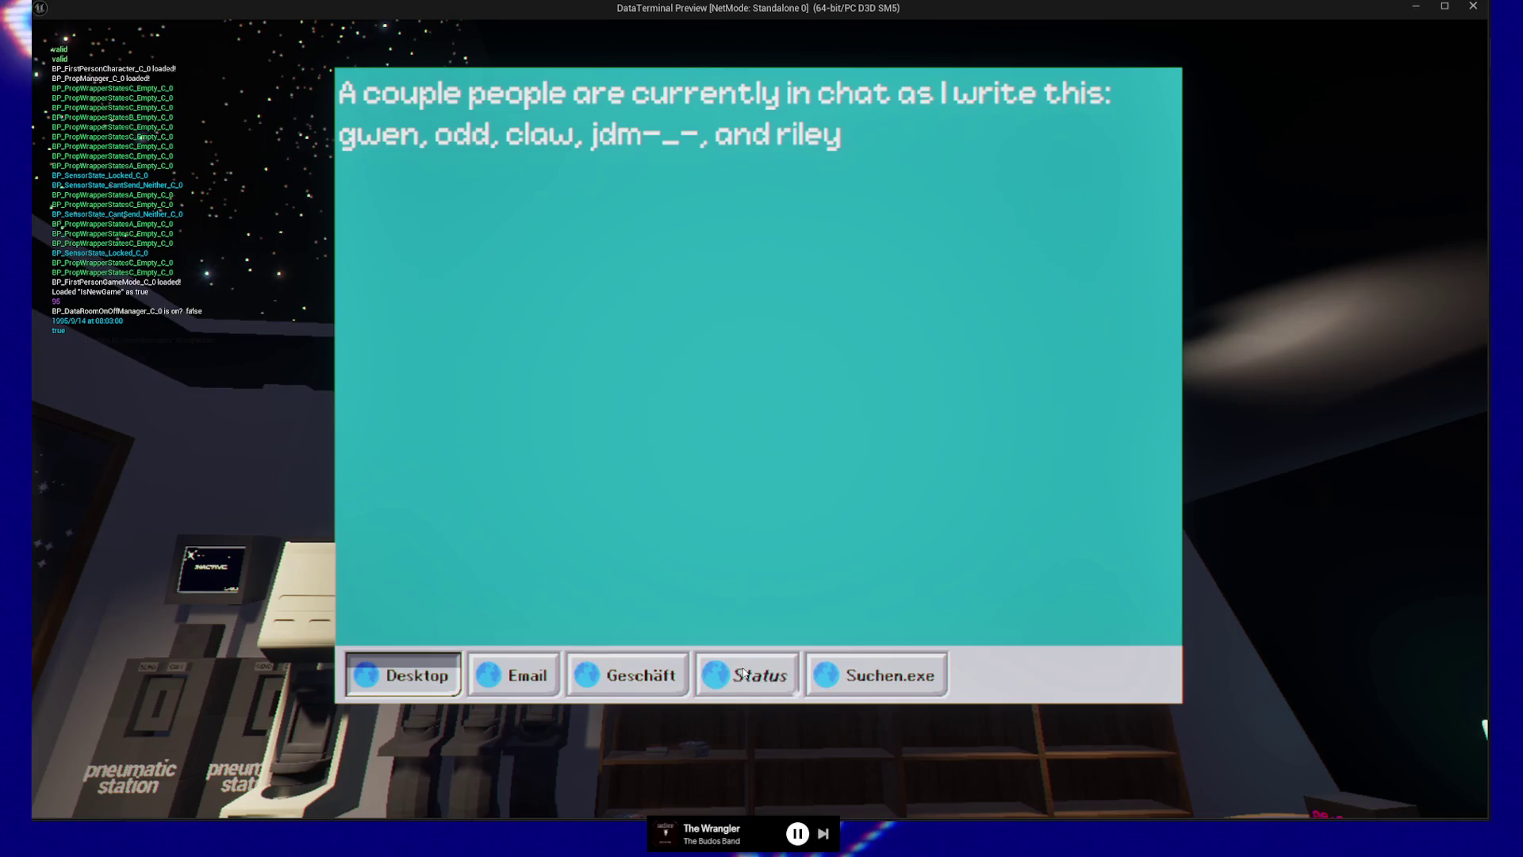
Step: Switch the terminal between its Geschäft, Email, Desktop, Status and Suchen.exe pages
{"action": "left_click", "coordinate": [660, 677]}
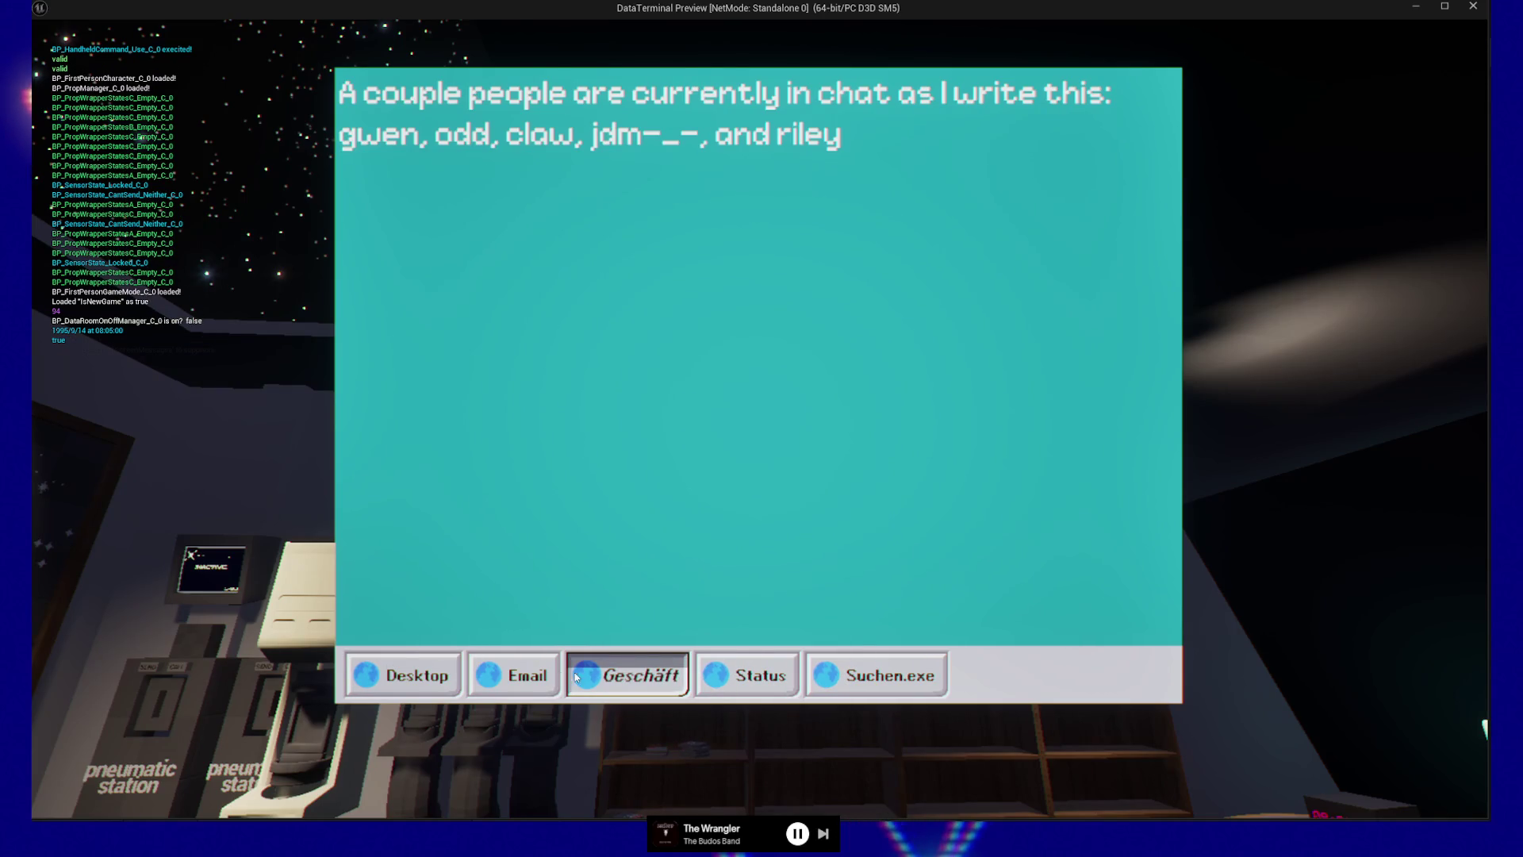
{"action": "left_click", "coordinate": [527, 678]}
{"action": "left_click", "coordinate": [412, 675]}
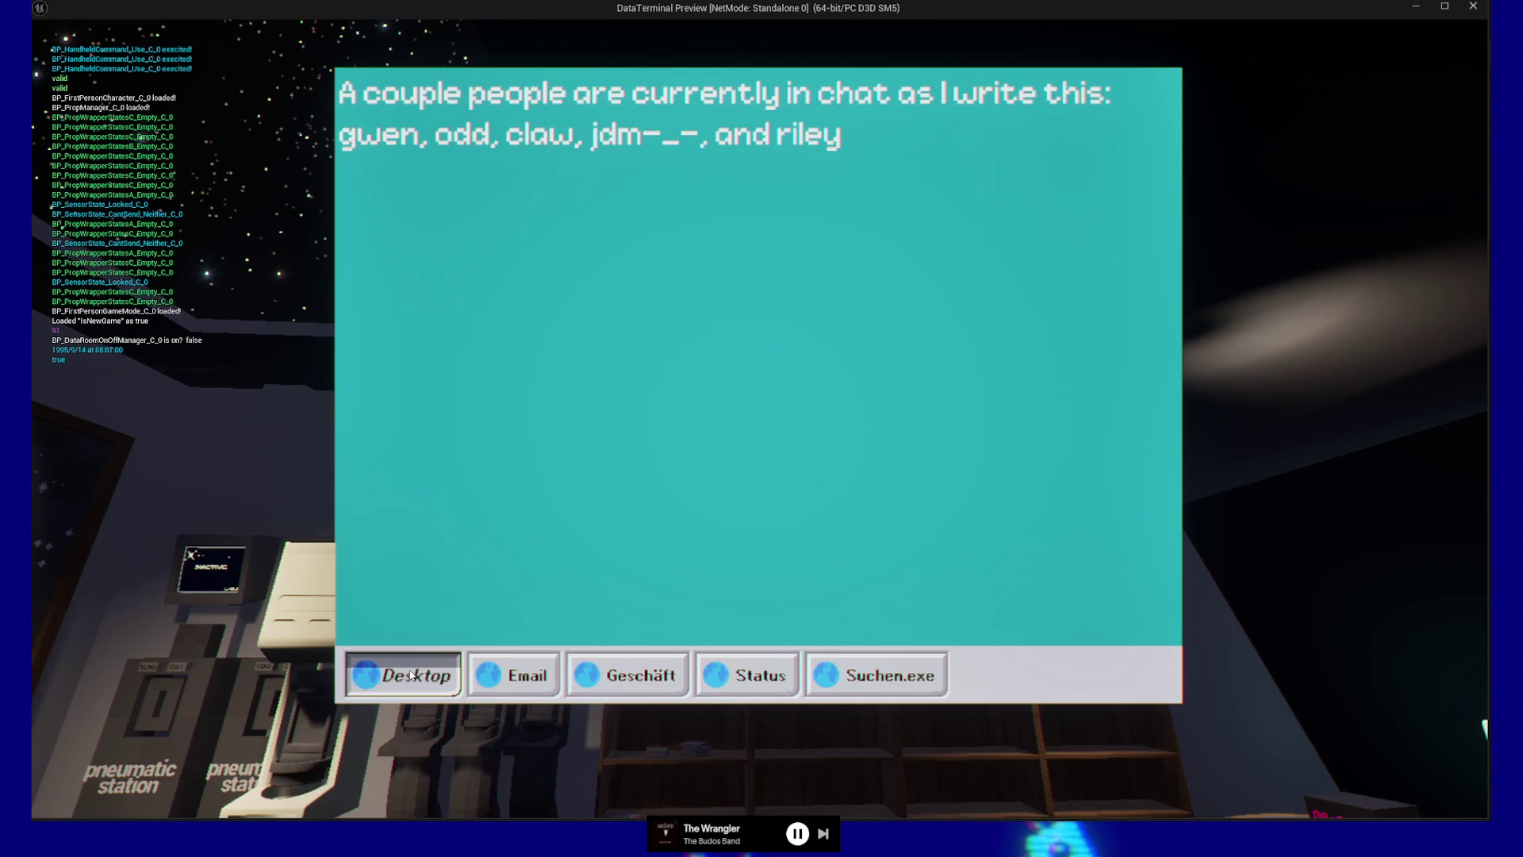
{"action": "left_click", "coordinate": [744, 677]}
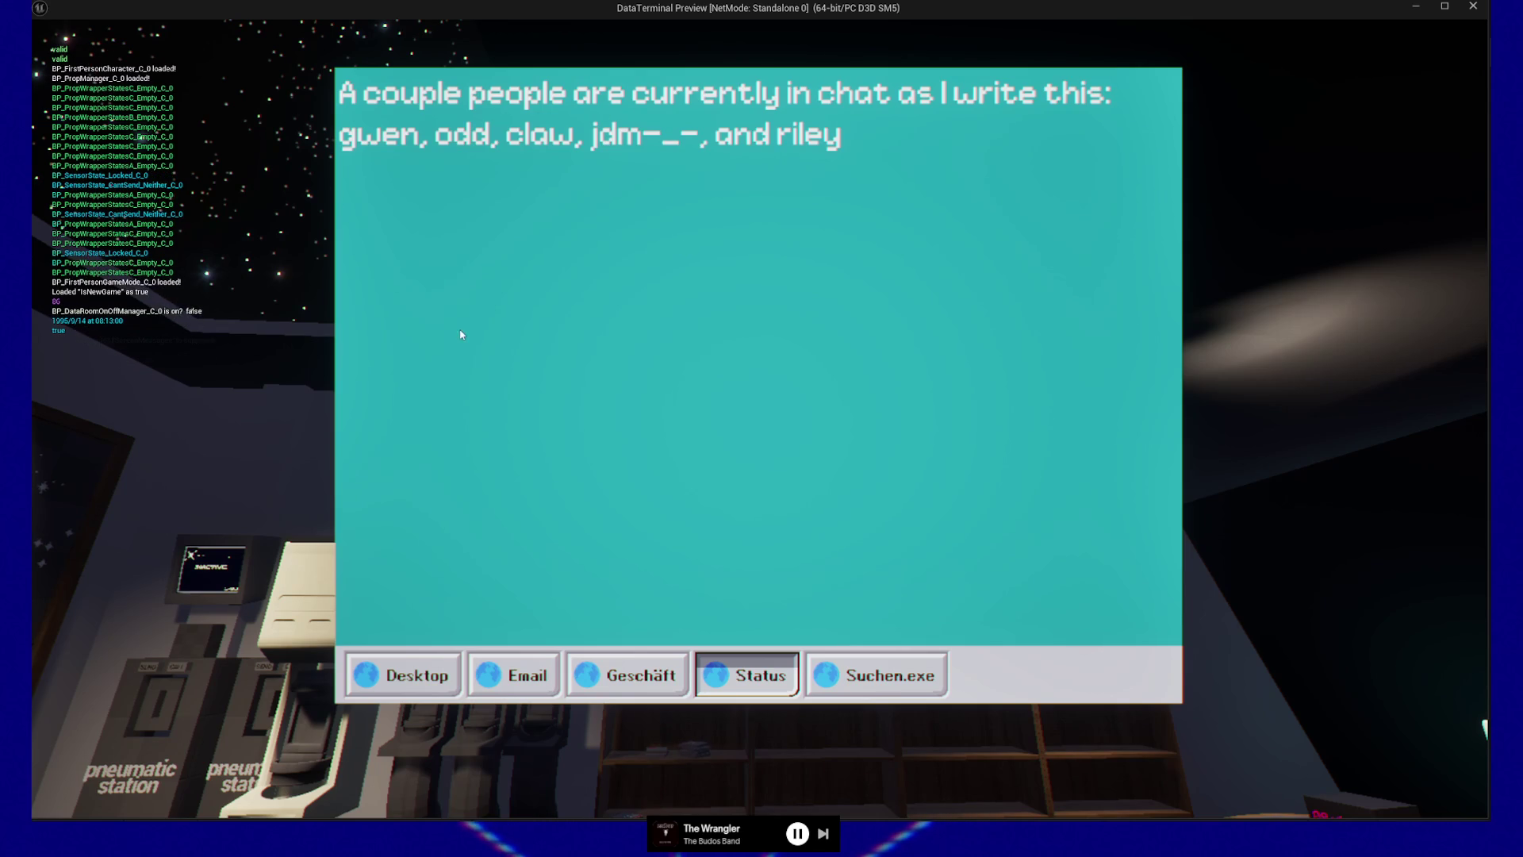
{"action": "left_click", "coordinate": [840, 677]}
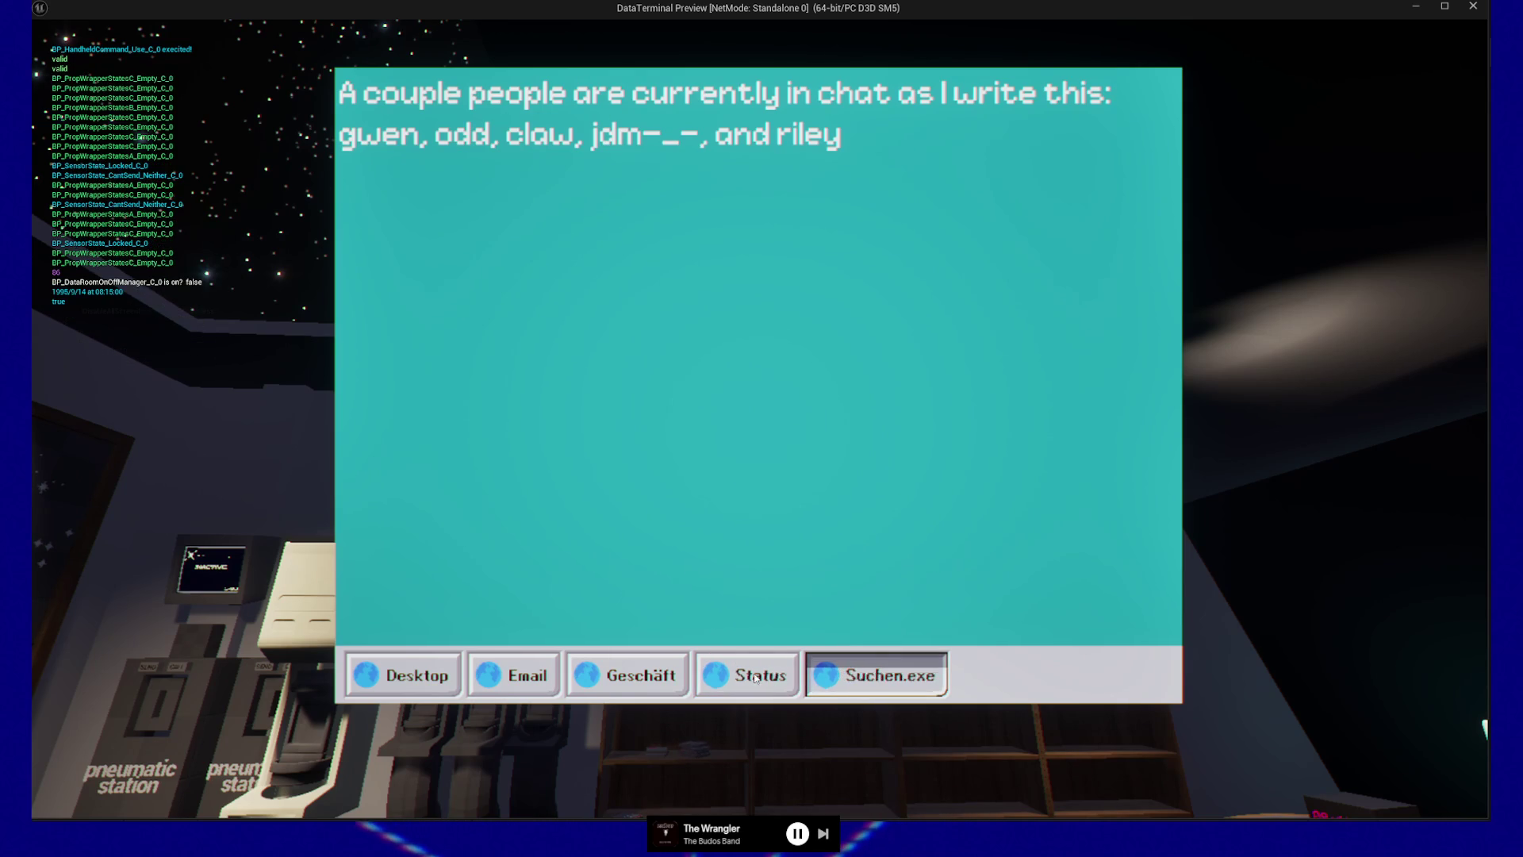
{"action": "left_click", "coordinate": [623, 678]}
{"action": "left_click", "coordinate": [545, 677]}
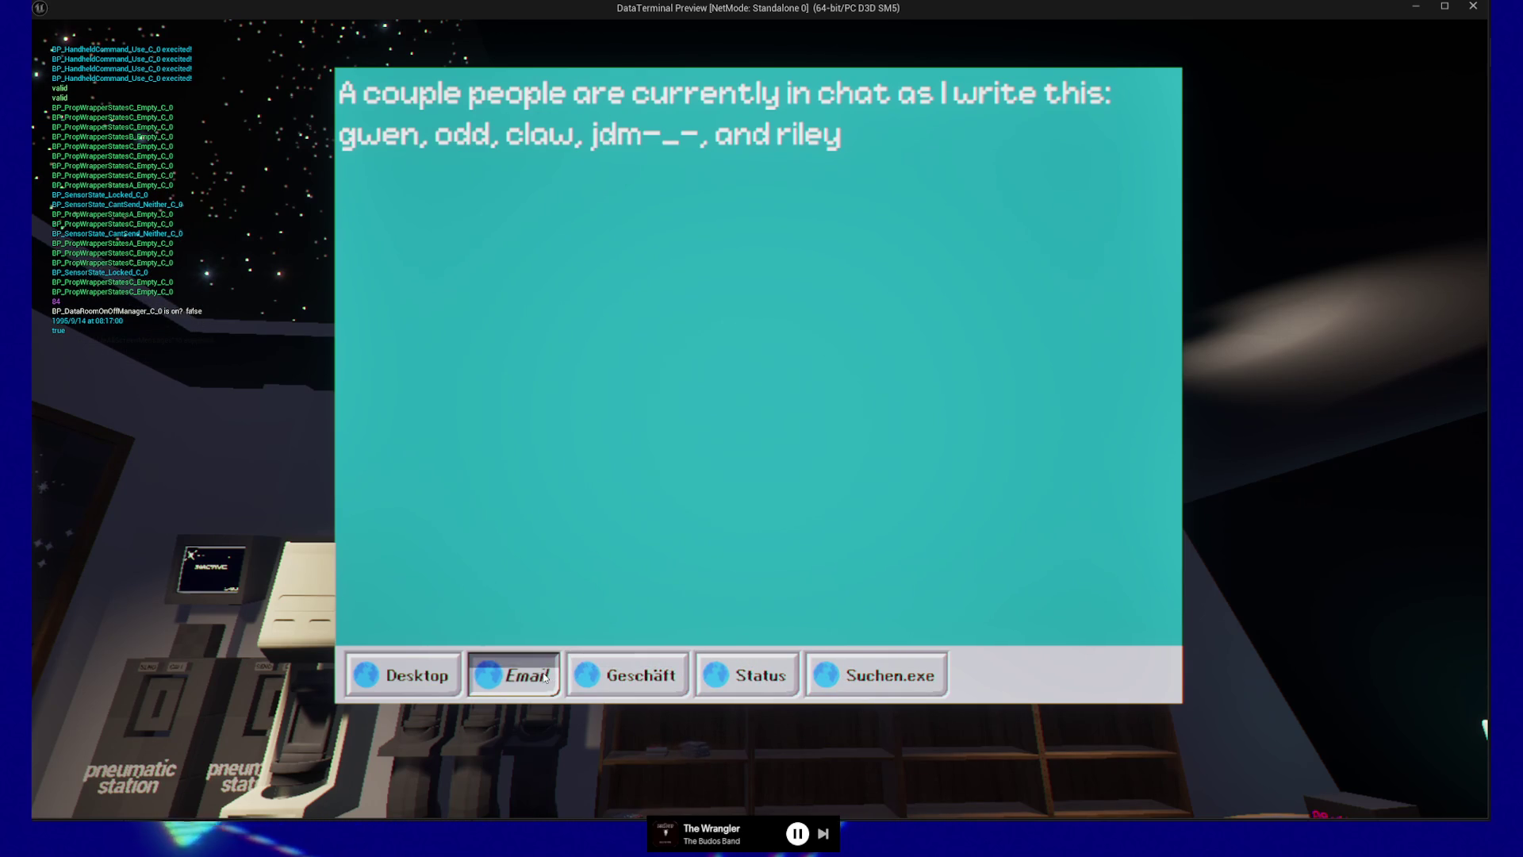
{"action": "left_click", "coordinate": [645, 663]}
Step: Toggle the handheld terminal closed and open repeatedly with Esc and E, then quit the preview
{"action": "key", "text": "Escape"}
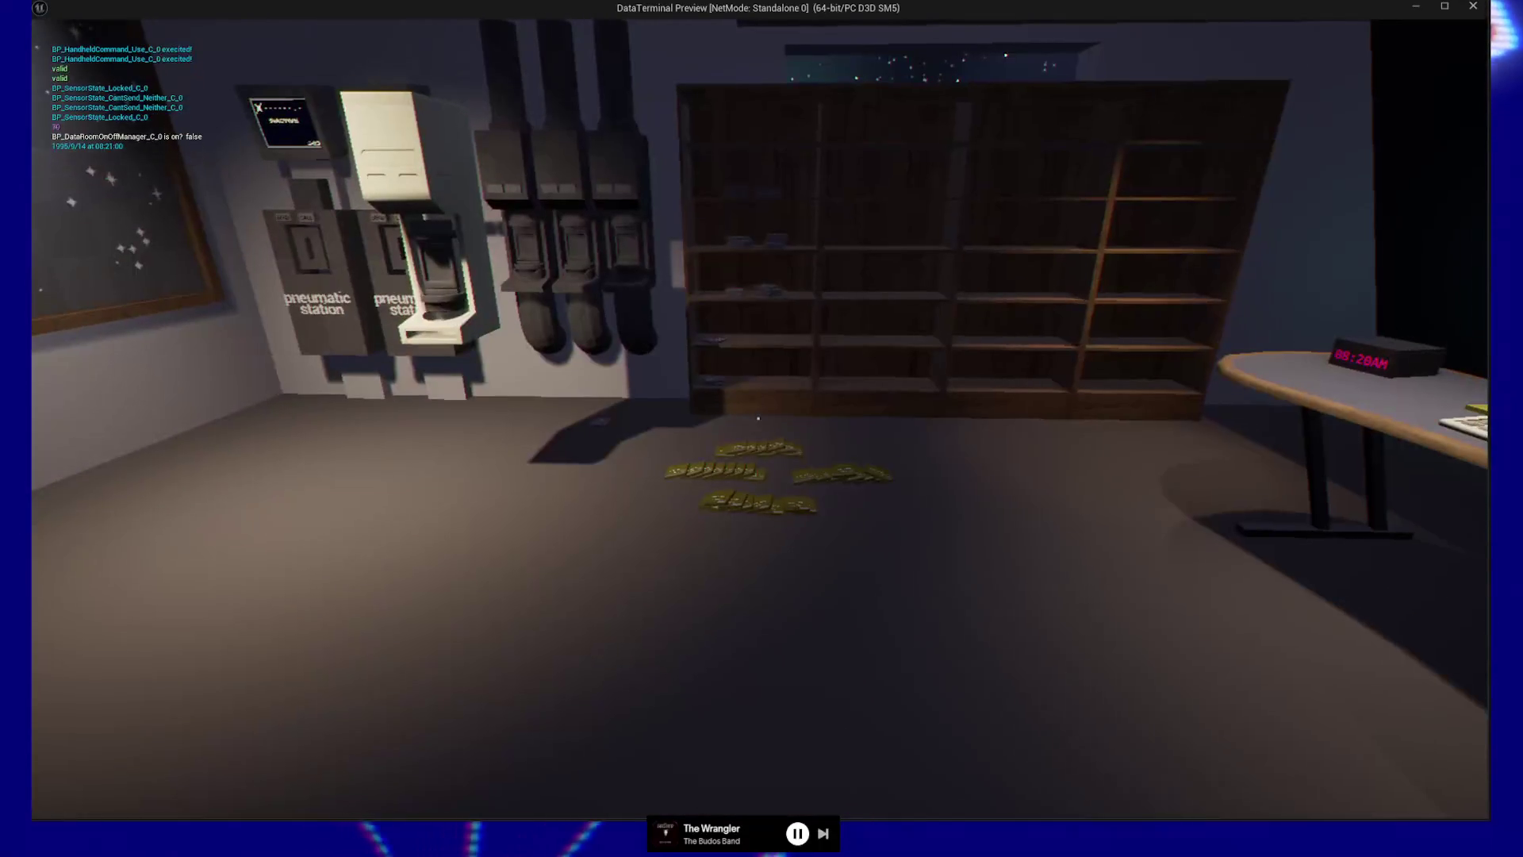
{"action": "key", "text": "e"}
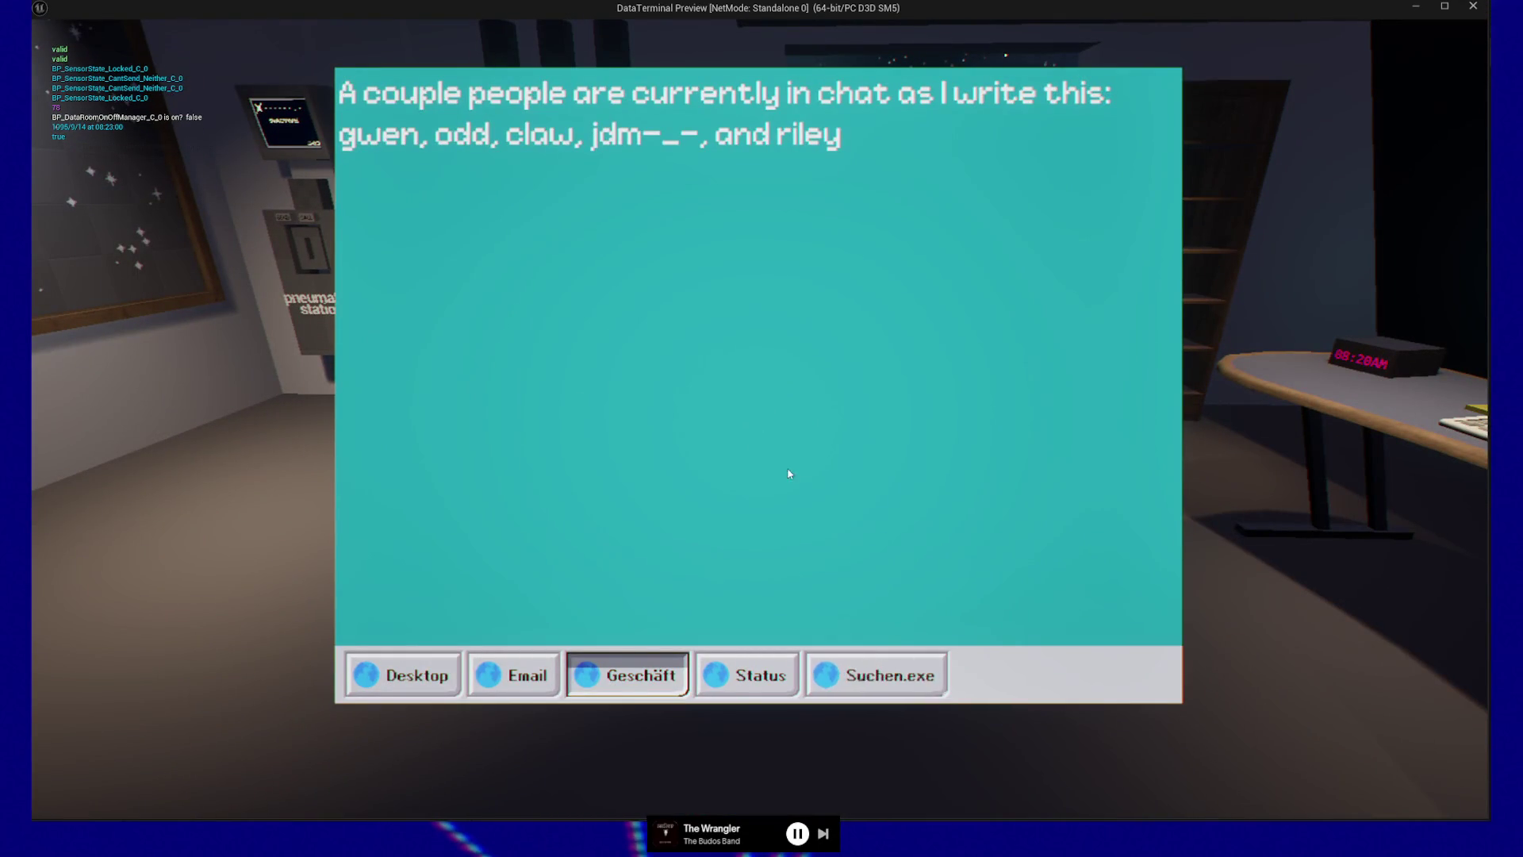
{"action": "key", "text": "Escape"}
{"action": "key", "text": "e"}
{"action": "key", "text": "Escape"}
{"action": "key", "text": "e"}
{"action": "key", "text": "Escape"}
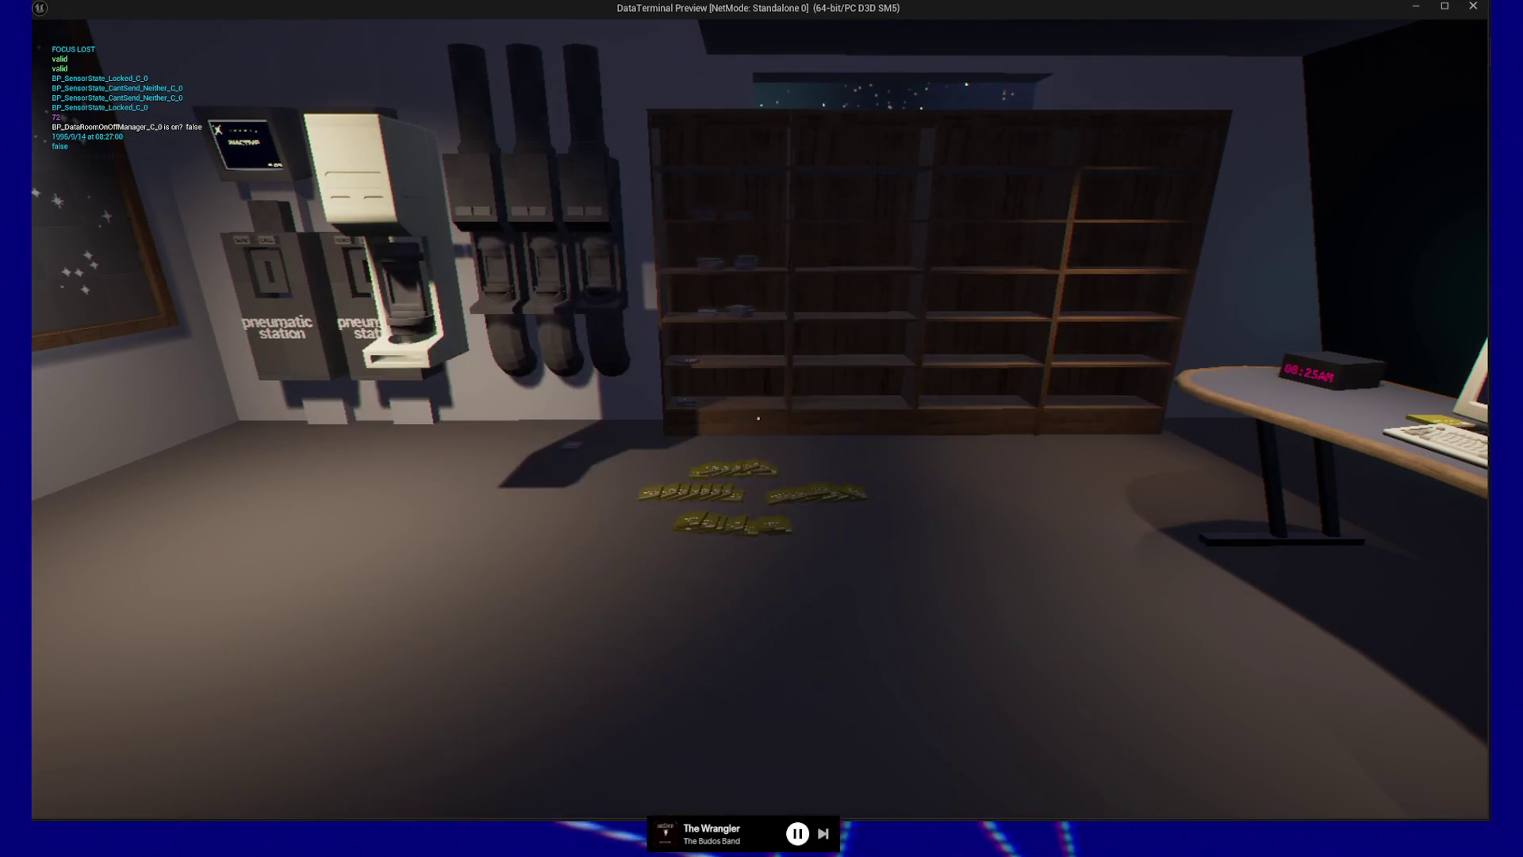
{"action": "key", "text": "e"}
{"action": "key", "text": "Escape"}
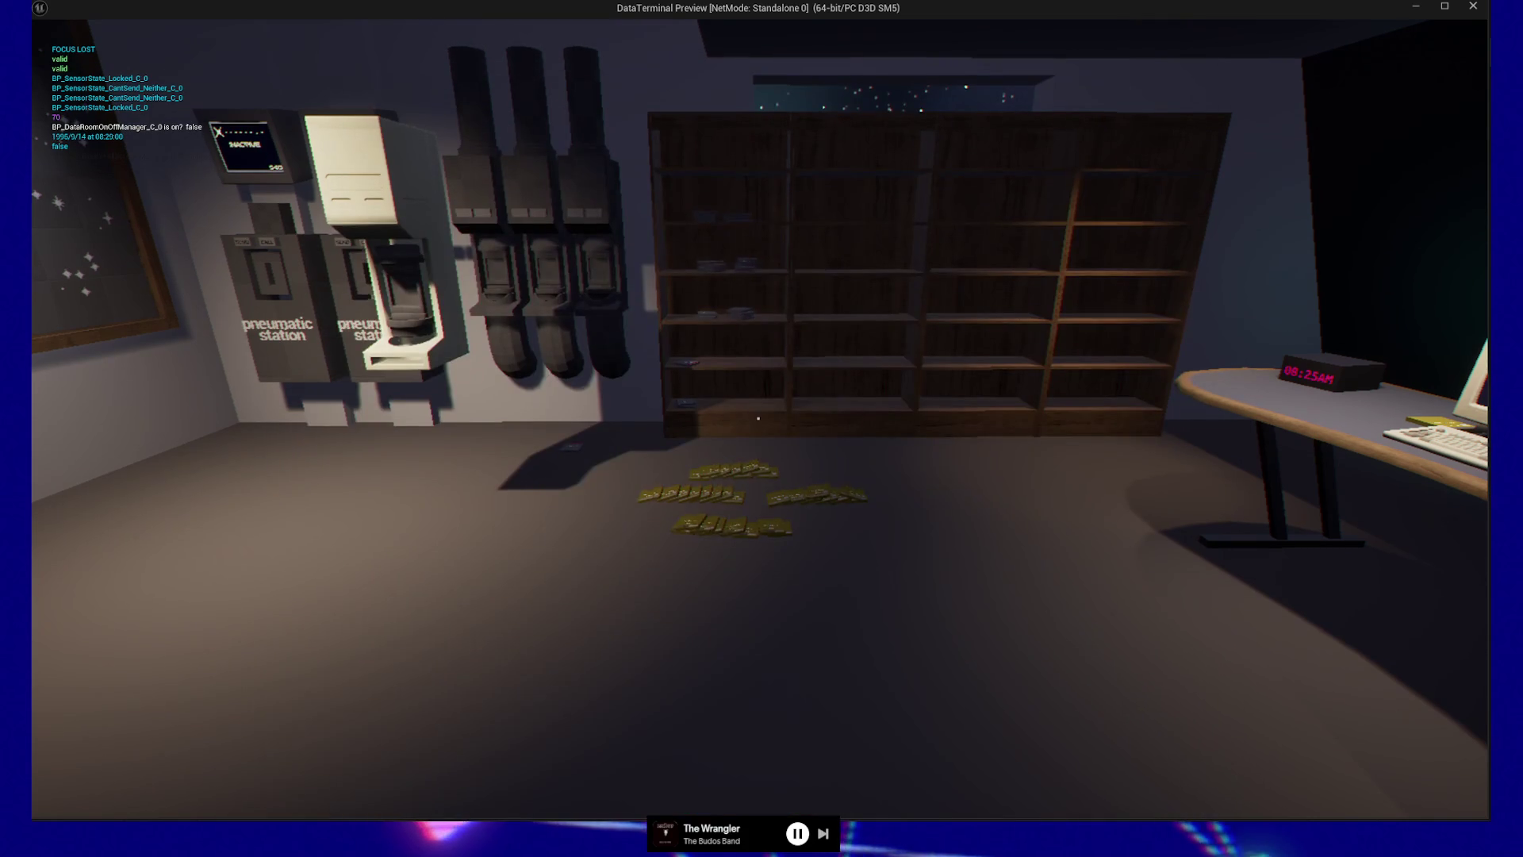
{"action": "key", "text": "e"}
{"action": "key", "text": "Escape"}
{"action": "key", "text": "e"}
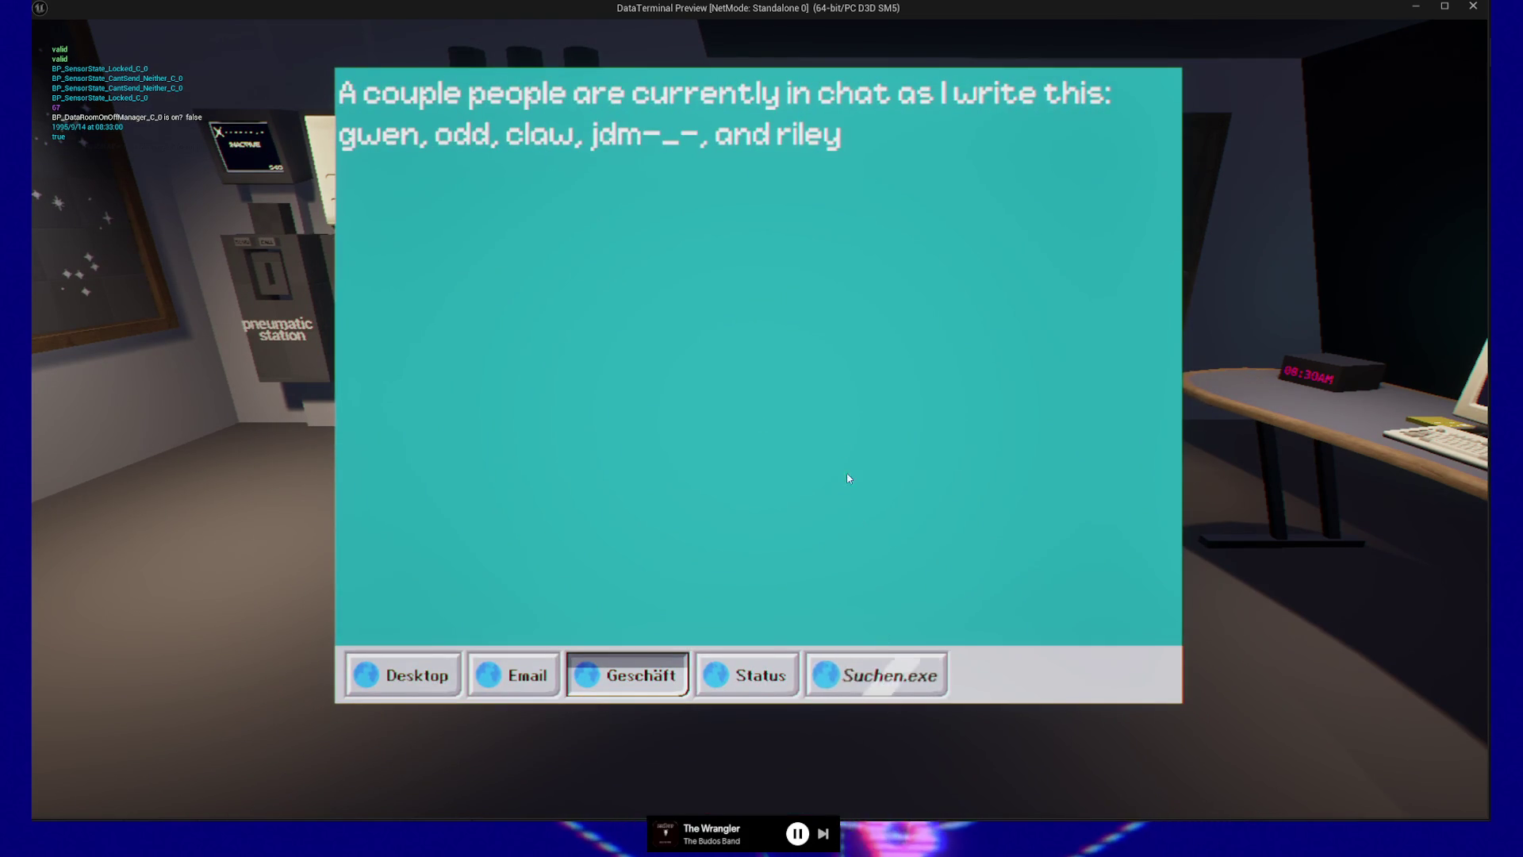
{"action": "key", "text": "Escape"}
{"action": "key", "text": "Escape"}
{"action": "left_click", "coordinate": [751, 649]}
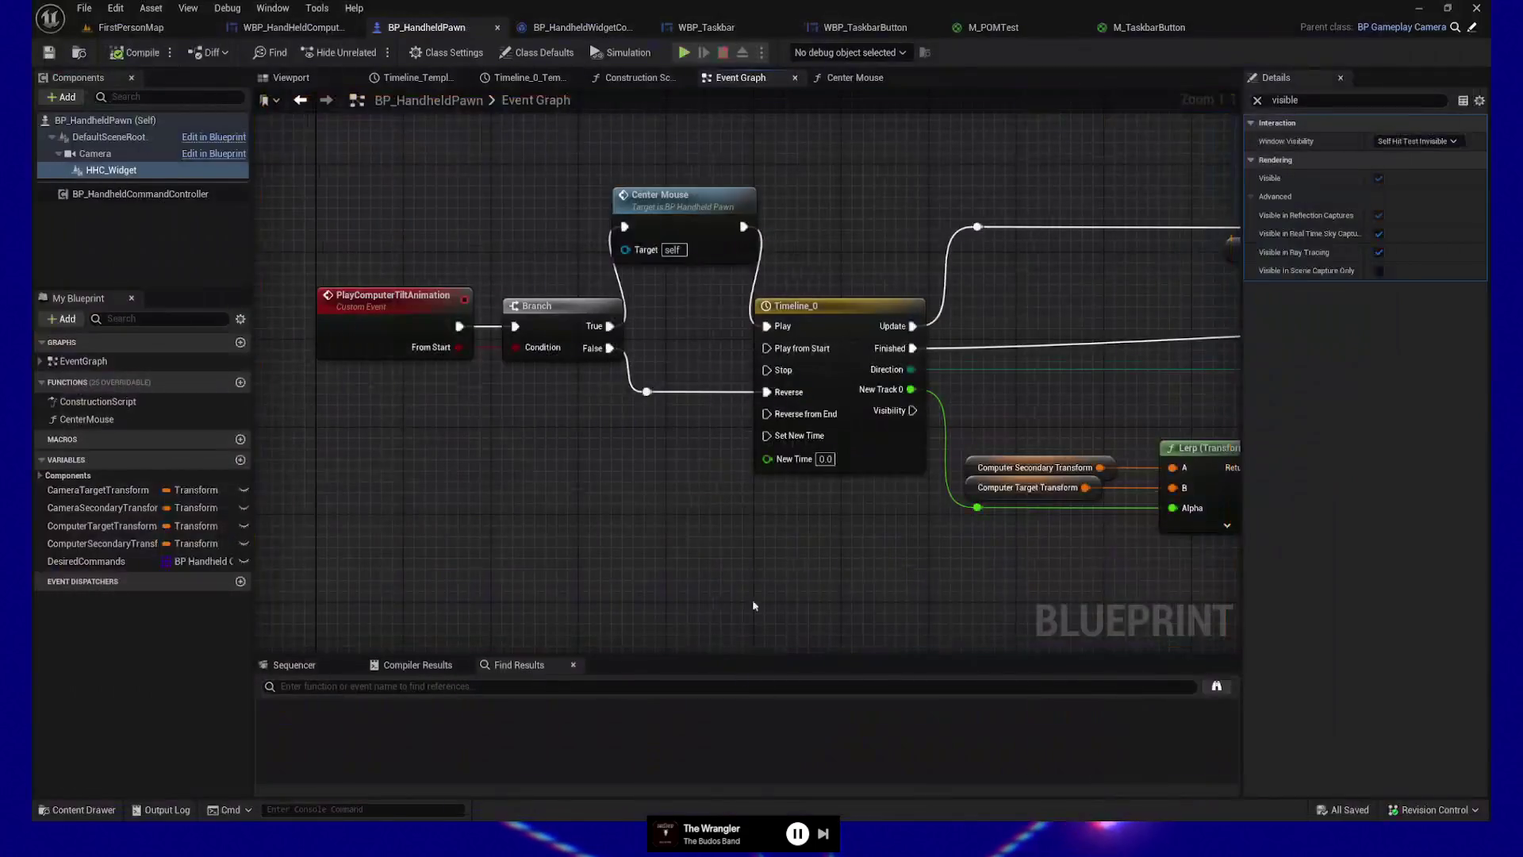
Step: Pan to the Computer Tilt Done logic and select the HHC Widget getter with the upper SET node
{"action": "mouse_move", "coordinate": [820, 549]}
{"action": "left_mouse_down"}
{"action": "mouse_move", "coordinate": [742, 516]}
{"action": "mouse_move", "coordinate": [772, 588]}
{"action": "mouse_move", "coordinate": [713, 588]}
{"action": "mouse_move", "coordinate": [485, 575]}
{"action": "mouse_move", "coordinate": [428, 531]}
{"action": "left_mouse_up"}
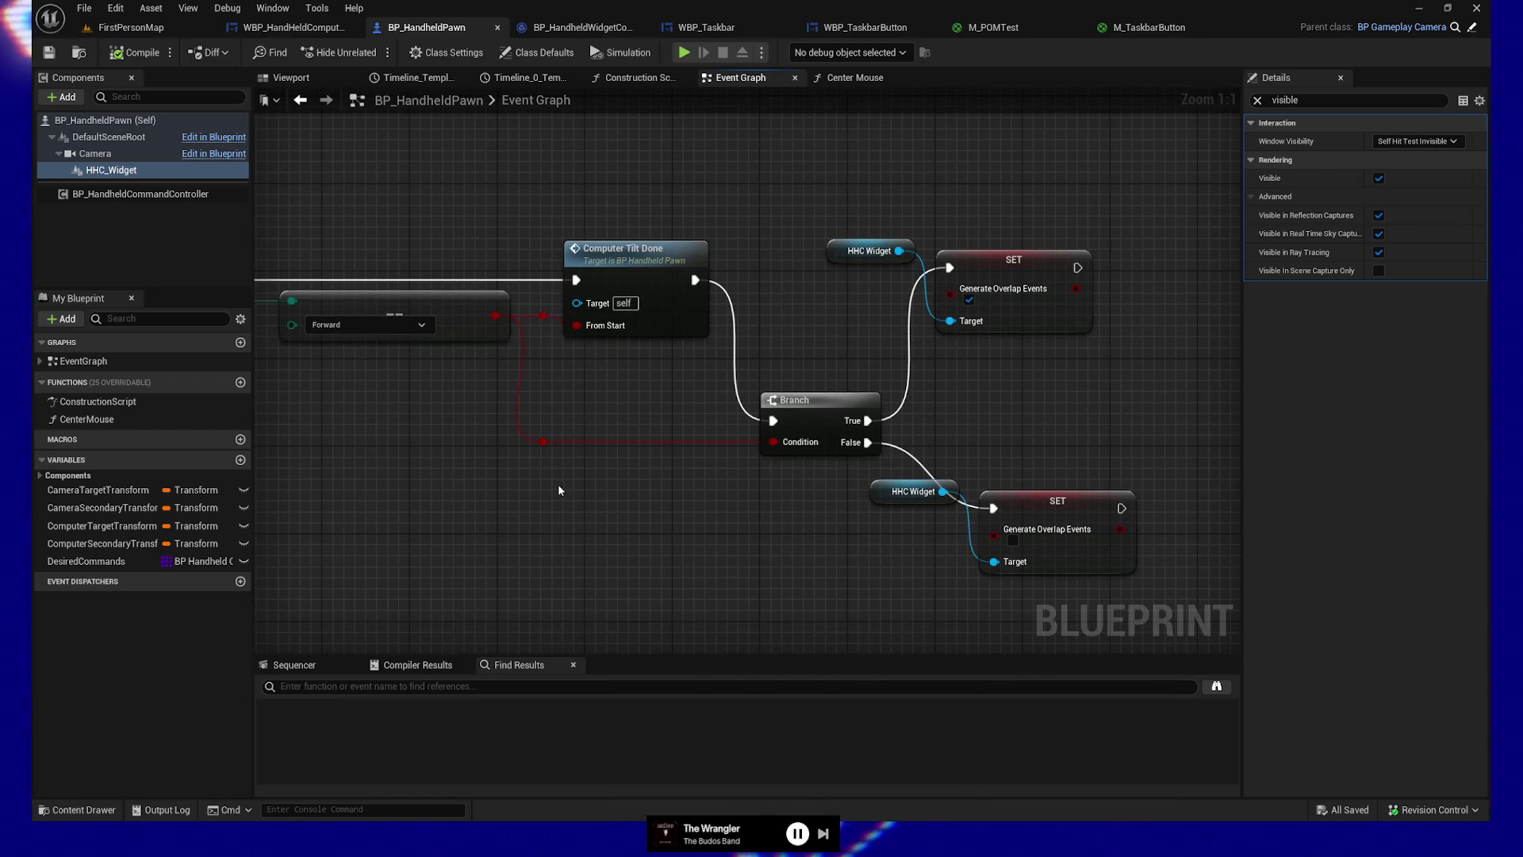
{"action": "left_click_drag", "start_coordinate": [812, 195], "coordinate": [1073, 339]}
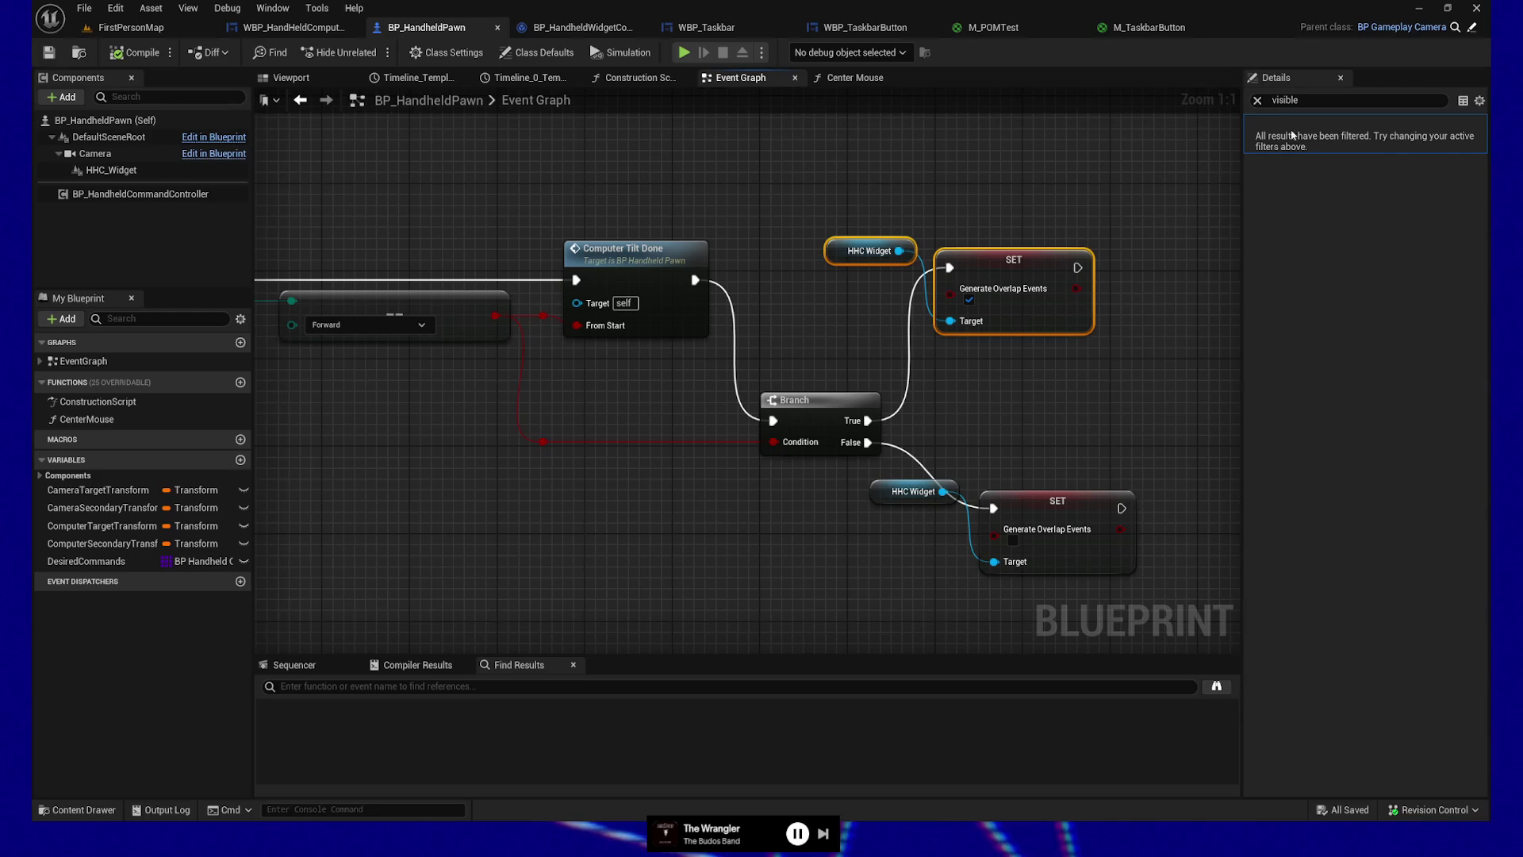
{"action": "left_click", "coordinate": [1258, 100]}
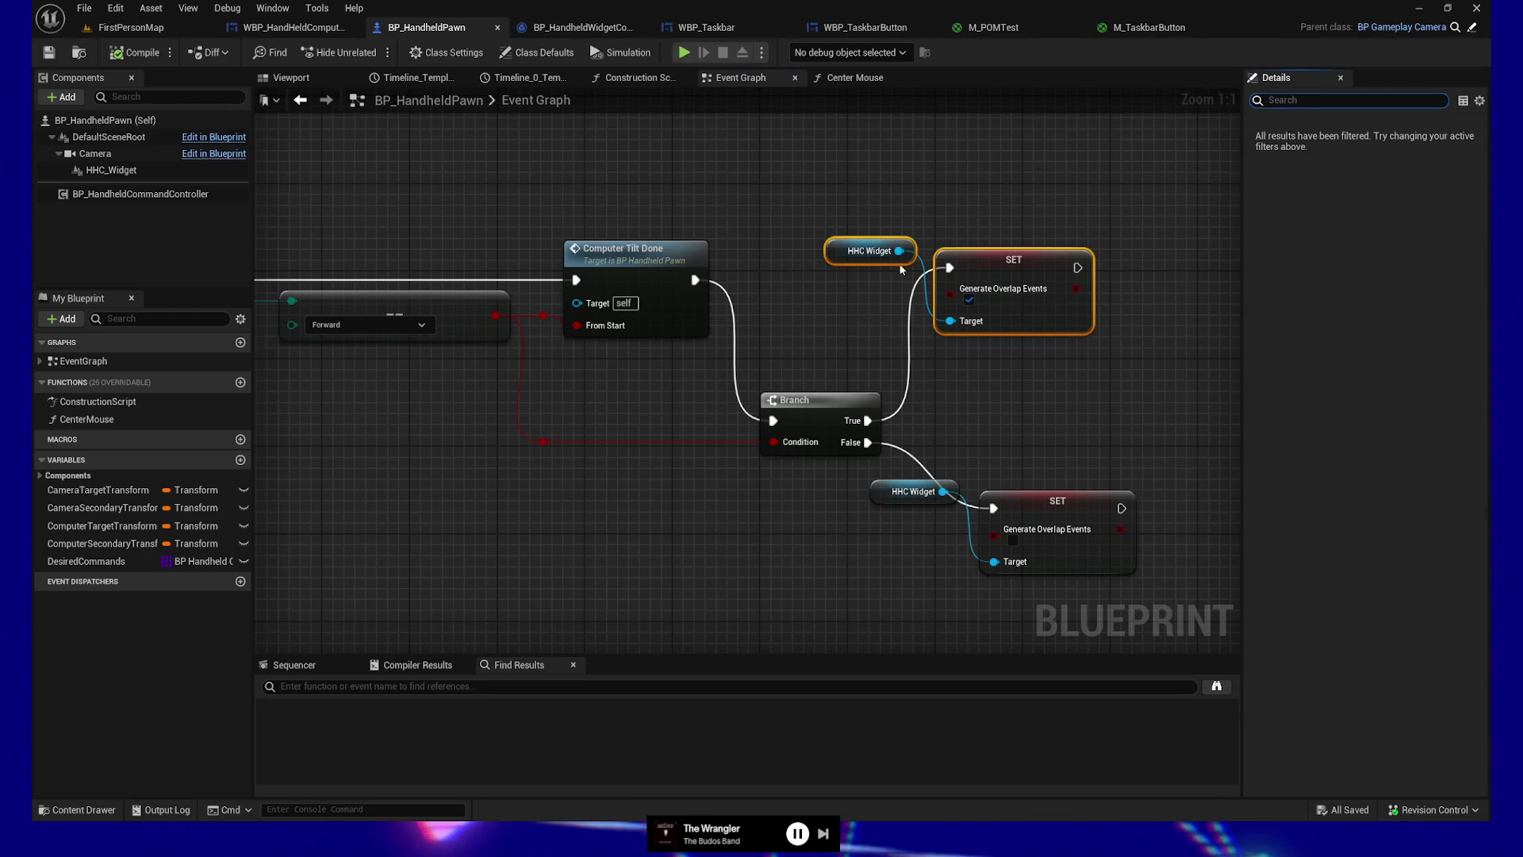
Step: Select HHC_Widget in Components and collapse its User Interface property group
{"action": "left_click", "coordinate": [188, 173]}
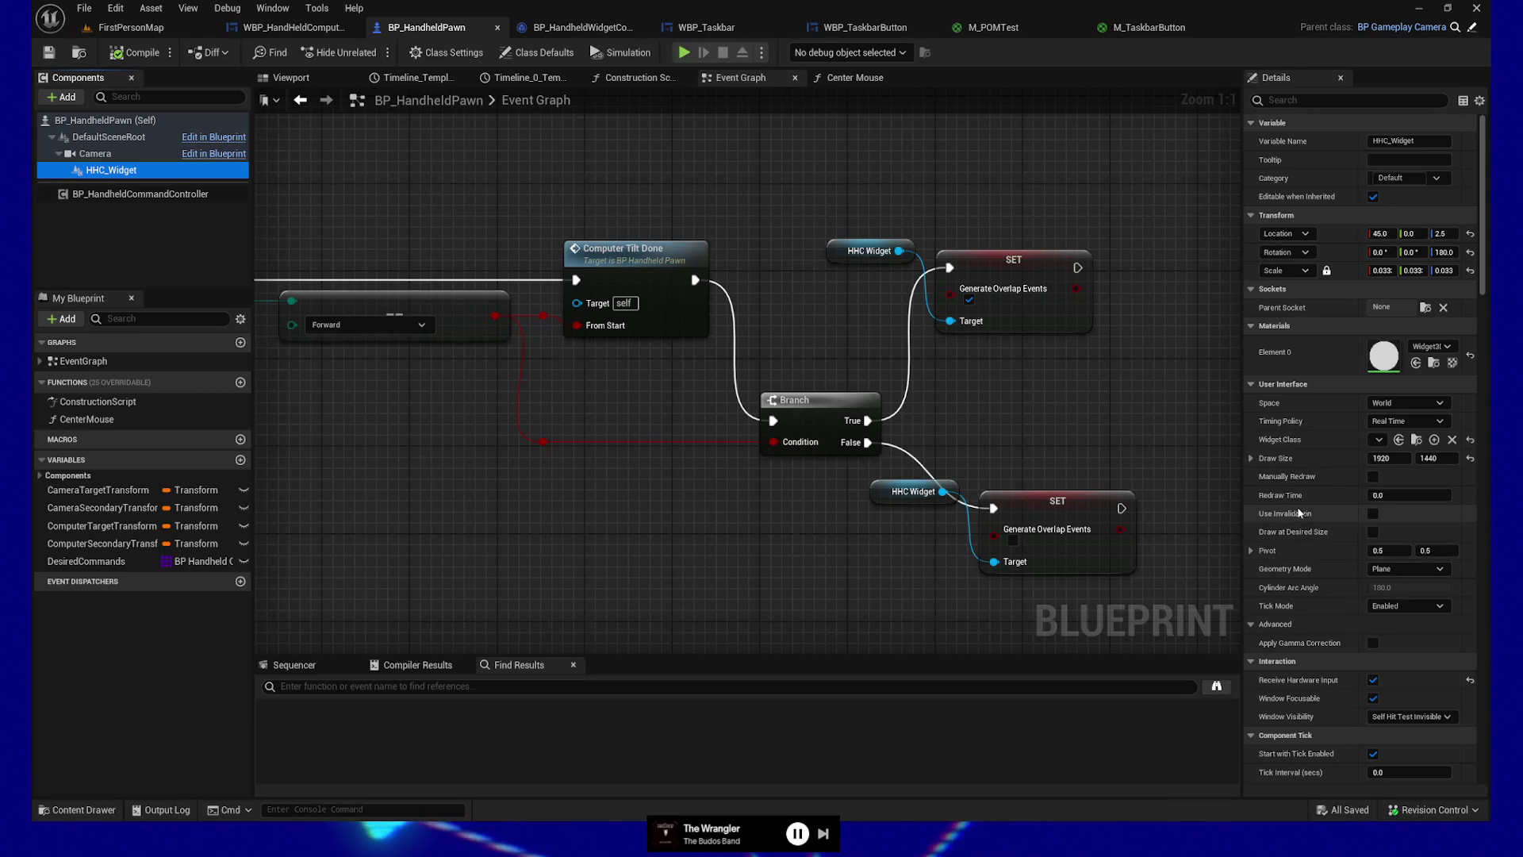
{"action": "mouse_move", "coordinate": [1293, 514]}
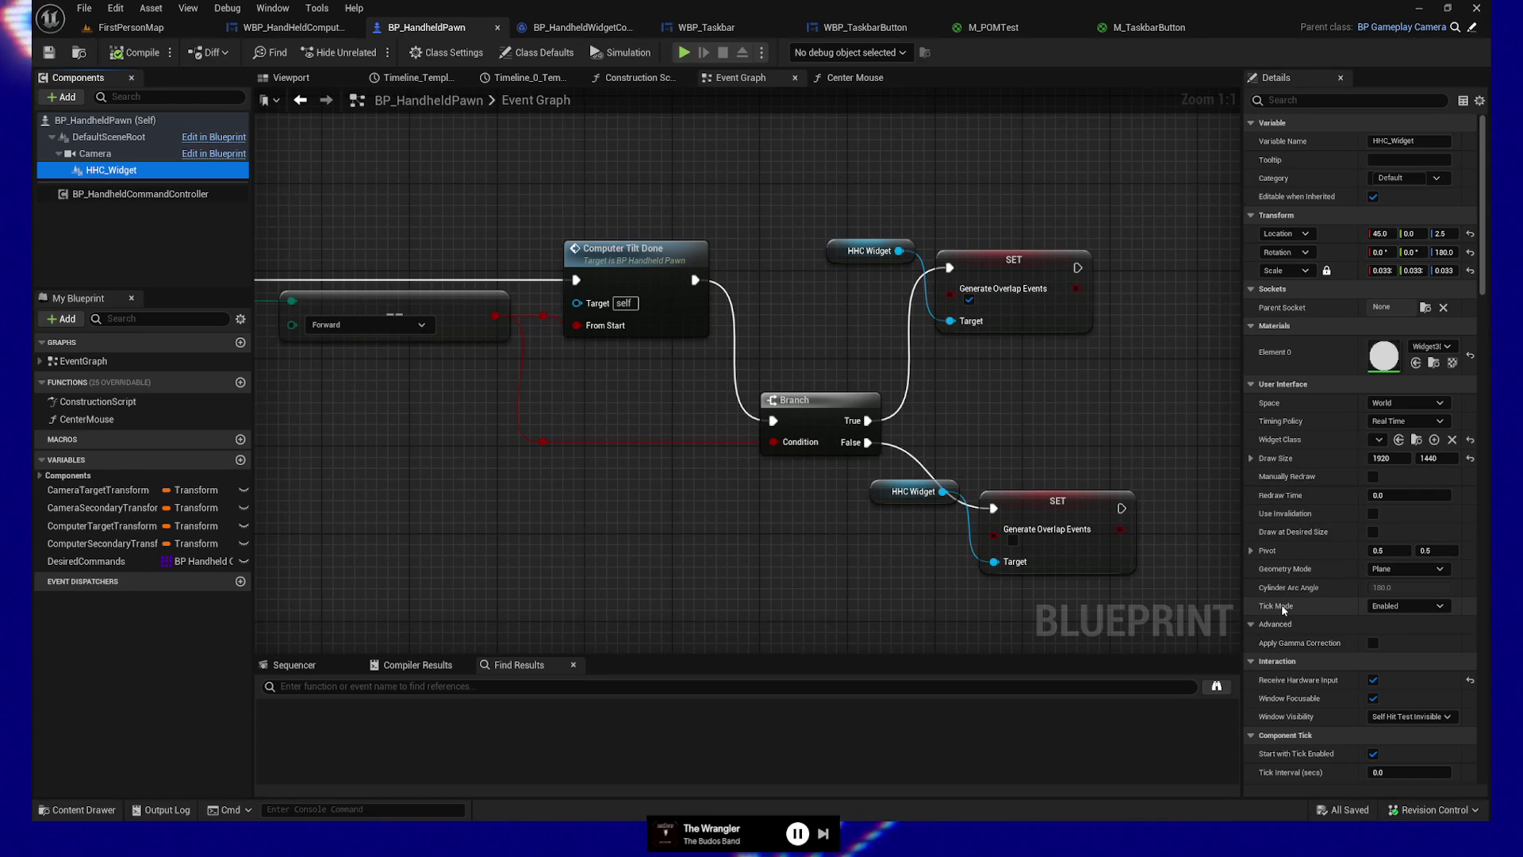
{"action": "scroll", "coordinate": [1307, 598], "scroll_direction": "down", "scroll_amount": 1}
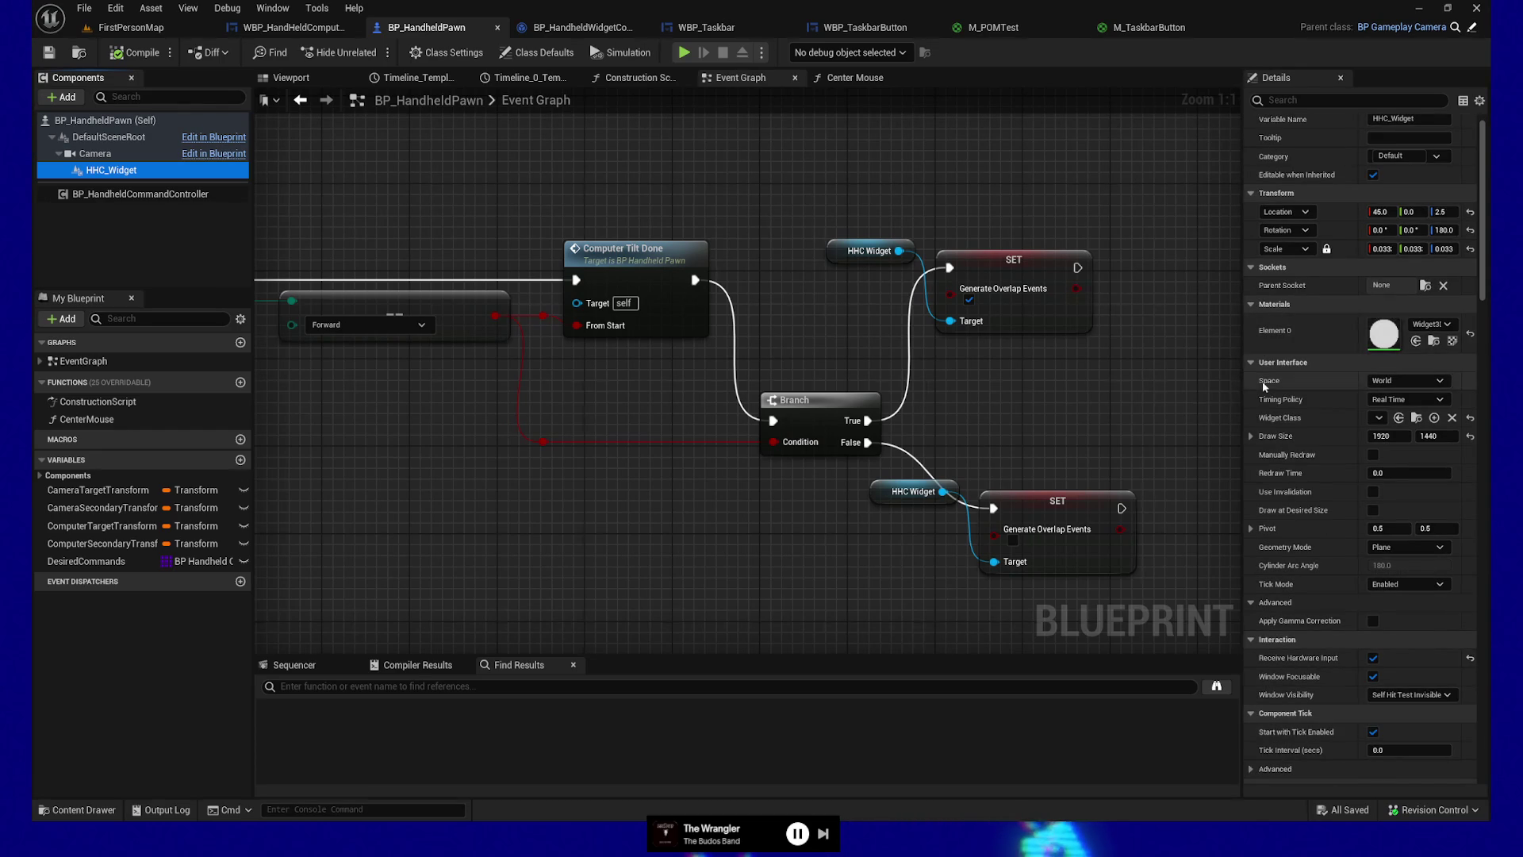
{"action": "left_click", "coordinate": [1255, 362]}
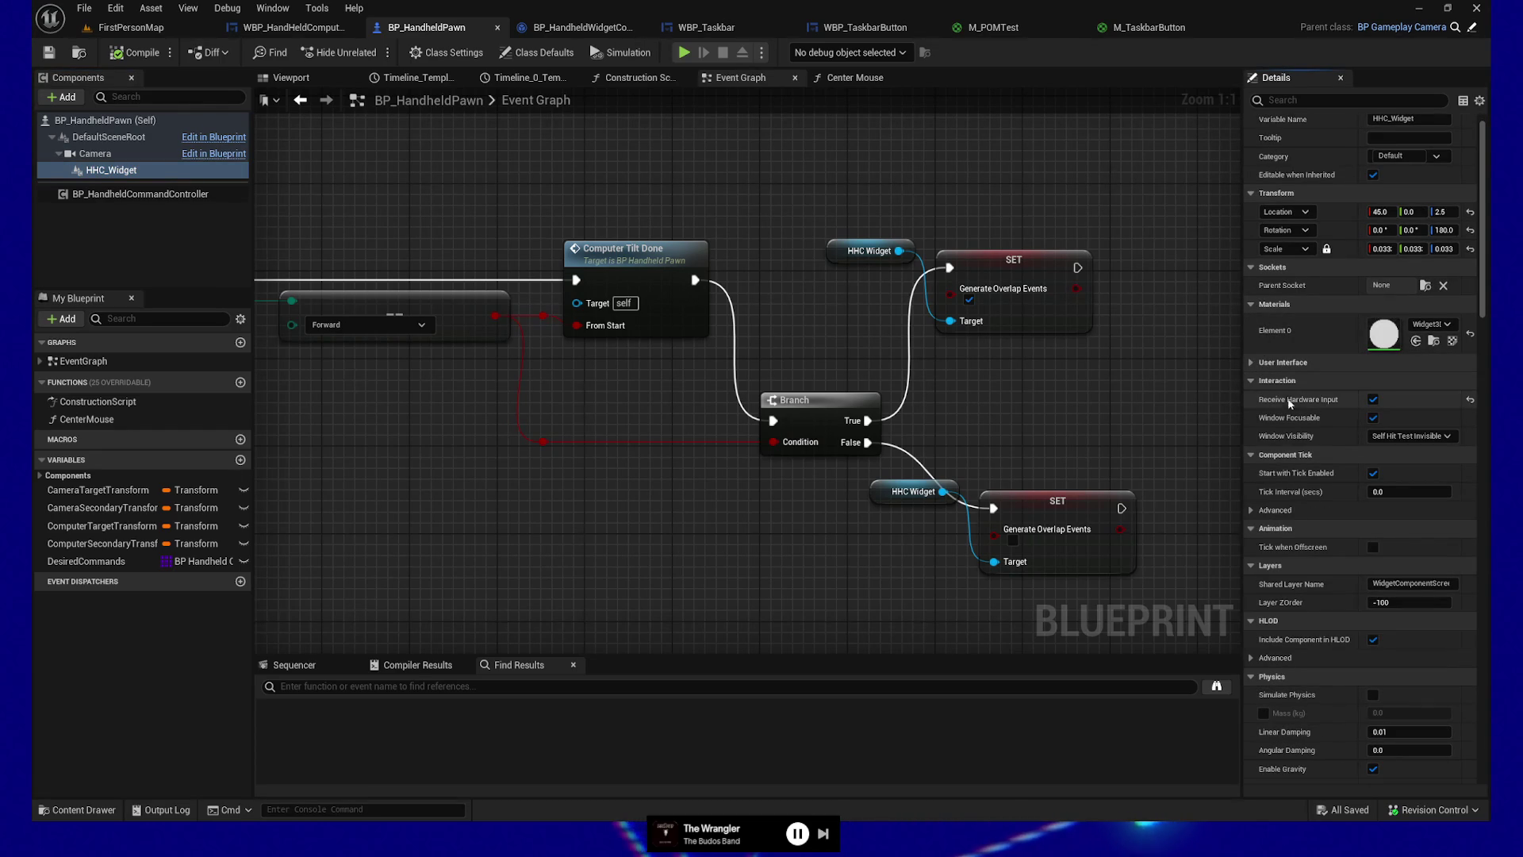
{"action": "mouse_move", "coordinate": [1300, 406]}
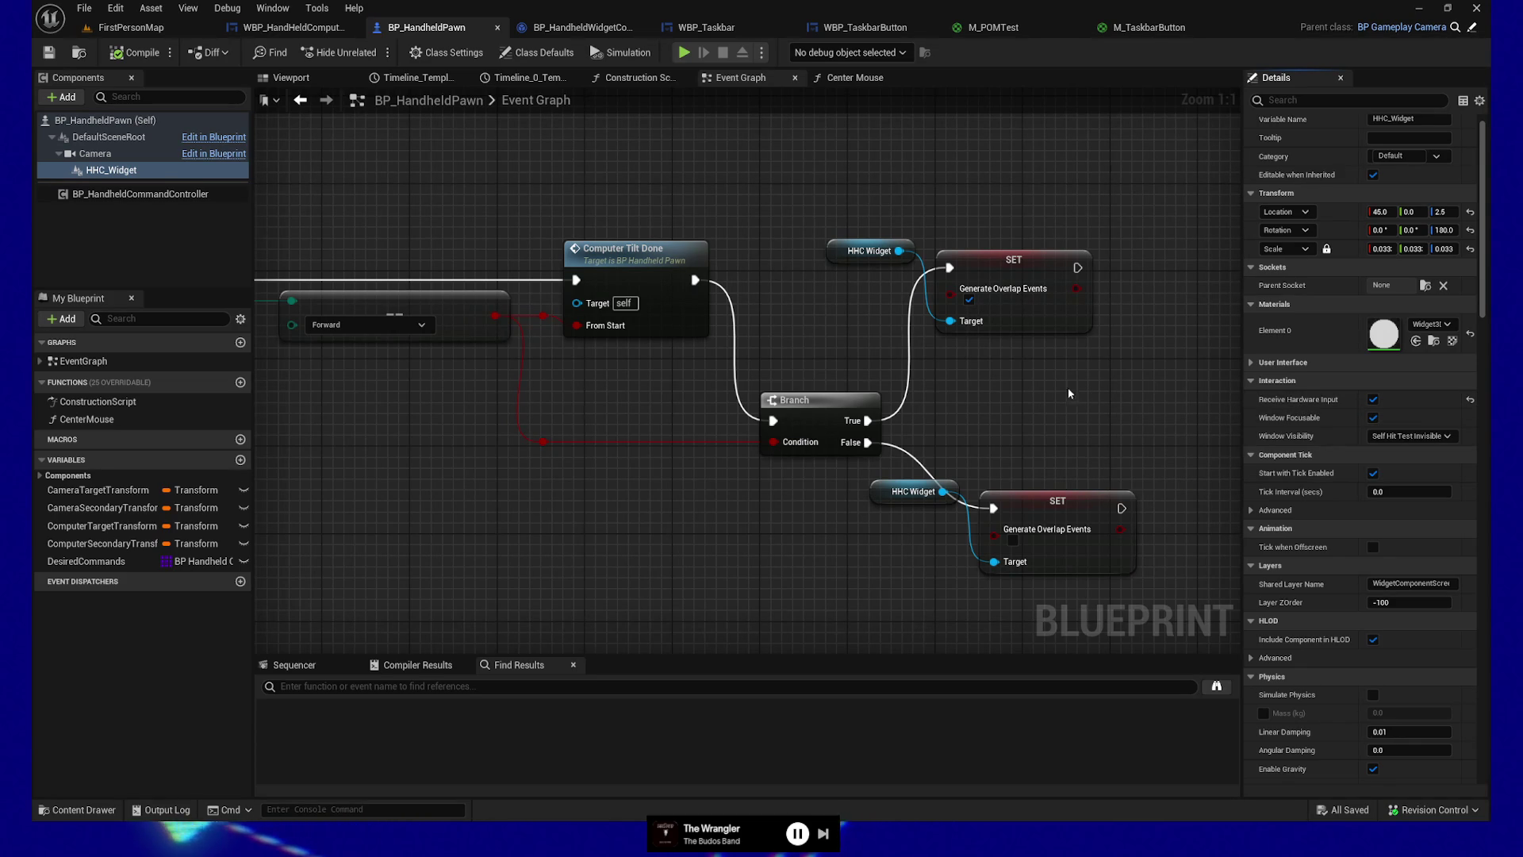
{"action": "left_click_drag", "start_coordinate": [899, 251], "coordinate": [949, 187]}
{"action": "type", "text": "receive hardwa"}
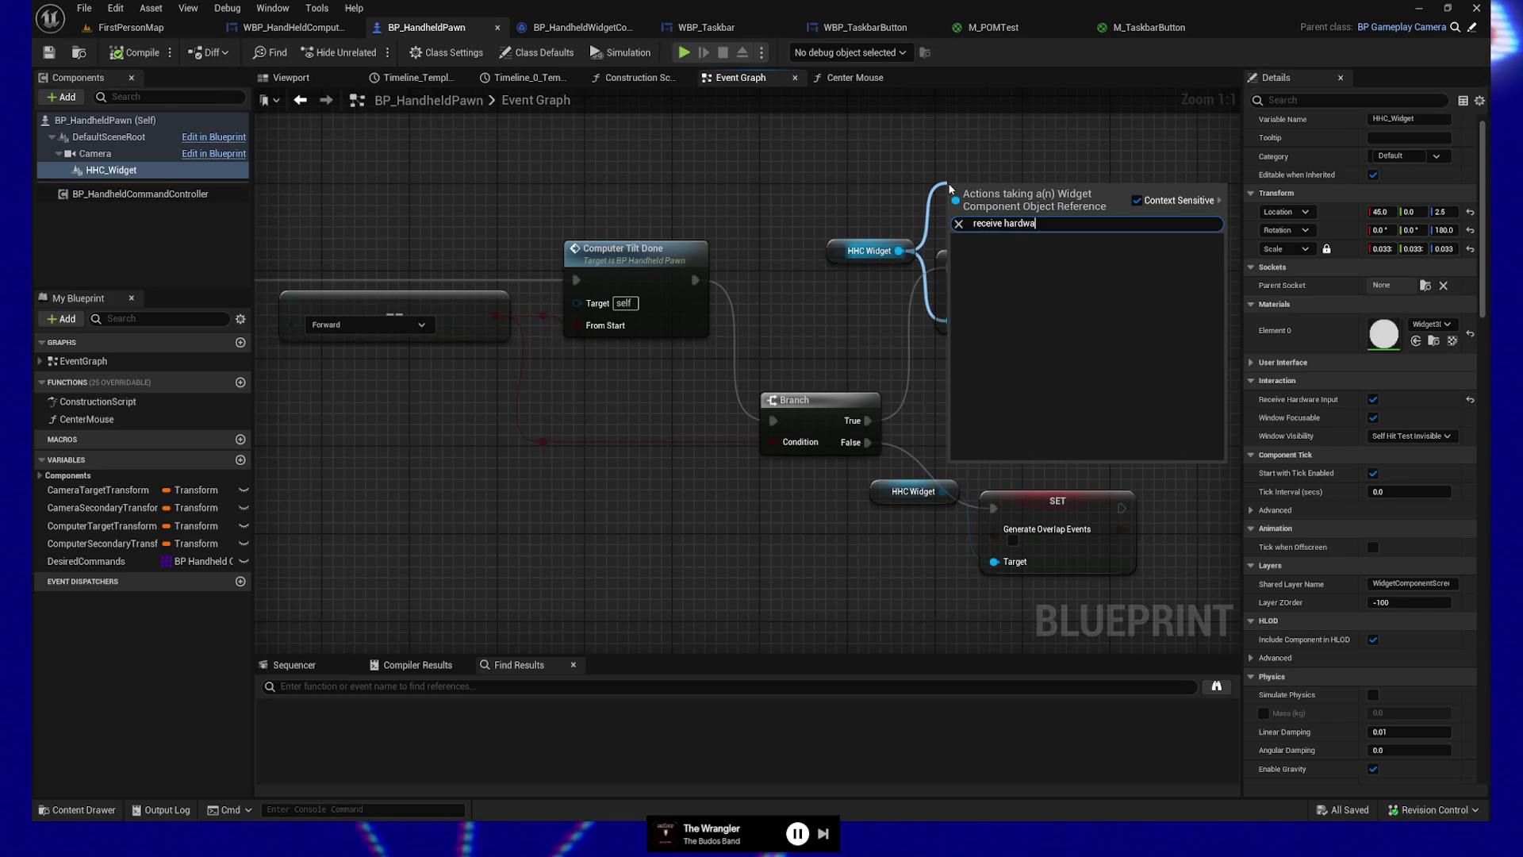
{"action": "key", "text": "ctrl+a"}
{"action": "type", "text": "hardware"}
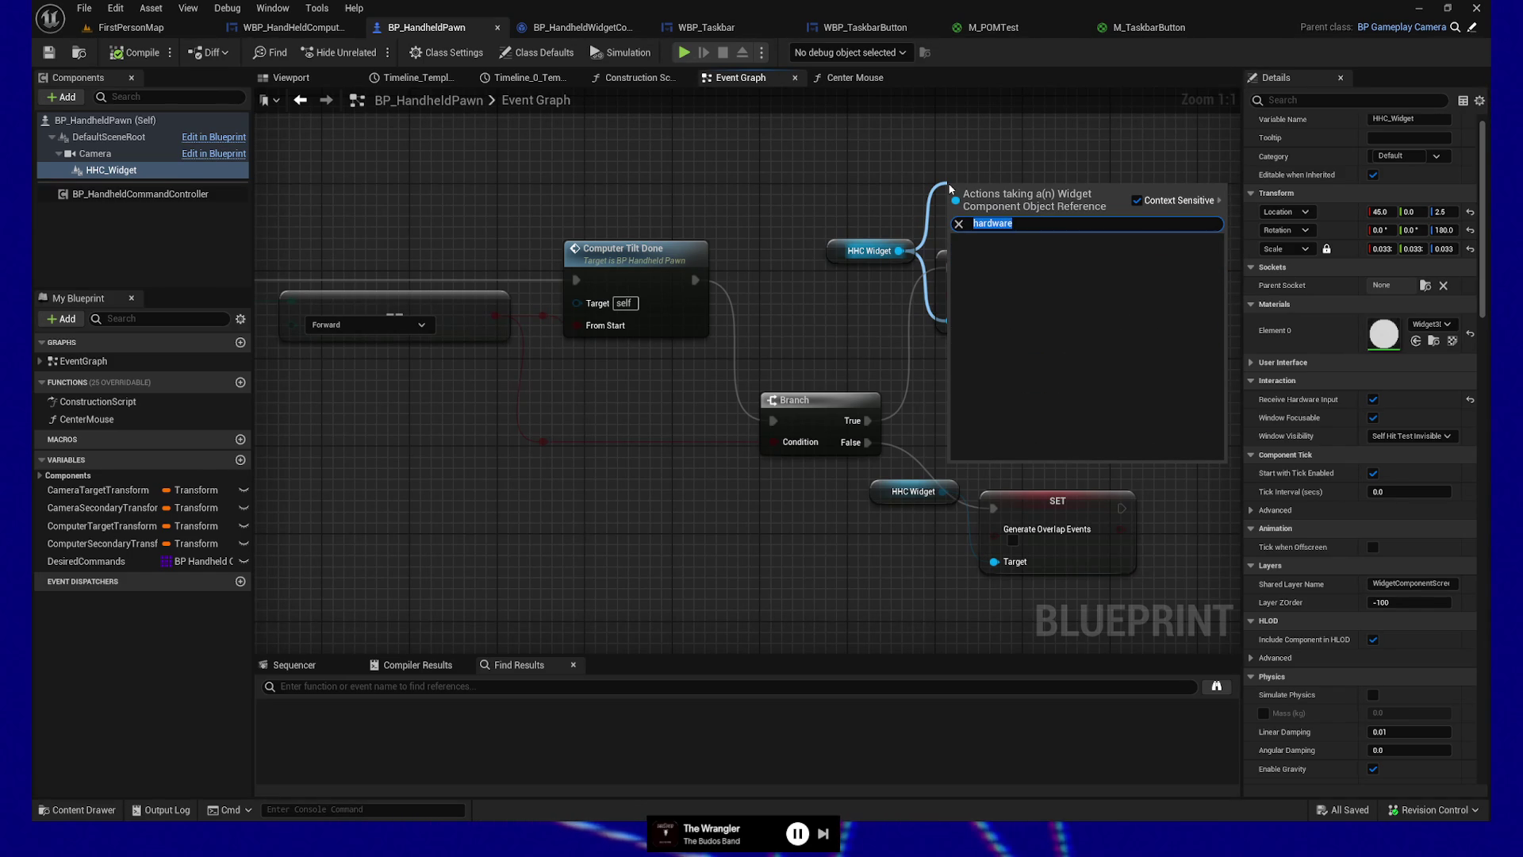
{"action": "key", "text": "BackSpace"}
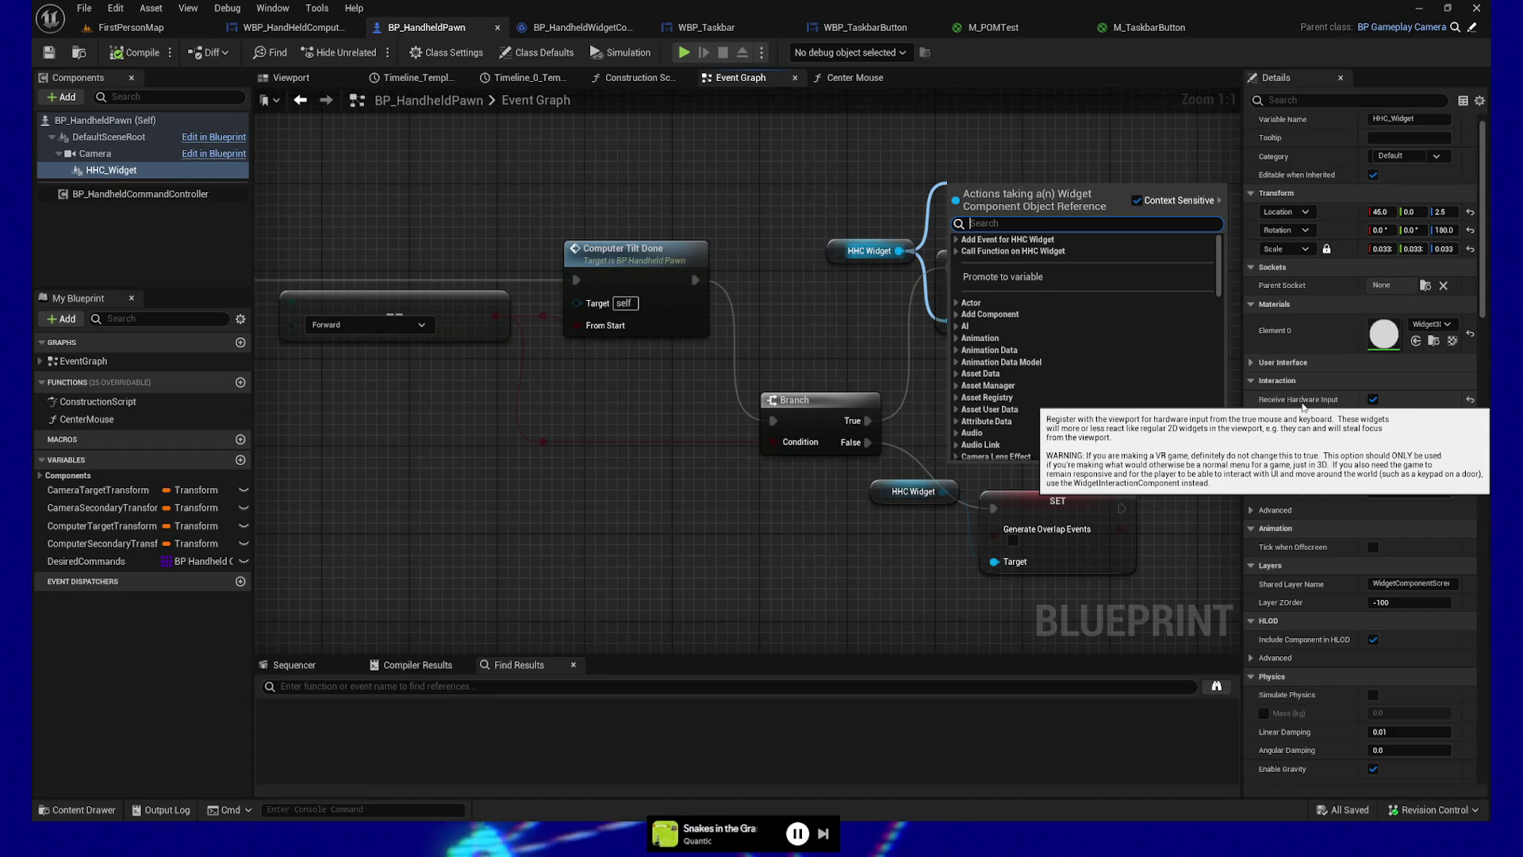
{"action": "left_click", "coordinate": [860, 138]}
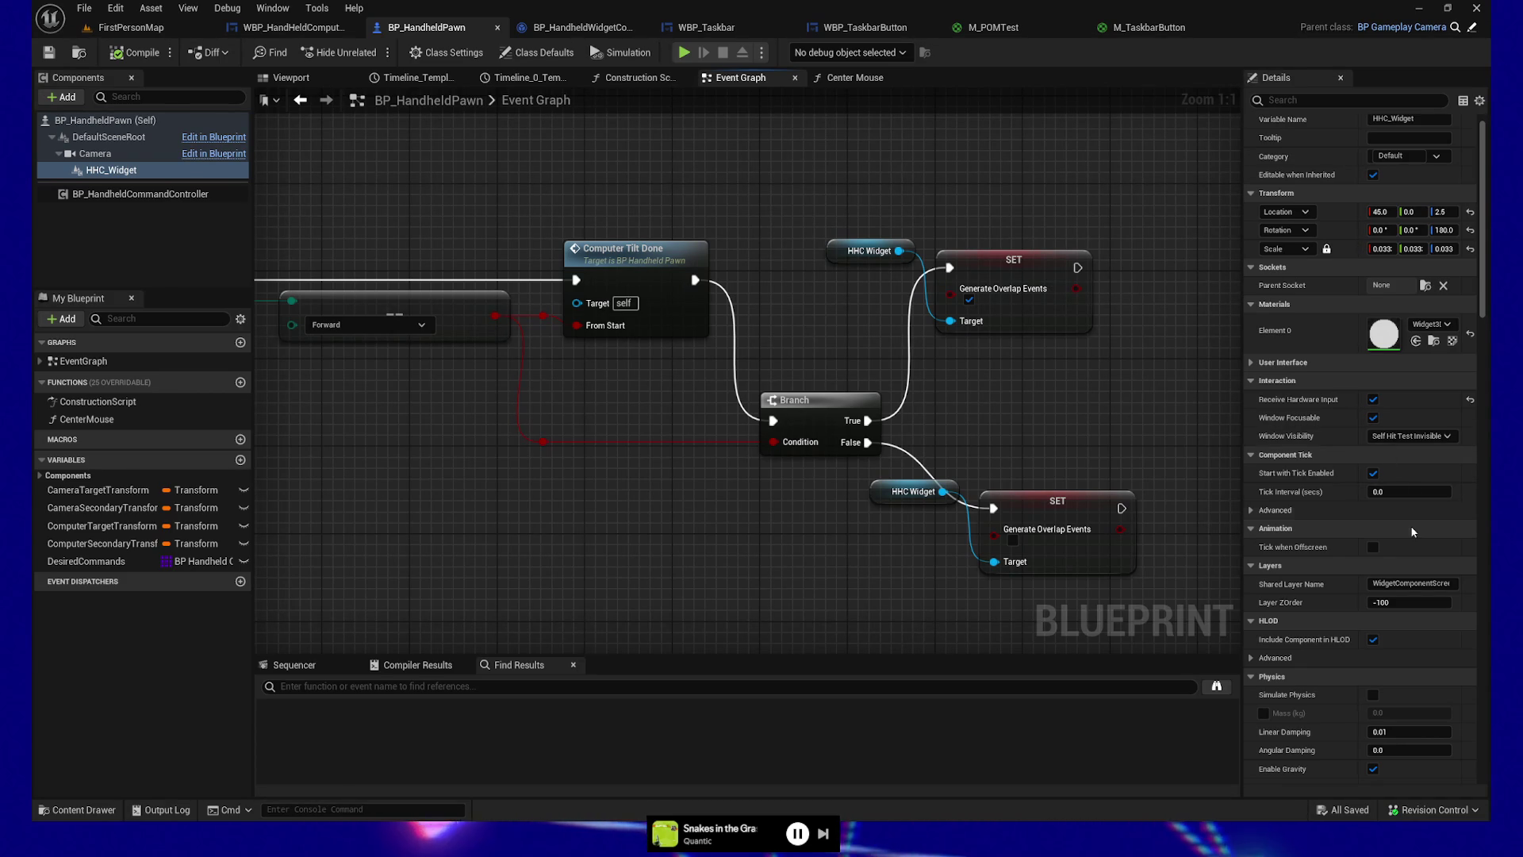
{"action": "scroll", "coordinate": [1367, 642], "scroll_direction": "down", "scroll_amount": 3}
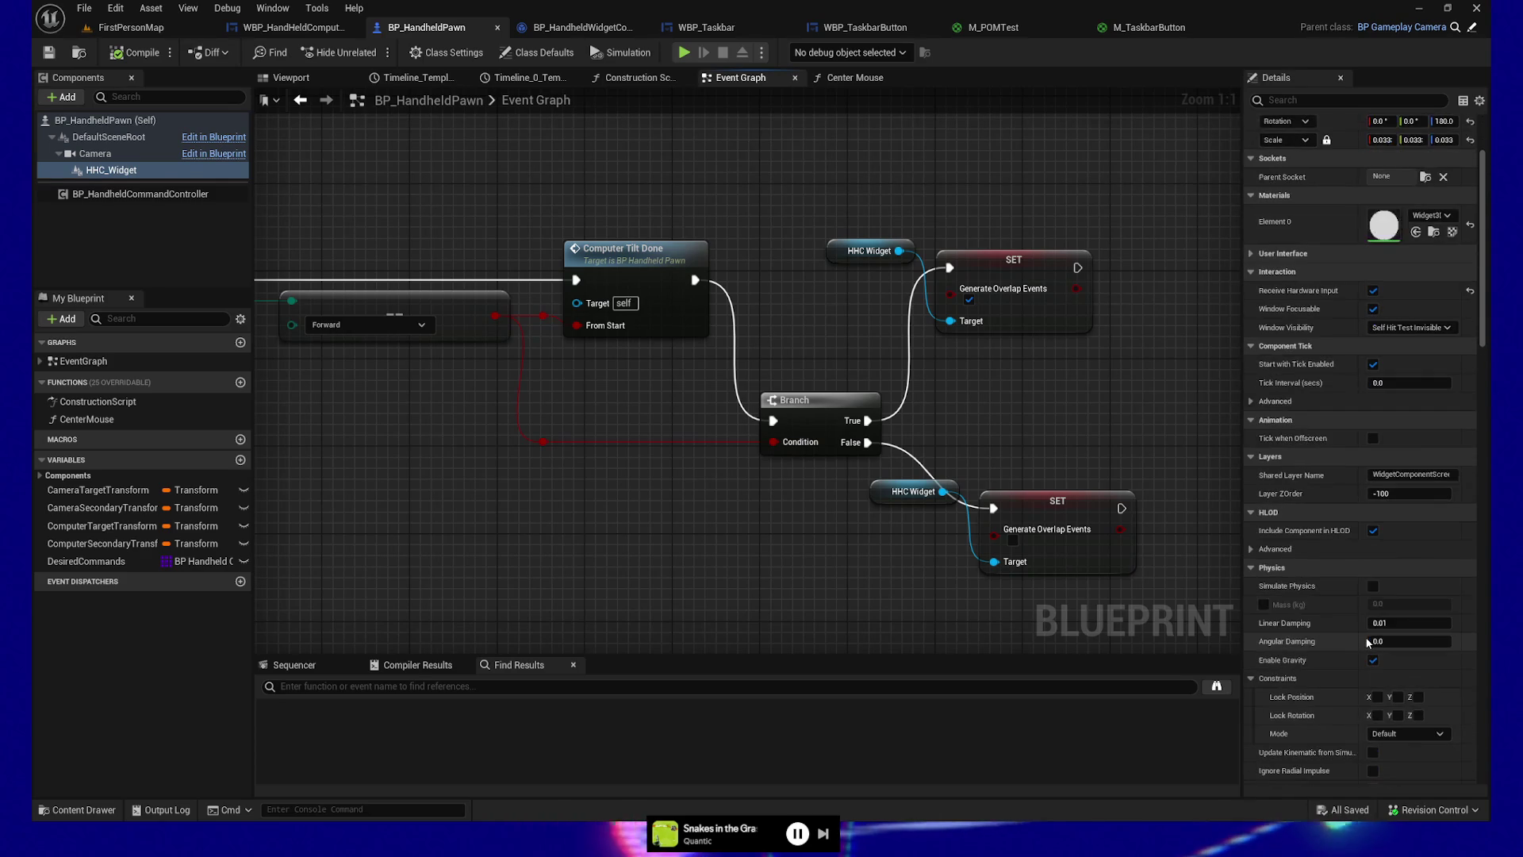
Step: Add a checked Set Generate Overlap Events node from the HHC Widget reference via a 'preset' search
{"action": "left_click", "coordinate": [1252, 548]}
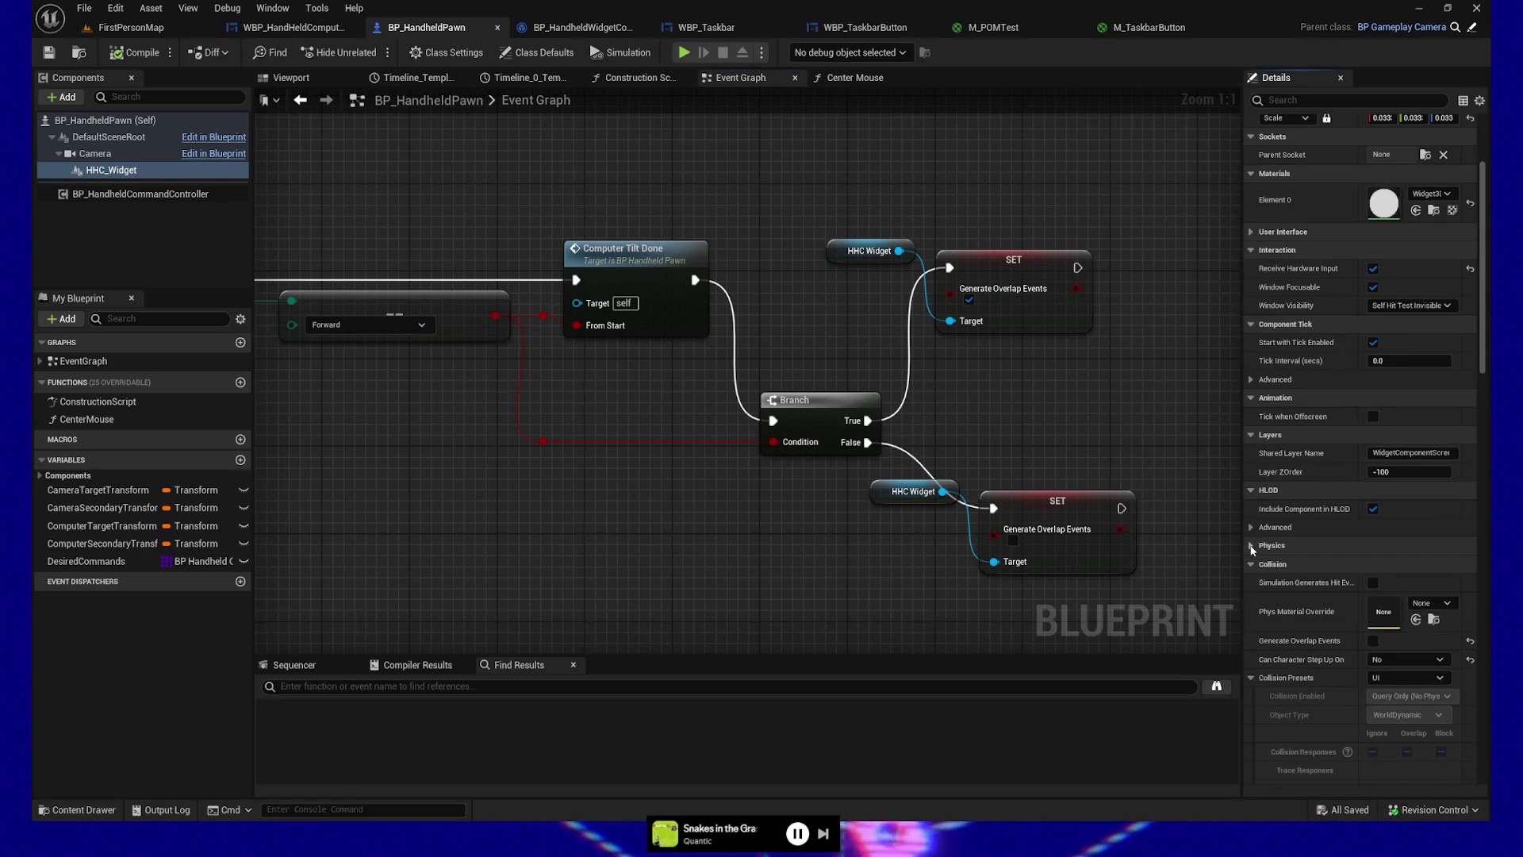
{"action": "scroll", "coordinate": [1383, 623], "scroll_direction": "down", "scroll_amount": 4}
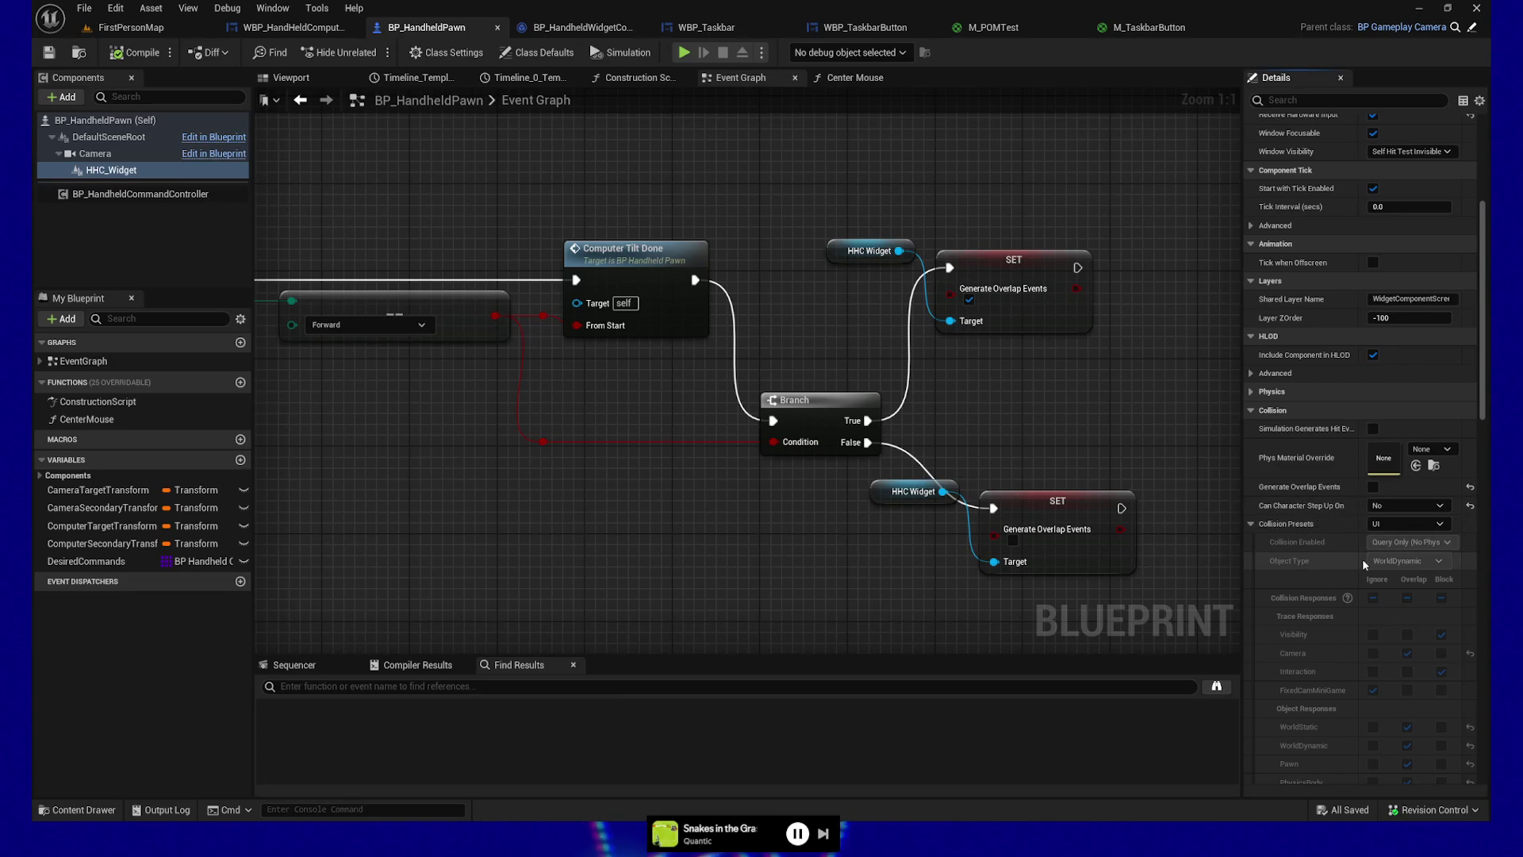
{"action": "scroll", "coordinate": [1363, 559], "scroll_direction": "down", "scroll_amount": 2}
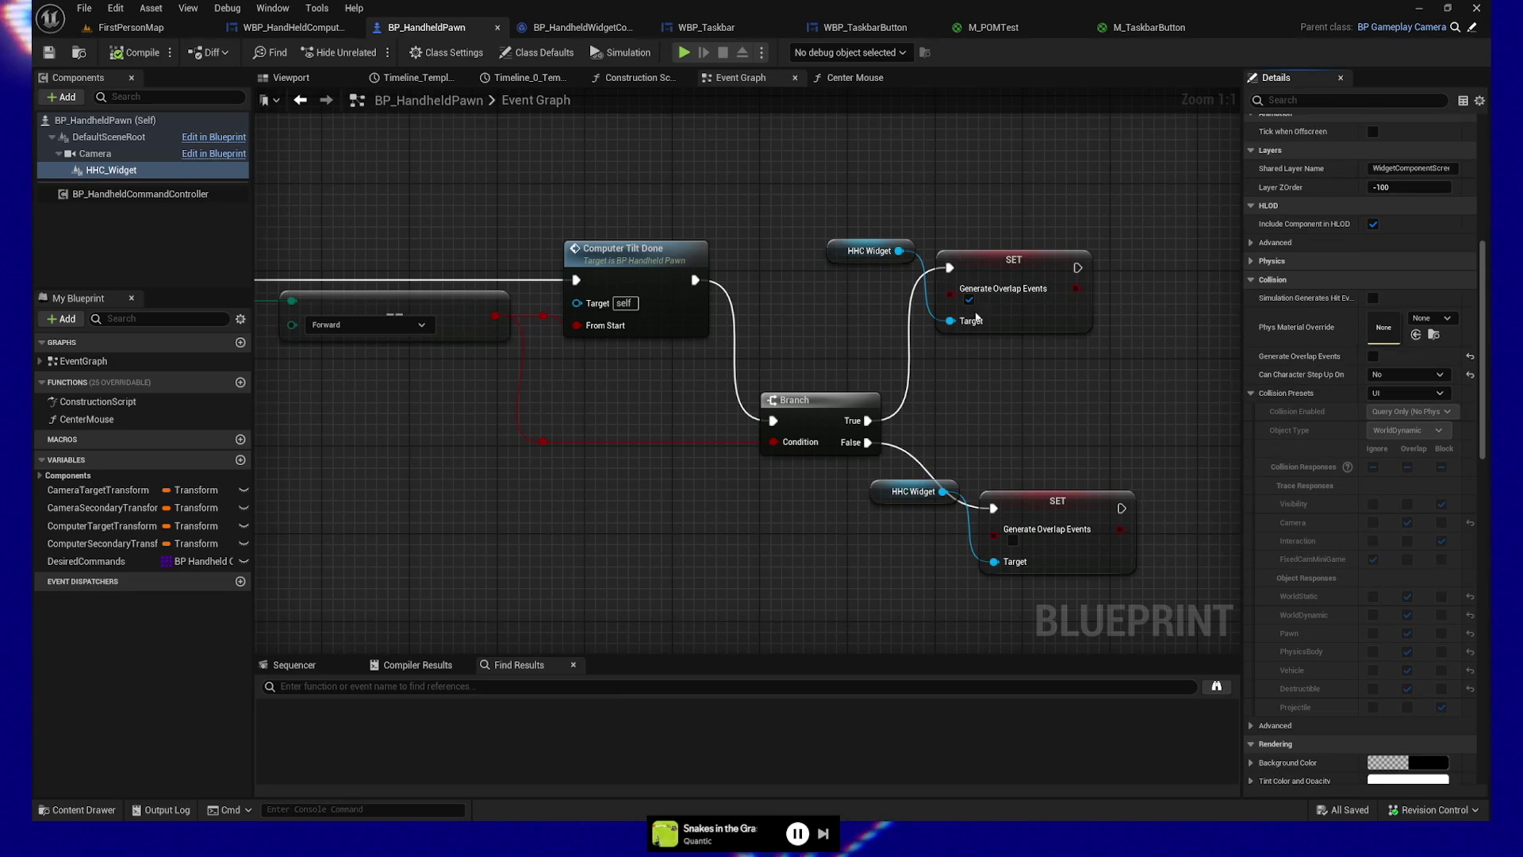
{"action": "mouse_move", "coordinate": [899, 250]}
{"action": "left_mouse_down"}
{"action": "mouse_move", "coordinate": [964, 178]}
{"action": "mouse_move", "coordinate": [960, 161]}
{"action": "left_mouse_up"}
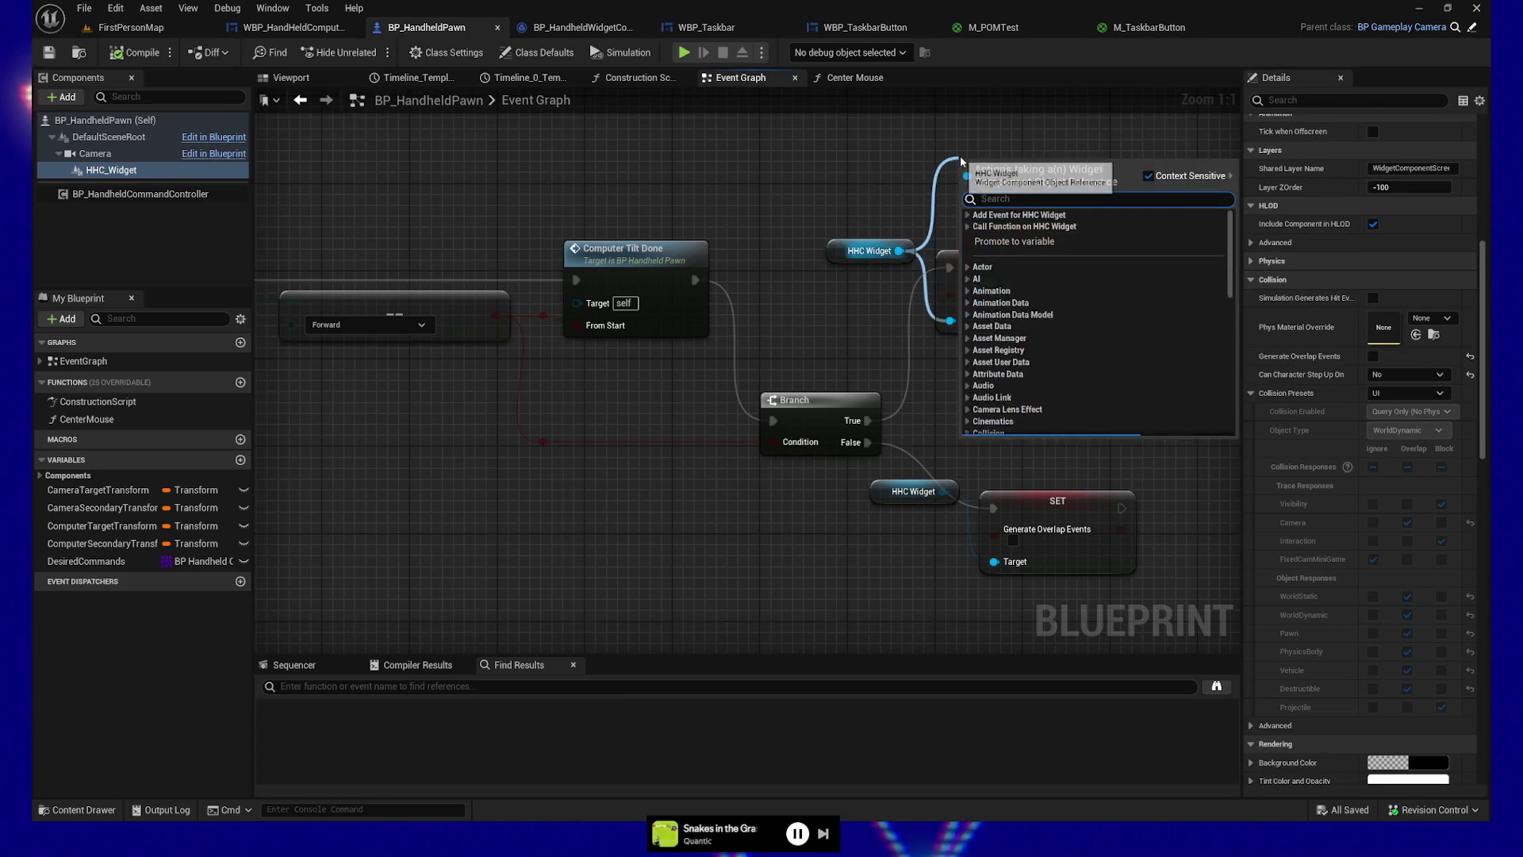
{"action": "type", "text": "collision"}
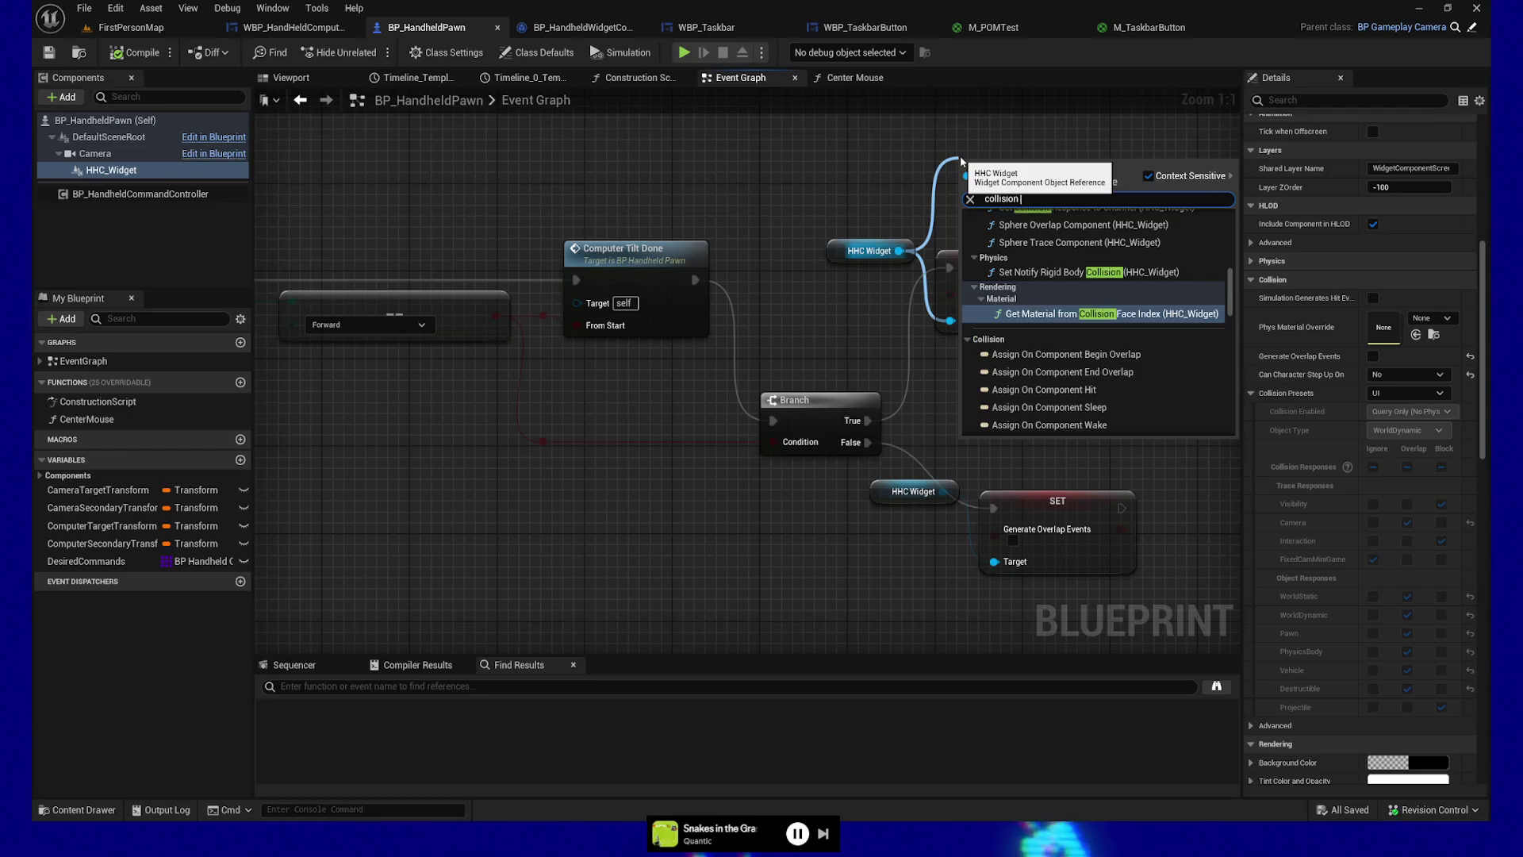
{"action": "type", "text": " prese"}
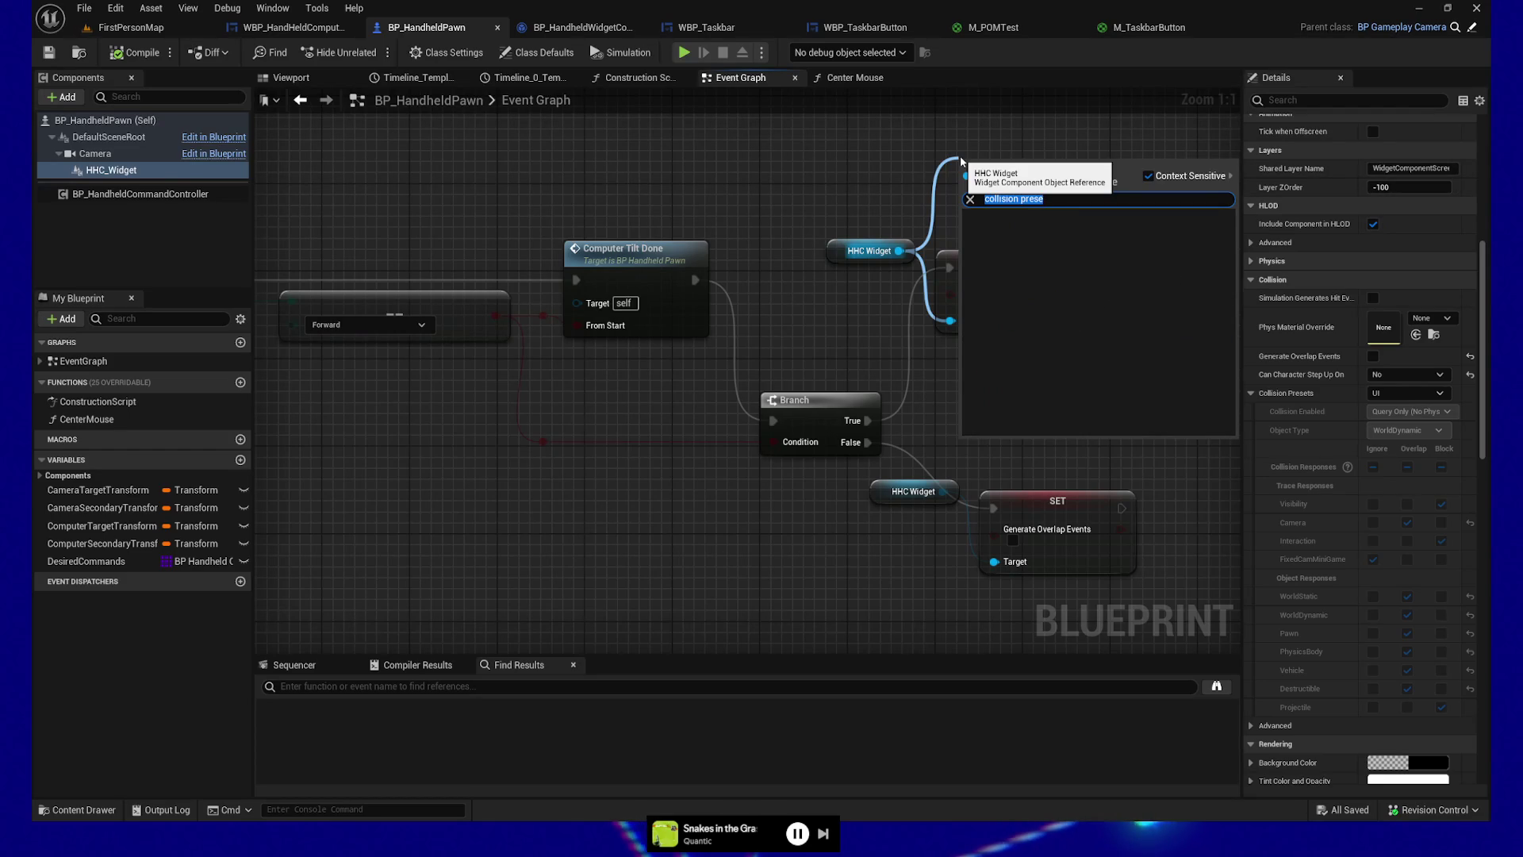
{"action": "type", "text": "preset"}
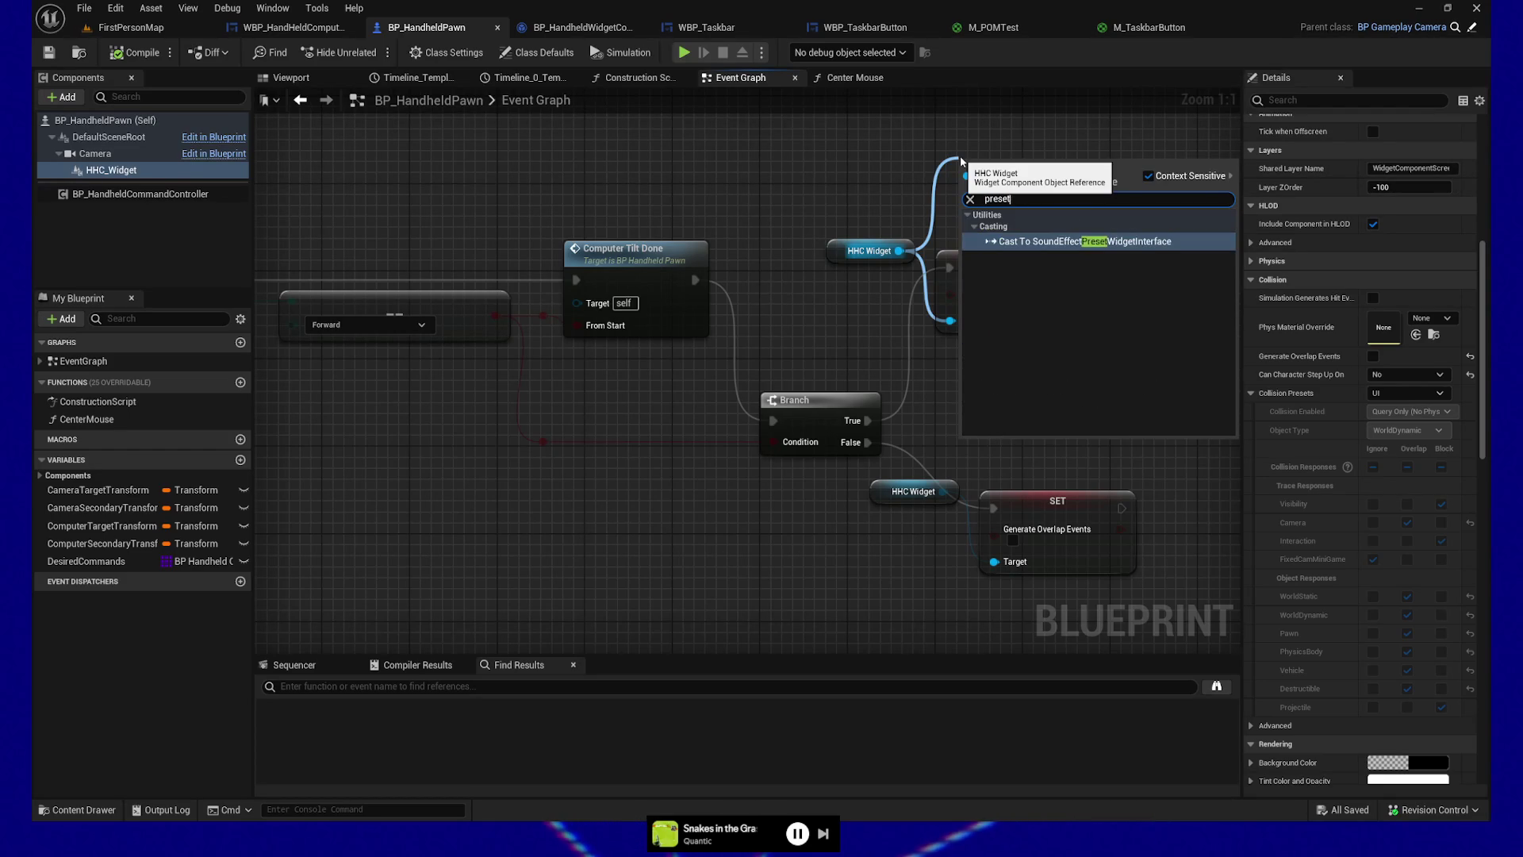
{"action": "key", "text": "Return"}
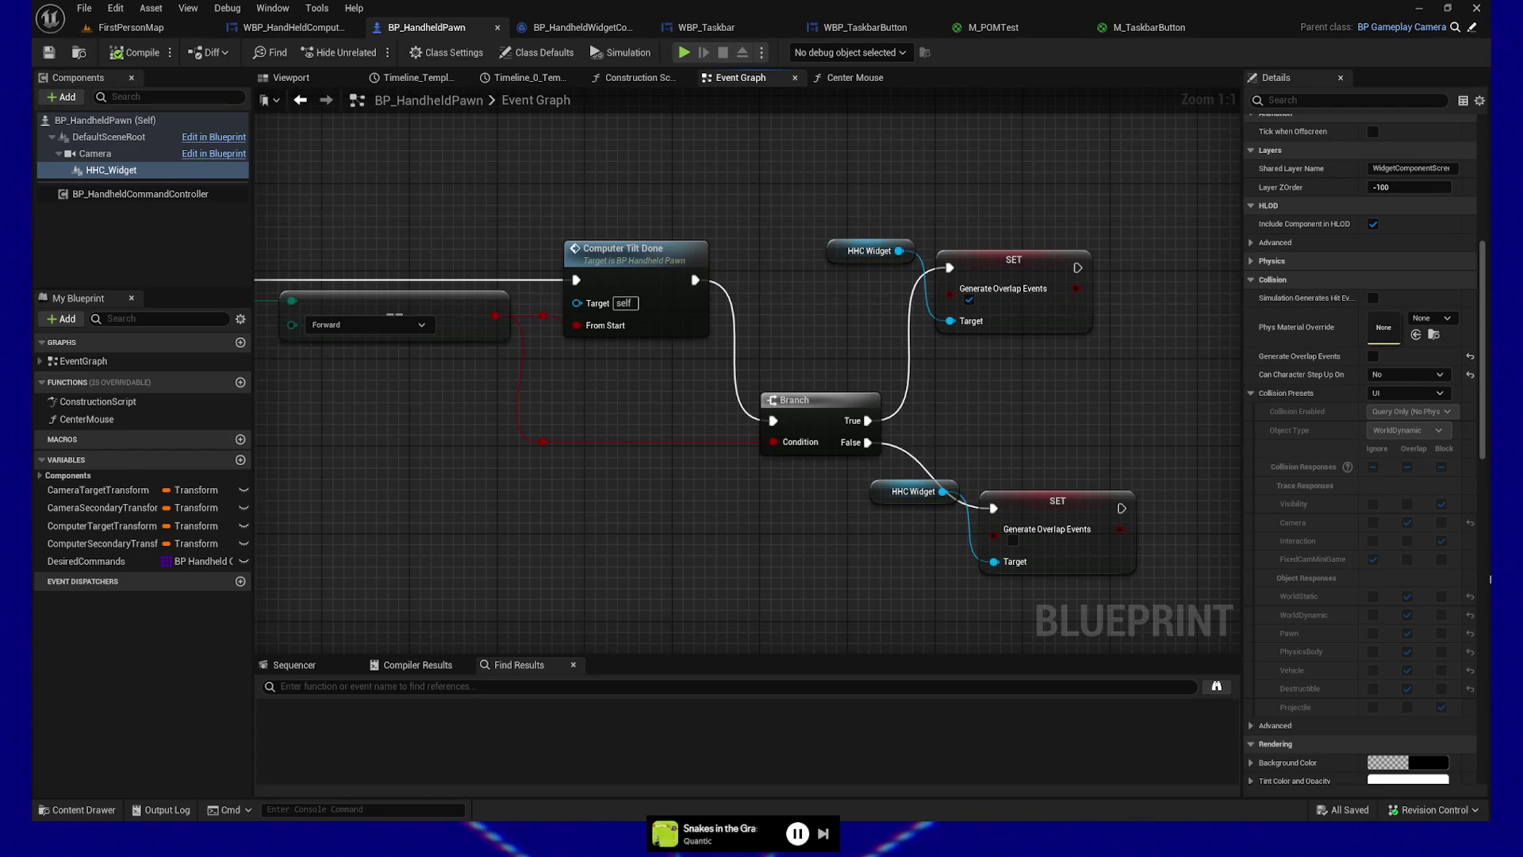
Step: Browse HHC_Widget's collision preset, advanced collision and advanced rendering details
{"action": "left_click", "coordinate": [1253, 391]}
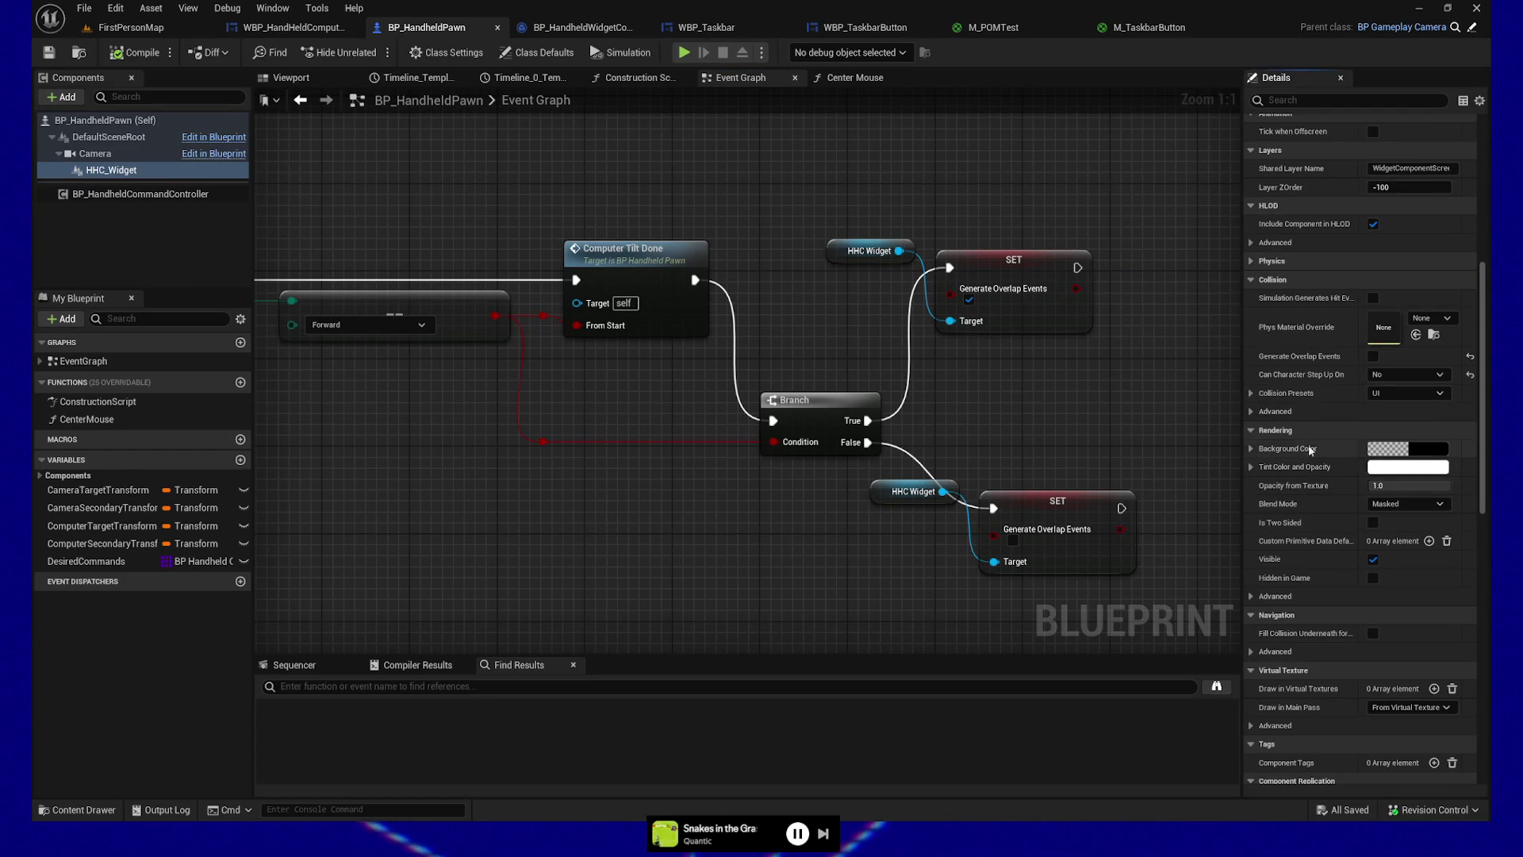
{"action": "left_click", "coordinate": [1251, 393]}
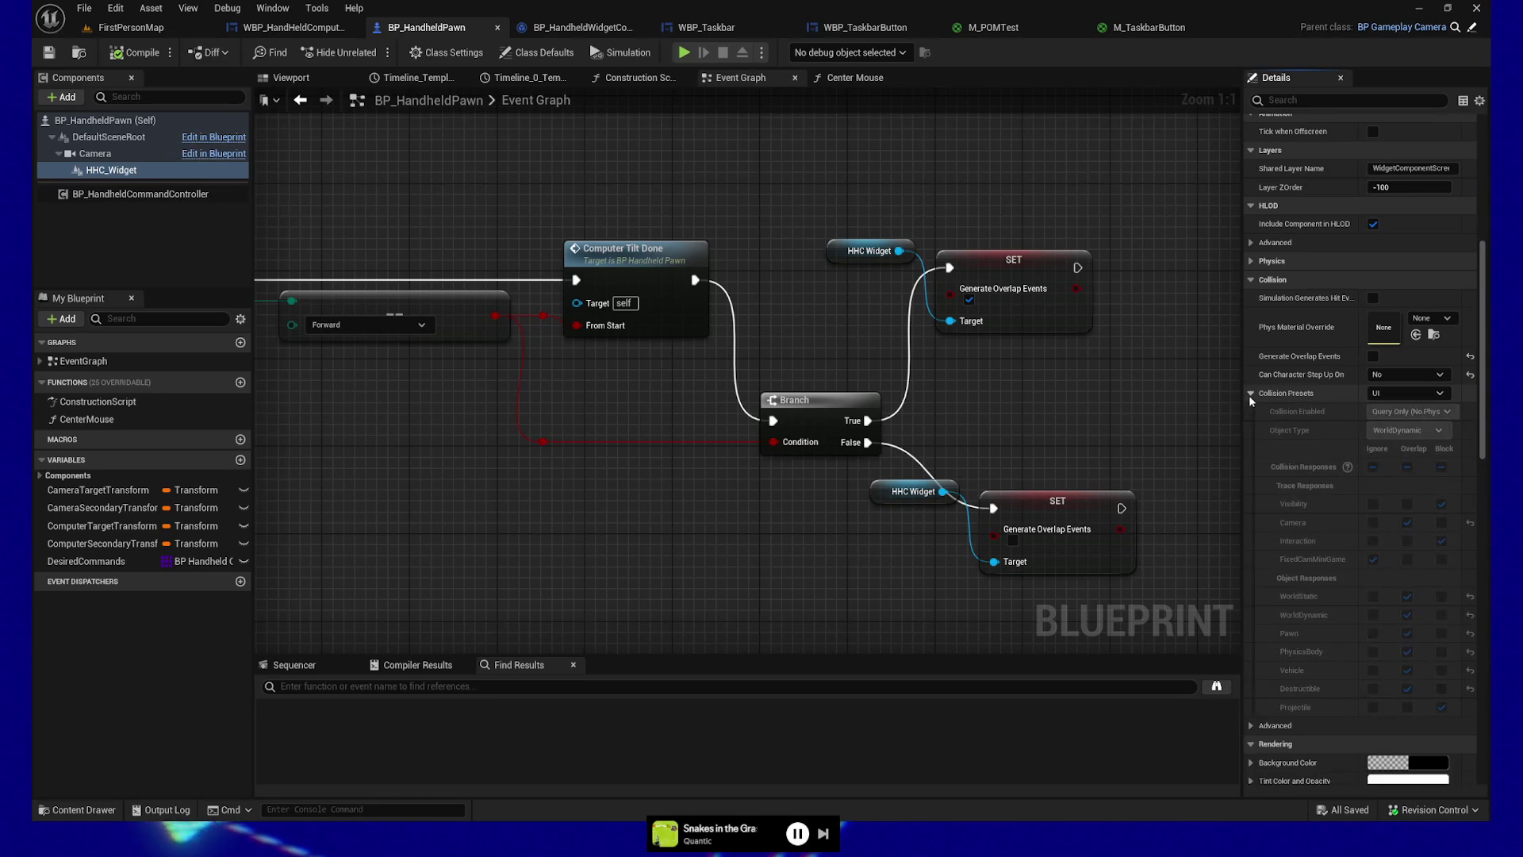
{"action": "scroll", "coordinate": [1258, 603], "scroll_direction": "down", "scroll_amount": 1}
{"action": "left_click", "coordinate": [1252, 671]}
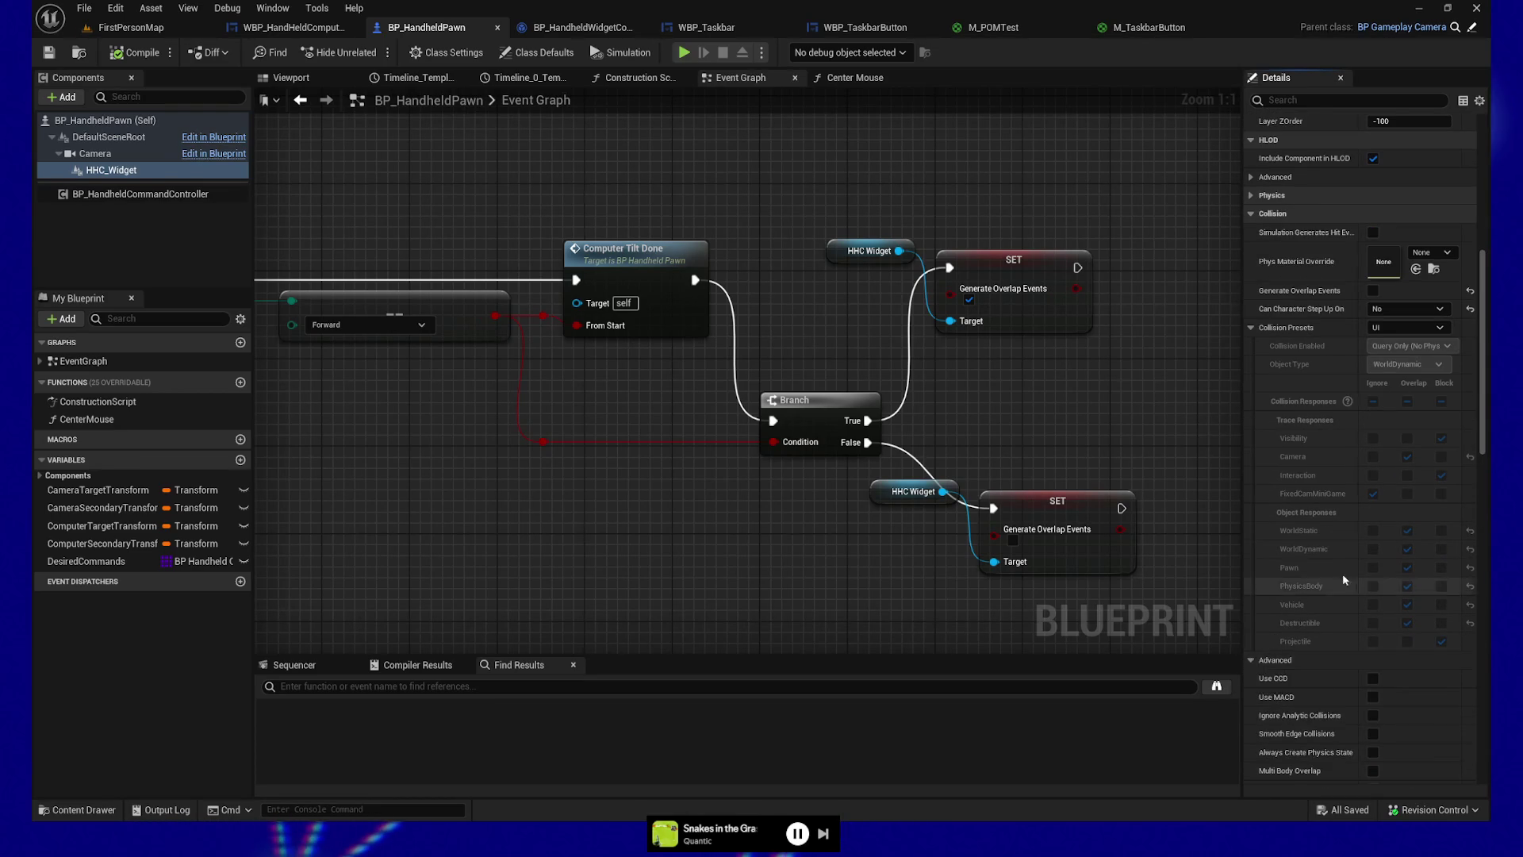
{"action": "scroll", "coordinate": [1335, 579], "scroll_direction": "down", "scroll_amount": 2}
{"action": "scroll", "coordinate": [1370, 565], "scroll_direction": "down", "scroll_amount": 1}
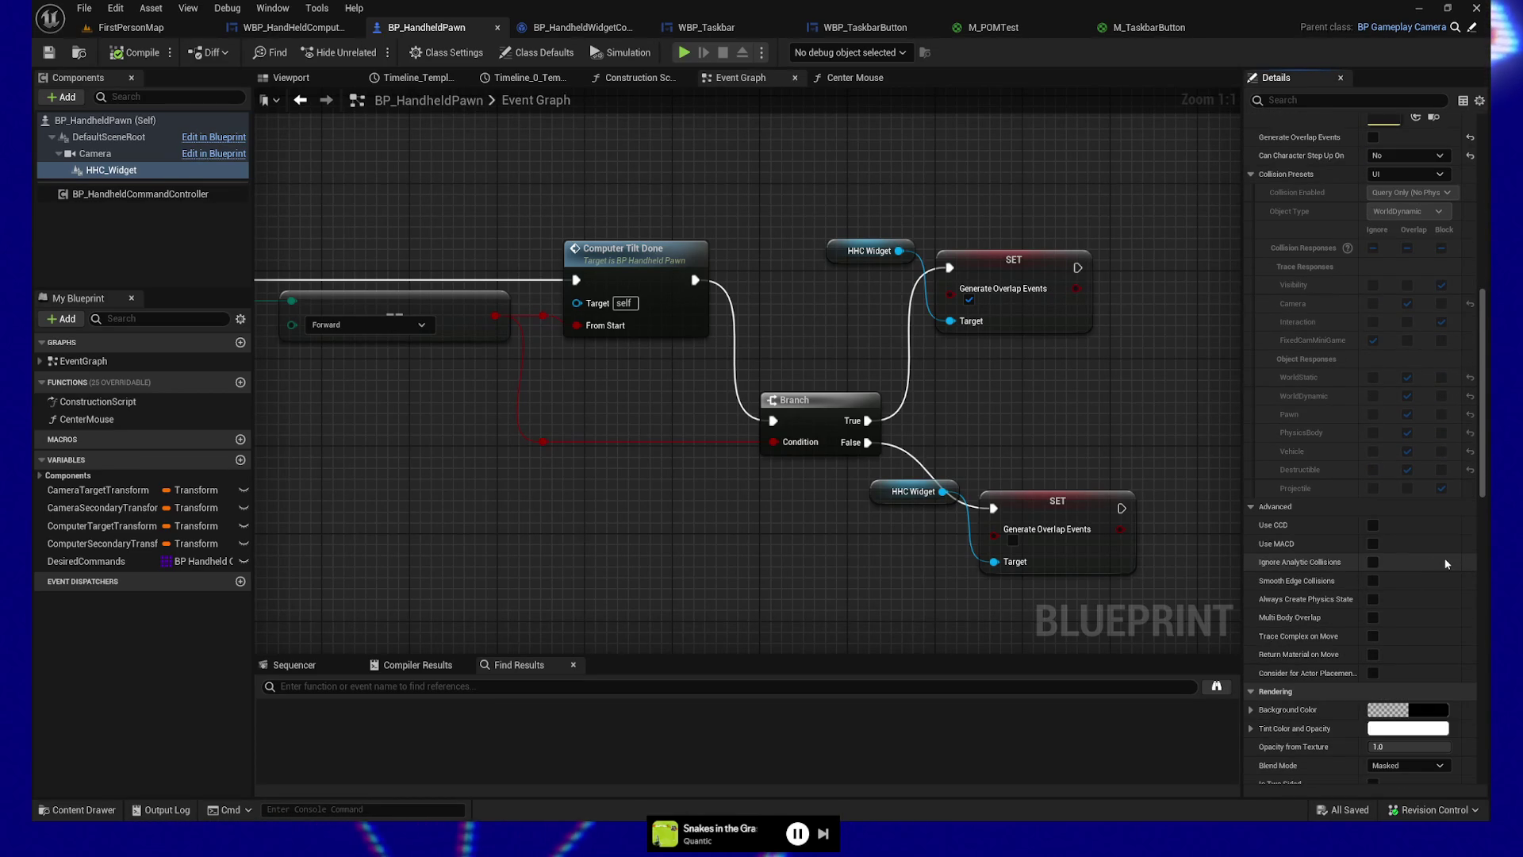
{"action": "scroll", "coordinate": [1440, 559], "scroll_direction": "down", "scroll_amount": 3}
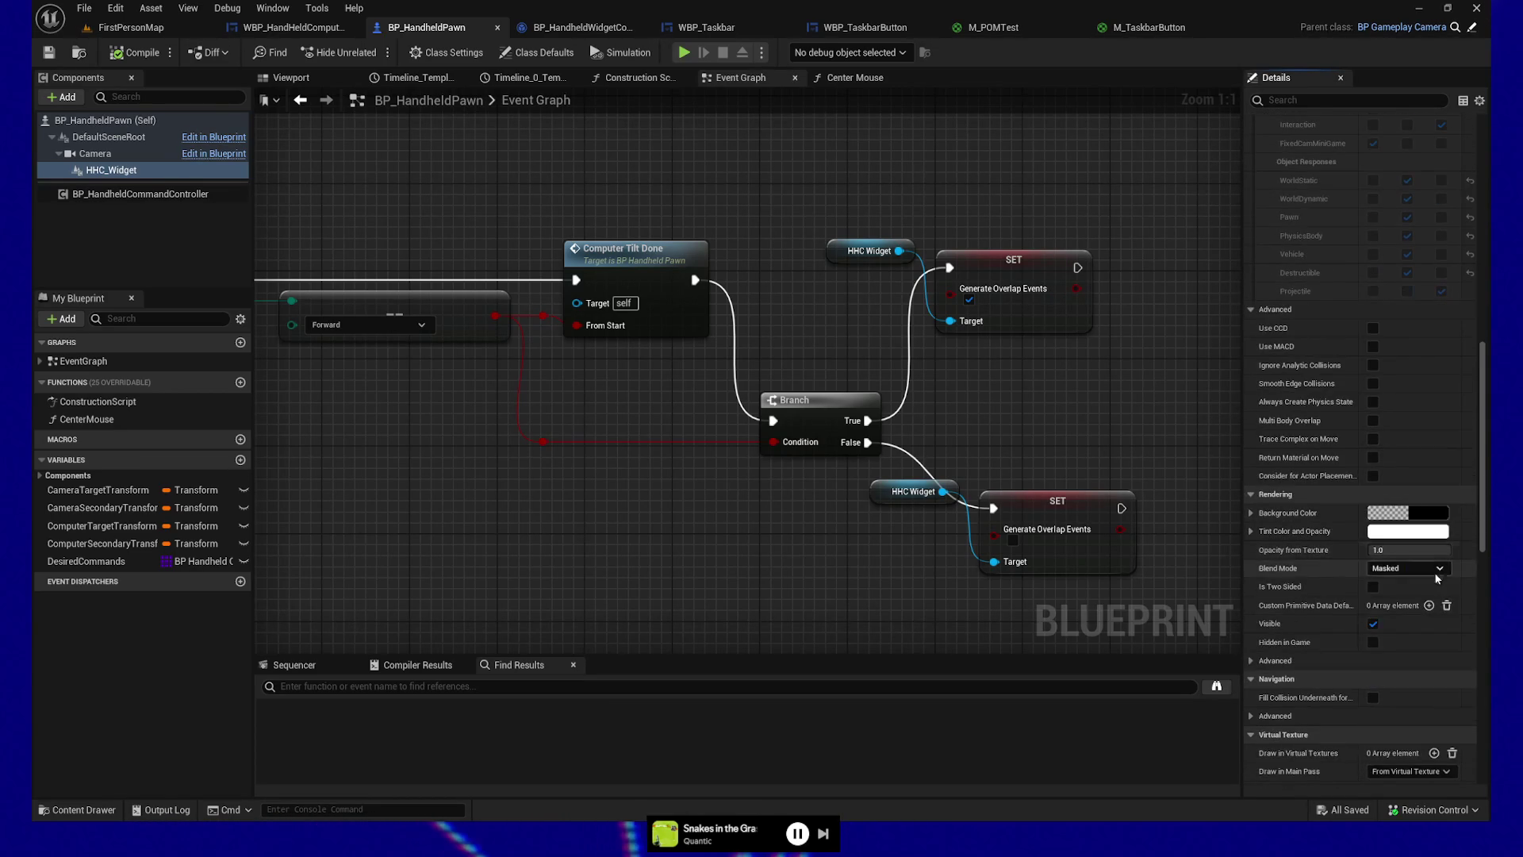
{"action": "left_click", "coordinate": [1318, 658]}
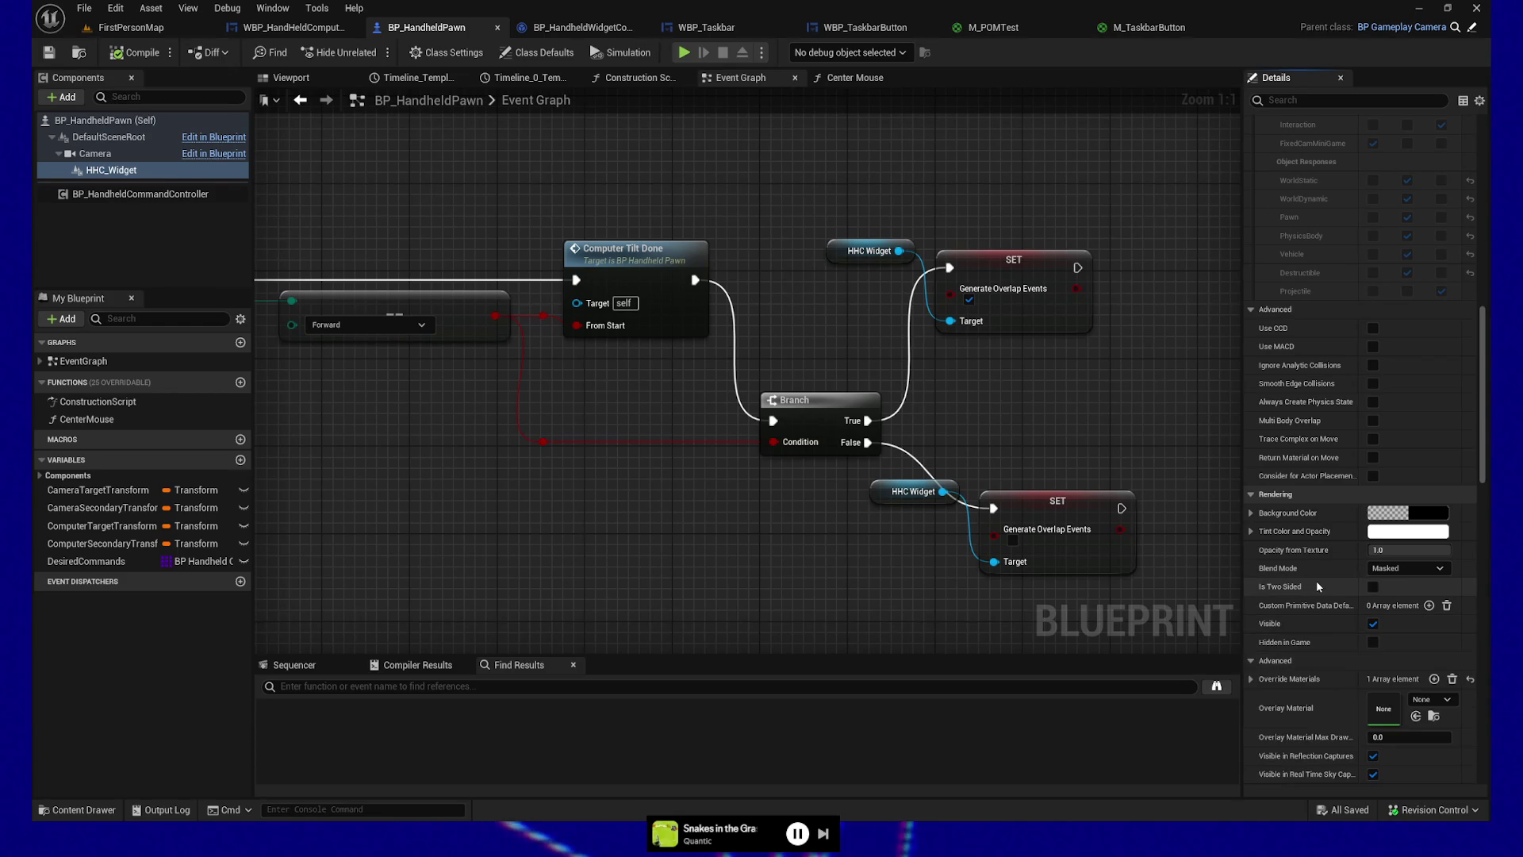
{"action": "scroll", "coordinate": [1317, 603], "scroll_direction": "down", "scroll_amount": 2}
{"action": "scroll", "coordinate": [1316, 579], "scroll_direction": "down", "scroll_amount": 1}
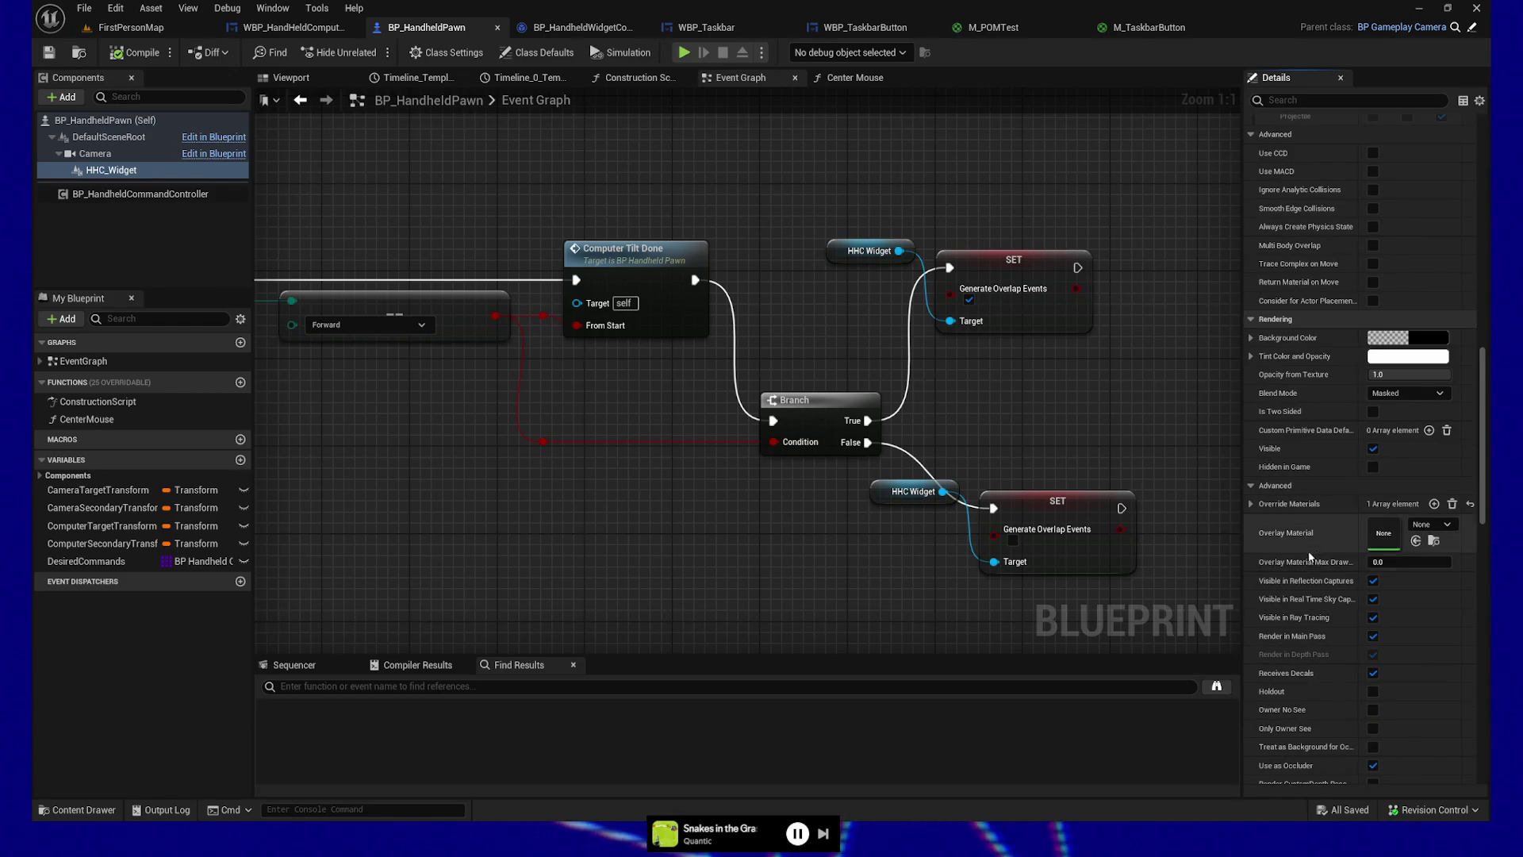
{"action": "left_click", "coordinate": [1249, 487]}
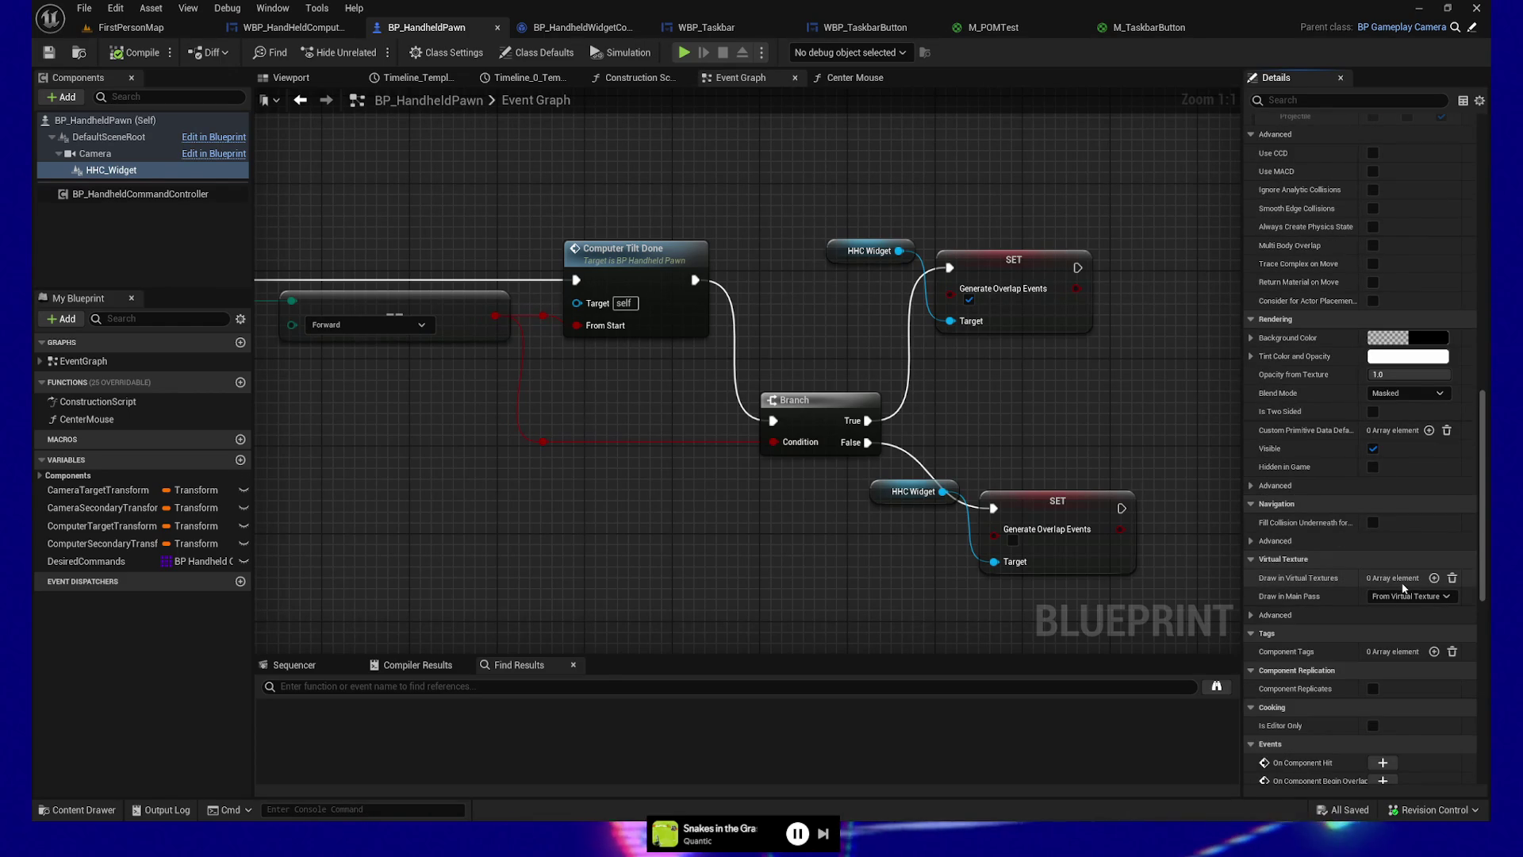
{"action": "scroll", "coordinate": [1324, 602], "scroll_direction": "down", "scroll_amount": 1}
{"action": "scroll", "coordinate": [1324, 607], "scroll_direction": "down", "scroll_amount": 5}
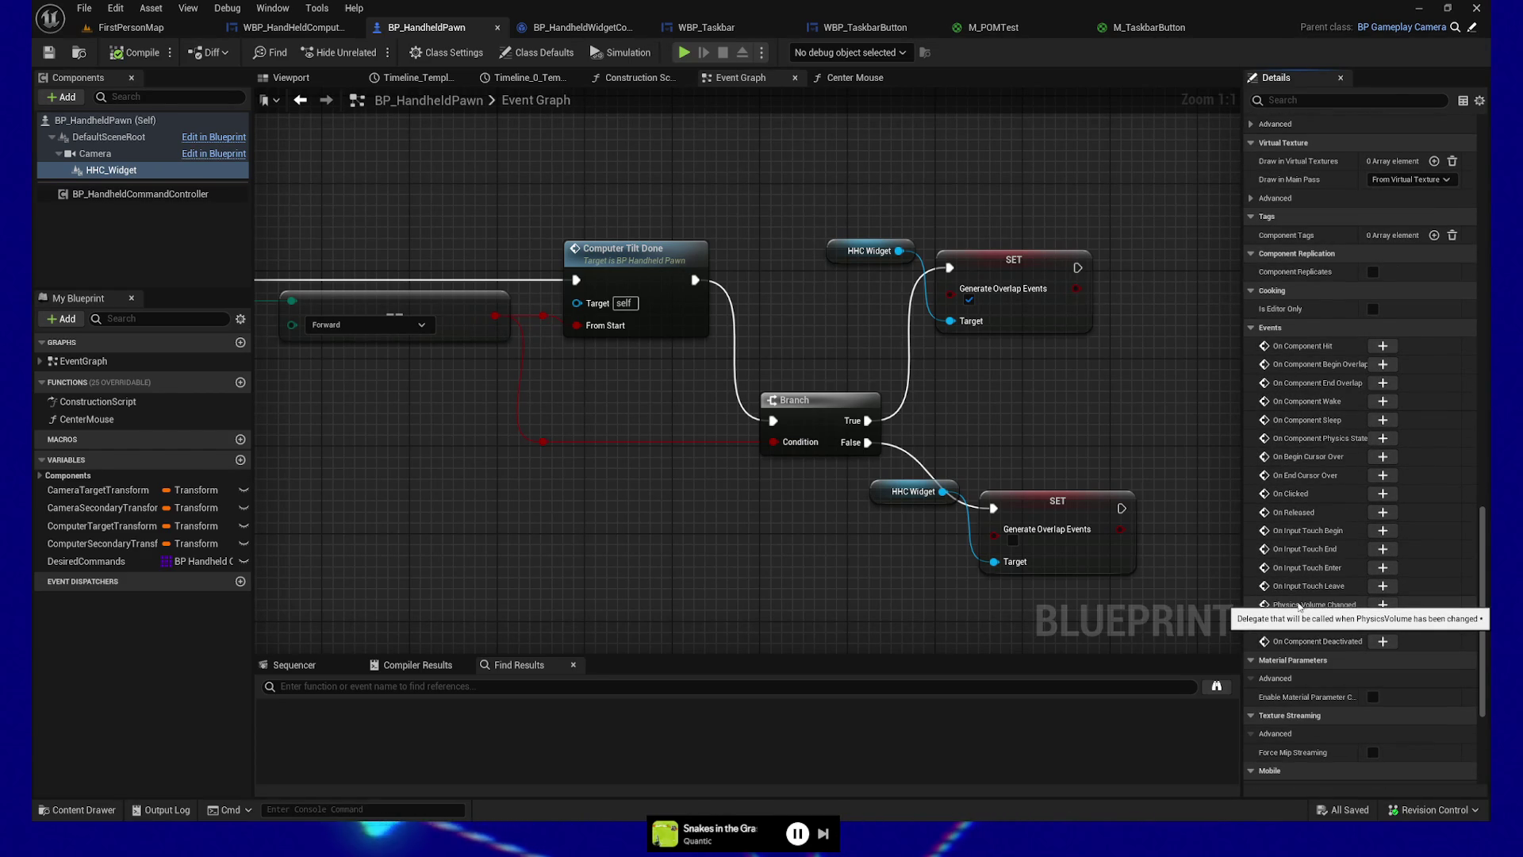
Step: Pan and zoom the Event Graph to the PlayComputerTiltAnimation event, Branch and Center Mouse nodes
{"action": "left_click_drag", "start_coordinate": [658, 403], "coordinate": [692, 394]}
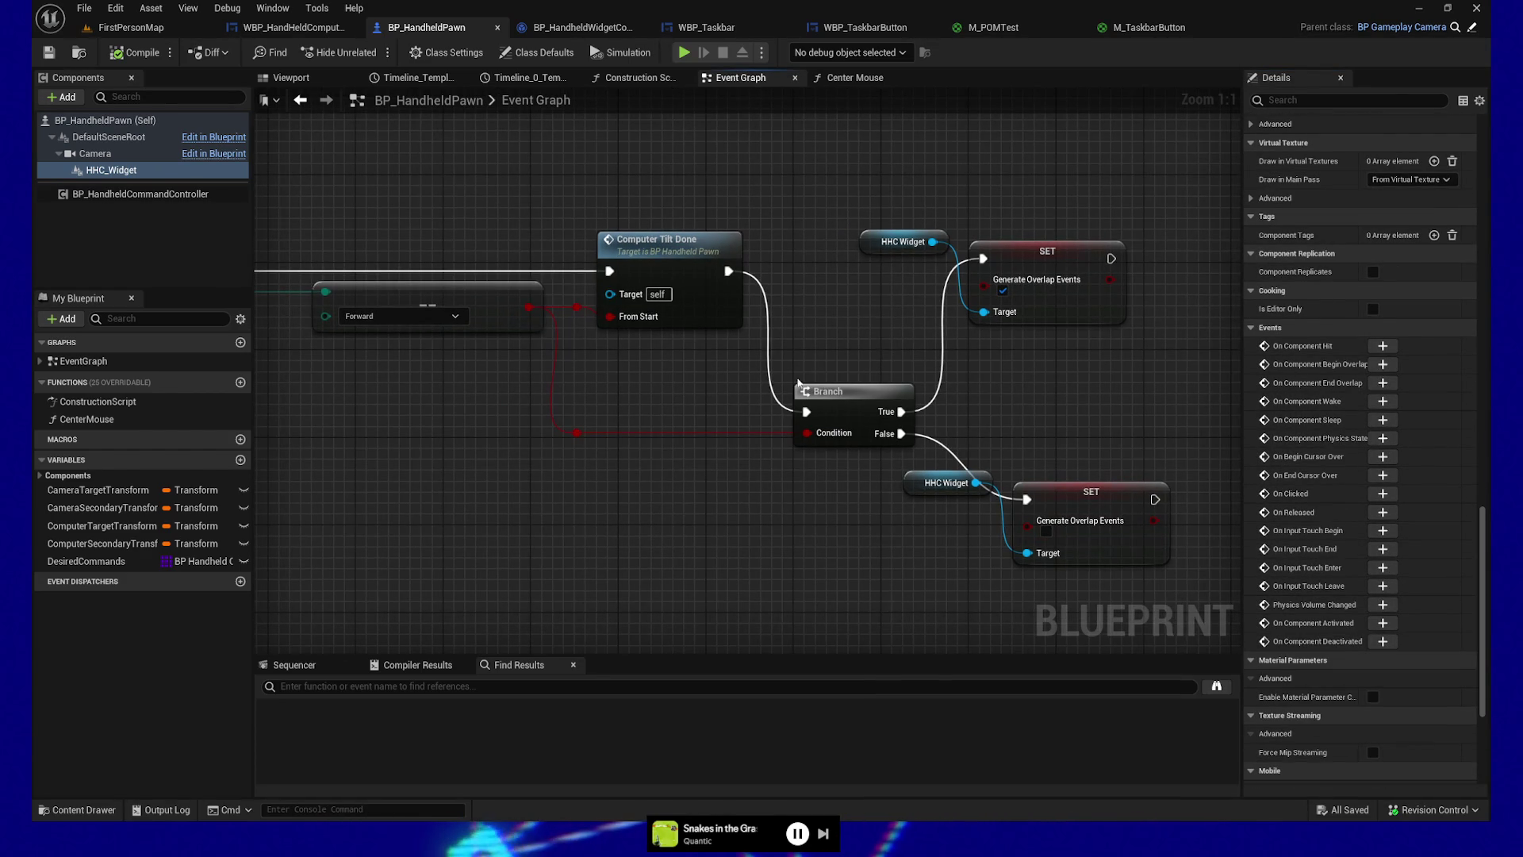
{"action": "left_click_drag", "start_coordinate": [878, 285], "coordinate": [862, 322]}
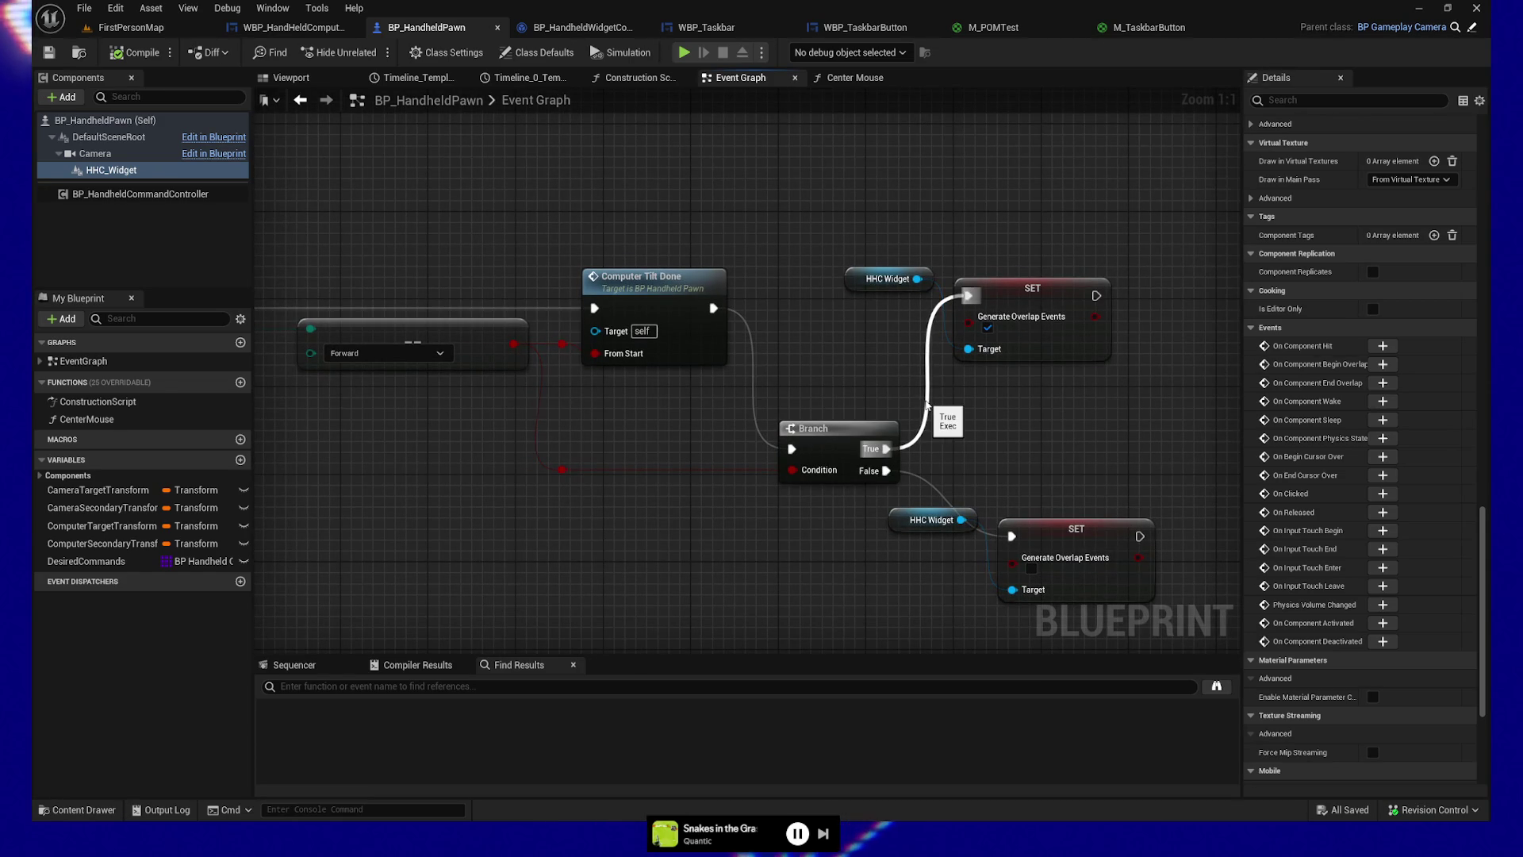
{"action": "left_click_drag", "start_coordinate": [501, 451], "coordinate": [726, 423]}
{"action": "scroll", "coordinate": [820, 391], "scroll_direction": "down", "scroll_amount": 5}
{"action": "left_click_drag", "start_coordinate": [820, 391], "coordinate": [911, 384]}
{"action": "scroll", "coordinate": [577, 401], "scroll_direction": "up", "scroll_amount": 2}
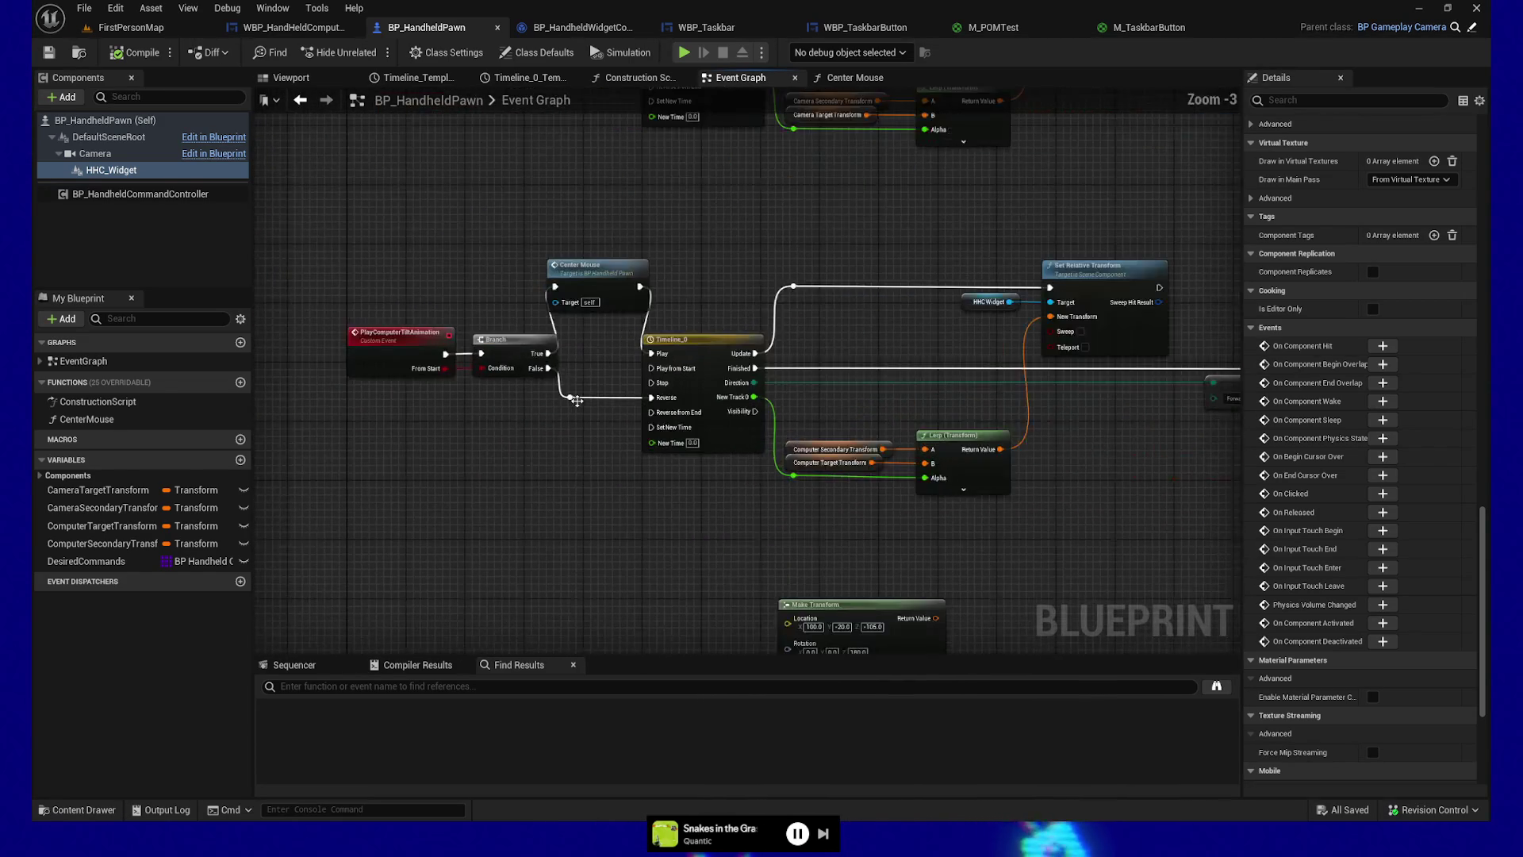
{"action": "scroll", "coordinate": [576, 400], "scroll_direction": "up", "scroll_amount": 2}
{"action": "scroll", "coordinate": [589, 278], "scroll_direction": "up", "scroll_amount": 1}
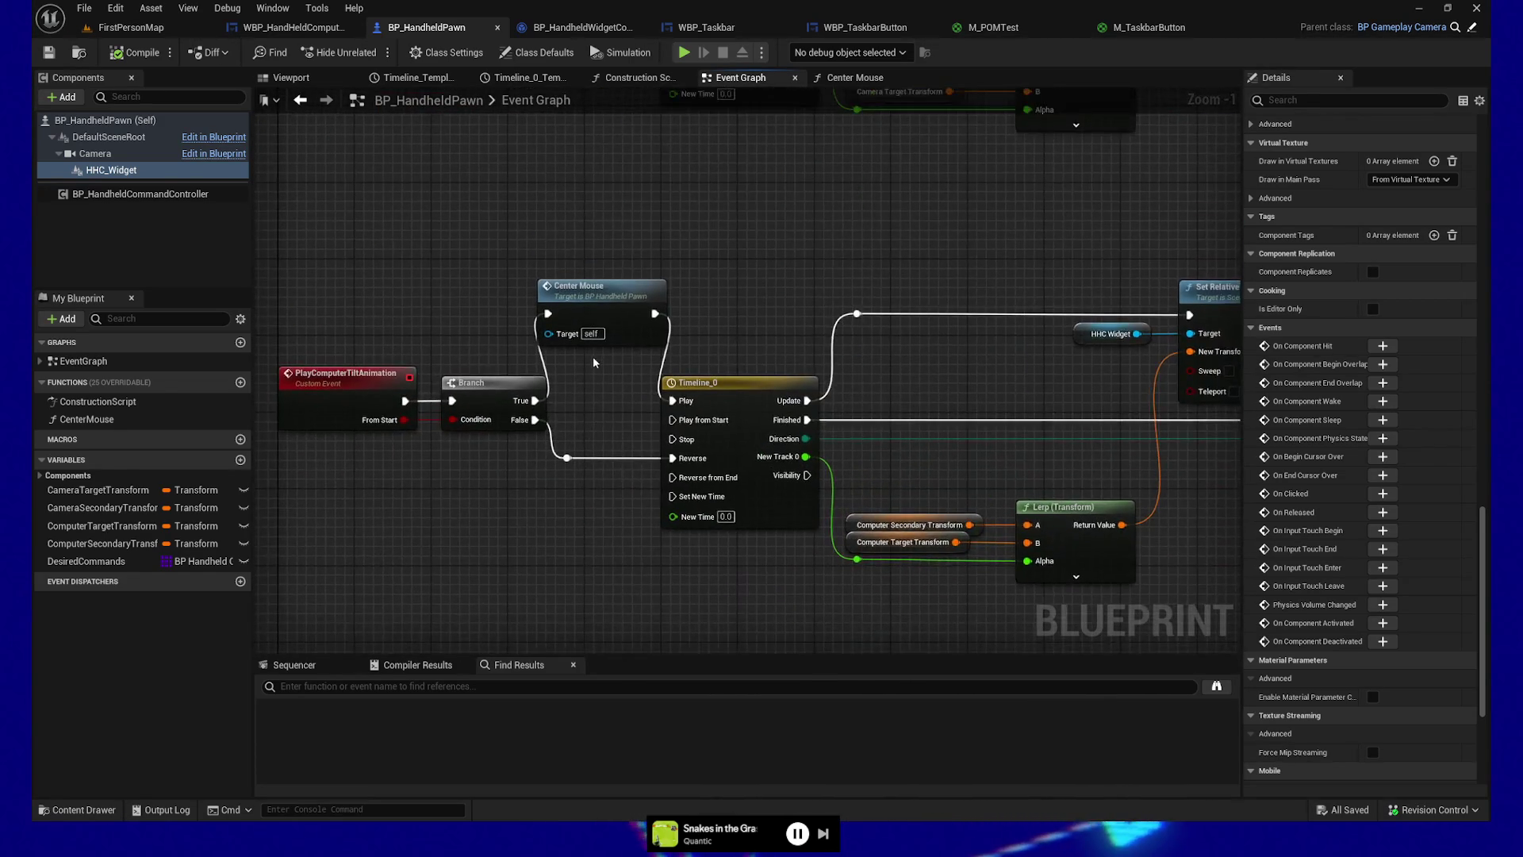
Step: Save the blueprint and open the Center Mouse function graph, centred on Set Mouse Position
{"action": "left_click", "coordinate": [588, 278]}
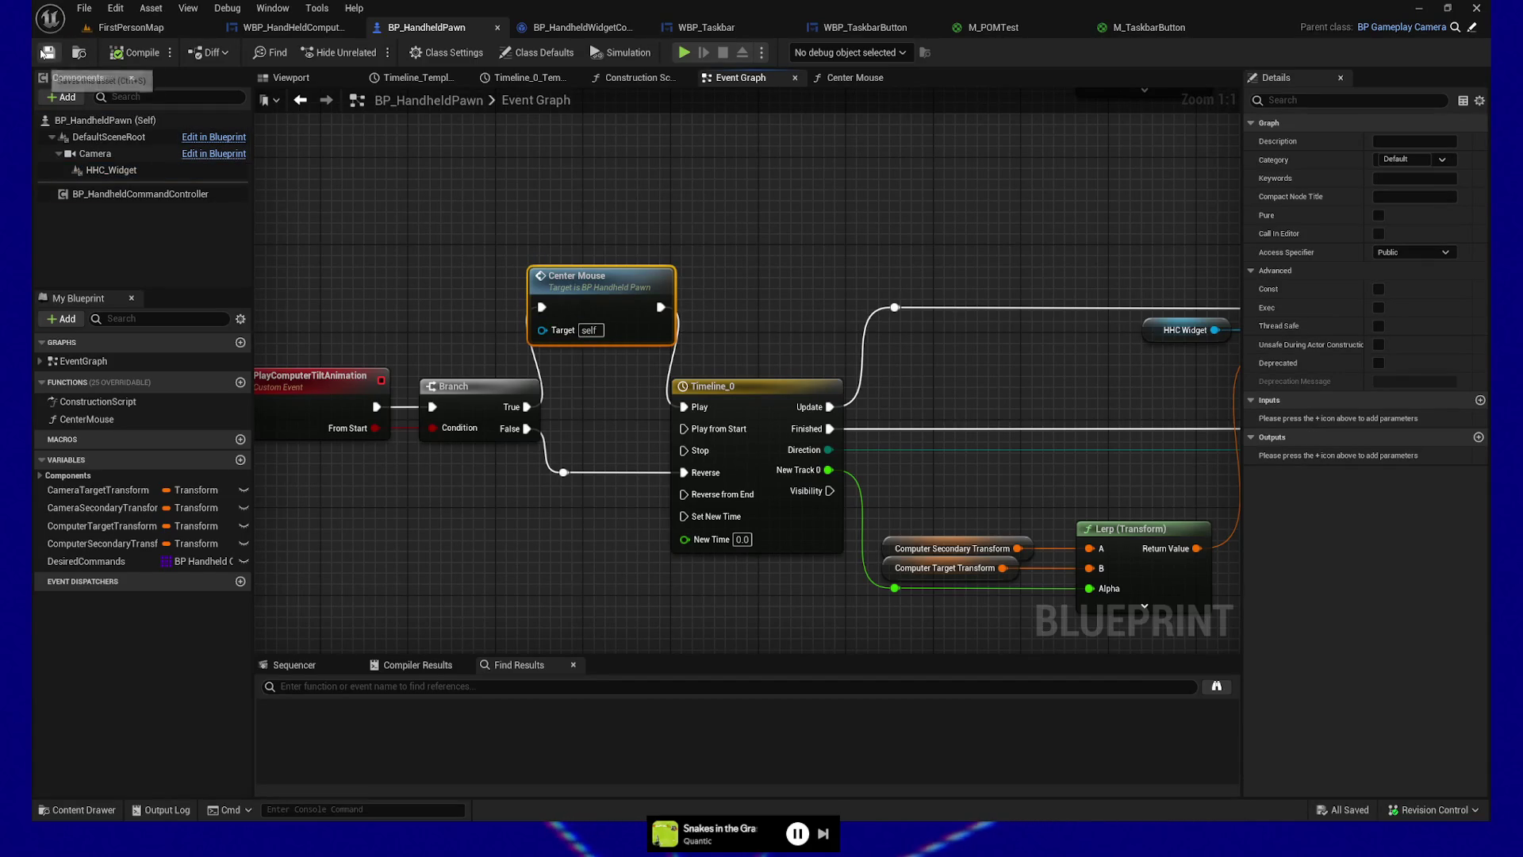
{"action": "left_click", "coordinate": [45, 55]}
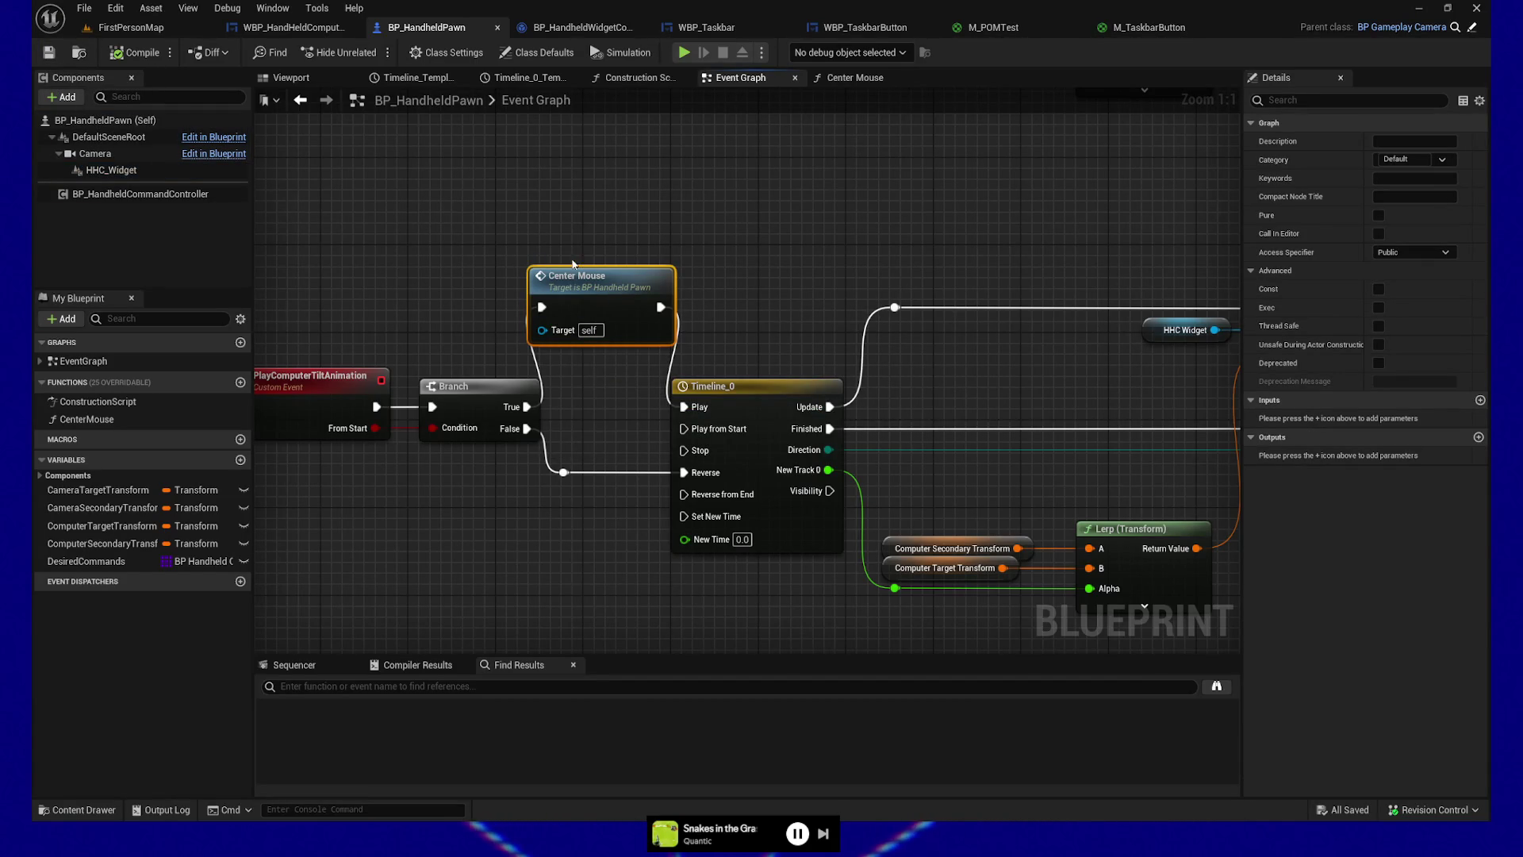
{"action": "double_click", "coordinate": [607, 279]}
{"action": "left_click_drag", "start_coordinate": [698, 373], "coordinate": [522, 377]}
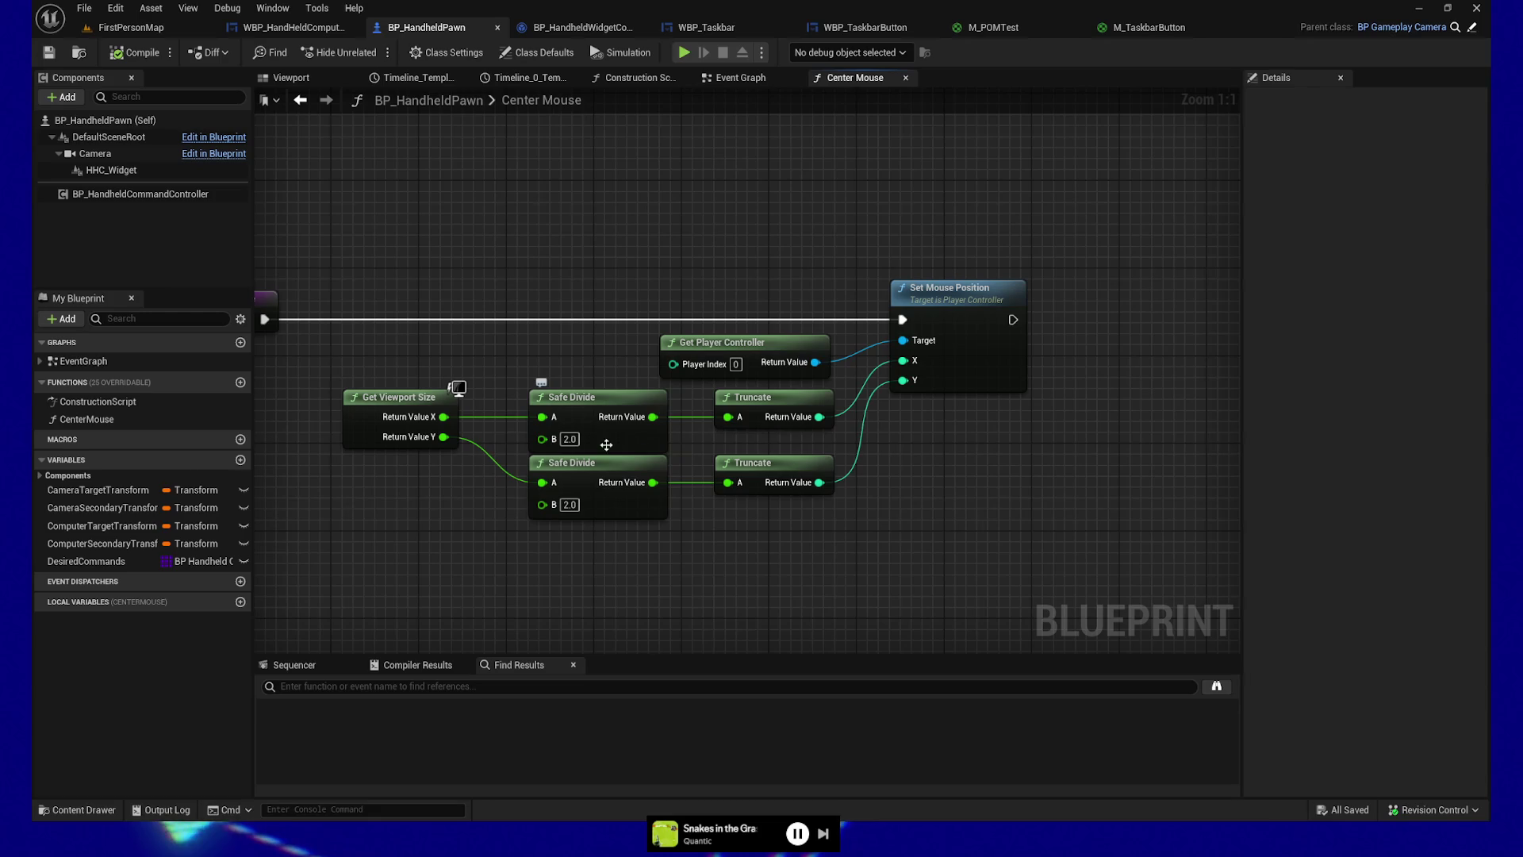
Step: Disconnect the Truncate outputs from Set Mouse Position's X and Y, then compile
{"action": "left_click", "coordinate": [575, 443]}
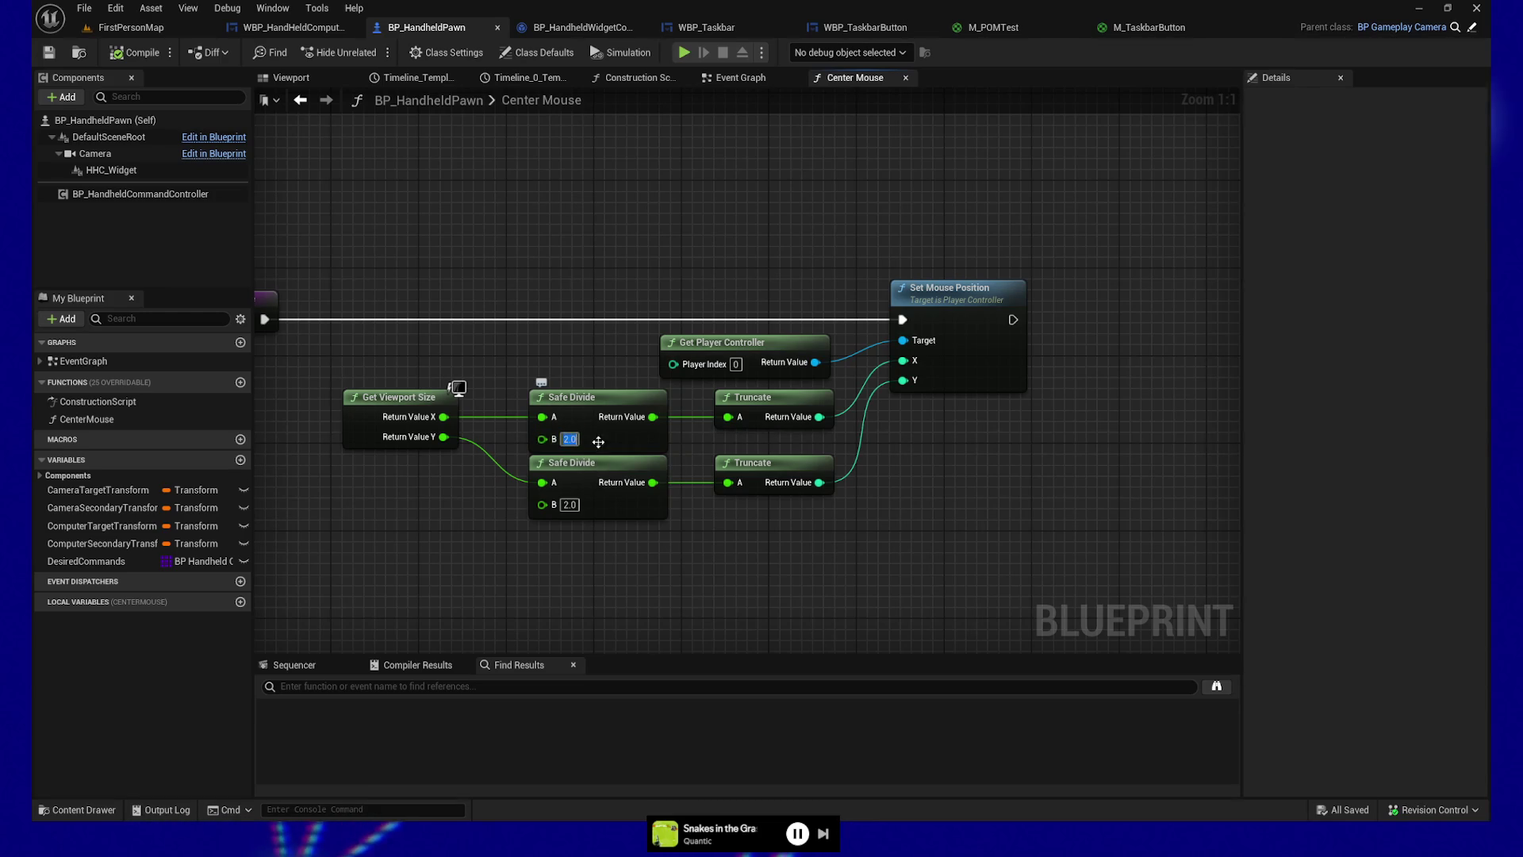
{"action": "left_click_drag", "start_coordinate": [883, 434], "coordinate": [859, 441]}
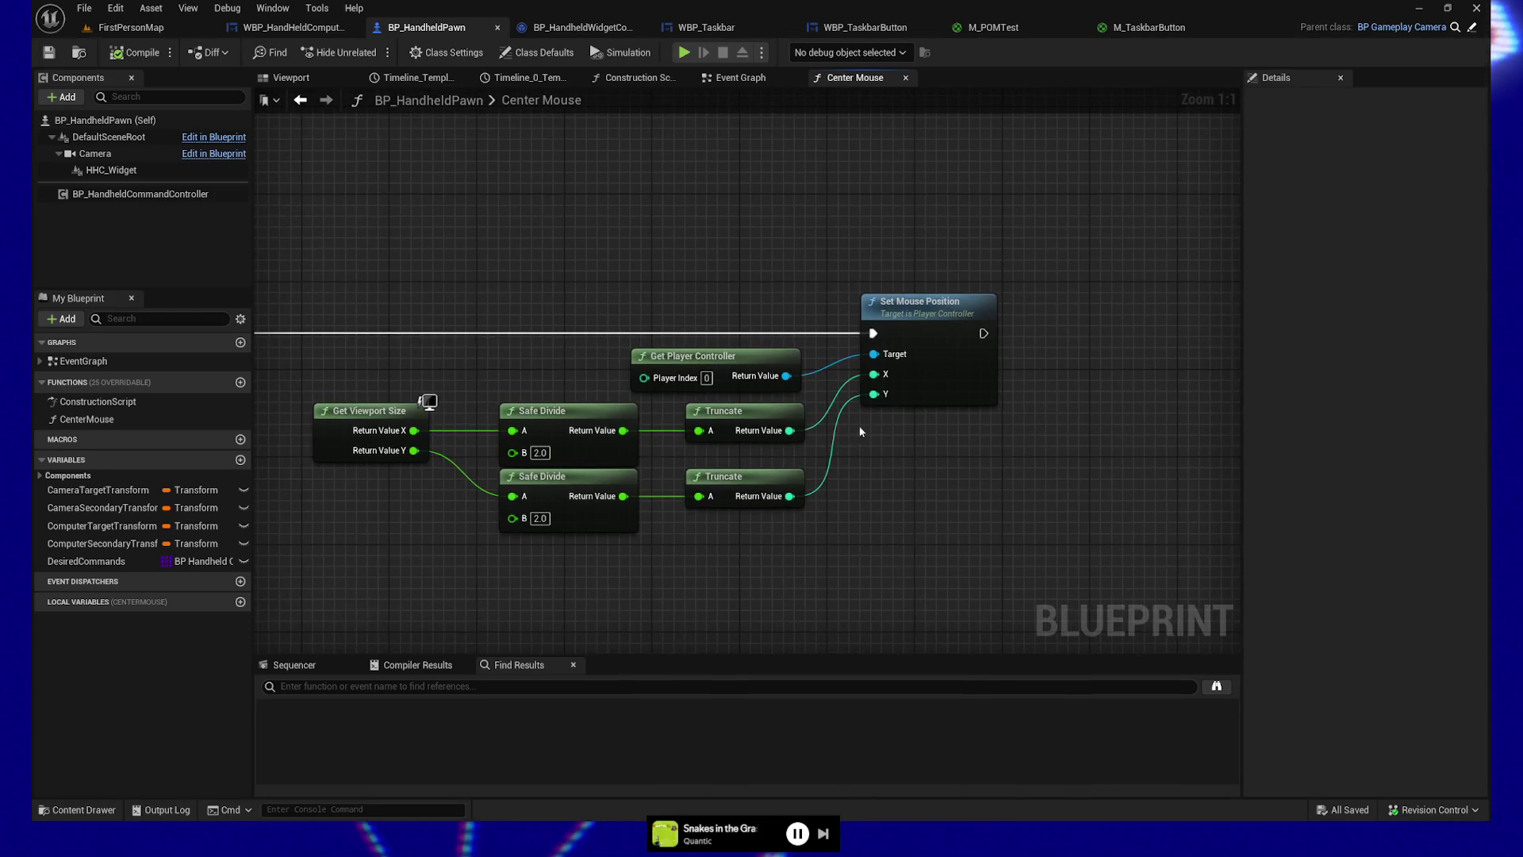
{"action": "left_click", "coordinate": [843, 395], "text": "alt"}
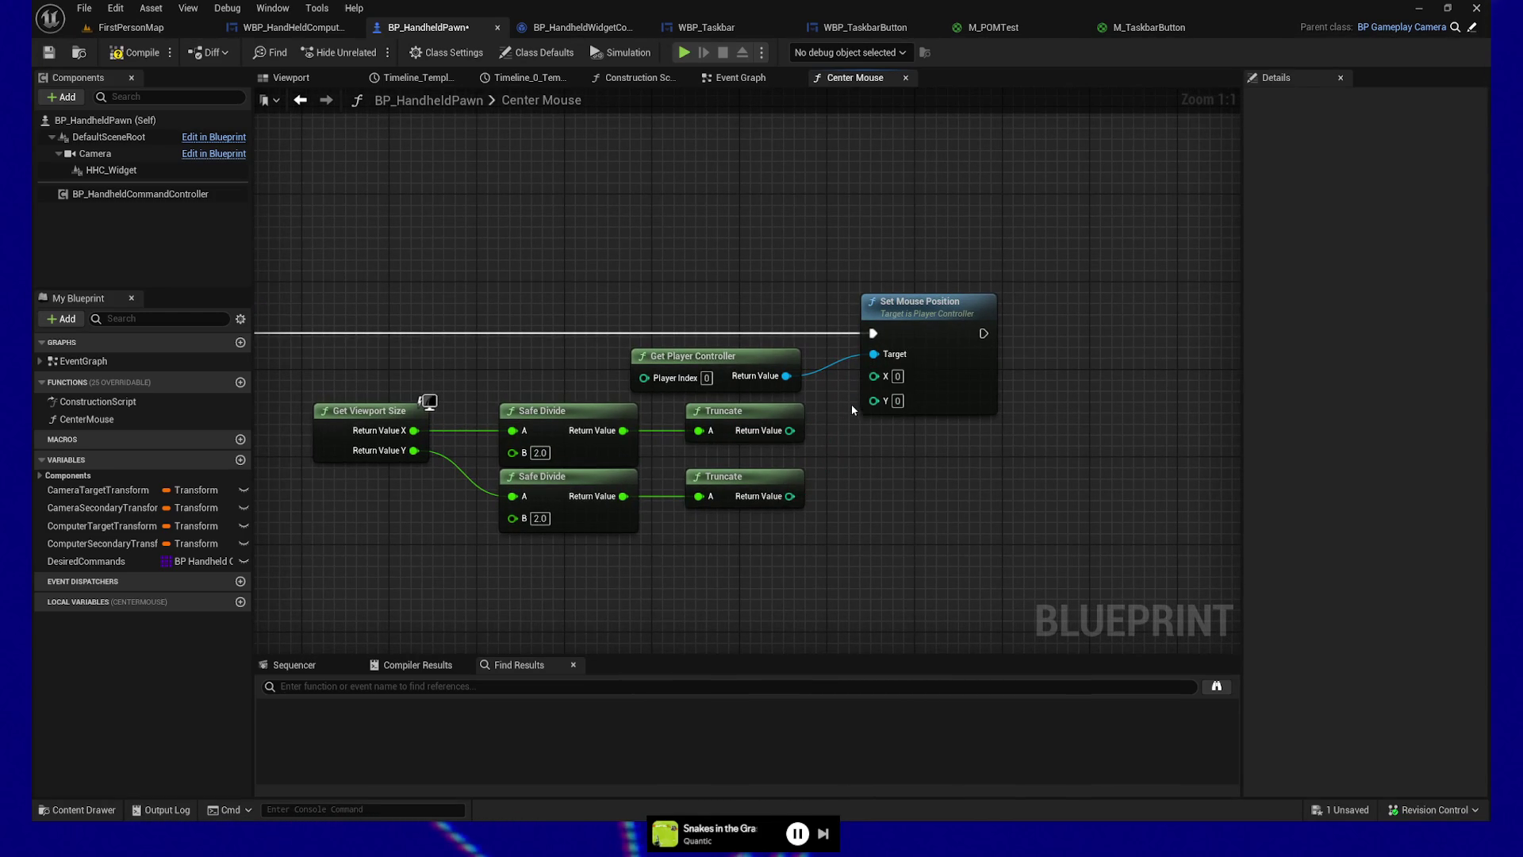
{"action": "left_click", "coordinate": [111, 56]}
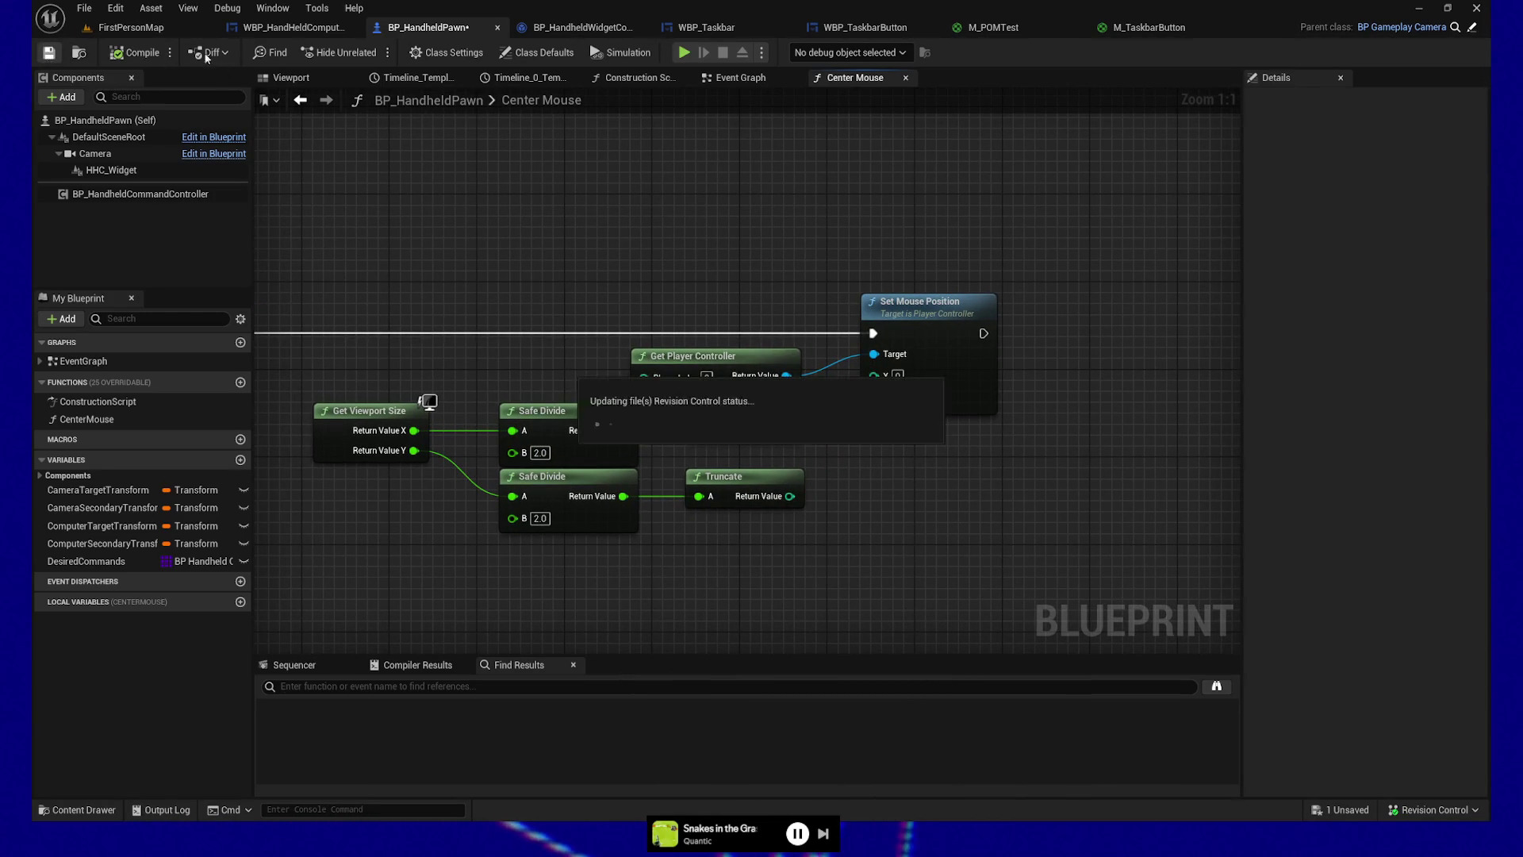
{"action": "left_click", "coordinate": [690, 53]}
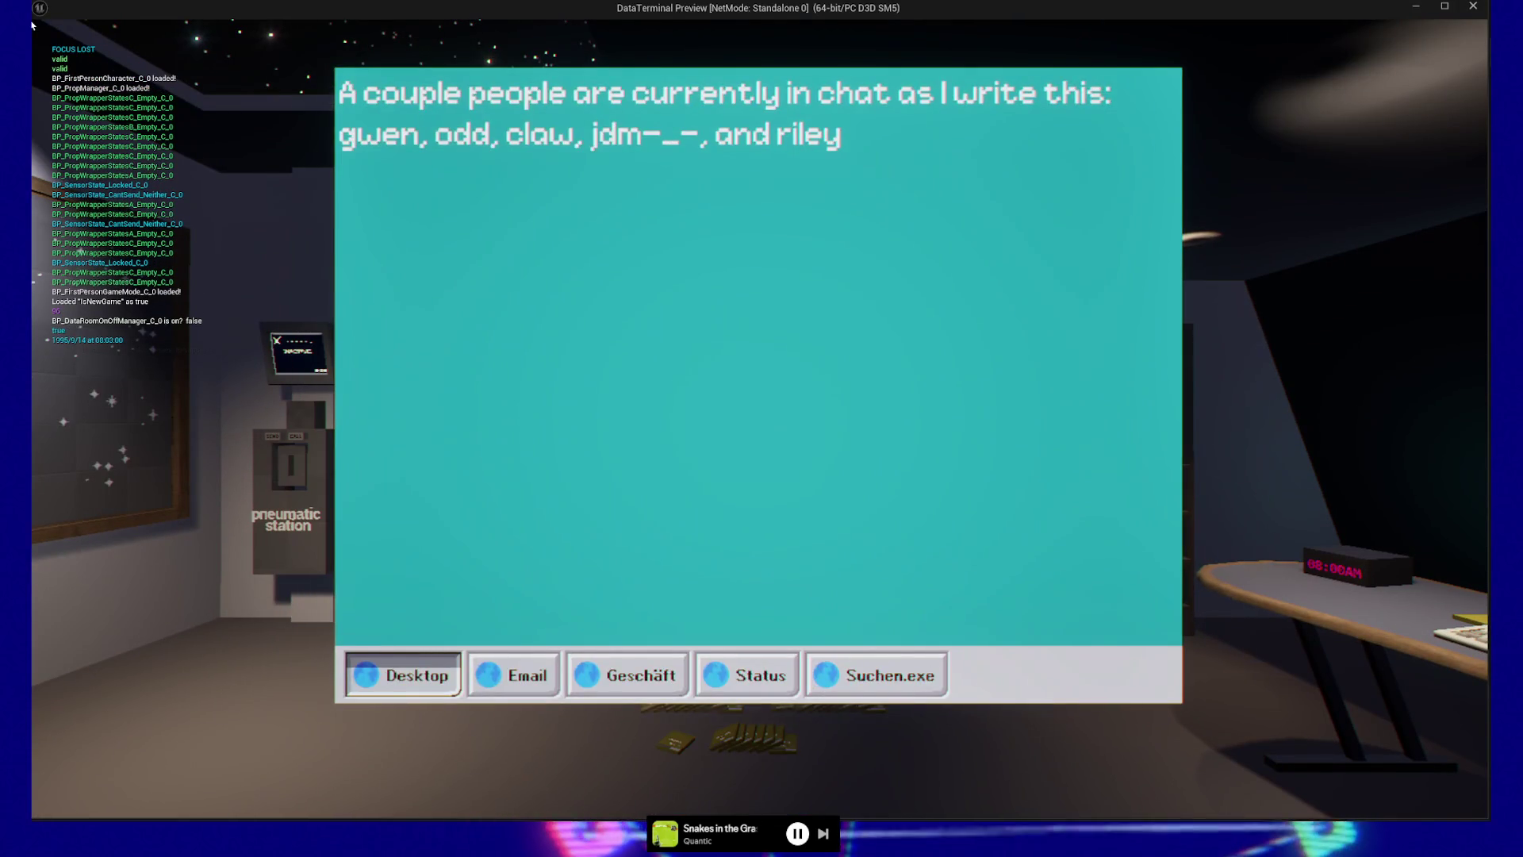
{"action": "left_click", "coordinate": [32, 25]}
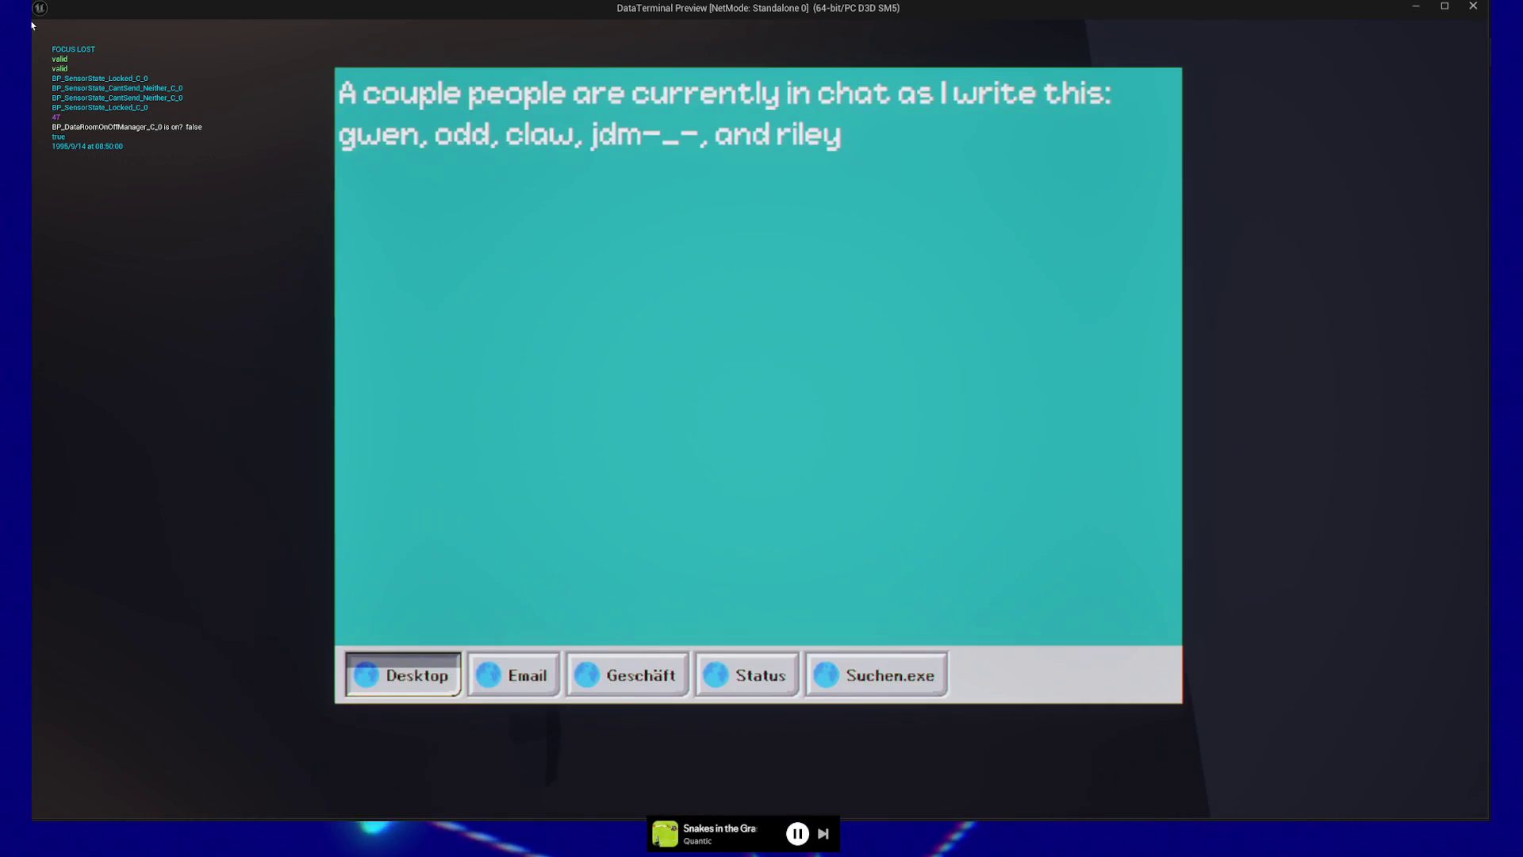
{"action": "key", "text": "Escape"}
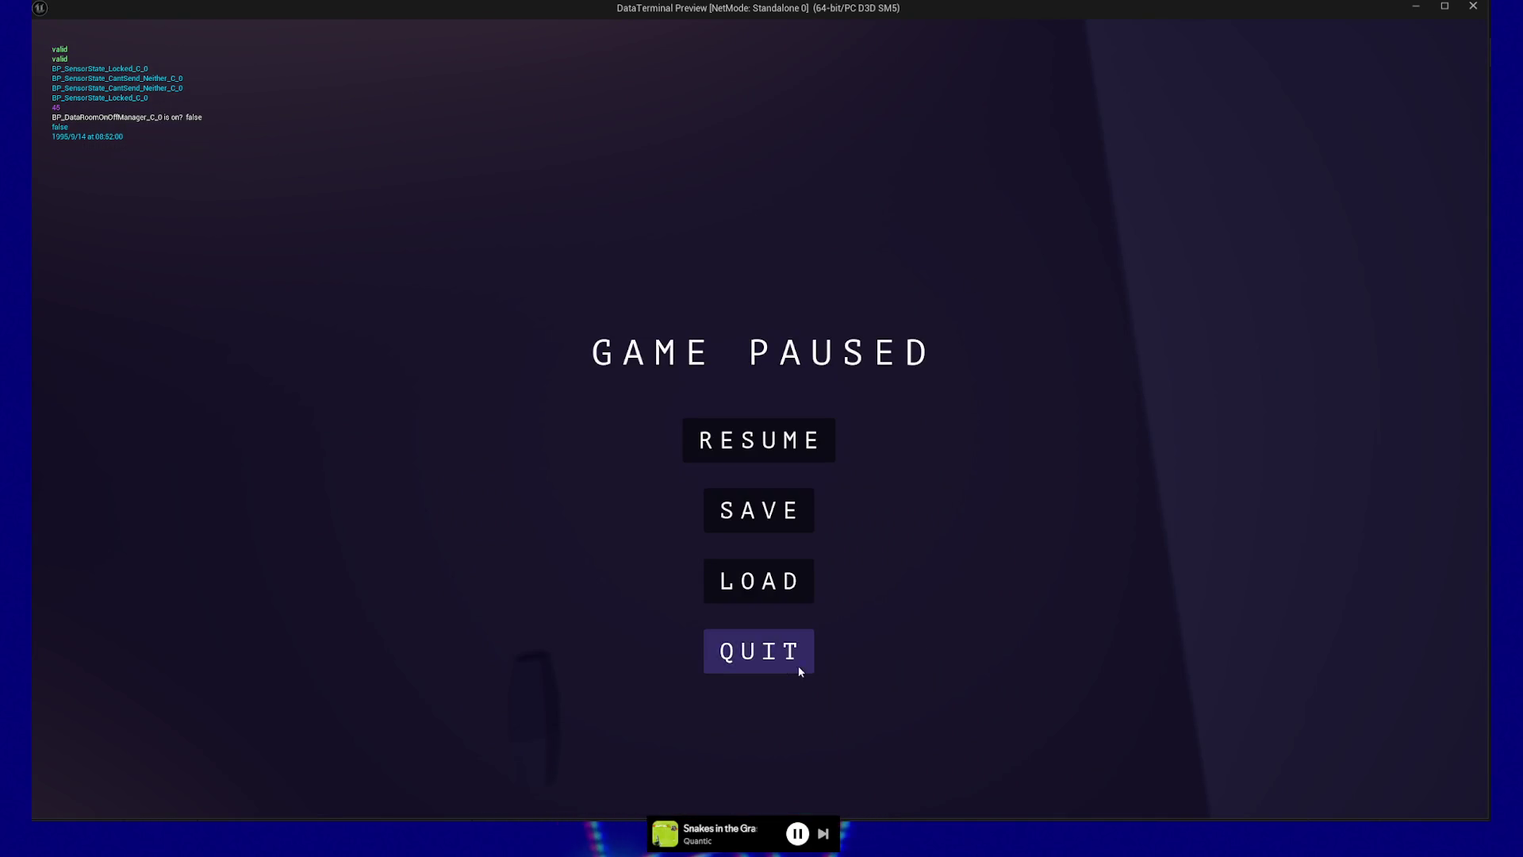
{"action": "left_click", "coordinate": [774, 655]}
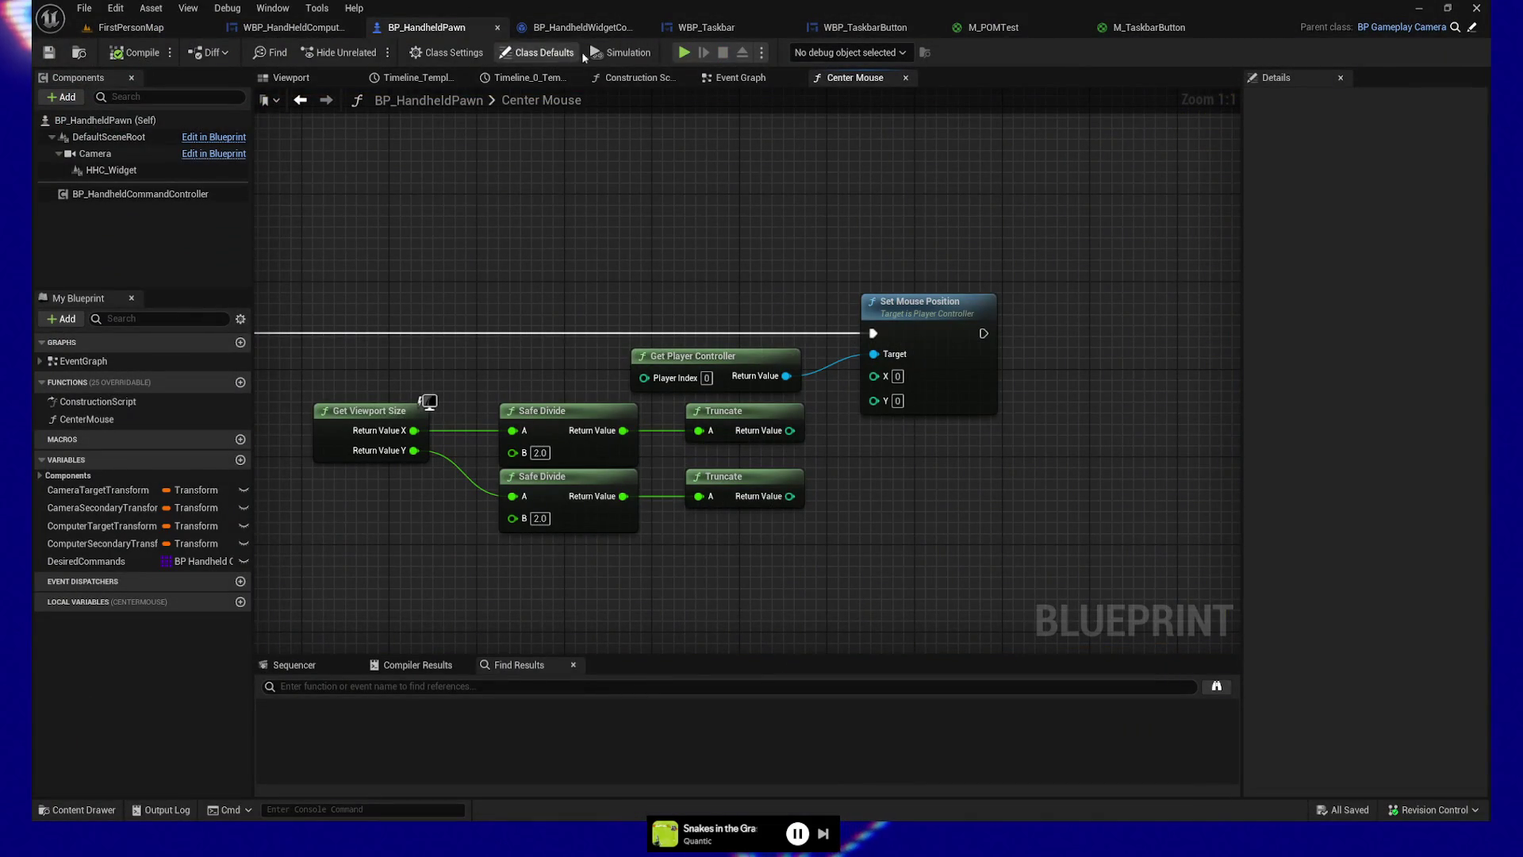
{"action": "left_click", "coordinate": [684, 53]}
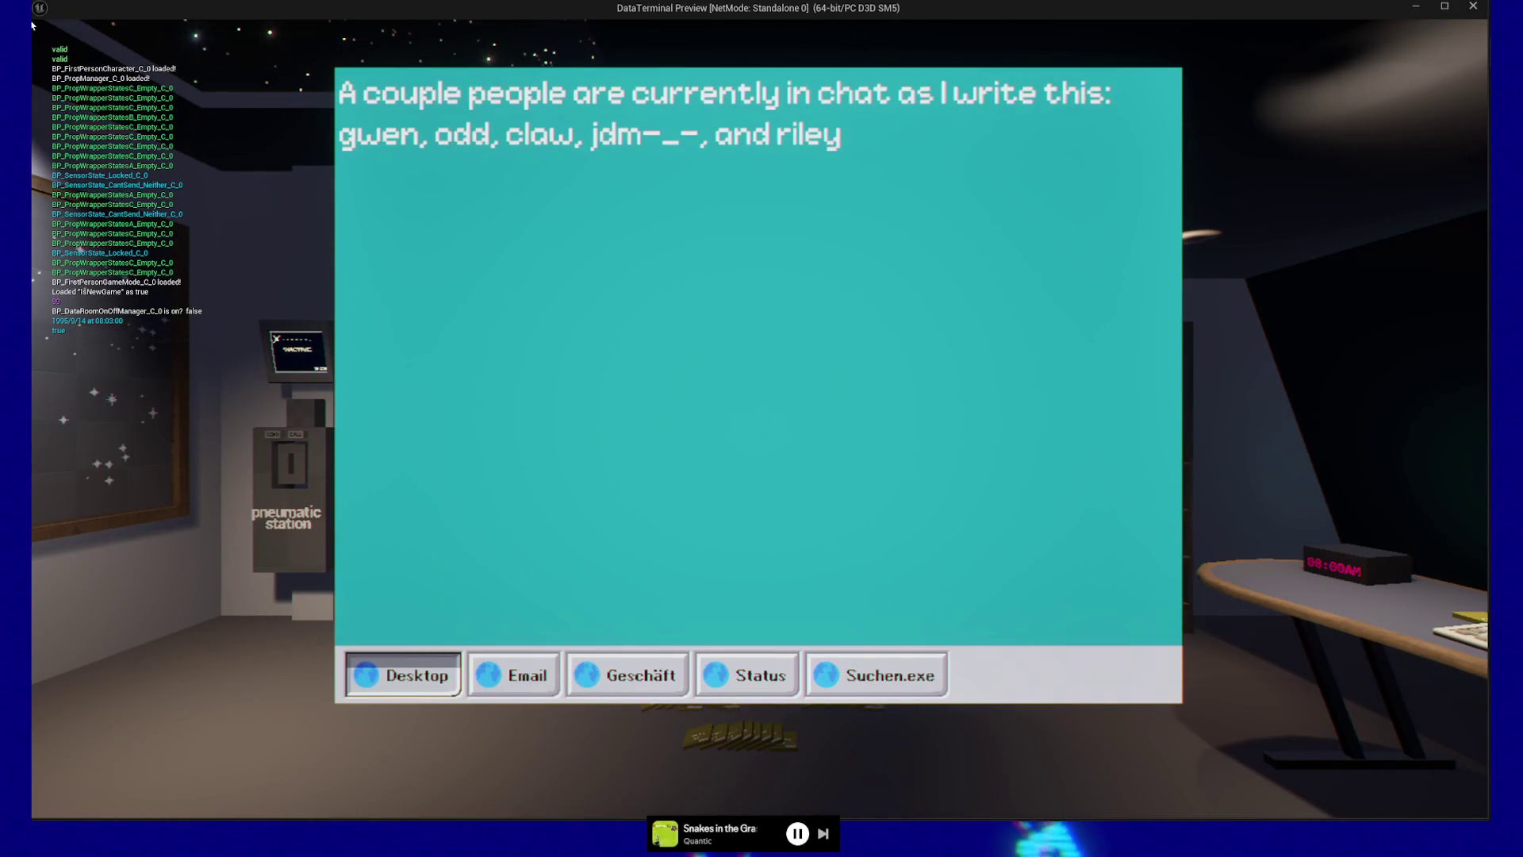
{"action": "key", "text": "Escape"}
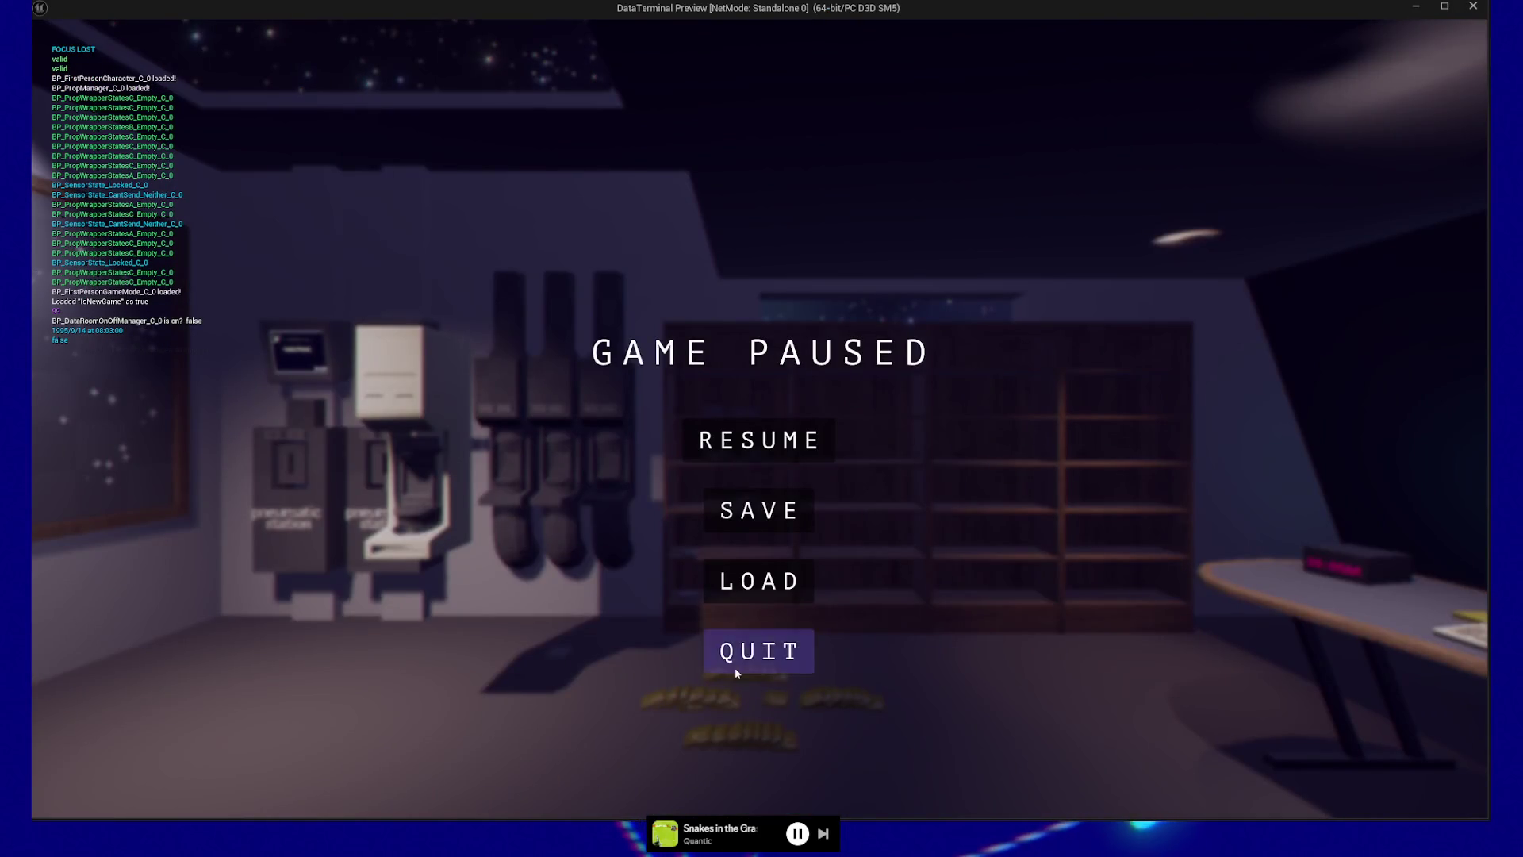
{"action": "left_click", "coordinate": [732, 667]}
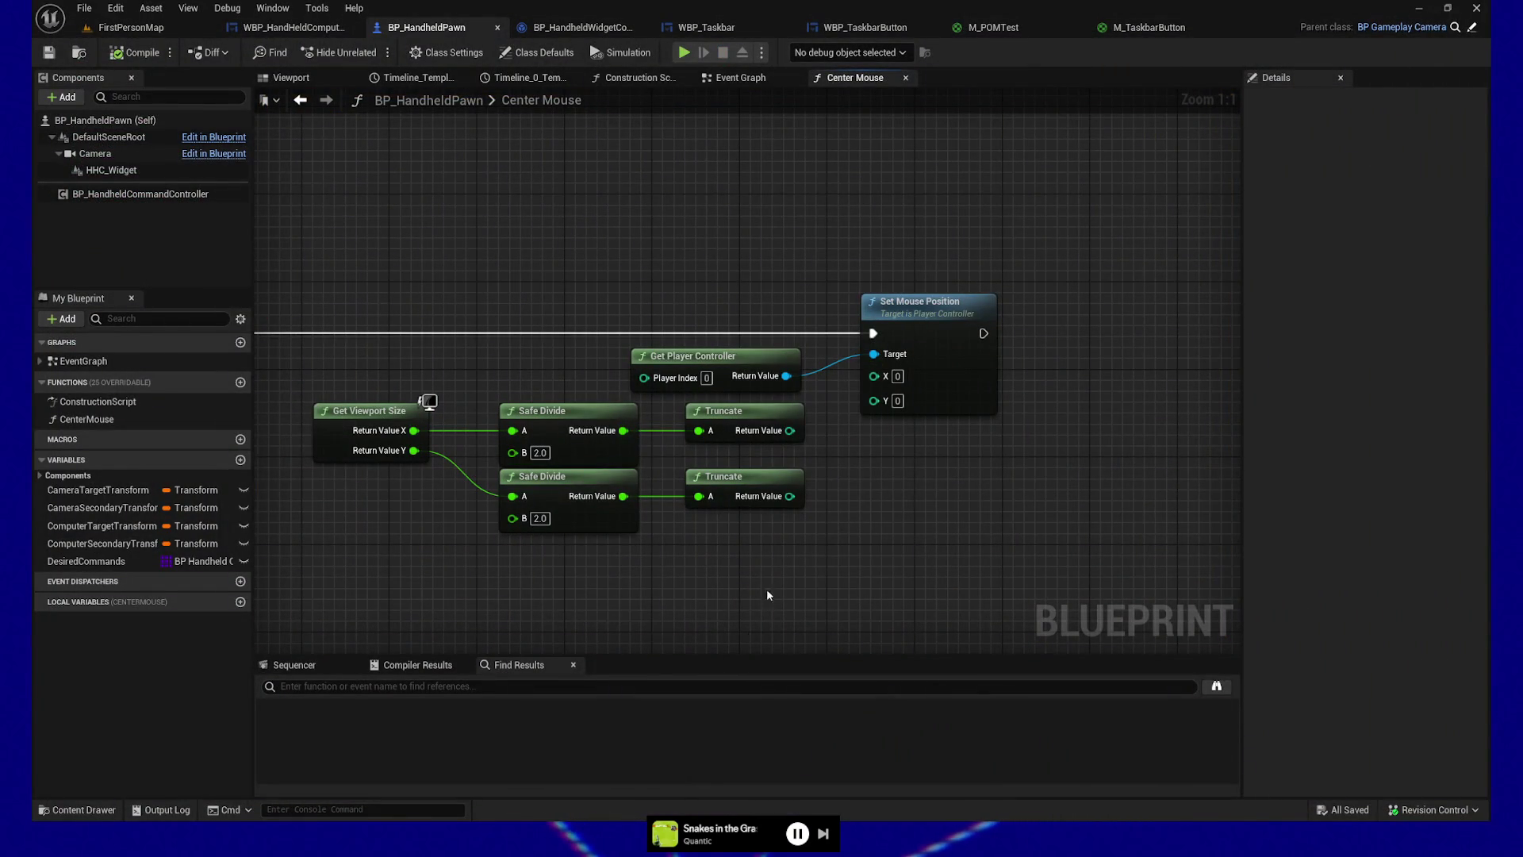
Step: Wire the top Truncate into Set Mouse Position X and the halved height into Y
{"action": "mouse_move", "coordinate": [790, 430]}
{"action": "left_mouse_down"}
{"action": "mouse_move", "coordinate": [846, 423]}
{"action": "mouse_move", "coordinate": [875, 376]}
{"action": "left_mouse_up"}
{"action": "left_click_drag", "start_coordinate": [790, 496], "coordinate": [819, 470]}
{"action": "left_click_drag", "start_coordinate": [877, 397], "coordinate": [875, 394]}
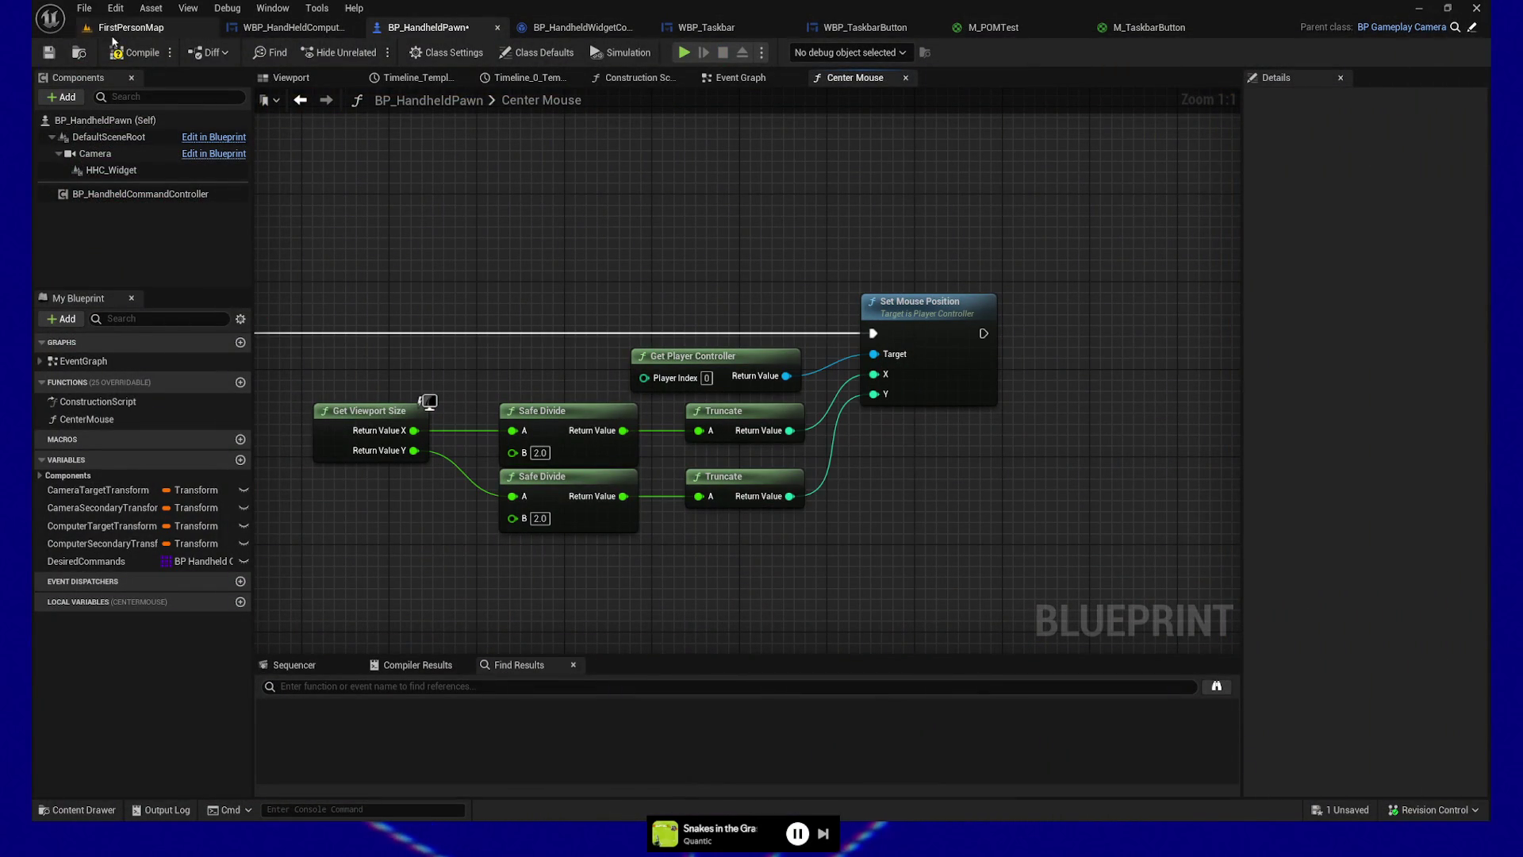
Step: Save BP_HandheldPawn and switch to its Event Graph
{"action": "left_click", "coordinate": [52, 53]}
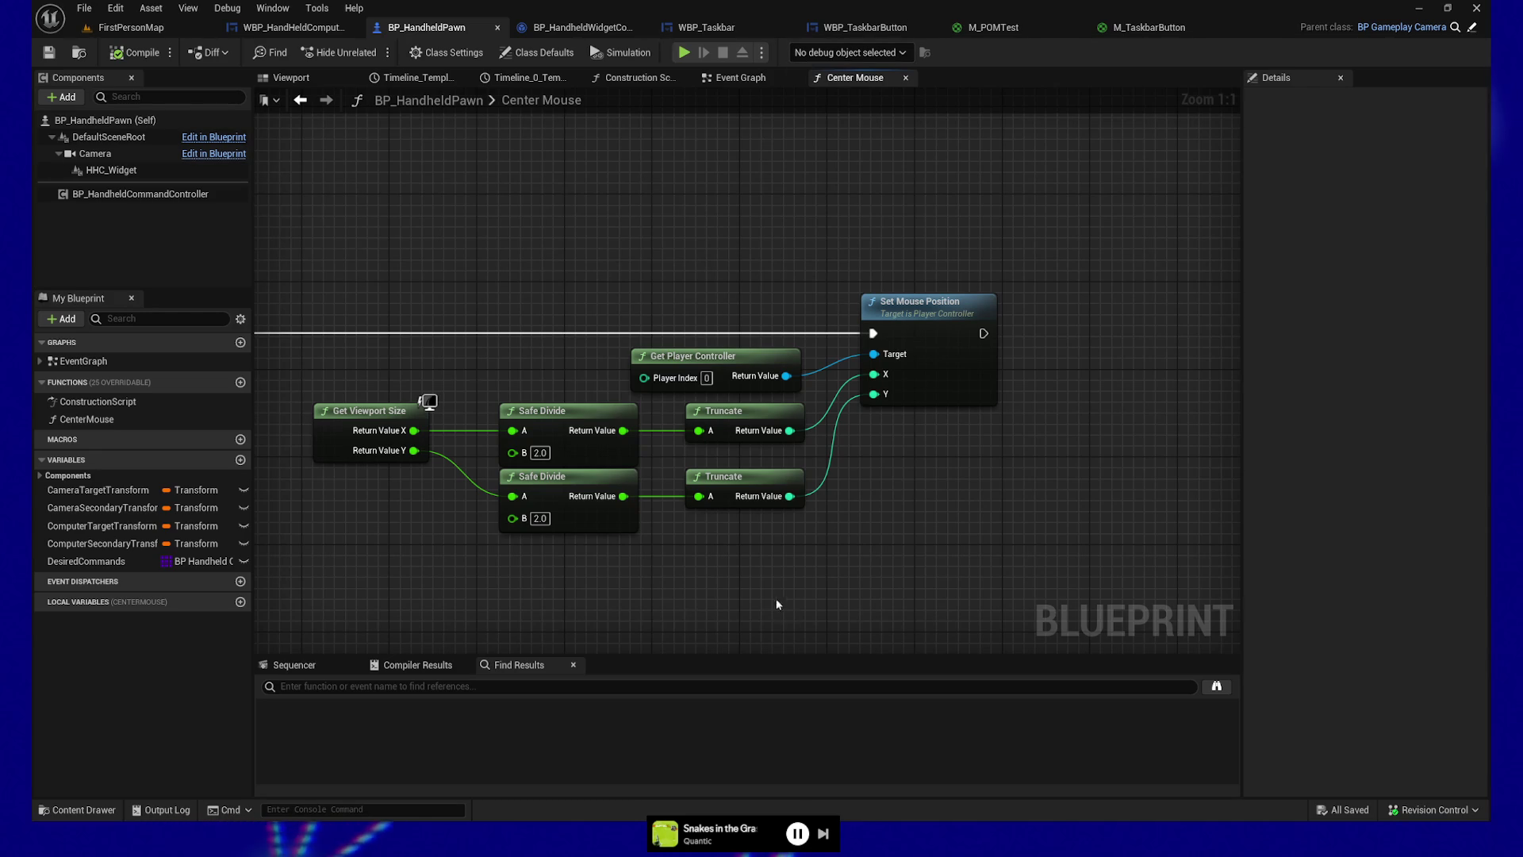
{"action": "left_click_drag", "start_coordinate": [485, 391], "coordinate": [694, 415]}
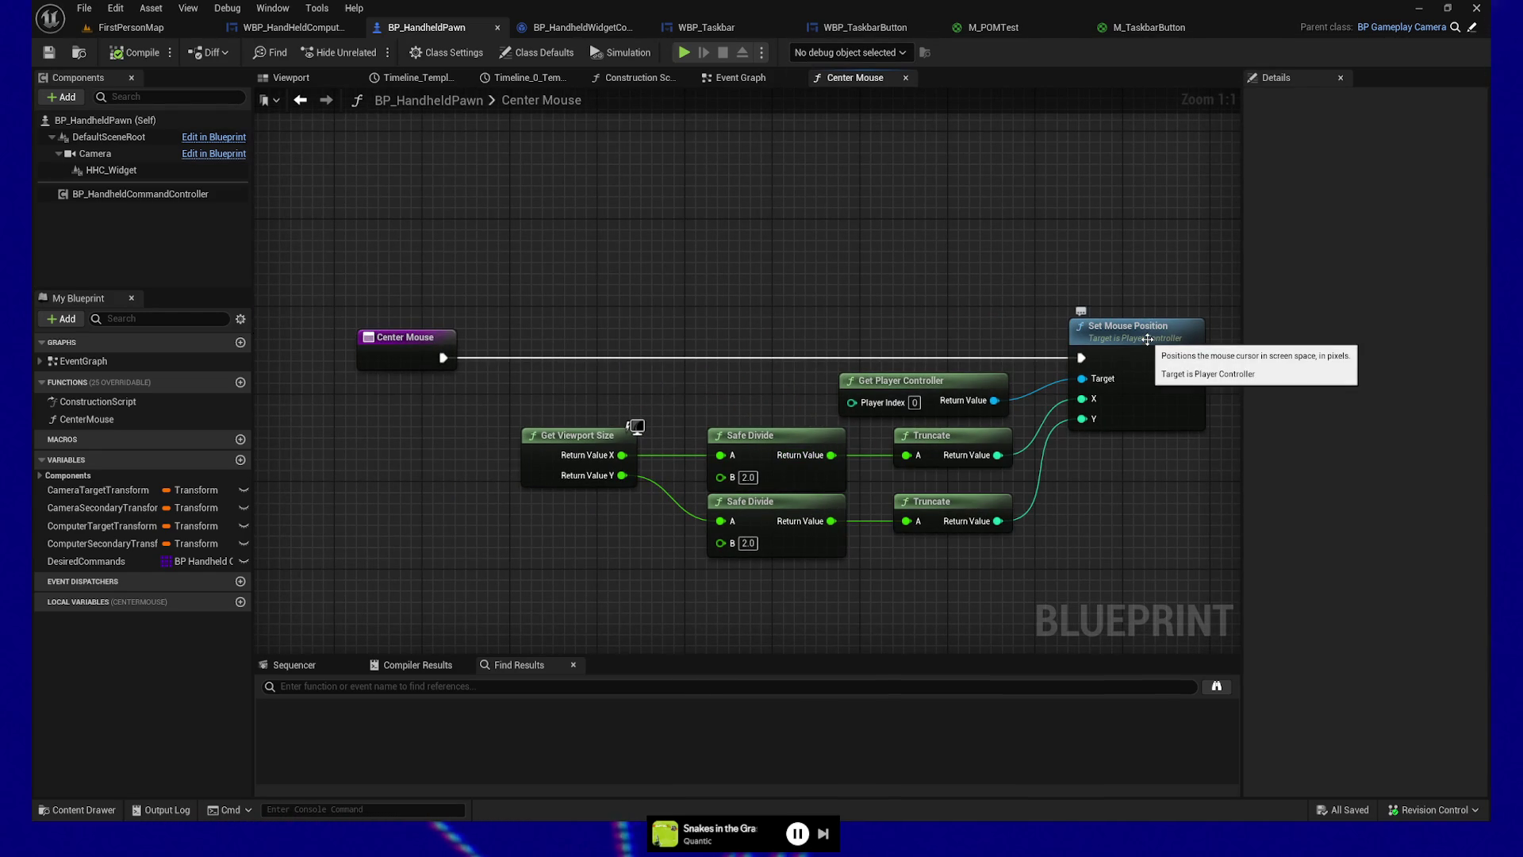
{"action": "left_click", "coordinate": [740, 79]}
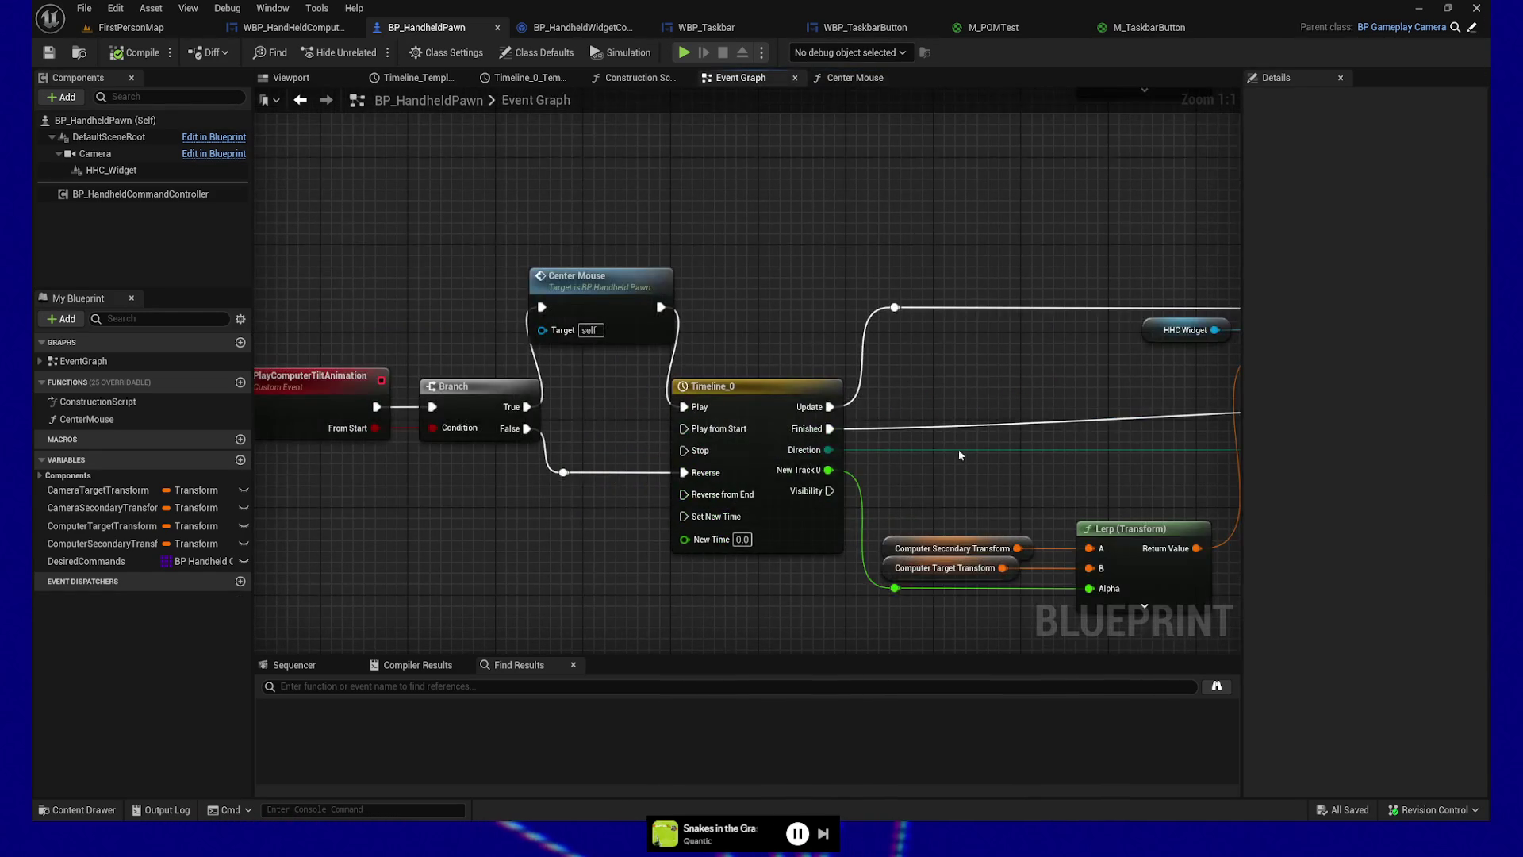
{"action": "mouse_move", "coordinate": [964, 427]}
{"action": "left_mouse_down"}
{"action": "mouse_move", "coordinate": [802, 382]}
{"action": "mouse_move", "coordinate": [883, 201]}
{"action": "left_mouse_up"}
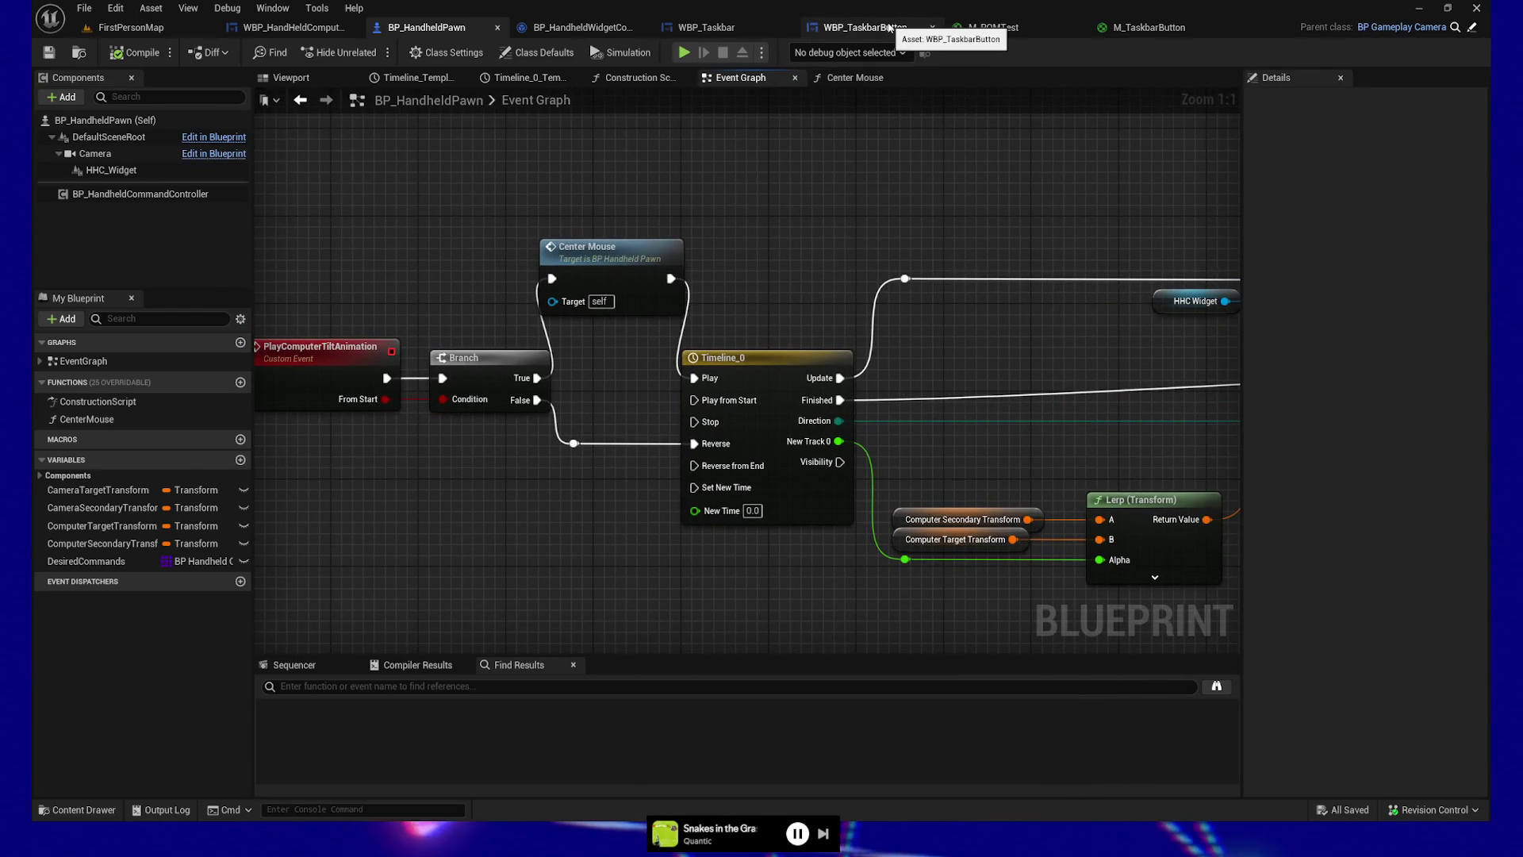
{"action": "left_click", "coordinate": [889, 28]}
{"action": "left_click_drag", "start_coordinate": [422, 431], "coordinate": [452, 563]}
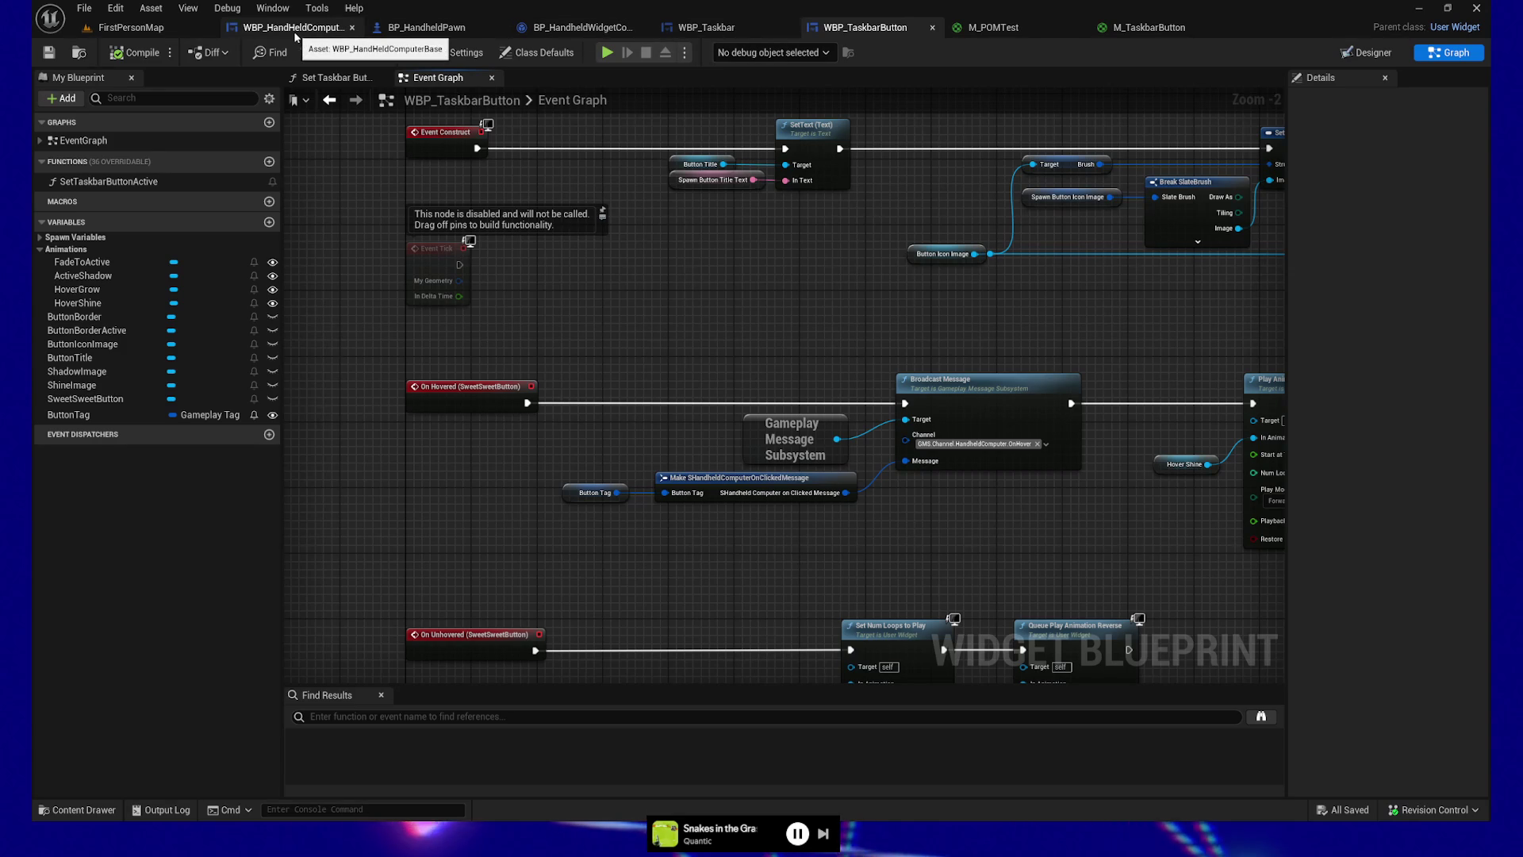
{"action": "left_click", "coordinate": [324, 26]}
{"action": "left_click", "coordinate": [426, 27]}
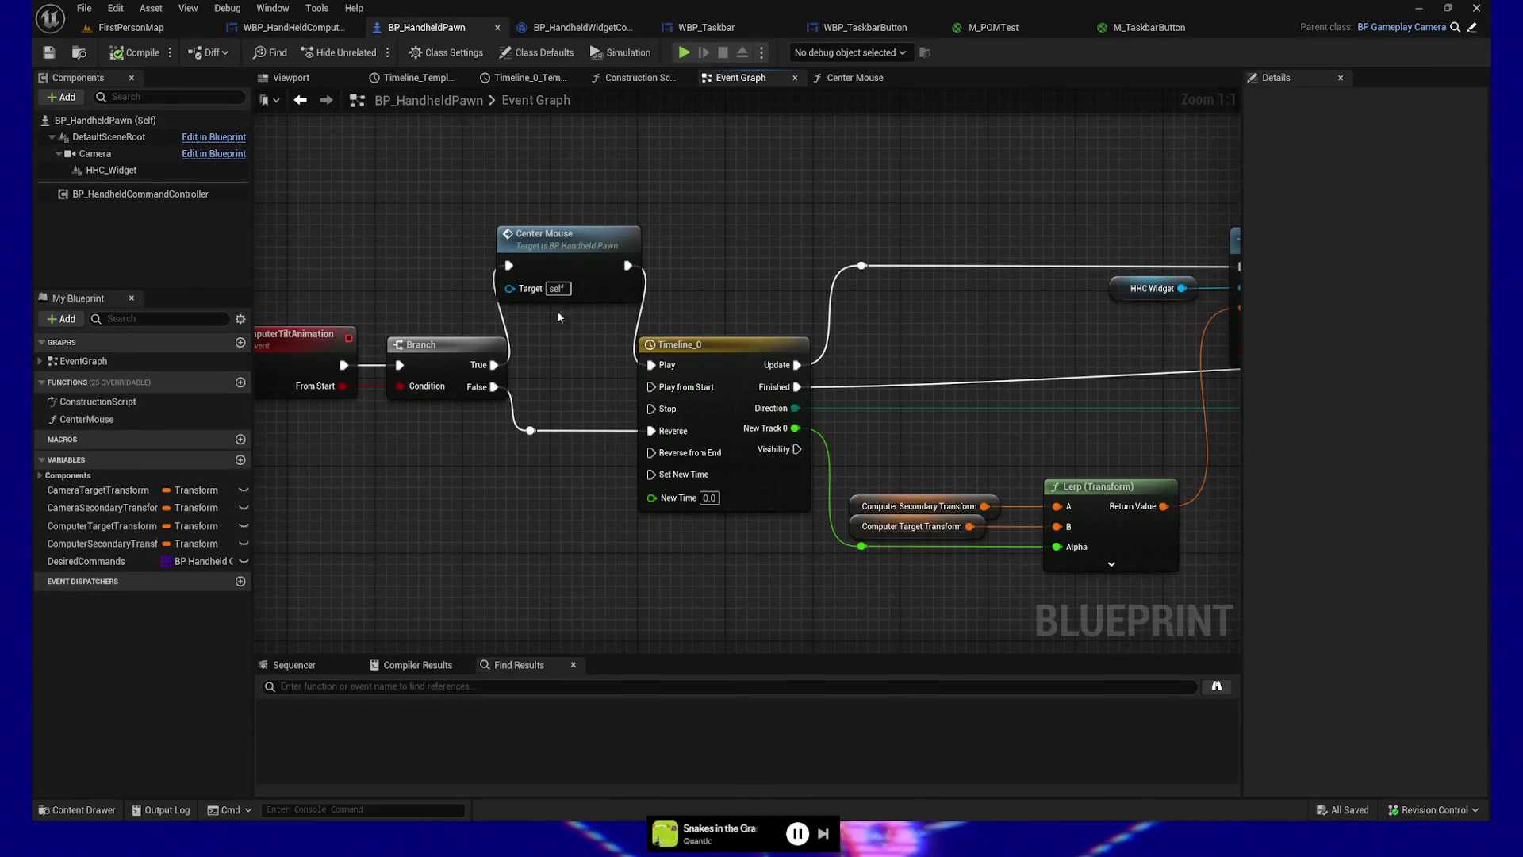
Step: Copy every Center Mouse function node except the entry node, then return to the Event Graph
{"action": "left_click_drag", "start_coordinate": [493, 365], "coordinate": [508, 265]}
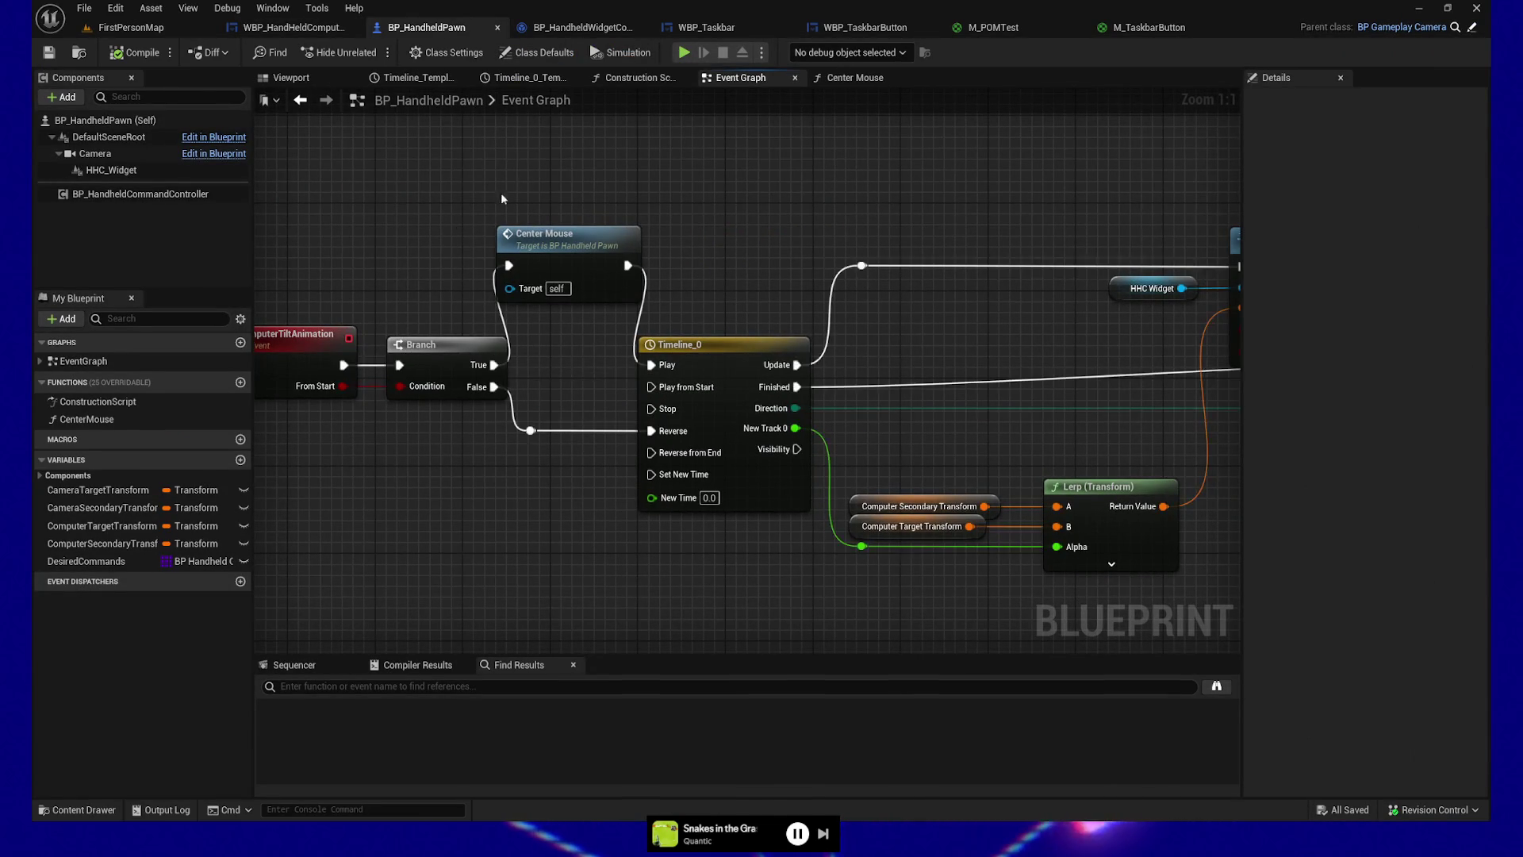
{"action": "double_click", "coordinate": [670, 305]}
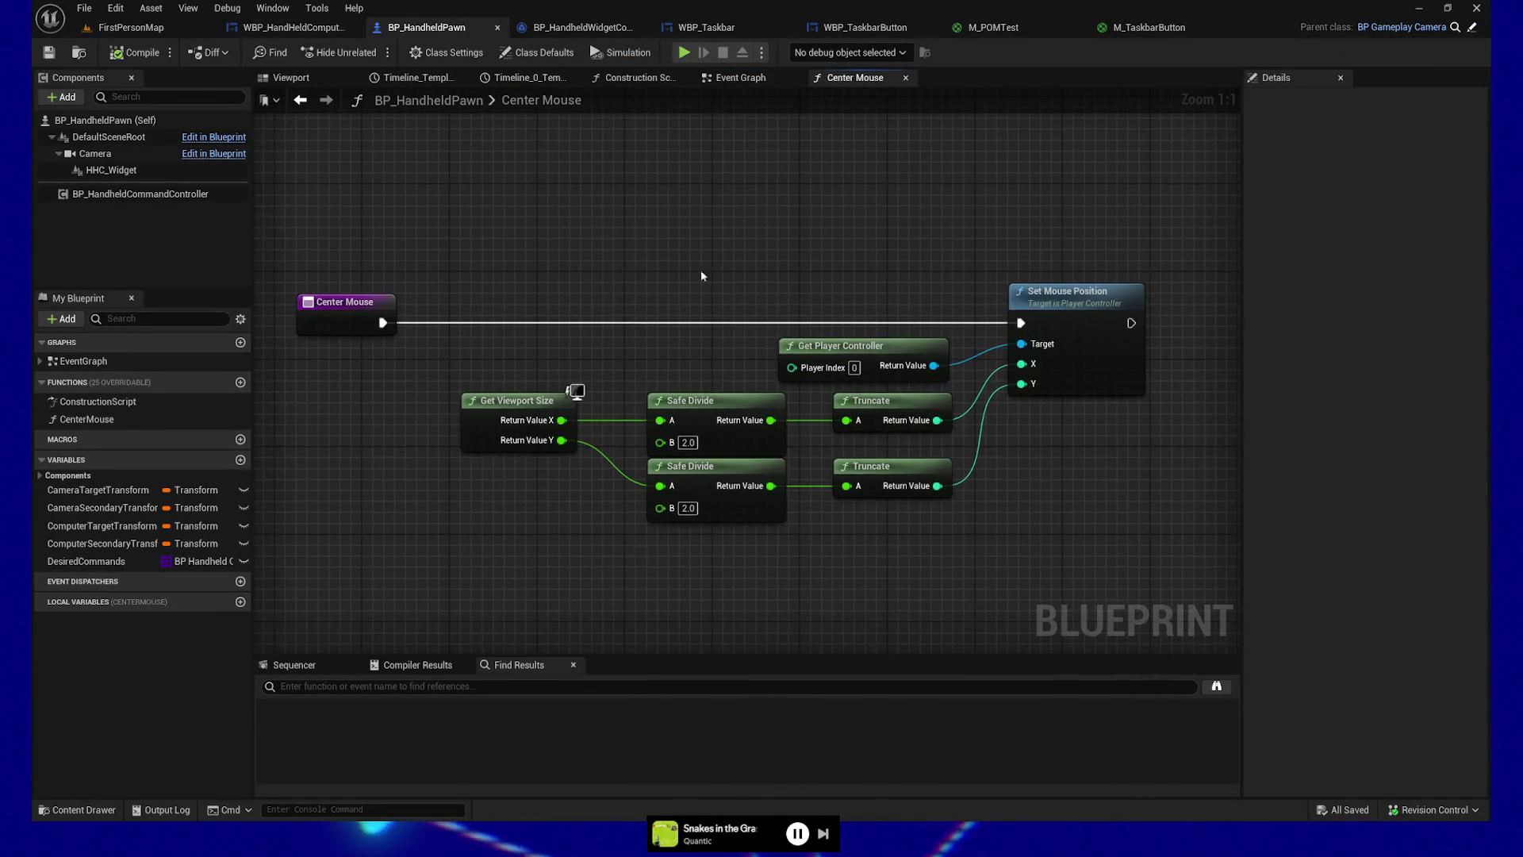
{"action": "mouse_move", "coordinate": [336, 256]}
{"action": "left_mouse_down"}
{"action": "mouse_move", "coordinate": [1095, 537]}
{"action": "mouse_move", "coordinate": [1062, 526]}
{"action": "left_mouse_up"}
{"action": "left_click_drag", "start_coordinate": [567, 361], "coordinate": [1131, 526]}
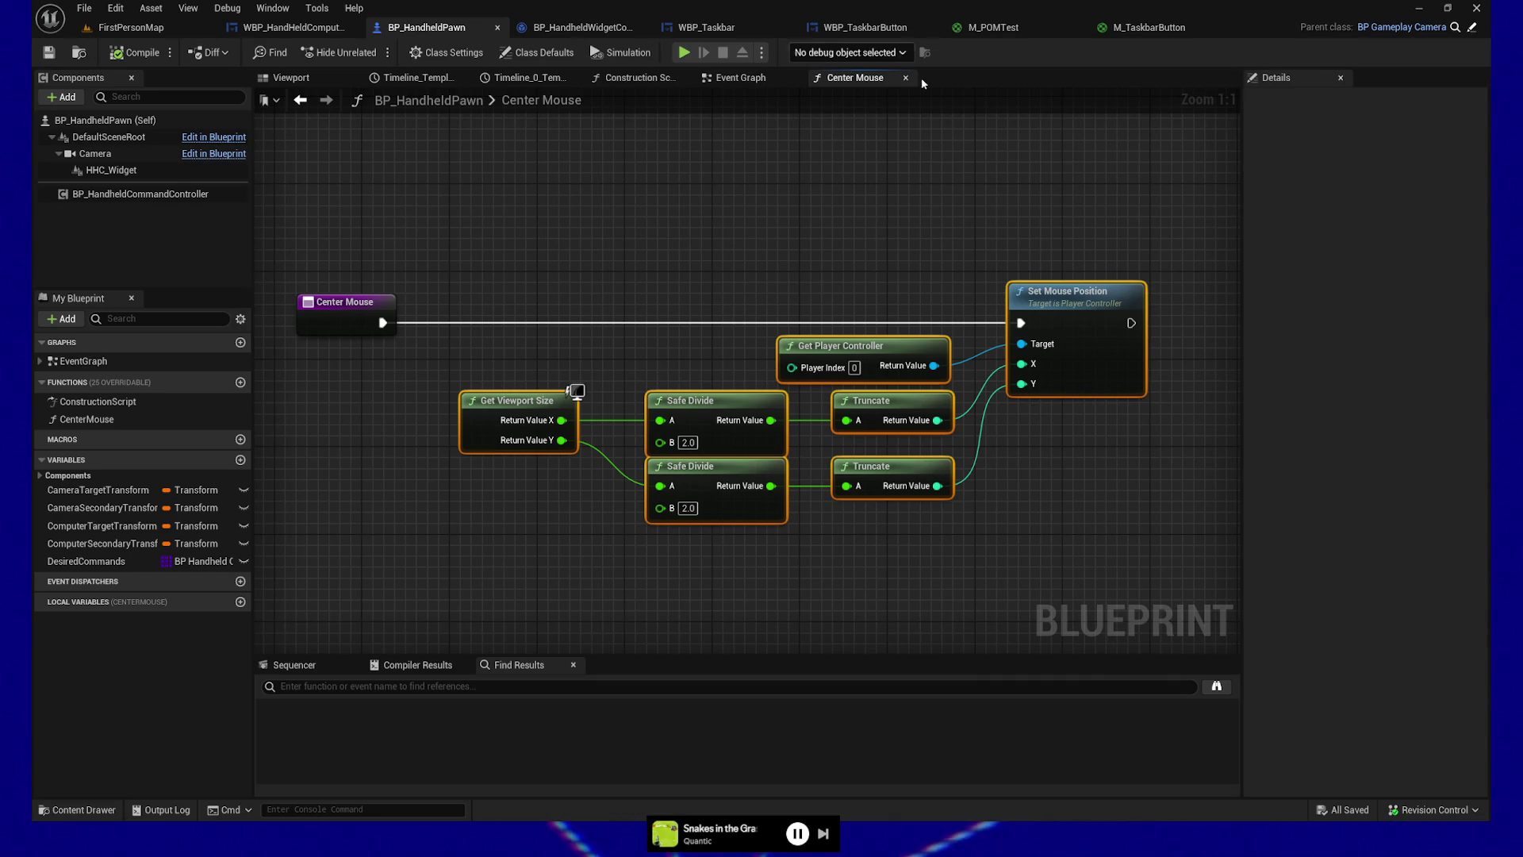
{"action": "left_click", "coordinate": [743, 79]}
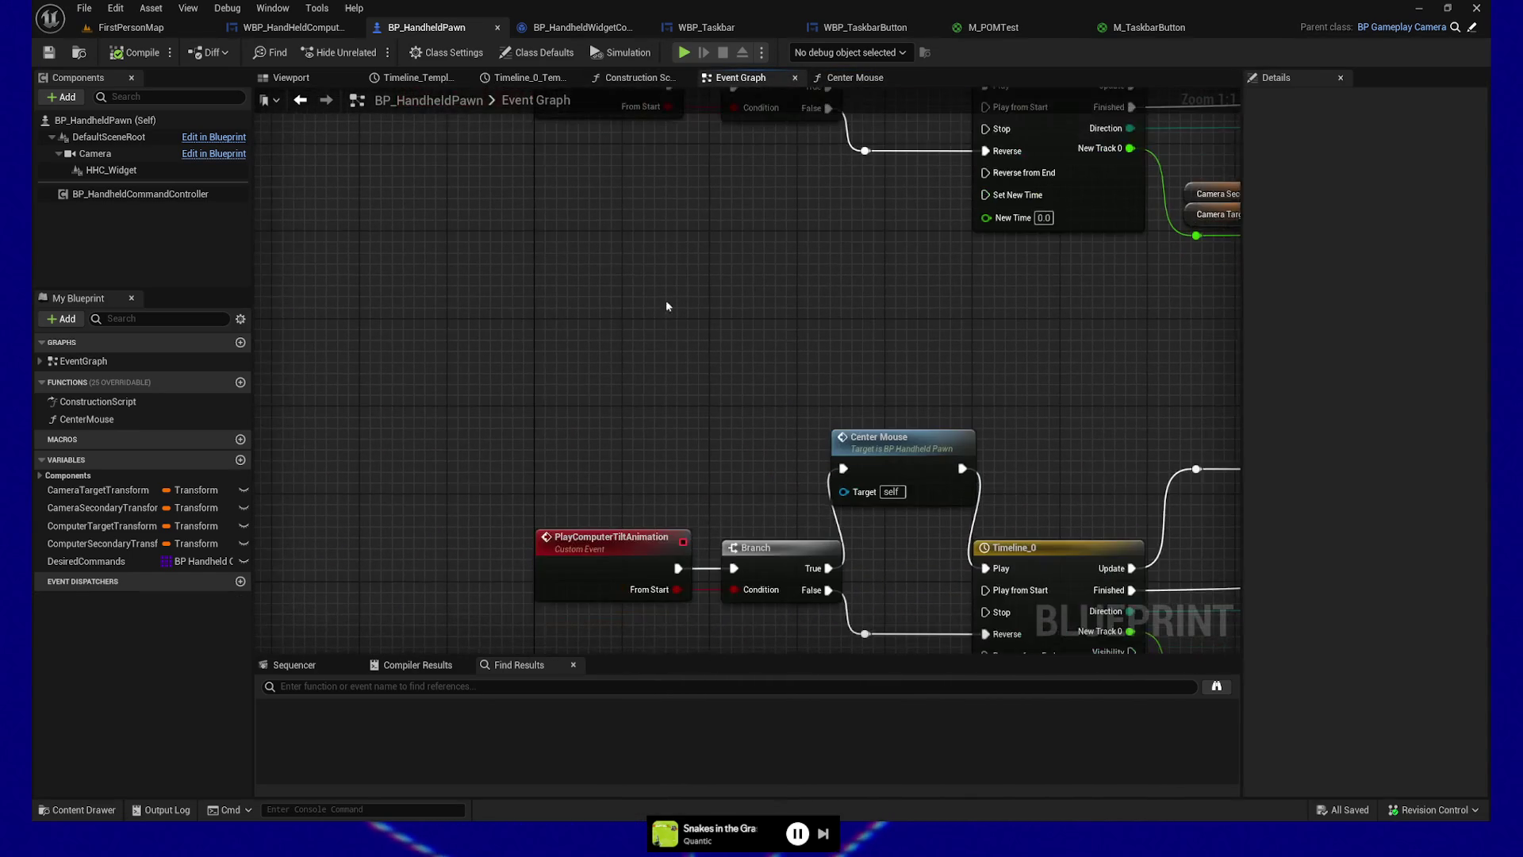
Step: Paste the centring nodes lower in the Event Graph and delete their Safe Divide and Truncate nodes
{"action": "key", "text": "ctrl+v"}
{"action": "left_click_drag", "start_coordinate": [652, 308], "coordinate": [652, 330]}
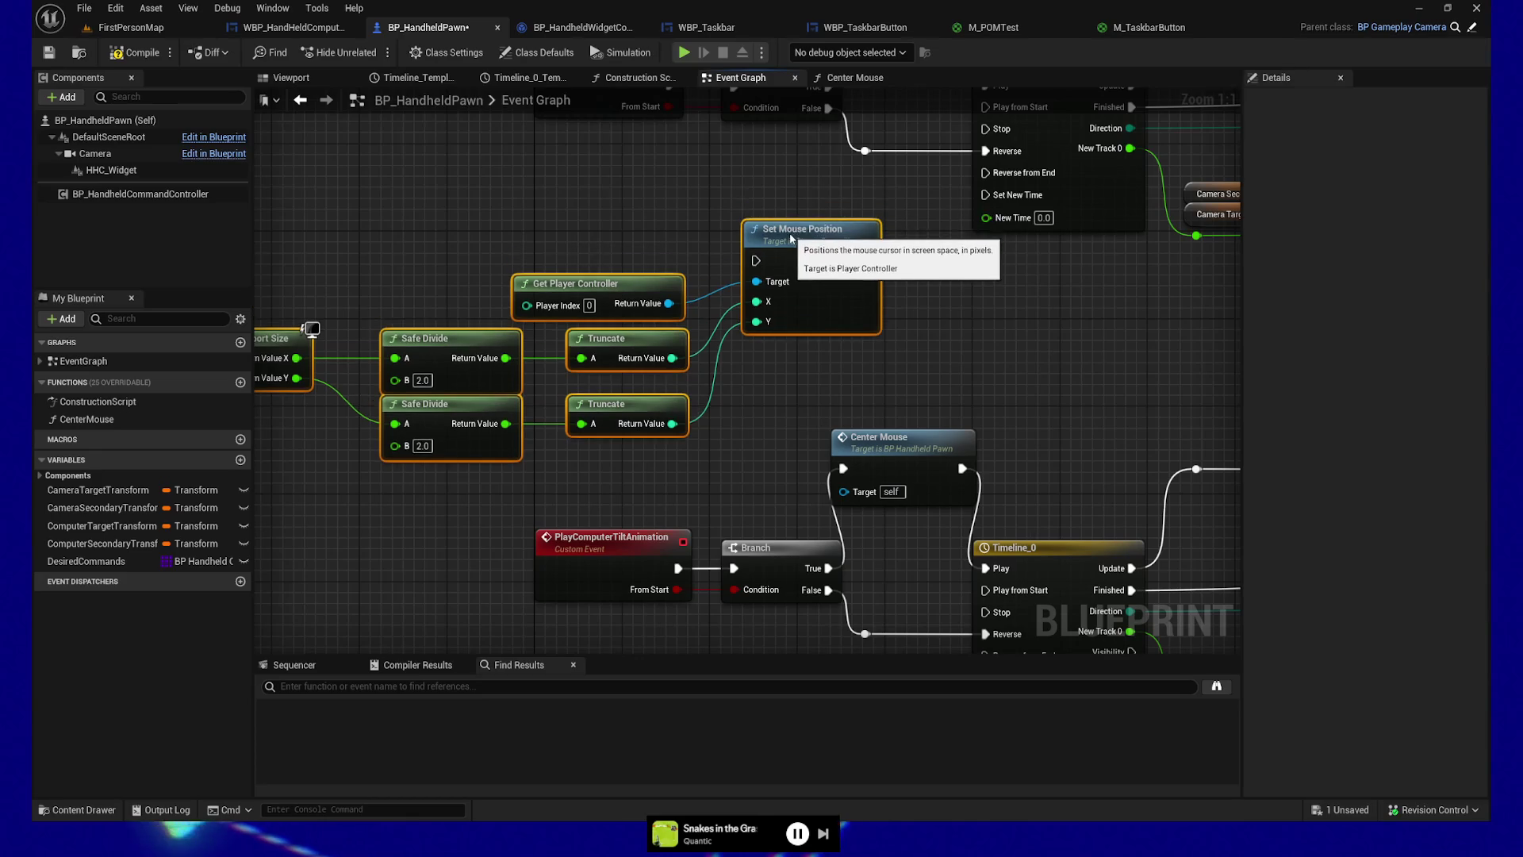
{"action": "left_click_drag", "start_coordinate": [550, 474], "coordinate": [668, 466]}
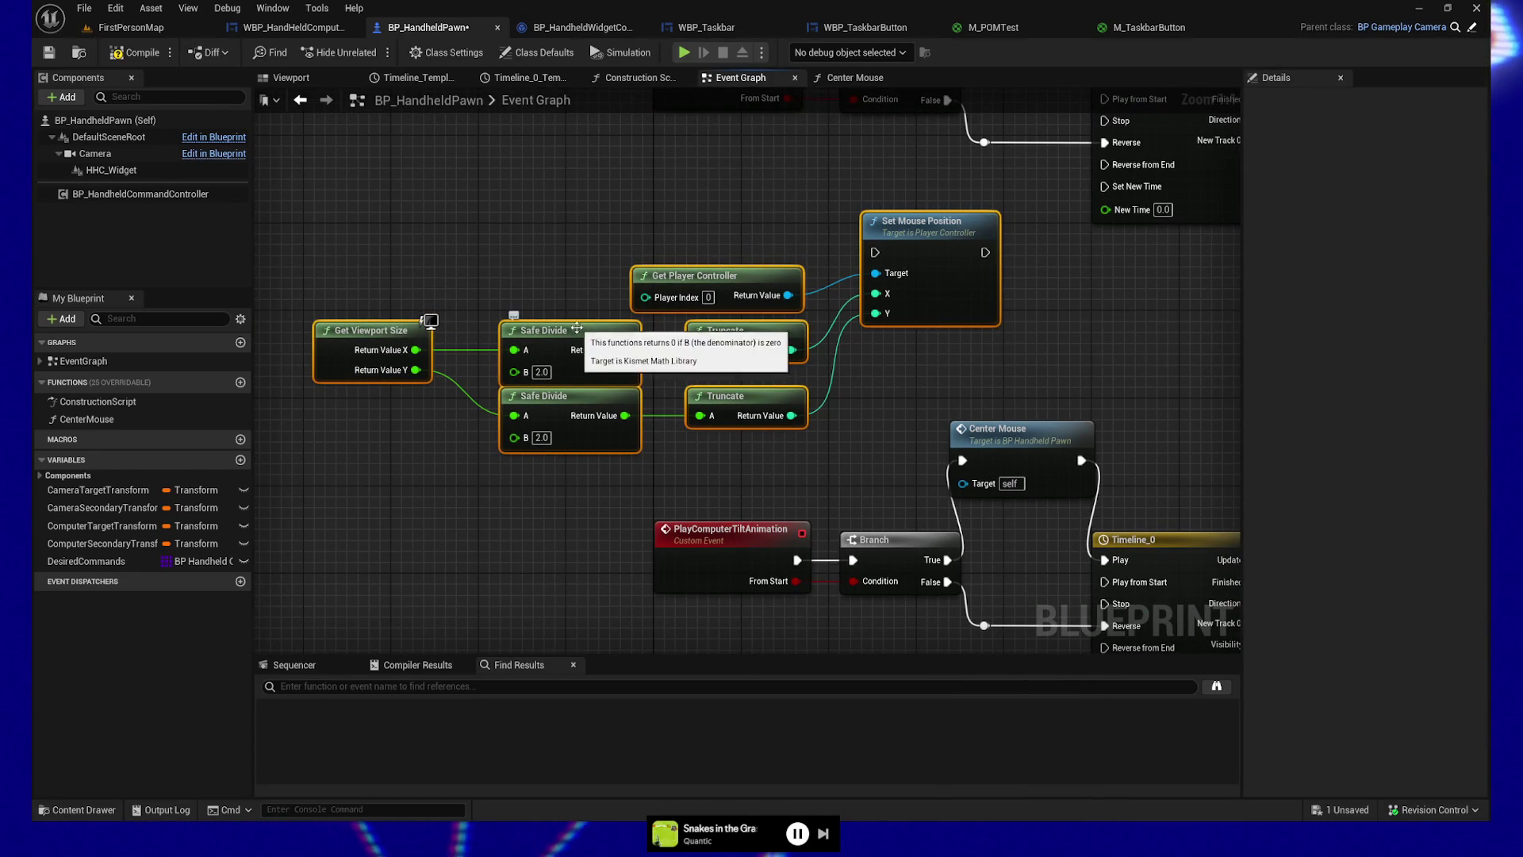
{"action": "mouse_move", "coordinate": [417, 349]}
{"action": "left_mouse_down"}
{"action": "mouse_move", "coordinate": [876, 297]}
{"action": "mouse_move", "coordinate": [568, 287]}
{"action": "left_mouse_up"}
{"action": "key", "text": "Escape"}
{"action": "mouse_move", "coordinate": [723, 457]}
{"action": "left_mouse_down"}
{"action": "mouse_move", "coordinate": [635, 437]}
{"action": "mouse_move", "coordinate": [507, 325]}
{"action": "left_mouse_up"}
{"action": "key", "text": "Delete"}
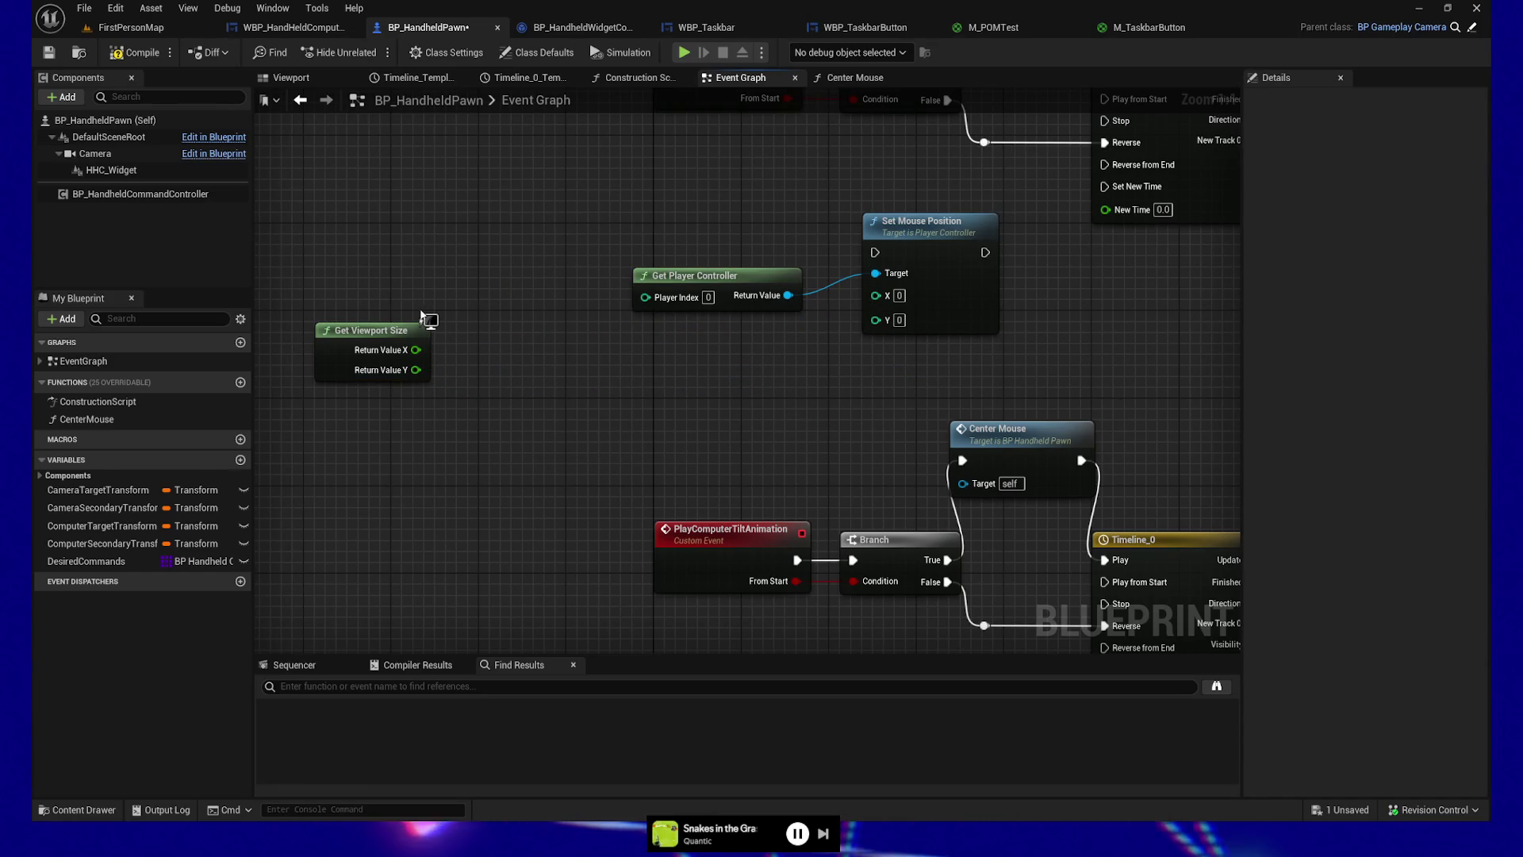
Step: Feed viewport width and height through two new stacked Truncate nodes into X and Y
{"action": "left_click_drag", "start_coordinate": [415, 349], "coordinate": [876, 295]}
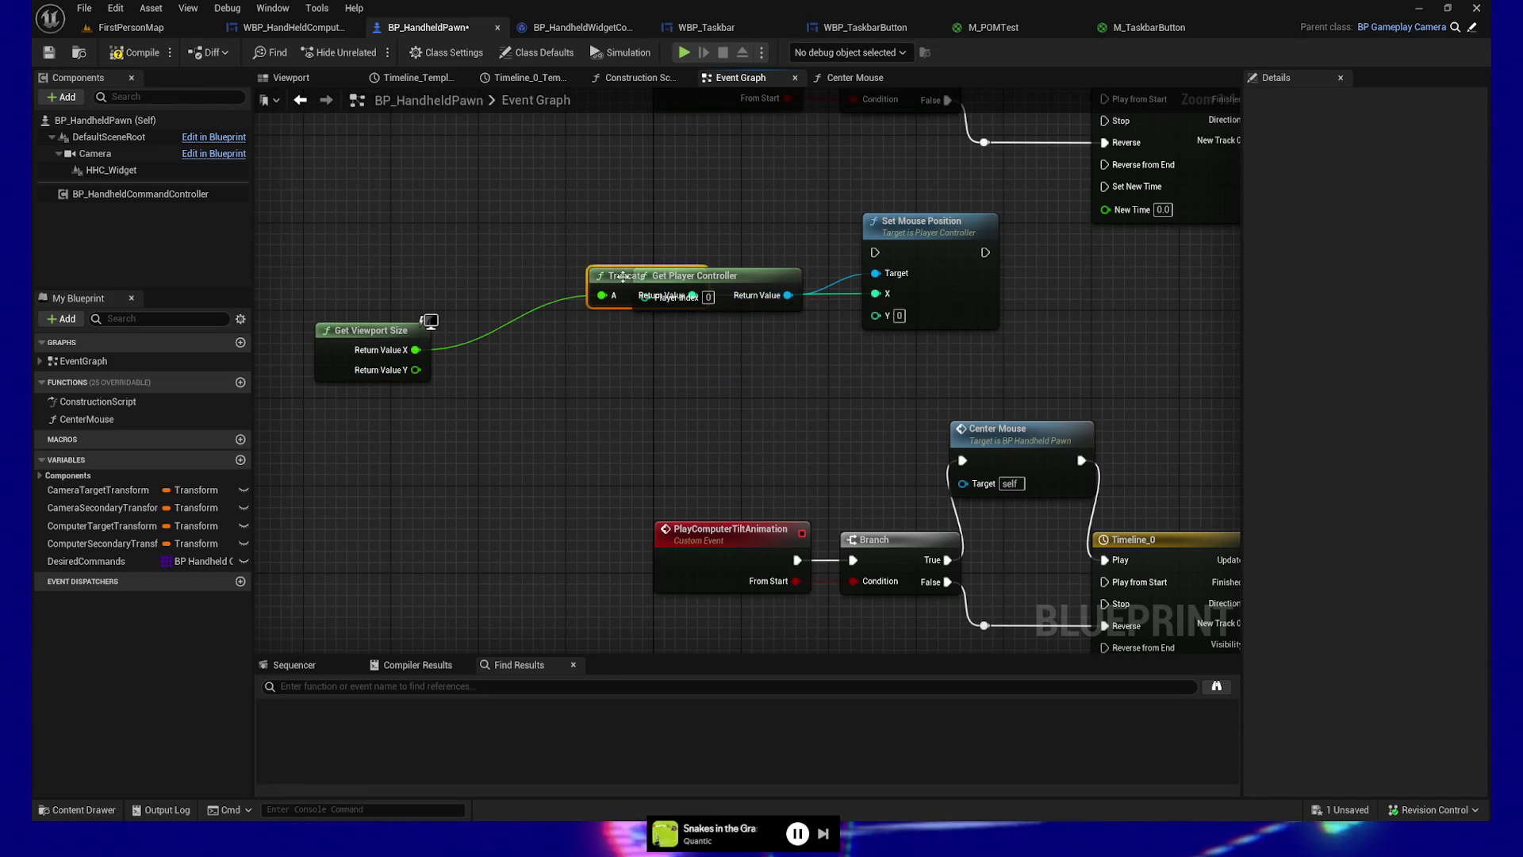
{"action": "left_click_drag", "start_coordinate": [624, 276], "coordinate": [656, 331]}
{"action": "mouse_move", "coordinate": [416, 370]}
{"action": "left_mouse_down"}
{"action": "mouse_move", "coordinate": [733, 372]}
{"action": "mouse_move", "coordinate": [876, 315]}
{"action": "left_mouse_up"}
{"action": "left_click_drag", "start_coordinate": [613, 279], "coordinate": [648, 374]}
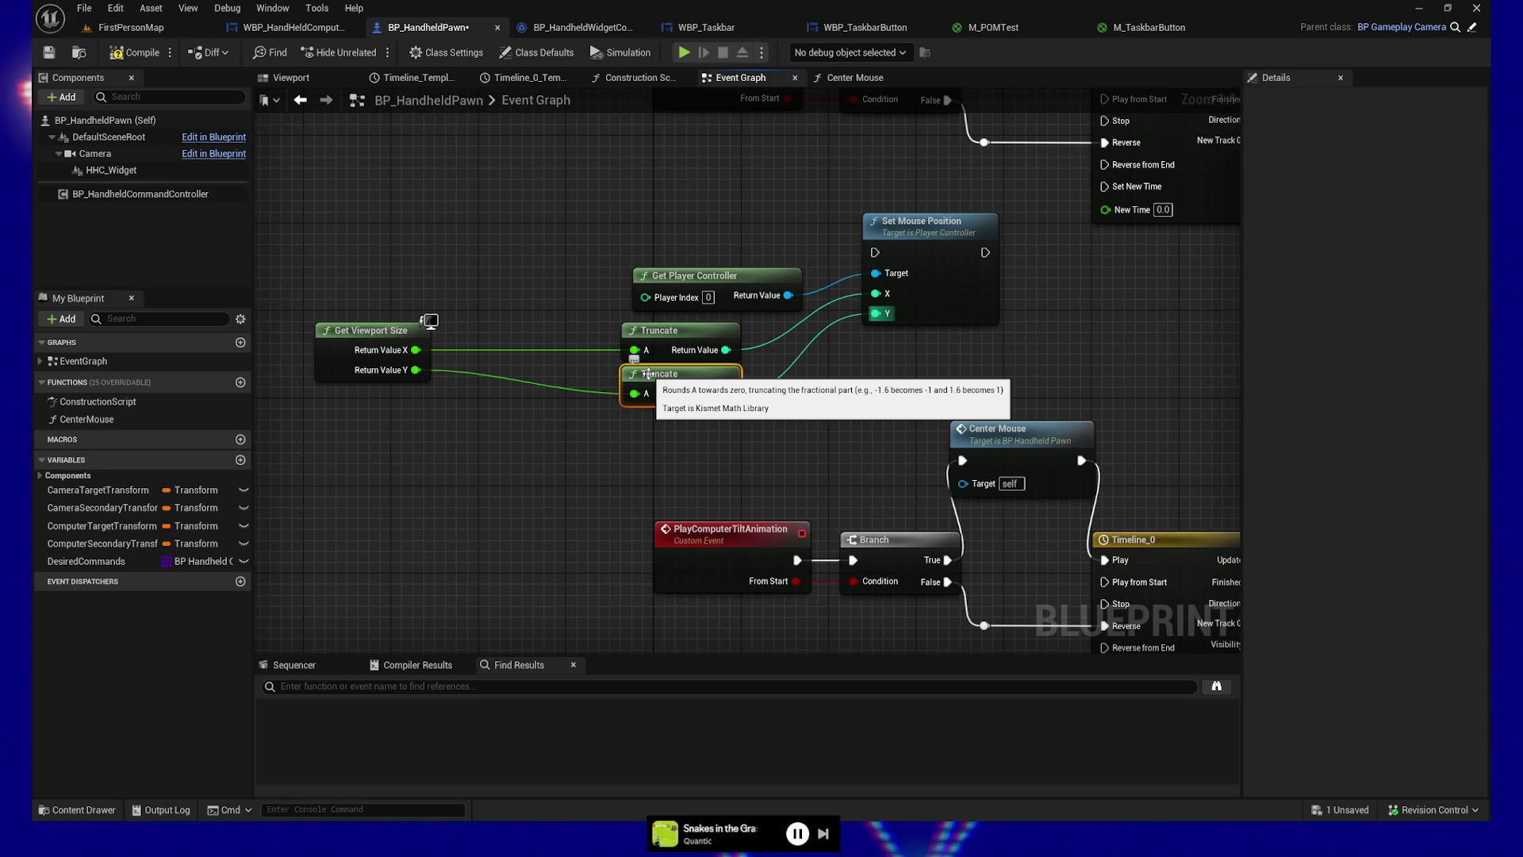
Step: Run Branch True through Set Mouse Position into Timeline_0 Play, and move Center Mouse near the tilt-done logic
{"action": "mouse_move", "coordinate": [1125, 369]}
{"action": "left_mouse_down"}
{"action": "mouse_move", "coordinate": [759, 309]}
{"action": "mouse_move", "coordinate": [817, 302]}
{"action": "left_mouse_up"}
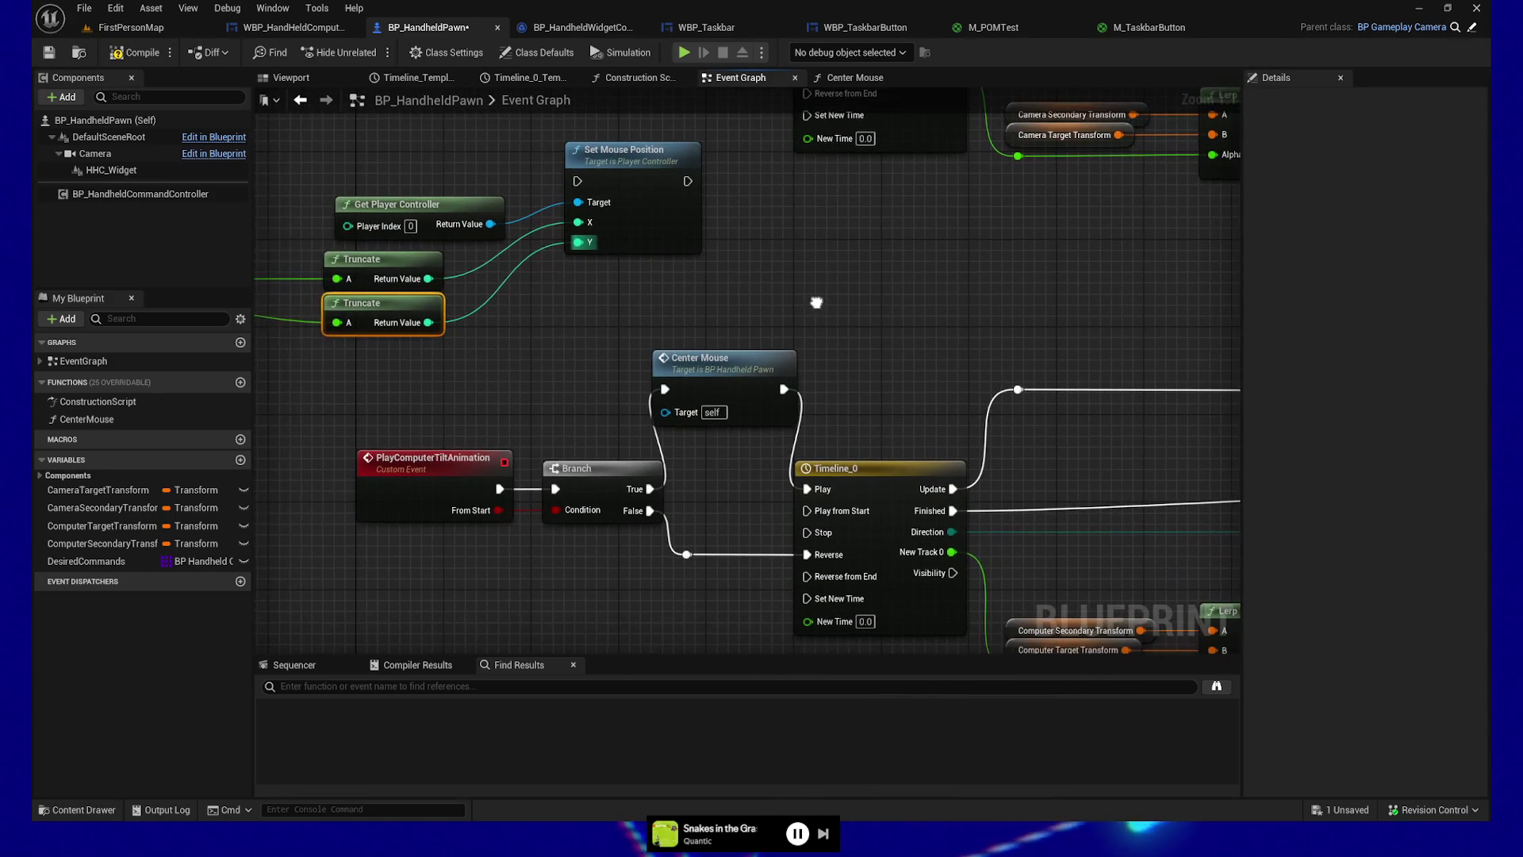
{"action": "mouse_move", "coordinate": [643, 494]}
{"action": "left_mouse_down"}
{"action": "mouse_move", "coordinate": [603, 498]}
{"action": "mouse_move", "coordinate": [577, 182]}
{"action": "left_mouse_up"}
{"action": "left_click_drag", "start_coordinate": [687, 181], "coordinate": [807, 489]}
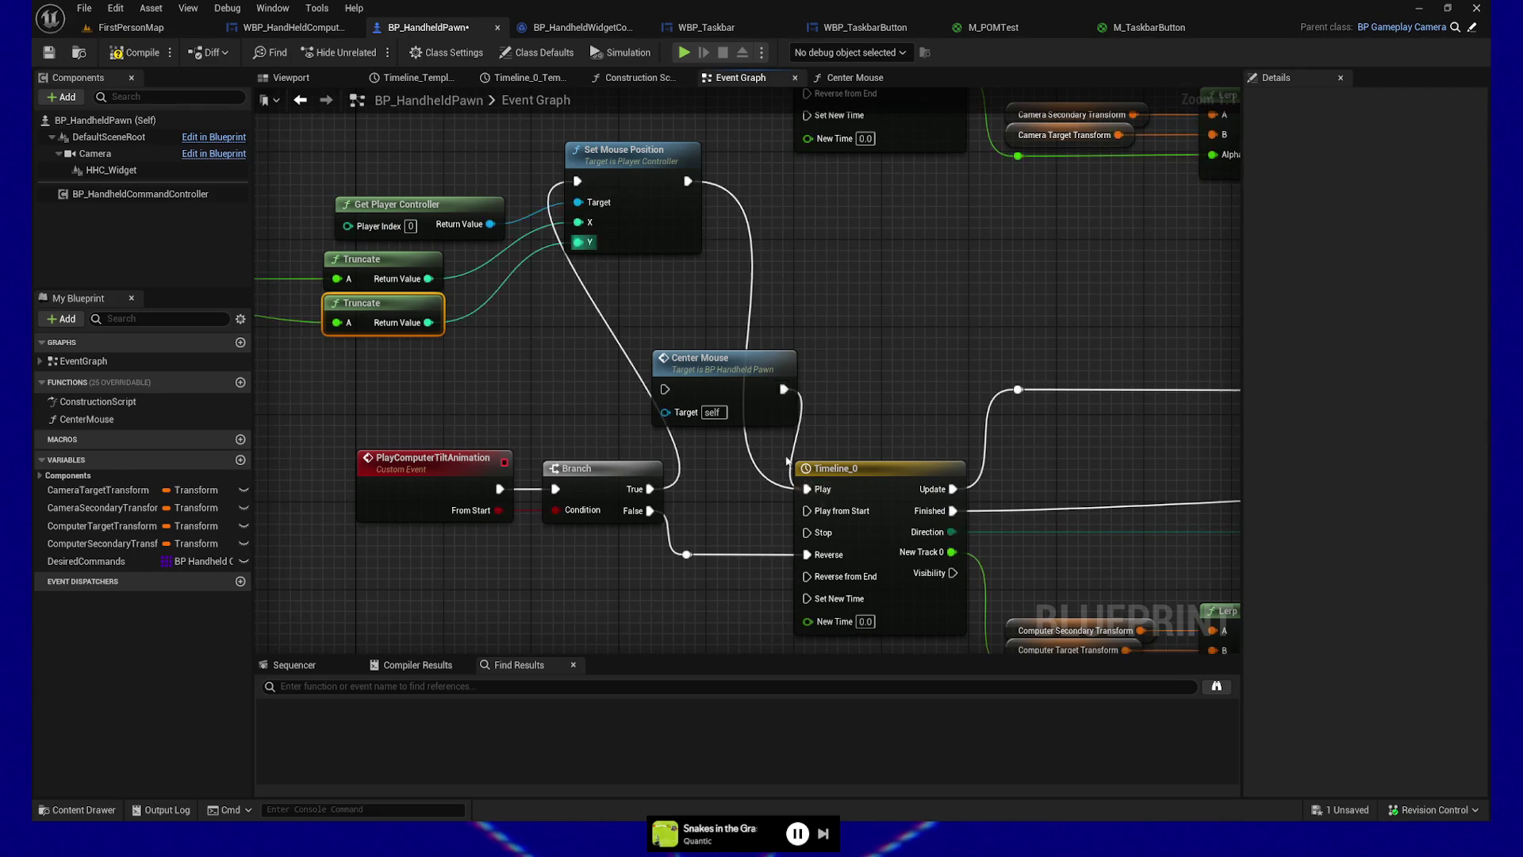
{"action": "left_click_drag", "start_coordinate": [753, 357], "coordinate": [939, 289]}
{"action": "mouse_move", "coordinate": [938, 289]}
{"action": "left_mouse_down"}
{"action": "mouse_move", "coordinate": [644, 245]}
{"action": "mouse_move", "coordinate": [1060, 425]}
{"action": "mouse_move", "coordinate": [1142, 444]}
{"action": "mouse_move", "coordinate": [1098, 561]}
{"action": "mouse_move", "coordinate": [1009, 497]}
{"action": "left_mouse_up"}
{"action": "left_click_drag", "start_coordinate": [977, 449], "coordinate": [982, 252]}
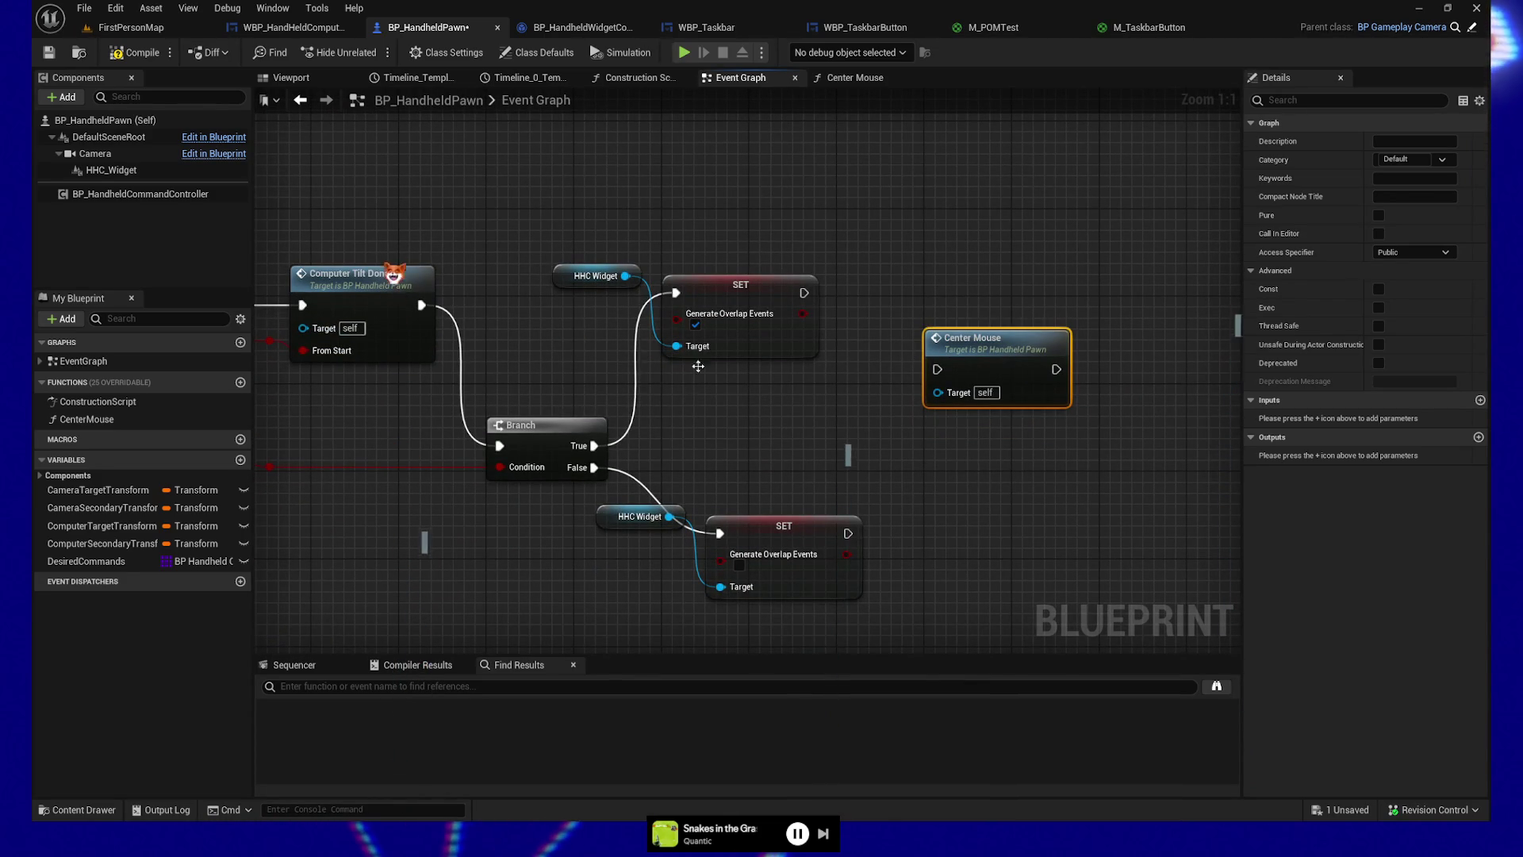
Step: Delete both HHC Widget getters and setters, then call Center Mouse from the Branch's True output
{"action": "left_click_drag", "start_coordinate": [617, 232], "coordinate": [861, 643]}
{"action": "key", "text": "Delete"}
{"action": "left_click_drag", "start_coordinate": [980, 346], "coordinate": [849, 324]}
{"action": "mouse_move", "coordinate": [583, 433]}
{"action": "left_mouse_down"}
{"action": "mouse_move", "coordinate": [707, 435]}
{"action": "mouse_move", "coordinate": [806, 327]}
{"action": "mouse_move", "coordinate": [751, 339]}
{"action": "left_mouse_up"}
Step: Save BP_HandheldPawn, play-test the level, then quit via the pause menu
{"action": "left_click", "coordinate": [48, 53]}
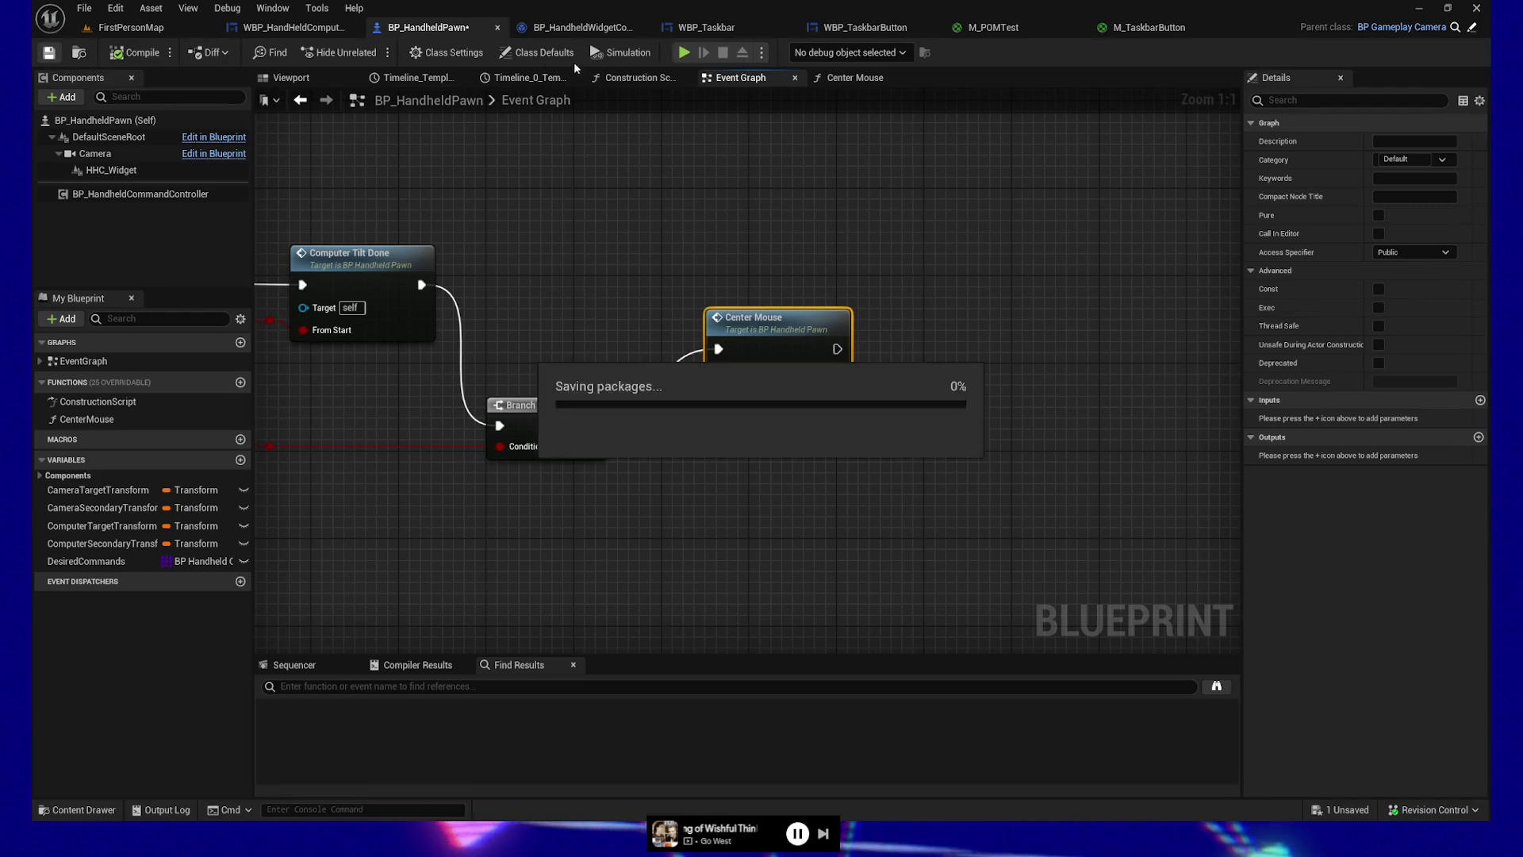
{"action": "left_click", "coordinate": [687, 57]}
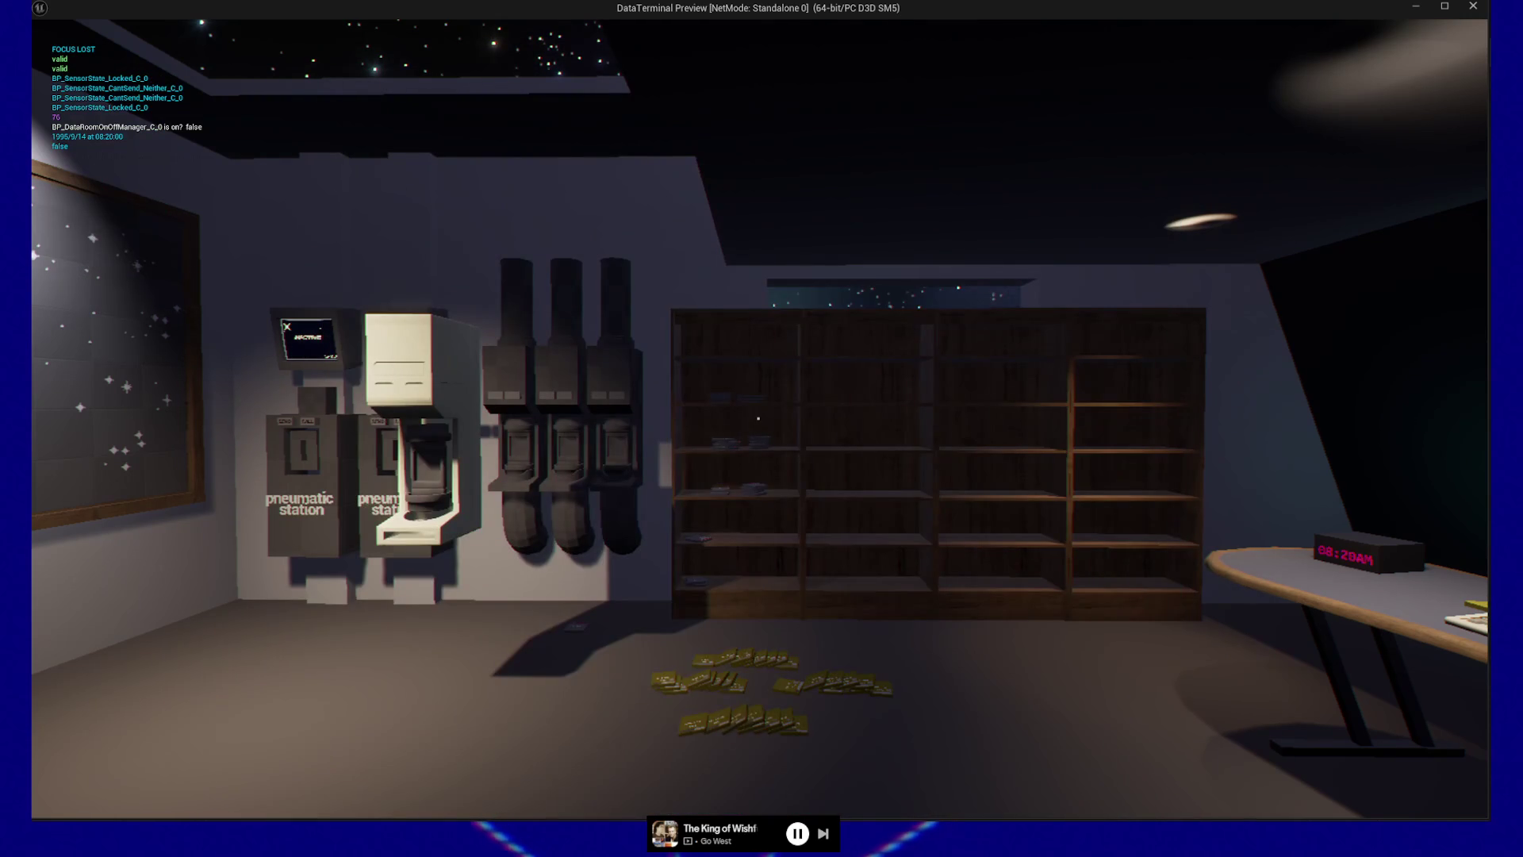
{"action": "key", "text": "Escape"}
{"action": "left_click", "coordinate": [765, 662]}
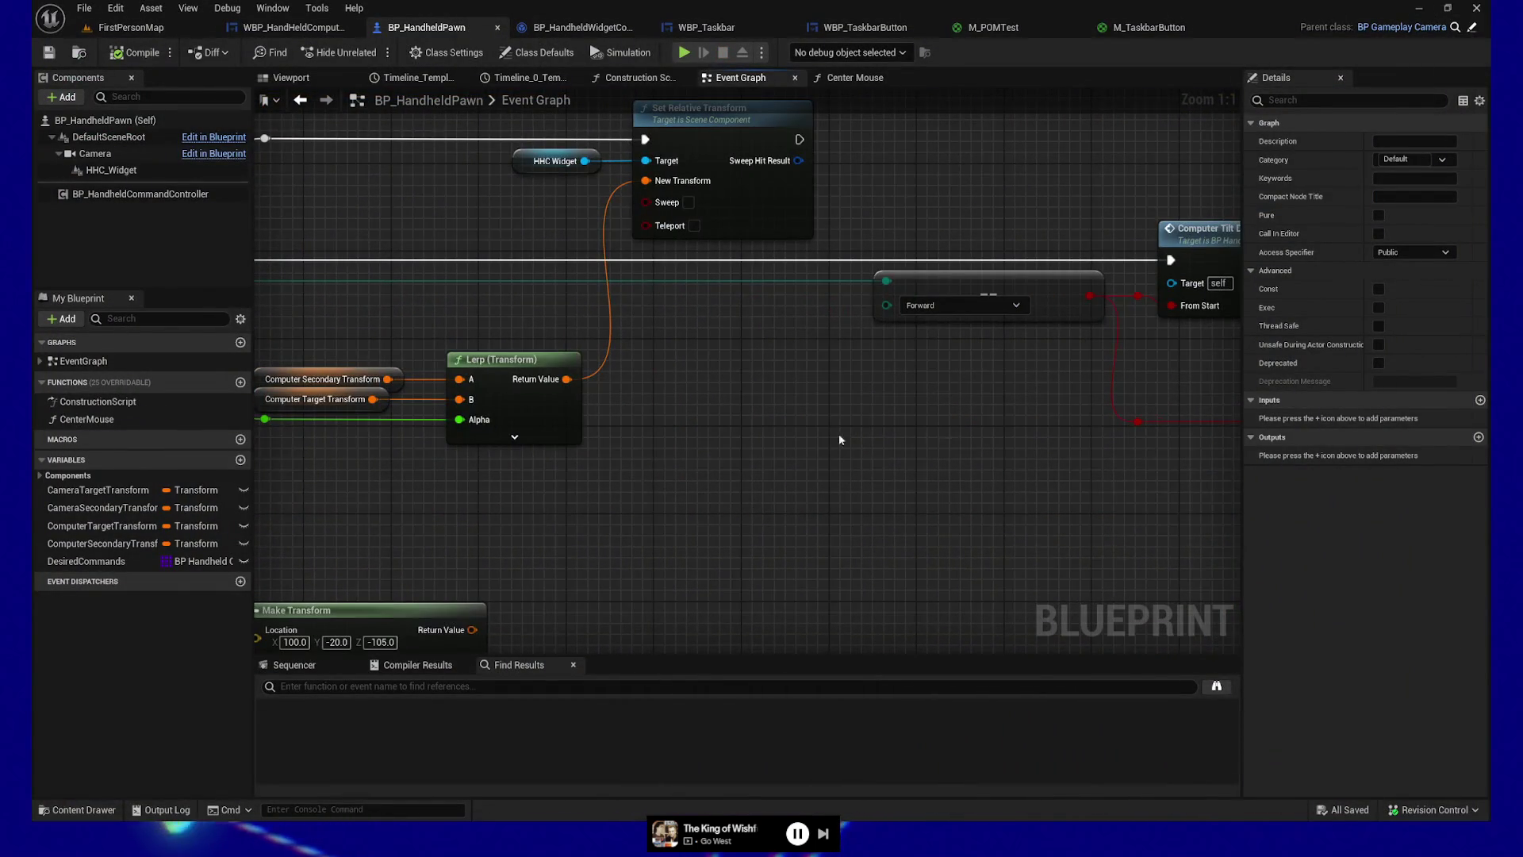
{"action": "scroll", "coordinate": [734, 482], "scroll_direction": "down", "scroll_amount": 2}
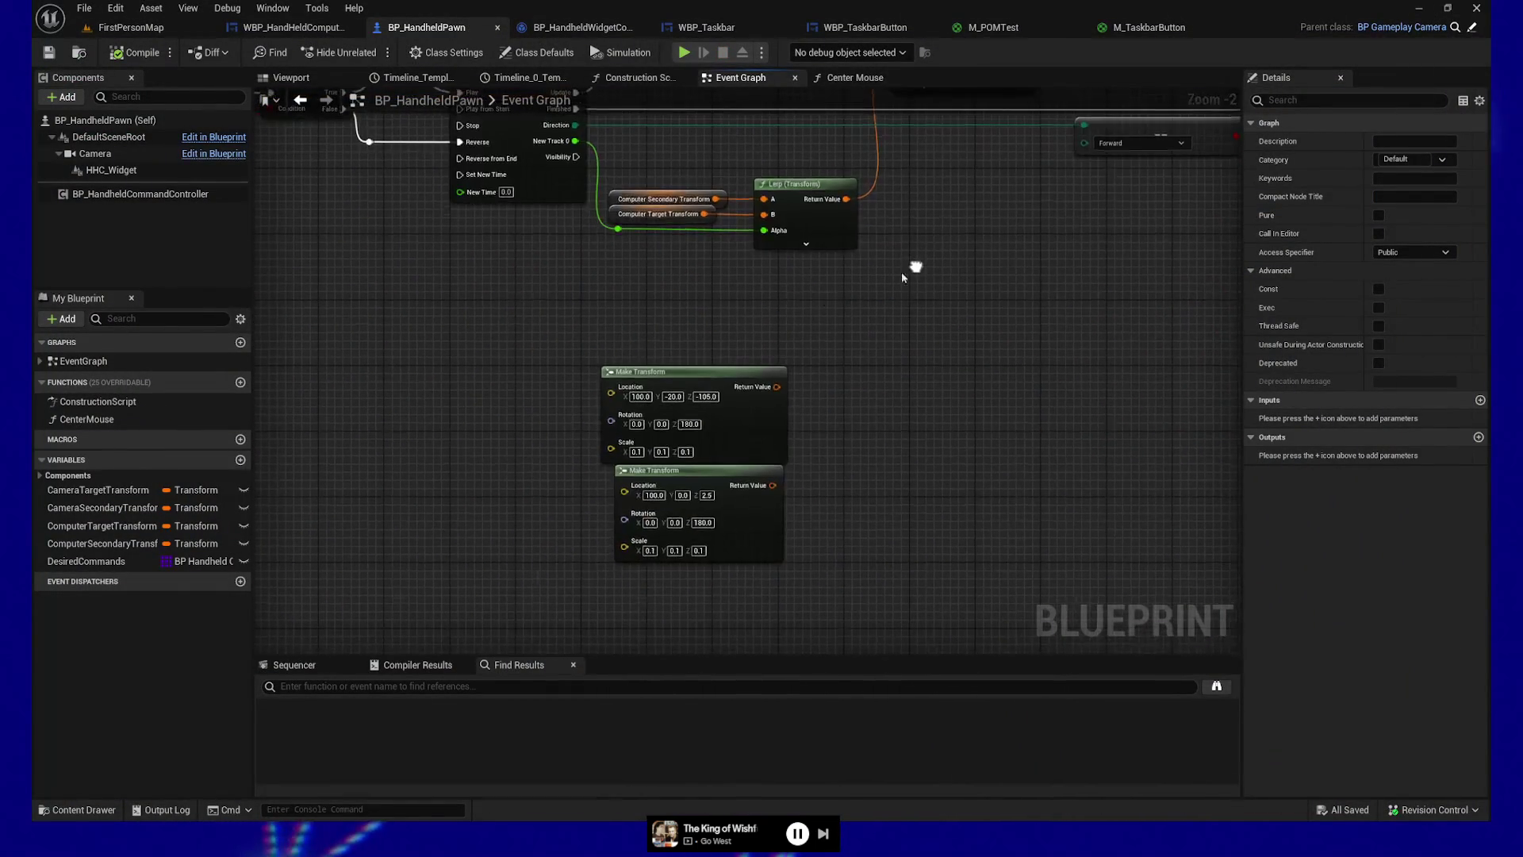
{"action": "mouse_move", "coordinate": [916, 267]}
{"action": "left_mouse_down"}
{"action": "mouse_move", "coordinate": [936, 373]}
{"action": "mouse_move", "coordinate": [741, 340]}
{"action": "mouse_move", "coordinate": [761, 392]}
{"action": "left_mouse_up"}
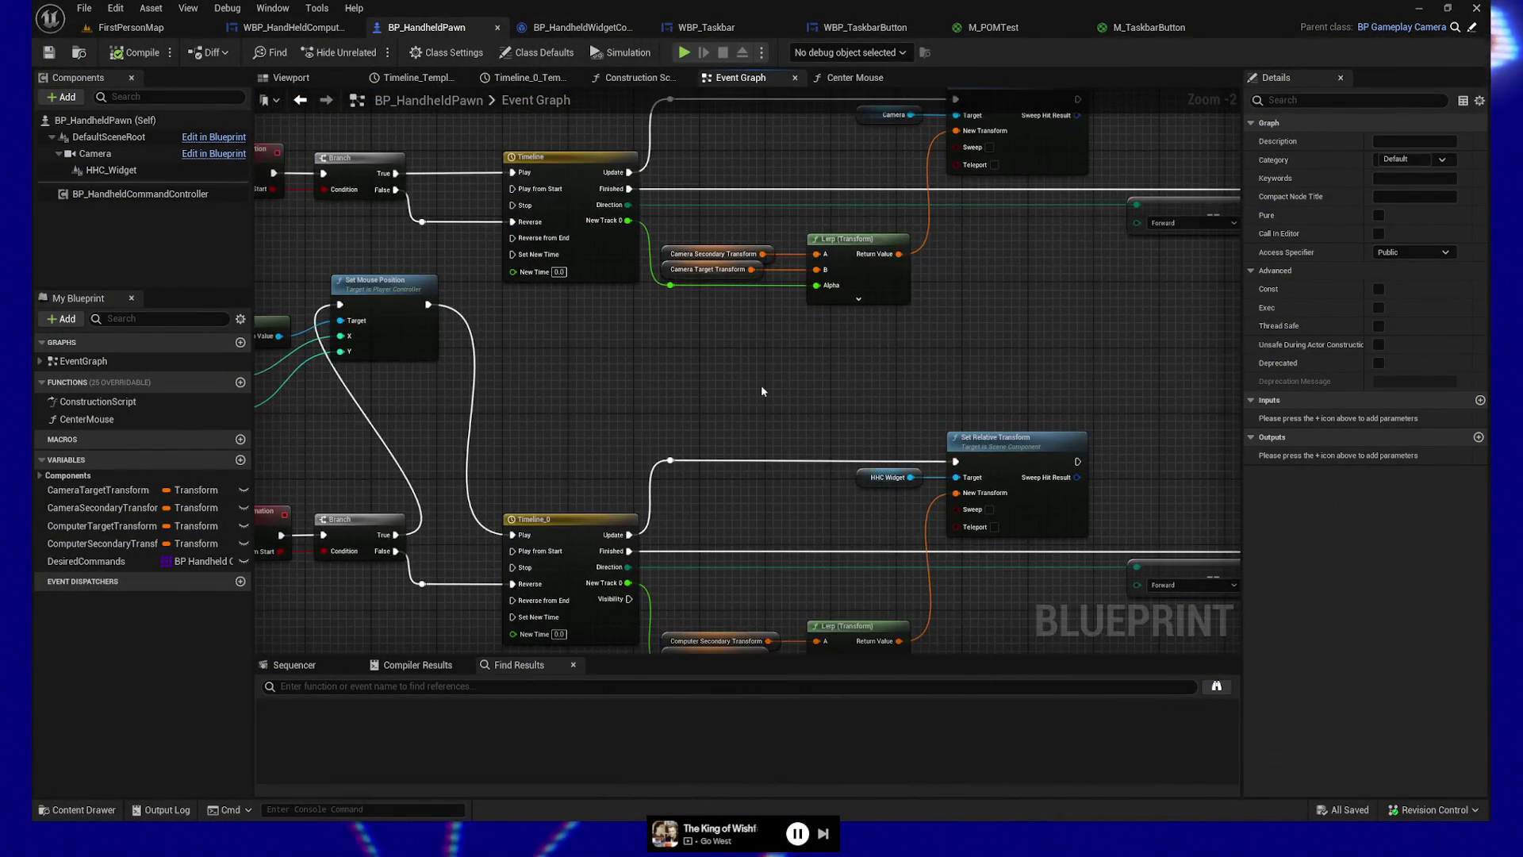
{"action": "mouse_move", "coordinate": [790, 332]}
{"action": "left_mouse_down"}
{"action": "mouse_move", "coordinate": [729, 545]}
{"action": "mouse_move", "coordinate": [322, 539]}
{"action": "mouse_move", "coordinate": [935, 535]}
{"action": "mouse_move", "coordinate": [655, 536]}
{"action": "mouse_move", "coordinate": [815, 510]}
{"action": "mouse_move", "coordinate": [899, 446]}
{"action": "left_mouse_up"}
{"action": "scroll", "coordinate": [935, 534], "scroll_direction": "down", "scroll_amount": 2}
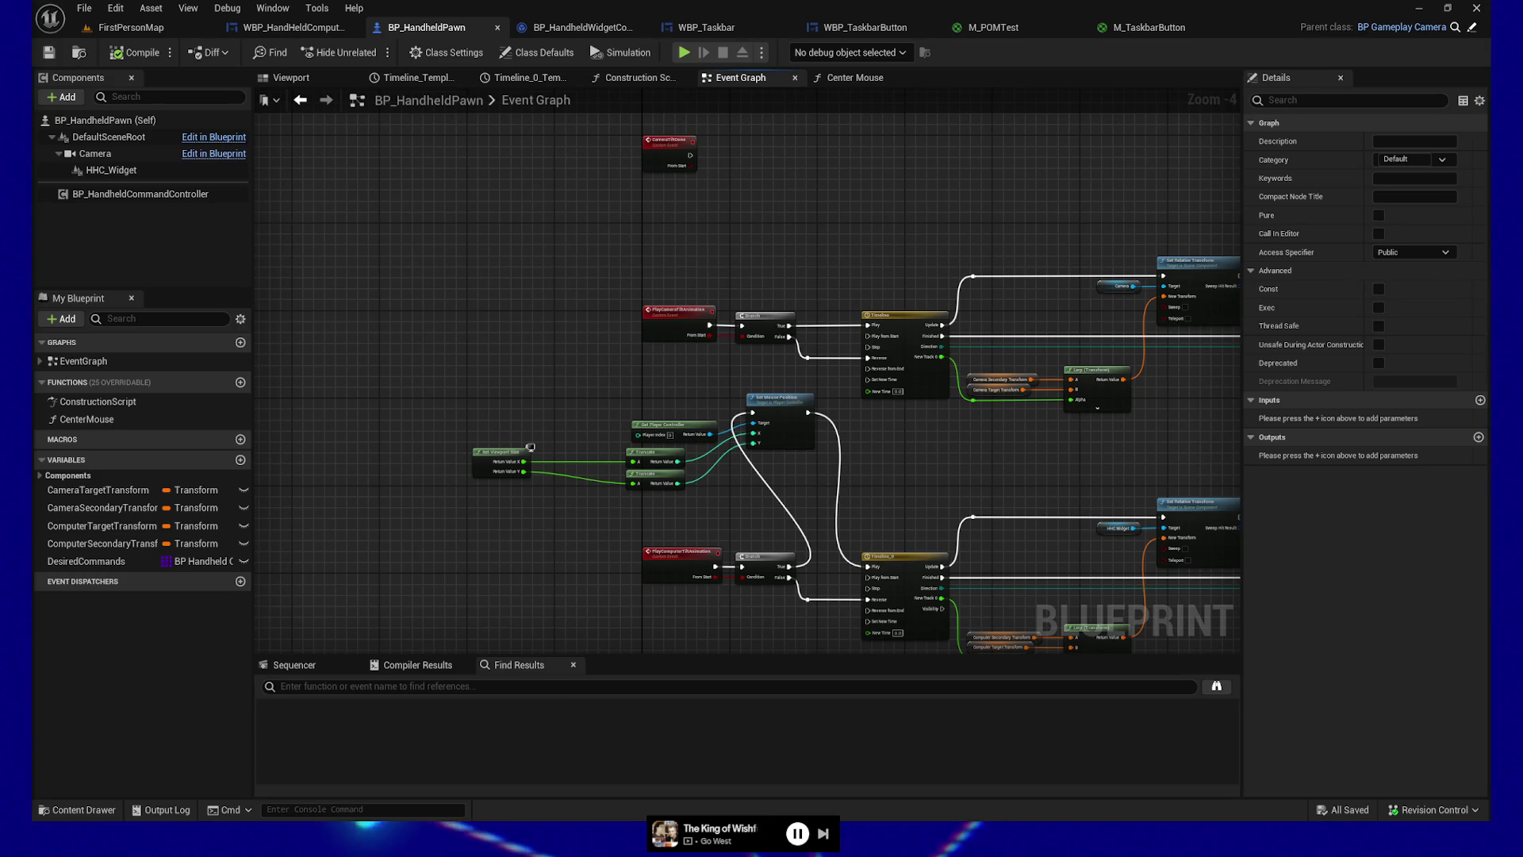
{"action": "left_click_drag", "start_coordinate": [693, 511], "coordinate": [548, 436]}
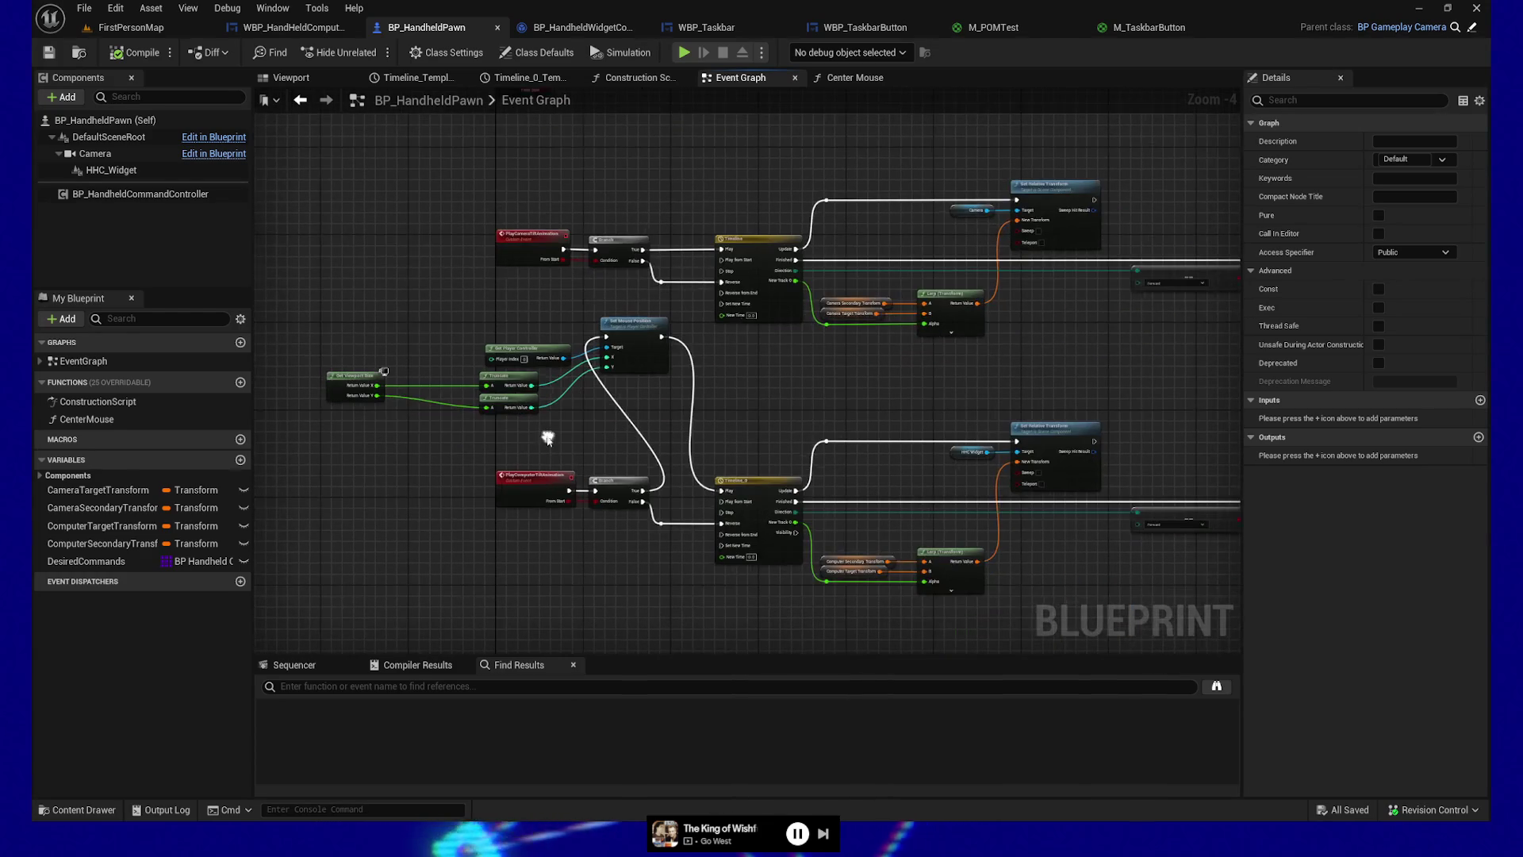
Step: Connect the lower Branch's True output to Timeline_0 Play, then compile and save
{"action": "left_click_drag", "start_coordinate": [319, 311], "coordinate": [675, 419]}
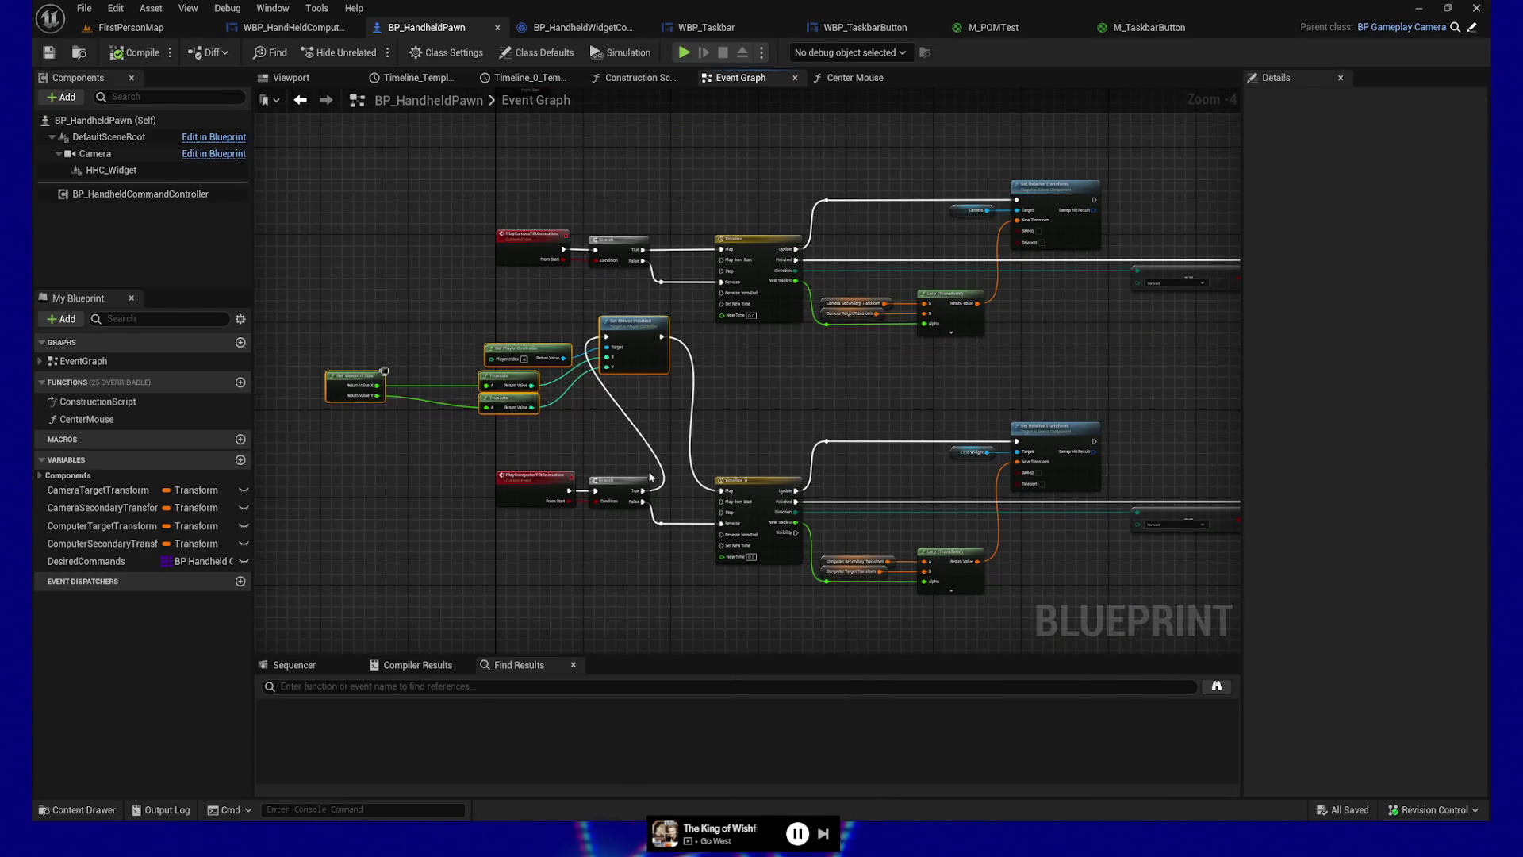
{"action": "left_click_drag", "start_coordinate": [646, 497], "coordinate": [721, 492]}
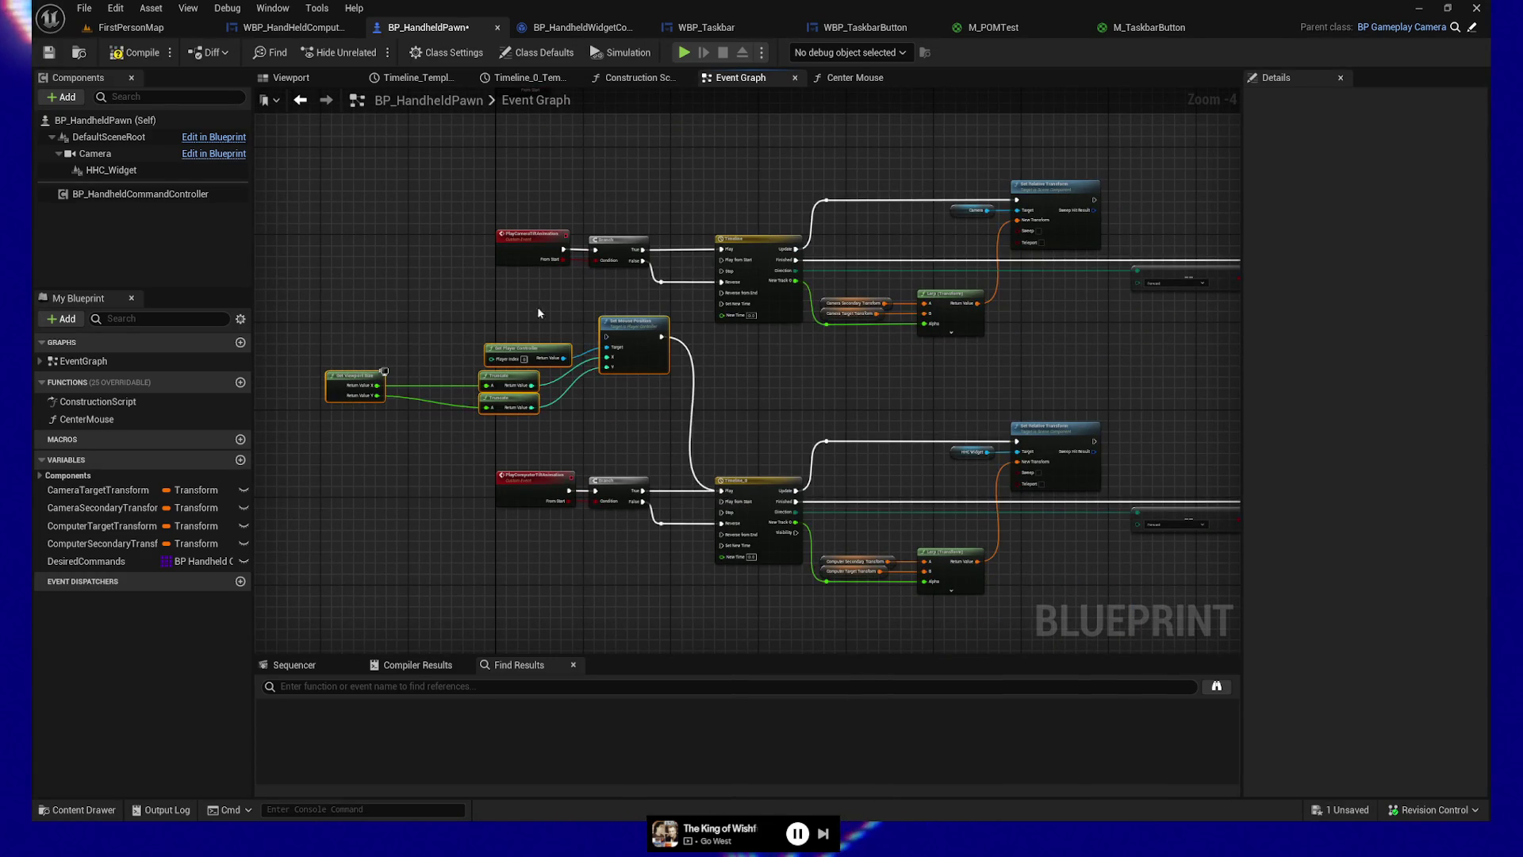
{"action": "left_click", "coordinate": [48, 54]}
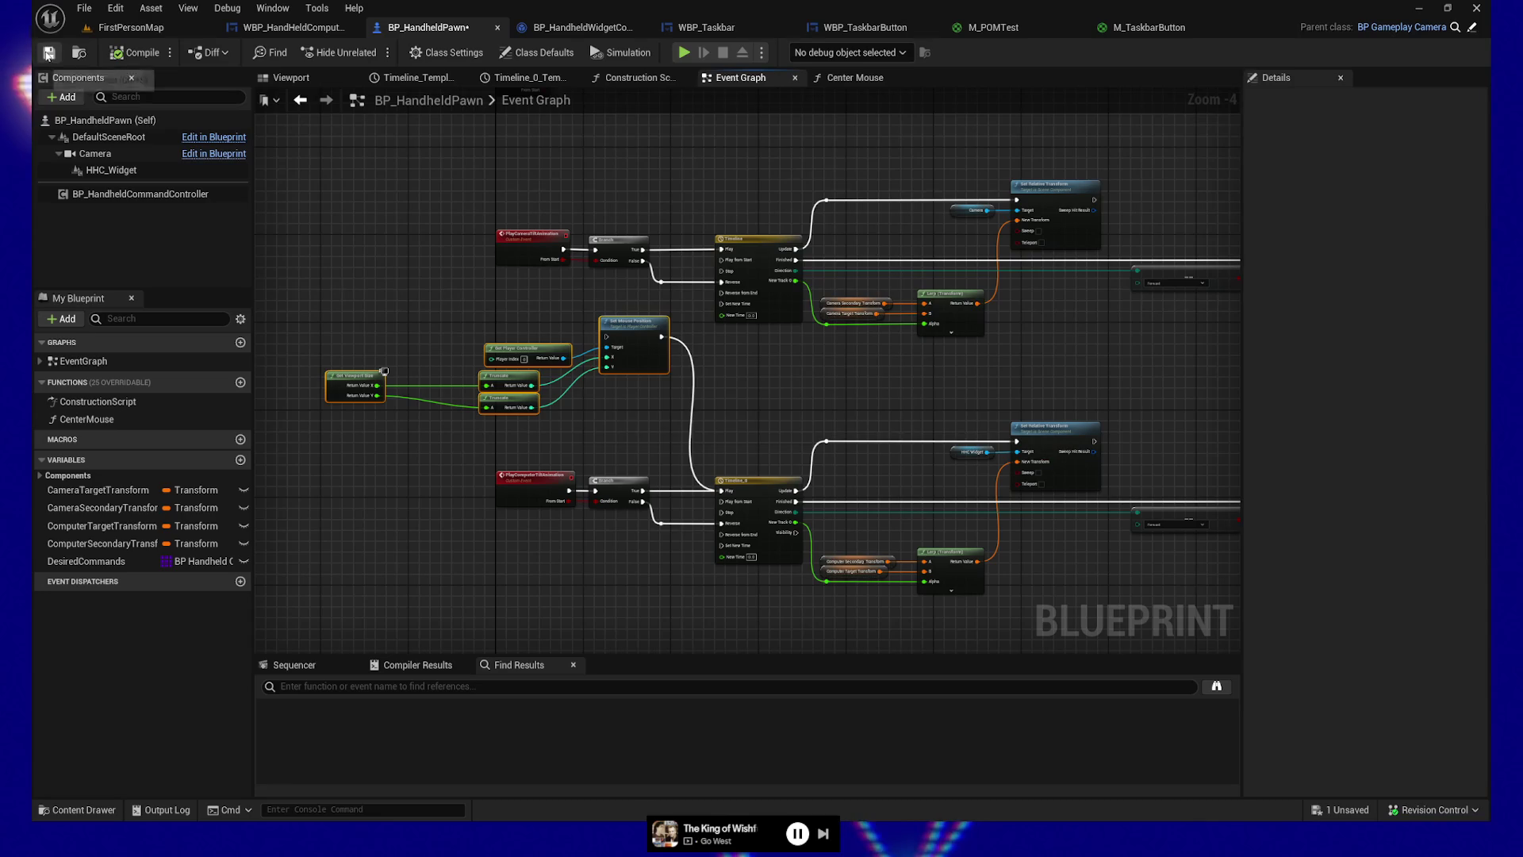
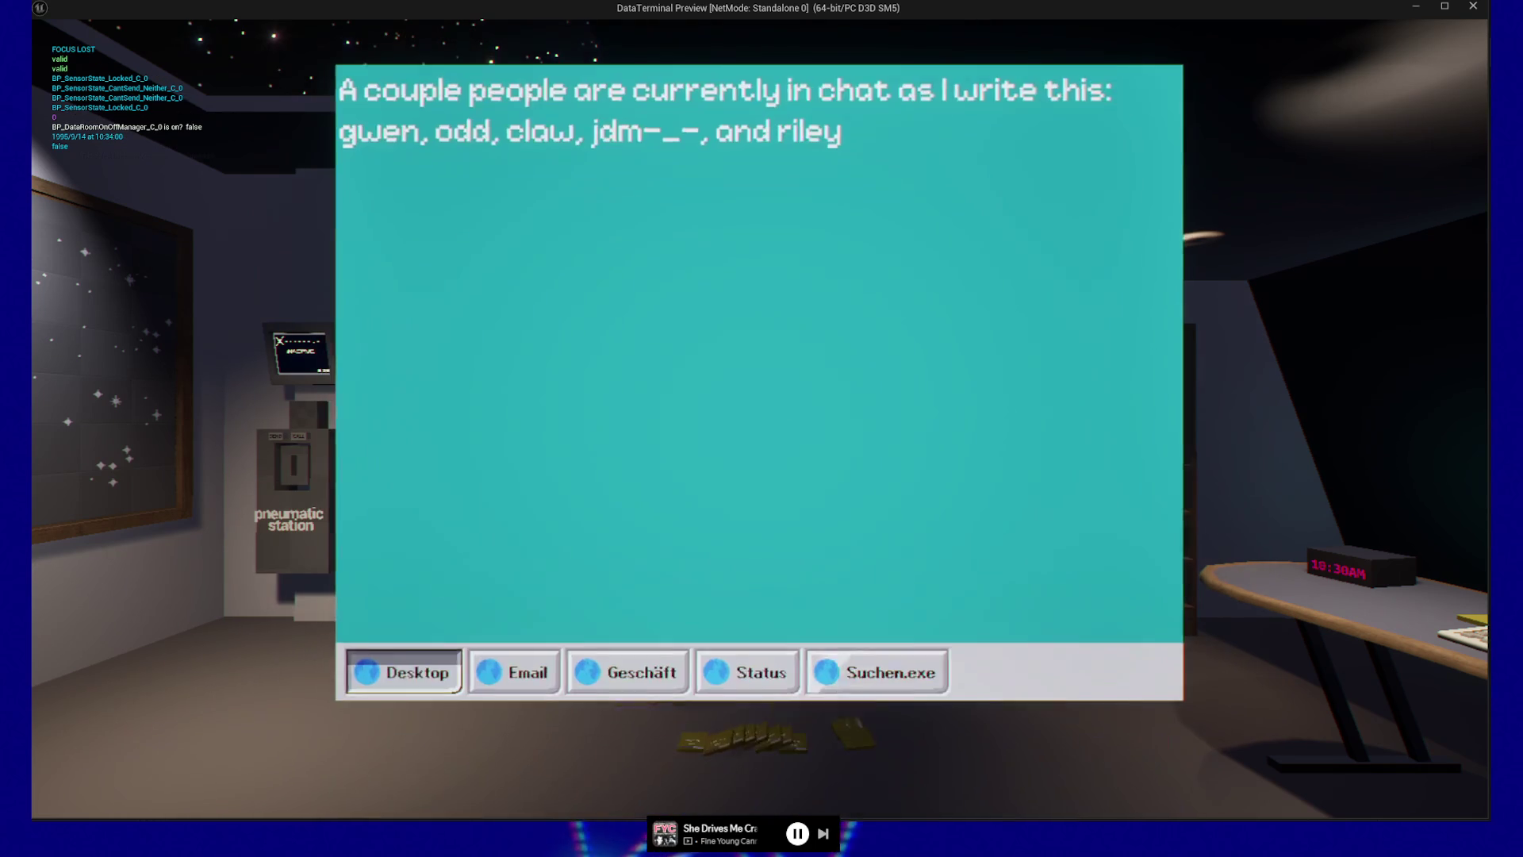
Step: Close the handheld terminal screen, open the GAME PAUSED menu and choose Quit
{"action": "key", "text": "Escape"}
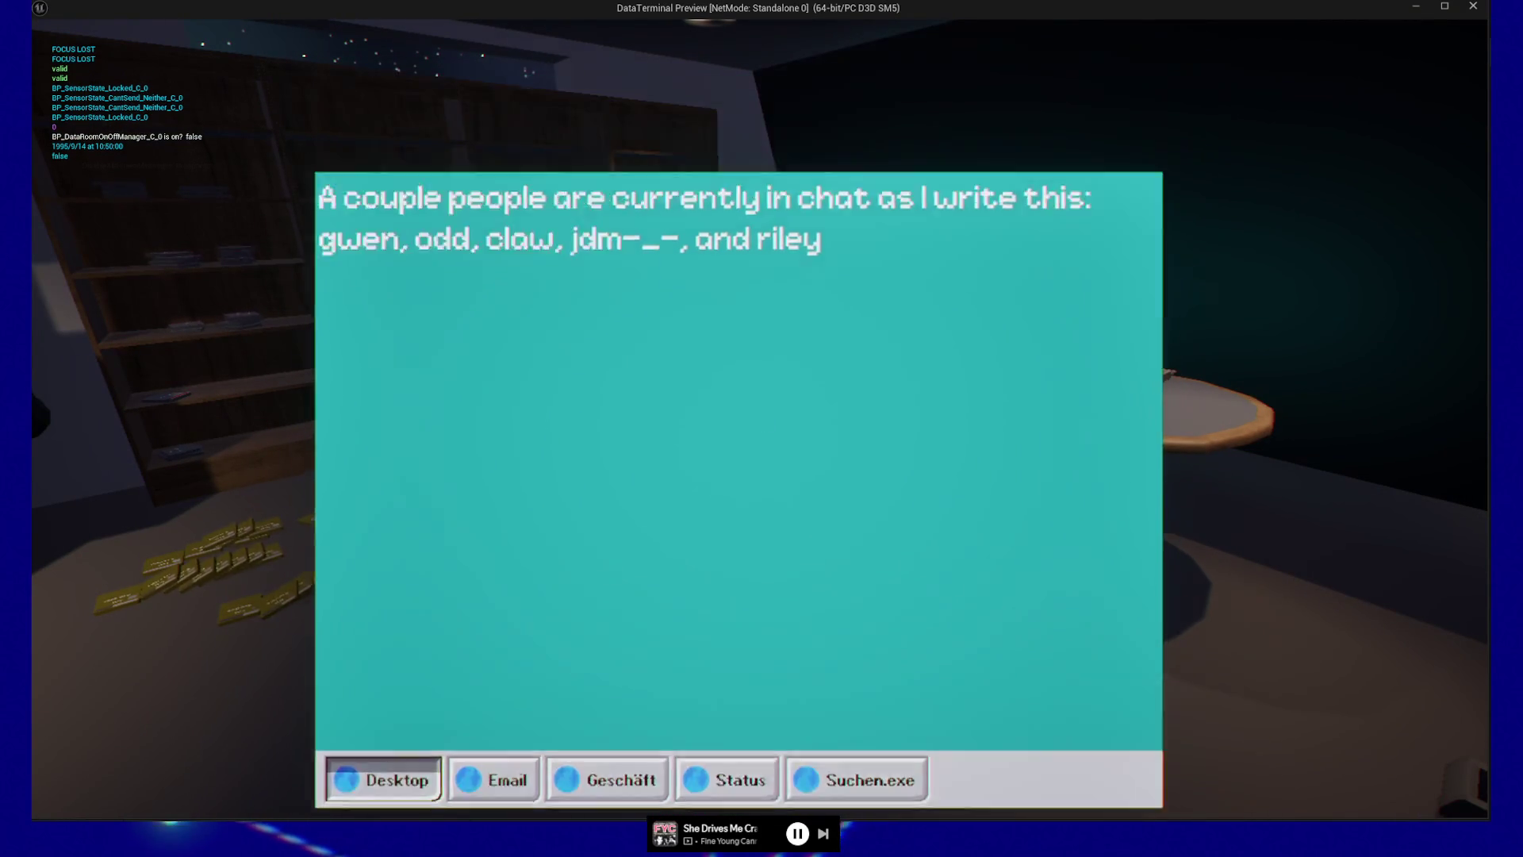
{"action": "key", "text": "Escape"}
{"action": "left_click", "coordinate": [763, 649]}
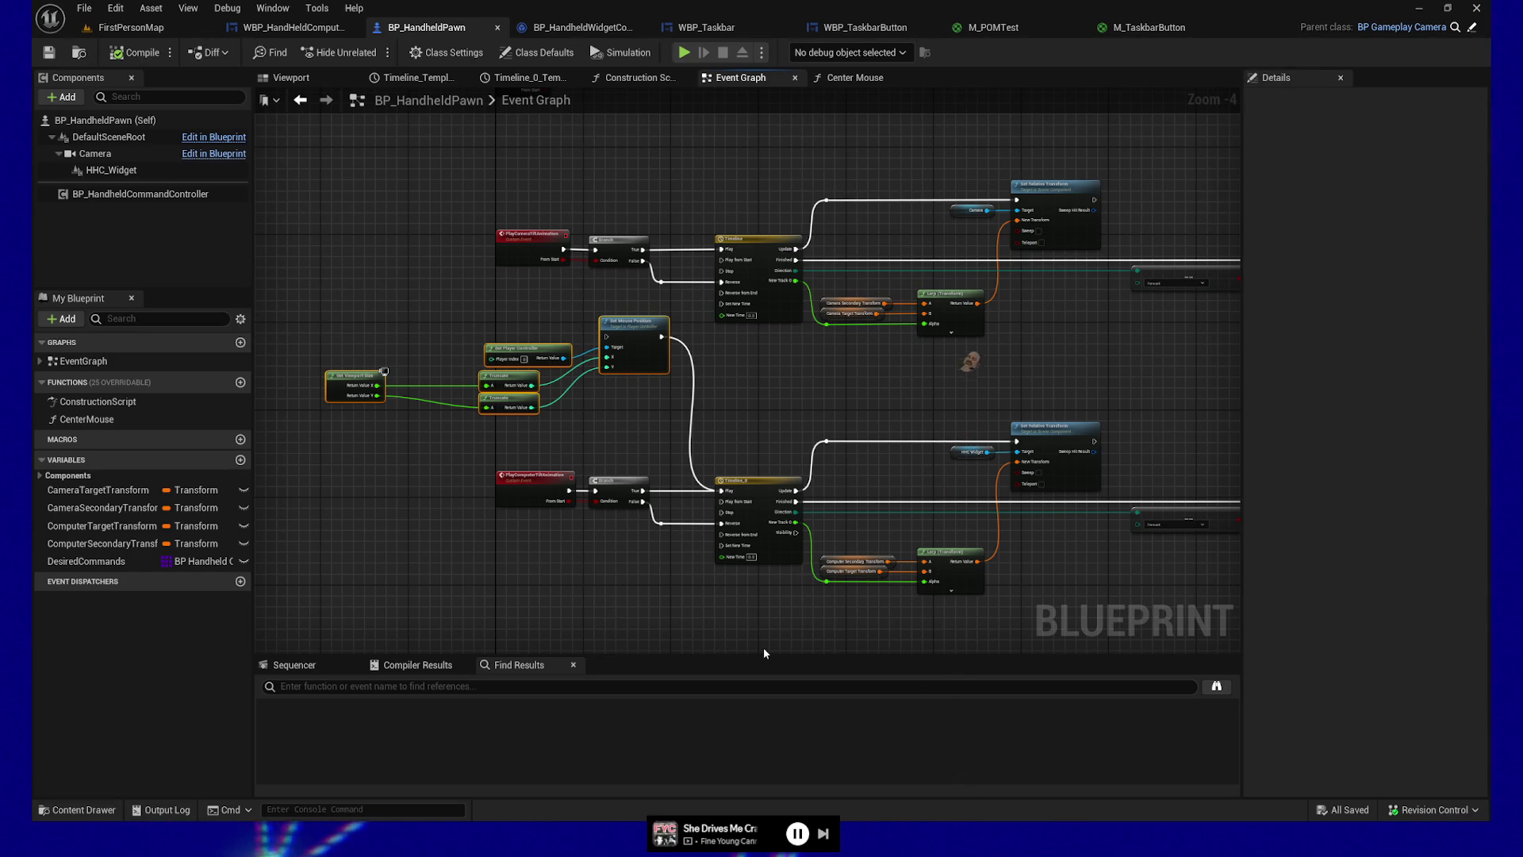
Step: Delete the Set Viewport Size, Truncate, Set Player Controller and Set Mouse Position nodes
{"action": "left_click_drag", "start_coordinate": [583, 428], "coordinate": [589, 369]}
{"action": "left_click_drag", "start_coordinate": [617, 513], "coordinate": [658, 537]}
{"action": "left_click_drag", "start_coordinate": [362, 302], "coordinate": [654, 378]}
{"action": "key", "text": "Delete"}
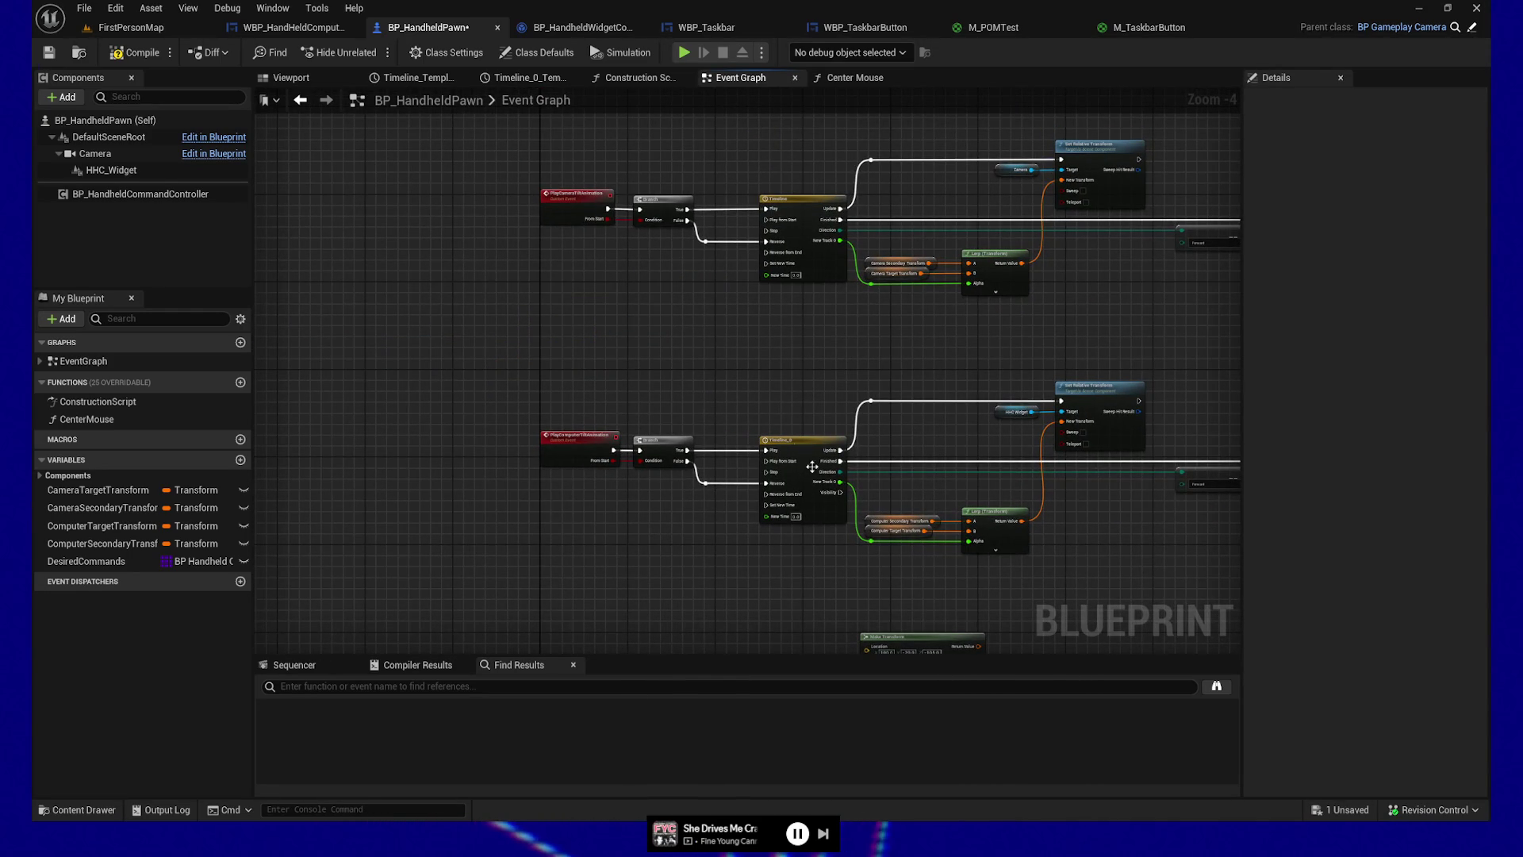
Step: Move the Center Mouse node down and left, then switch to the WBP_HandHeldComputerBase blueprint
{"action": "left_click_drag", "start_coordinate": [1150, 555], "coordinate": [434, 409]}
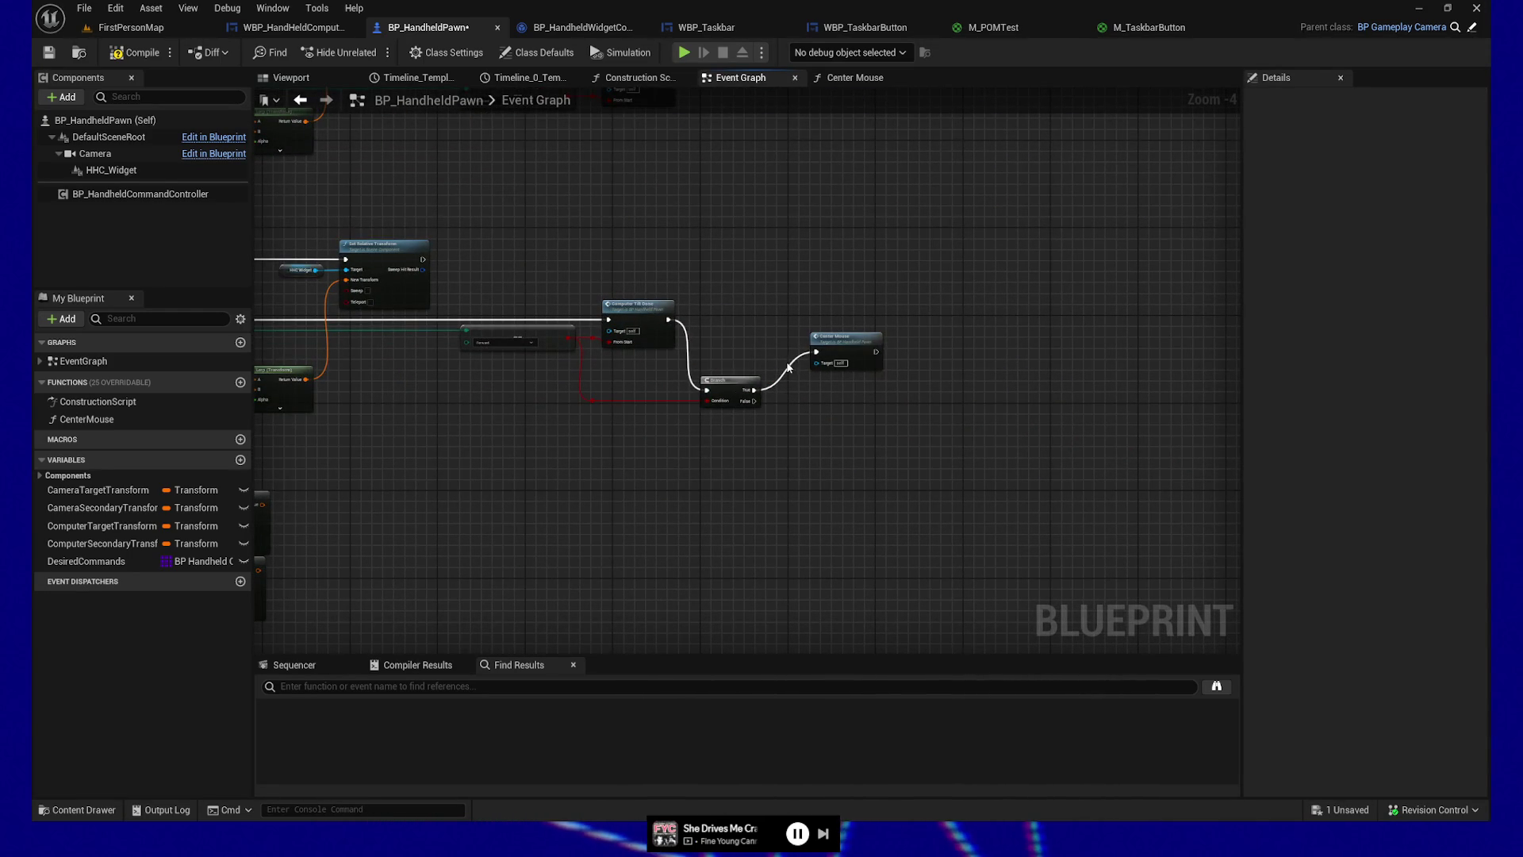
{"action": "left_click", "coordinate": [833, 341]}
{"action": "left_click_drag", "start_coordinate": [833, 342], "coordinate": [415, 458]}
{"action": "mouse_move", "coordinate": [520, 449]}
{"action": "left_mouse_down"}
{"action": "mouse_move", "coordinate": [932, 474]}
{"action": "mouse_move", "coordinate": [492, 254]}
{"action": "mouse_move", "coordinate": [516, 244]}
{"action": "mouse_move", "coordinate": [496, 258]}
{"action": "mouse_move", "coordinate": [517, 307]}
{"action": "mouse_move", "coordinate": [566, 301]}
{"action": "mouse_move", "coordinate": [676, 242]}
{"action": "left_mouse_up"}
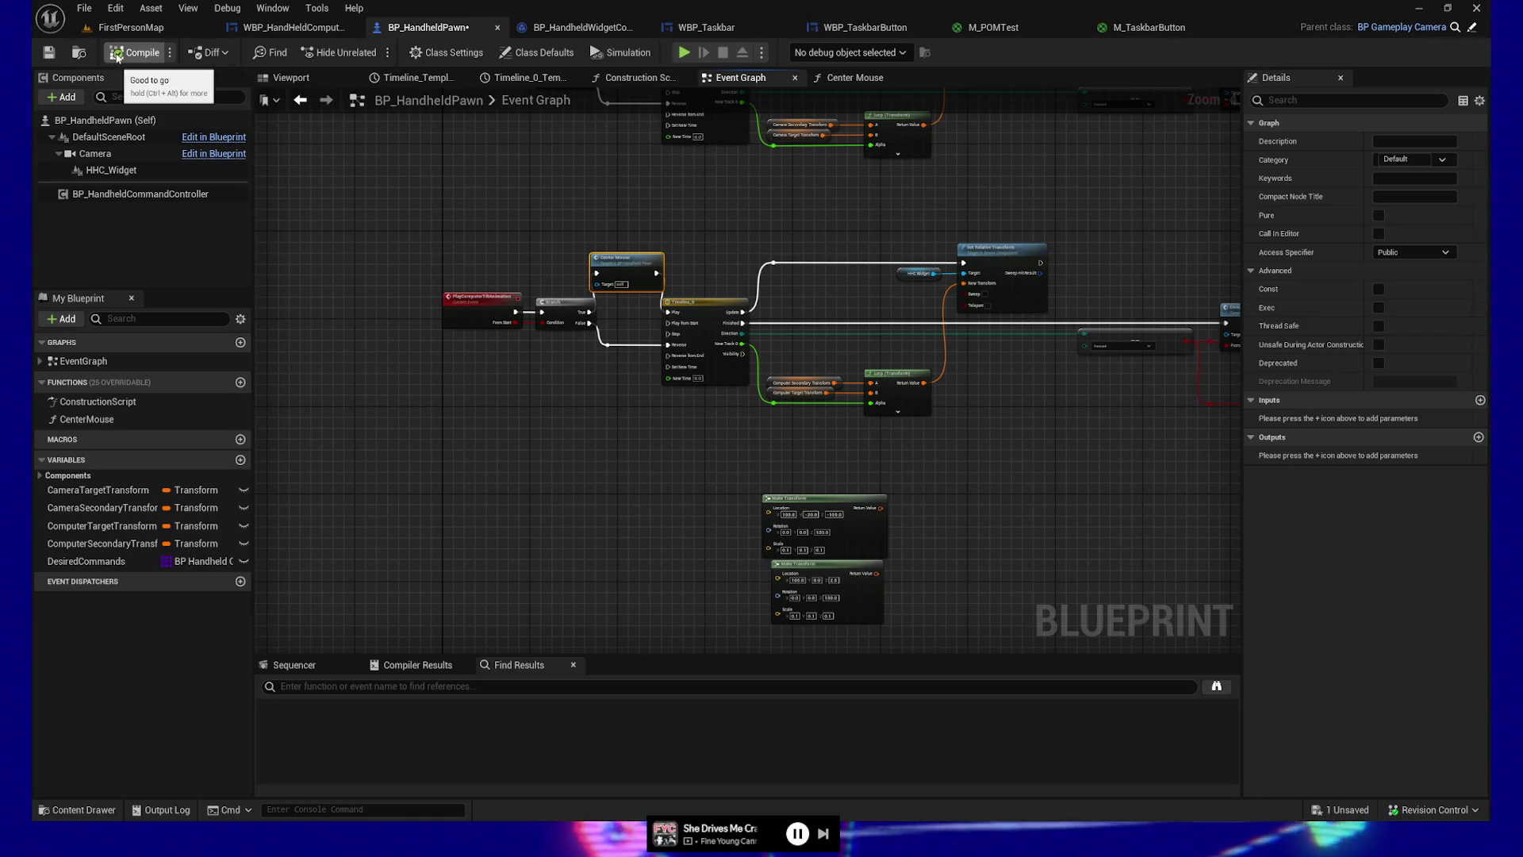
{"action": "left_click", "coordinate": [292, 27]}
Step: Back in the pawn, wire Center Mouse between Branch True and Timeline_0 Play, shifting the timeline right
{"action": "mouse_move", "coordinate": [492, 249]}
{"action": "left_mouse_down"}
{"action": "mouse_move", "coordinate": [618, 327]}
{"action": "mouse_move", "coordinate": [672, 330]}
{"action": "left_mouse_up"}
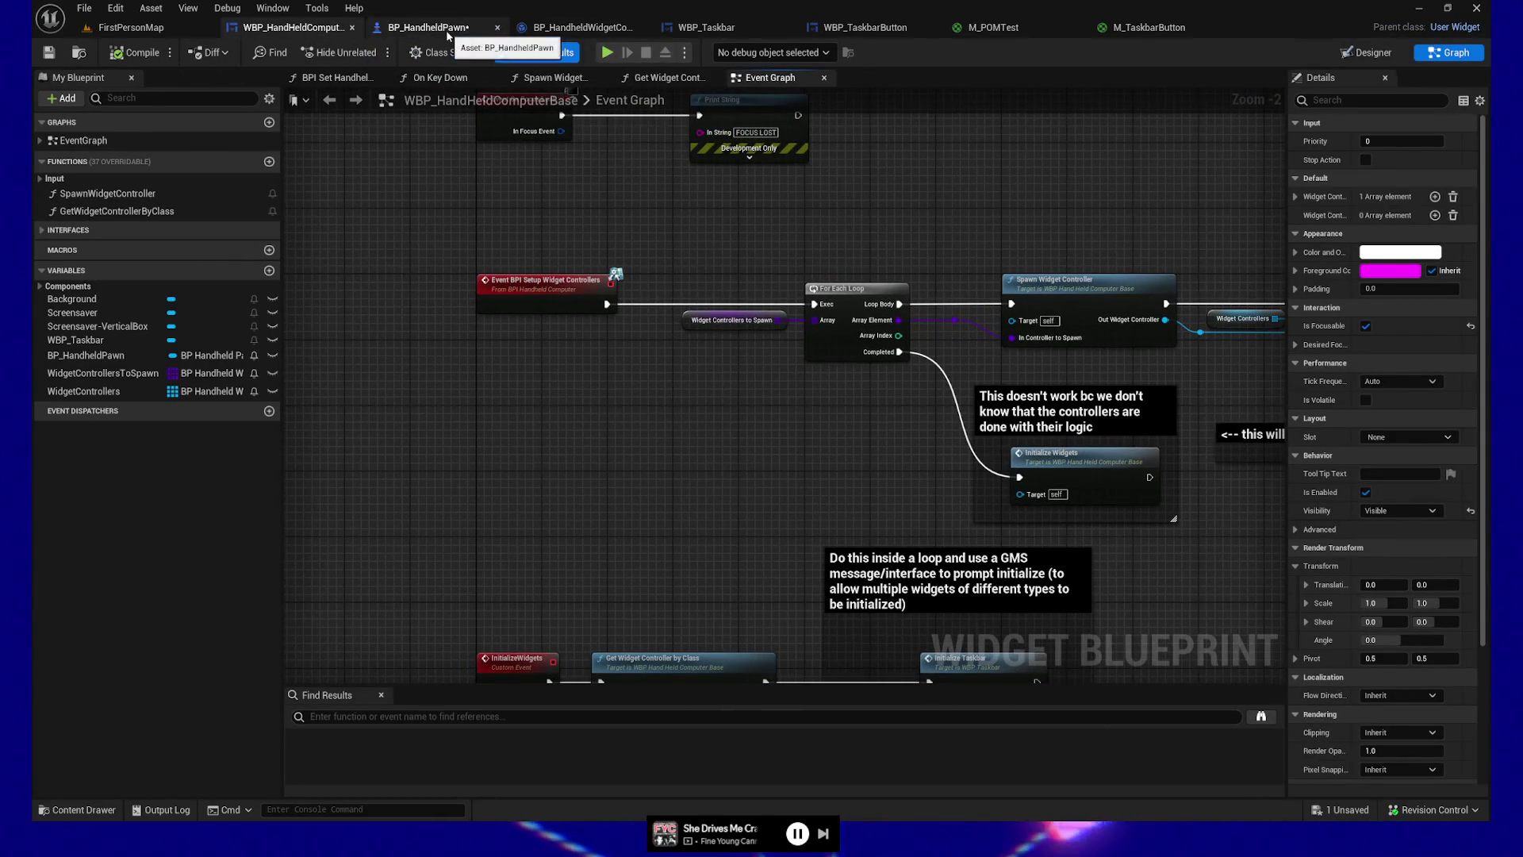
{"action": "left_click", "coordinate": [429, 27]}
{"action": "scroll", "coordinate": [598, 413], "scroll_direction": "up", "scroll_amount": 3}
{"action": "mouse_move", "coordinate": [588, 414]}
{"action": "left_mouse_down"}
{"action": "mouse_move", "coordinate": [649, 603]}
{"action": "mouse_move", "coordinate": [543, 281]}
{"action": "mouse_move", "coordinate": [567, 290]}
{"action": "left_mouse_up"}
{"action": "mouse_move", "coordinate": [662, 270]}
{"action": "left_mouse_down"}
{"action": "mouse_move", "coordinate": [734, 488]}
{"action": "mouse_move", "coordinate": [862, 555]}
{"action": "mouse_move", "coordinate": [1074, 572]}
{"action": "mouse_move", "coordinate": [687, 599]}
{"action": "mouse_move", "coordinate": [608, 588]}
{"action": "mouse_move", "coordinate": [781, 579]}
{"action": "left_mouse_up"}
{"action": "key", "text": "f"}
{"action": "left_click_drag", "start_coordinate": [500, 285], "coordinate": [501, 343]}
{"action": "mouse_move", "coordinate": [317, 321]}
{"action": "left_mouse_down"}
{"action": "mouse_move", "coordinate": [479, 413]}
{"action": "mouse_move", "coordinate": [336, 422]}
{"action": "left_mouse_up"}
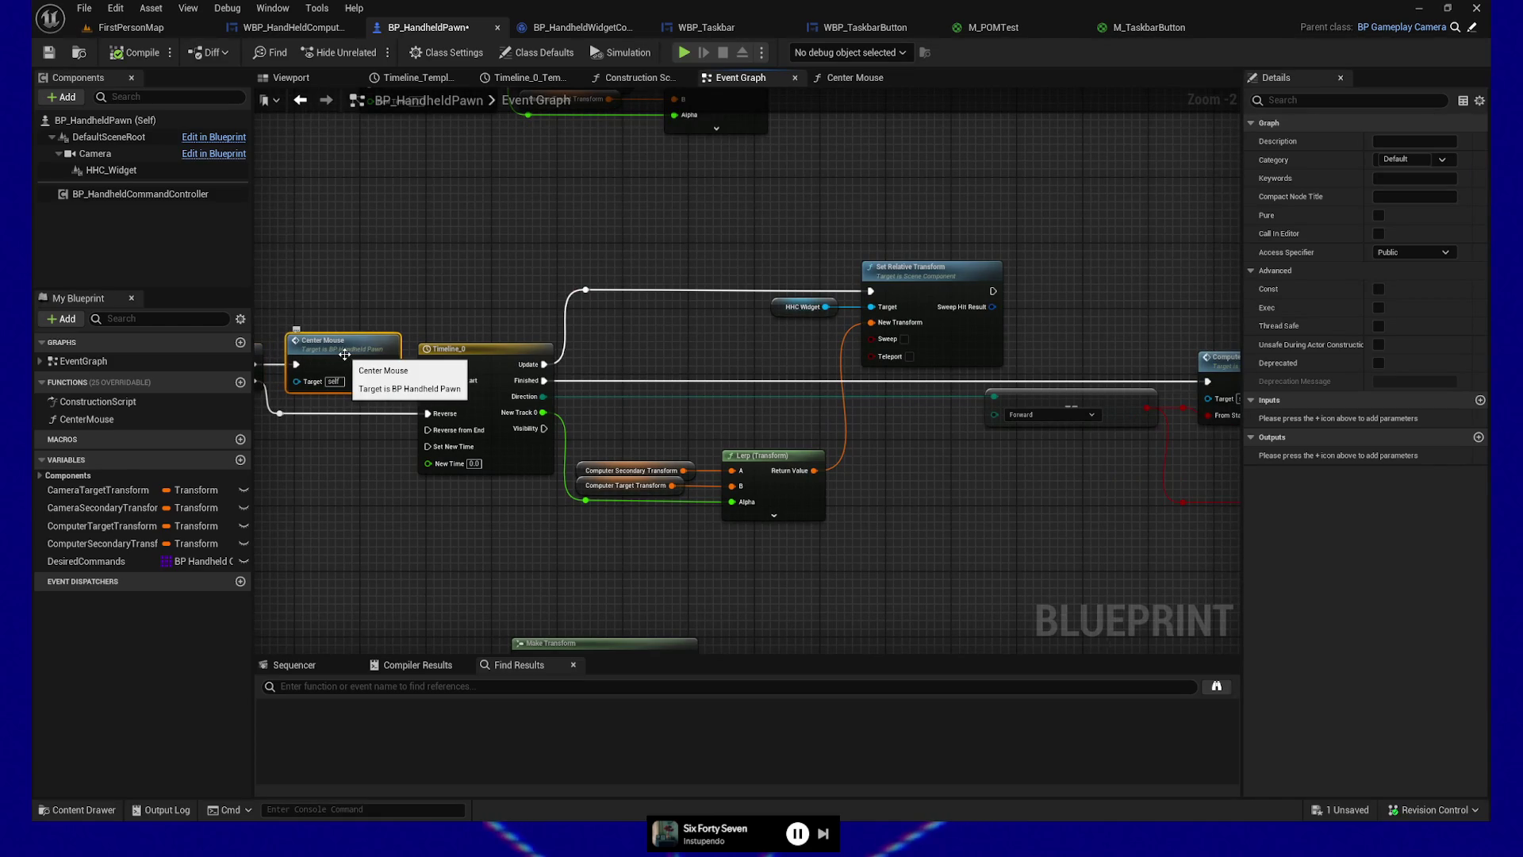
Step: Delete the Branch and reroute knot after Computer Tilt Done, then compile the pawn blueprint
{"action": "mouse_move", "coordinate": [510, 245]}
{"action": "left_mouse_down"}
{"action": "mouse_move", "coordinate": [528, 245]}
{"action": "mouse_move", "coordinate": [331, 246]}
{"action": "left_mouse_up"}
{"action": "mouse_move", "coordinate": [795, 227]}
{"action": "left_mouse_down"}
{"action": "mouse_move", "coordinate": [578, 221]}
{"action": "mouse_move", "coordinate": [798, 212]}
{"action": "left_mouse_up"}
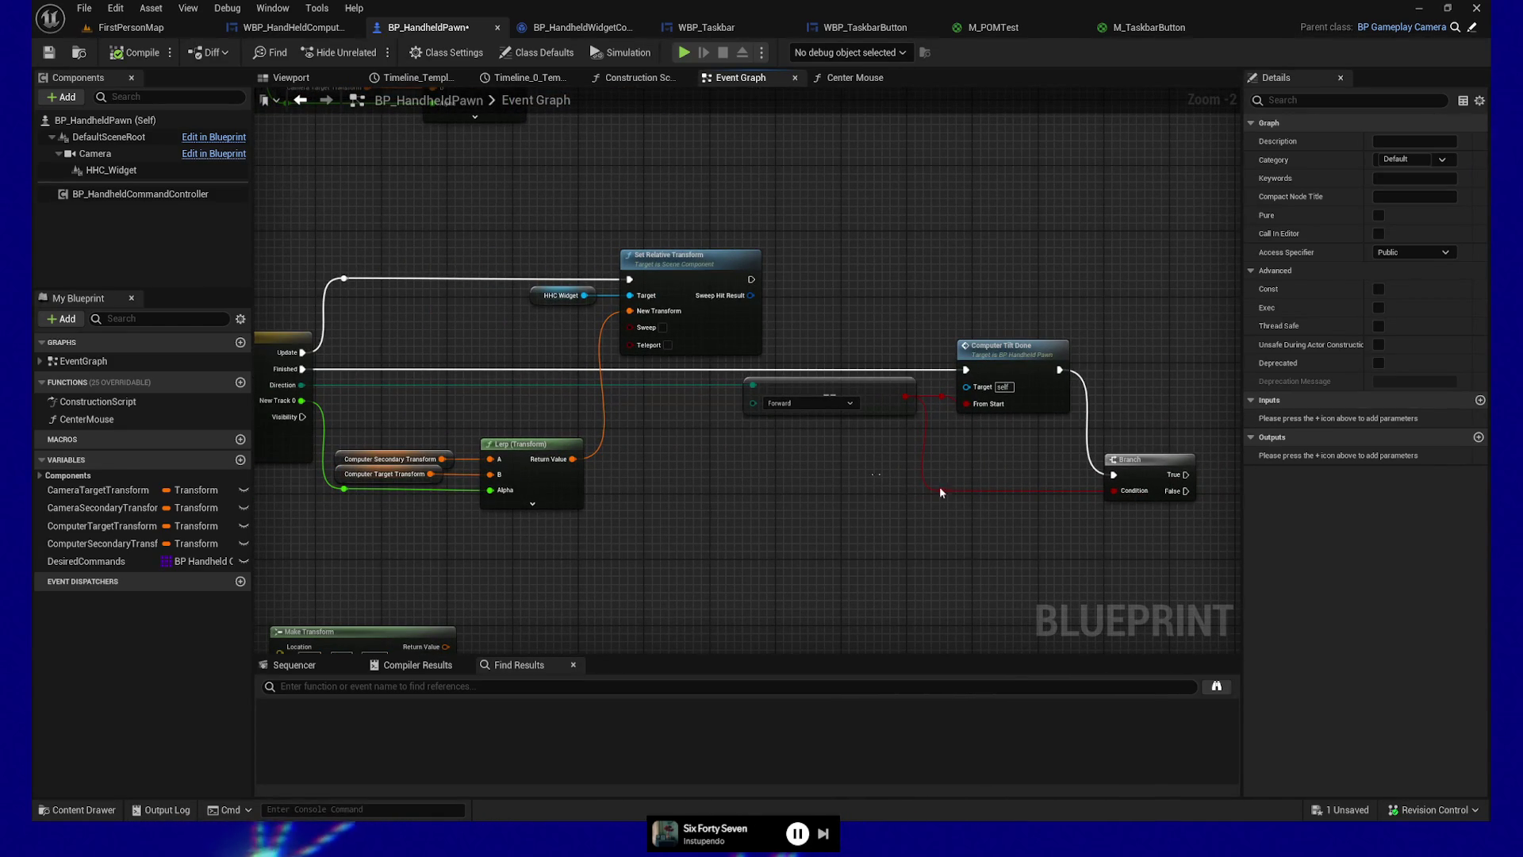
{"action": "left_click_drag", "start_coordinate": [900, 478], "coordinate": [1265, 540]}
{"action": "key", "text": "Delete"}
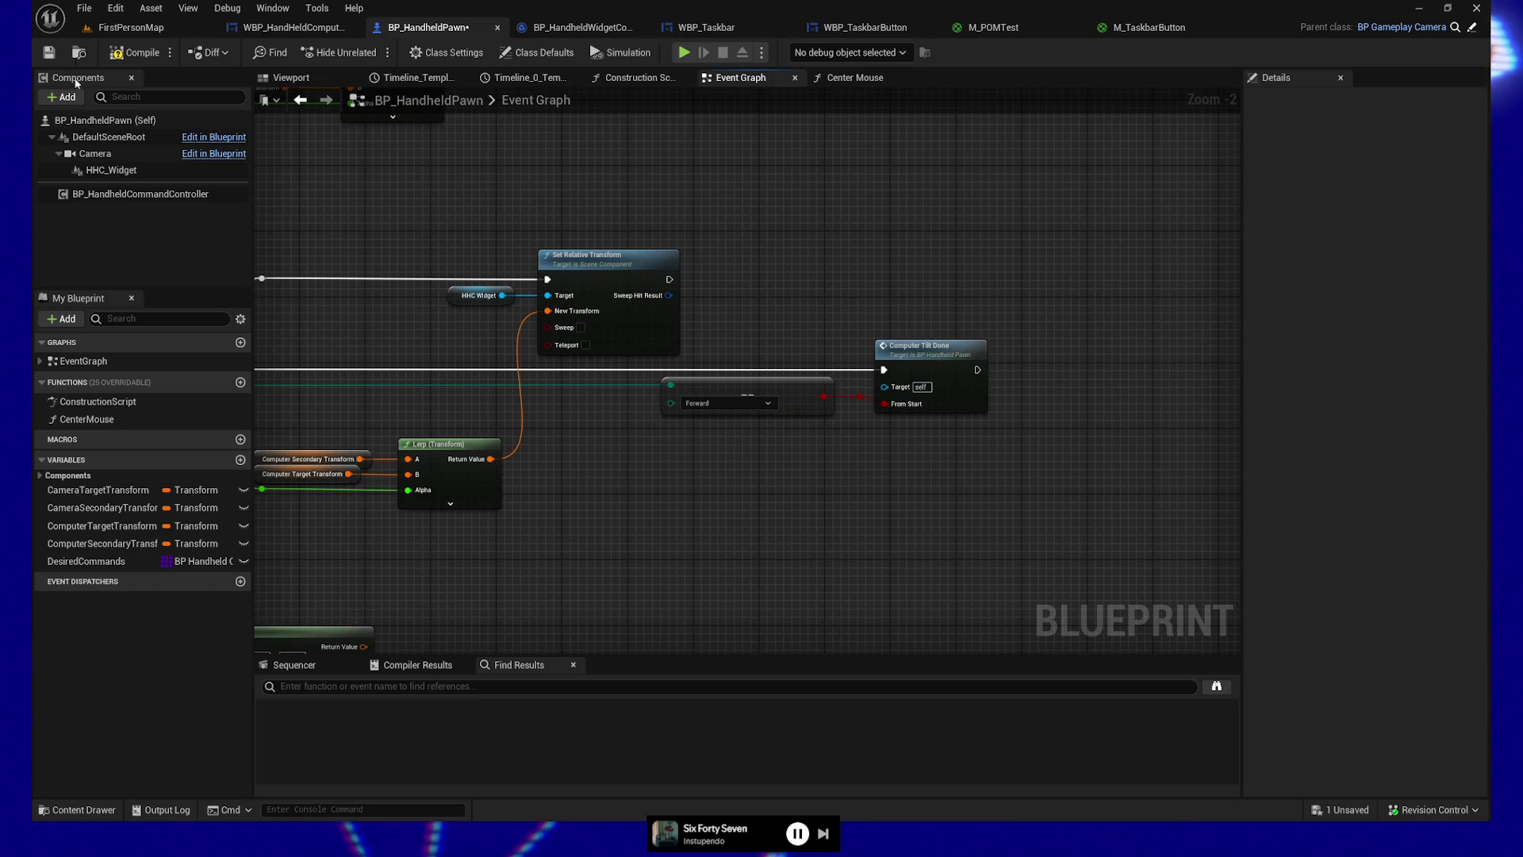
{"action": "left_click", "coordinate": [95, 56]}
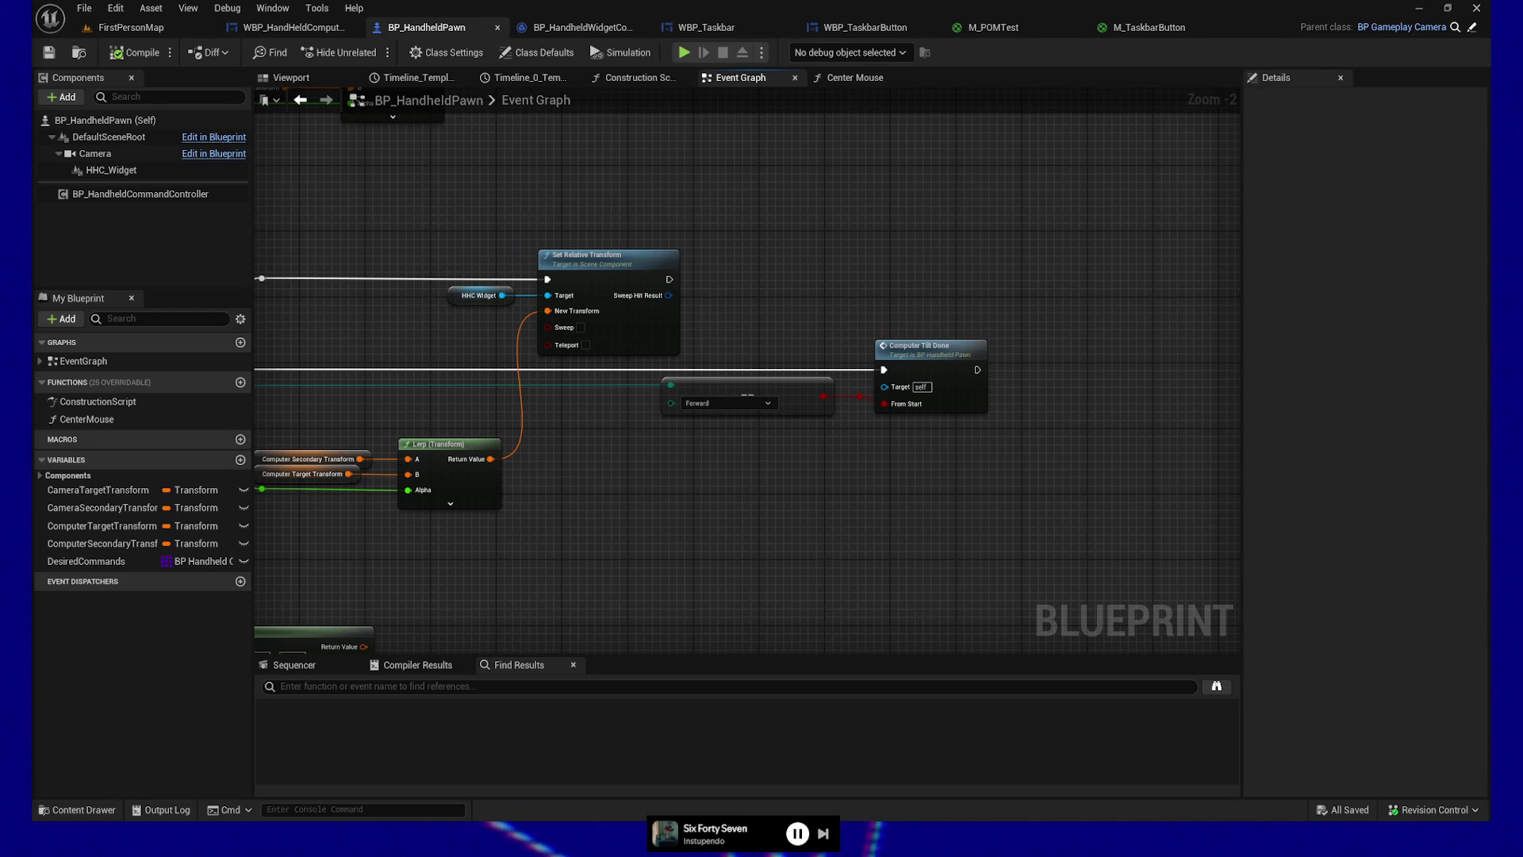
Step: Alt+Tab to the Firefox window running the Microscape game
{"action": "key", "text": "alt+Tab"}
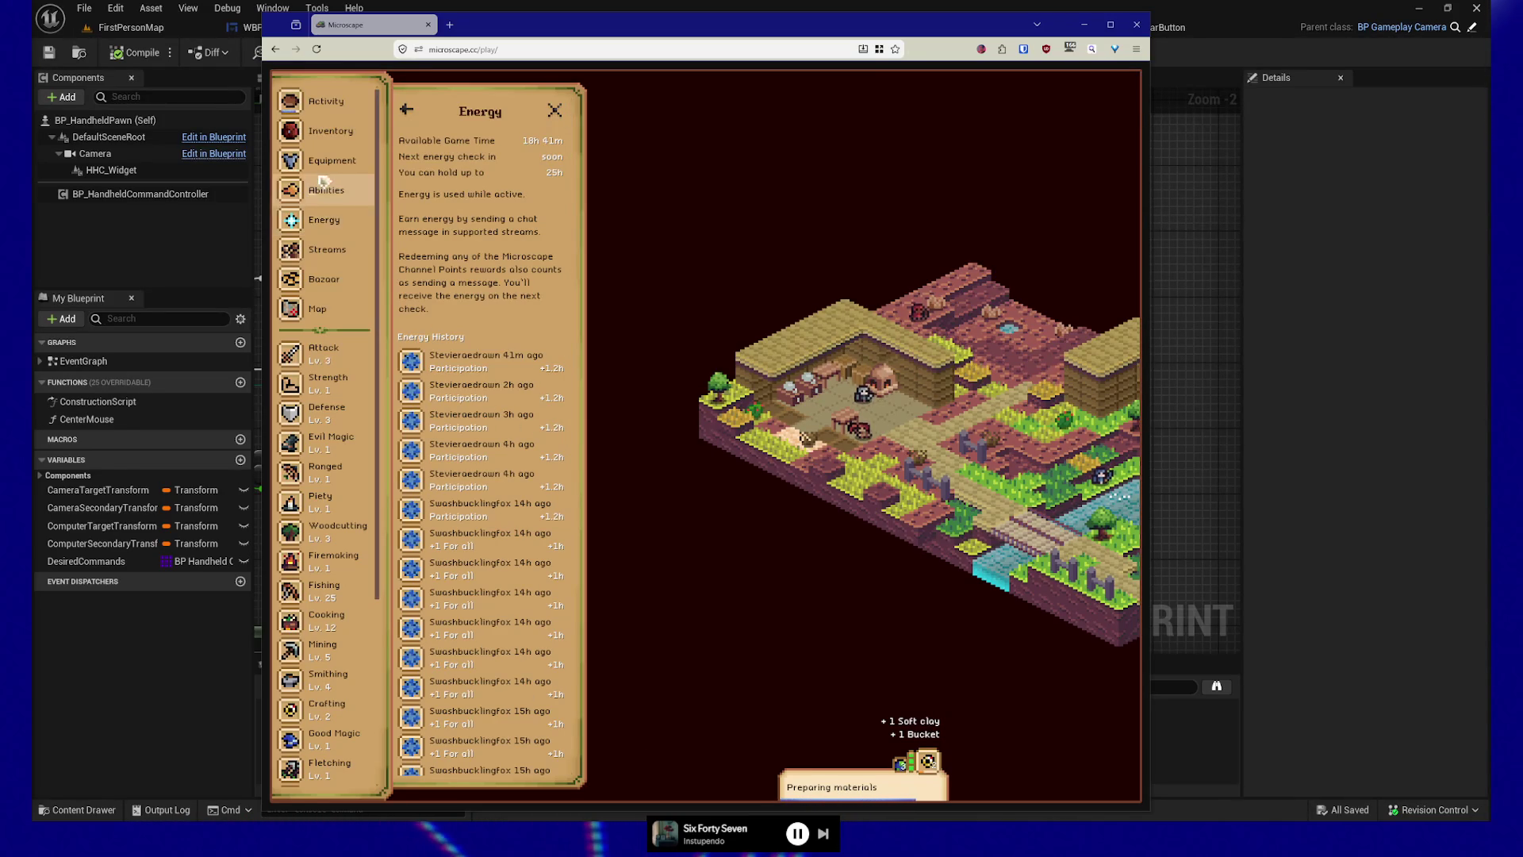
Step: Check Microscape's Energy, Activity & Loot and Inventory panels, then switch away from the game
{"action": "left_click", "coordinate": [338, 215]}
{"action": "left_click", "coordinate": [339, 213]}
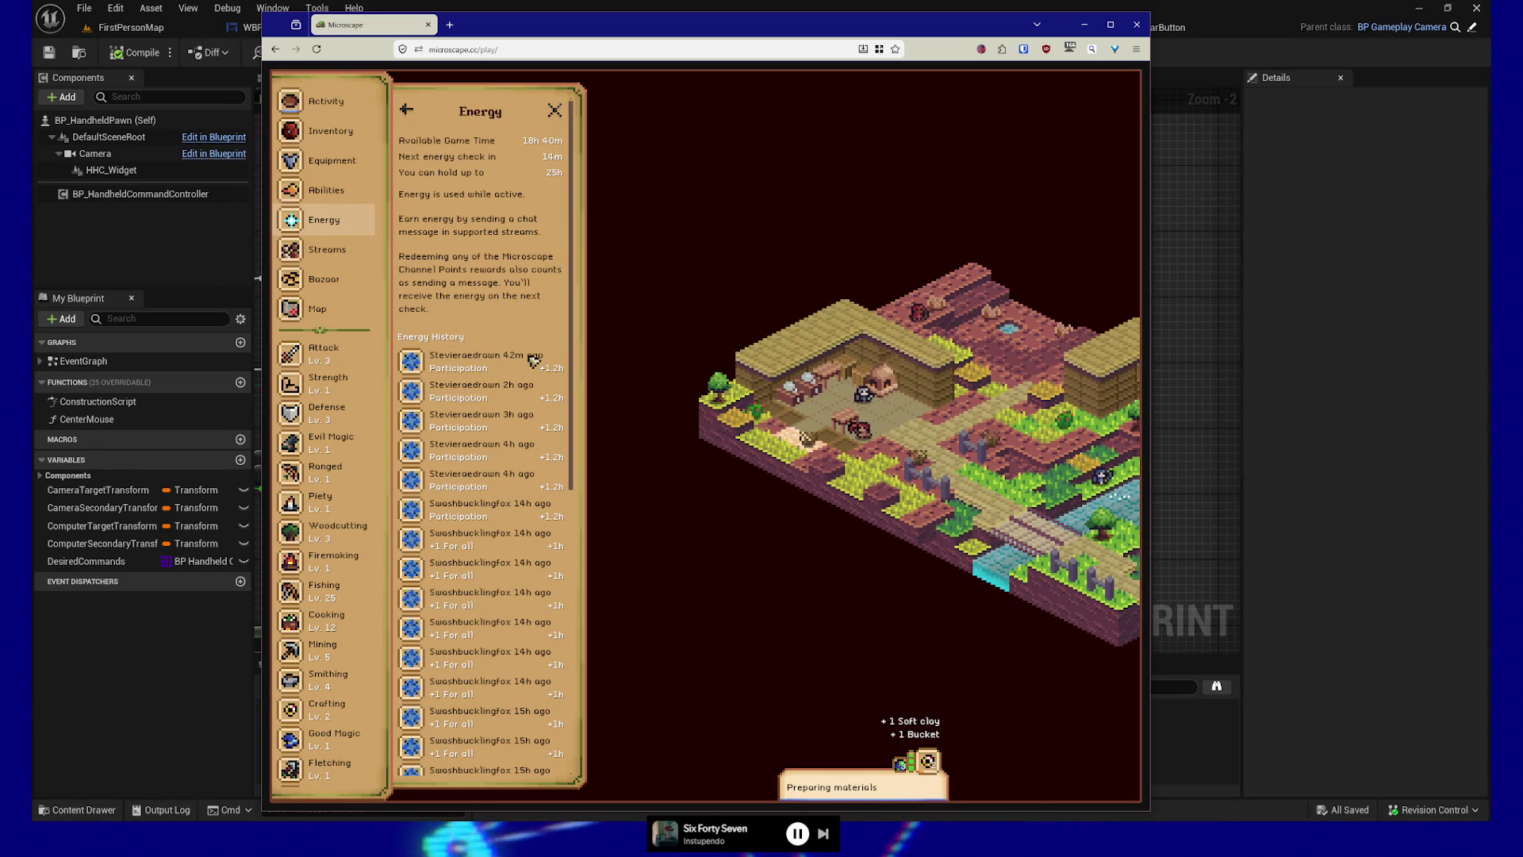
{"action": "left_click", "coordinate": [328, 113]}
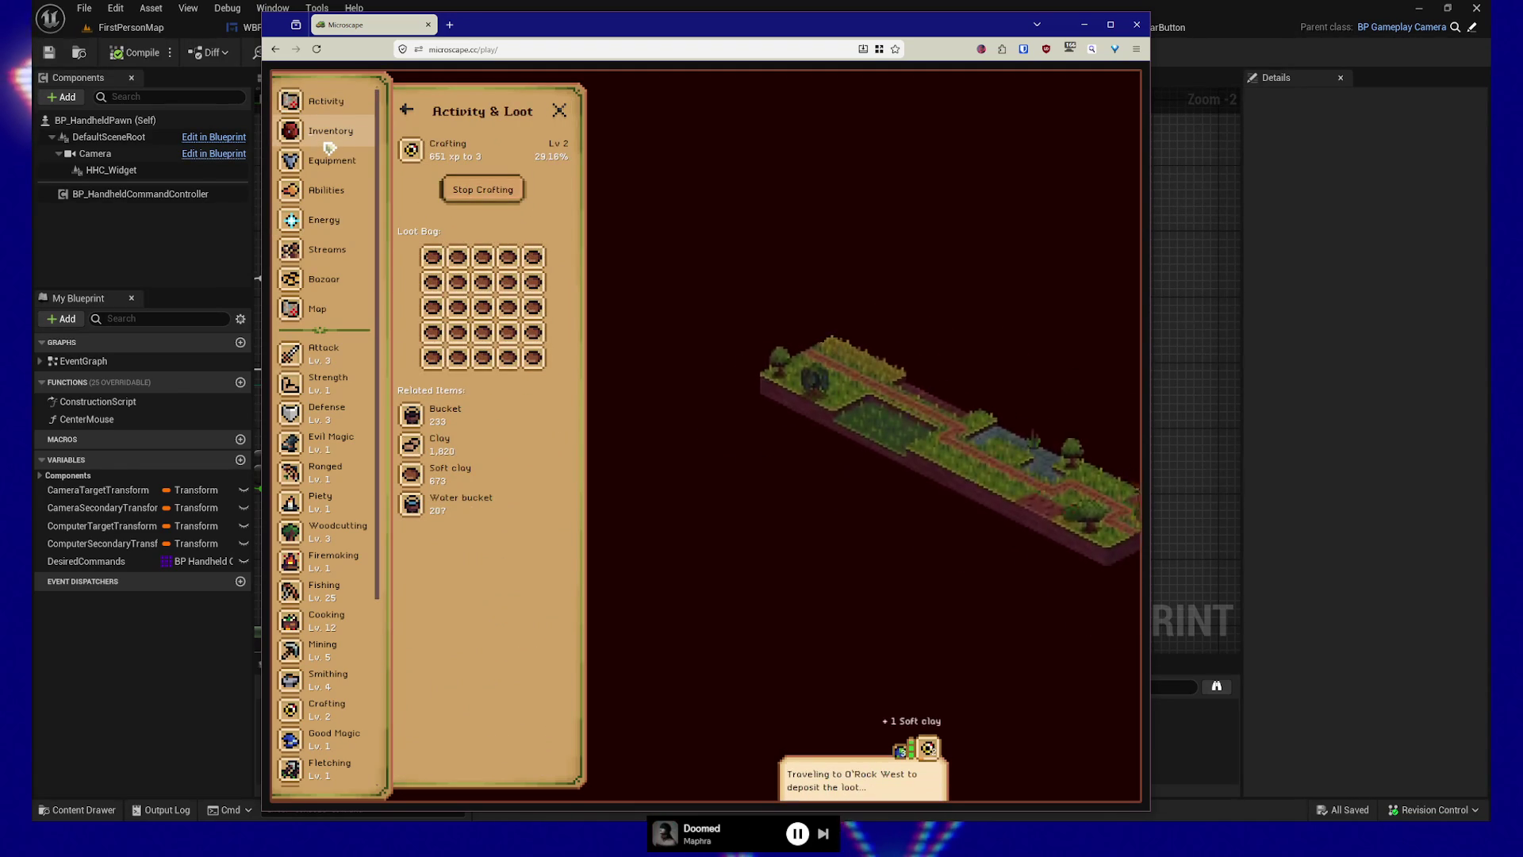
{"action": "left_click", "coordinate": [333, 144]}
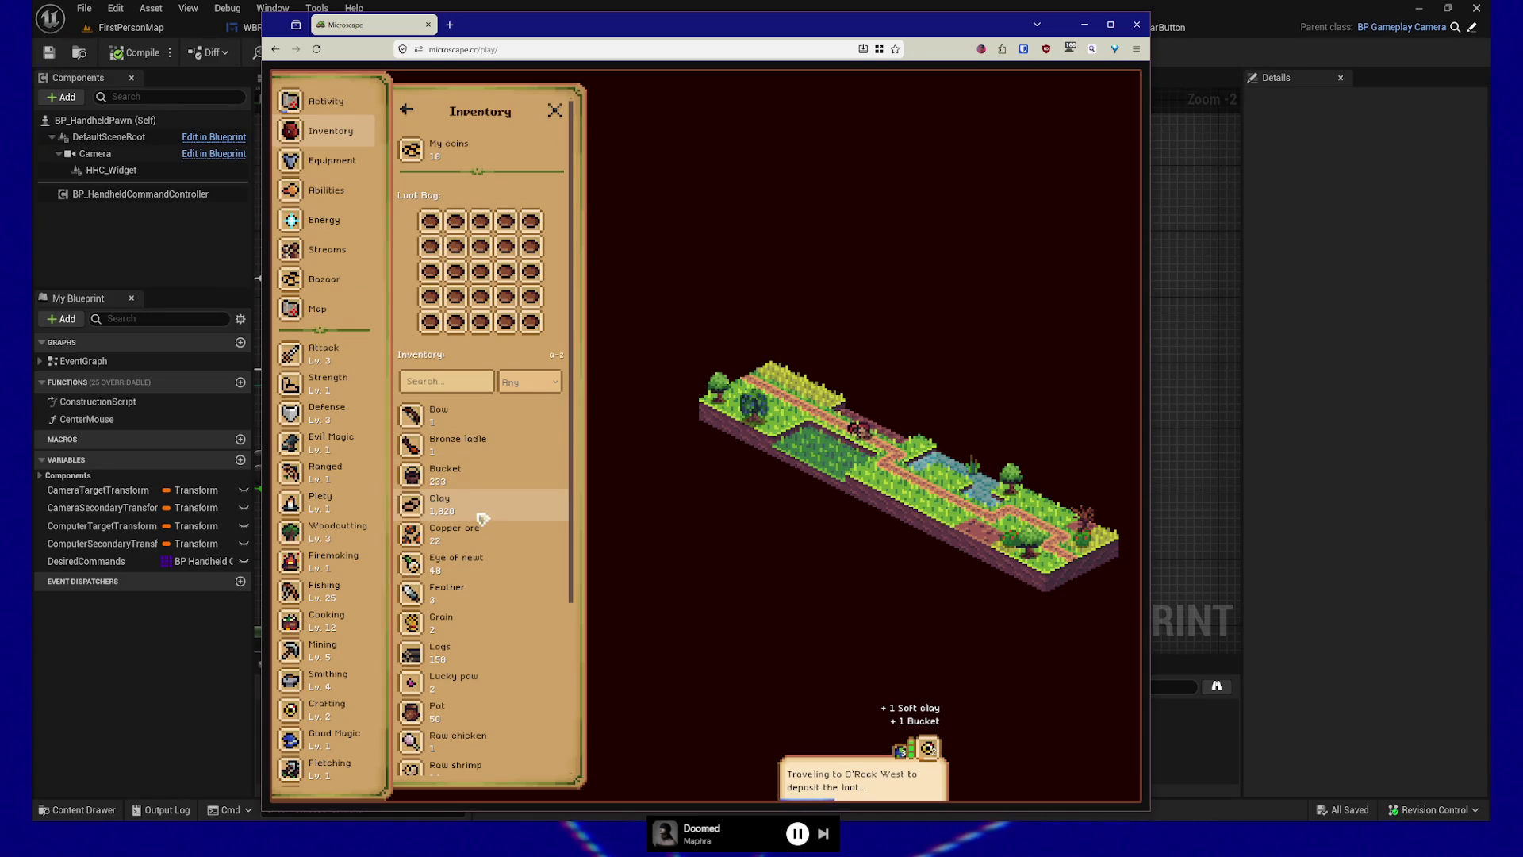
{"action": "left_click", "coordinate": [323, 109]}
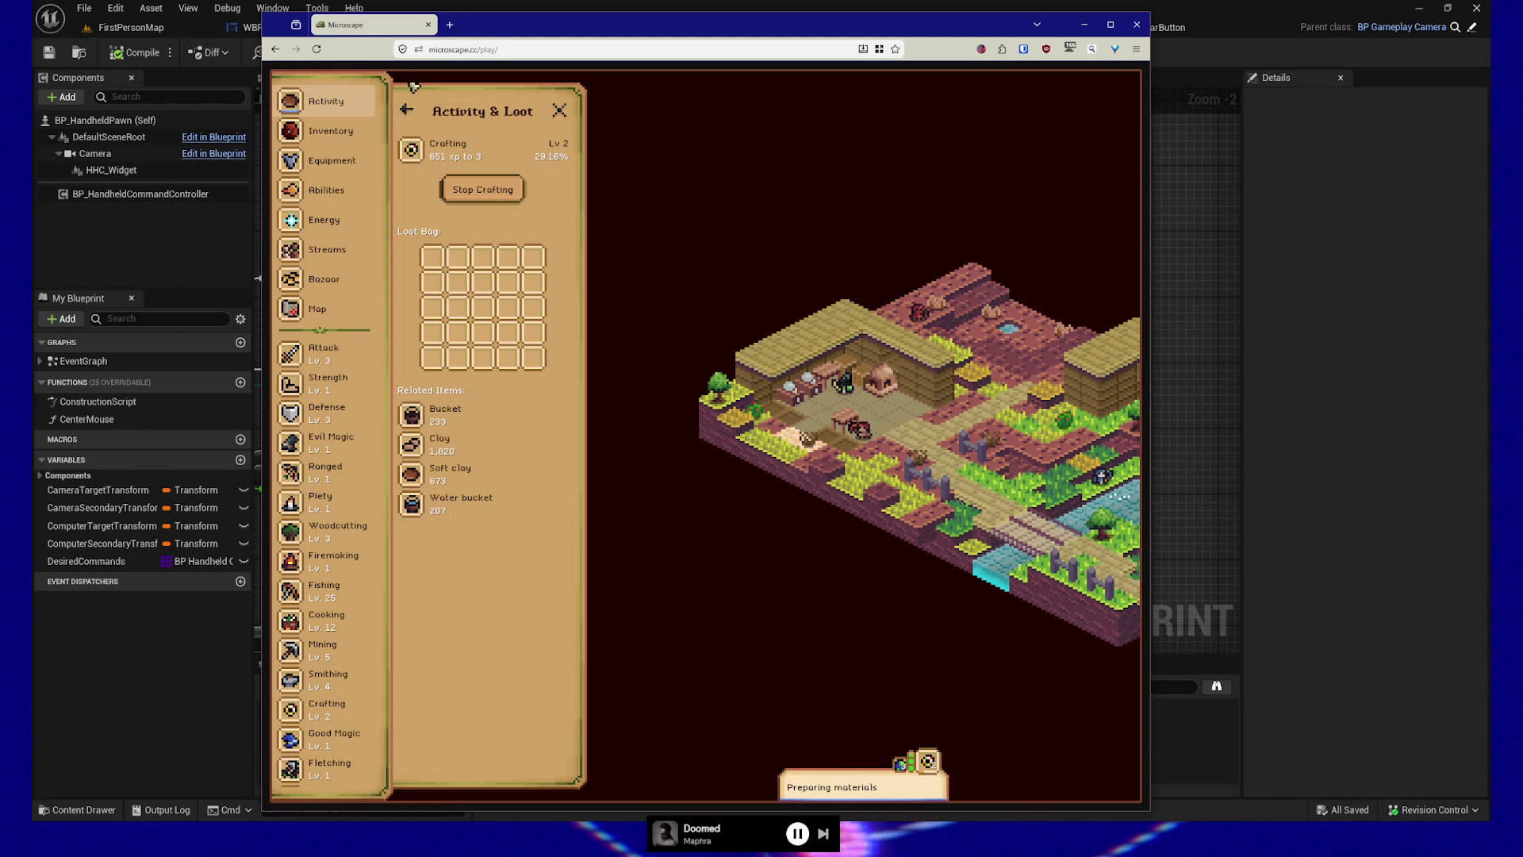
{"action": "key", "text": "alt+Tab"}
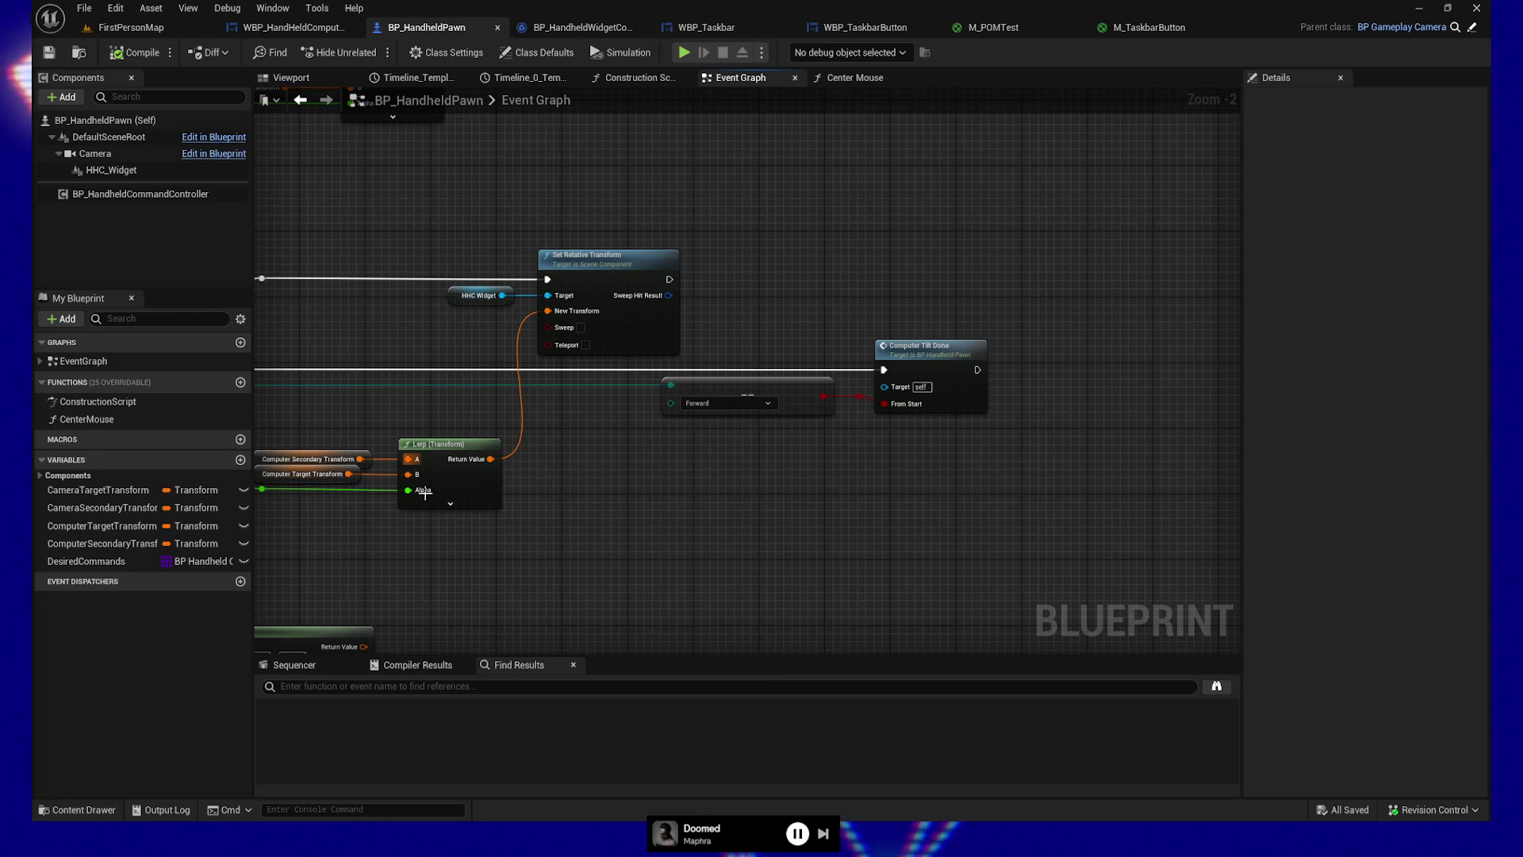
Step: Select the HHC_Widget component and pan past the camera transform nodes to the Leave section
{"action": "mouse_move", "coordinate": [679, 503]}
{"action": "left_mouse_down"}
{"action": "mouse_move", "coordinate": [860, 503]}
{"action": "mouse_move", "coordinate": [1024, 449]}
{"action": "left_mouse_up"}
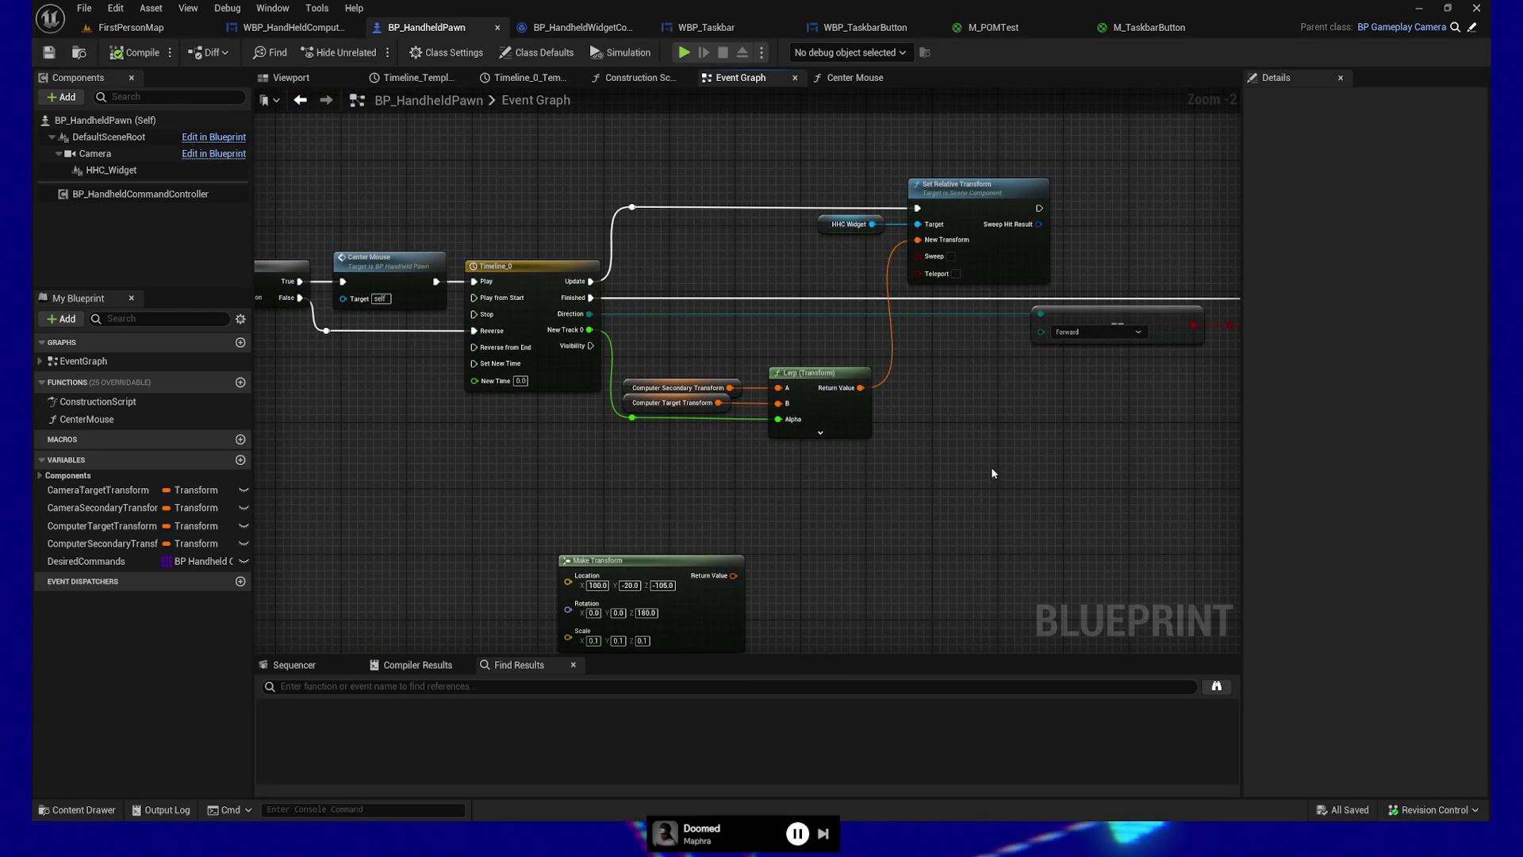
{"action": "left_click", "coordinate": [123, 171]}
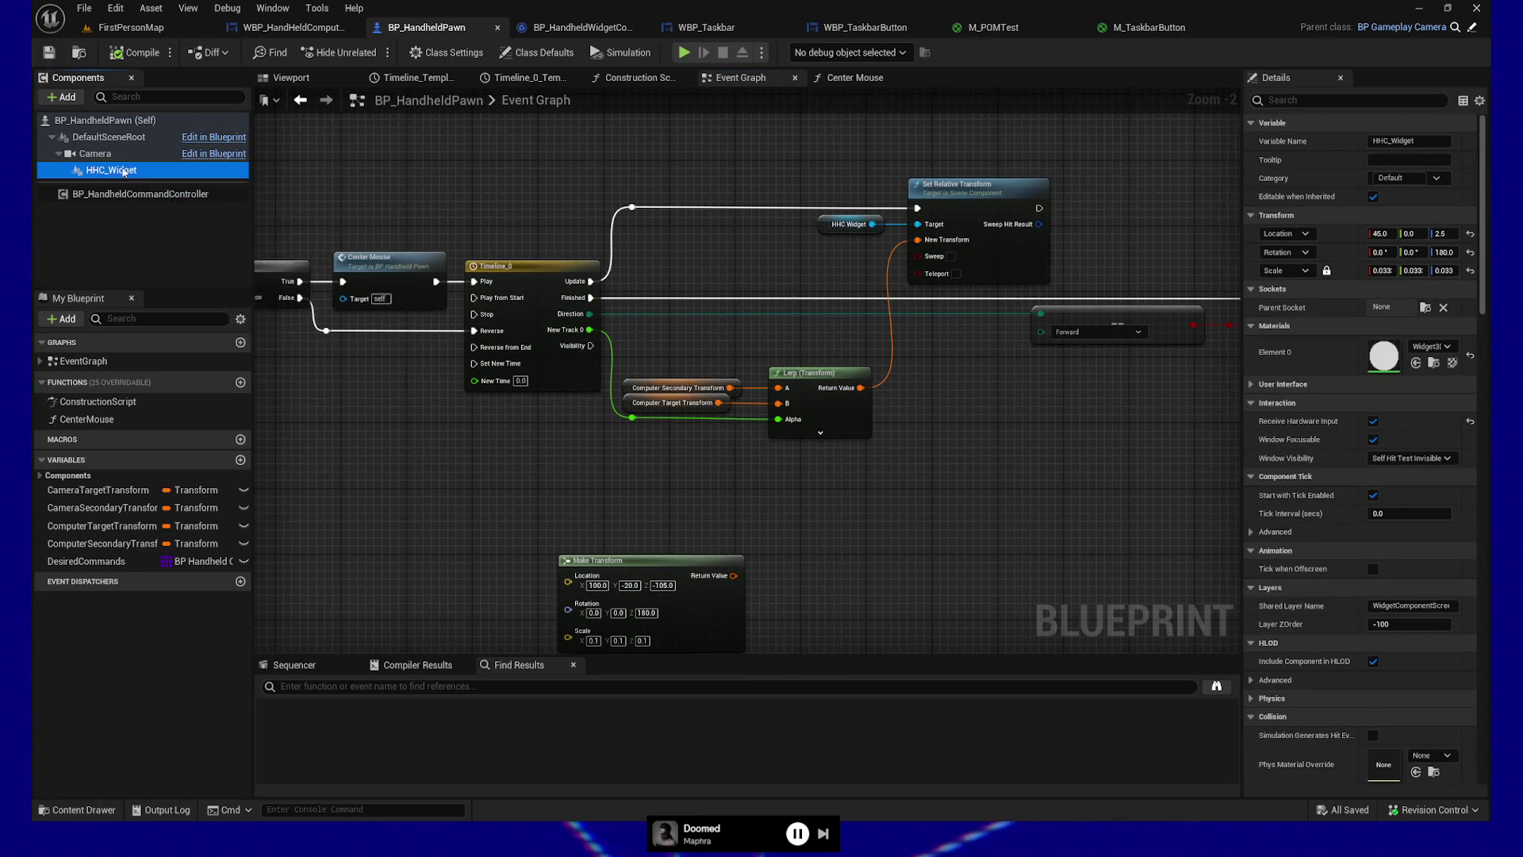
{"action": "left_click_drag", "start_coordinate": [485, 187], "coordinate": [499, 571]}
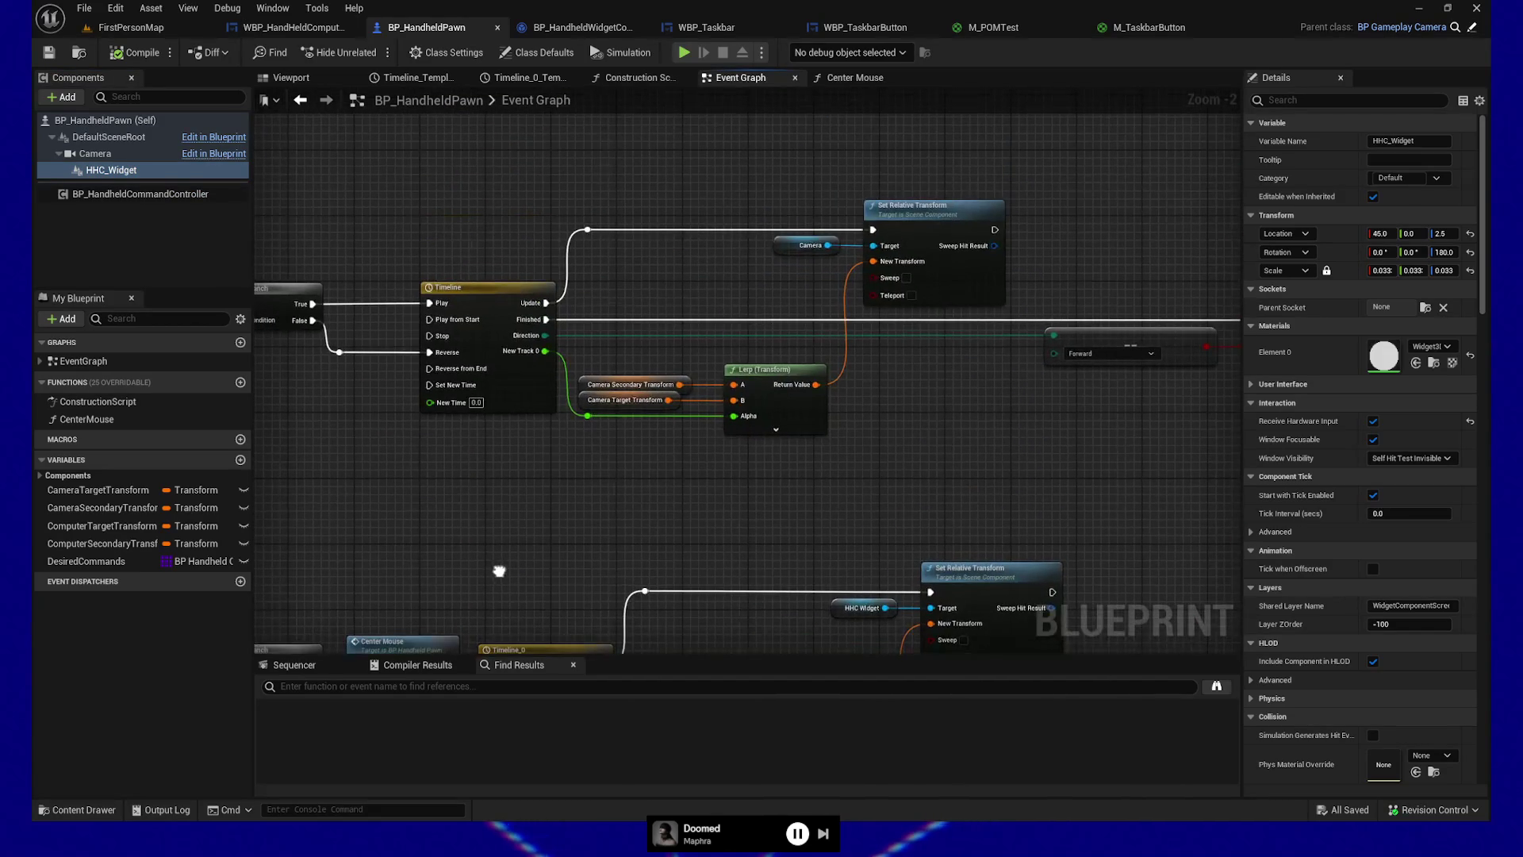
{"action": "left_click_drag", "start_coordinate": [553, 227], "coordinate": [555, 199]}
{"action": "left_click_drag", "start_coordinate": [889, 555], "coordinate": [888, 326]}
{"action": "mouse_move", "coordinate": [977, 714]}
{"action": "left_mouse_down"}
{"action": "mouse_move", "coordinate": [977, 484]}
{"action": "mouse_move", "coordinate": [473, 510]}
{"action": "left_mouse_up"}
{"action": "scroll", "coordinate": [977, 484], "scroll_direction": "down", "scroll_amount": 1}
Step: Pan through the Animations, Broadcast Message and Set Input Mode sections, then open WBP_HandHeldComputerBase
{"action": "left_click_drag", "start_coordinate": [936, 472], "coordinate": [372, 480]}
{"action": "left_click_drag", "start_coordinate": [1023, 476], "coordinate": [384, 473]}
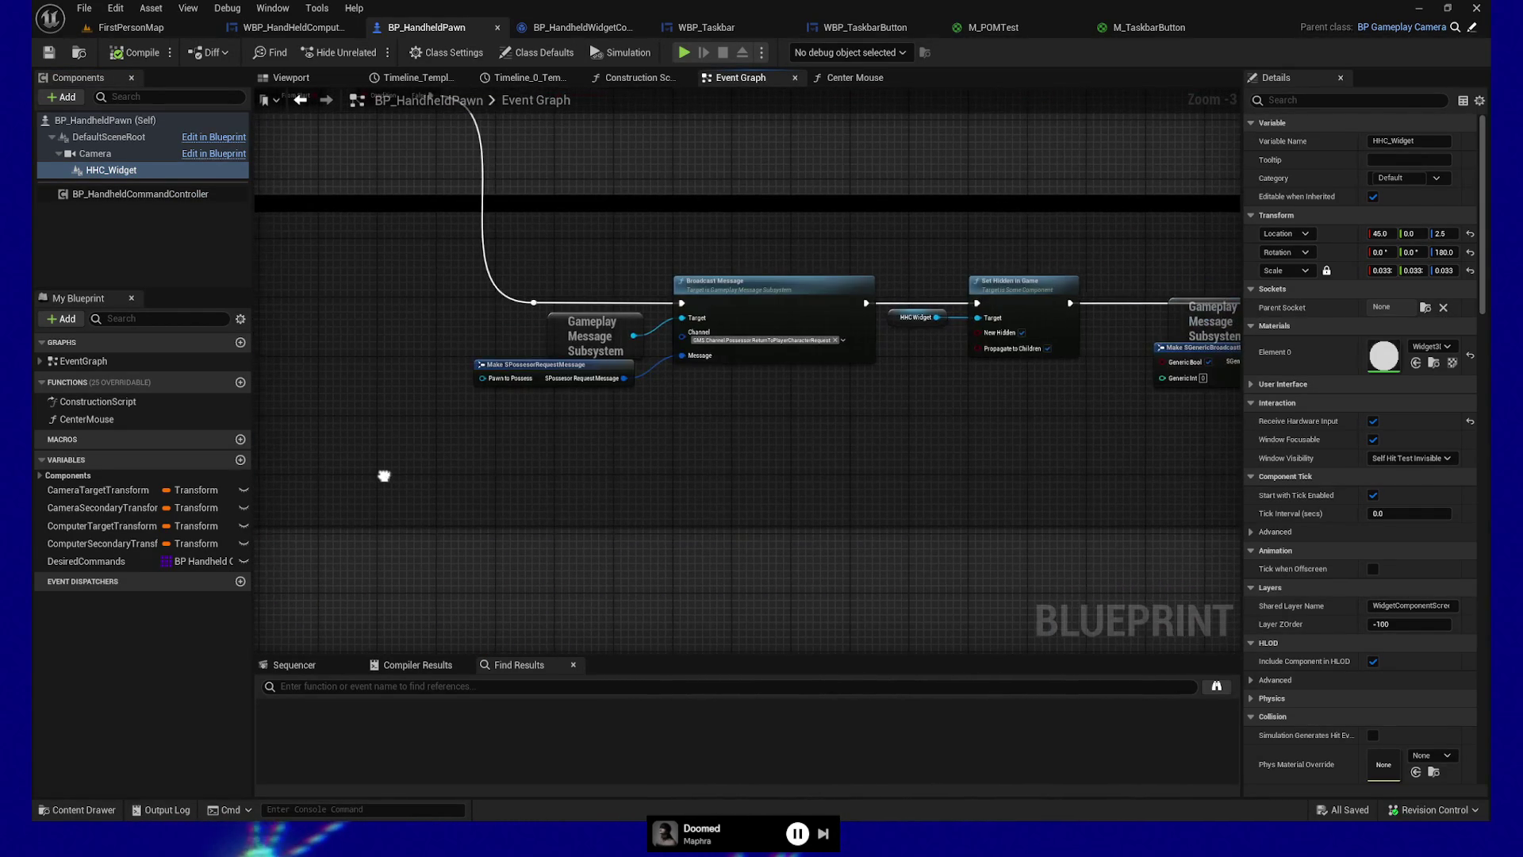
{"action": "mouse_move", "coordinate": [951, 445]}
{"action": "left_mouse_down"}
{"action": "mouse_move", "coordinate": [478, 481]}
{"action": "mouse_move", "coordinate": [588, 347]}
{"action": "mouse_move", "coordinate": [775, 618]}
{"action": "mouse_move", "coordinate": [792, 585]}
{"action": "mouse_move", "coordinate": [768, 516]}
{"action": "left_mouse_up"}
{"action": "scroll", "coordinate": [768, 515], "scroll_direction": "up", "scroll_amount": 1}
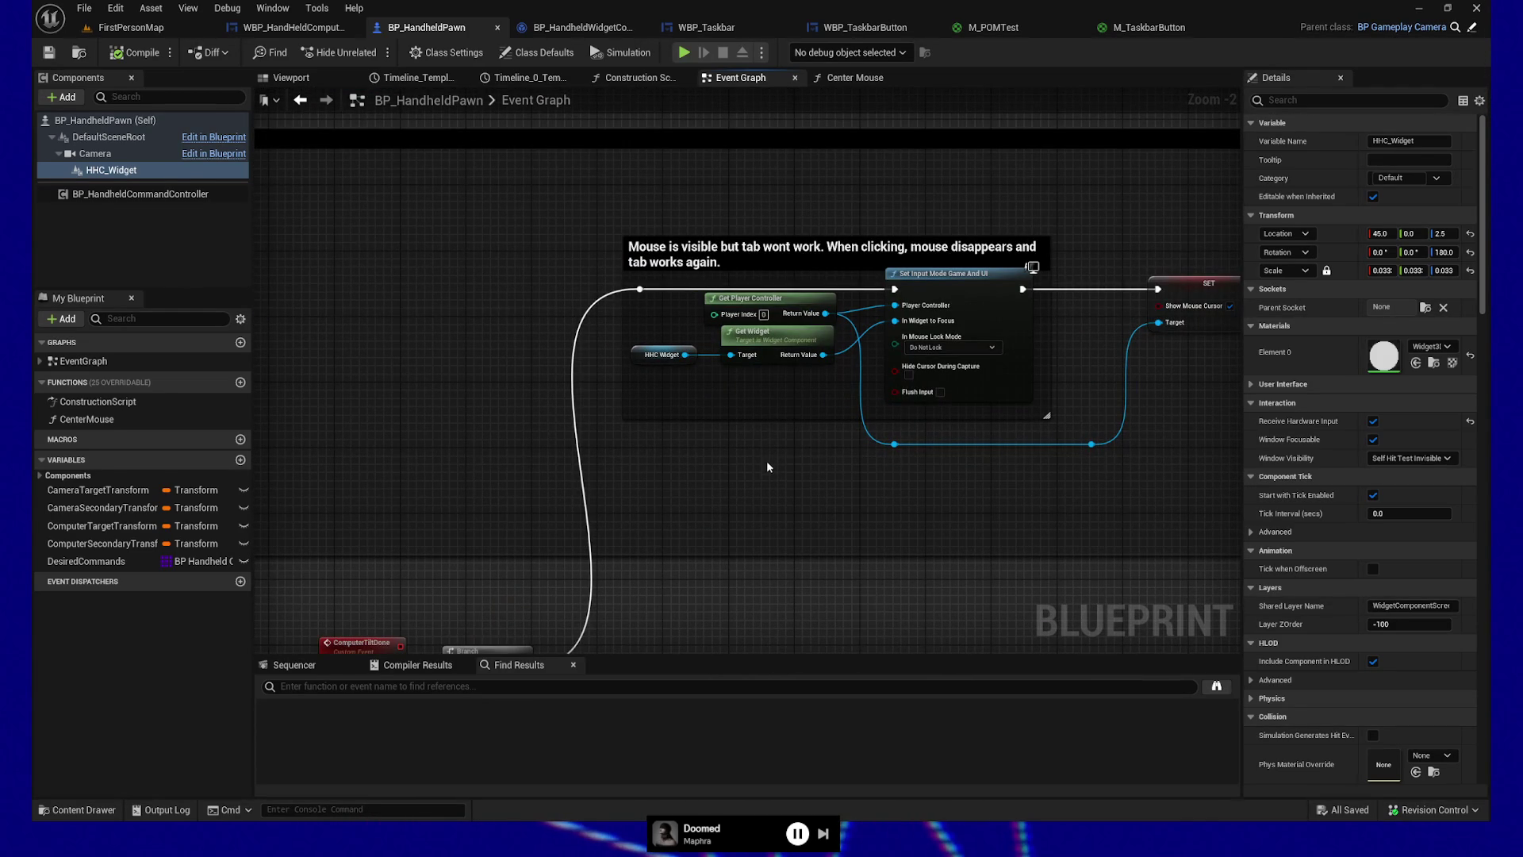
{"action": "mouse_move", "coordinate": [1126, 489]}
{"action": "left_mouse_down"}
{"action": "mouse_move", "coordinate": [1020, 497]}
{"action": "mouse_move", "coordinate": [1115, 346]}
{"action": "left_mouse_up"}
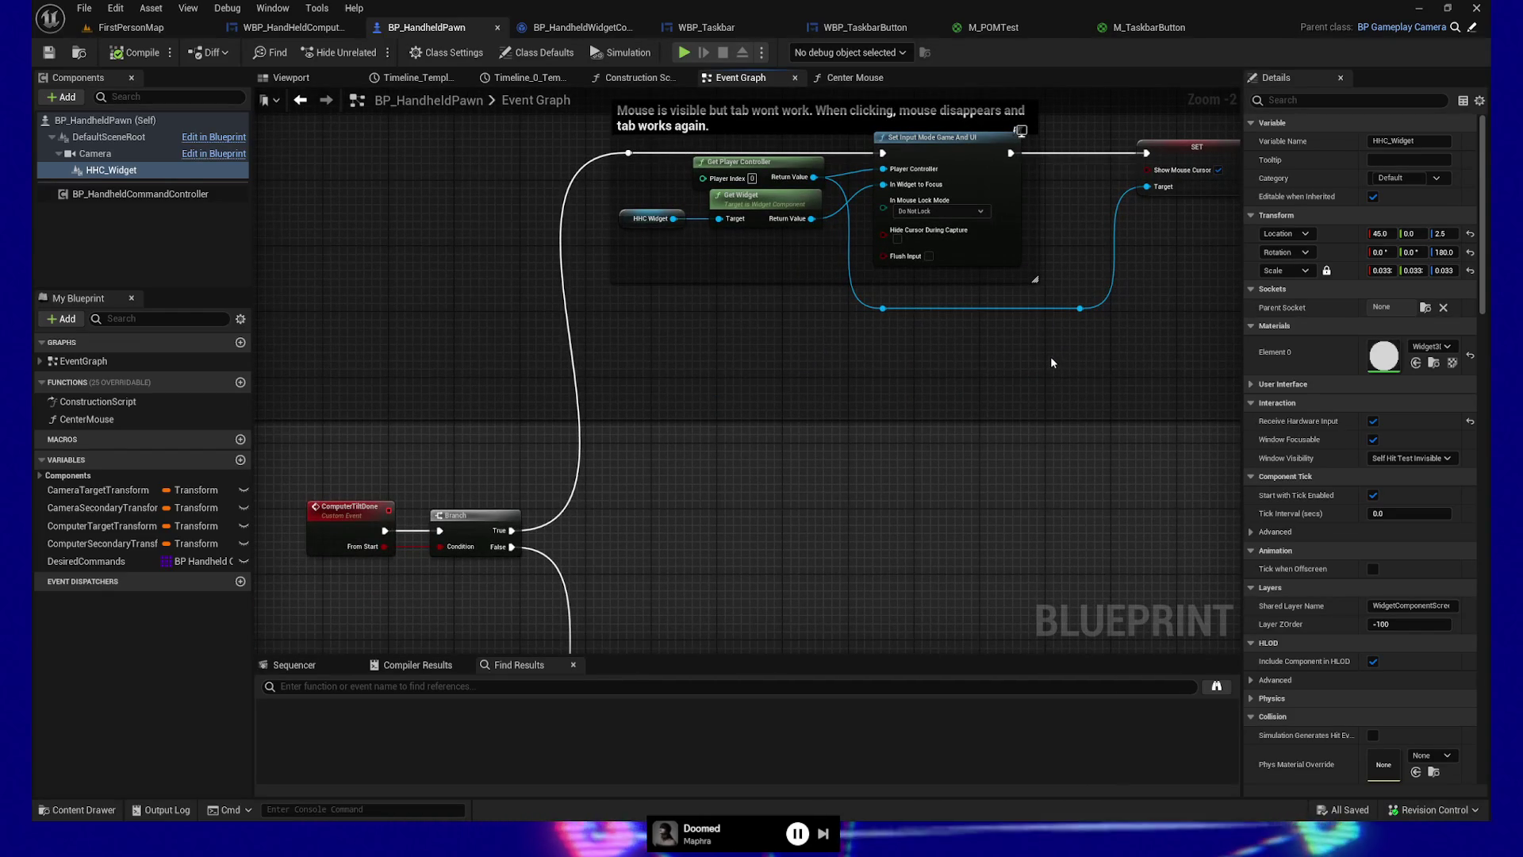
{"action": "left_click_drag", "start_coordinate": [924, 390], "coordinate": [964, 381]}
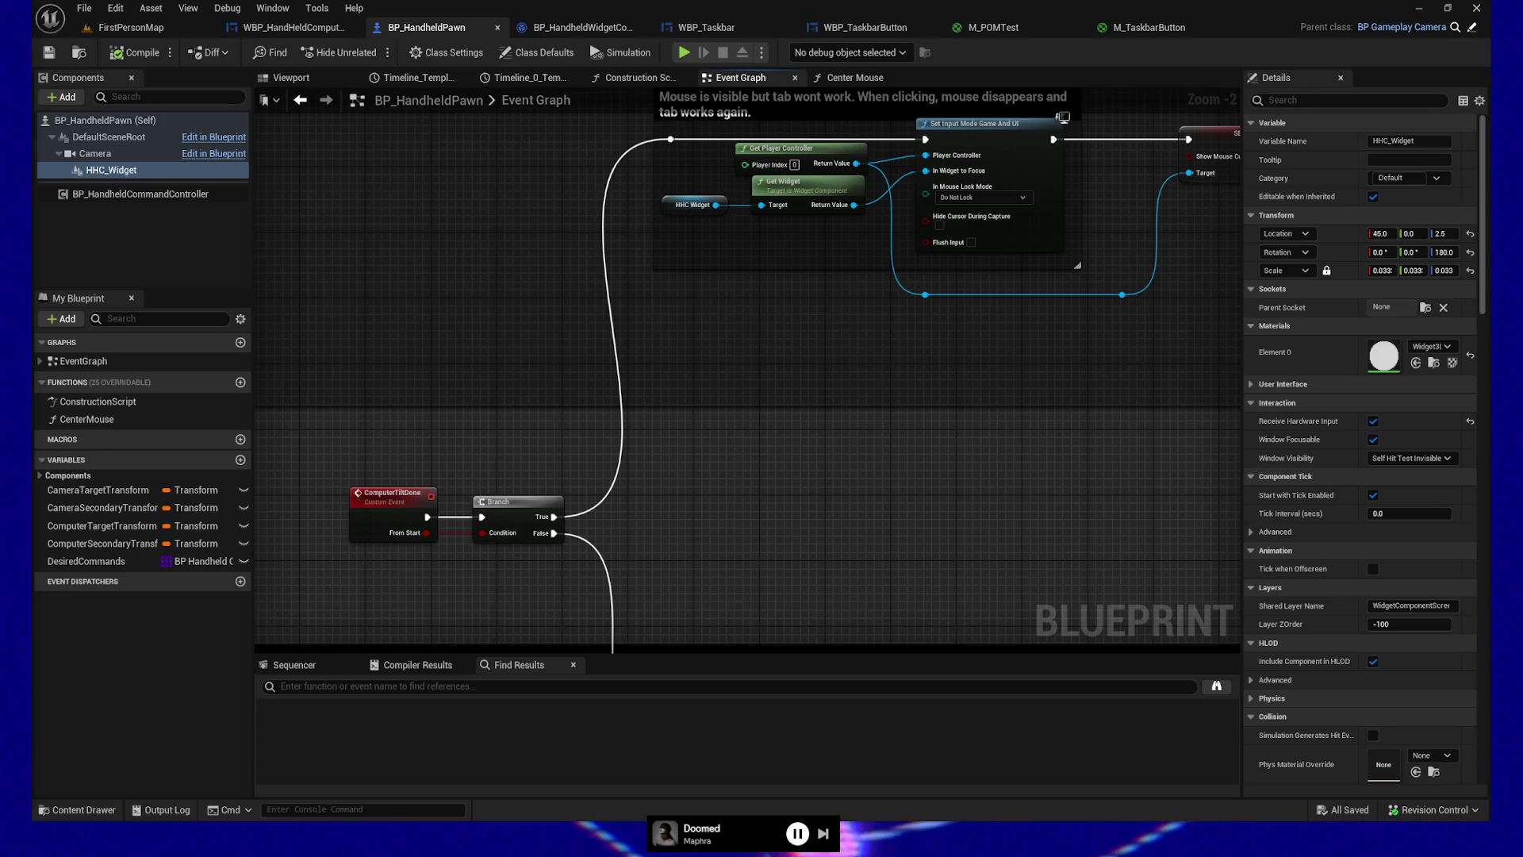
{"action": "mouse_move", "coordinate": [852, 492]}
{"action": "left_mouse_down"}
{"action": "mouse_move", "coordinate": [823, 610]}
{"action": "mouse_move", "coordinate": [926, 385]}
{"action": "mouse_move", "coordinate": [962, 540]}
{"action": "left_mouse_up"}
{"action": "scroll", "coordinate": [858, 517], "scroll_direction": "down", "scroll_amount": 4}
{"action": "left_click", "coordinate": [294, 27]}
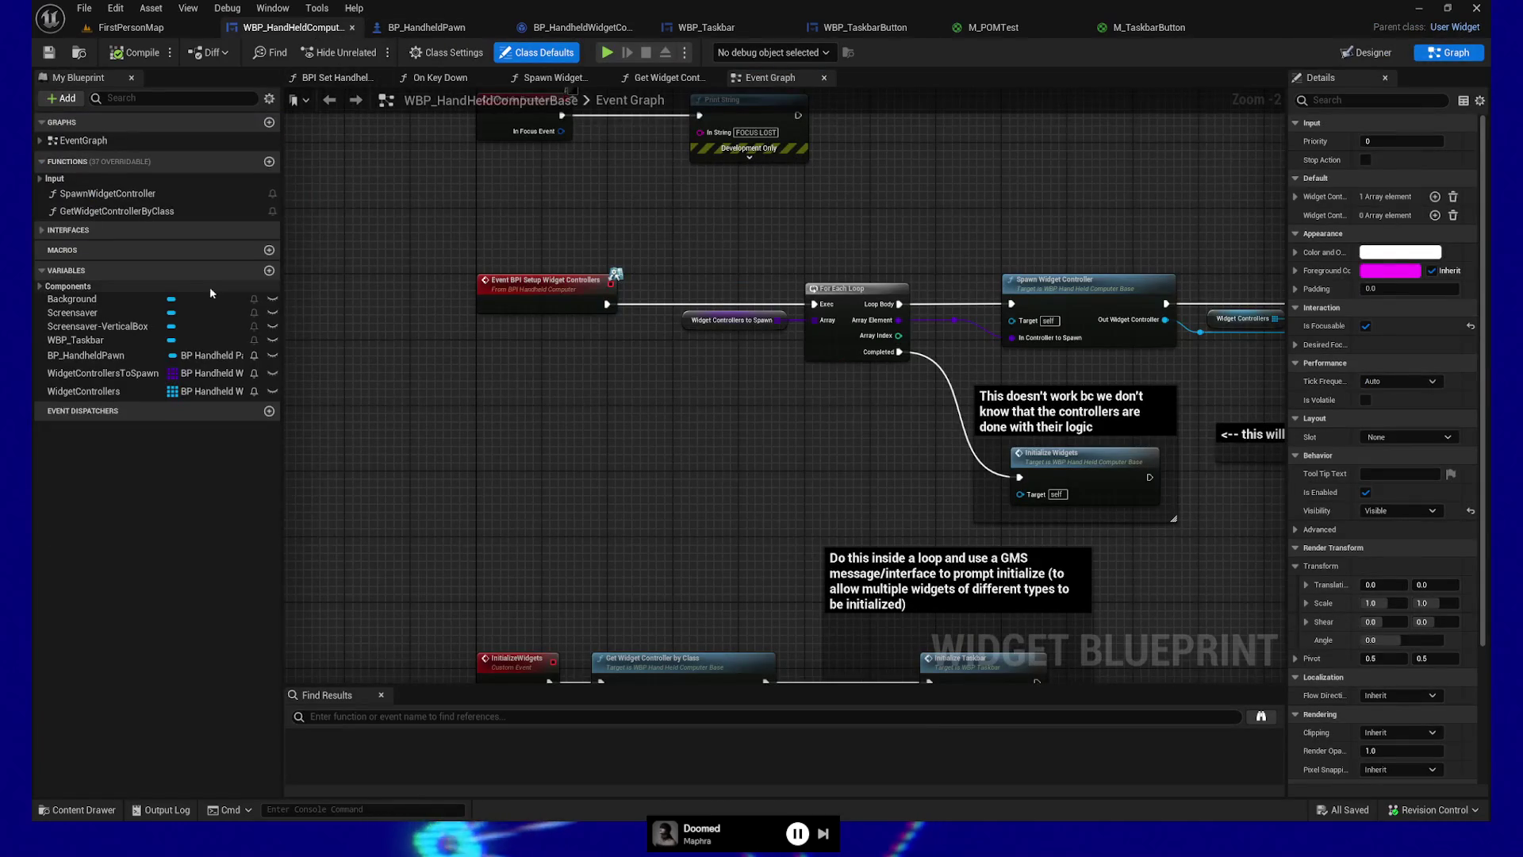
Step: Add a Boolean variable named bIsInteractable, compile, and add a new function
{"action": "left_click", "coordinate": [269, 271]}
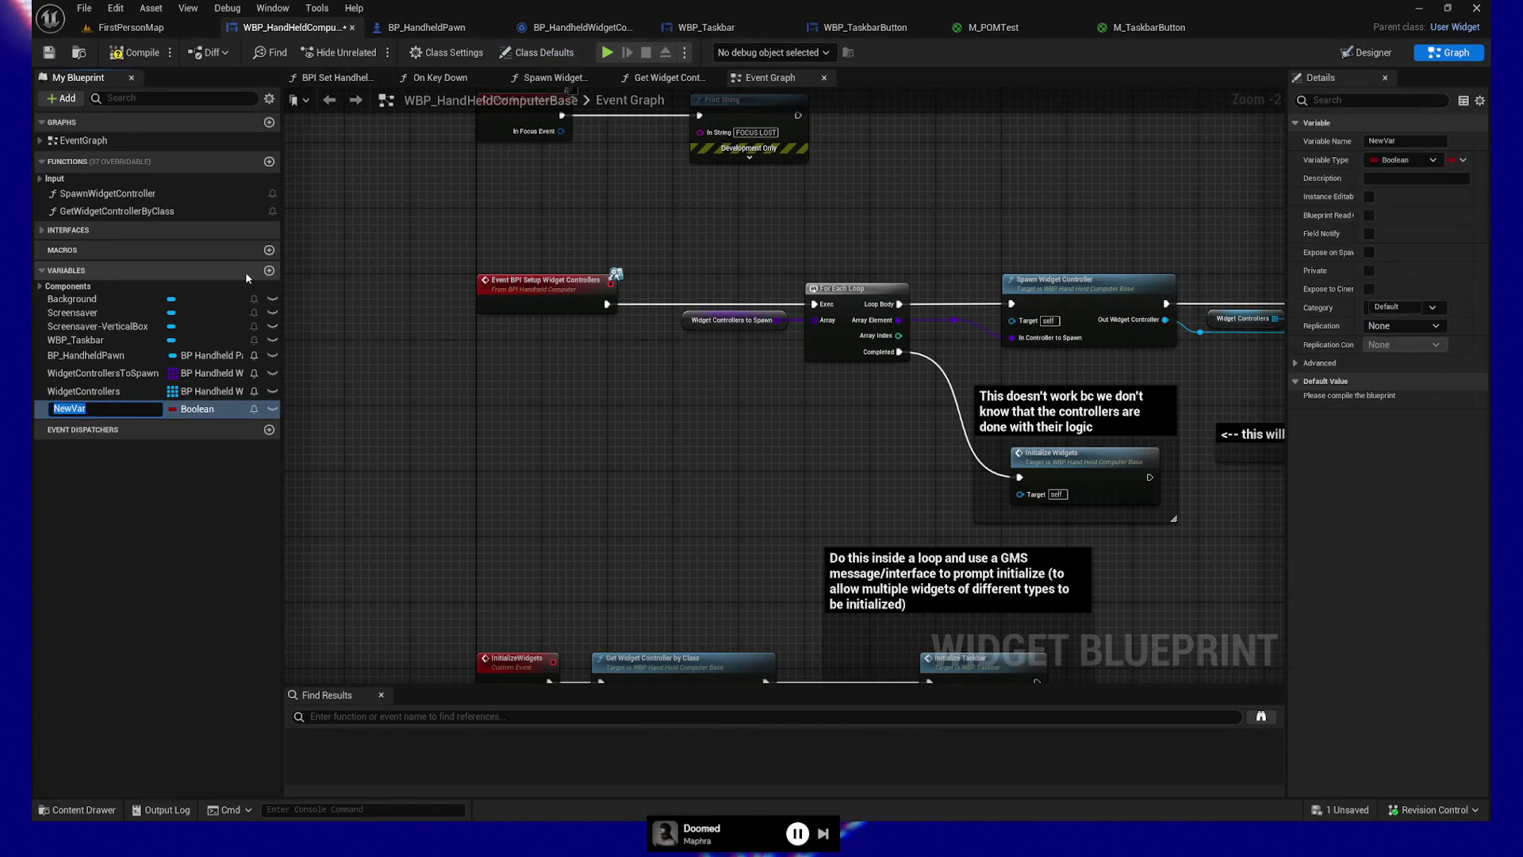
{"action": "type", "text": "bIs"}
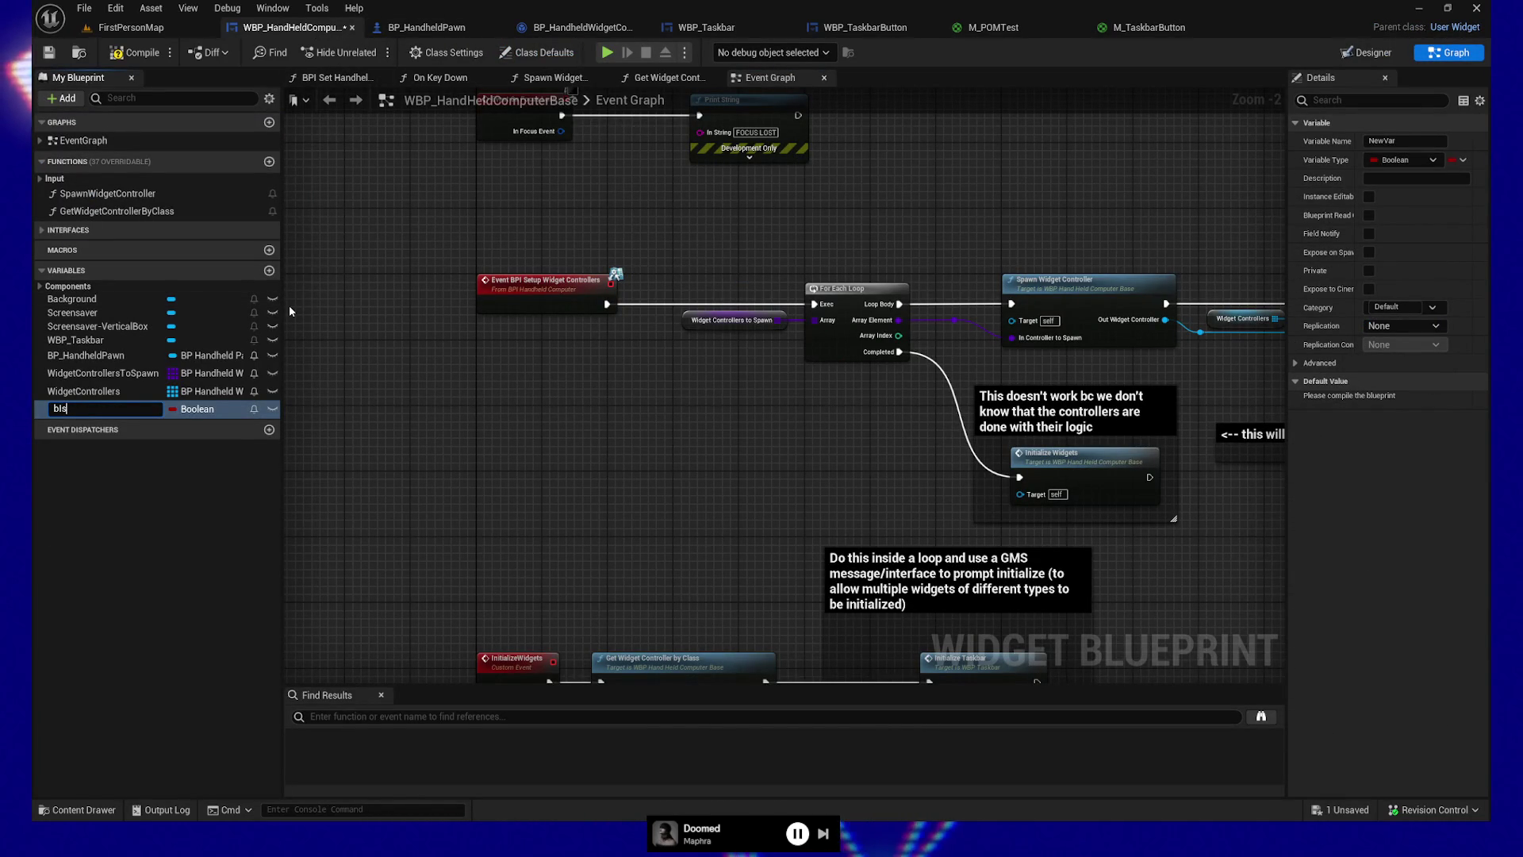
{"action": "type", "text": "Interactable"}
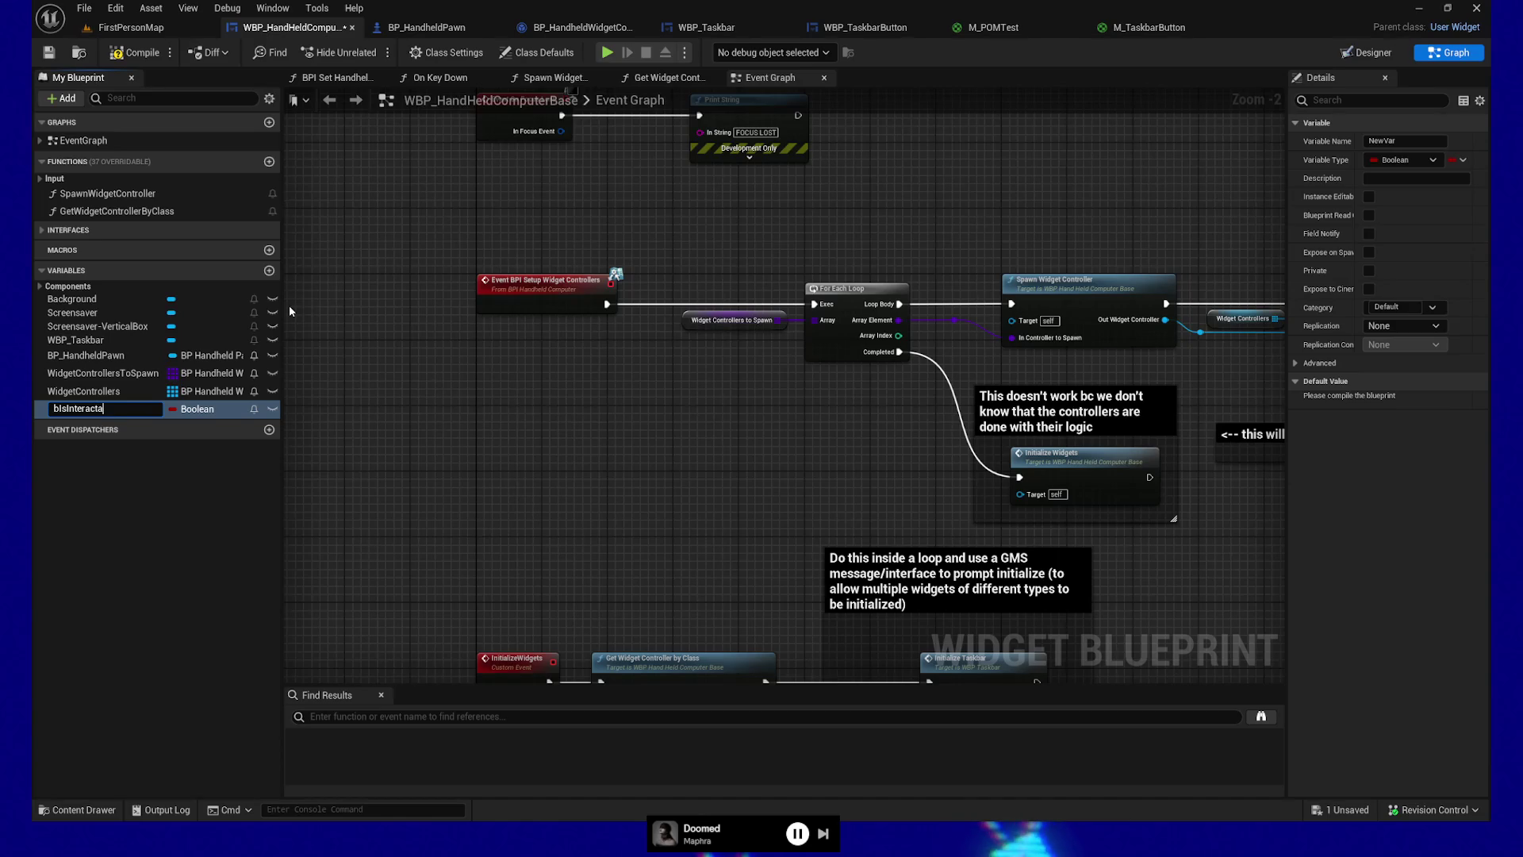
{"action": "key", "text": "Return"}
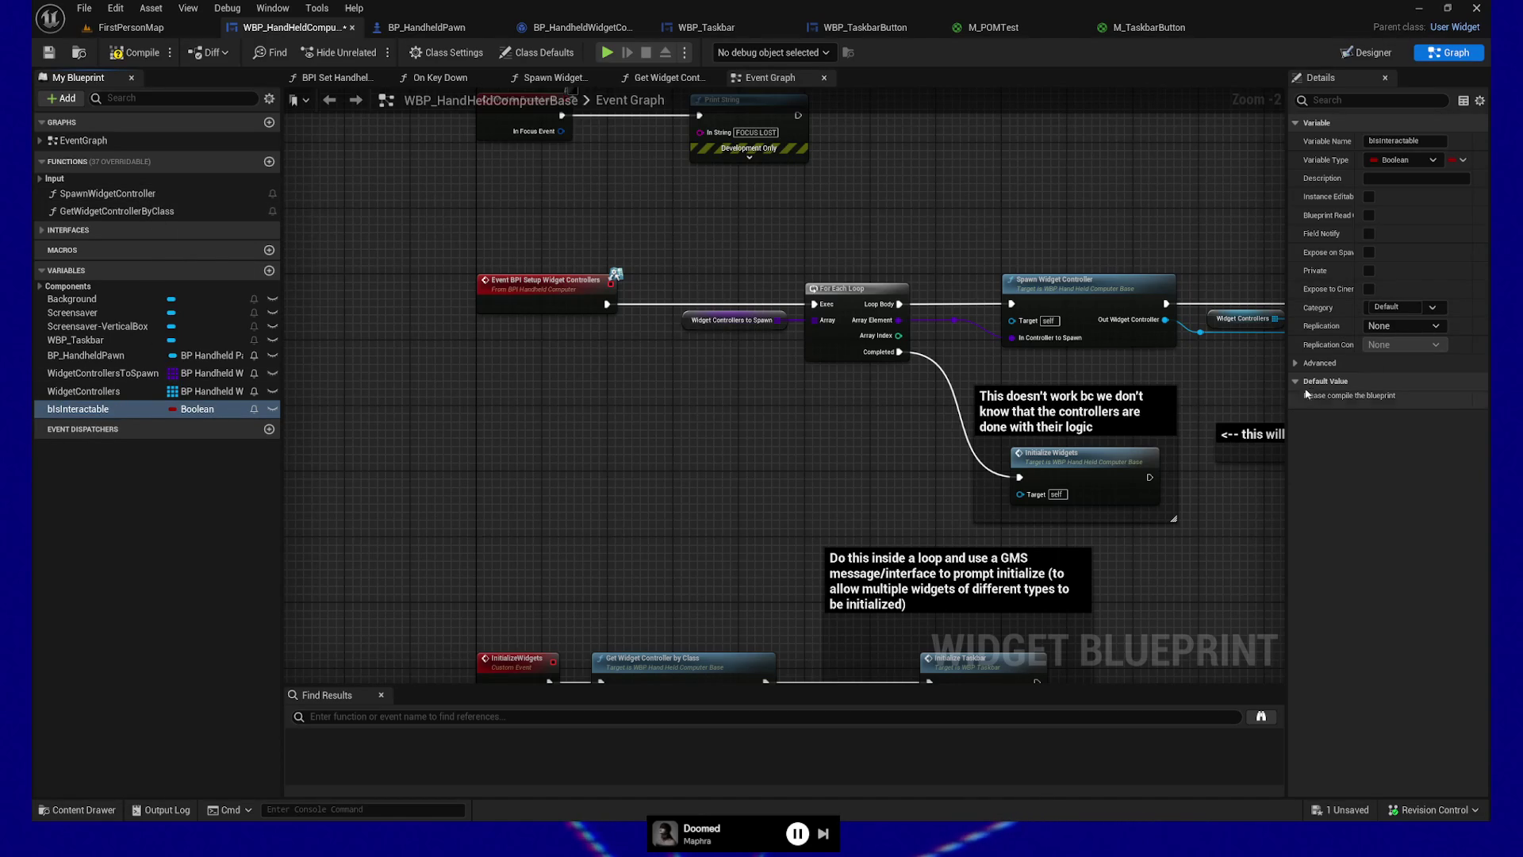
{"action": "left_click", "coordinate": [135, 53]}
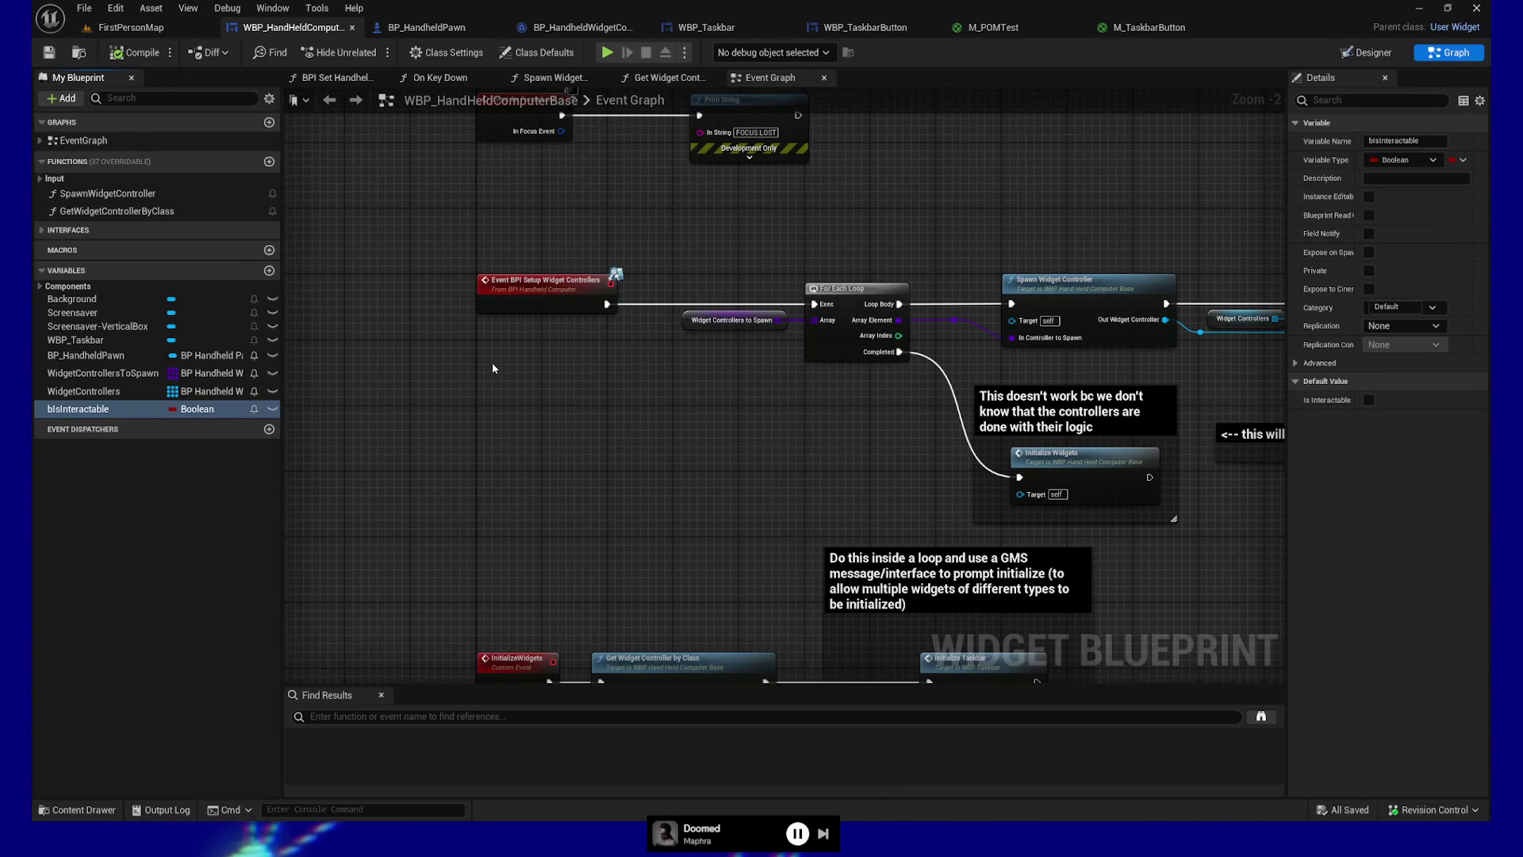
{"action": "left_click_drag", "start_coordinate": [445, 354], "coordinate": [481, 320]}
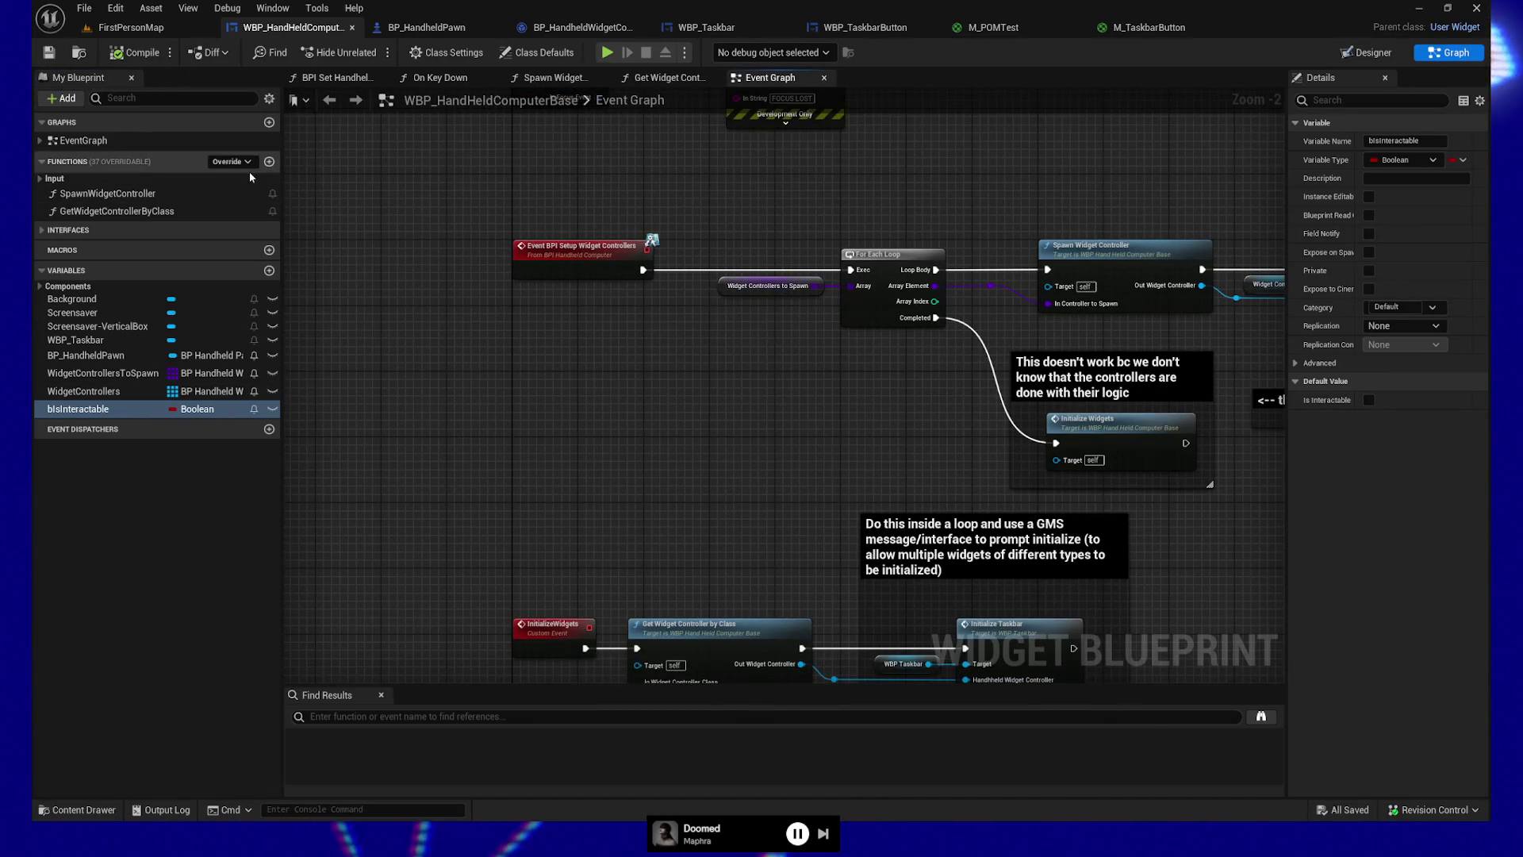
{"action": "left_click", "coordinate": [269, 162]}
{"action": "type", "text": "SetInteractab"}
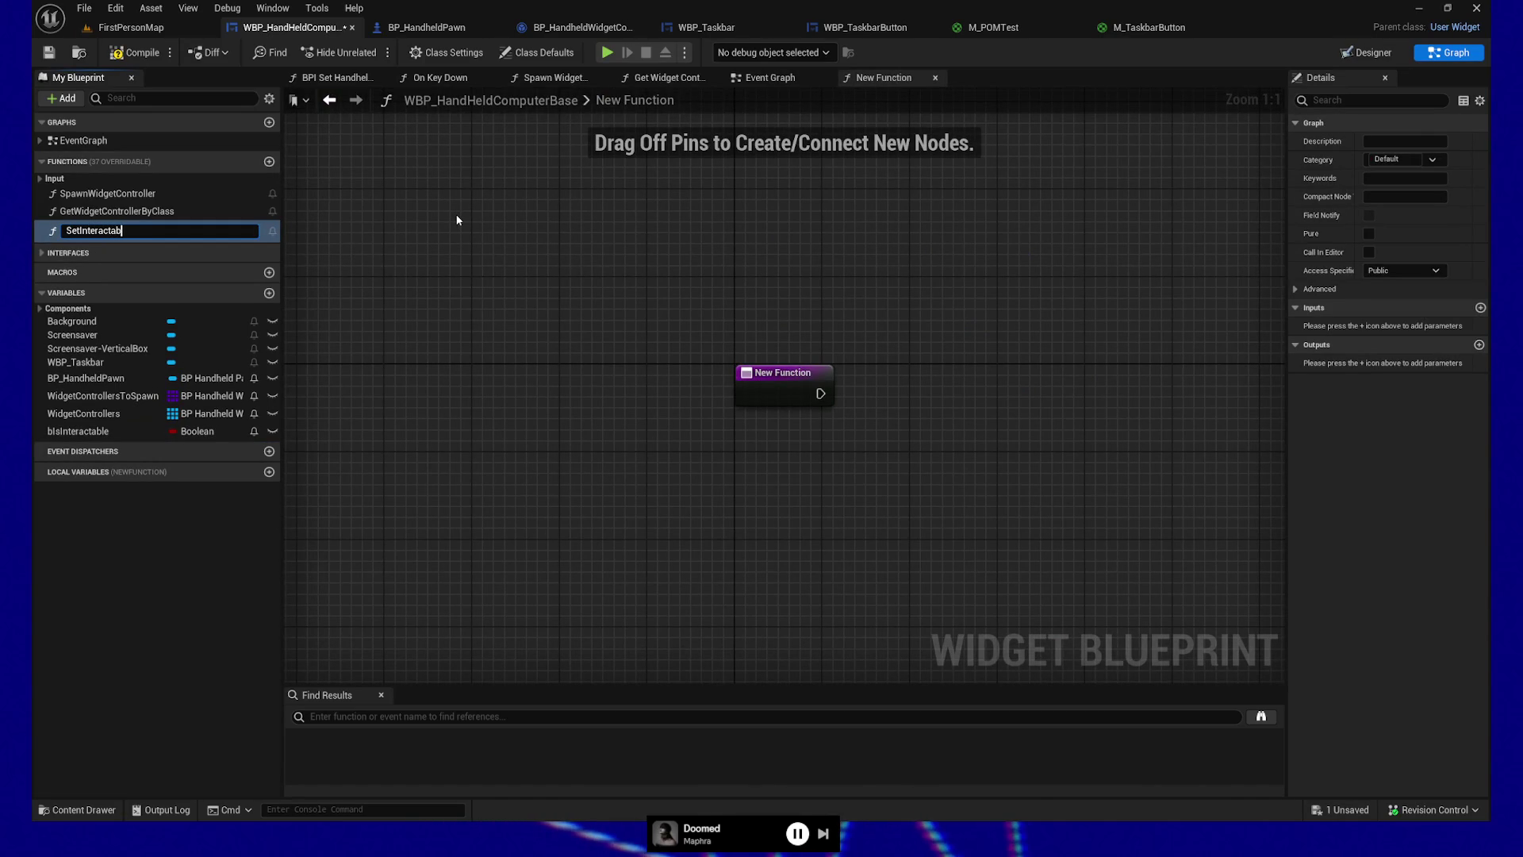
Step: Name the function SetInteractable and give it a Boolean input bInInteractable
{"action": "type", "text": "le"}
{"action": "key", "text": "Return"}
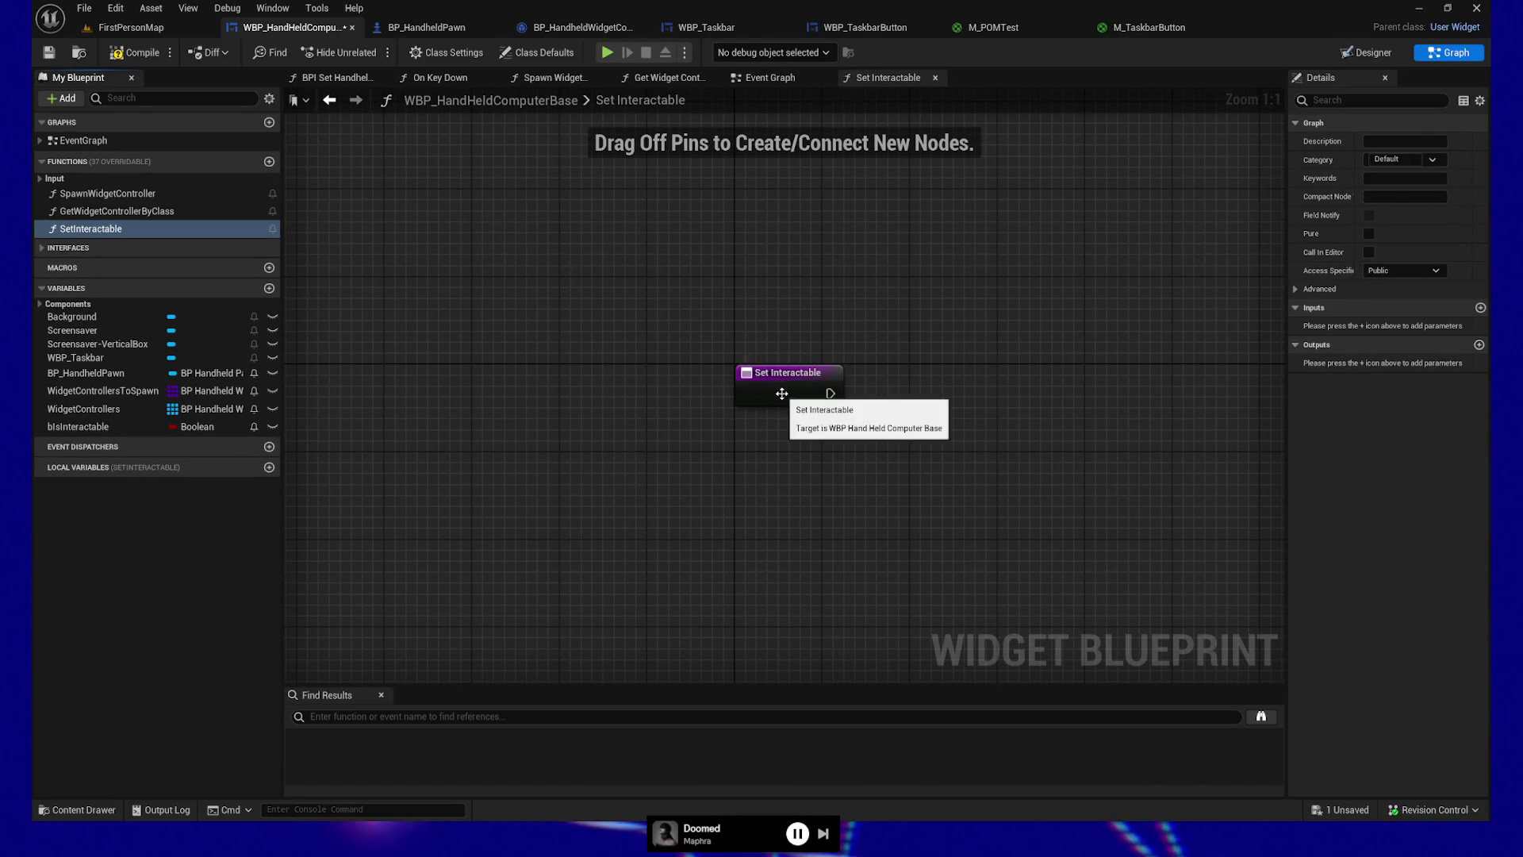
{"action": "left_click", "coordinate": [780, 386]}
{"action": "left_click", "coordinate": [1480, 345]}
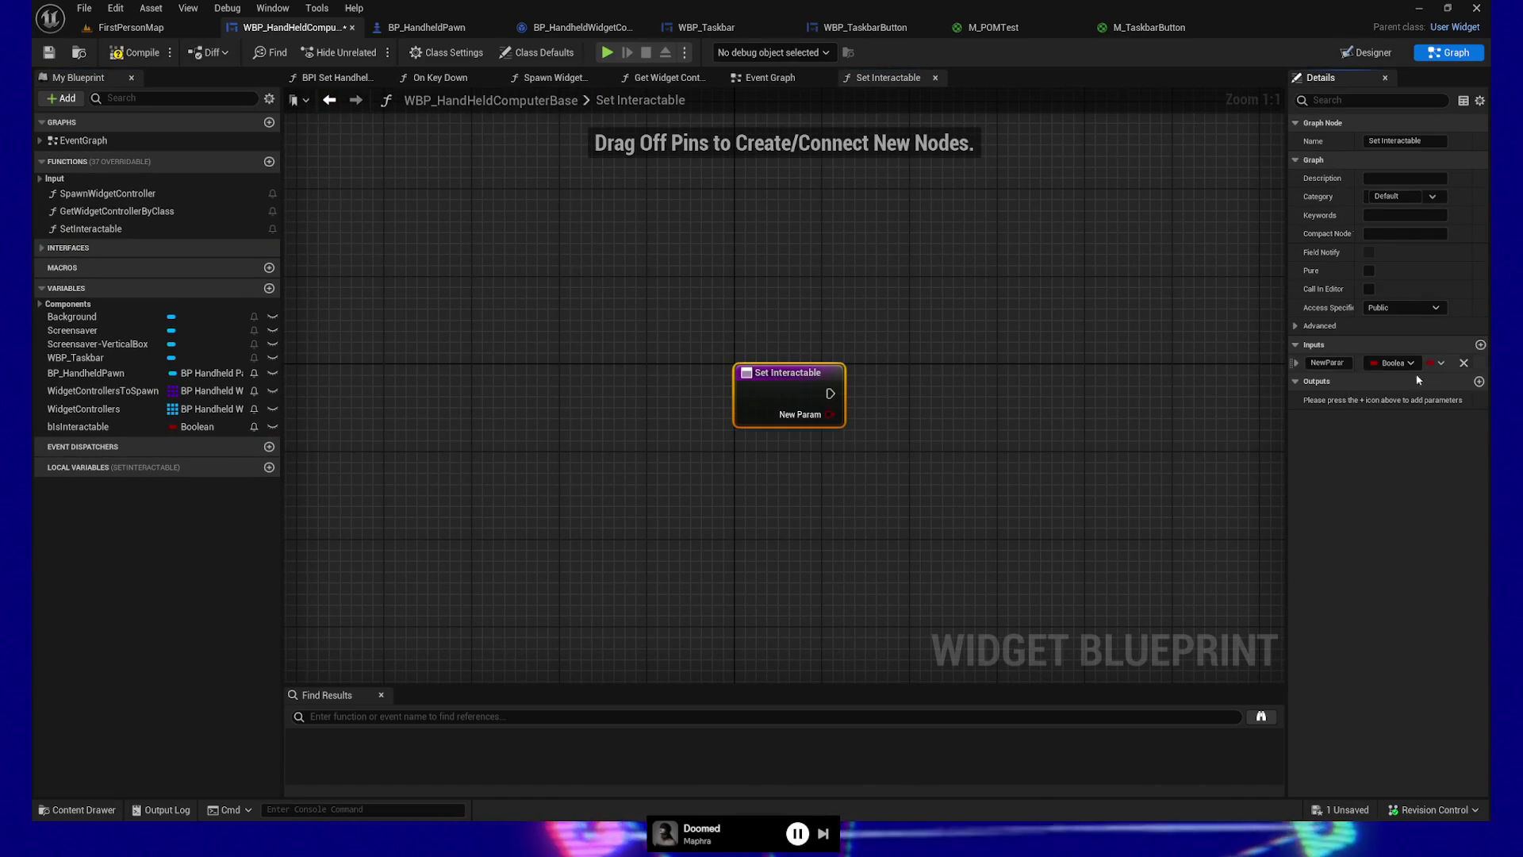
{"action": "type", "text": "bInInteractable"}
{"action": "key", "text": "Return"}
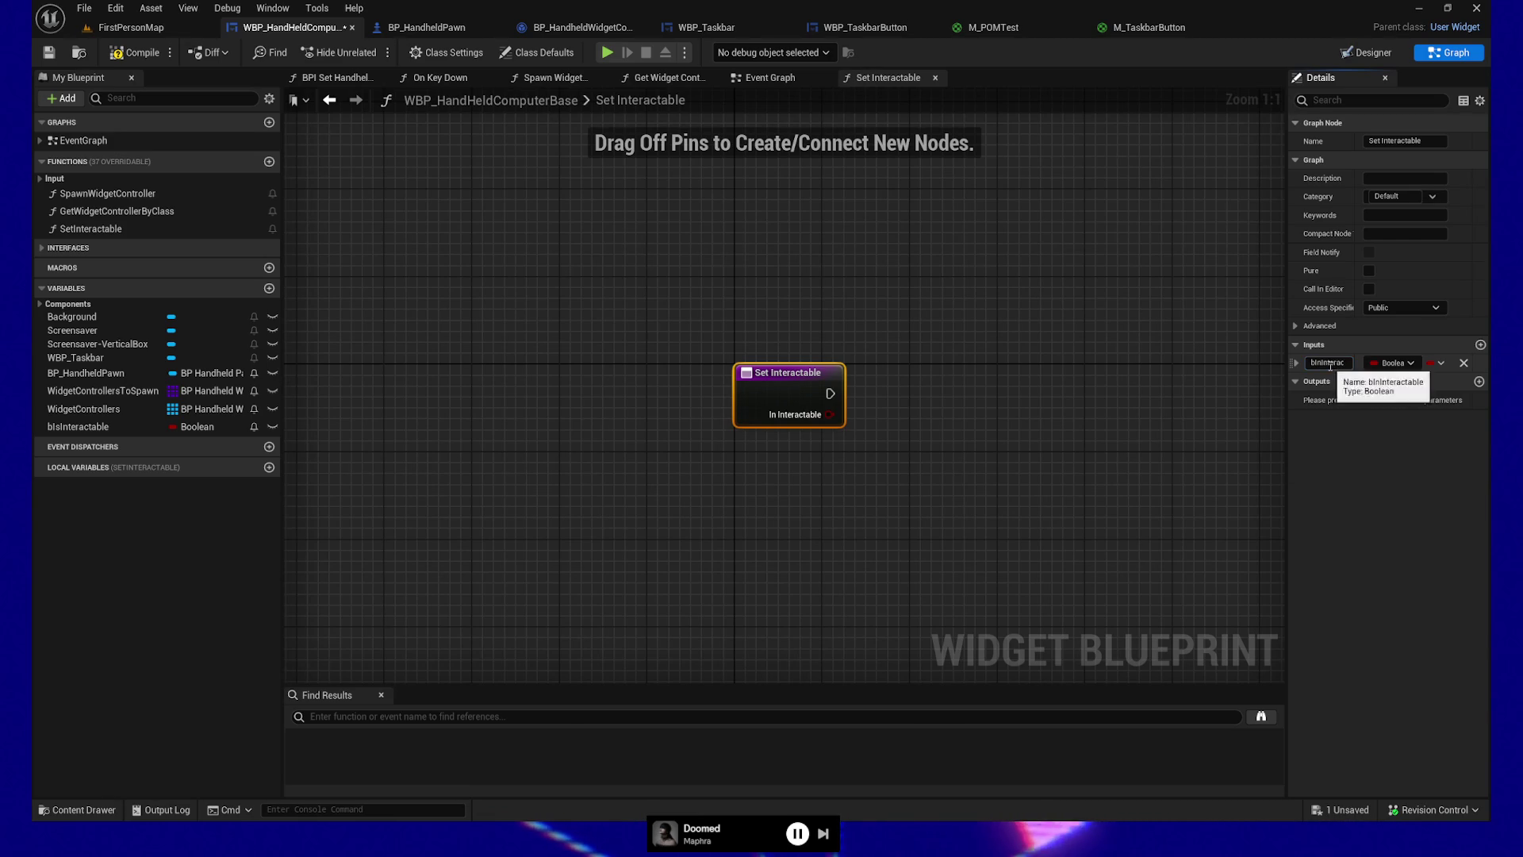
Step: Save the blueprint and place a SET bIsInteractable node after the function entry
{"action": "left_click", "coordinate": [49, 53]}
{"action": "mouse_move", "coordinate": [80, 427]}
{"action": "left_mouse_down"}
{"action": "mouse_move", "coordinate": [902, 419]}
{"action": "mouse_move", "coordinate": [829, 414]}
{"action": "left_mouse_up"}
{"action": "mouse_move", "coordinate": [726, 320]}
{"action": "left_mouse_down"}
{"action": "mouse_move", "coordinate": [966, 452]}
{"action": "mouse_move", "coordinate": [757, 442]}
{"action": "left_mouse_up"}
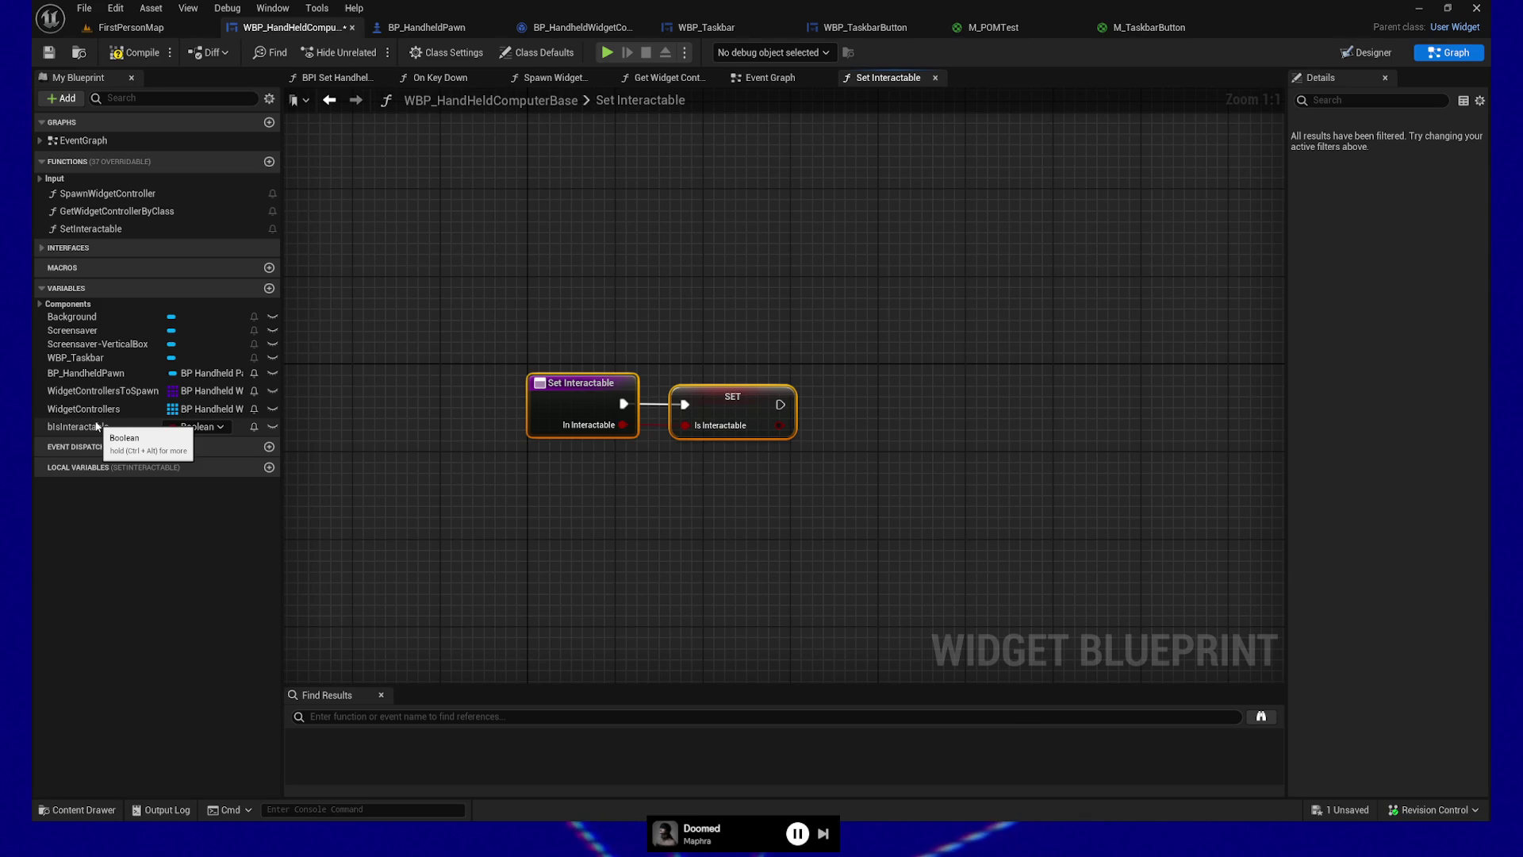
Step: Rename the bIsInteractable variable to bIsHoverable and select both function graph nodes
{"action": "double_click", "coordinate": [86, 428]}
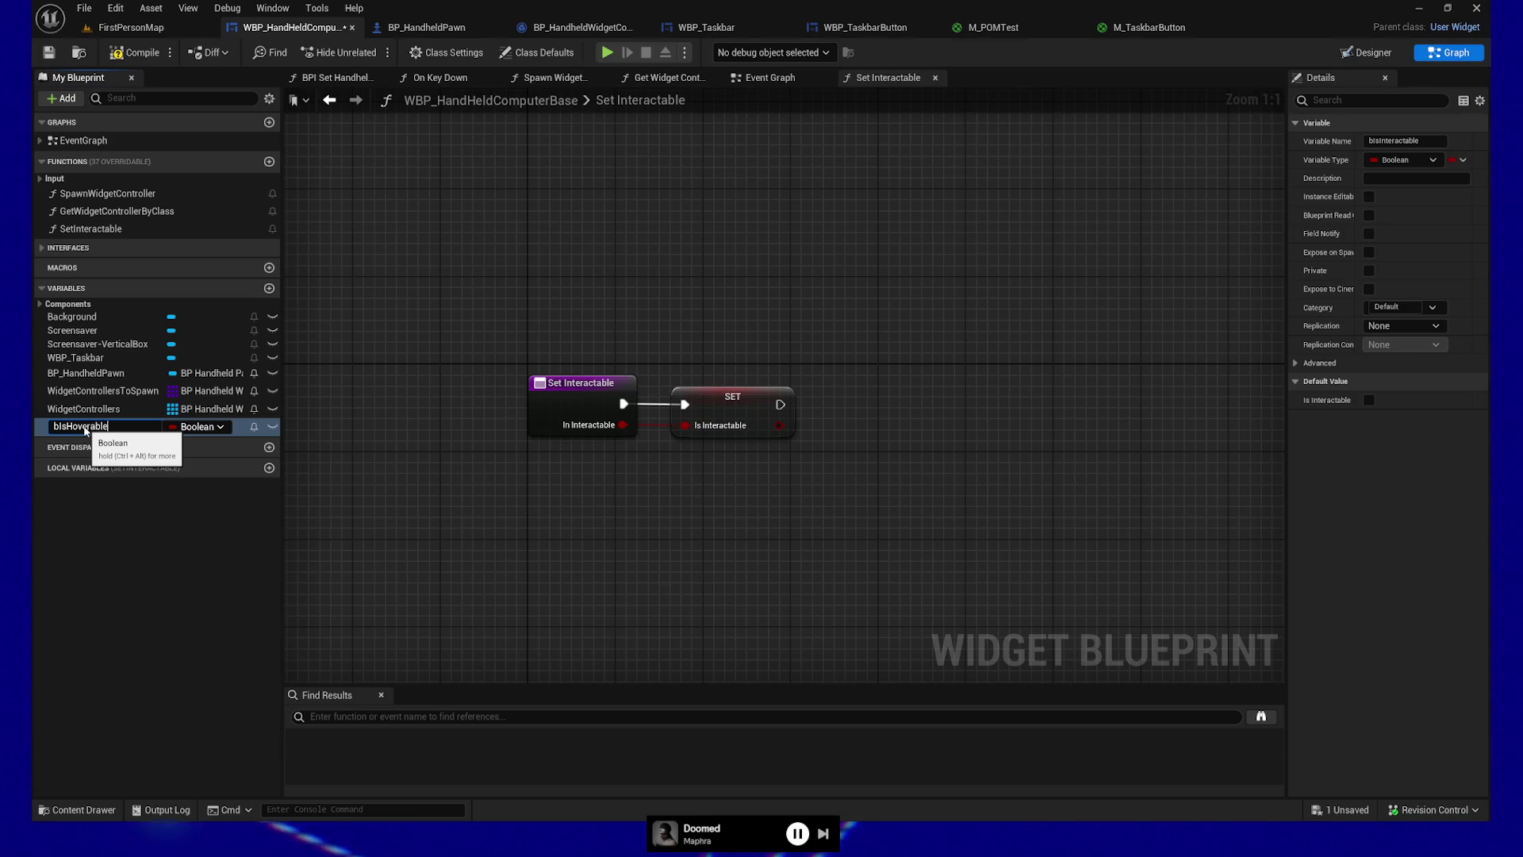
{"action": "key", "text": "Return"}
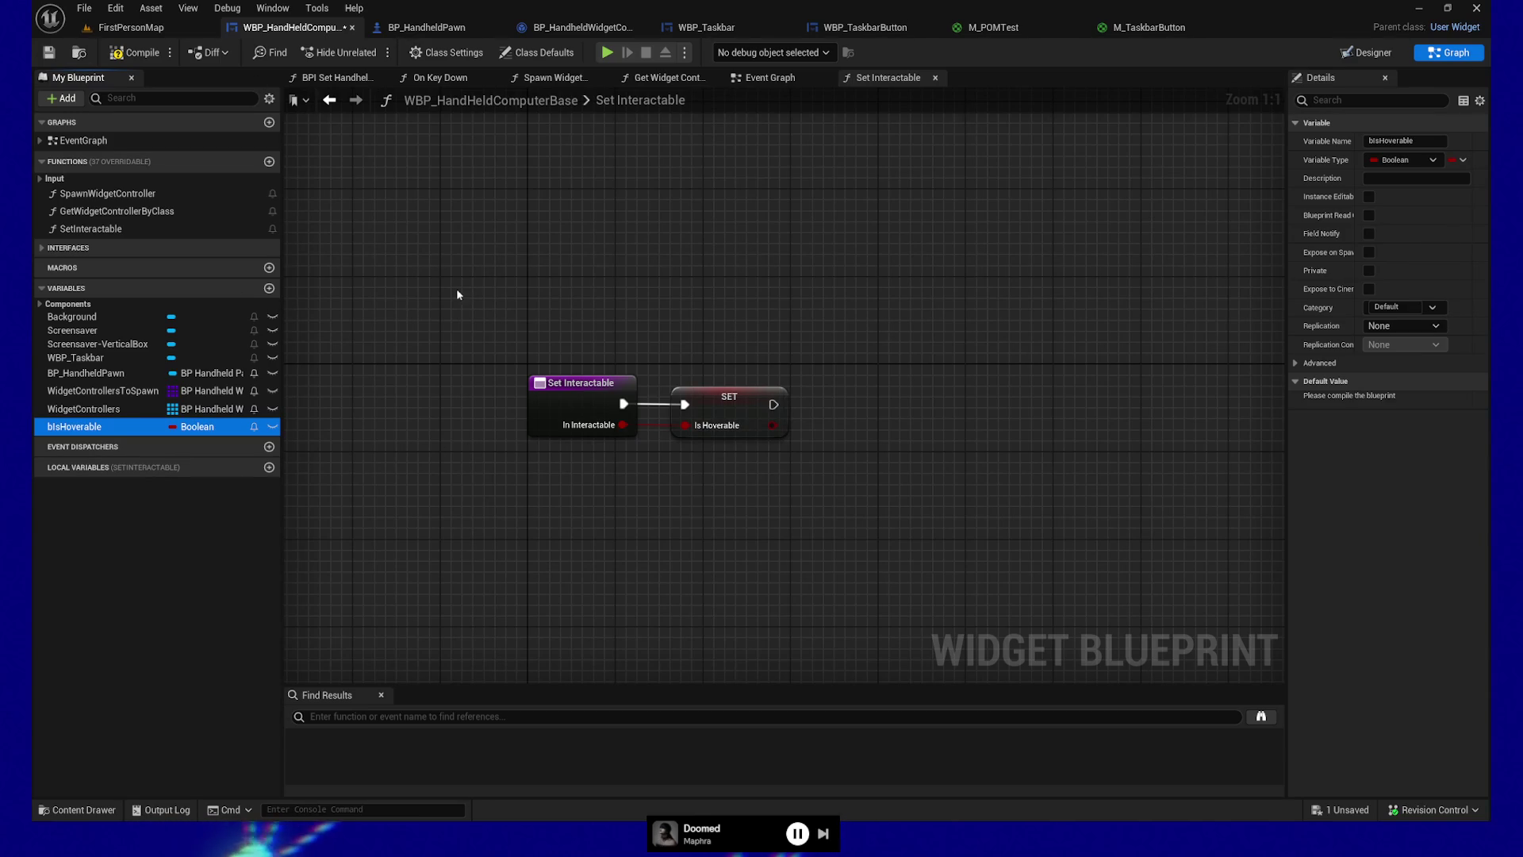
{"action": "left_click", "coordinate": [739, 407]}
{"action": "key", "text": "ctrl+a"}
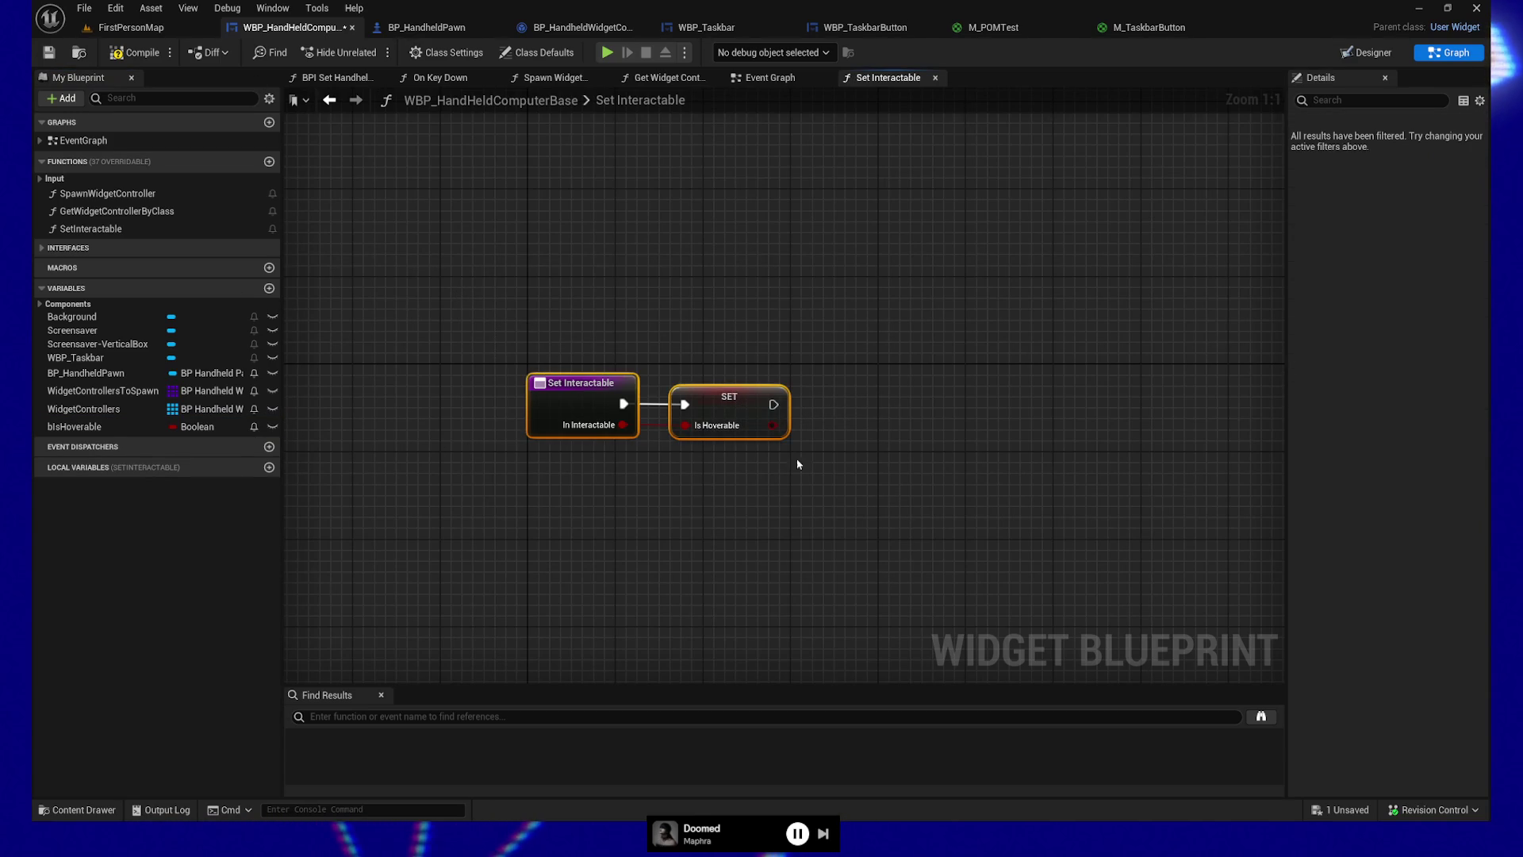
Step: Rename the SetInteractable function to SetHoverable
{"action": "left_click", "coordinate": [571, 384]}
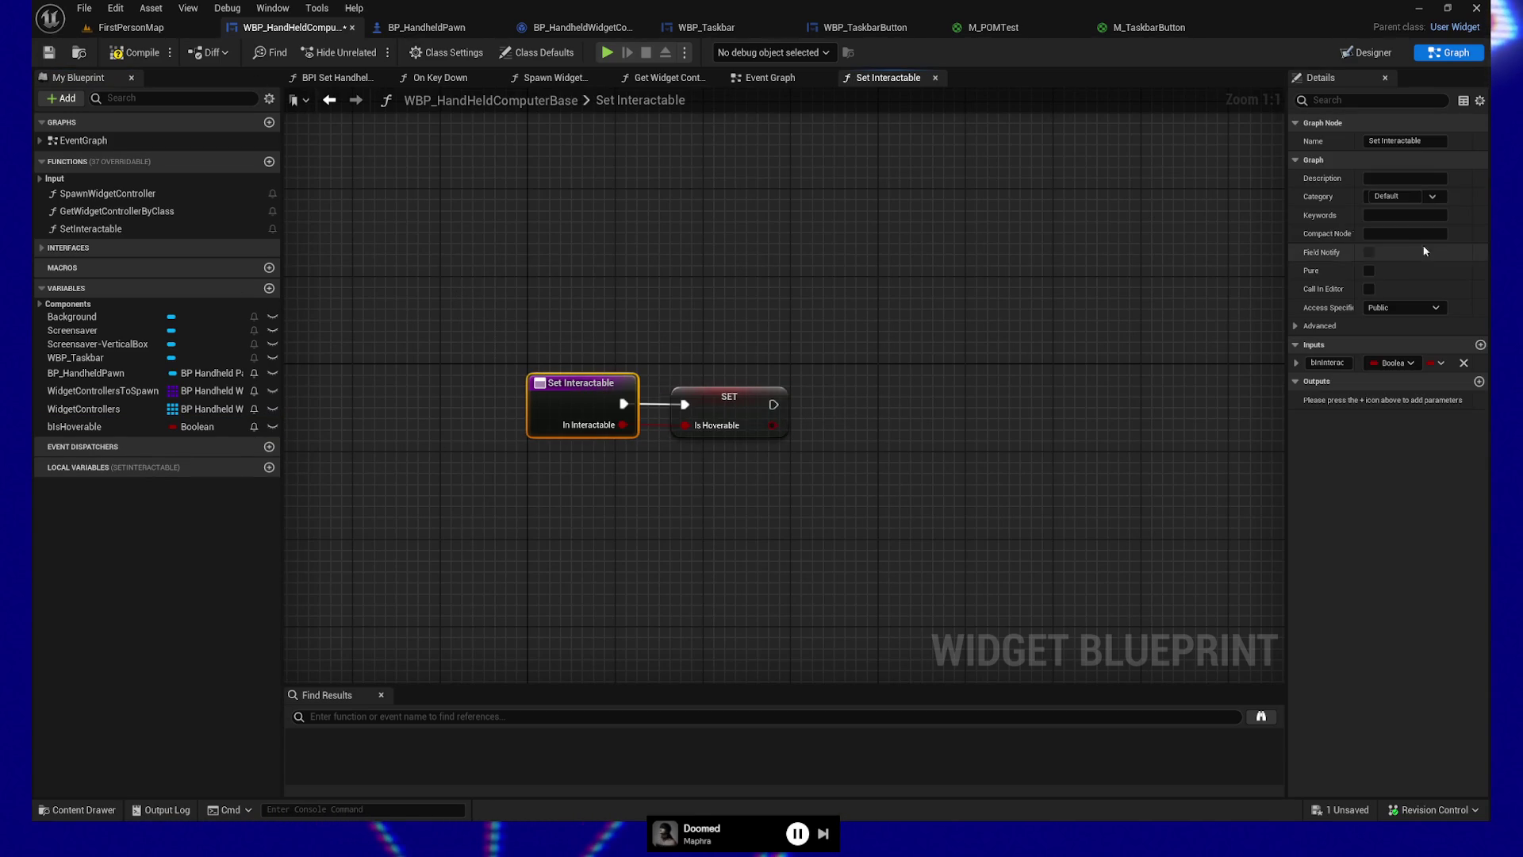
{"action": "left_click", "coordinate": [106, 229]}
{"action": "left_click", "coordinate": [106, 229], "text": "ctrl"}
{"action": "left_click", "coordinate": [107, 229]}
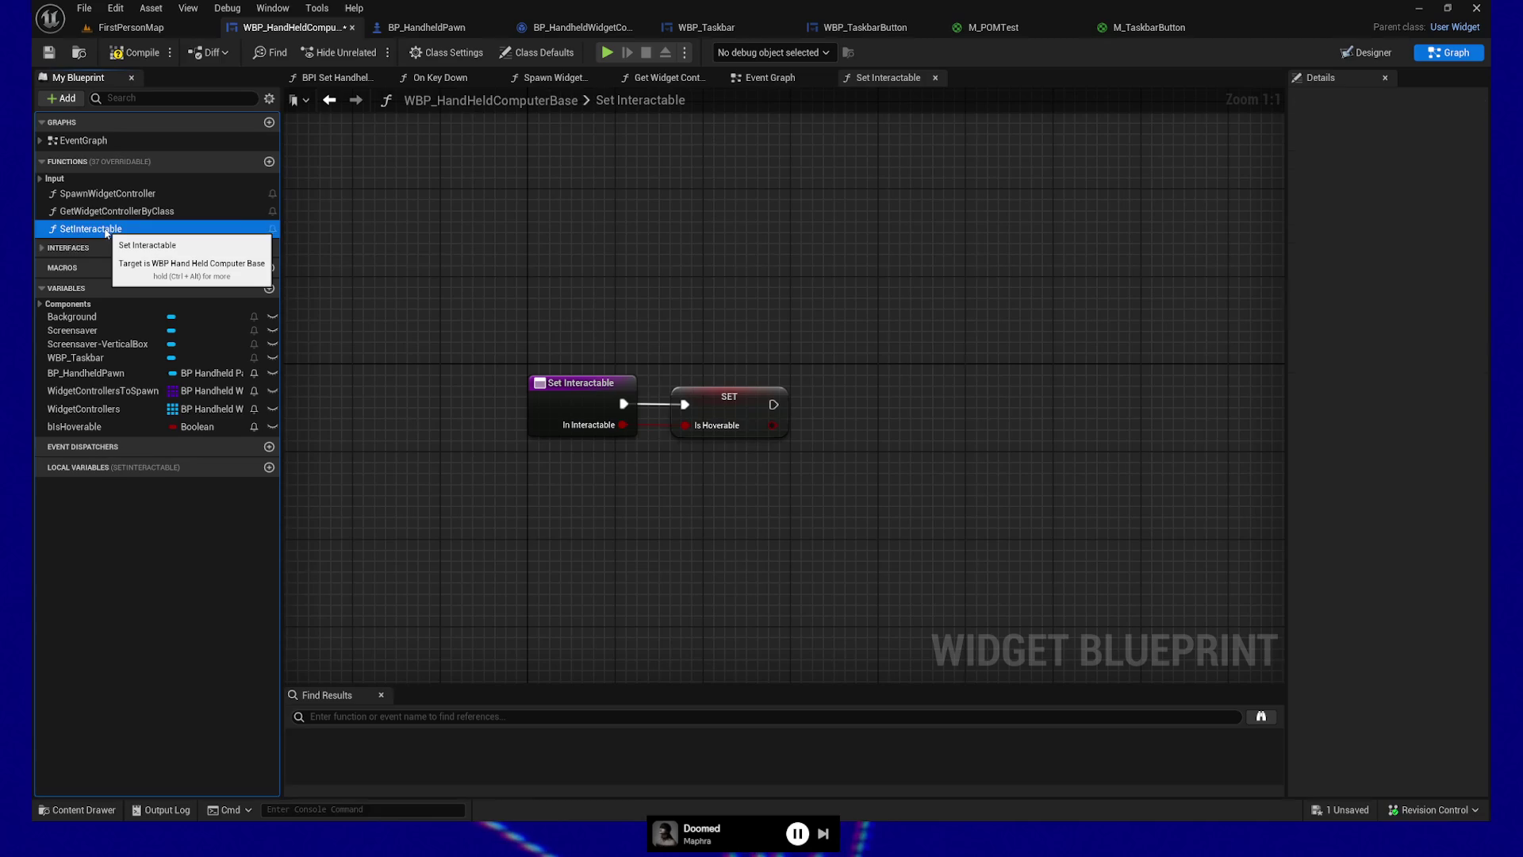
{"action": "left_click", "coordinate": [106, 230], "text": "ctrl"}
{"action": "left_click", "coordinate": [106, 229]}
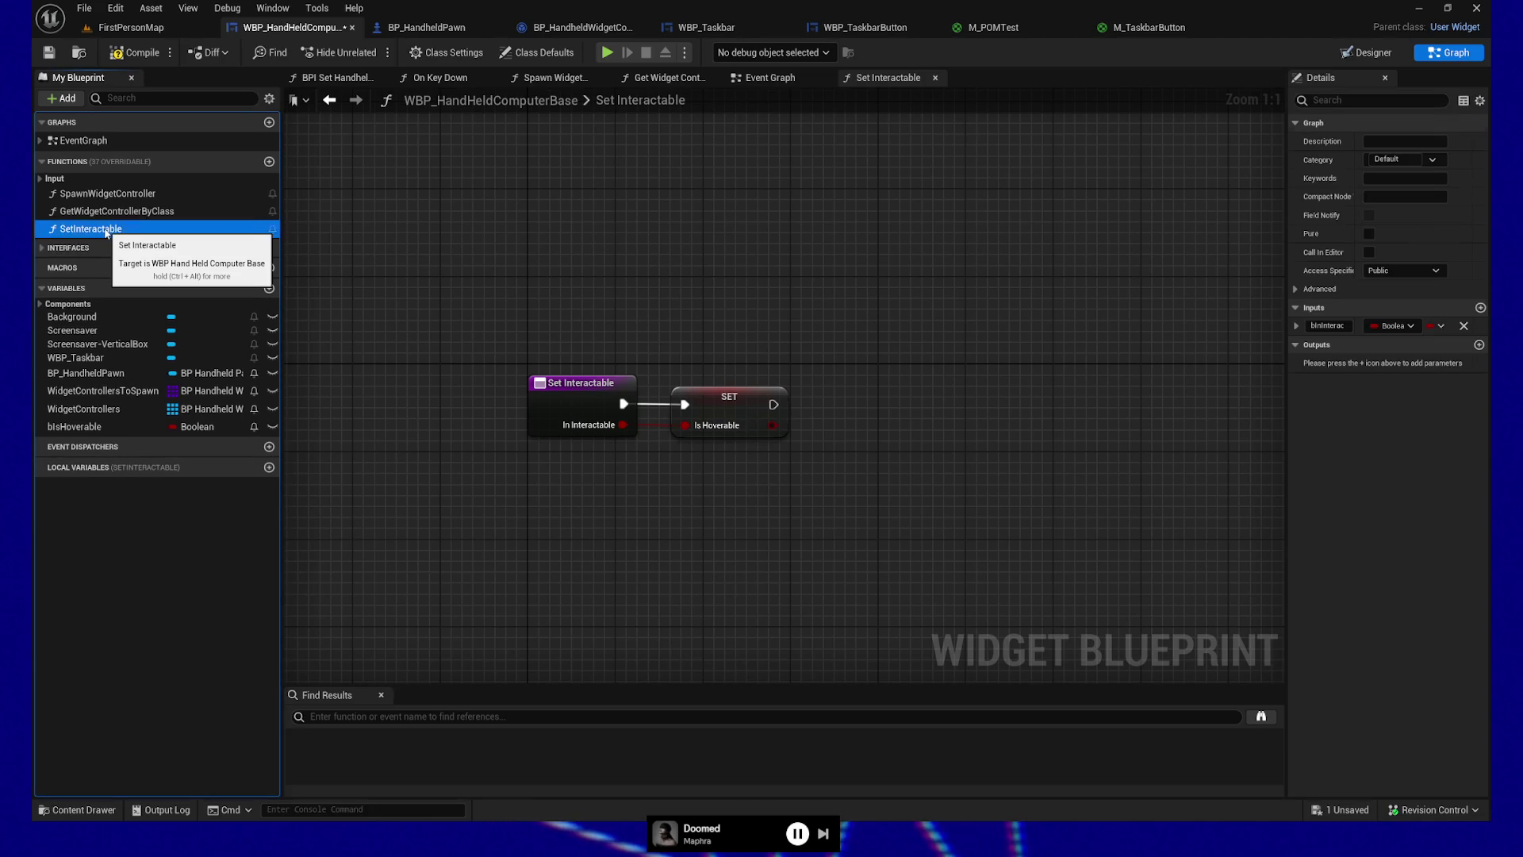
{"action": "left_click", "coordinate": [106, 229]}
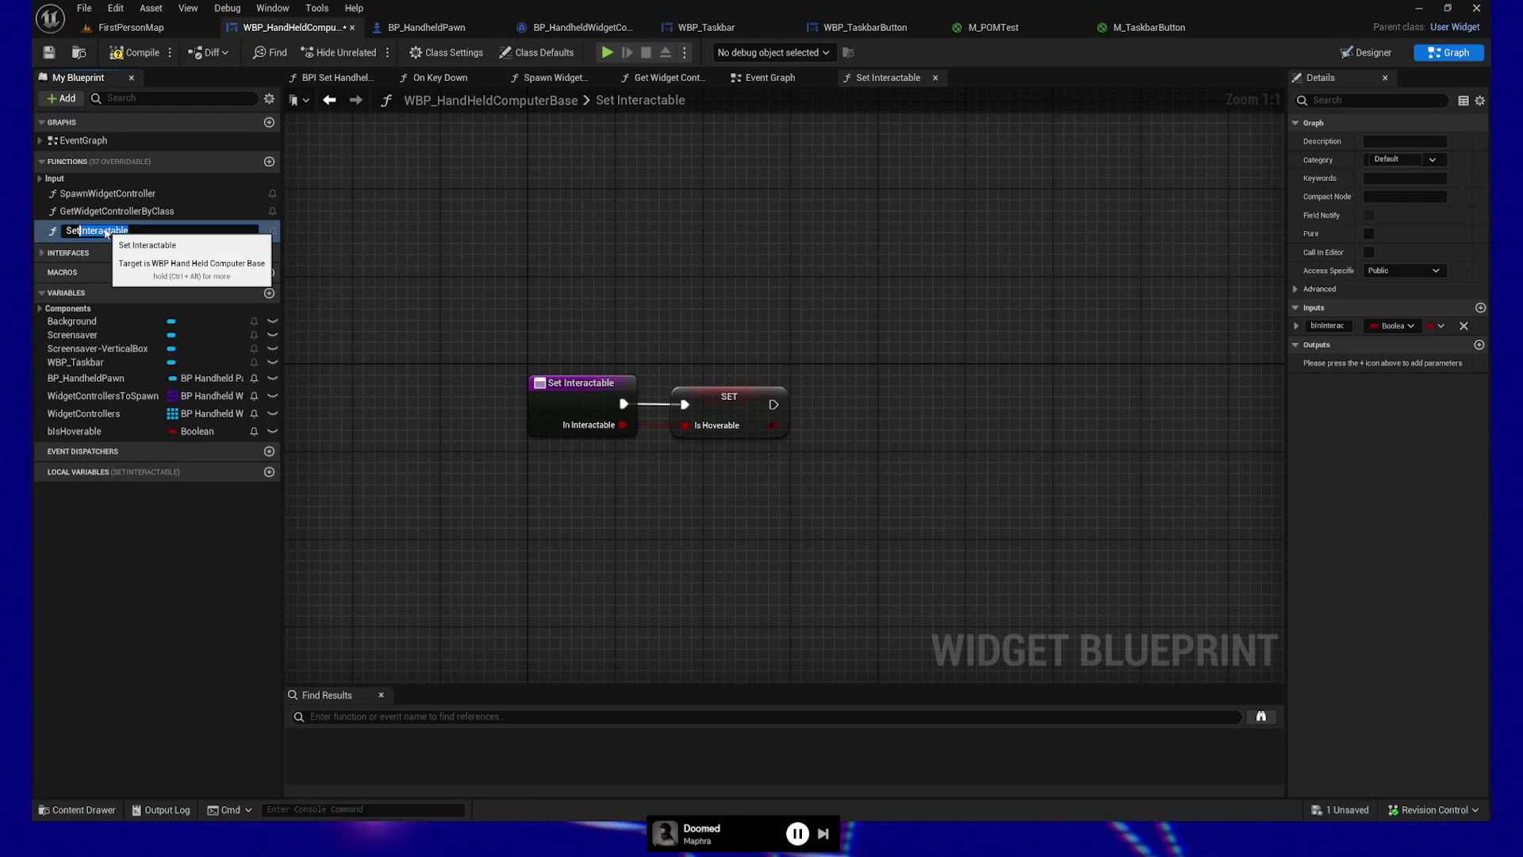
{"action": "type", "text": "Hovera"}
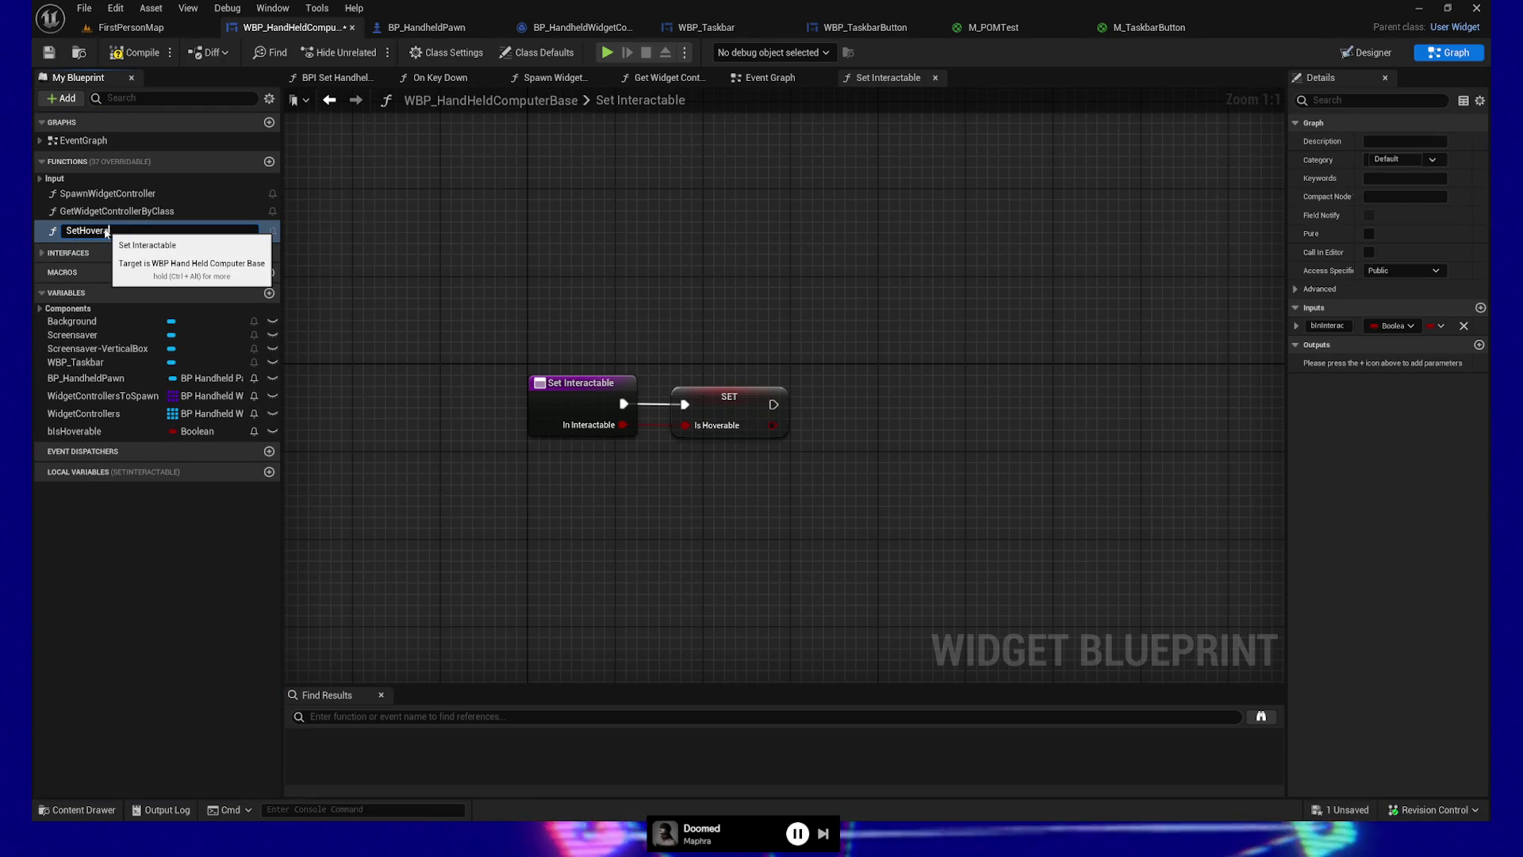
{"action": "type", "text": "ble"}
{"action": "key", "text": "Return"}
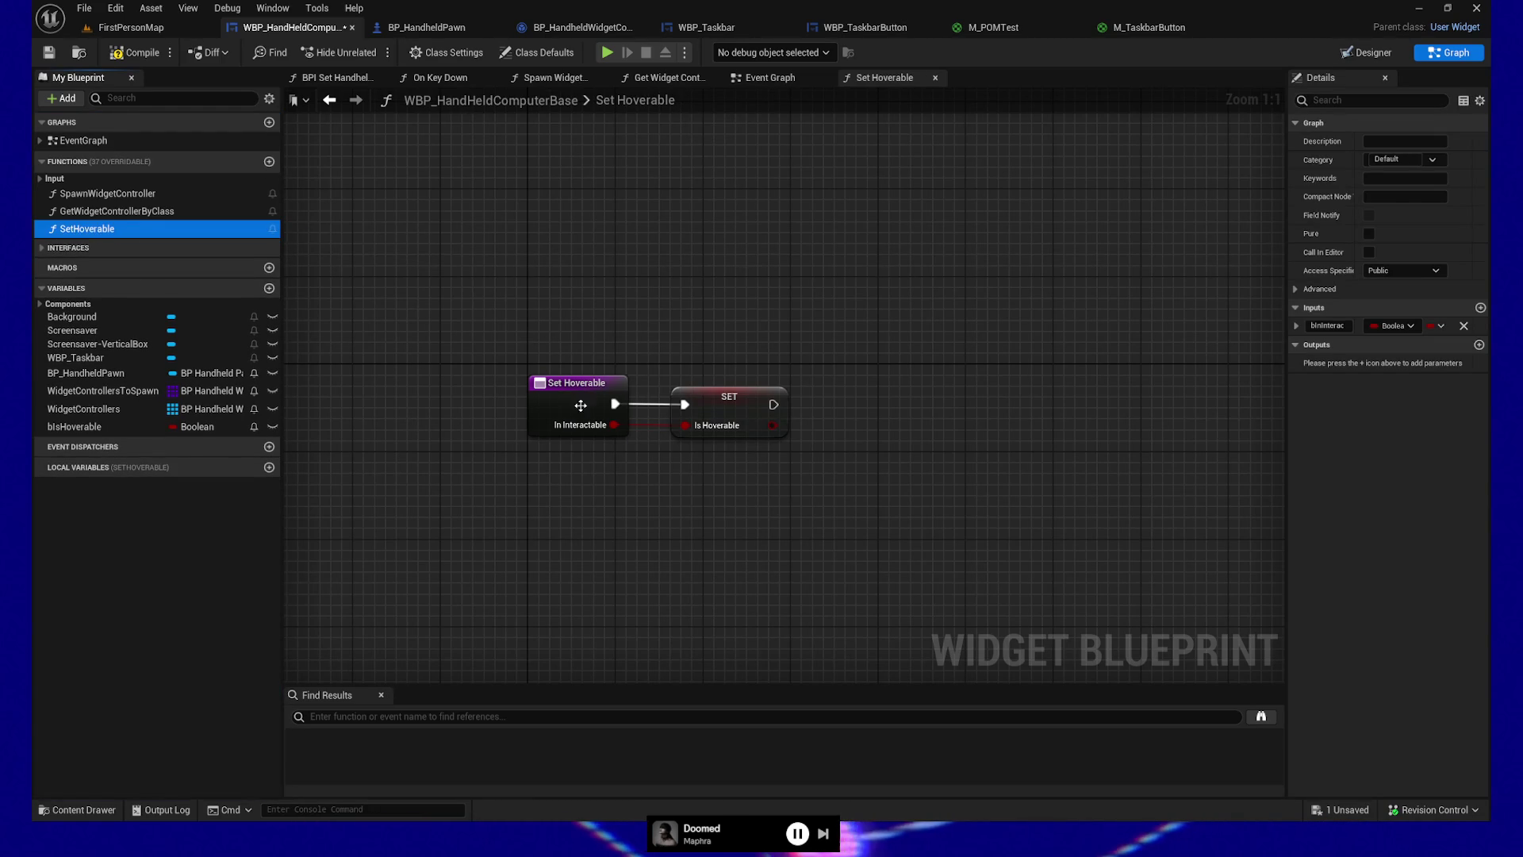
Step: Rename the function's bInInteractable input to In Hoverable
{"action": "left_click", "coordinate": [576, 404]}
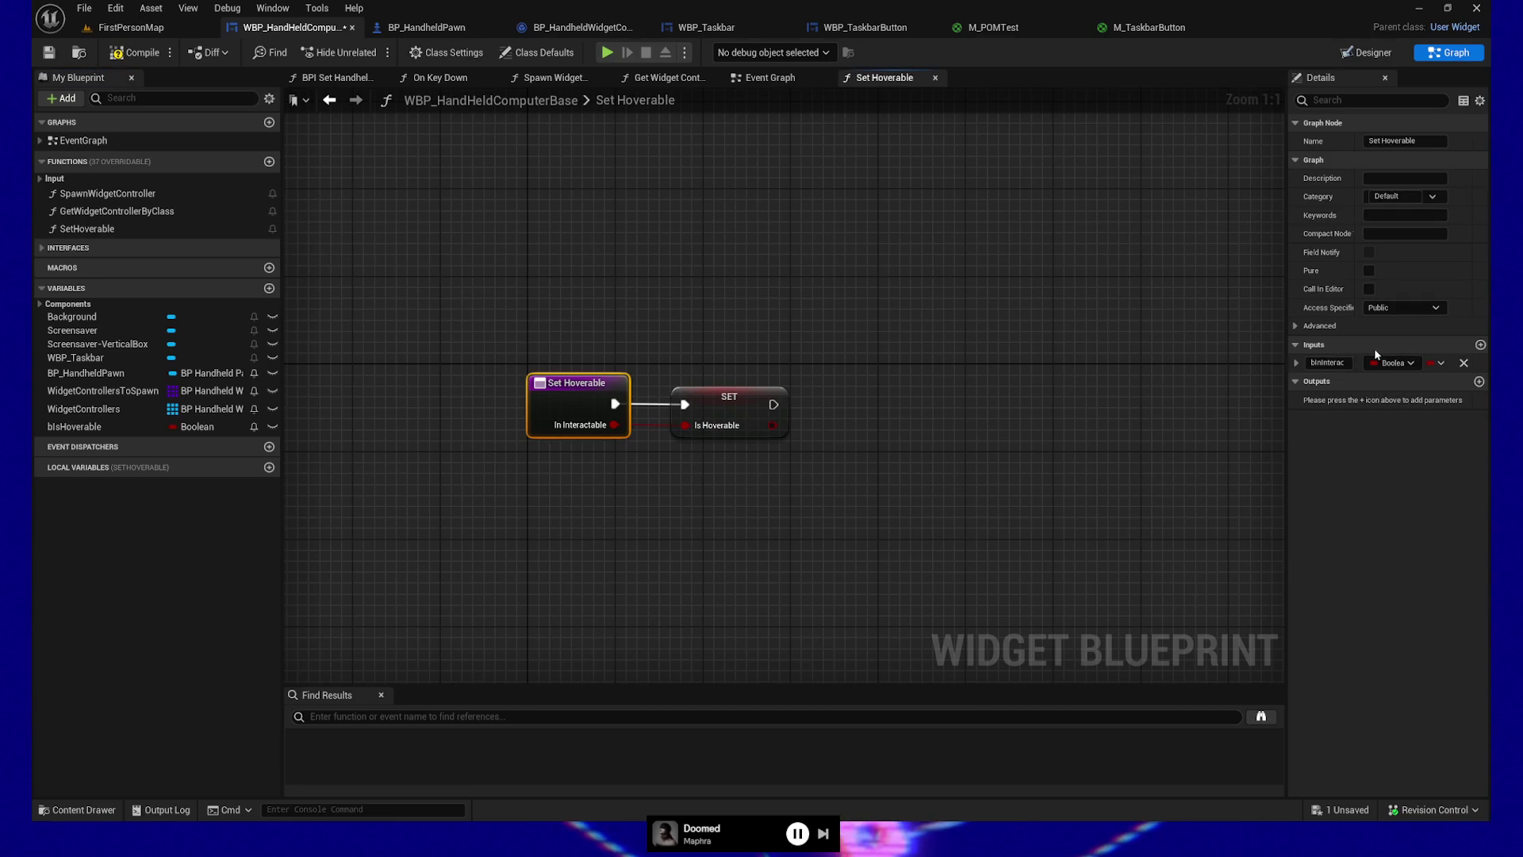
{"action": "double_click", "coordinate": [1315, 362]}
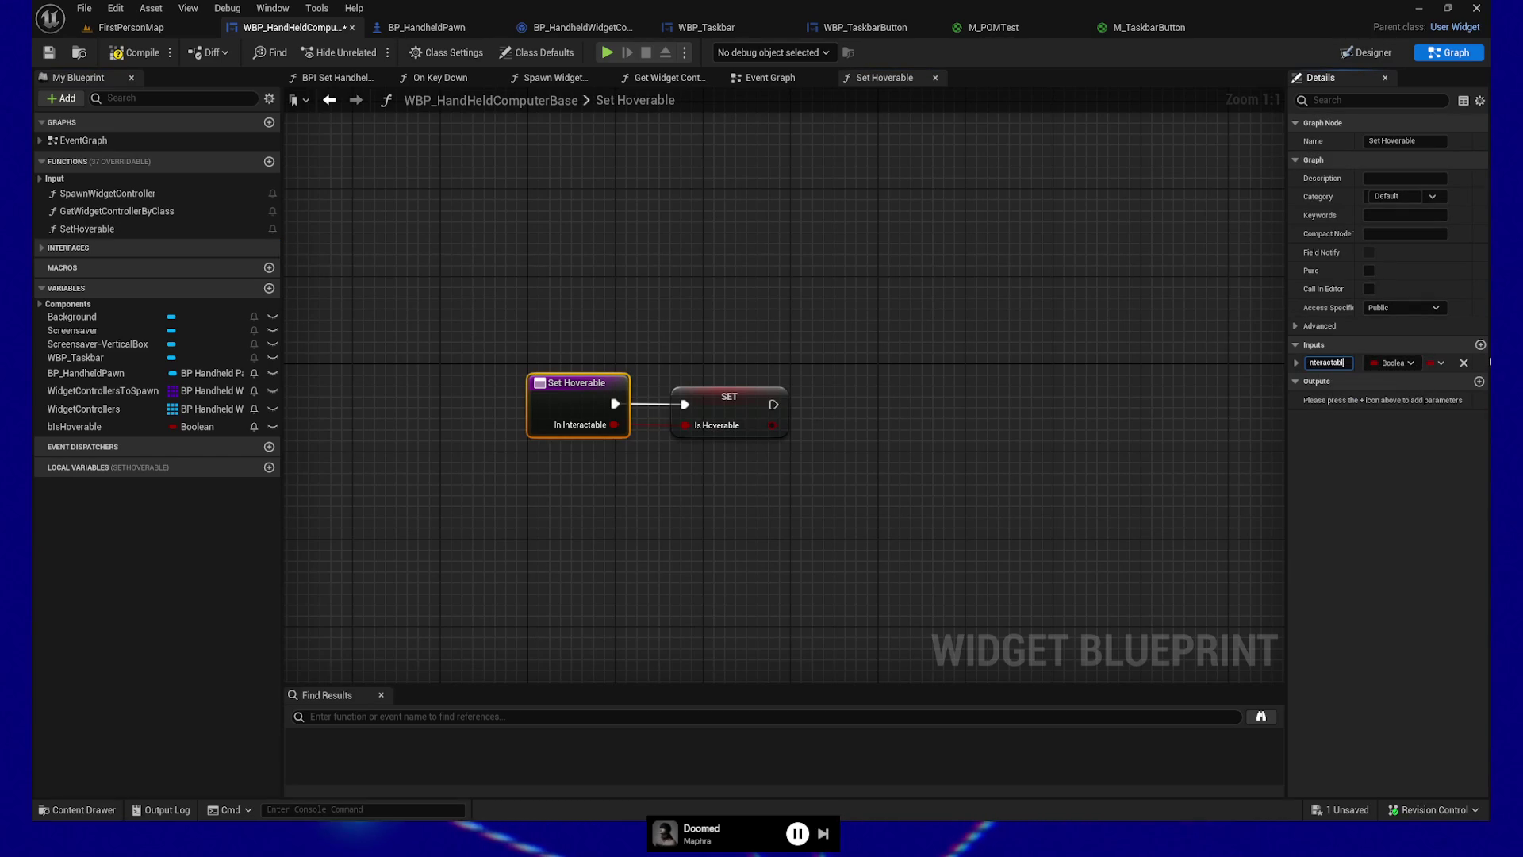
{"action": "key", "text": "BackSpace"}
{"action": "key", "text": "BackSpace"}
{"action": "key", "text": "BackSpace"}
{"action": "key", "text": "BackSpace"}
{"action": "key", "text": "BackSpace"}
{"action": "key", "text": "BackSpace"}
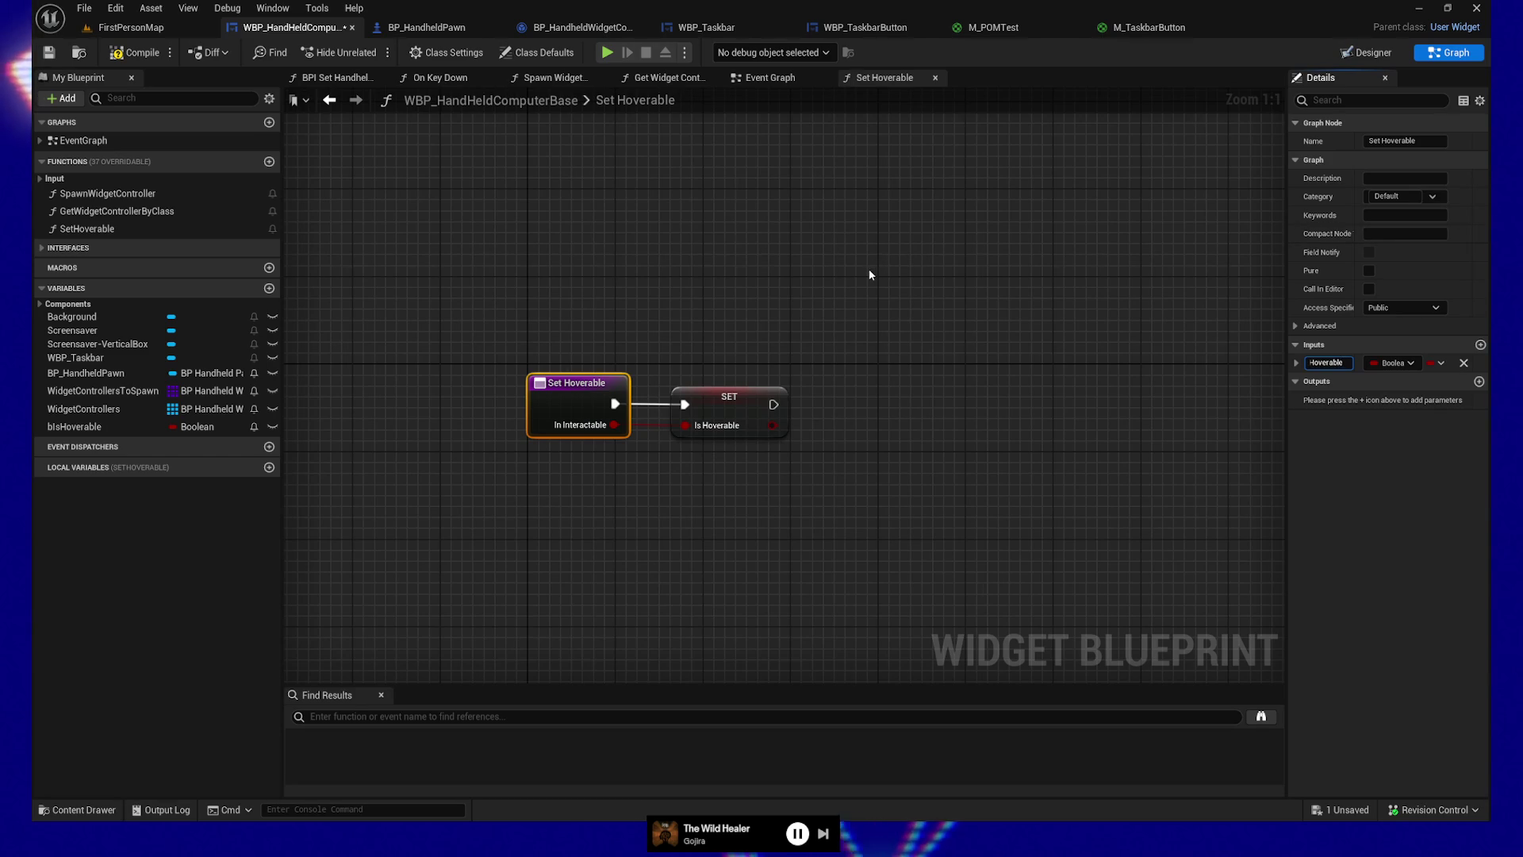
{"action": "left_click", "coordinate": [909, 311]}
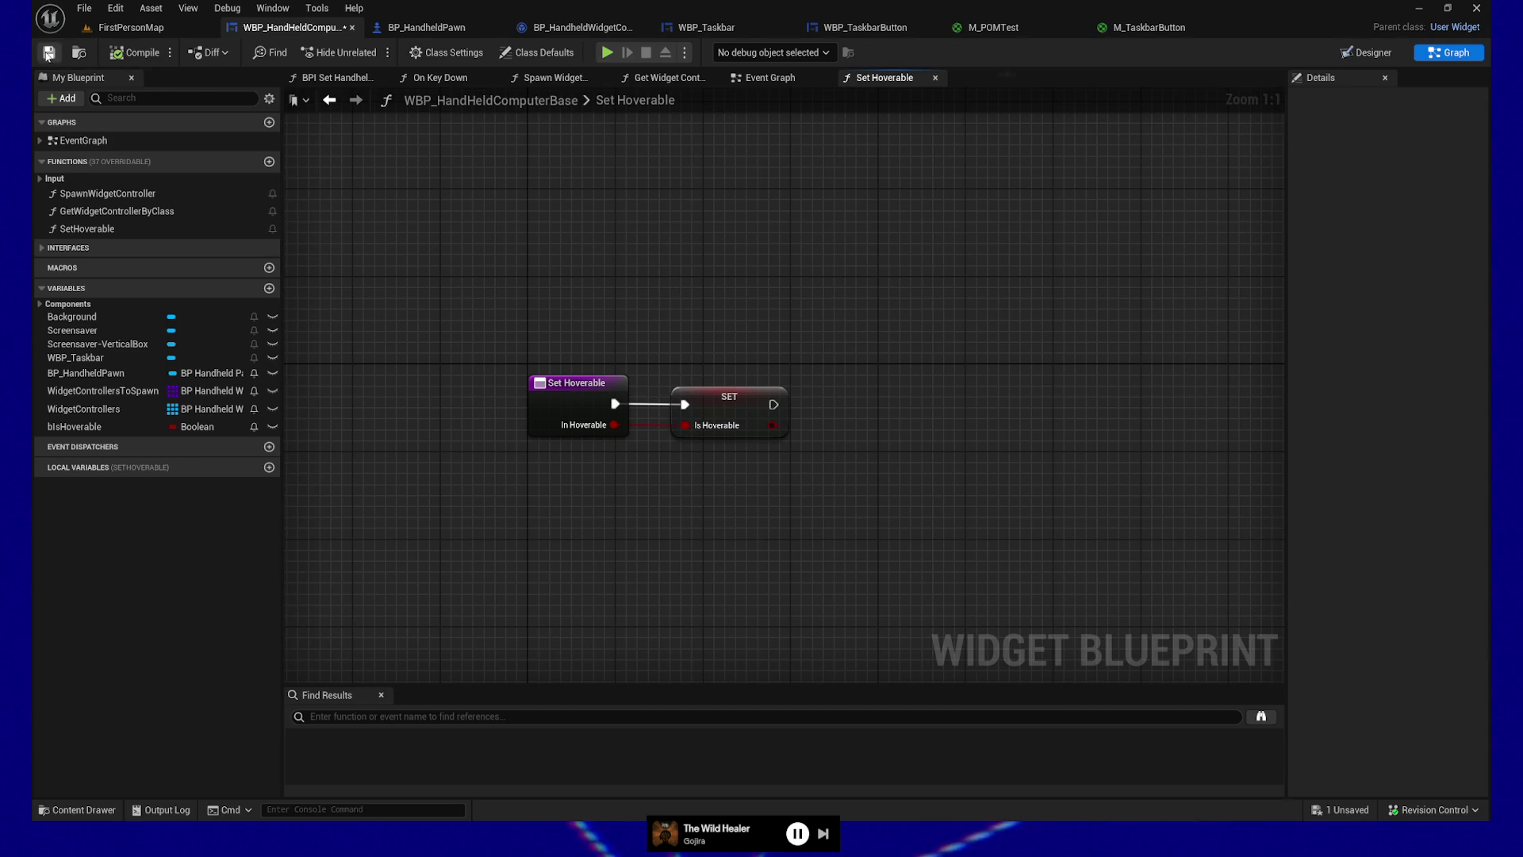
Step: Add a GetHoverable function, then open the BPI_HandheldComputer interface from Class Settings
{"action": "left_click", "coordinate": [269, 161]}
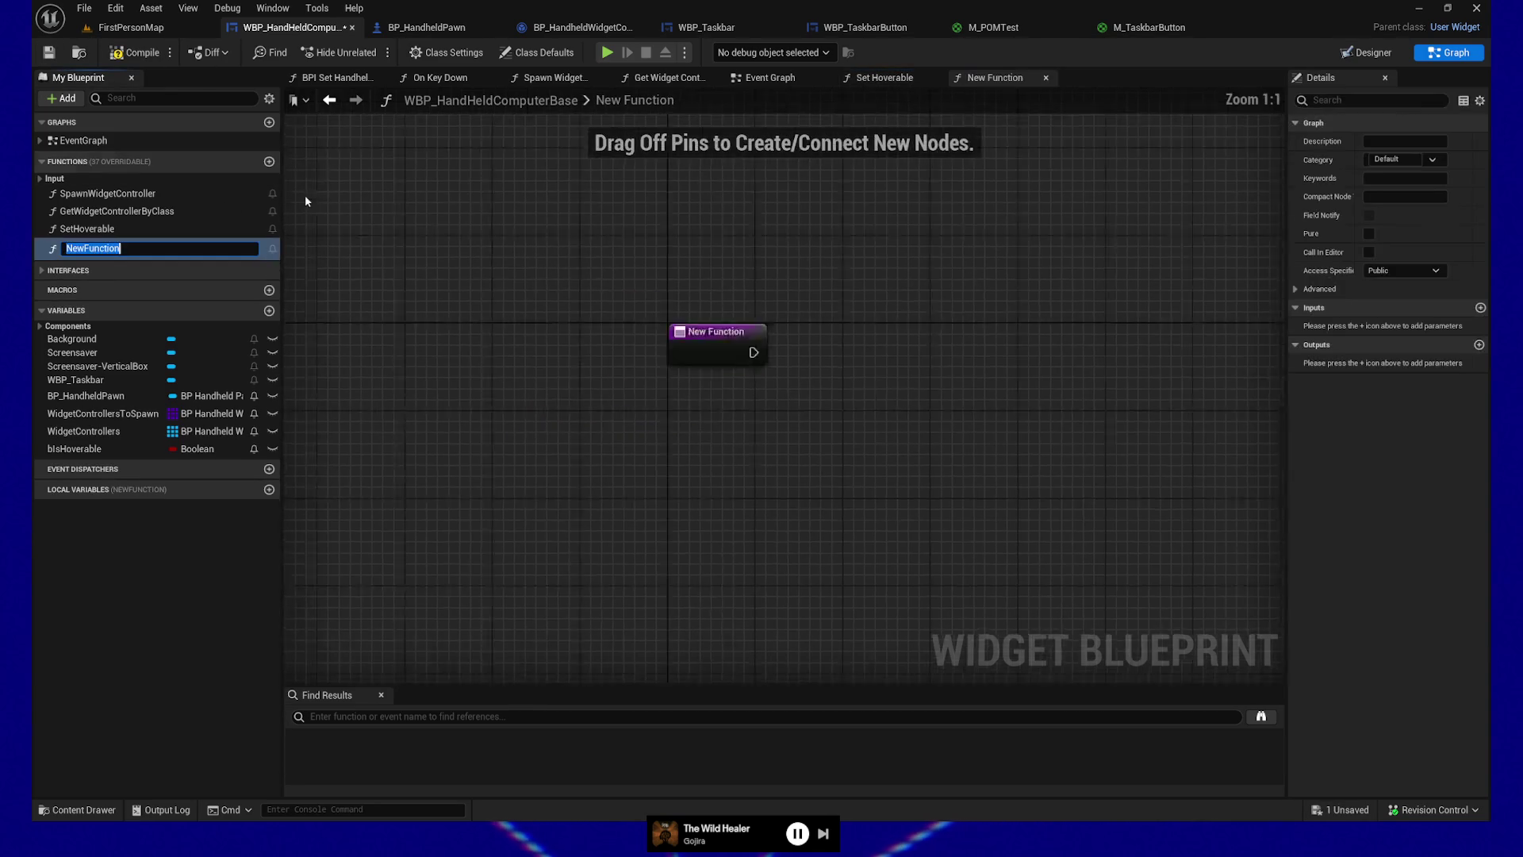
{"action": "type", "text": "GetHoverable"}
{"action": "key", "text": "Return"}
{"action": "left_click", "coordinate": [433, 59]}
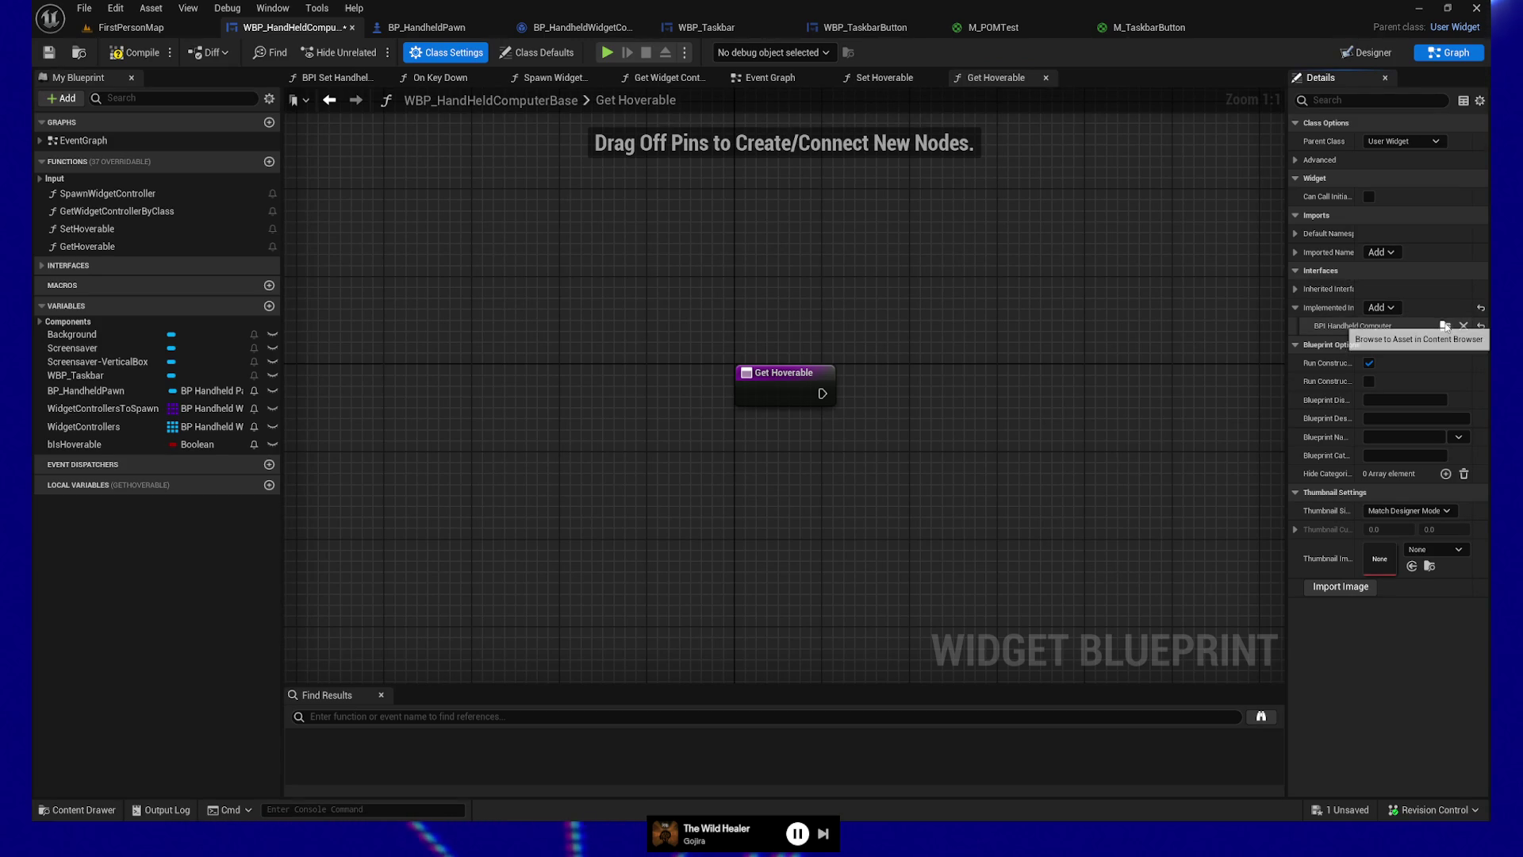
{"action": "double_click", "coordinate": [1347, 328]}
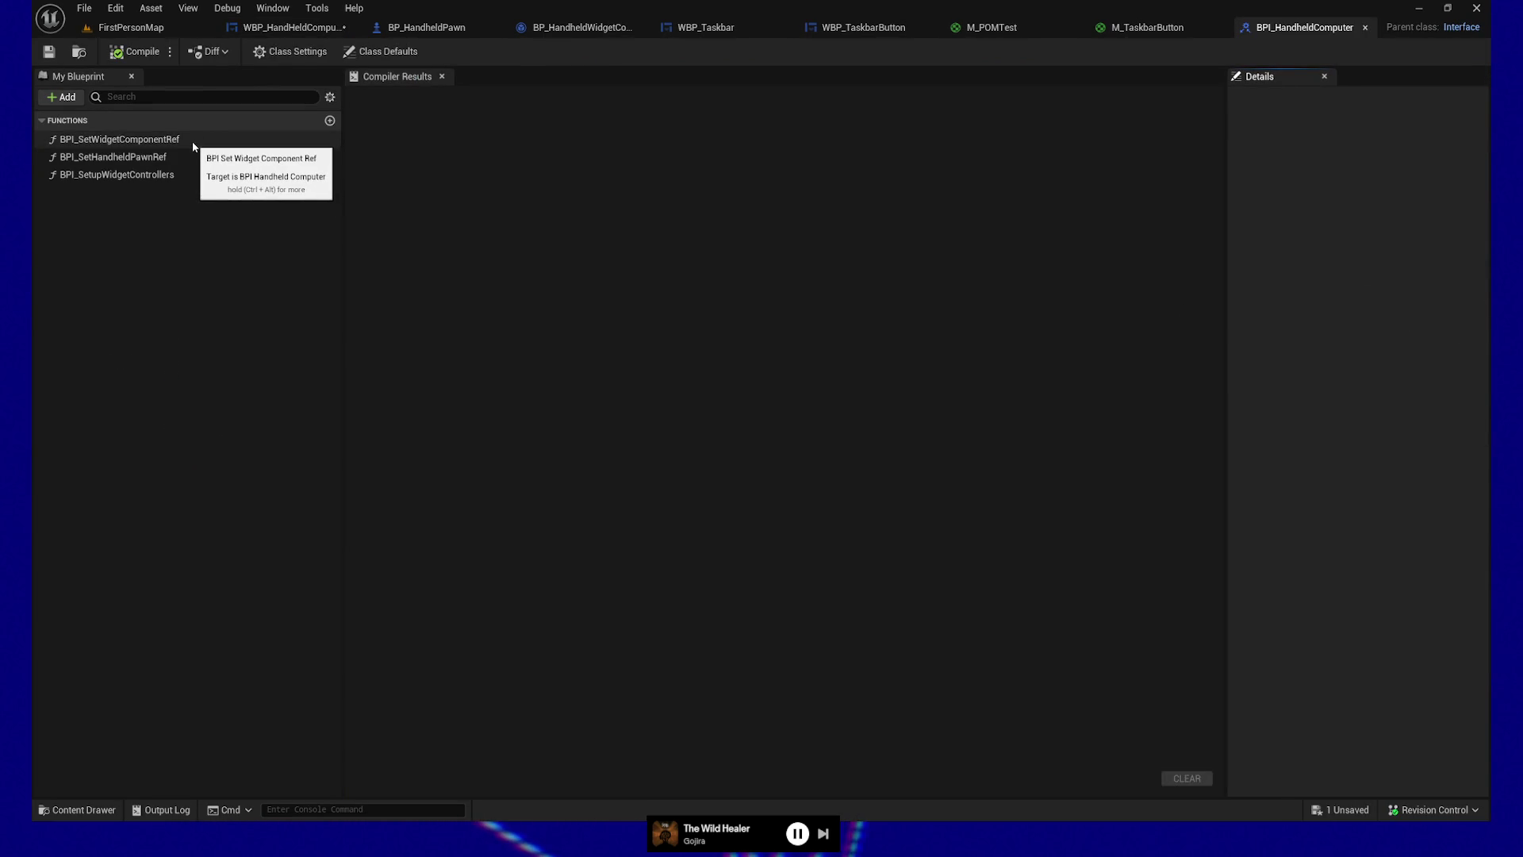
Step: Add two new interface functions, BPI_SetHoverable and BPI_GetHoverable, to BPI_HandheldComputer
{"action": "left_click", "coordinate": [168, 163]}
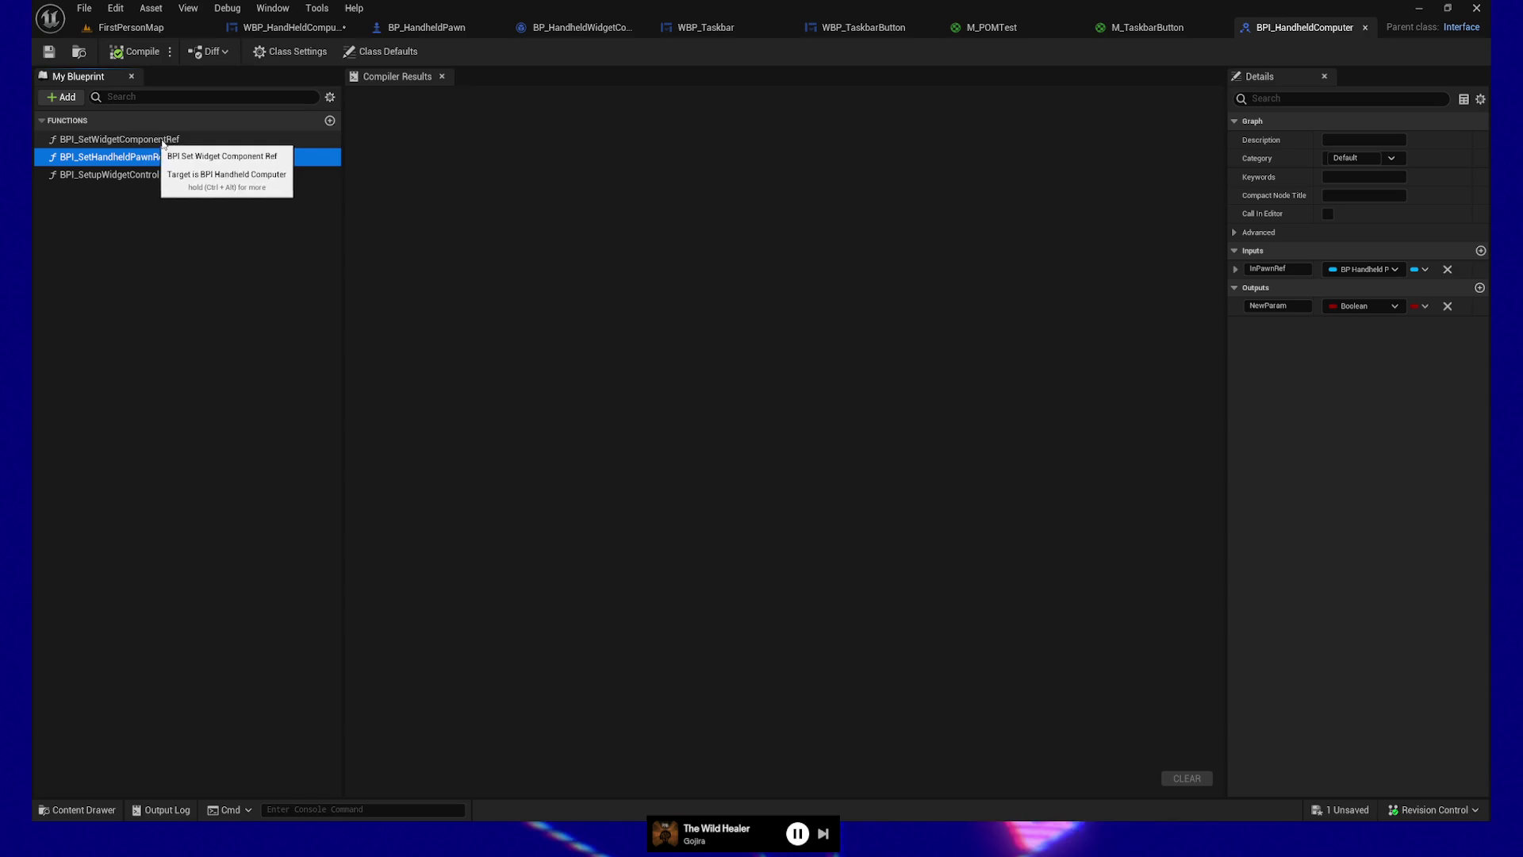
{"action": "left_click", "coordinate": [330, 122]}
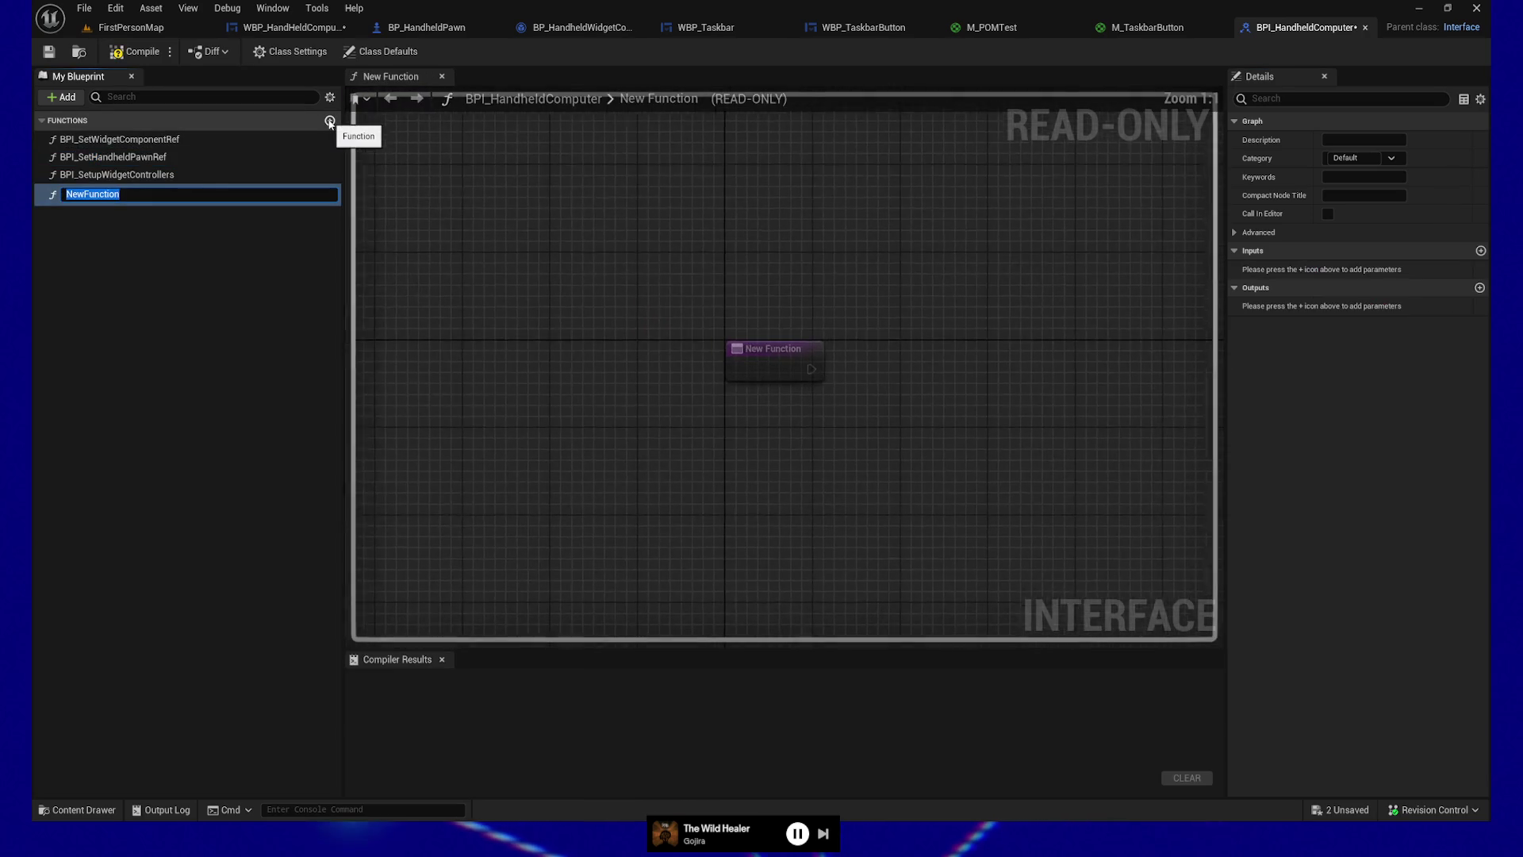
{"action": "type", "text": "BPI_Set"}
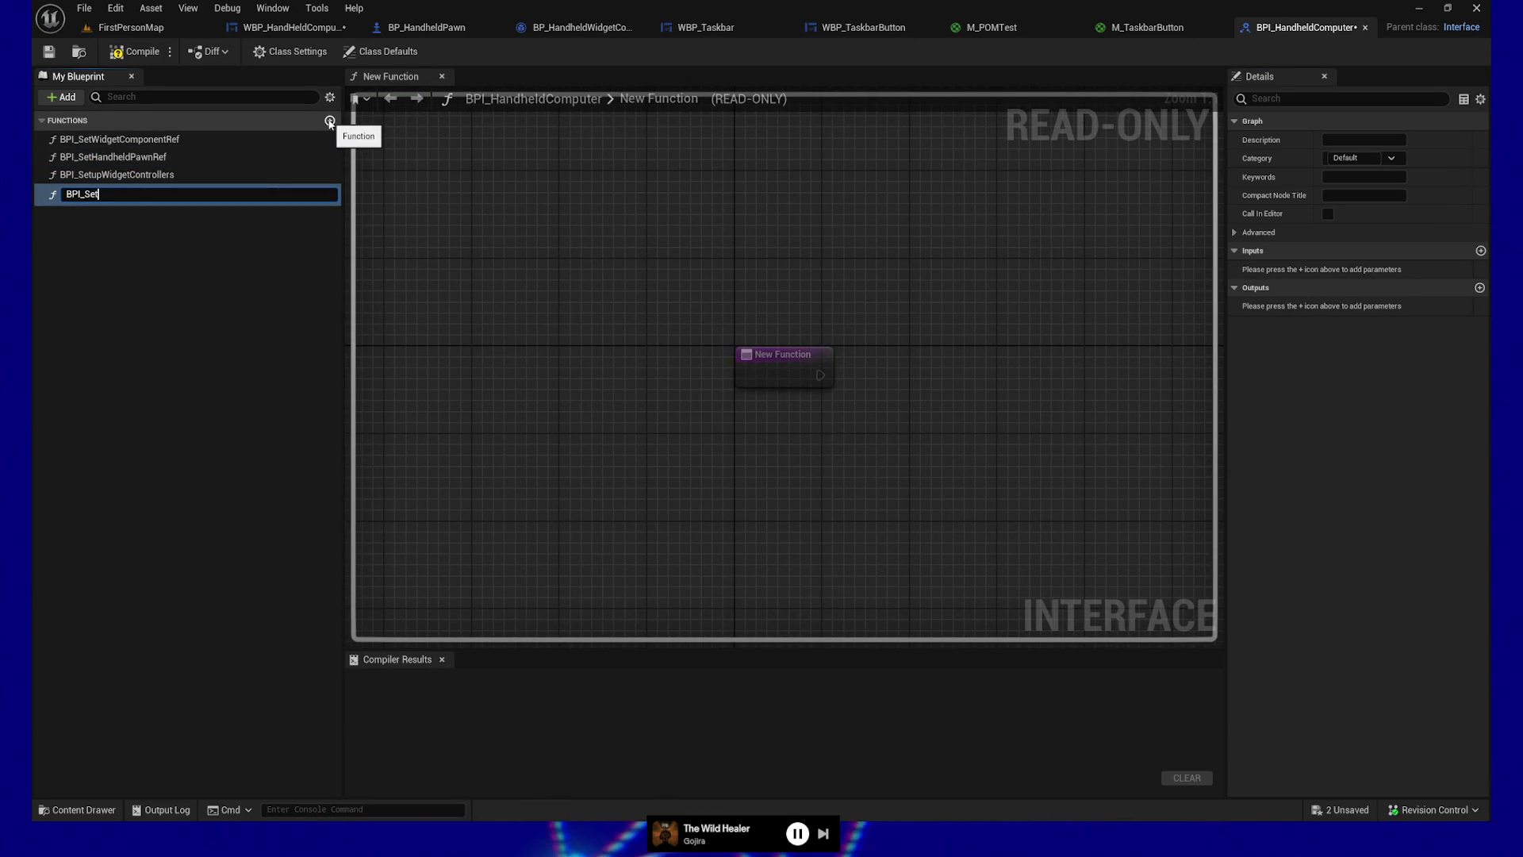
{"action": "key", "text": "Return"}
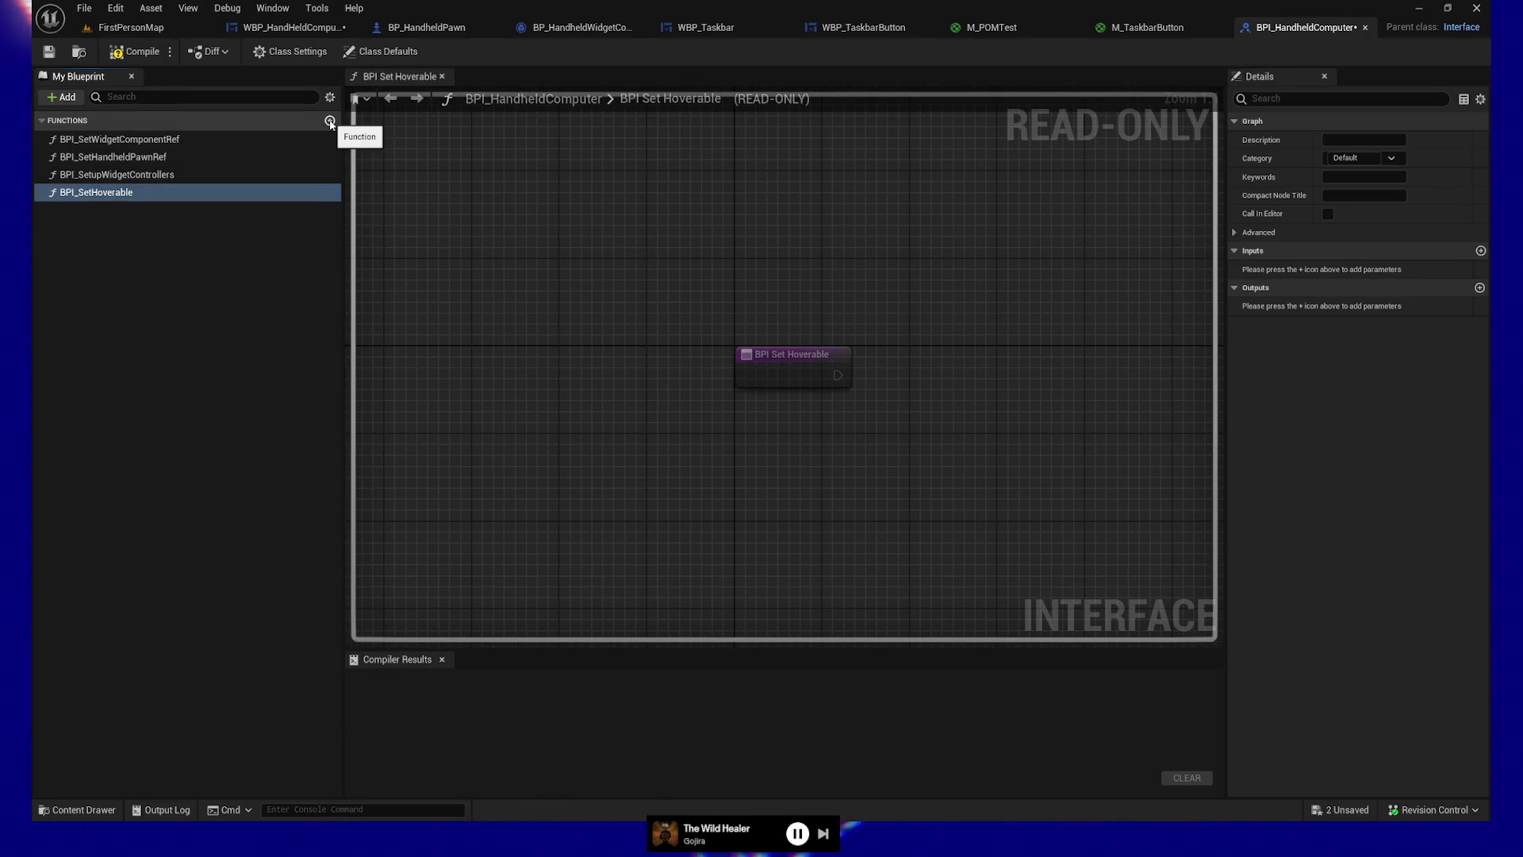
{"action": "left_click", "coordinate": [330, 122]}
{"action": "type", "text": "P"}
{"action": "key", "text": "BackSpace"}
{"action": "type", "text": "BPI_GetHoverable"}
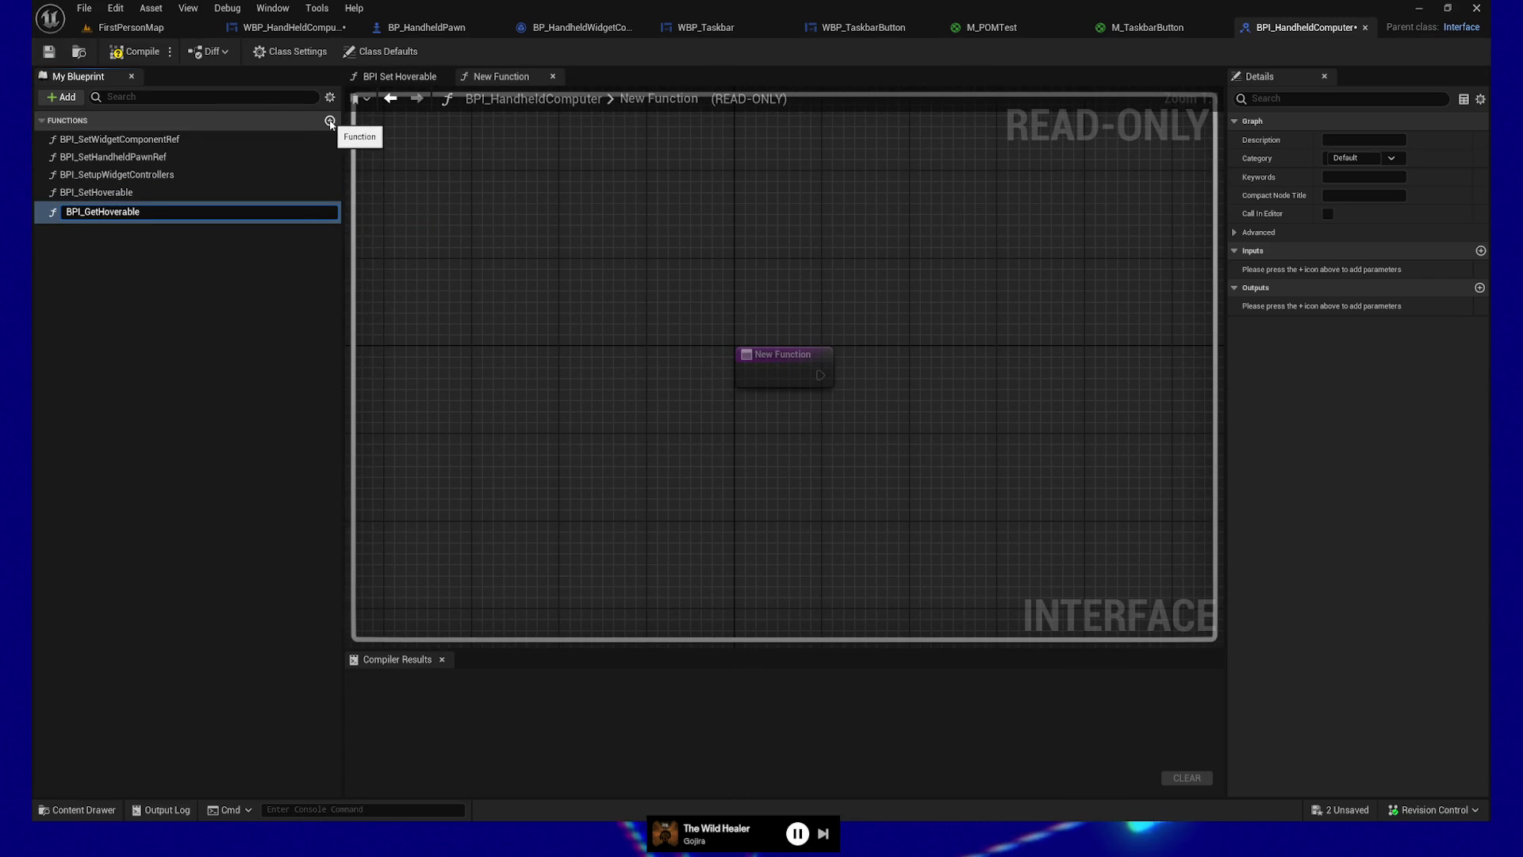
{"action": "key", "text": "Return"}
Step: Give BPI_GetHoverable a Boolean output and BPI_SetHoverable a Boolean input named bInHoverable
{"action": "left_click", "coordinate": [1479, 289]}
{"action": "left_click", "coordinate": [1293, 306]}
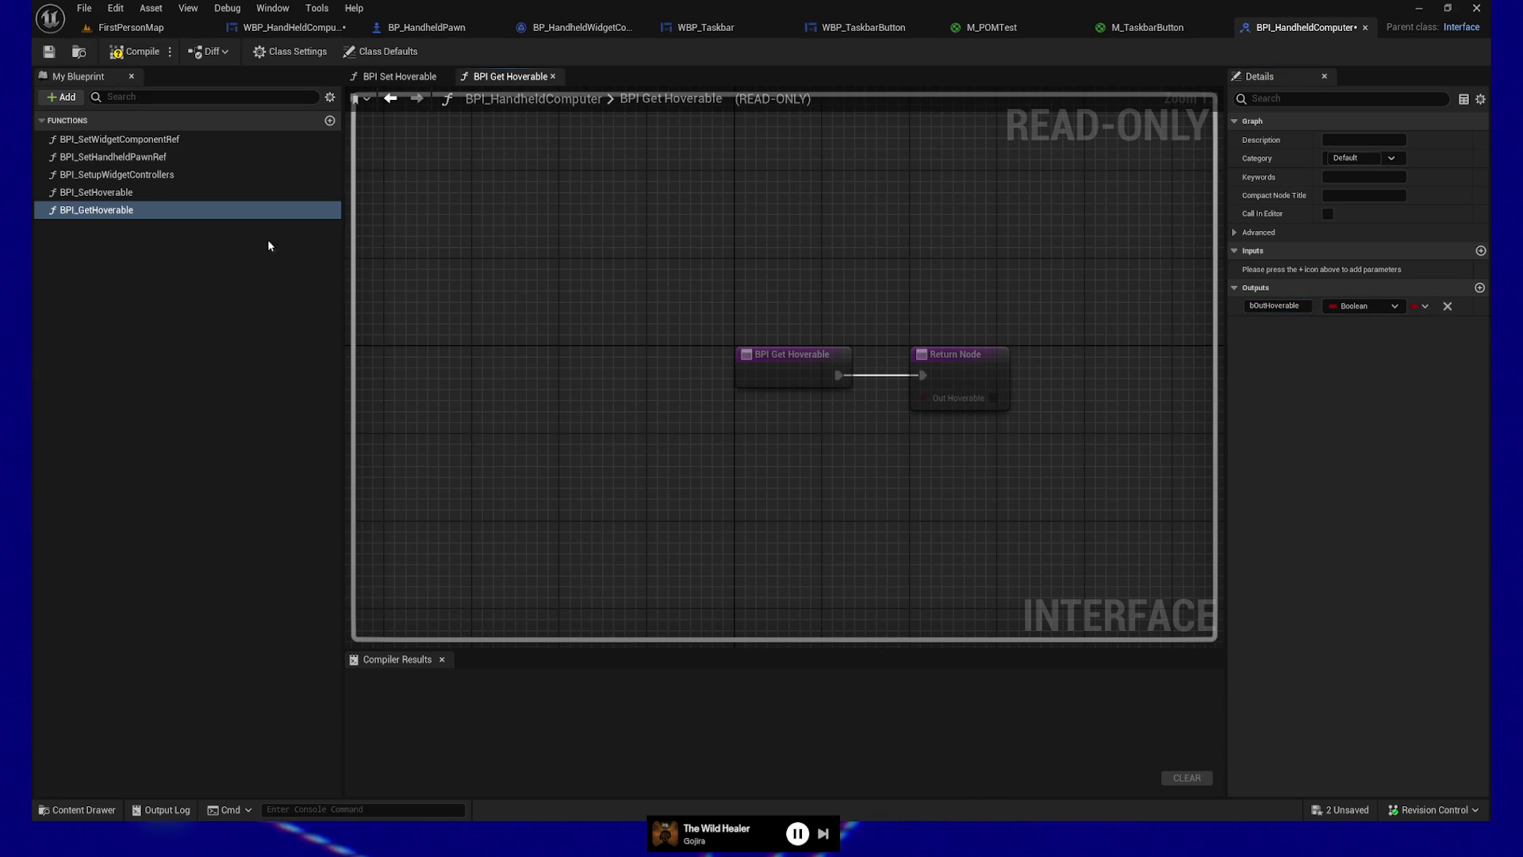
{"action": "left_click", "coordinate": [198, 192]}
{"action": "left_click", "coordinate": [1480, 288]}
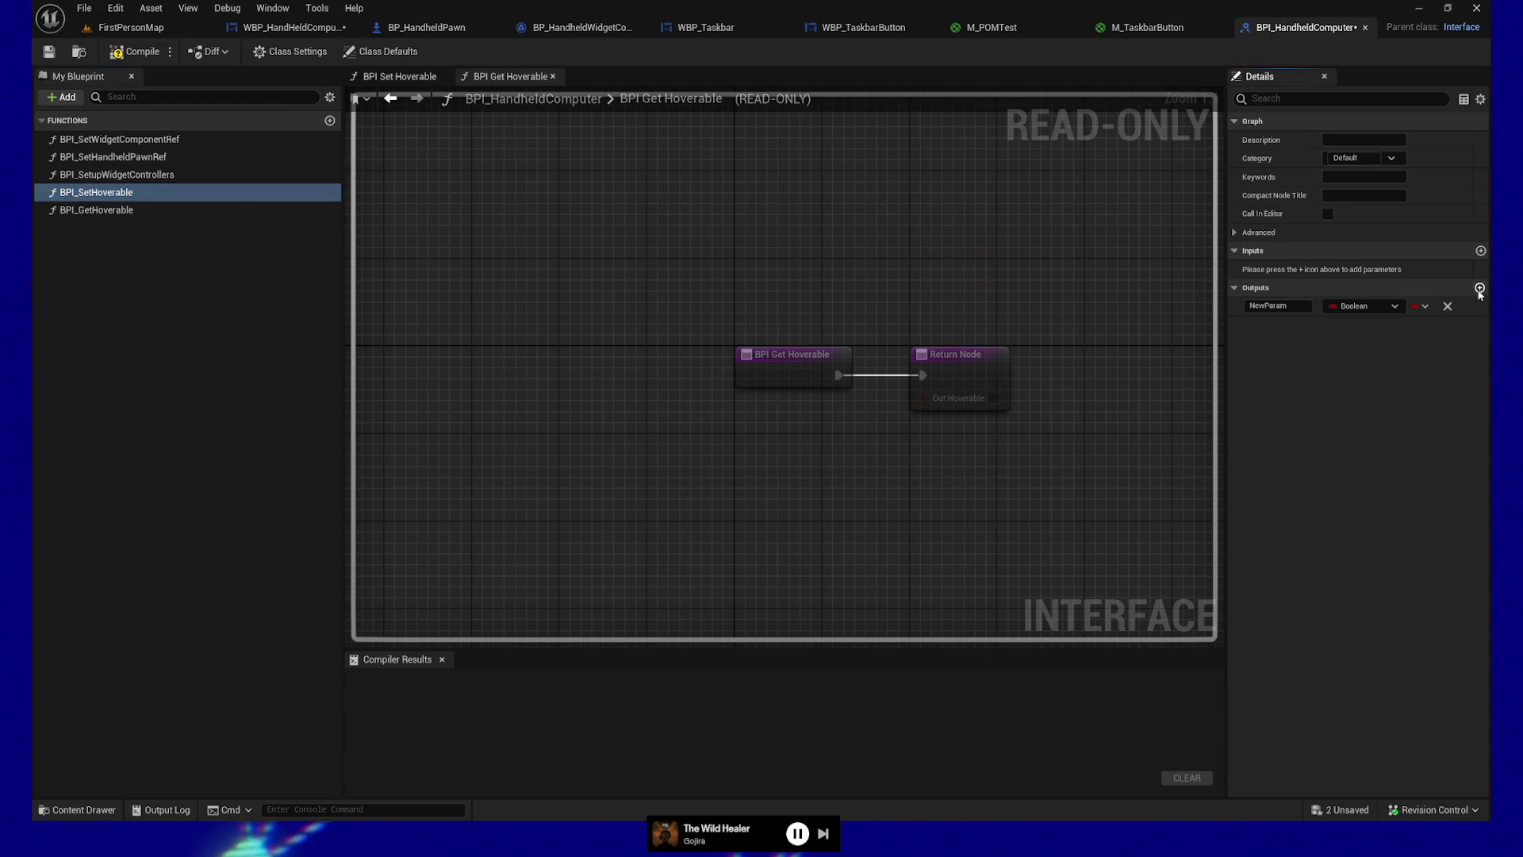
{"action": "left_click", "coordinate": [1480, 251]}
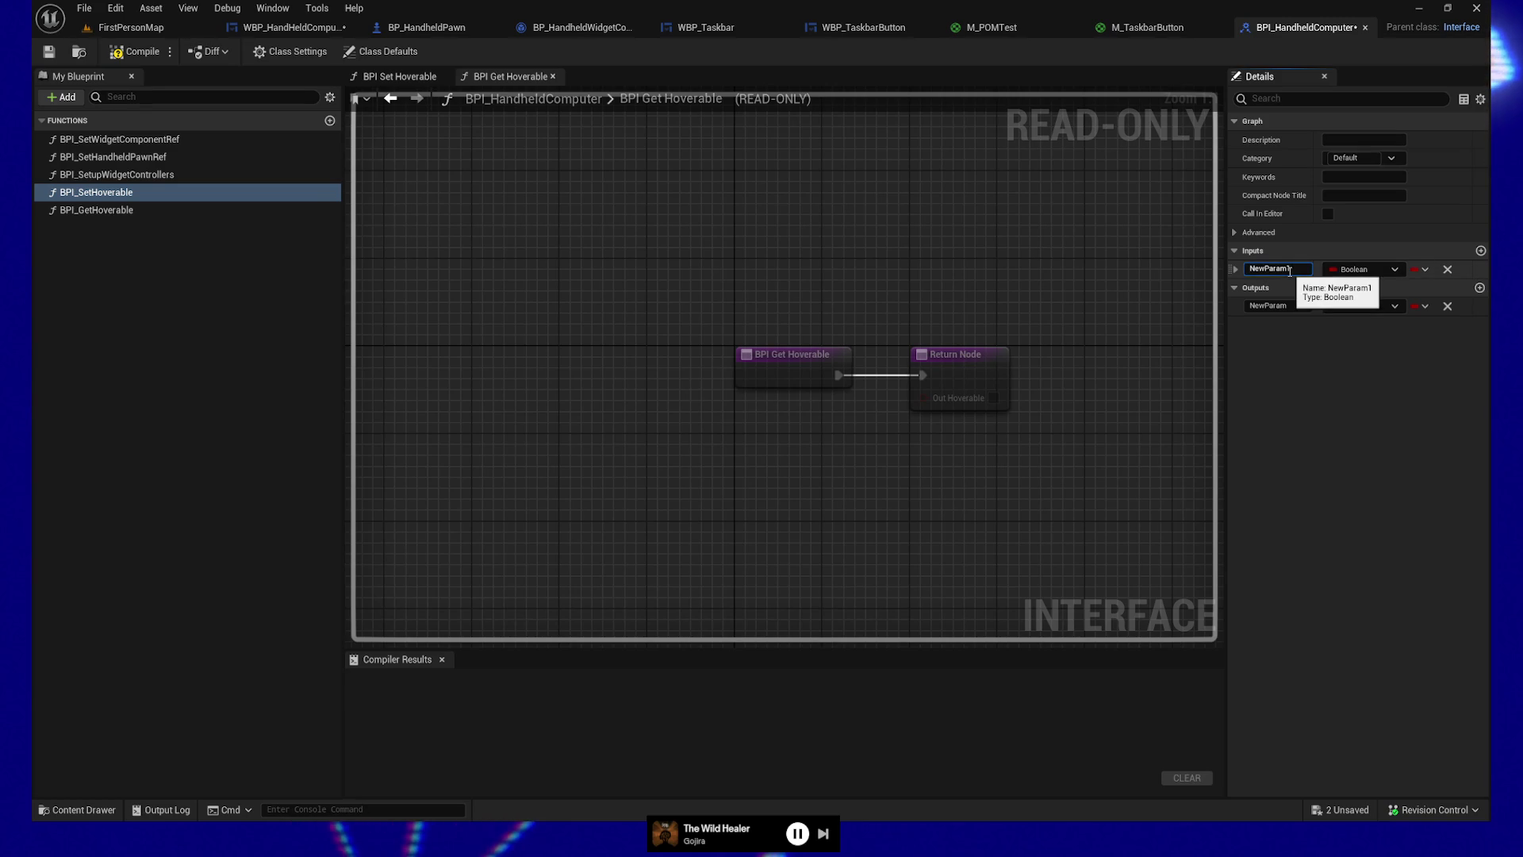
{"action": "type", "text": "bIn"}
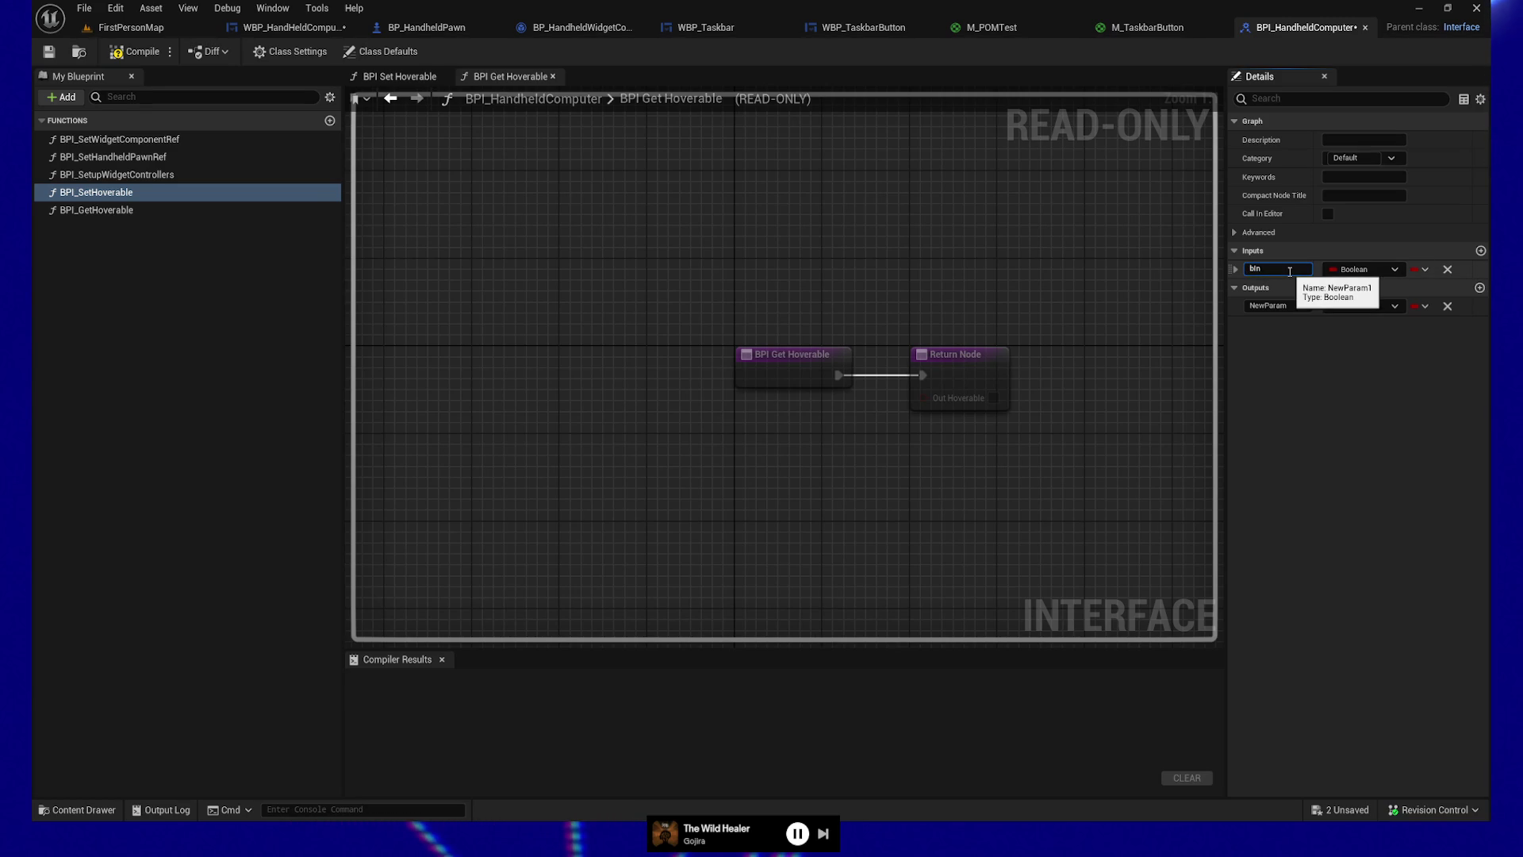
{"action": "type", "text": "Hoverable"}
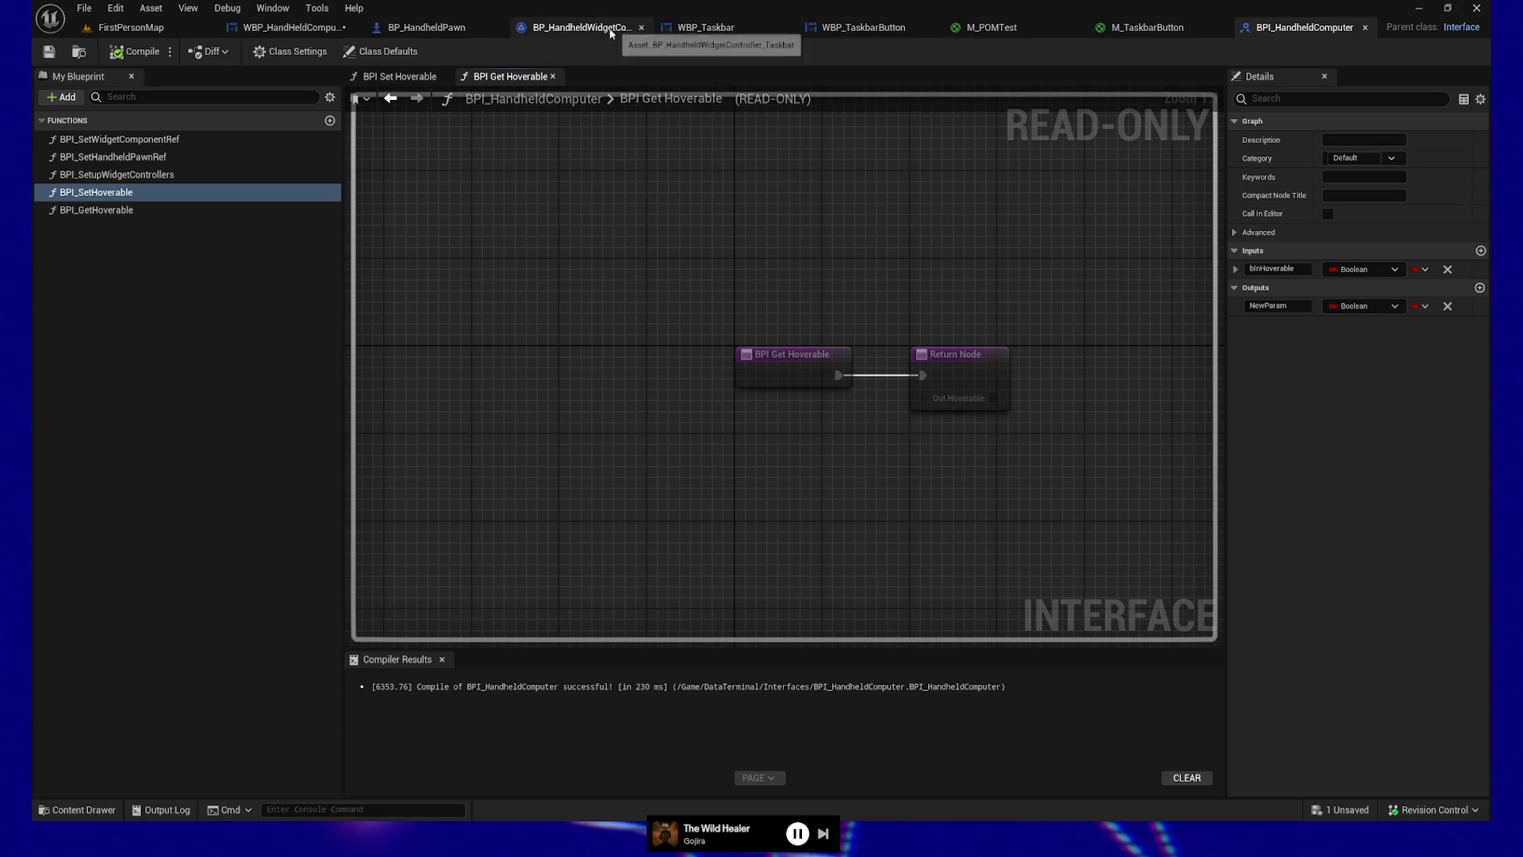
Step: Delete the old GetHoverable and SetHoverable functions from the handheld computer base widget
{"action": "left_click", "coordinate": [292, 27]}
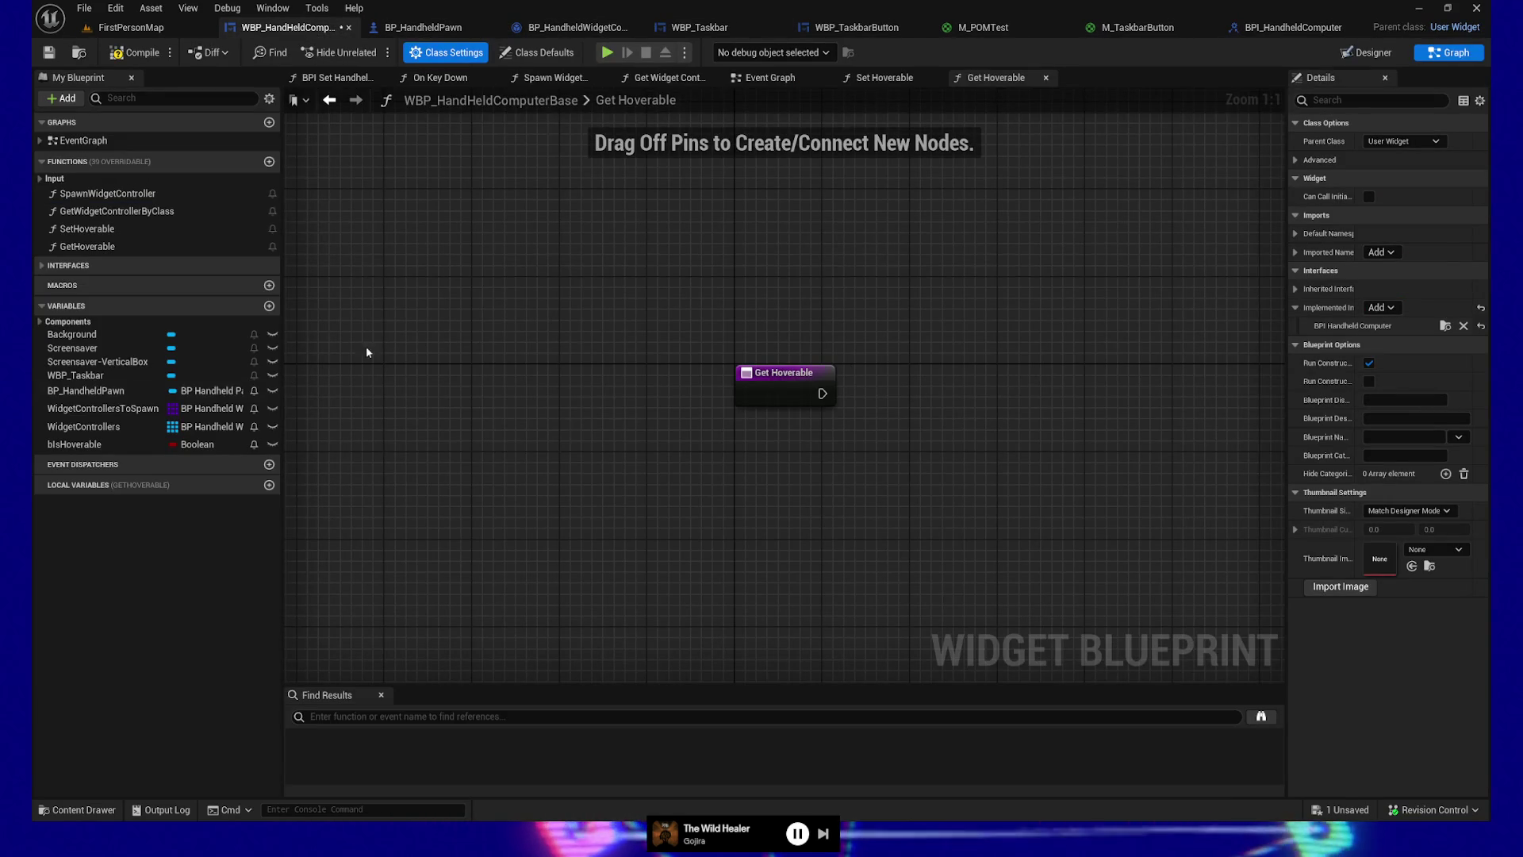
{"action": "right_click", "coordinate": [104, 252]}
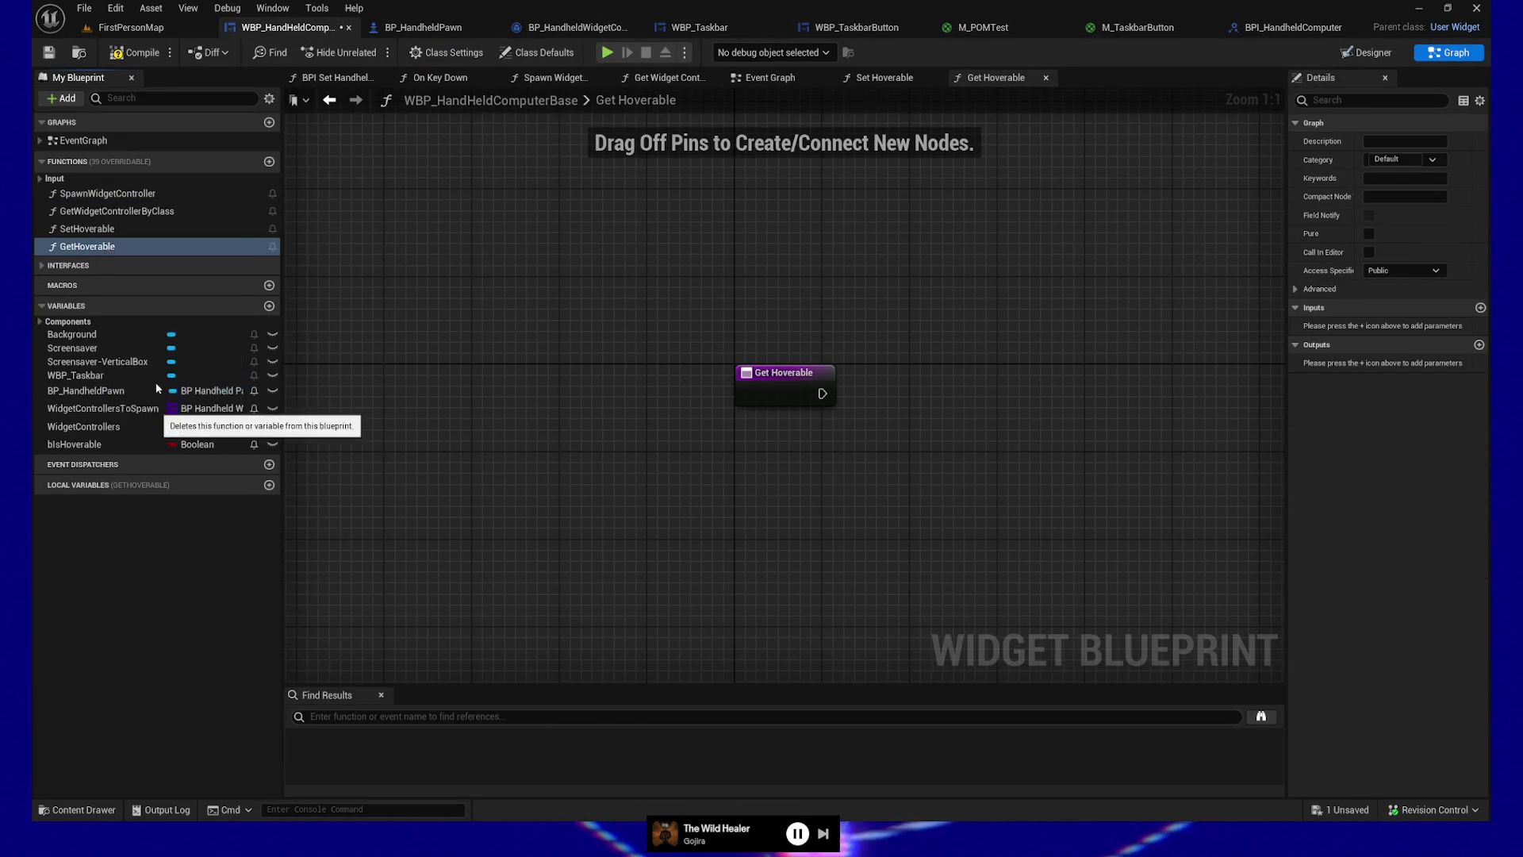
{"action": "left_click", "coordinate": [149, 381]}
{"action": "right_click", "coordinate": [109, 230]}
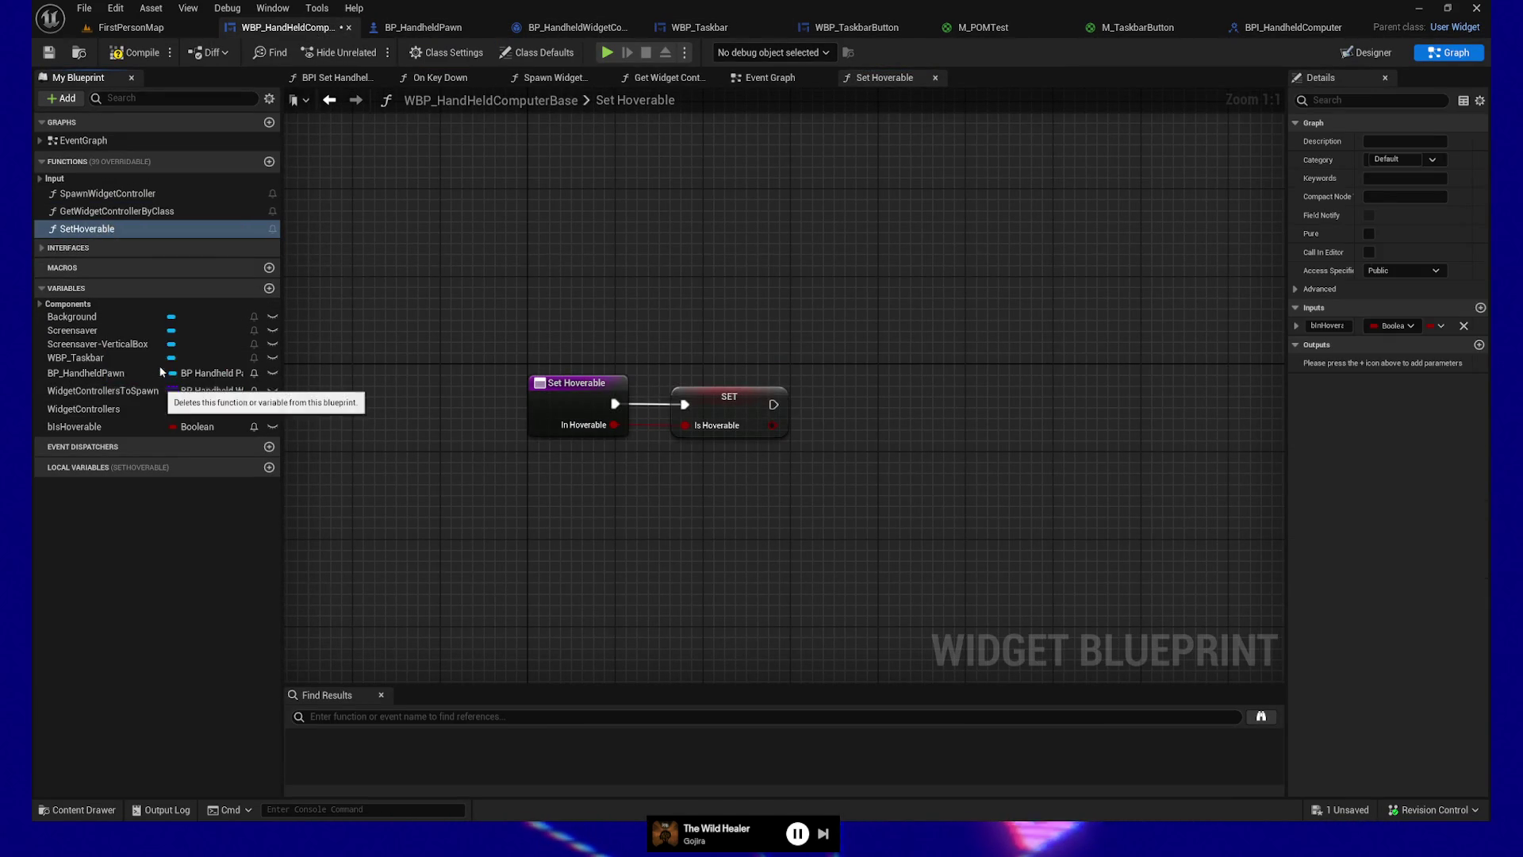
{"action": "left_click", "coordinate": [158, 360]}
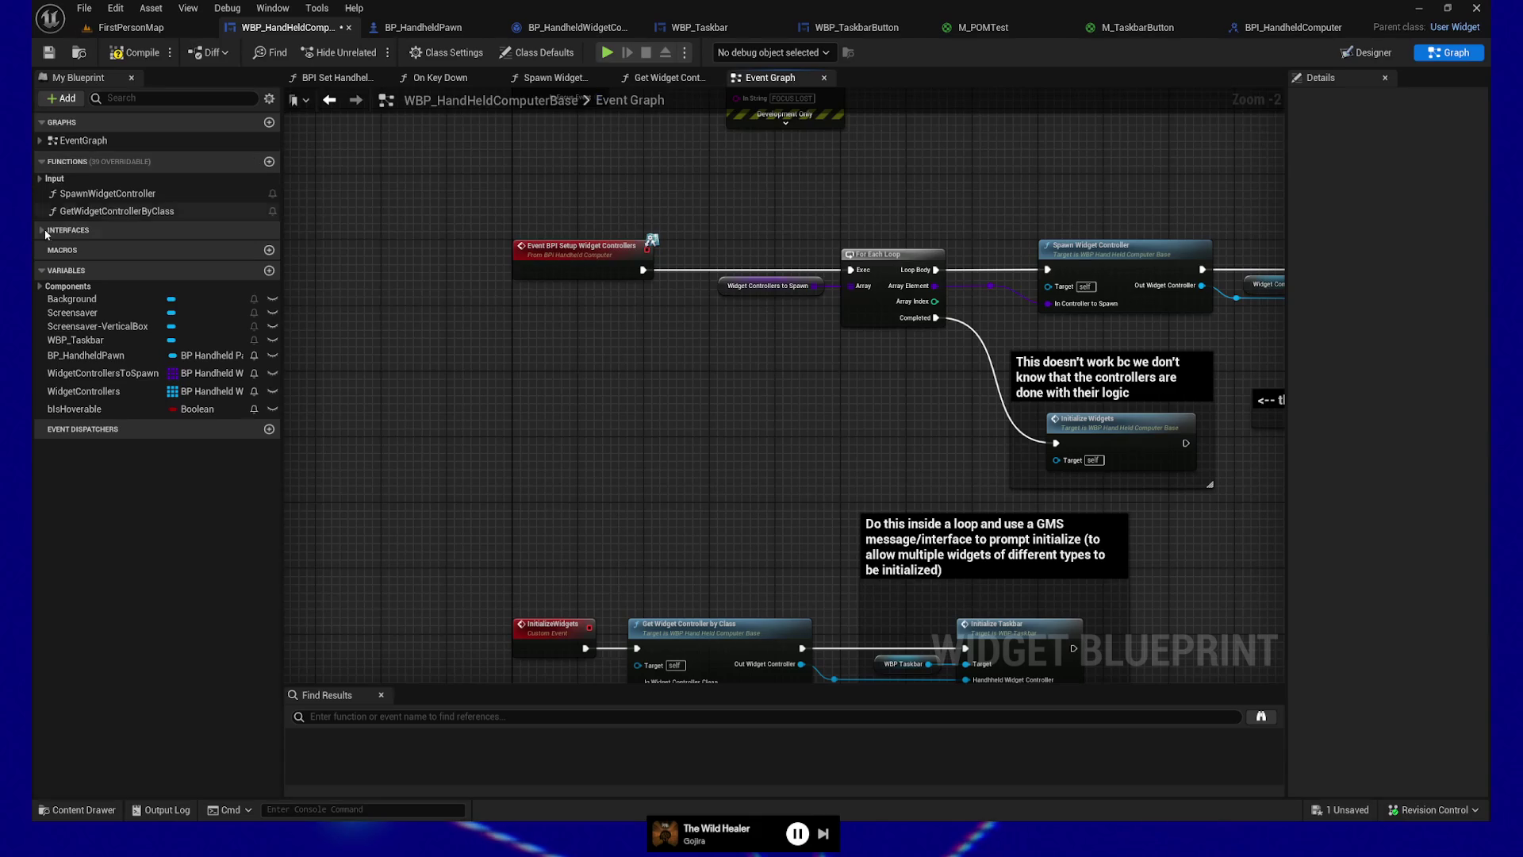
Step: Implement BPI Set Hoverable to set bIsHoverable from In Hoverable, wired to the Return Node and aligned
{"action": "left_click", "coordinate": [71, 230]}
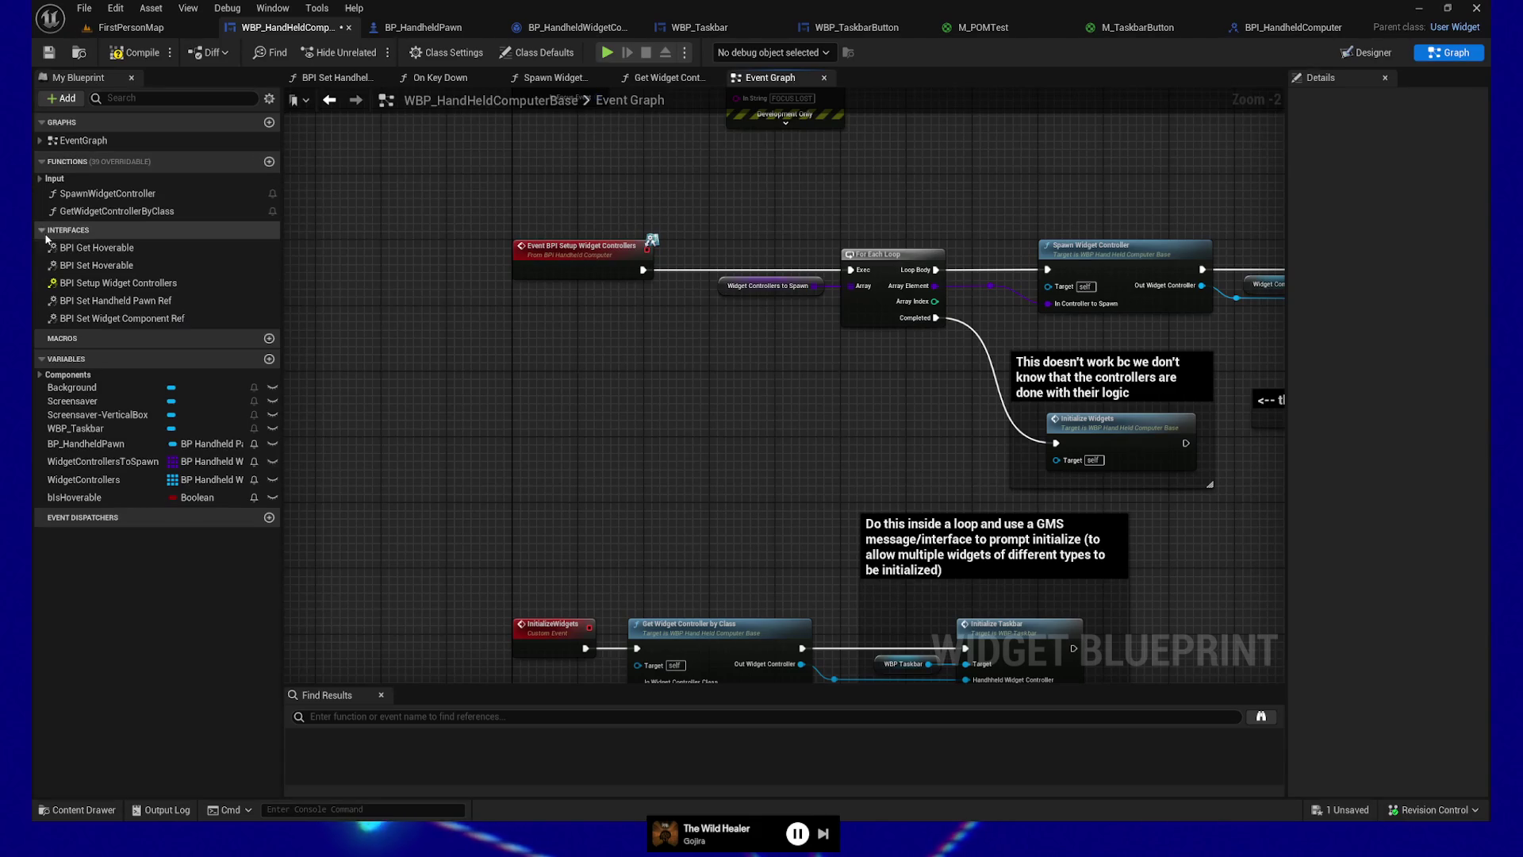
{"action": "double_click", "coordinate": [99, 267]}
{"action": "mouse_move", "coordinate": [74, 497]}
{"action": "left_mouse_down"}
{"action": "mouse_move", "coordinate": [749, 453]}
{"action": "mouse_move", "coordinate": [763, 428]}
{"action": "mouse_move", "coordinate": [774, 457]}
{"action": "left_mouse_up"}
{"action": "left_click", "coordinate": [798, 487]}
{"action": "left_click_drag", "start_coordinate": [752, 402], "coordinate": [773, 479]}
{"action": "left_click_drag", "start_coordinate": [876, 458], "coordinate": [841, 385]}
{"action": "left_click_drag", "start_coordinate": [1012, 513], "coordinate": [1012, 514]}
{"action": "left_click_drag", "start_coordinate": [870, 361], "coordinate": [1025, 373]}
{"action": "left_click_drag", "start_coordinate": [818, 451], "coordinate": [862, 439]}
{"action": "key", "text": "ctrl+a"}
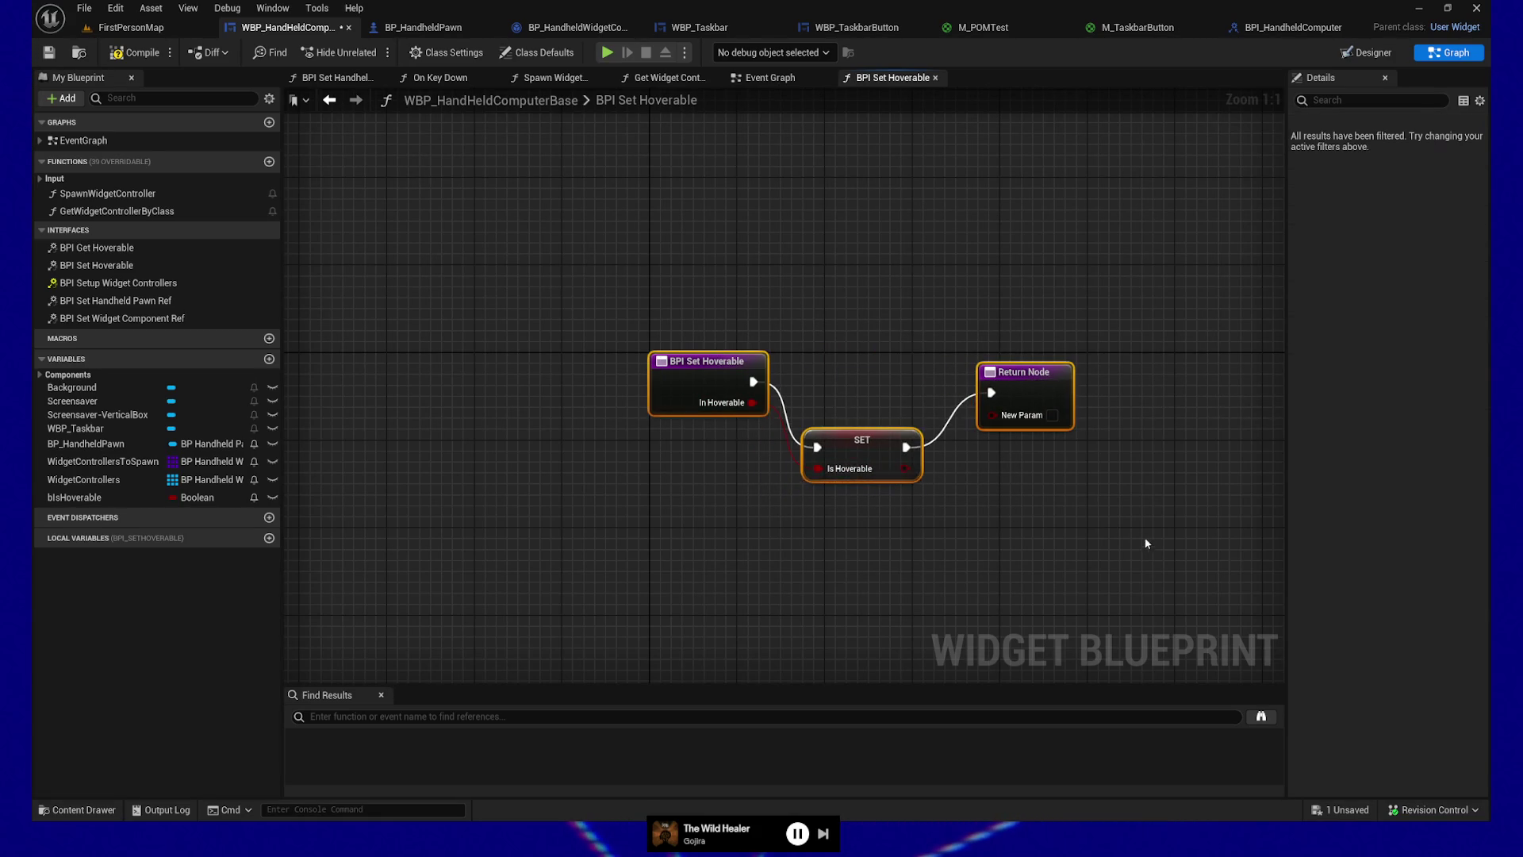
{"action": "key", "text": "q"}
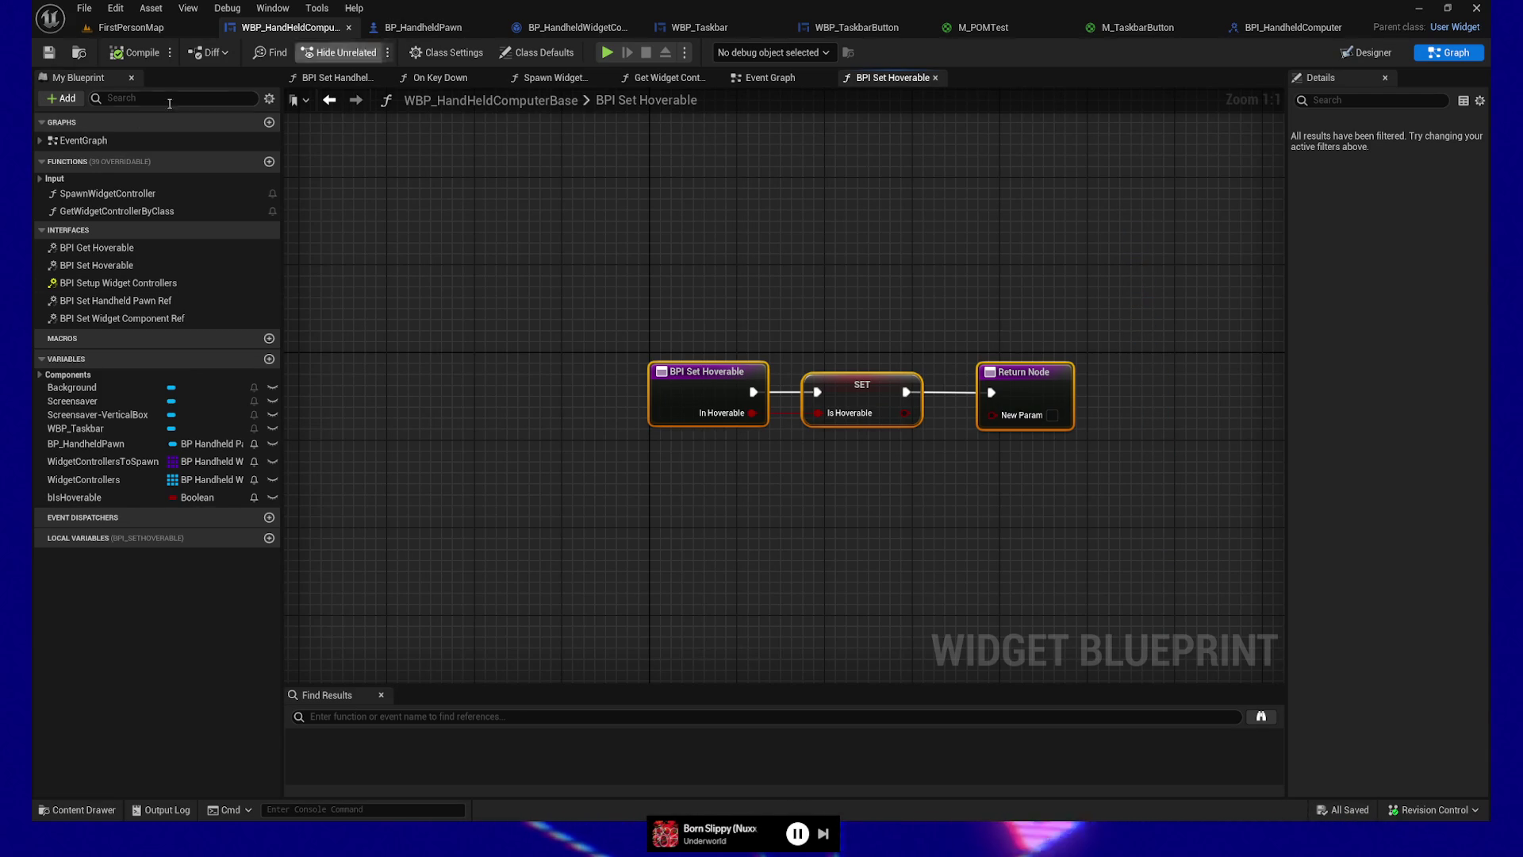
Step: Make BPI Get Hoverable return bIsHoverable through Out Hoverable and save the widget blueprint
{"action": "double_click", "coordinate": [119, 249]}
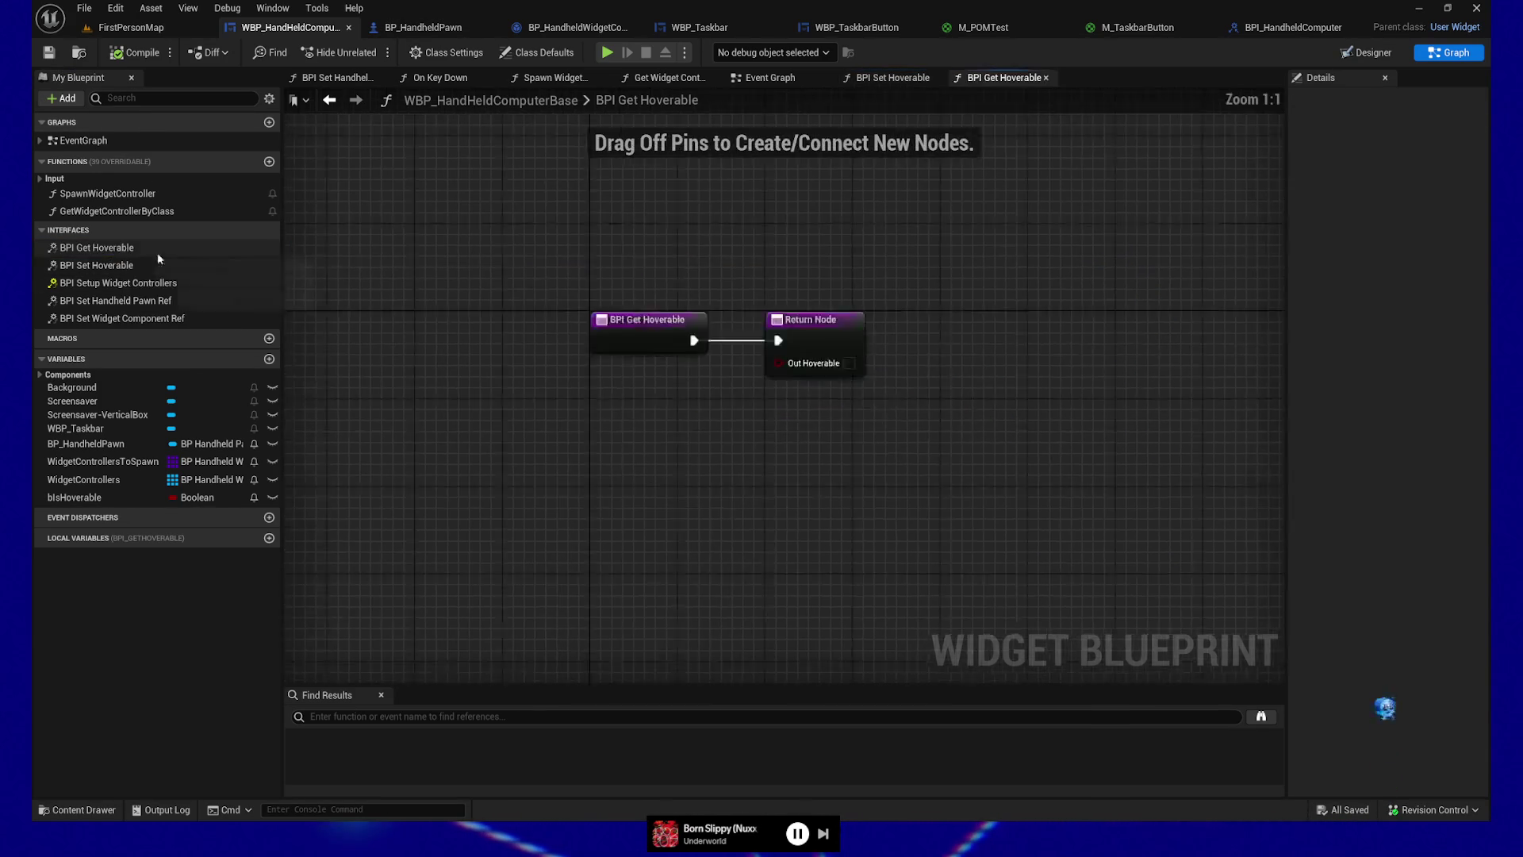
{"action": "left_click", "coordinate": [74, 497]}
{"action": "left_click_drag", "start_coordinate": [723, 416], "coordinate": [835, 402]}
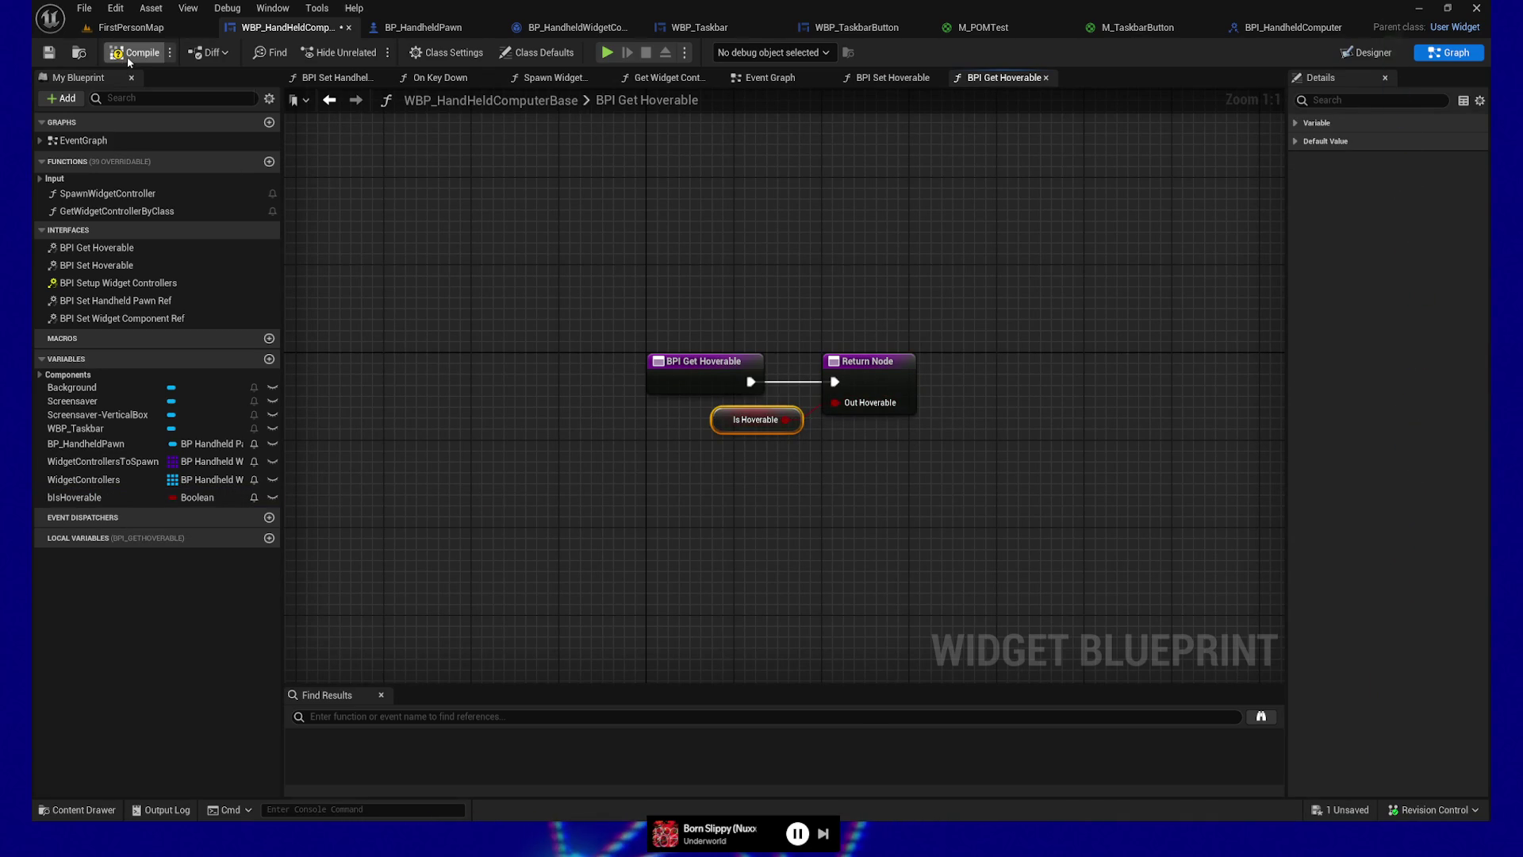
{"action": "key", "text": "ctrl+s"}
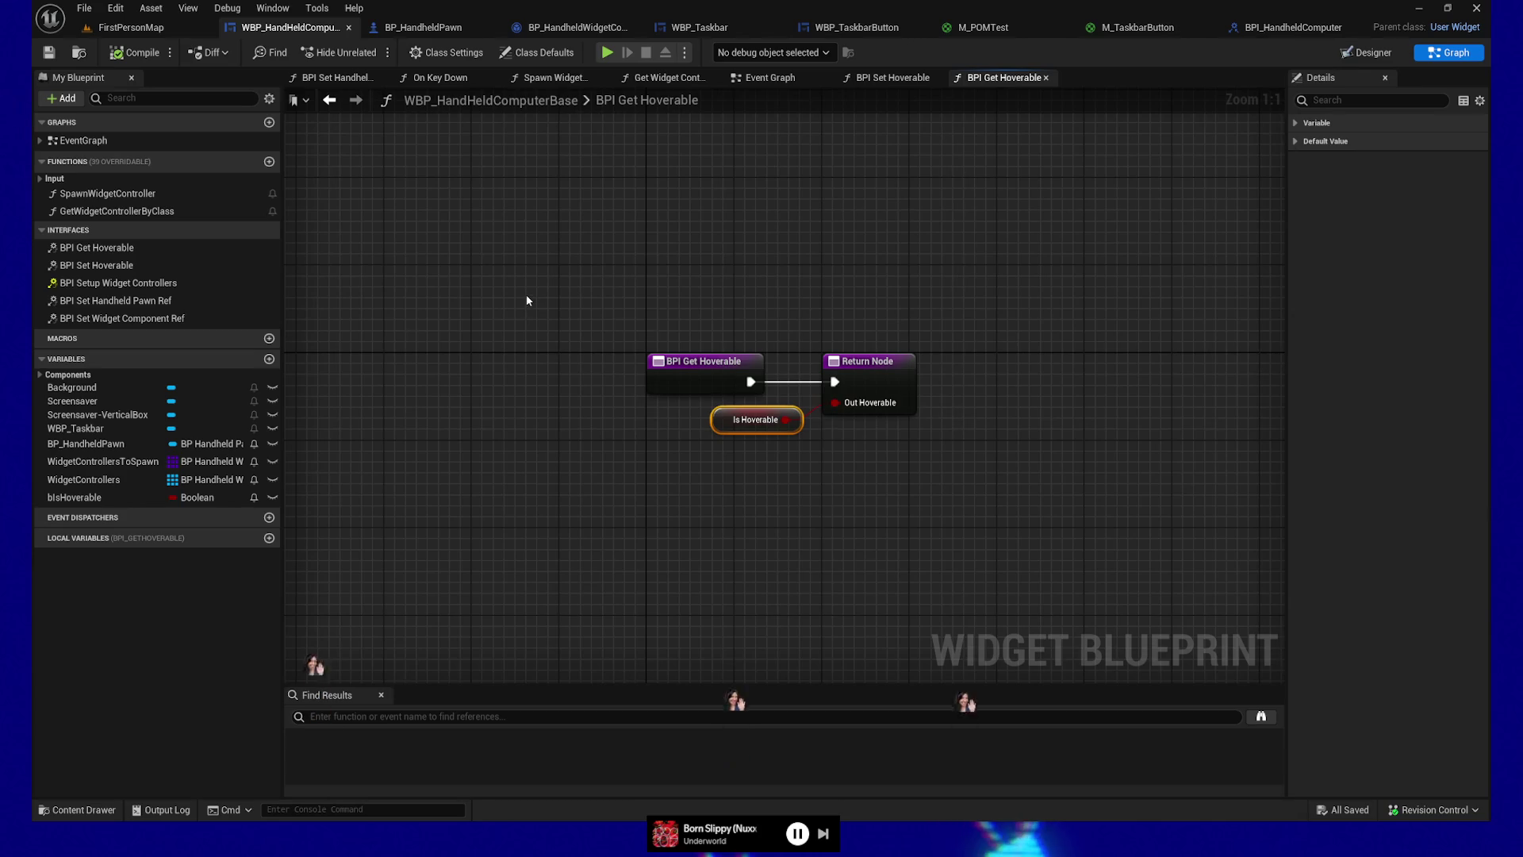
{"action": "left_click", "coordinate": [530, 246]}
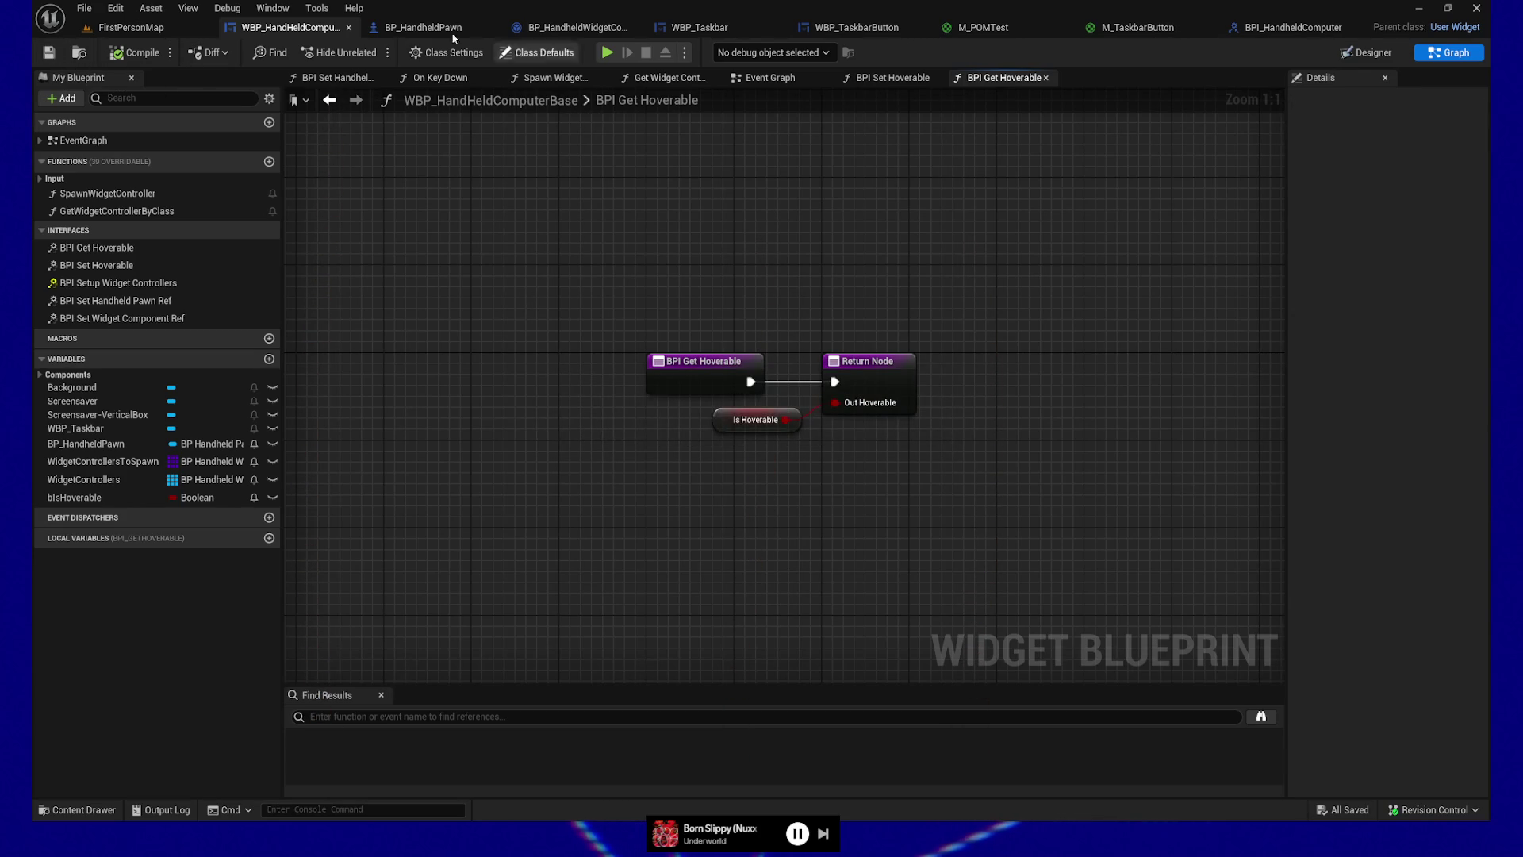
Step: Inspect the WBP_TaskbarButton event graph's hover and click wiring and its Spawn Variables
{"action": "left_click", "coordinate": [857, 27]}
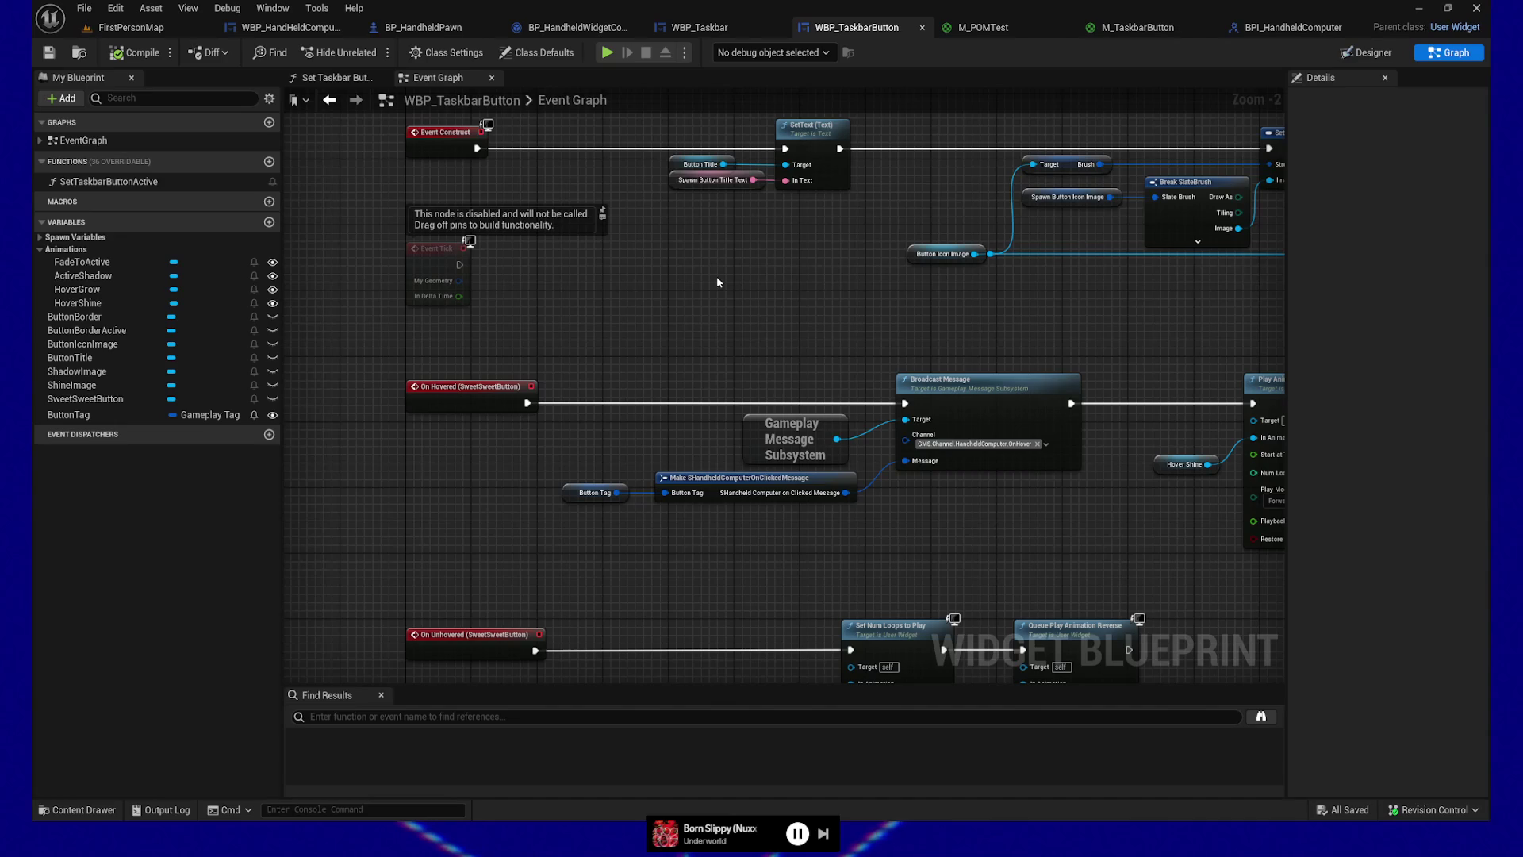
{"action": "mouse_move", "coordinate": [719, 282]}
{"action": "left_mouse_down"}
{"action": "mouse_move", "coordinate": [677, 478]}
{"action": "mouse_move", "coordinate": [692, 440]}
{"action": "left_mouse_up"}
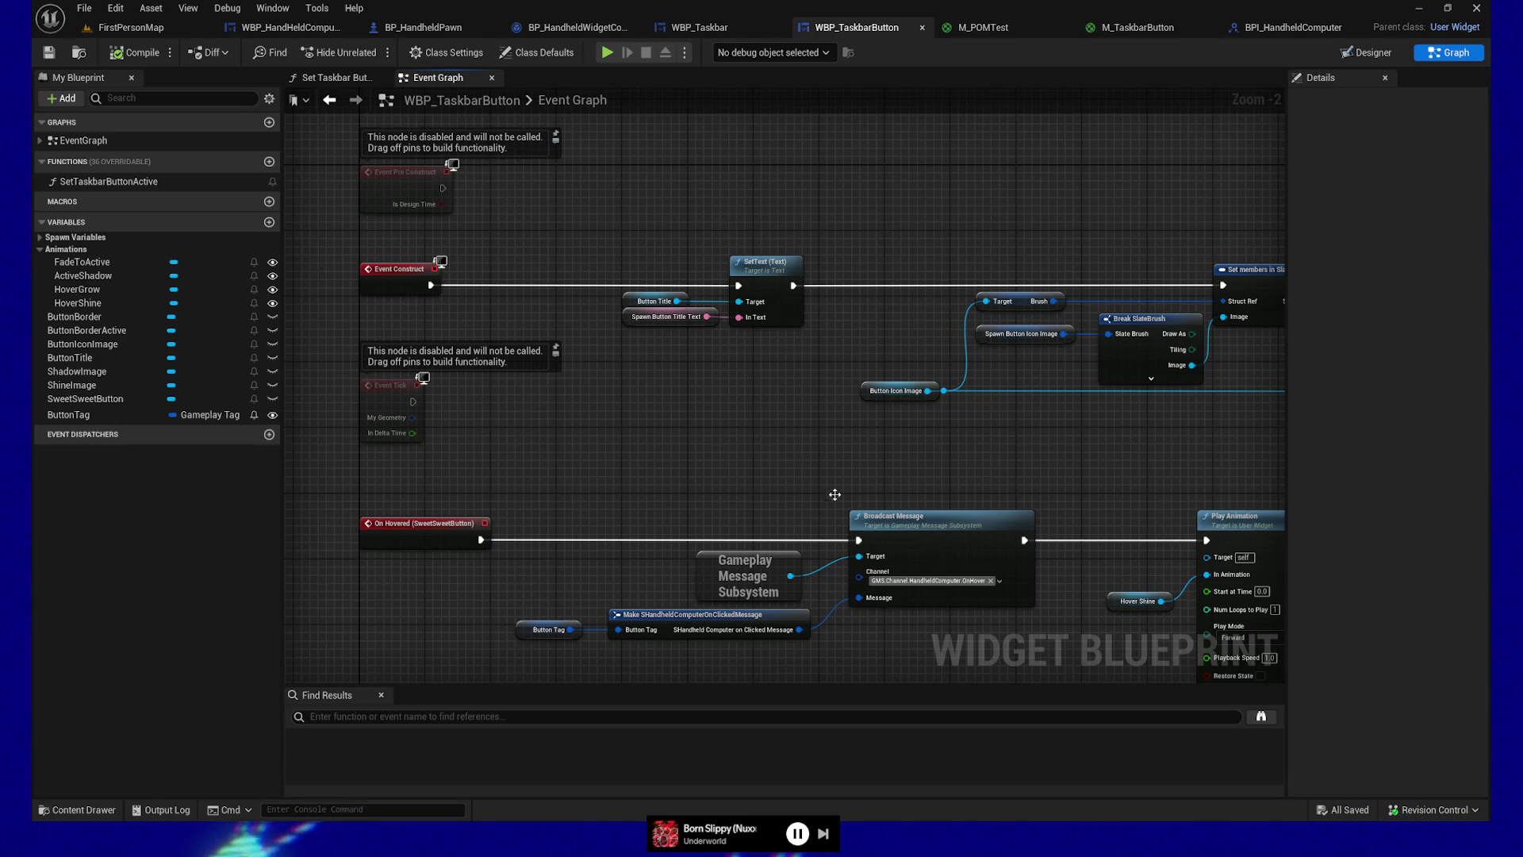
{"action": "left_click_drag", "start_coordinate": [849, 509], "coordinate": [795, 481]}
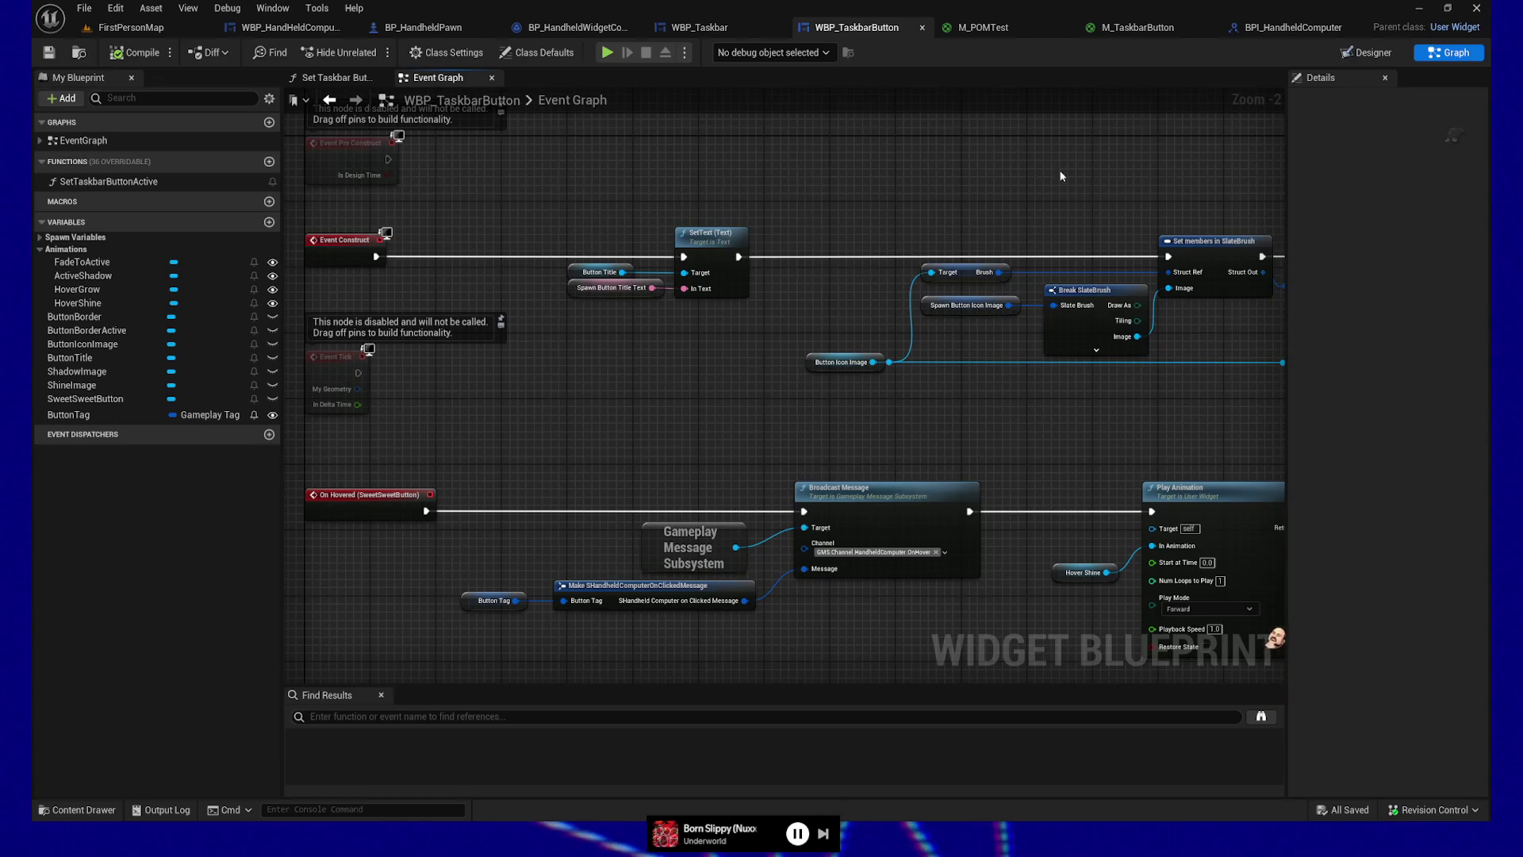
{"action": "mouse_move", "coordinate": [730, 360]}
{"action": "left_mouse_down"}
{"action": "mouse_move", "coordinate": [782, 384]}
{"action": "mouse_move", "coordinate": [807, 516]}
{"action": "left_mouse_up"}
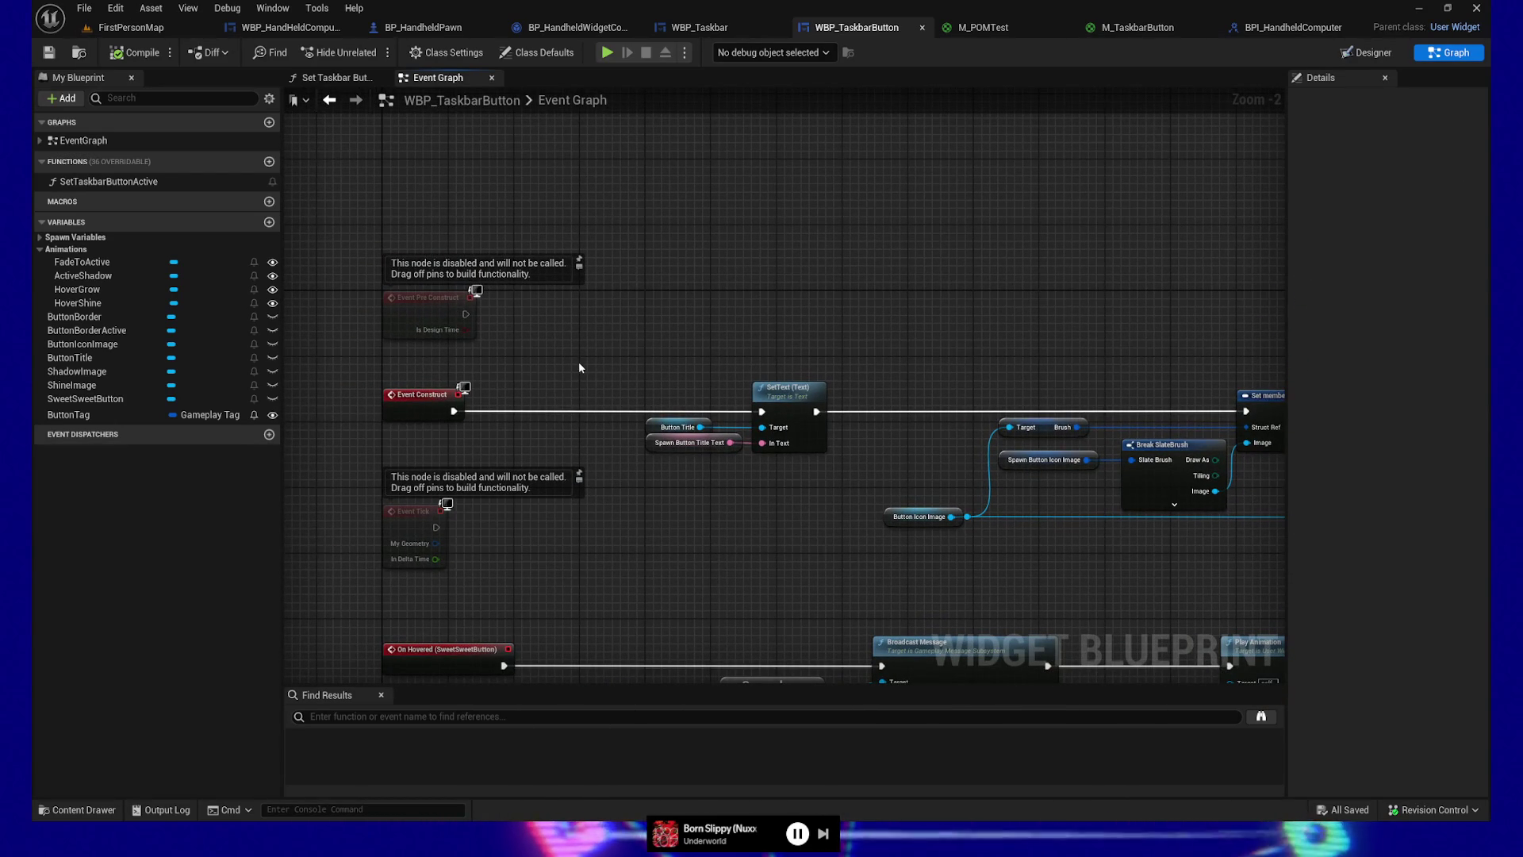
{"action": "mouse_move", "coordinate": [620, 312]}
{"action": "left_mouse_down"}
{"action": "mouse_move", "coordinate": [588, 361]}
{"action": "mouse_move", "coordinate": [569, 339]}
{"action": "mouse_move", "coordinate": [620, 294]}
{"action": "left_mouse_up"}
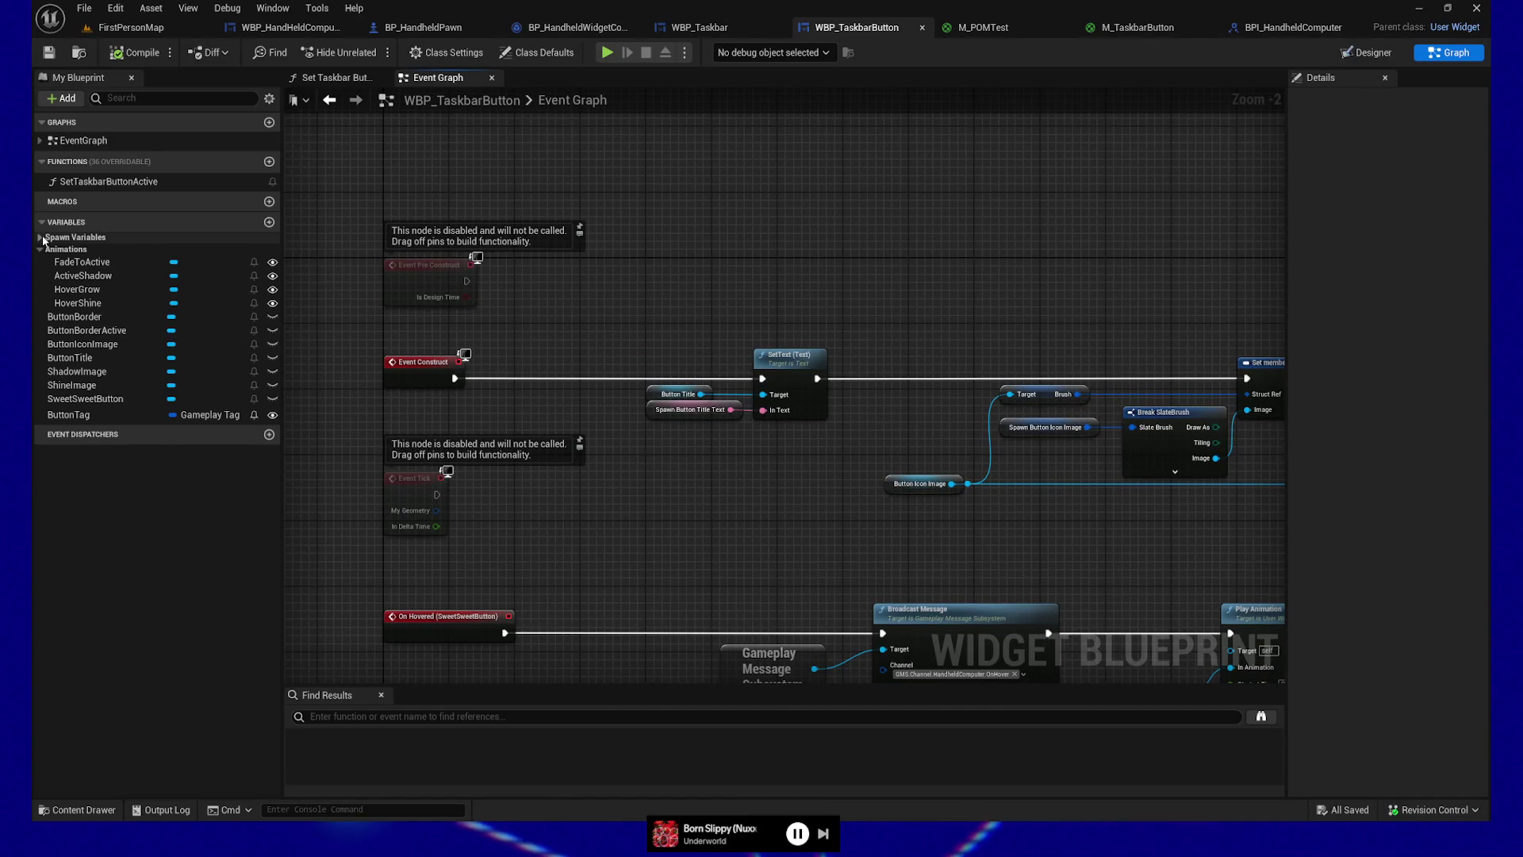
{"action": "left_click_drag", "start_coordinate": [561, 301], "coordinate": [549, 324]}
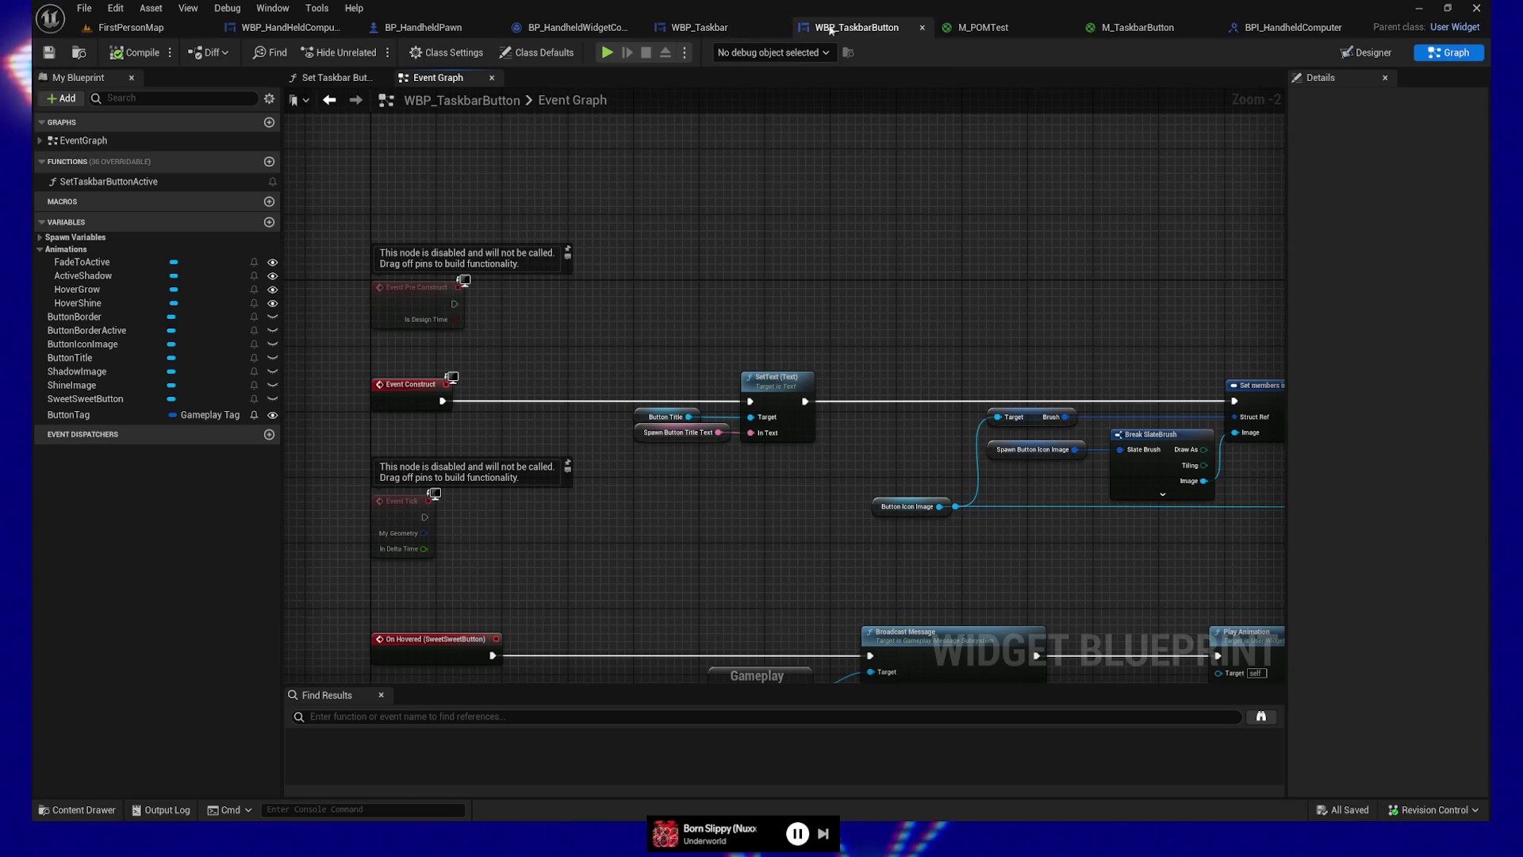
{"action": "left_click", "coordinate": [699, 32]}
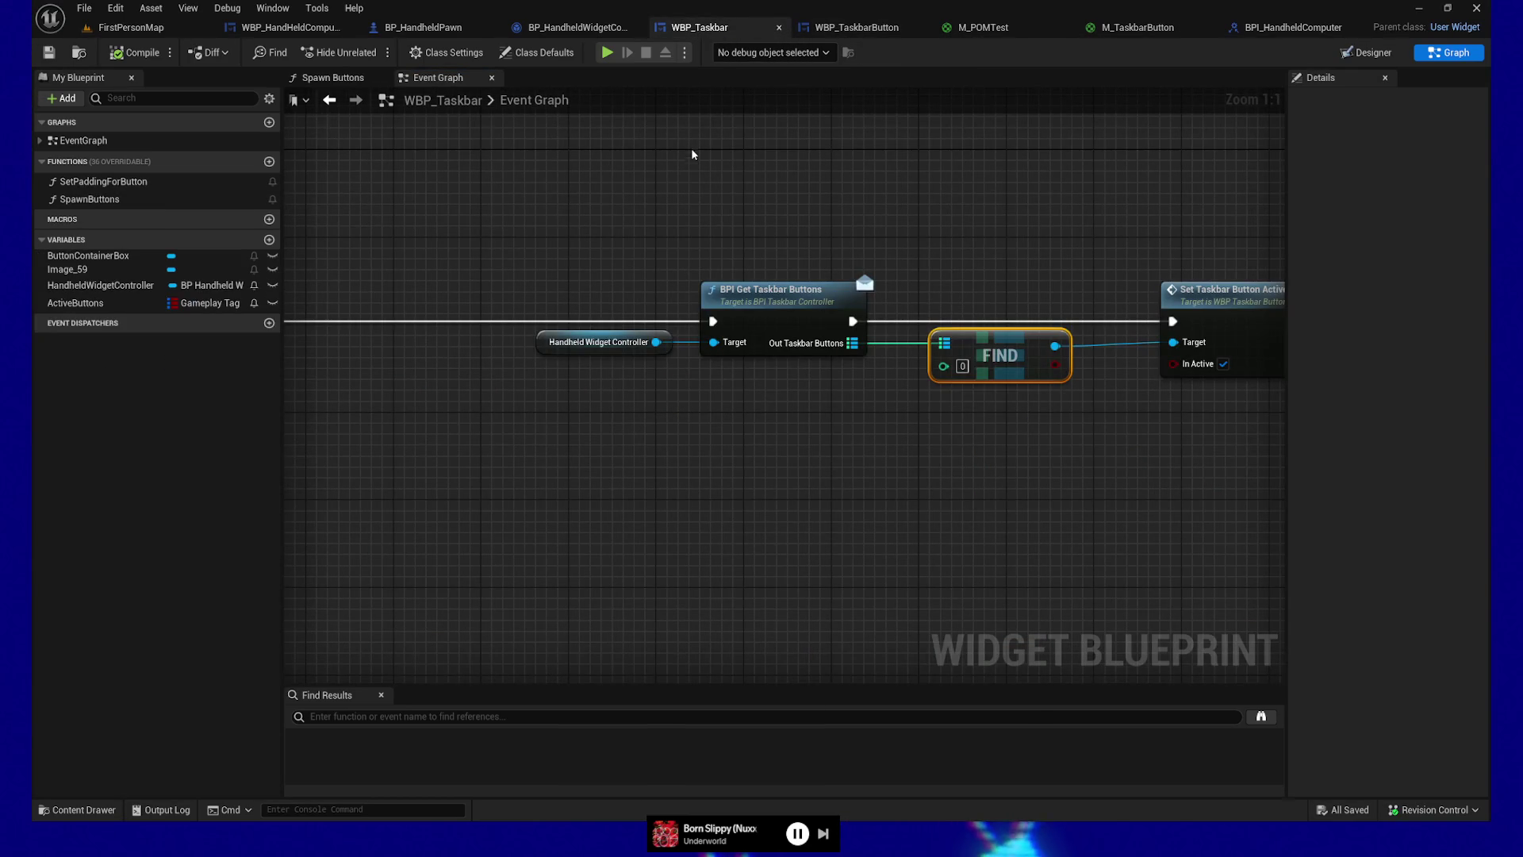
{"action": "left_click", "coordinate": [835, 27]}
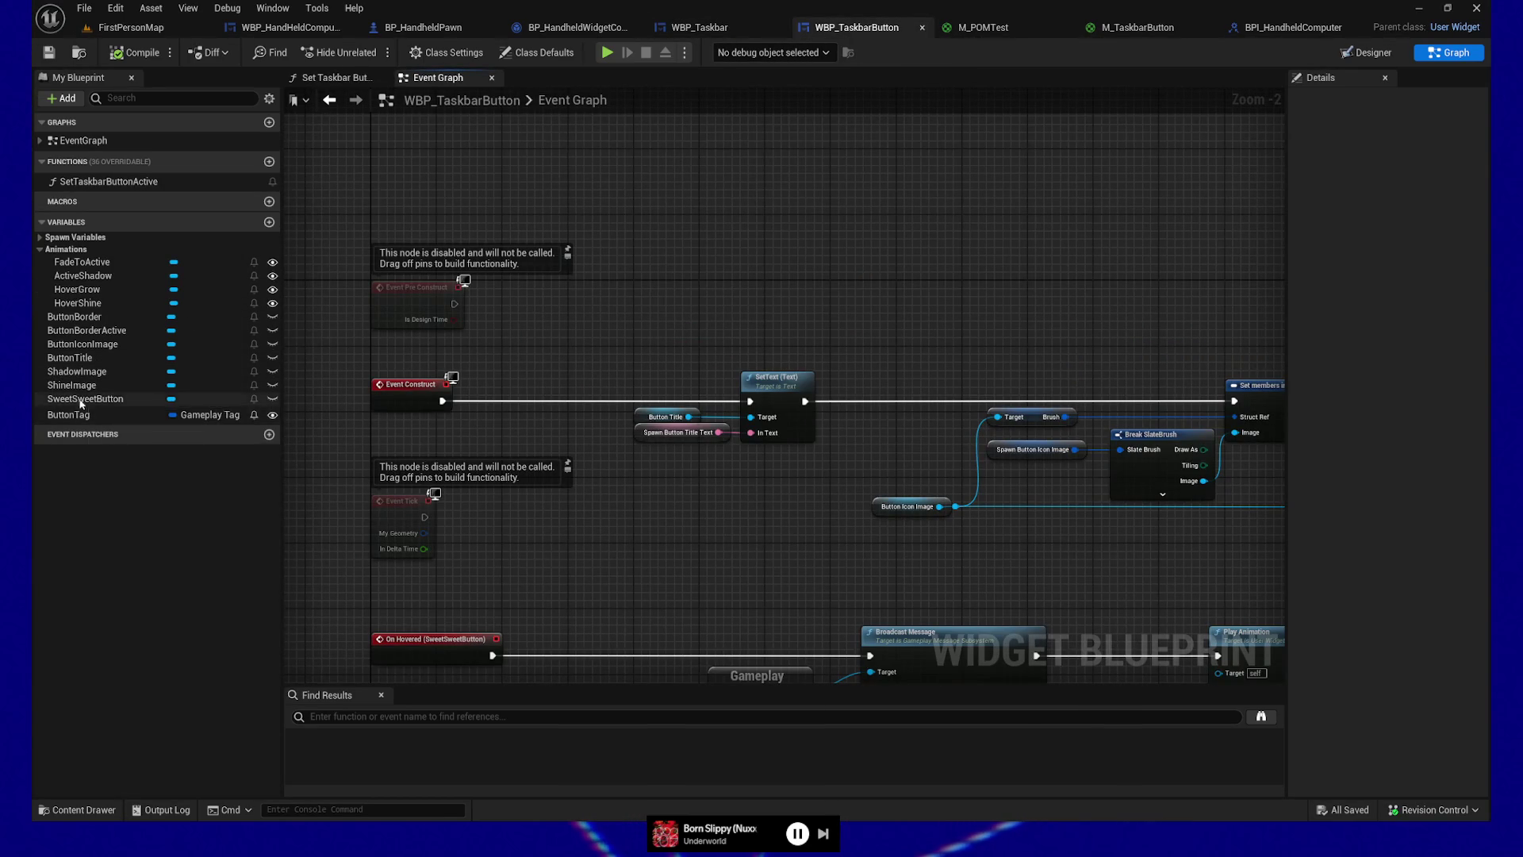
{"action": "left_click", "coordinate": [42, 237]}
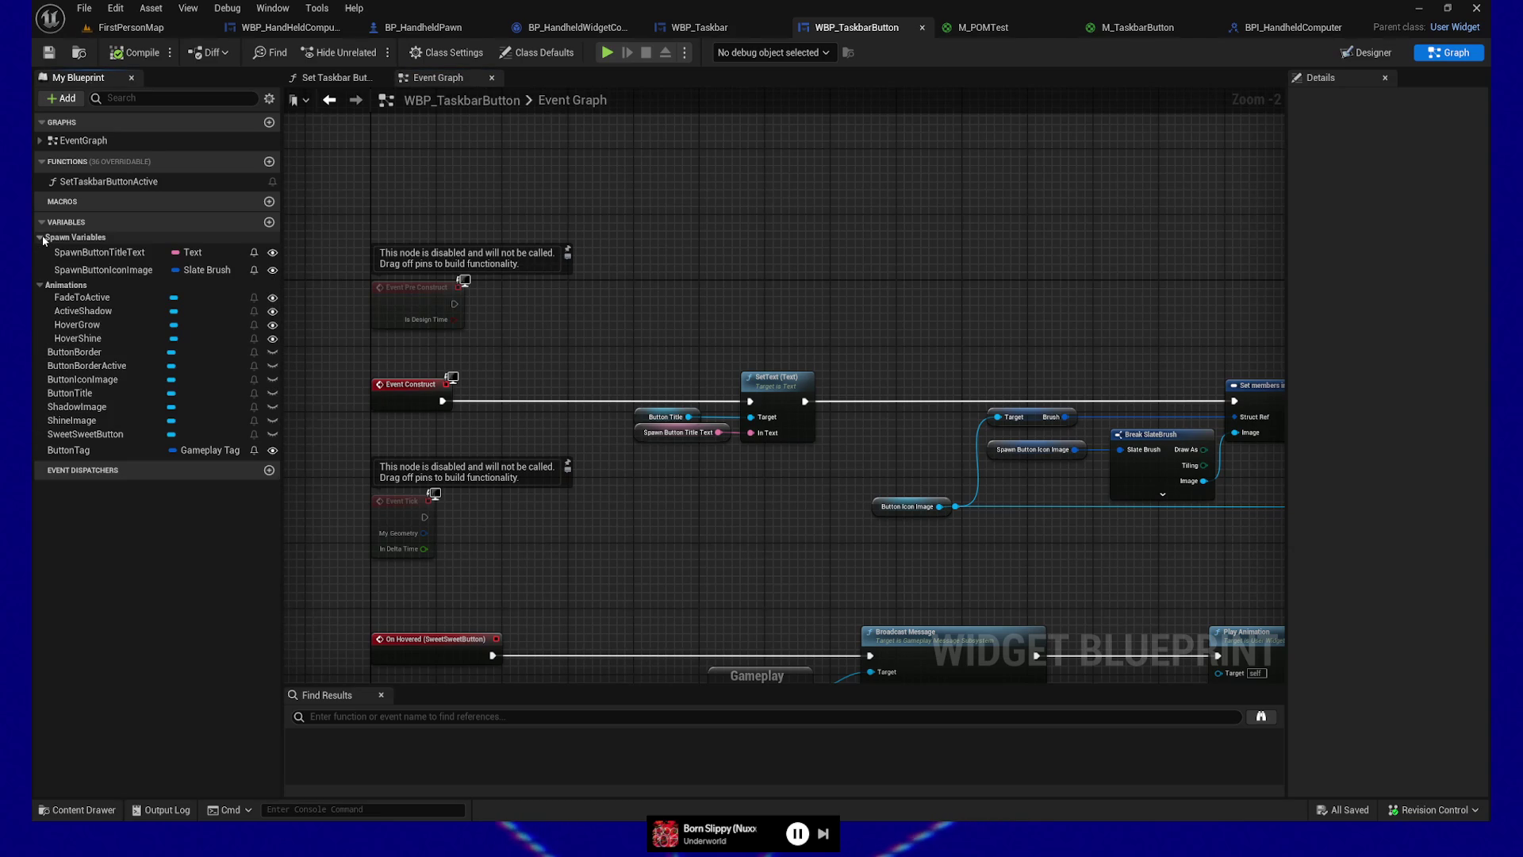
{"action": "left_click", "coordinate": [41, 236]}
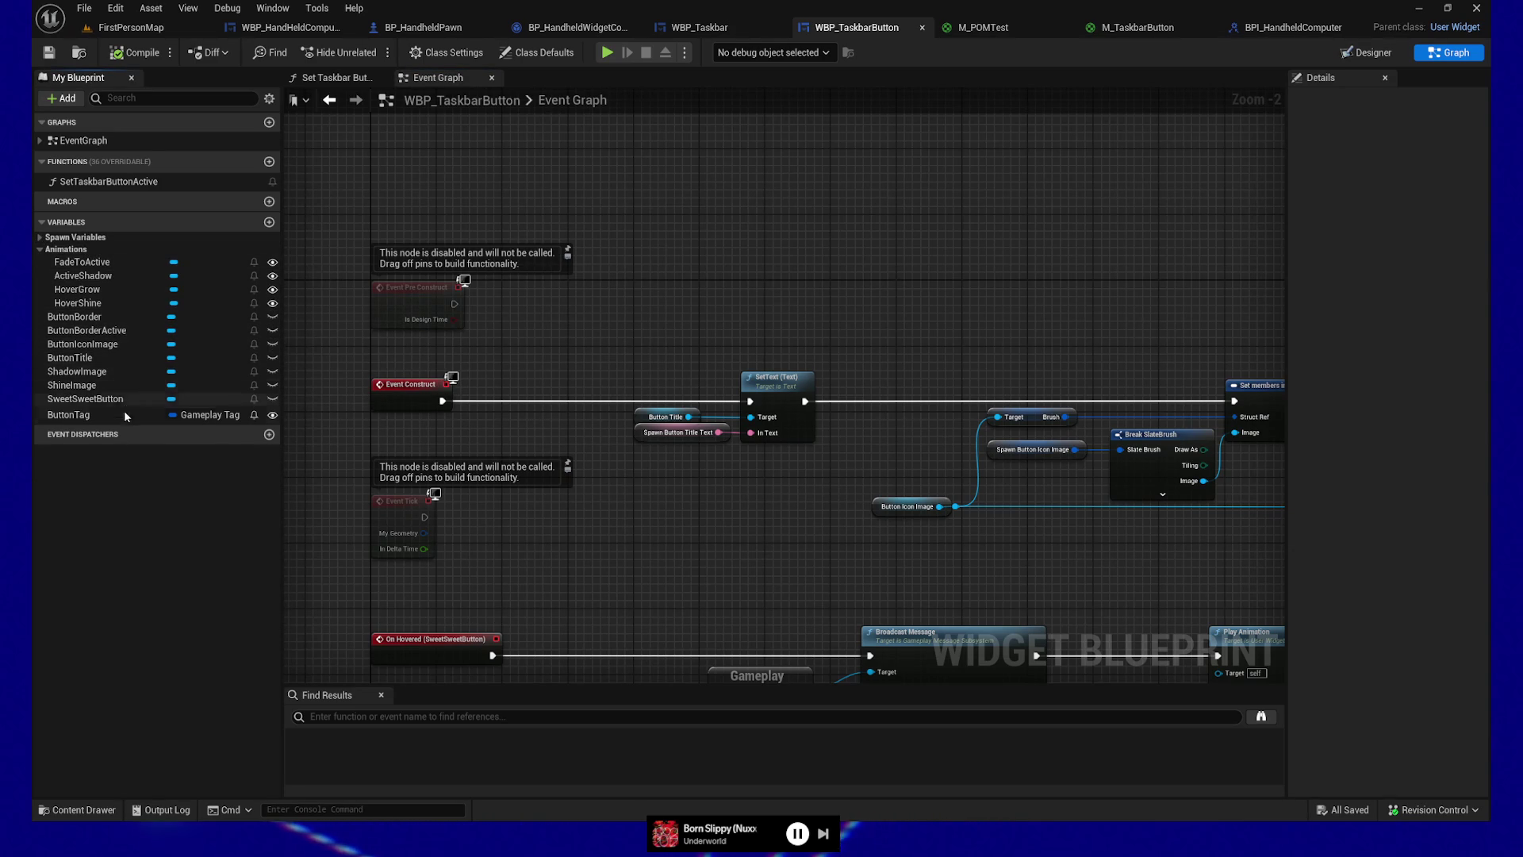
Step: Bring WBP_Taskbar's BPI Set Taskbar Buttons nodes into view and save the blueprint
{"action": "left_click", "coordinate": [743, 30]}
{"action": "scroll", "coordinate": [463, 241], "scroll_direction": "down", "scroll_amount": 2}
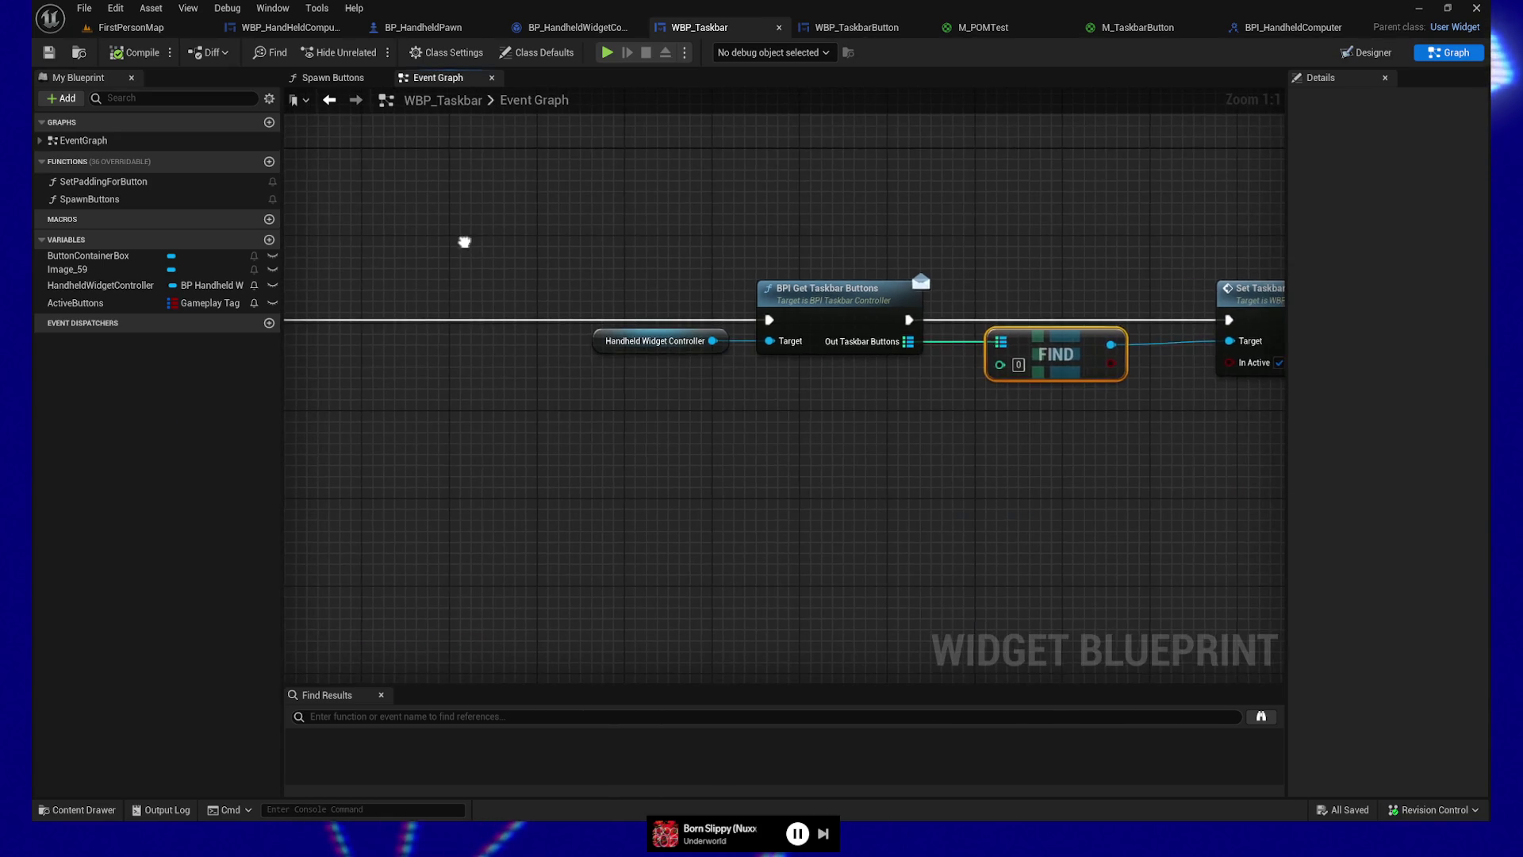
{"action": "mouse_move", "coordinate": [537, 290]}
{"action": "left_mouse_down"}
{"action": "mouse_move", "coordinate": [706, 323]}
{"action": "mouse_move", "coordinate": [561, 408]}
{"action": "mouse_move", "coordinate": [752, 197]}
{"action": "left_mouse_up"}
{"action": "left_click", "coordinate": [663, 330]}
{"action": "mouse_move", "coordinate": [474, 277]}
{"action": "left_mouse_down"}
{"action": "mouse_move", "coordinate": [666, 441]}
{"action": "mouse_move", "coordinate": [610, 452]}
{"action": "mouse_move", "coordinate": [684, 447]}
{"action": "left_mouse_up"}
{"action": "left_click", "coordinate": [49, 53]}
Step: Play-test standalone, press the Desktop taskbar button, quit, and return to BP_HandheldWidgetController_Taskbar
{"action": "left_click", "coordinate": [607, 53]}
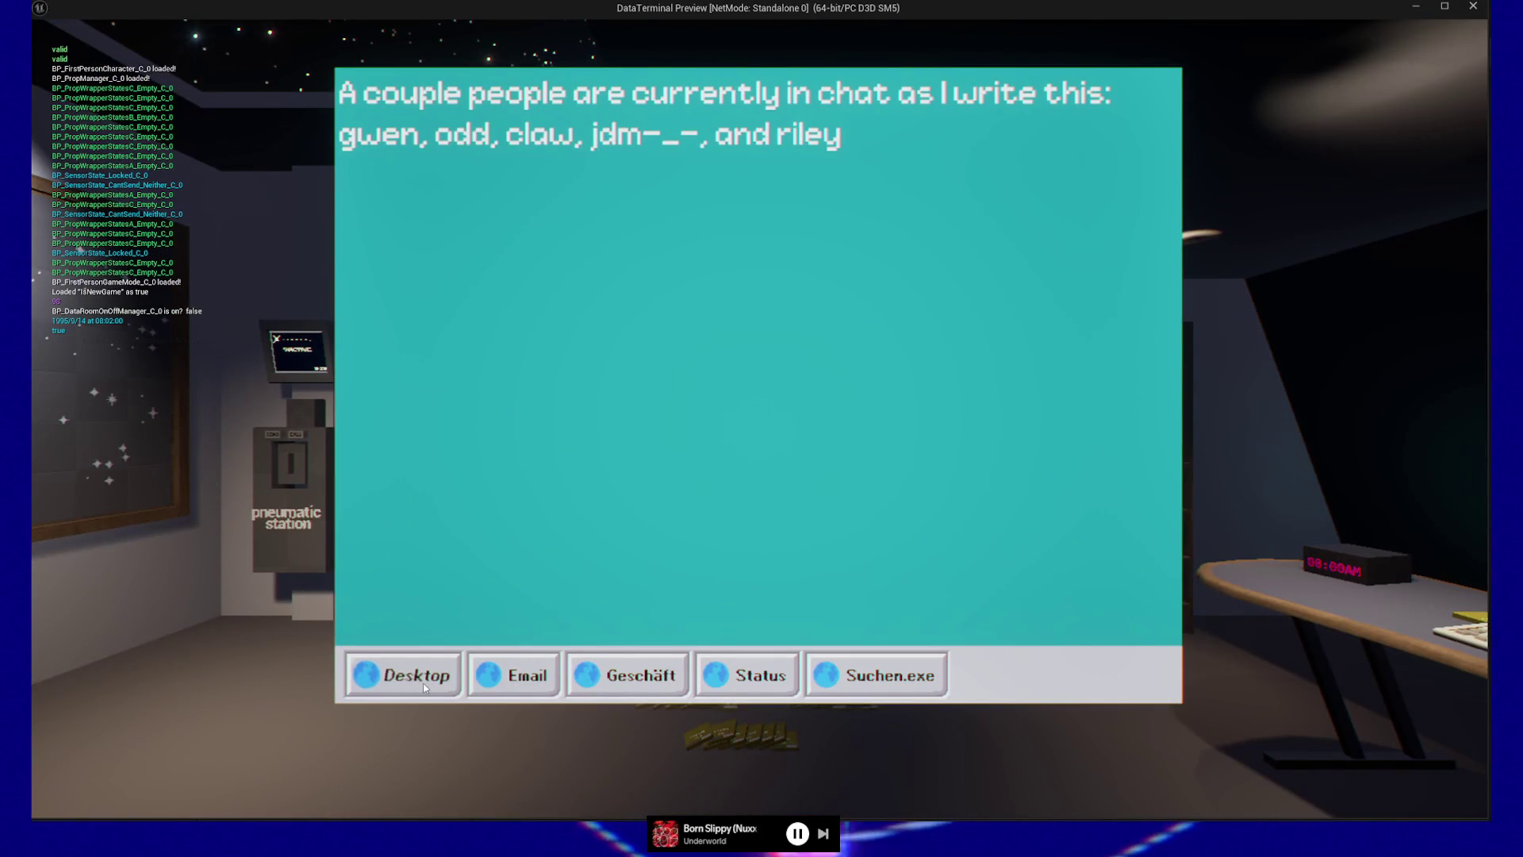
{"action": "left_click", "coordinate": [425, 687]}
{"action": "key", "text": "Escape"}
{"action": "left_click", "coordinate": [813, 673]}
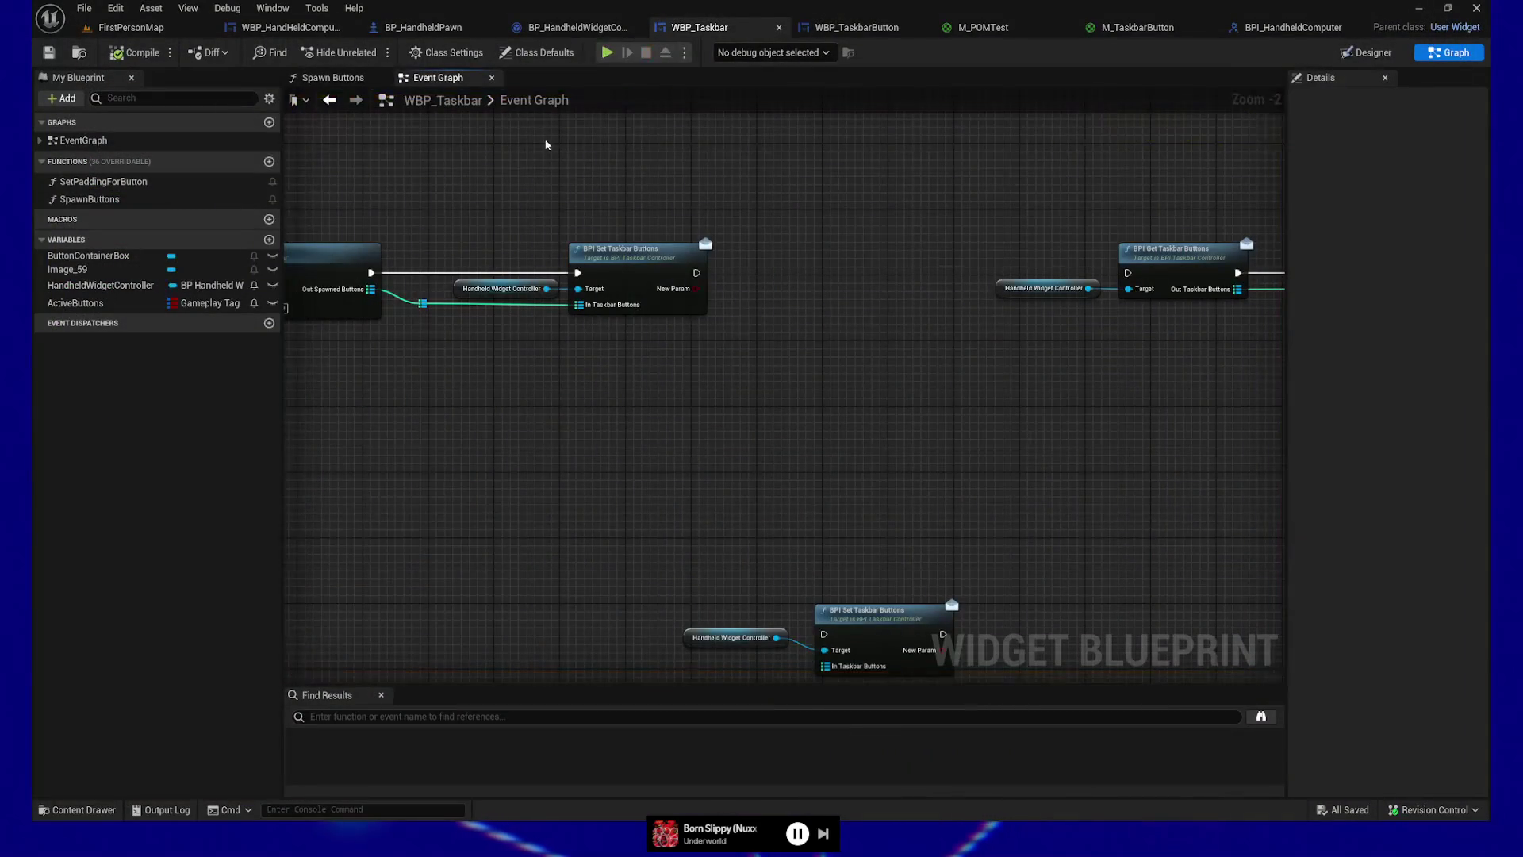
{"action": "left_click", "coordinate": [577, 27]}
Step: Locate the On Click test node in the taskbar controller graph and set an F9 breakpoint on it
{"action": "mouse_move", "coordinate": [697, 503]}
{"action": "left_mouse_down"}
{"action": "mouse_move", "coordinate": [772, 599]}
{"action": "mouse_move", "coordinate": [826, 381]}
{"action": "mouse_move", "coordinate": [709, 317]}
{"action": "left_mouse_up"}
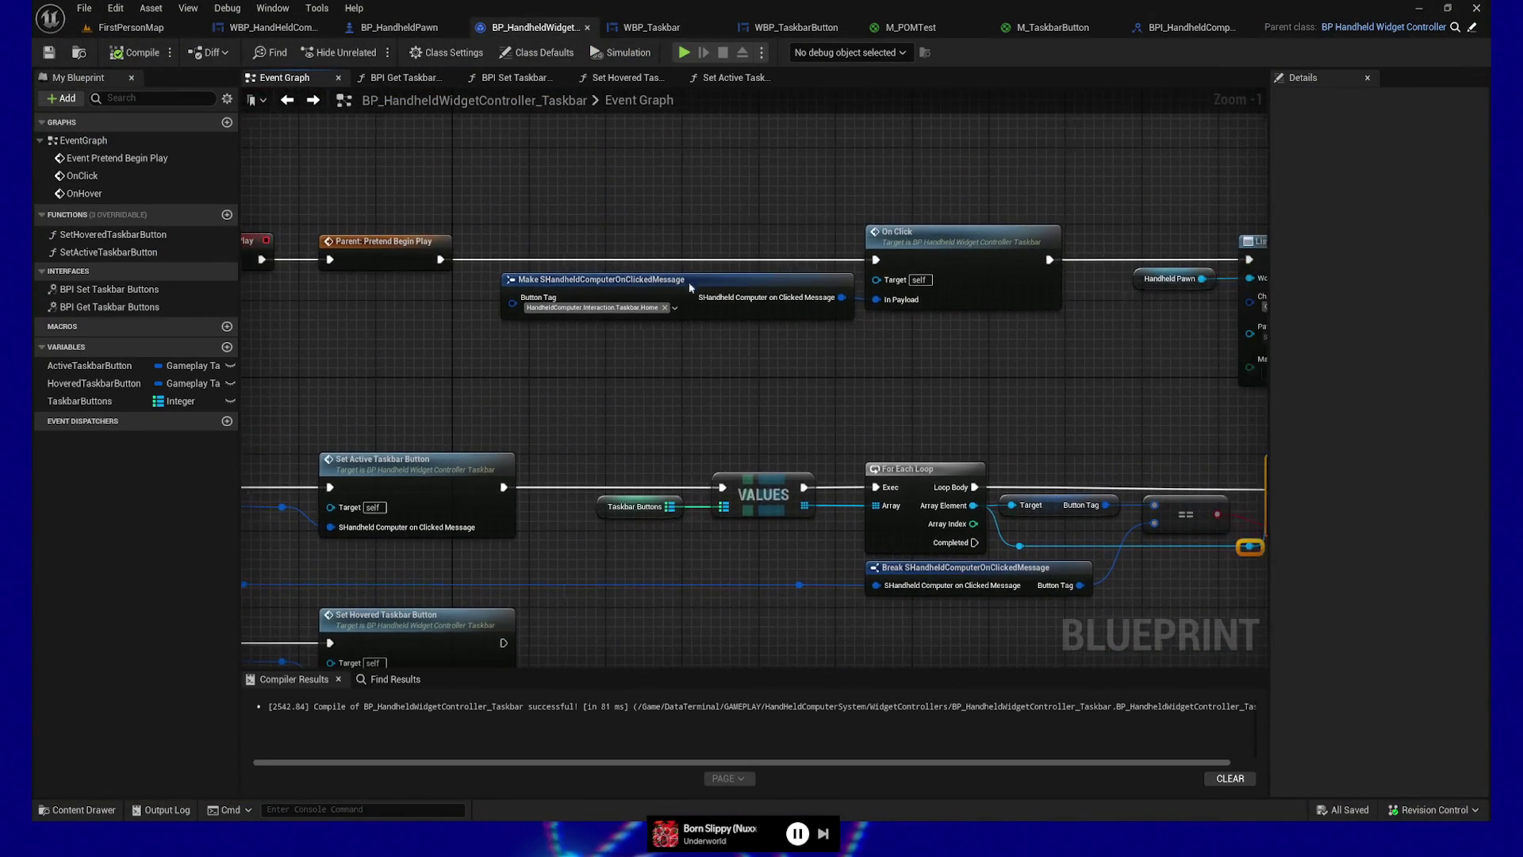
{"action": "left_click_drag", "start_coordinate": [918, 318], "coordinate": [924, 324]}
{"action": "mouse_move", "coordinate": [957, 383]}
{"action": "left_mouse_down"}
{"action": "mouse_move", "coordinate": [579, 387]}
{"action": "mouse_move", "coordinate": [978, 390]}
{"action": "mouse_move", "coordinate": [782, 368]}
{"action": "left_mouse_up"}
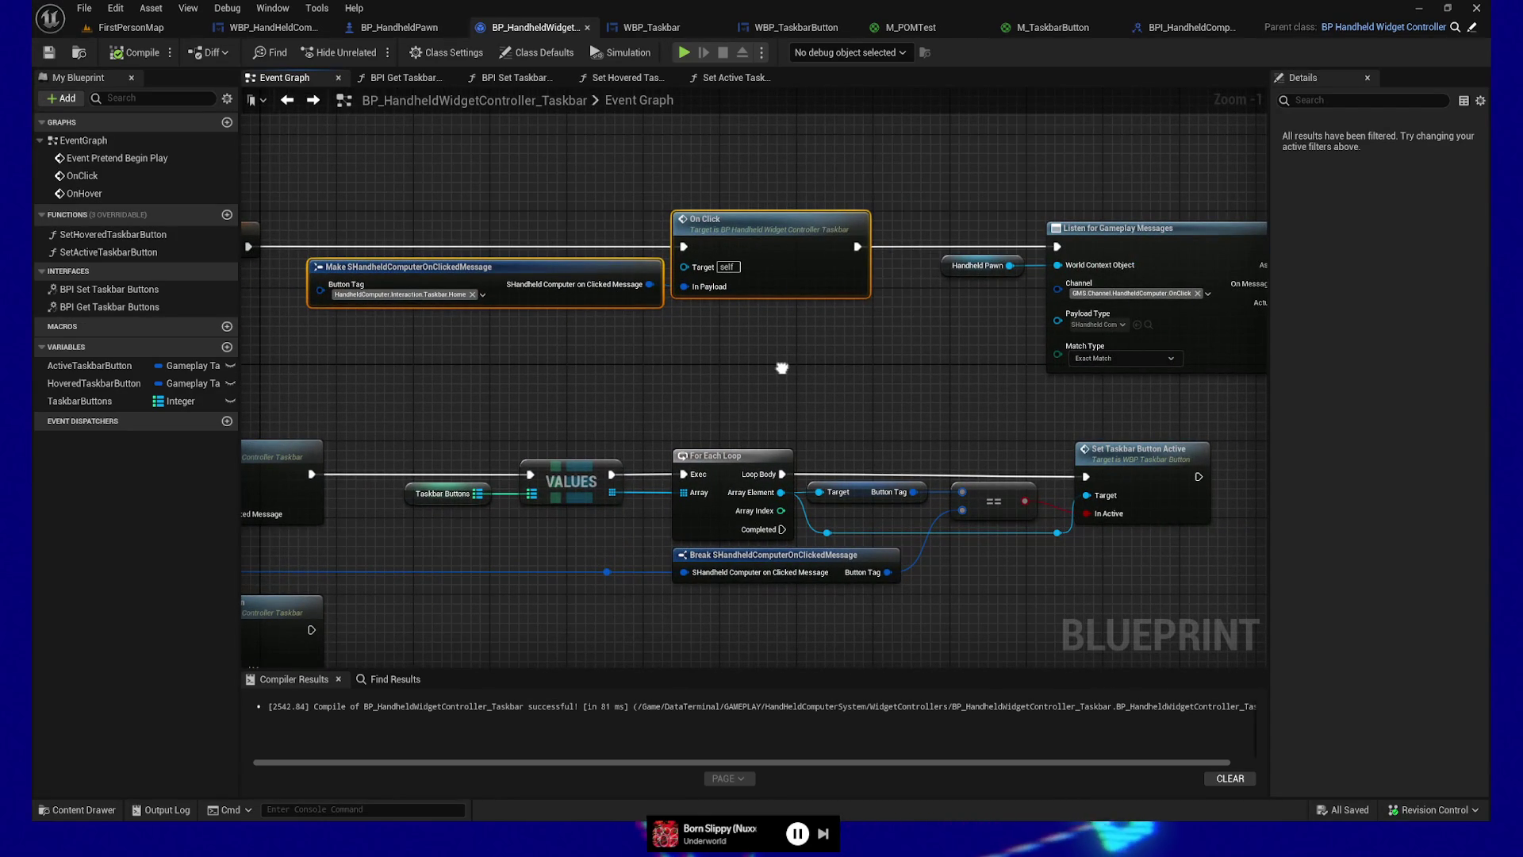
{"action": "mouse_move", "coordinate": [783, 368]}
{"action": "left_mouse_down"}
{"action": "mouse_move", "coordinate": [848, 320]}
{"action": "mouse_move", "coordinate": [961, 301]}
{"action": "left_mouse_up"}
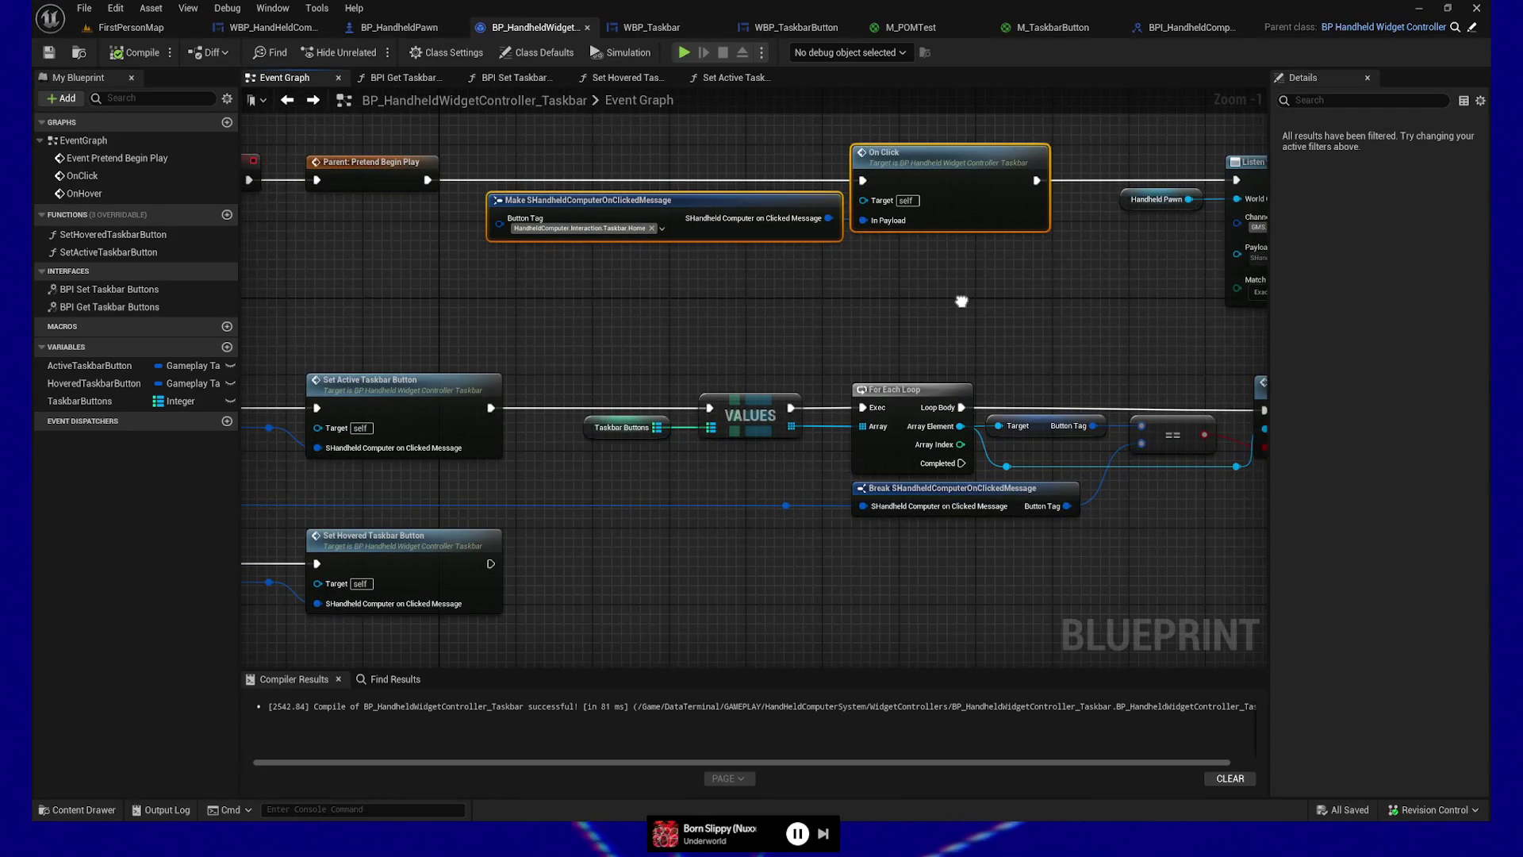
{"action": "left_click_drag", "start_coordinate": [579, 312], "coordinate": [866, 223]}
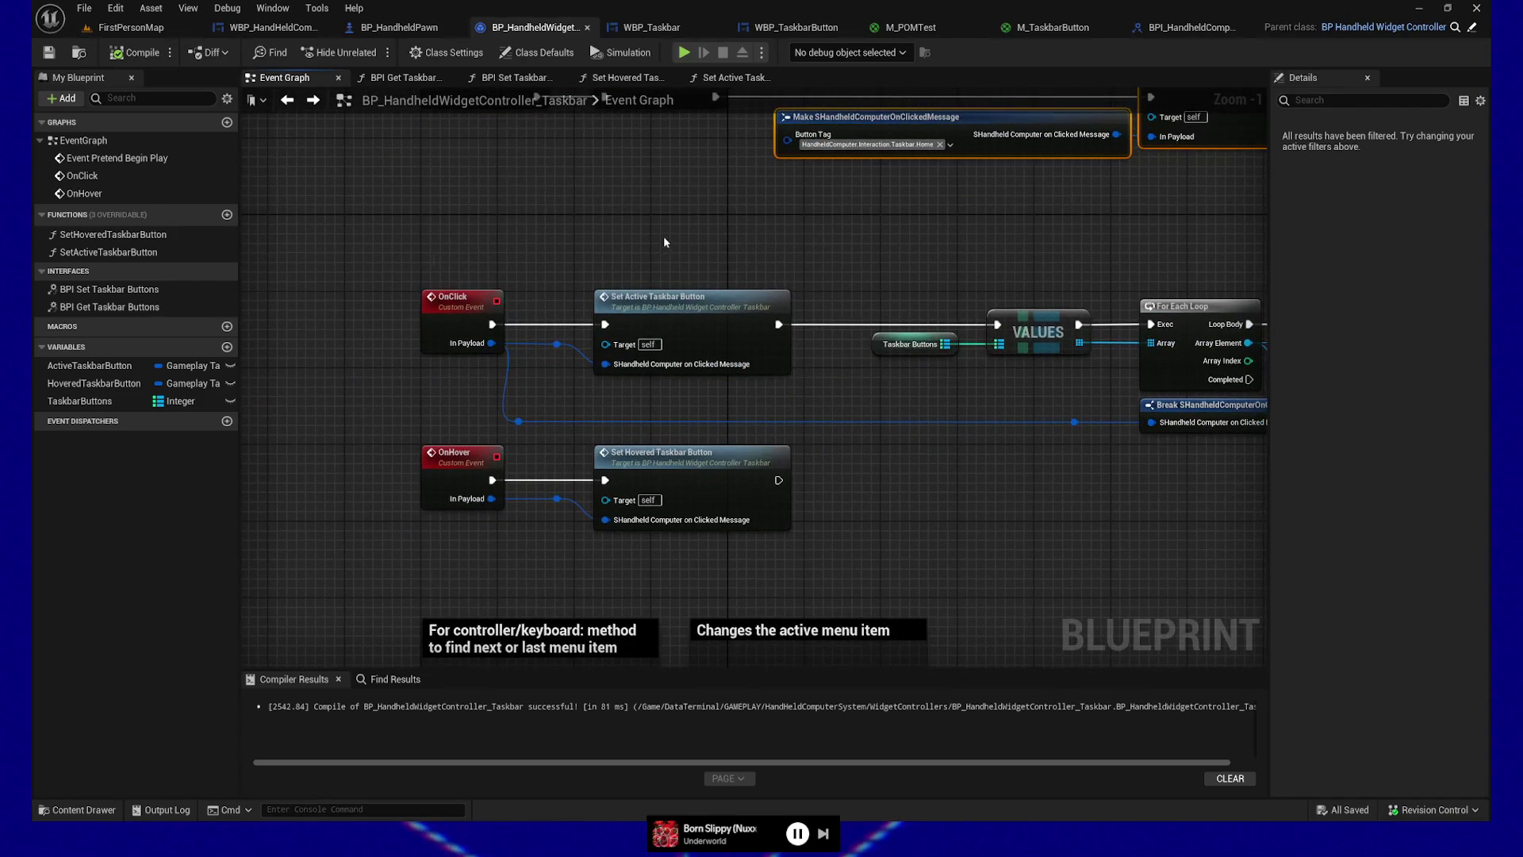
{"action": "left_click_drag", "start_coordinate": [919, 405], "coordinate": [775, 461]}
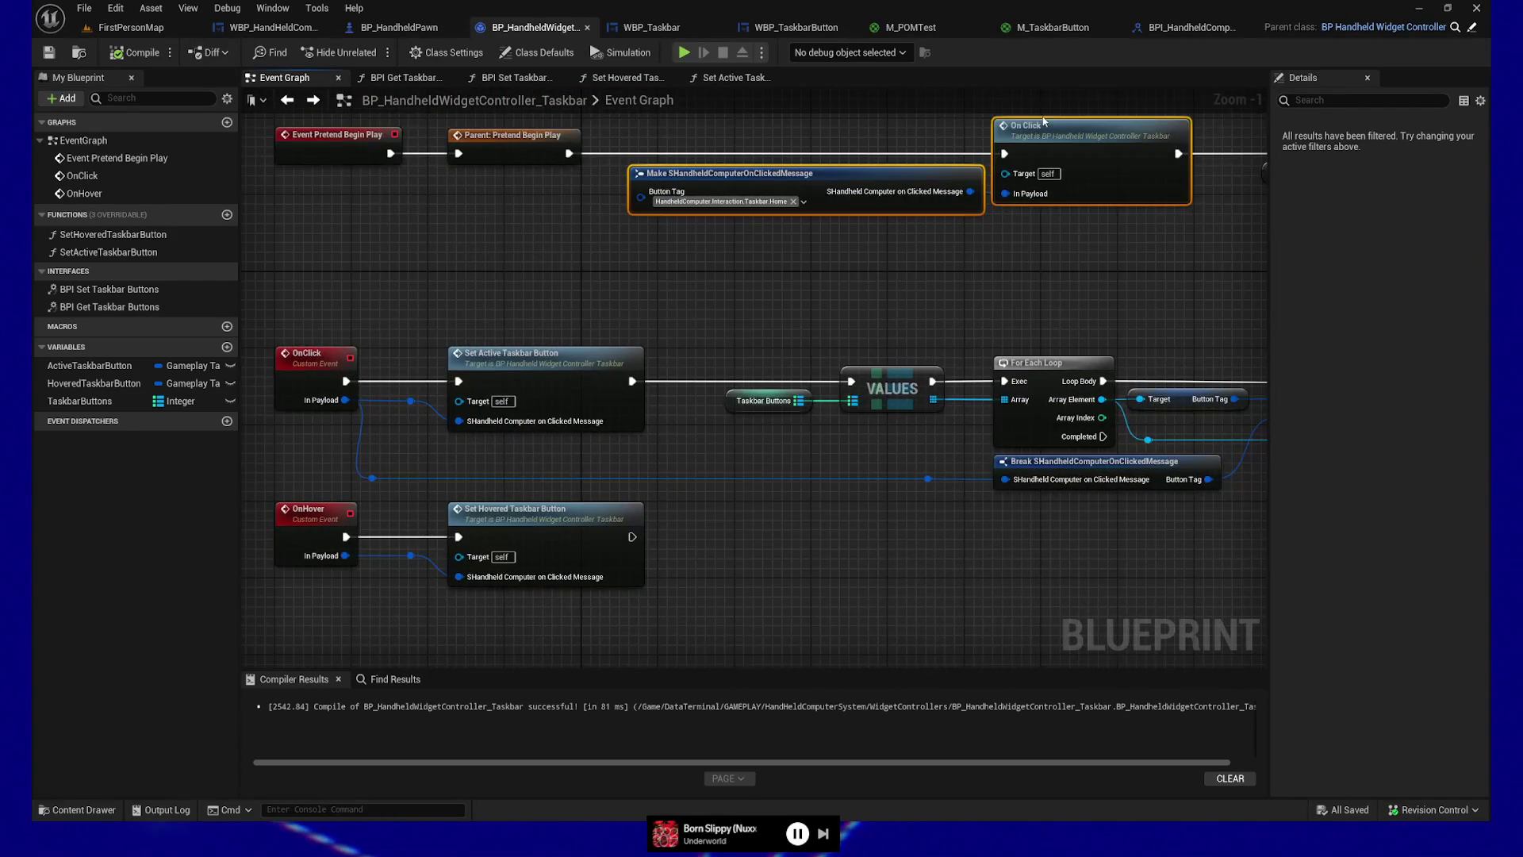
{"action": "left_click", "coordinate": [1043, 129]}
{"action": "key", "text": "F9"}
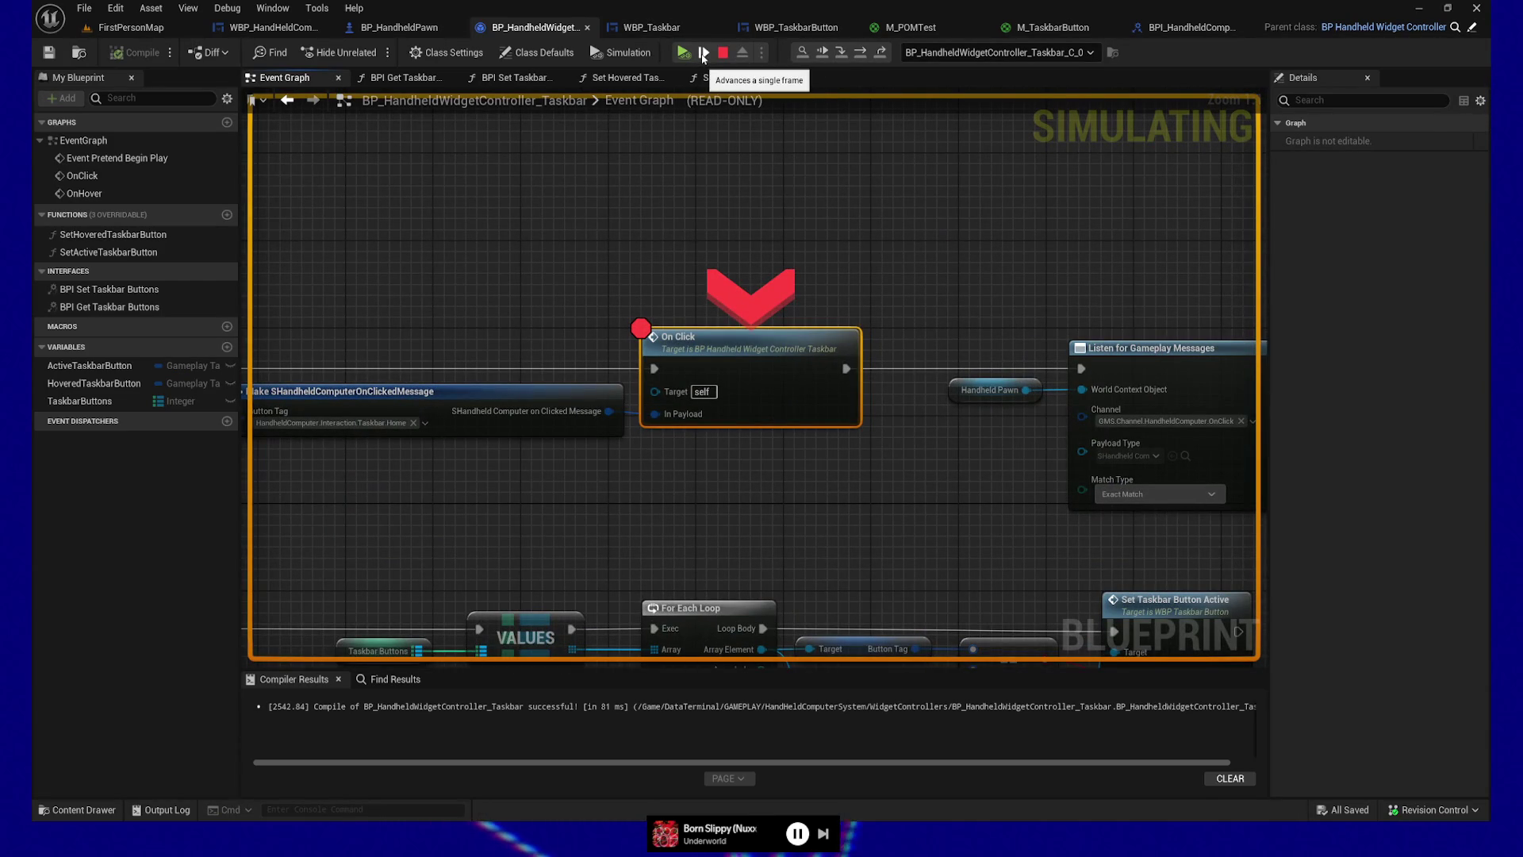
Step: Step into Set Active Taskbar Button, through its Branch and SET nodes, and back to the Event Graph
{"action": "left_click", "coordinate": [703, 53]}
{"action": "left_click", "coordinate": [703, 54]}
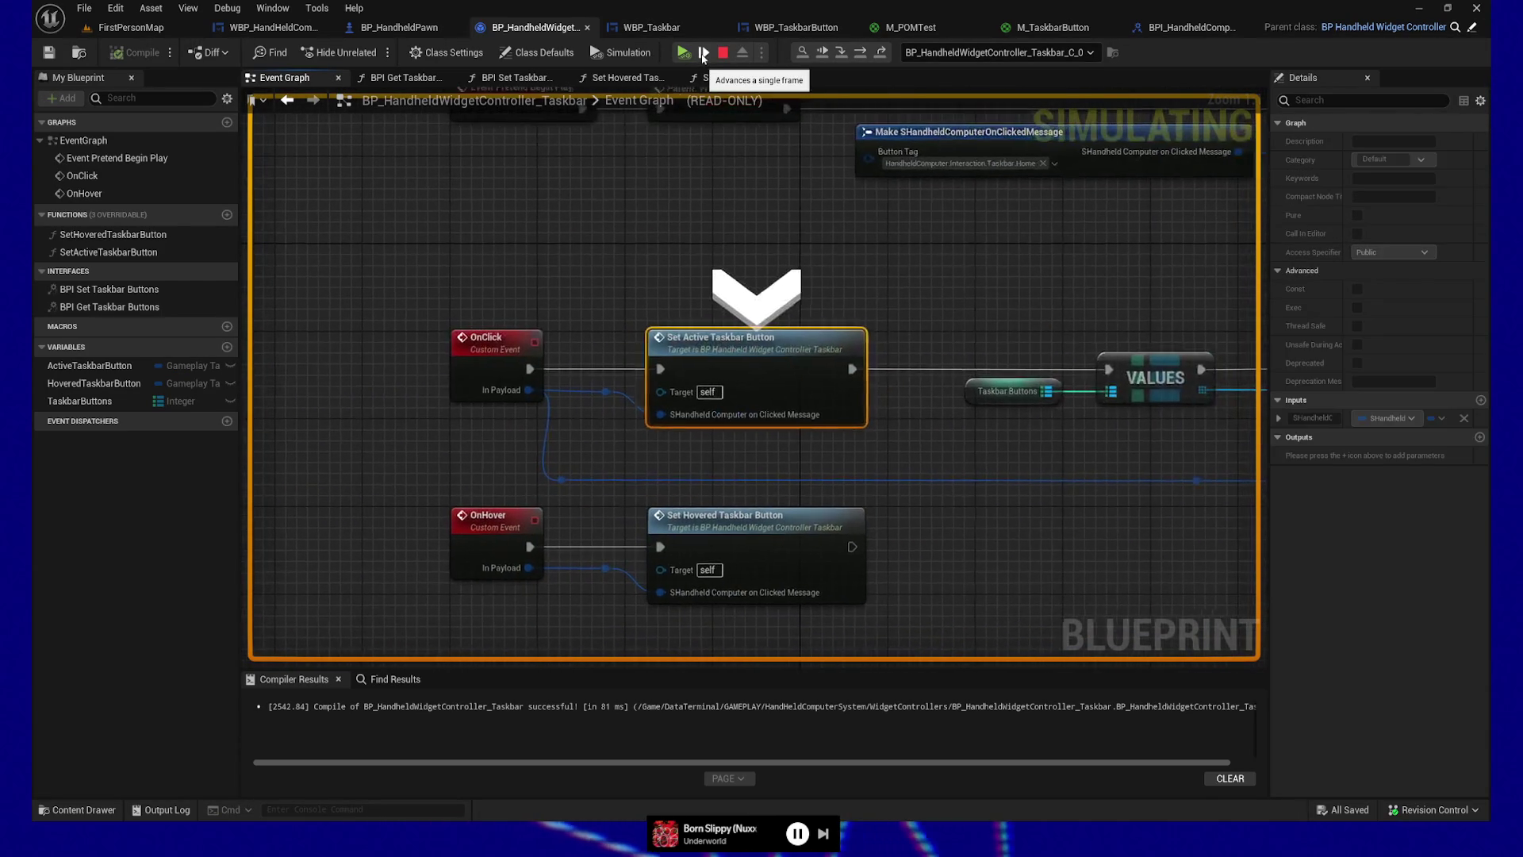
{"action": "left_click", "coordinate": [703, 54]}
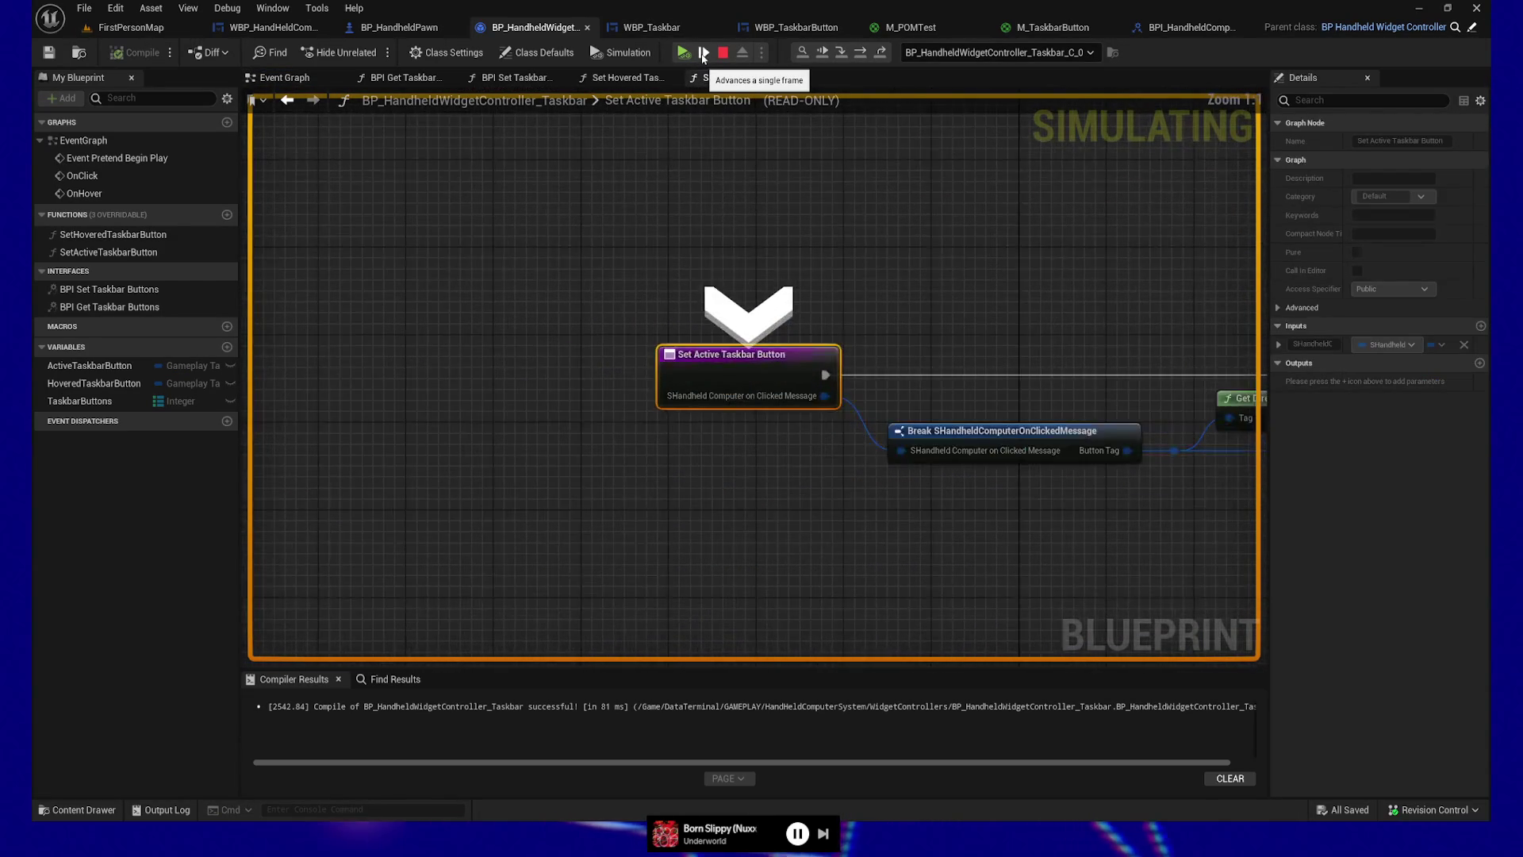
{"action": "left_click", "coordinate": [703, 54]}
{"action": "mouse_move", "coordinate": [703, 396]}
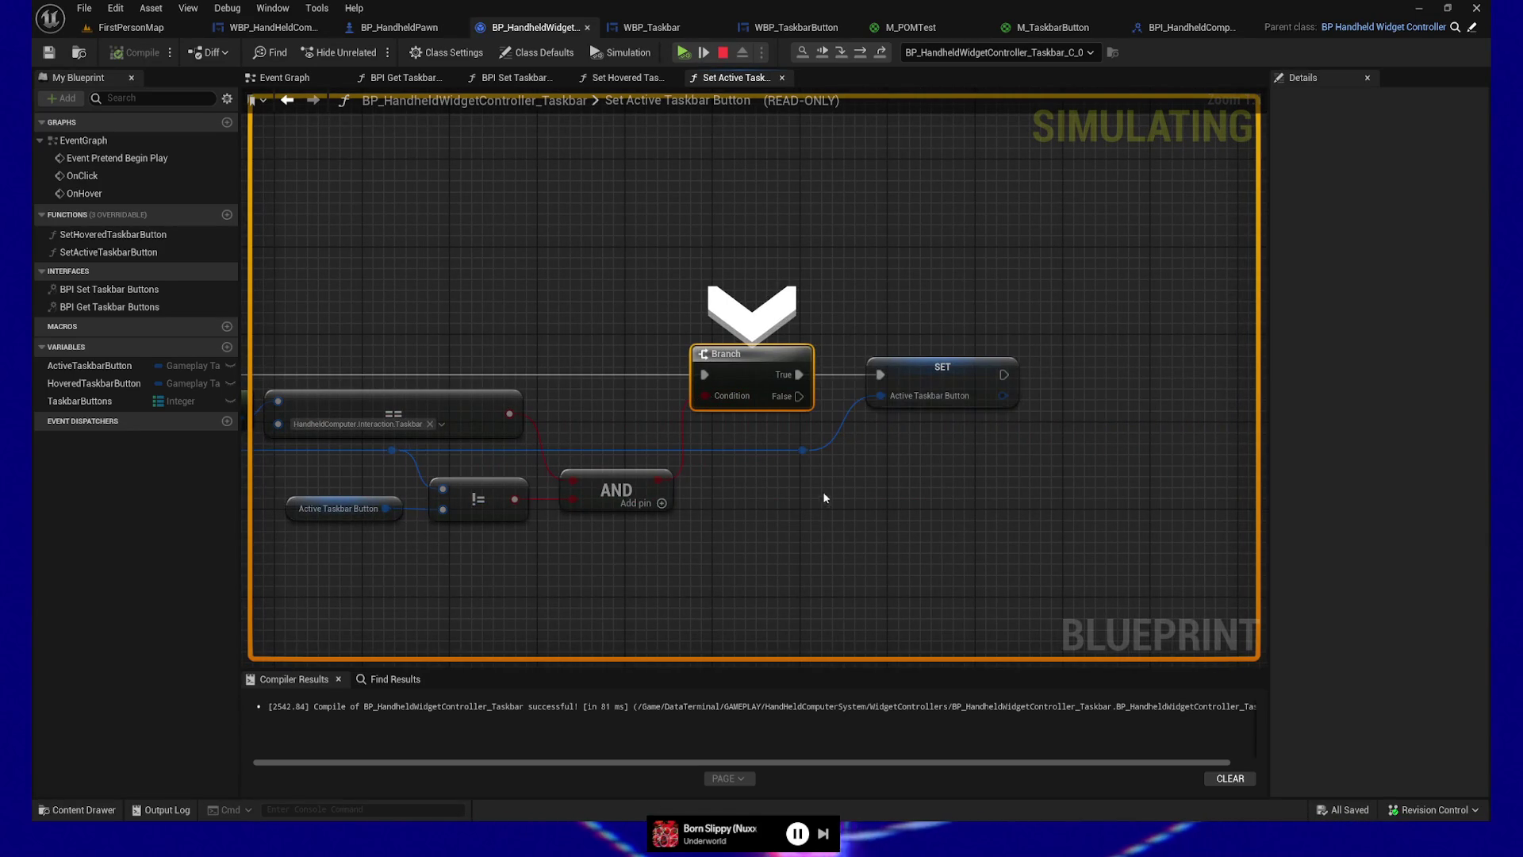
{"action": "left_click", "coordinate": [702, 54]}
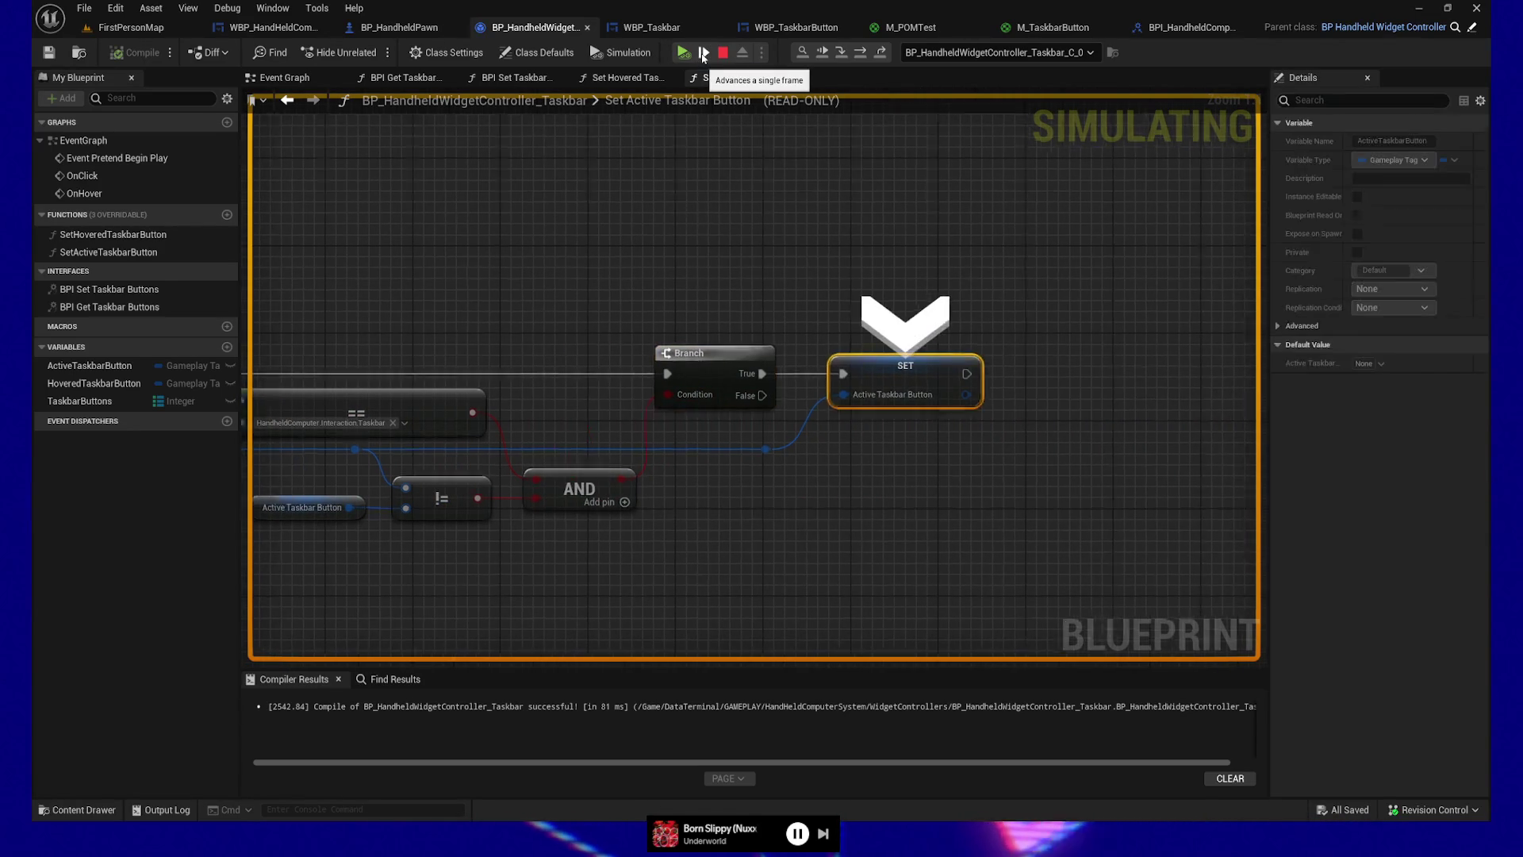
{"action": "left_click", "coordinate": [703, 54]}
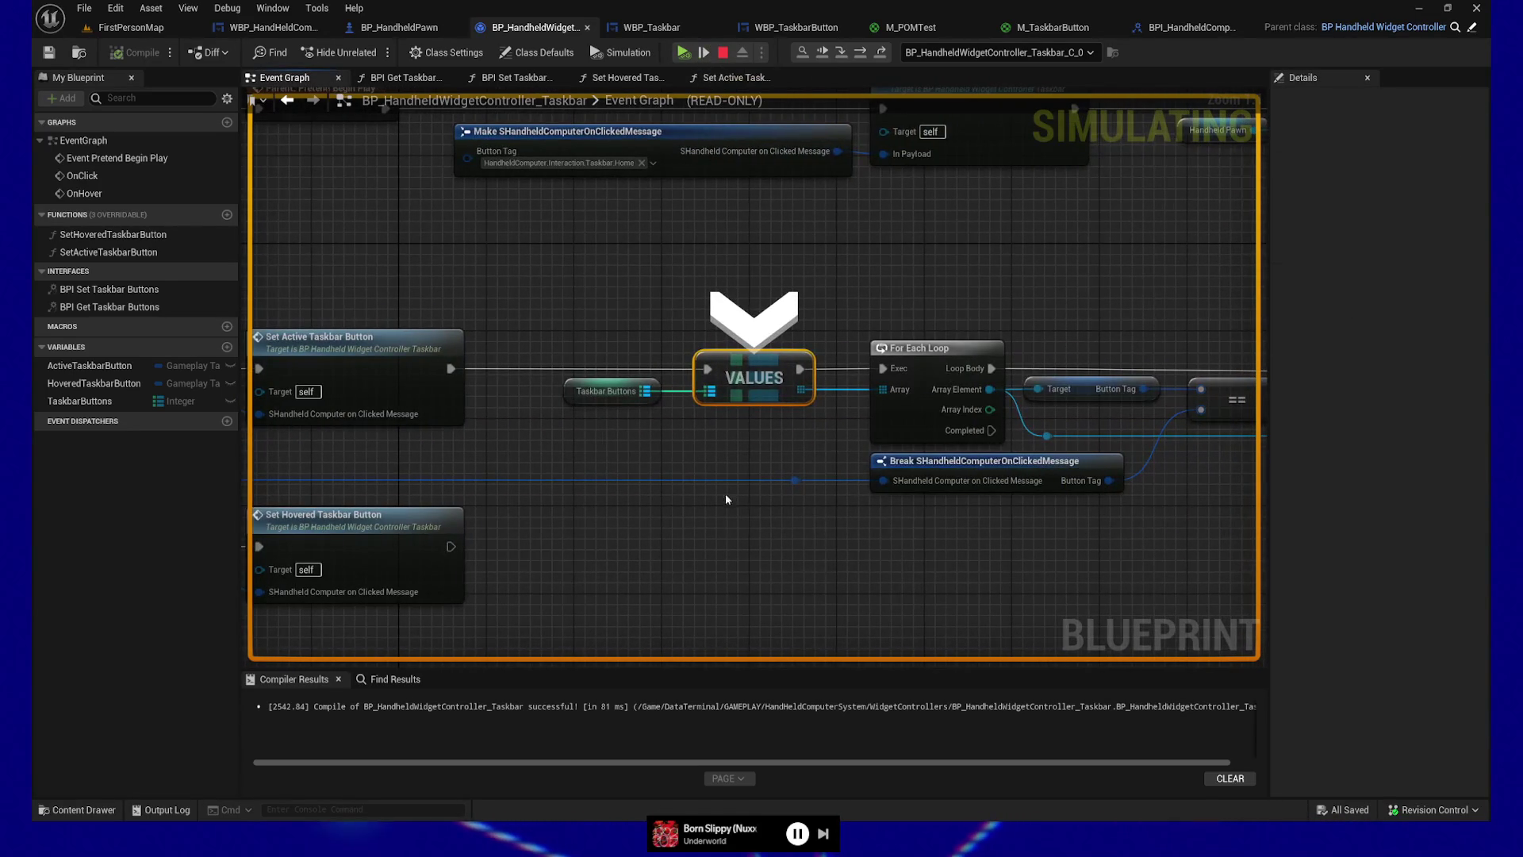
{"action": "mouse_move", "coordinate": [650, 401]}
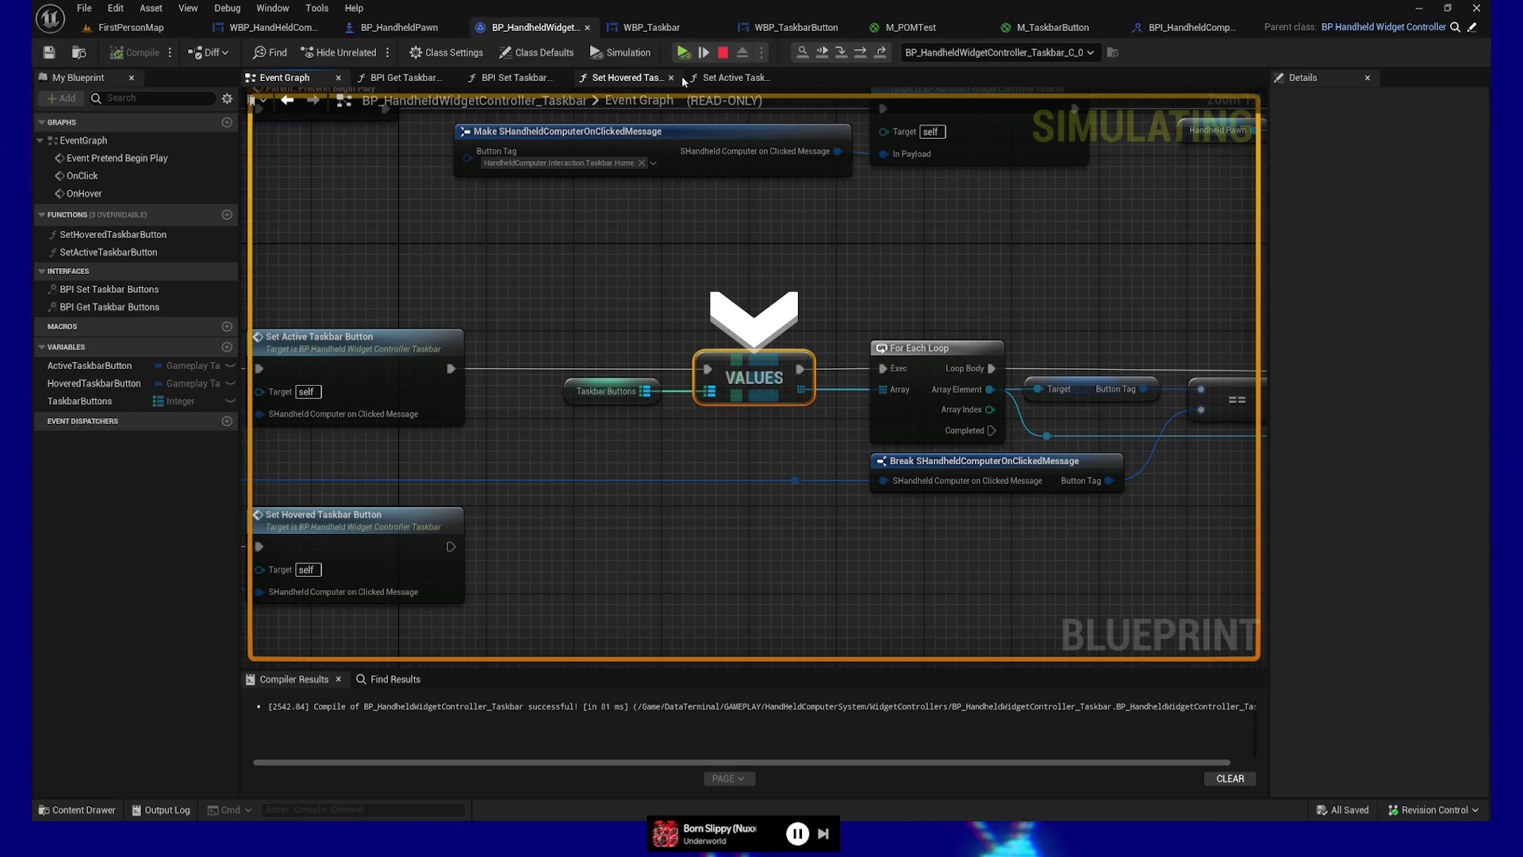
Step: Step through the For Each Loop, find Taskbar Buttons empty (Num=0), and stop the simulation
{"action": "left_click", "coordinate": [704, 53]}
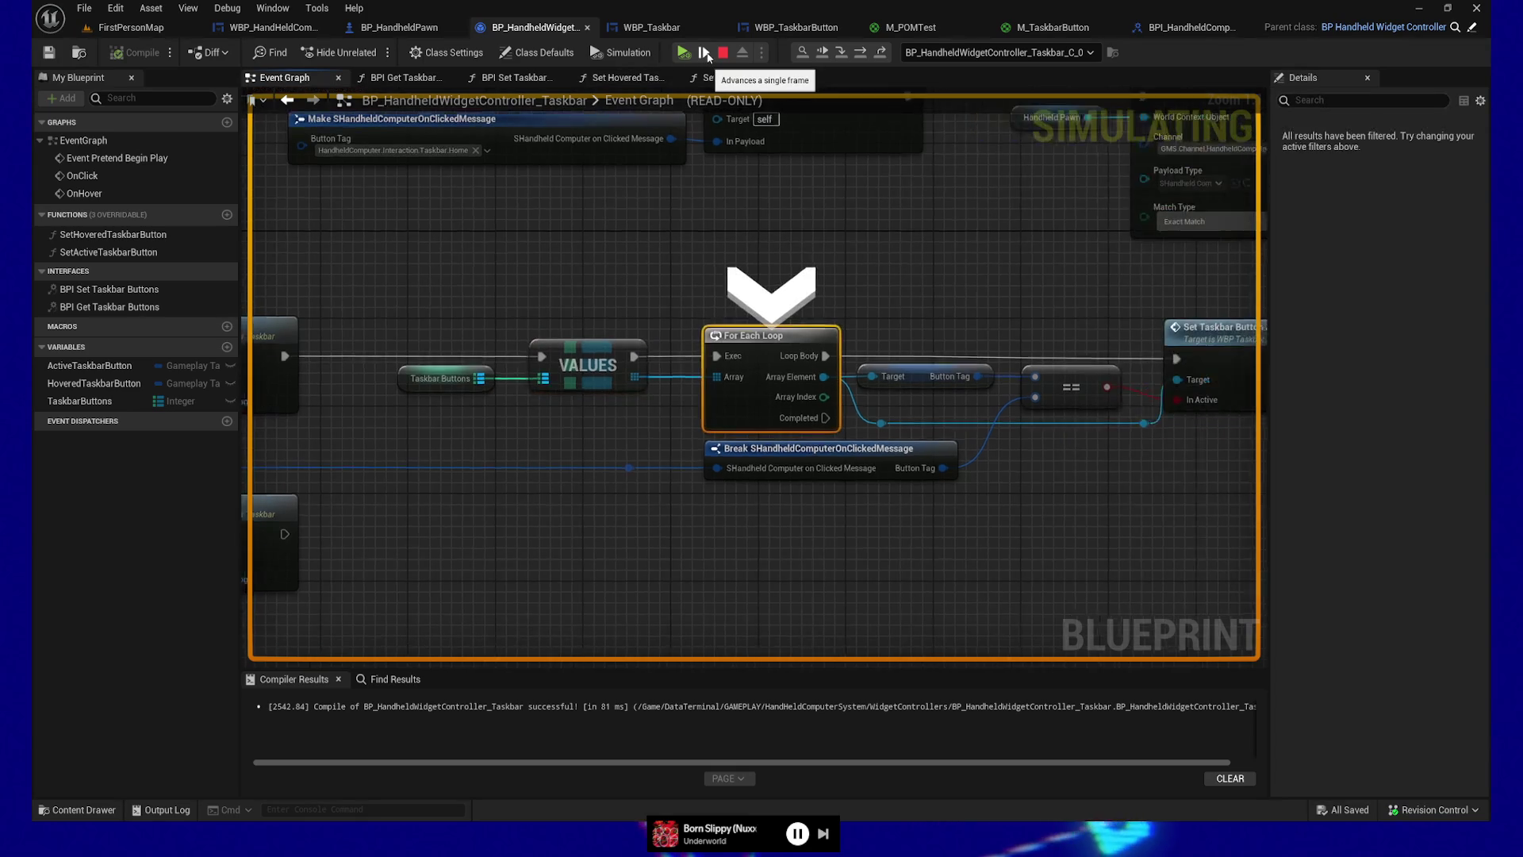
{"action": "left_click", "coordinate": [708, 56]}
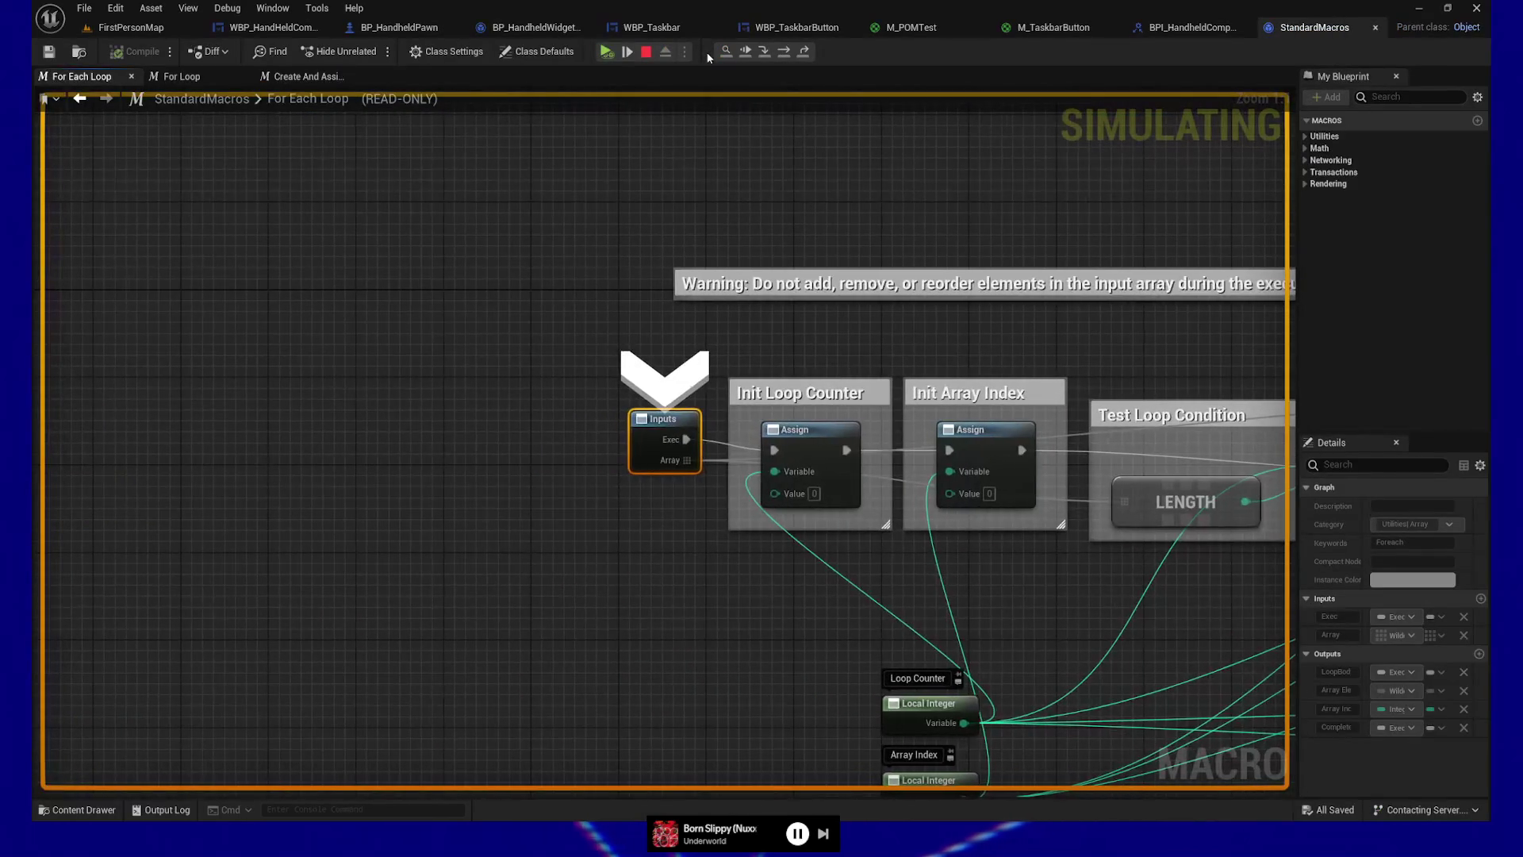
{"action": "key", "text": "F11"}
{"action": "key", "text": "F11"}
{"action": "key", "text": "F11"}
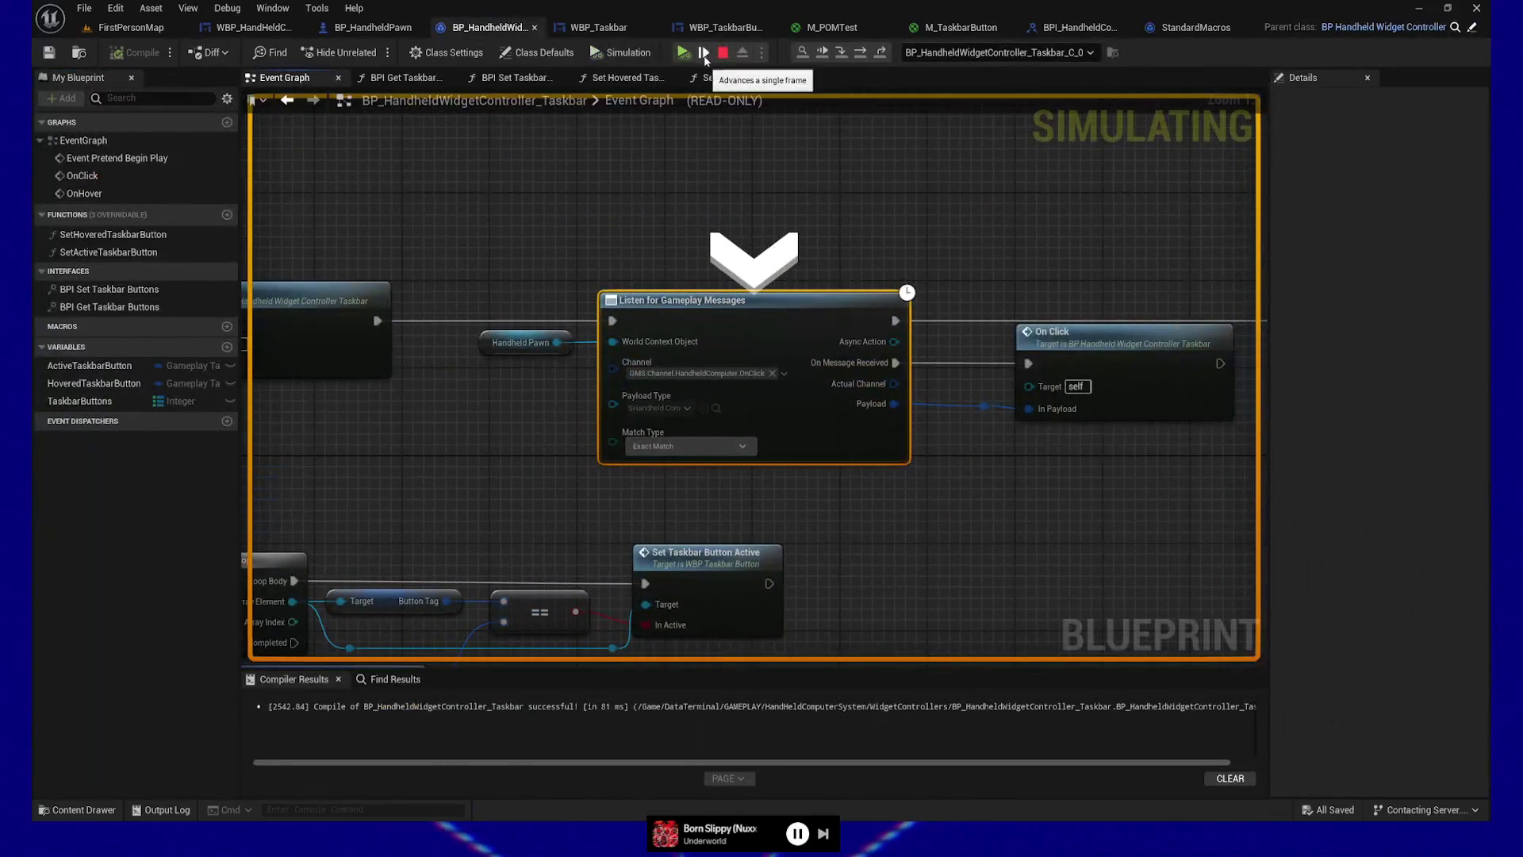
{"action": "left_click", "coordinate": [704, 55]}
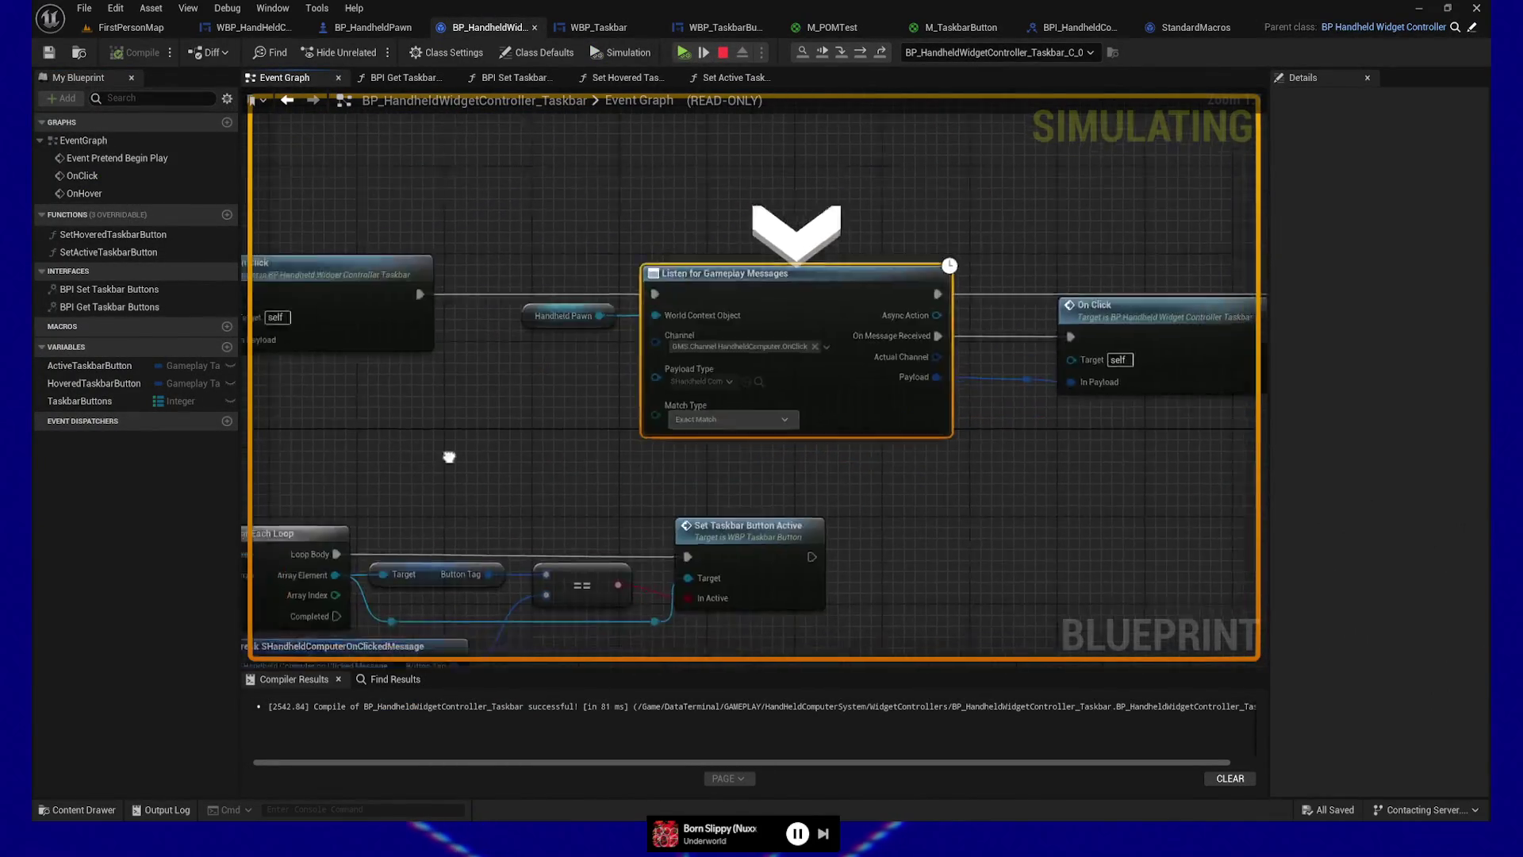
{"action": "mouse_move", "coordinate": [481, 331]}
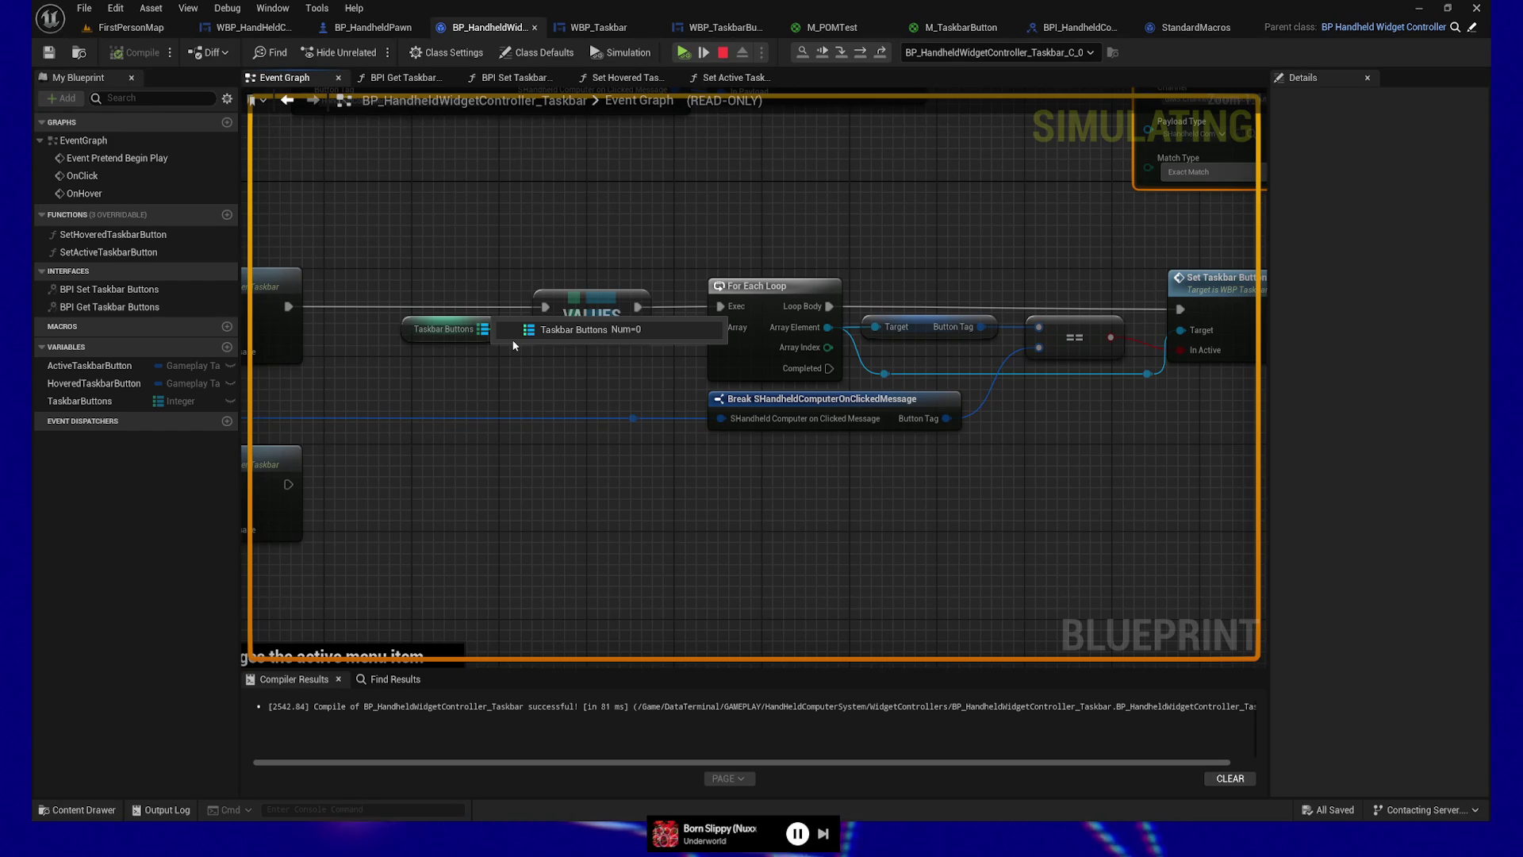
{"action": "left_click", "coordinate": [723, 53]}
Step: Review the controller's OnClick and OnHover listener nodes and WBP_Taskbar's Spawn Buttons area
{"action": "scroll", "coordinate": [621, 227], "scroll_direction": "down", "scroll_amount": 2}
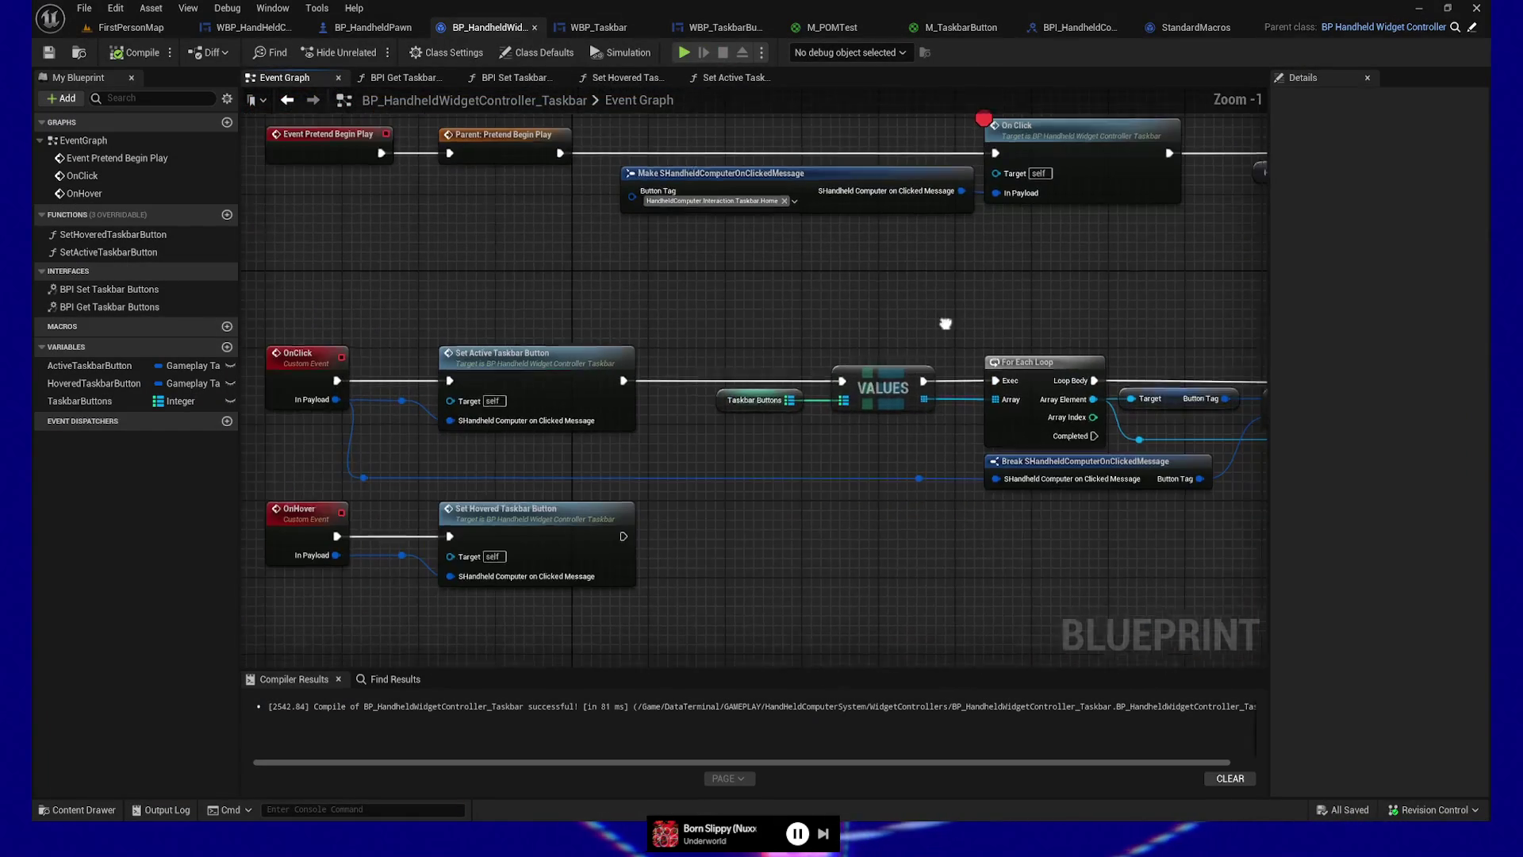
{"action": "scroll", "coordinate": [505, 282], "scroll_direction": "up", "scroll_amount": 2}
{"action": "mouse_move", "coordinate": [505, 282]}
{"action": "left_mouse_down"}
{"action": "mouse_move", "coordinate": [760, 558]}
{"action": "mouse_move", "coordinate": [1032, 354]}
{"action": "mouse_move", "coordinate": [833, 499]}
{"action": "mouse_move", "coordinate": [890, 425]}
{"action": "mouse_move", "coordinate": [418, 426]}
{"action": "mouse_move", "coordinate": [730, 471]}
{"action": "mouse_move", "coordinate": [178, 473]}
{"action": "left_mouse_up"}
{"action": "mouse_move", "coordinate": [809, 473]}
{"action": "left_mouse_down"}
{"action": "mouse_move", "coordinate": [425, 473]}
{"action": "mouse_move", "coordinate": [970, 473]}
{"action": "left_mouse_up"}
{"action": "mouse_move", "coordinate": [1217, 398]}
{"action": "left_mouse_down"}
{"action": "mouse_move", "coordinate": [765, 476]}
{"action": "mouse_move", "coordinate": [754, 373]}
{"action": "mouse_move", "coordinate": [968, 526]}
{"action": "mouse_move", "coordinate": [831, 560]}
{"action": "mouse_move", "coordinate": [1041, 519]}
{"action": "mouse_move", "coordinate": [1051, 376]}
{"action": "mouse_move", "coordinate": [966, 598]}
{"action": "left_mouse_up"}
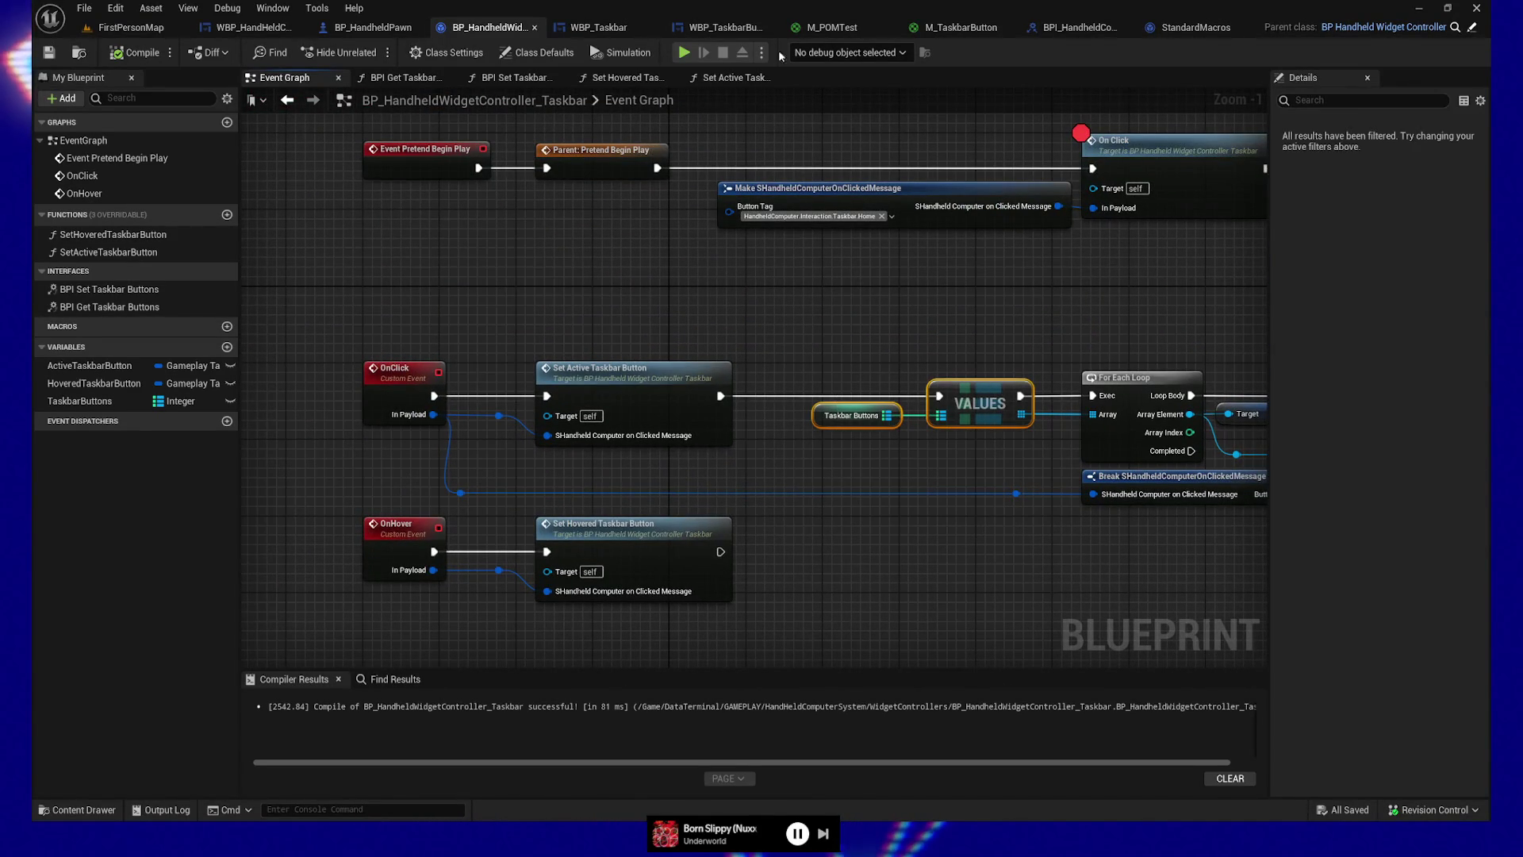
{"action": "left_click", "coordinate": [592, 28]}
{"action": "mouse_move", "coordinate": [752, 304]}
{"action": "left_mouse_down"}
{"action": "mouse_move", "coordinate": [976, 431]}
{"action": "mouse_move", "coordinate": [1251, 397]}
{"action": "mouse_move", "coordinate": [765, 389]}
{"action": "left_mouse_up"}
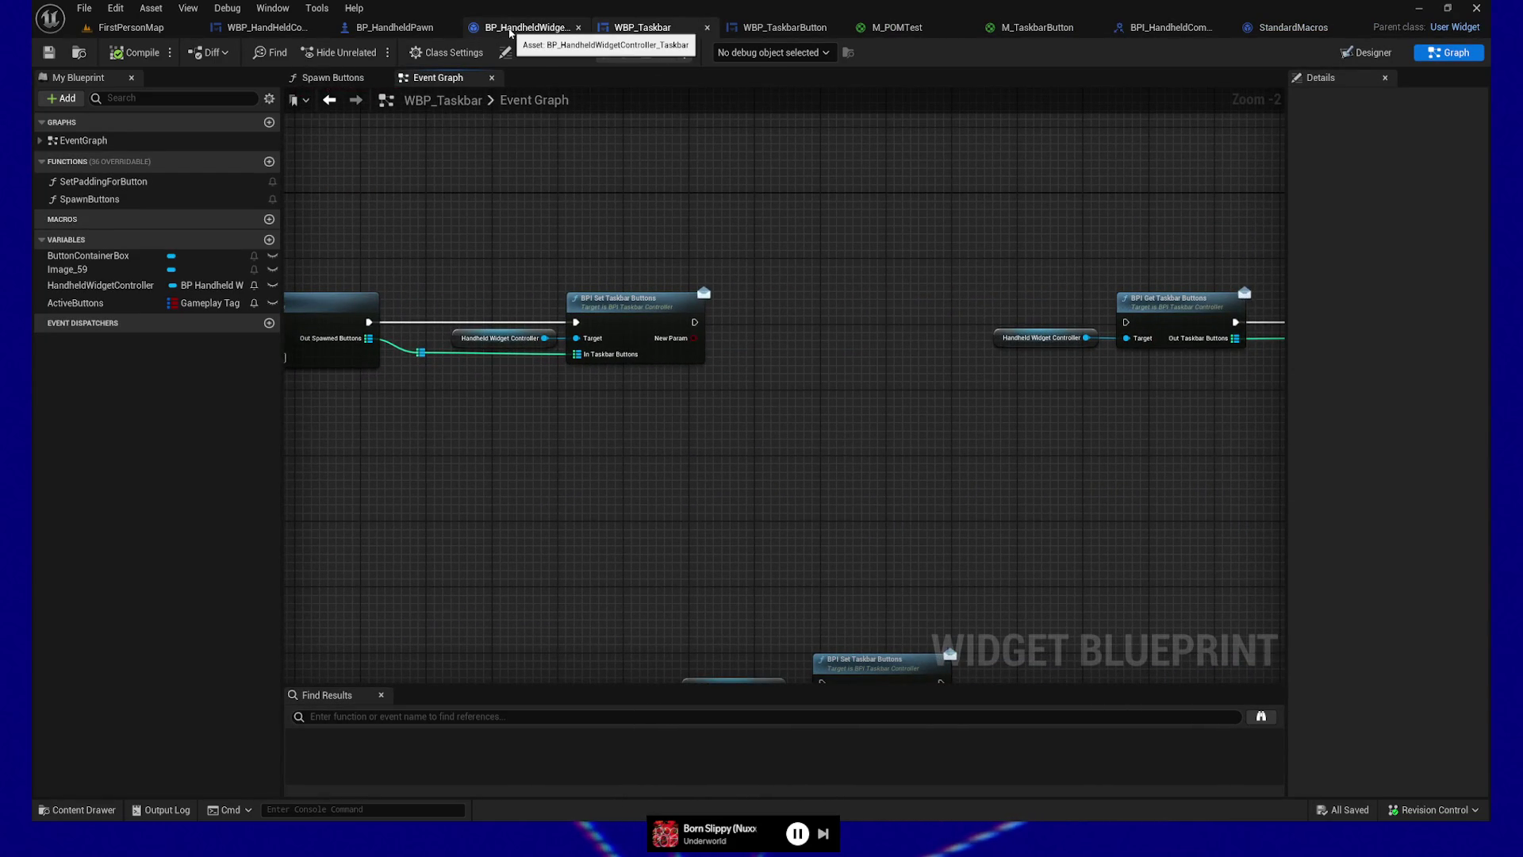
{"action": "left_click", "coordinate": [510, 32]}
{"action": "left_click_drag", "start_coordinate": [1146, 159], "coordinate": [863, 221]}
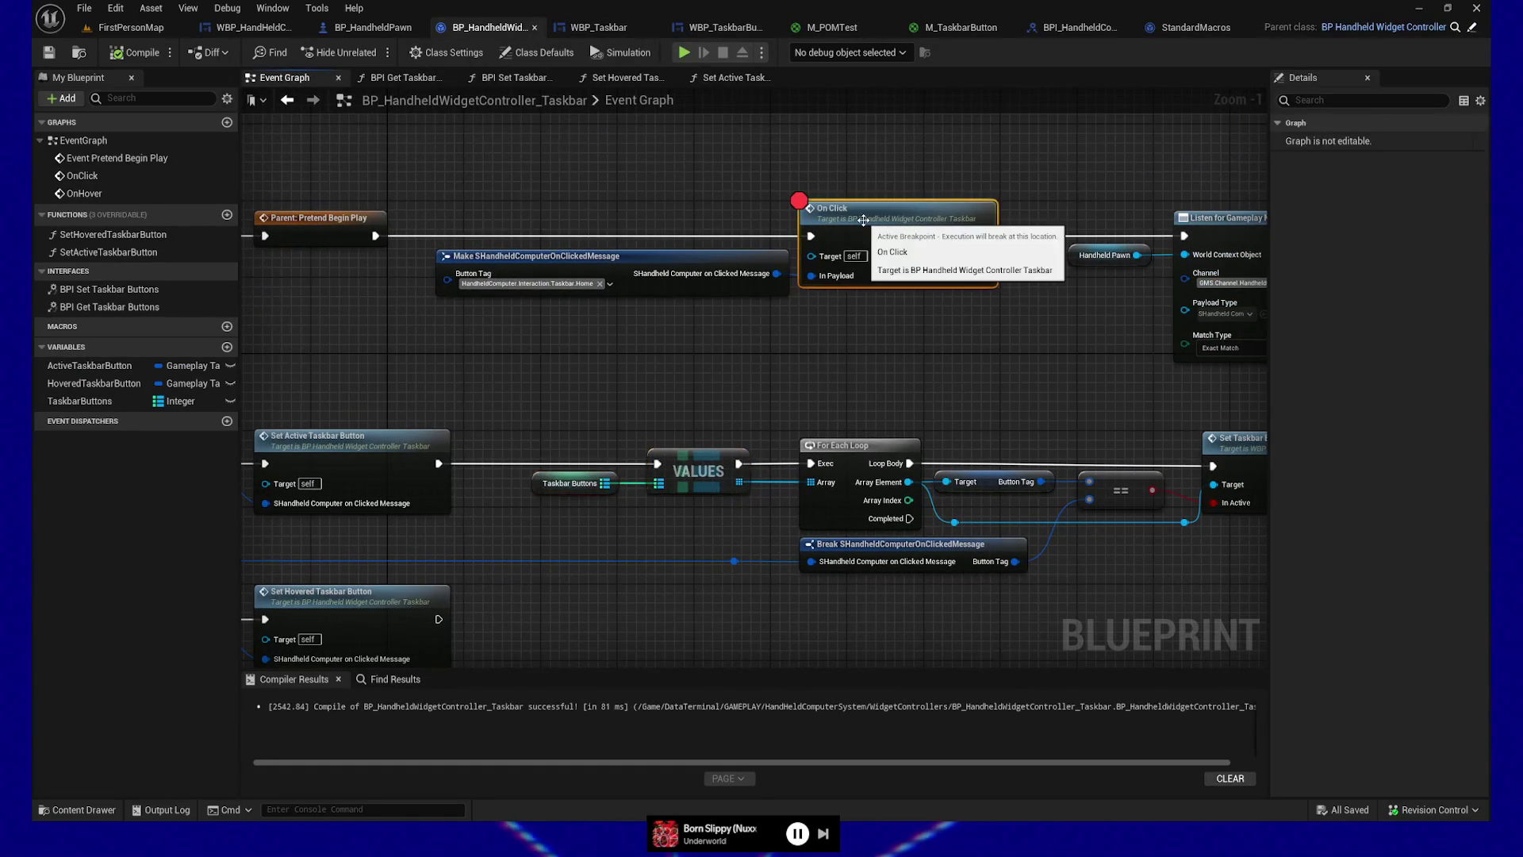
Step: Clear the On Click breakpoint, delete the Make message and On Click nodes, and recompile
{"action": "key", "text": "F9"}
{"action": "mouse_move", "coordinate": [810, 235]}
{"action": "left_mouse_down"}
{"action": "mouse_move", "coordinate": [984, 154]}
{"action": "mouse_move", "coordinate": [1185, 236]}
{"action": "left_mouse_up"}
{"action": "left_click_drag", "start_coordinate": [568, 161], "coordinate": [910, 357]}
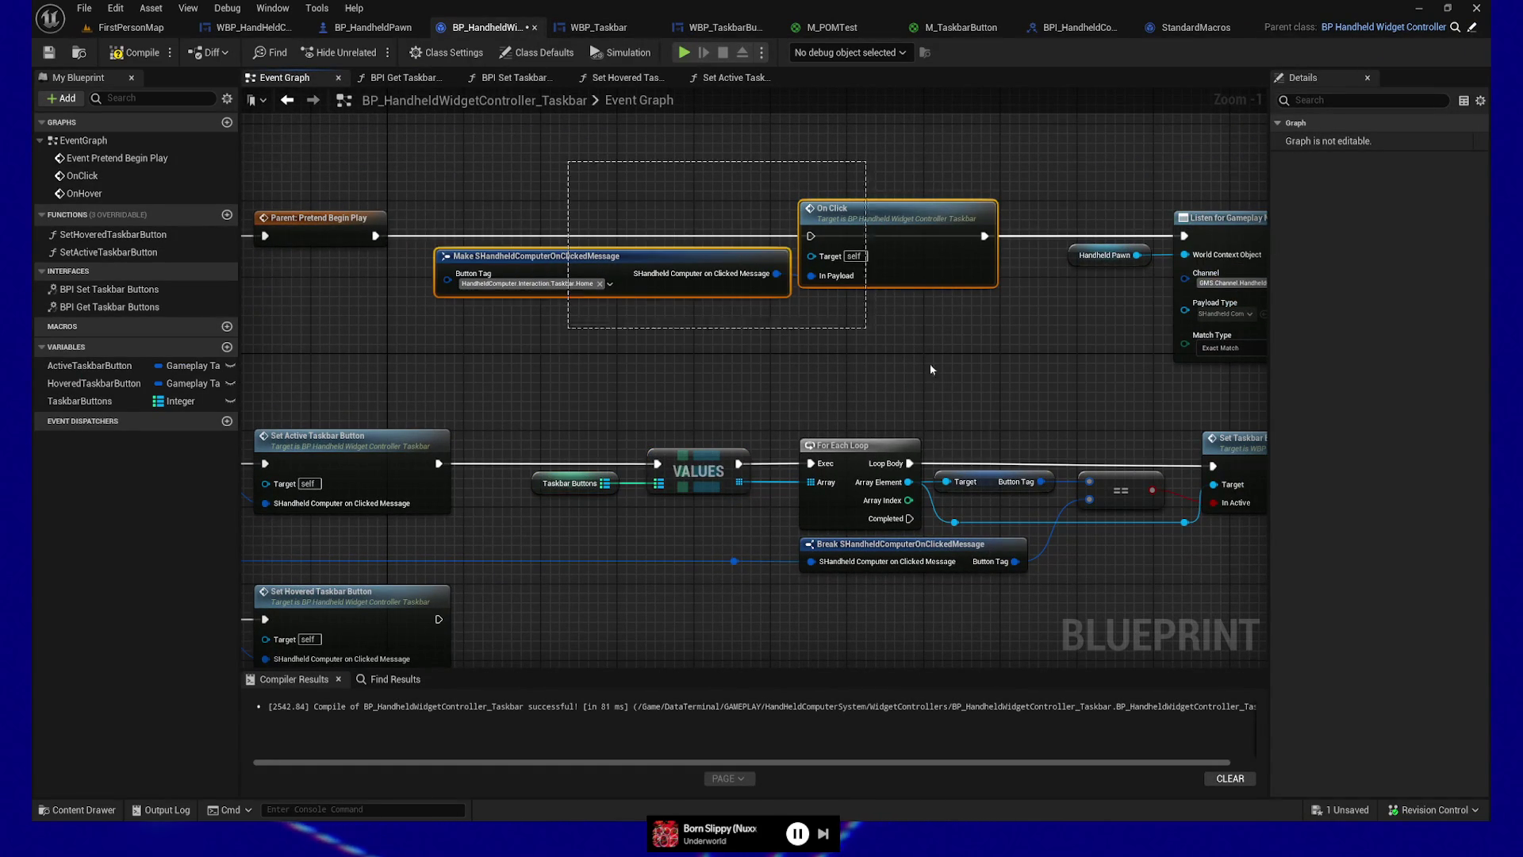
{"action": "key", "text": "Delete"}
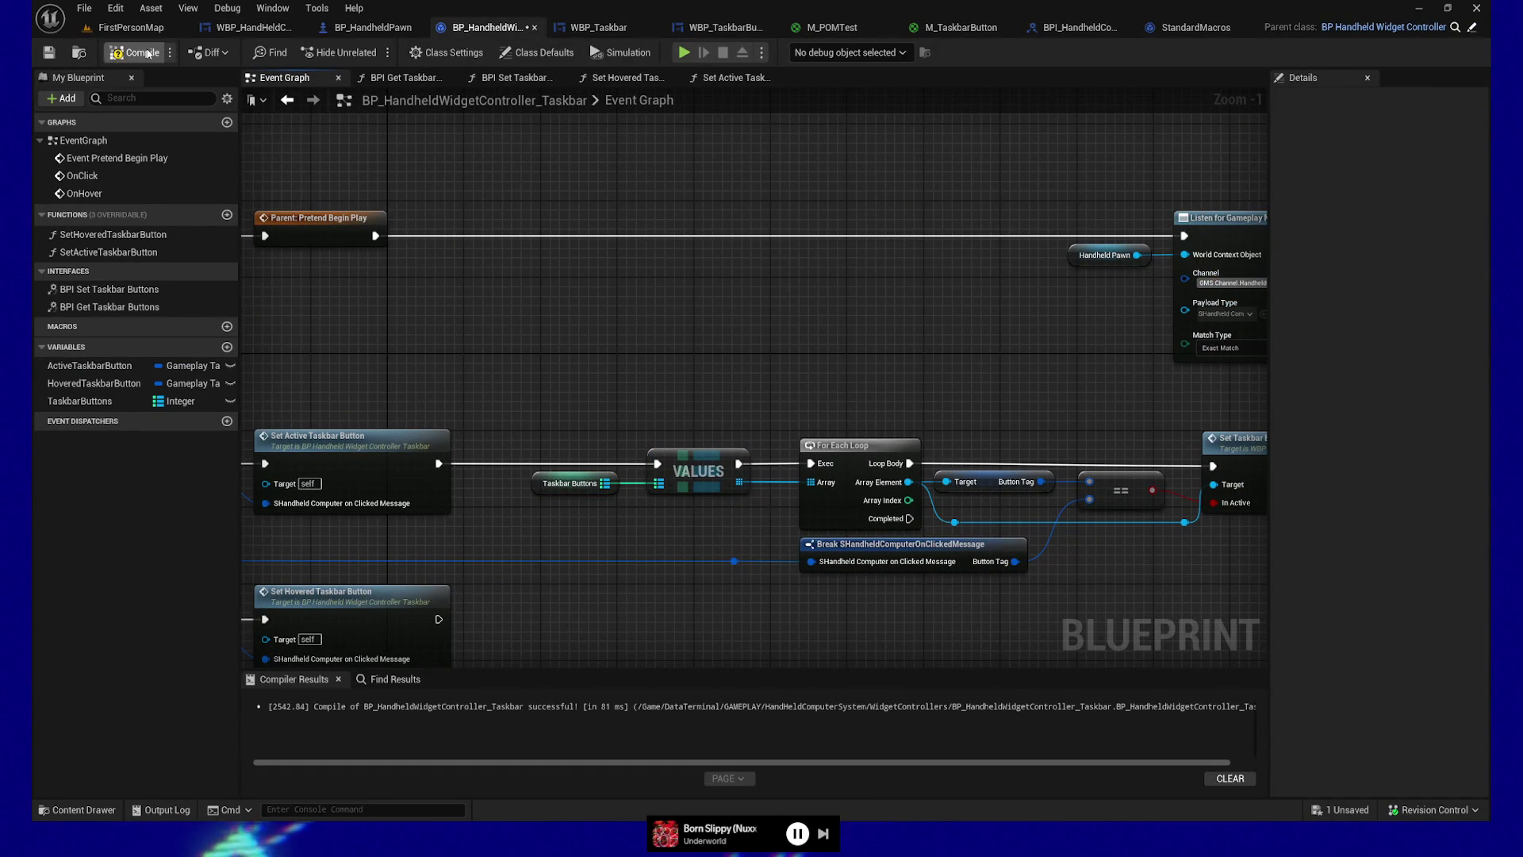
{"action": "left_click", "coordinate": [135, 53]}
{"action": "left_click", "coordinate": [609, 23]}
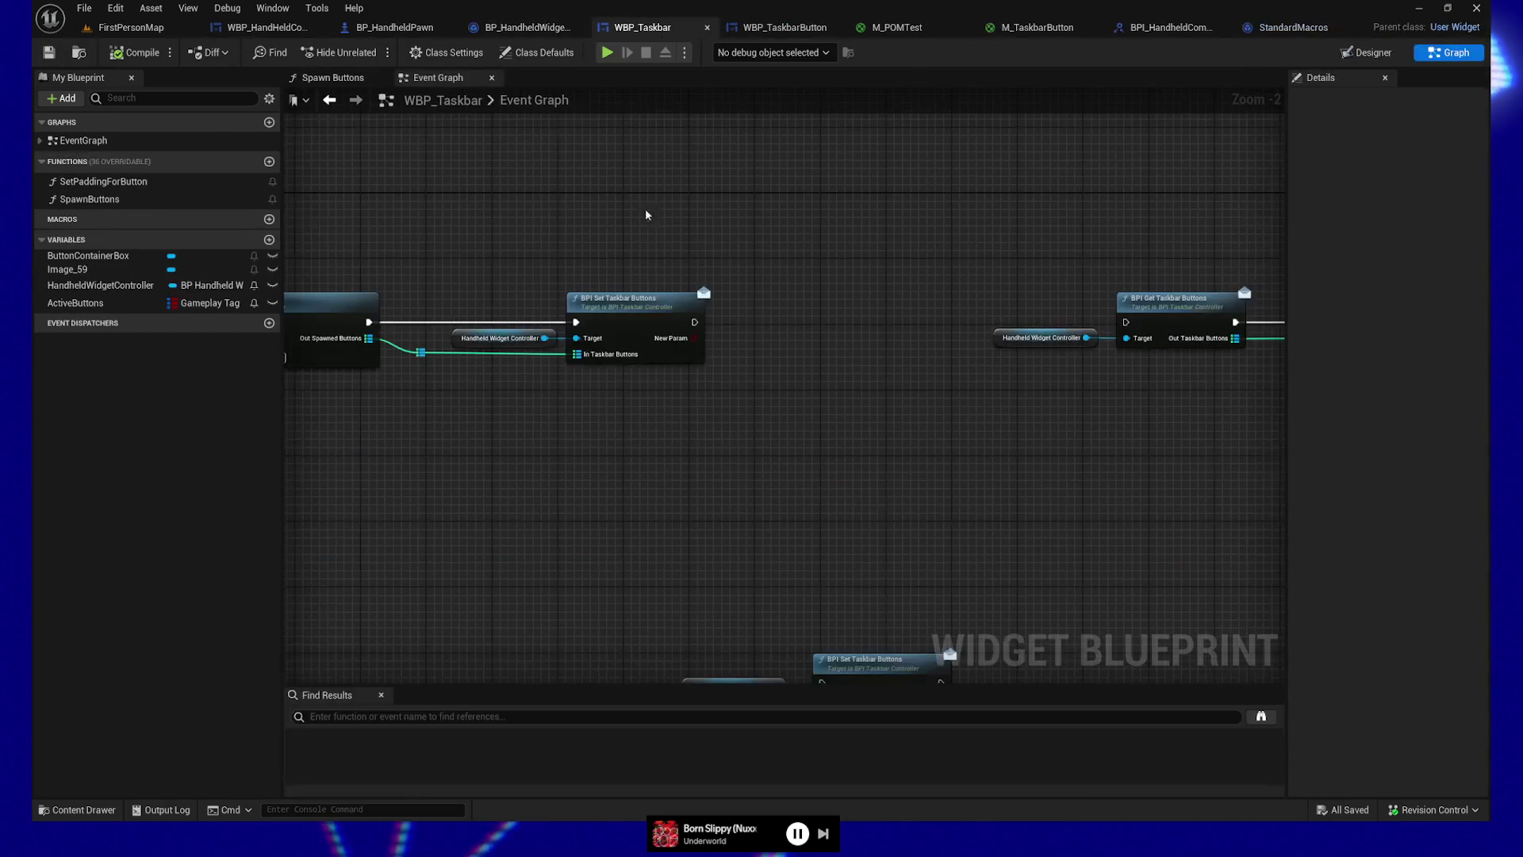
Step: Run BPI Get Taskbar Buttons after BPI Set Taskbar Buttons and wrap the get-find-activate nodes in a comment
{"action": "left_click_drag", "start_coordinate": [1032, 385], "coordinate": [959, 380]}
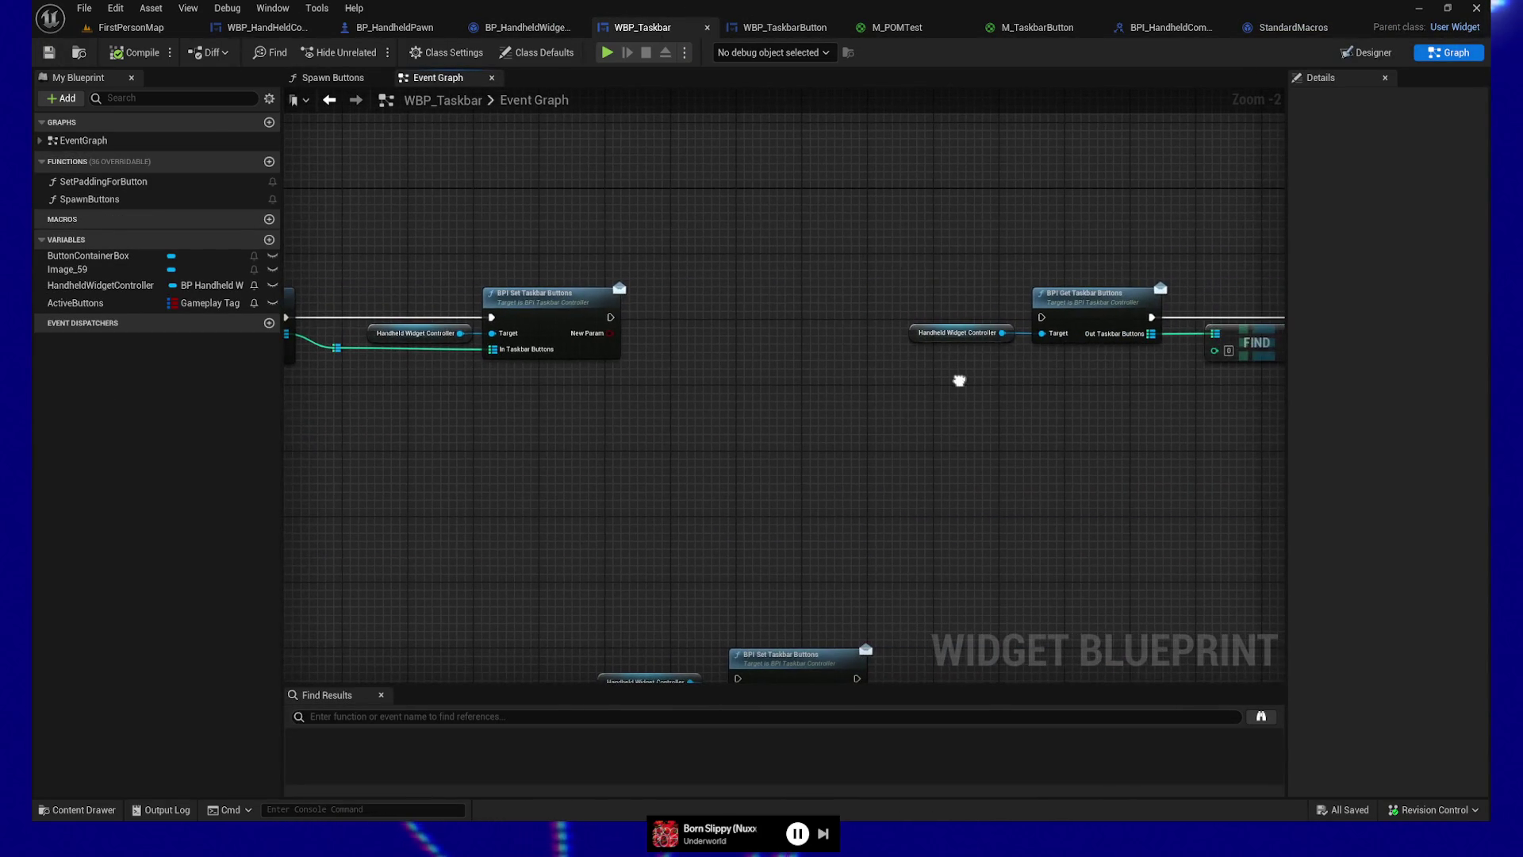
{"action": "left_click_drag", "start_coordinate": [924, 276], "coordinate": [1155, 413]}
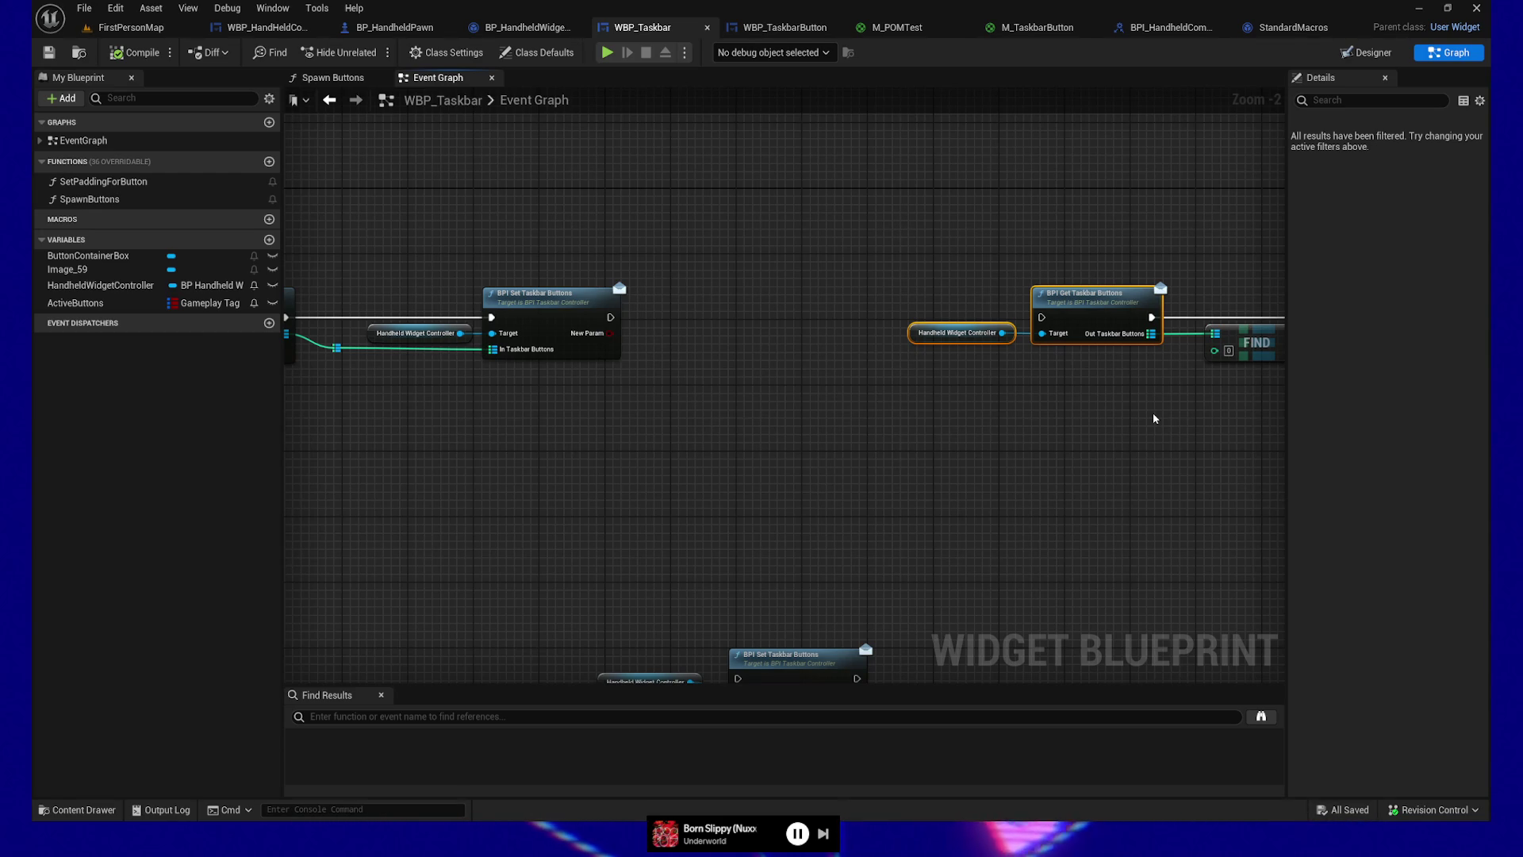
{"action": "mouse_move", "coordinate": [1235, 439]}
{"action": "left_mouse_down"}
{"action": "mouse_move", "coordinate": [989, 487]}
{"action": "mouse_move", "coordinate": [875, 404]}
{"action": "left_mouse_up"}
{"action": "left_click_drag", "start_coordinate": [500, 330], "coordinate": [933, 330]}
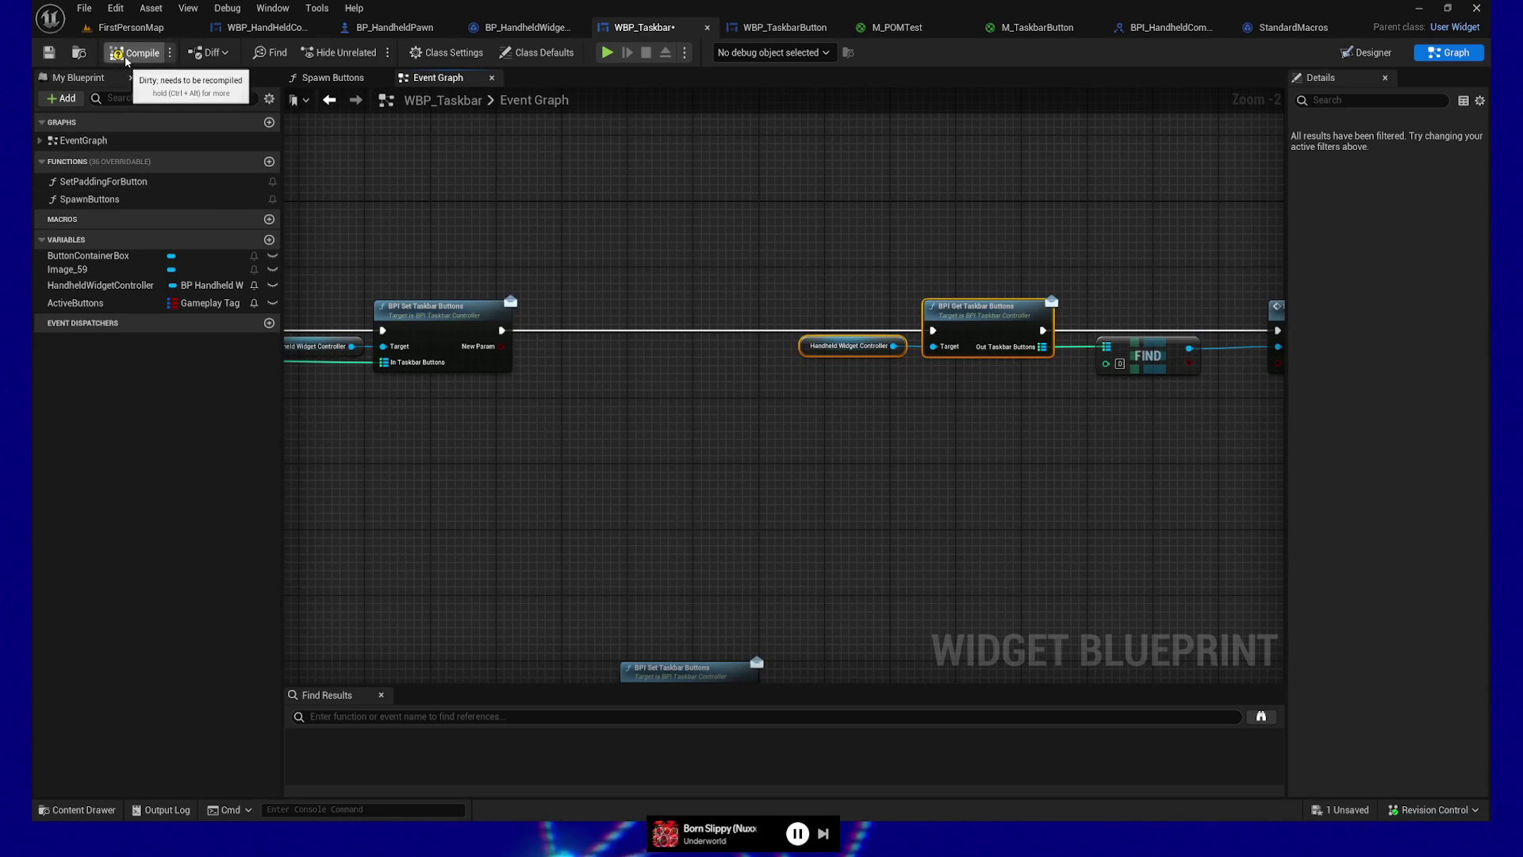
{"action": "mouse_move", "coordinate": [740, 361]}
{"action": "left_mouse_down"}
{"action": "mouse_move", "coordinate": [537, 330]}
{"action": "mouse_move", "coordinate": [844, 272]}
{"action": "mouse_move", "coordinate": [752, 349]}
{"action": "mouse_move", "coordinate": [628, 350]}
{"action": "left_mouse_up"}
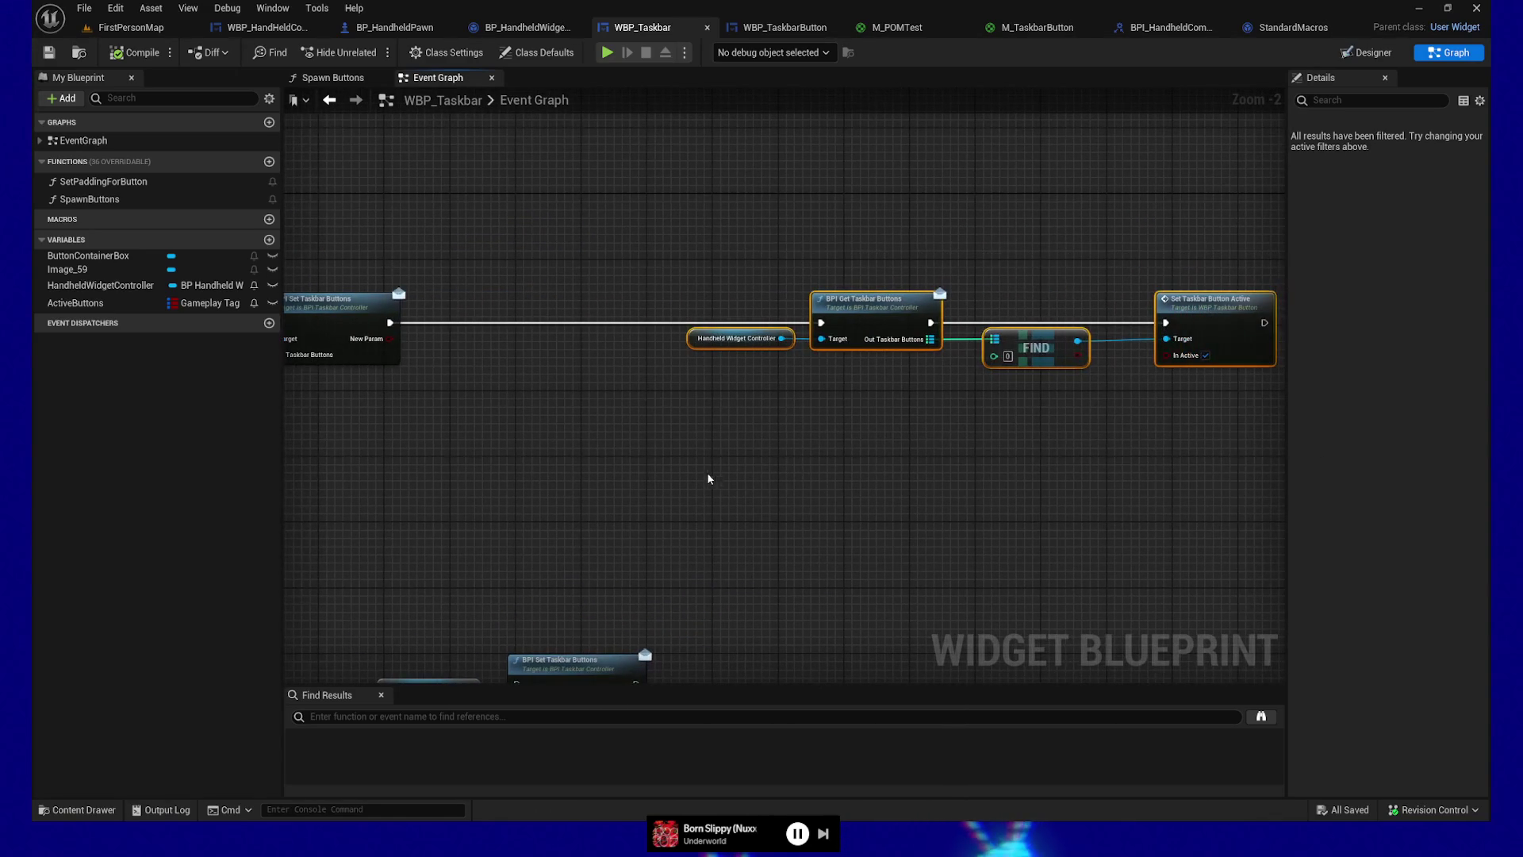
{"action": "key", "text": "c"}
{"action": "type", "text": "This needs to be done inside the controll"}
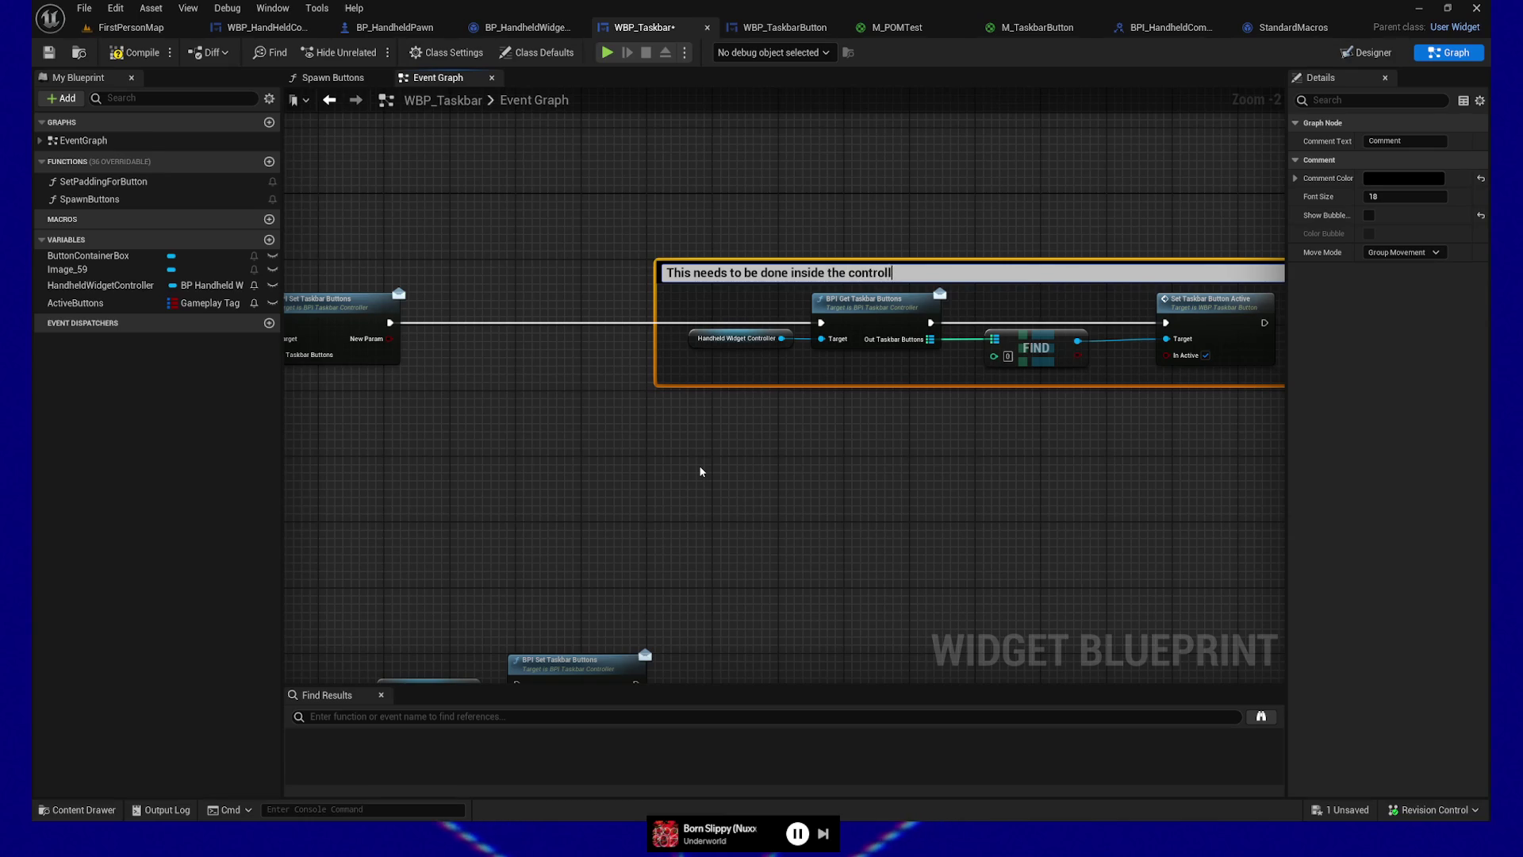
Step: Title the comment 'This needs to be done inside the controller', make it yellow, and save
{"action": "type", "text": "er"}
{"action": "key", "text": "Return"}
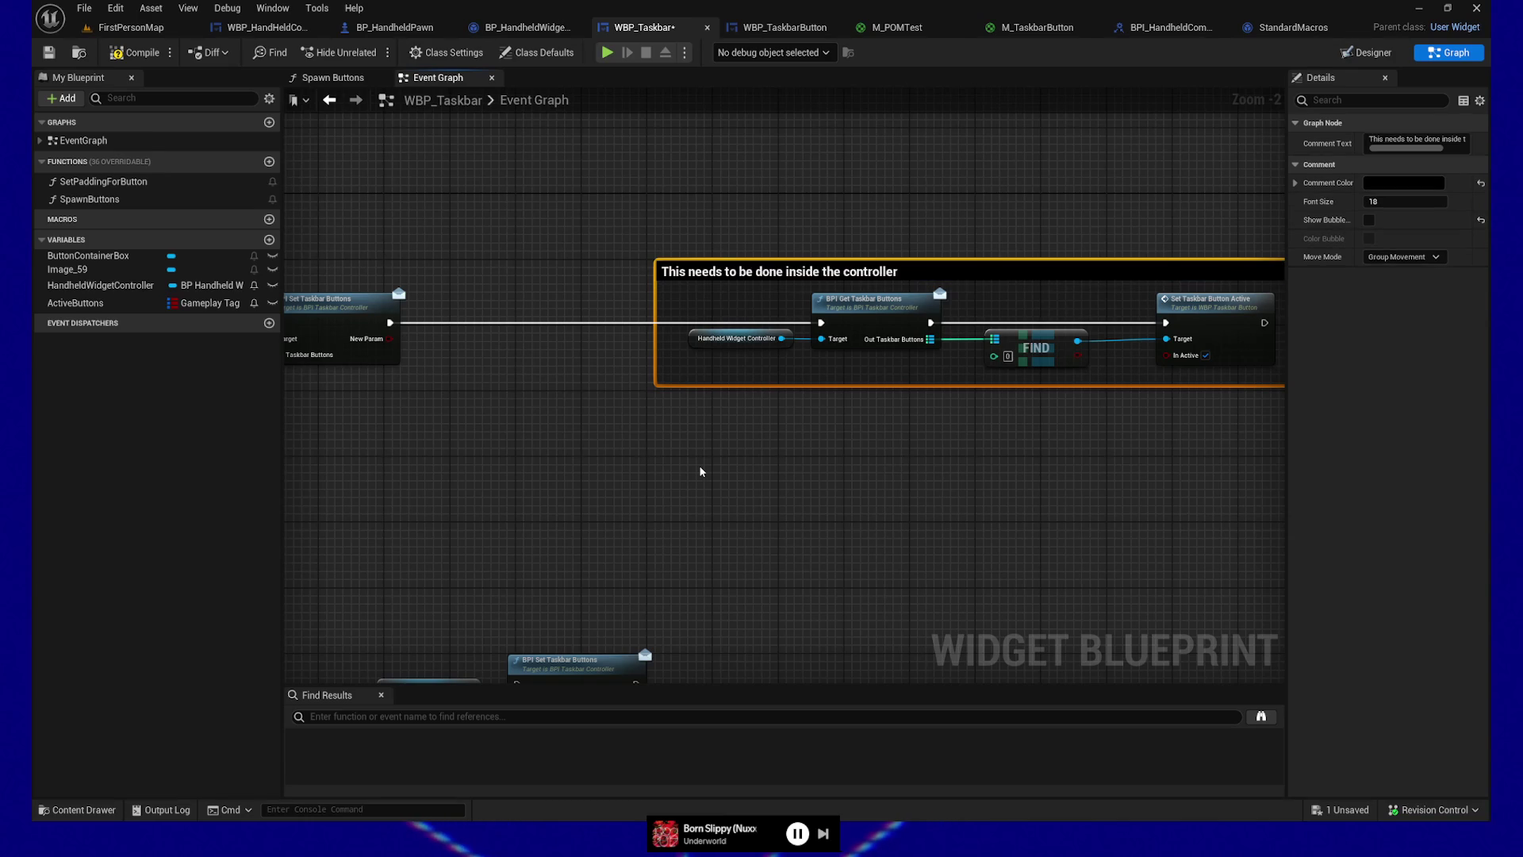
{"action": "left_click", "coordinate": [1389, 183]}
{"action": "left_click", "coordinate": [1301, 218]}
{"action": "left_click", "coordinate": [1333, 521]}
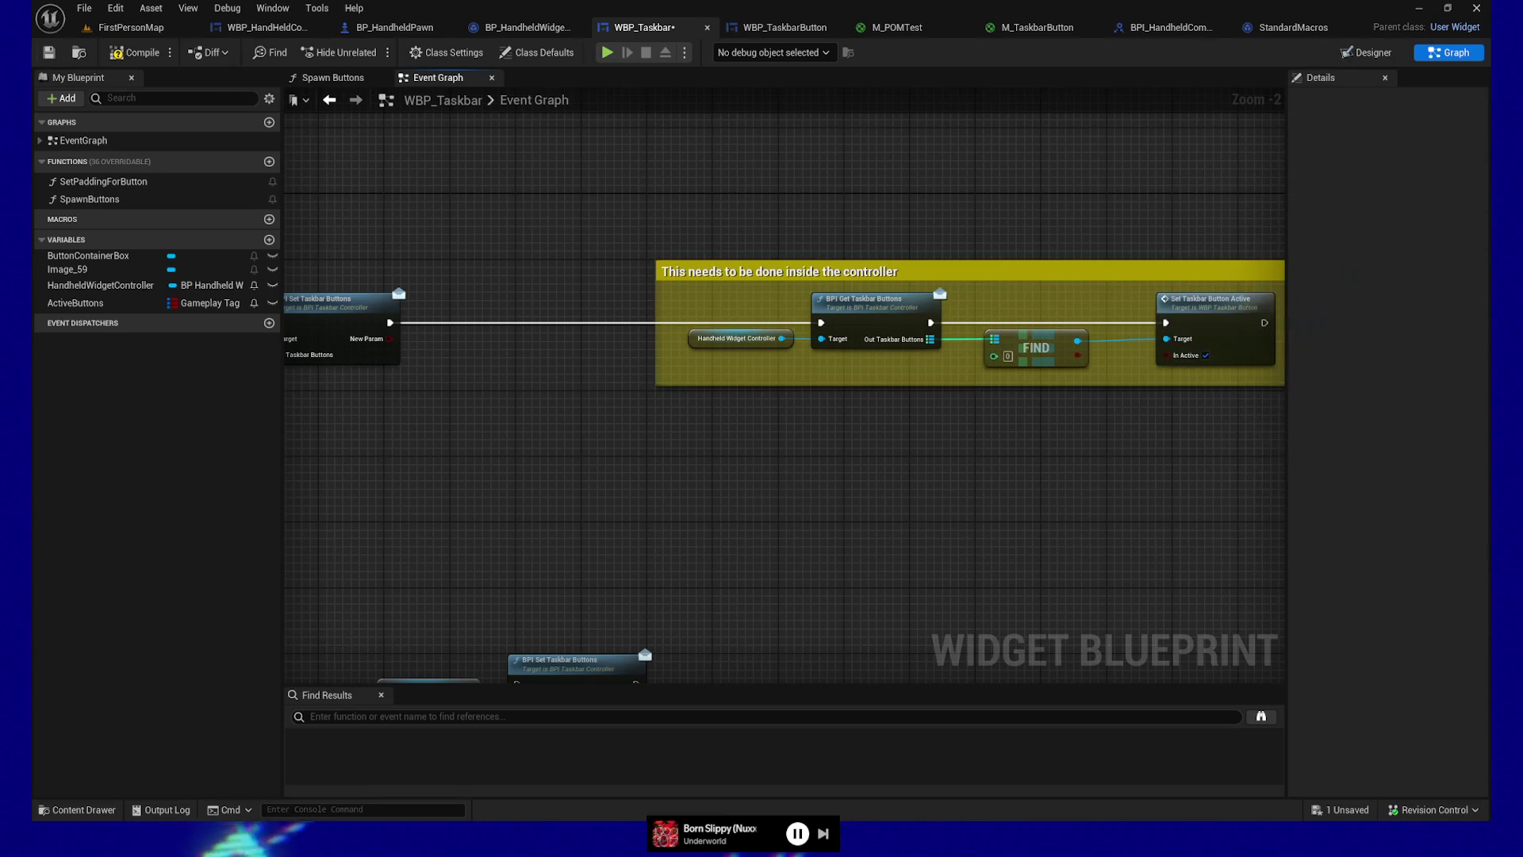
{"action": "key", "text": "ctrl+s"}
Step: Look over the commented node chain and Spawn Buttons node, then close the StandardMacros graph
{"action": "mouse_move", "coordinate": [805, 466]}
{"action": "left_mouse_down"}
{"action": "mouse_move", "coordinate": [786, 259]}
{"action": "mouse_move", "coordinate": [966, 235]}
{"action": "left_mouse_up"}
{"action": "left_click_drag", "start_coordinate": [556, 242], "coordinate": [666, 390]}
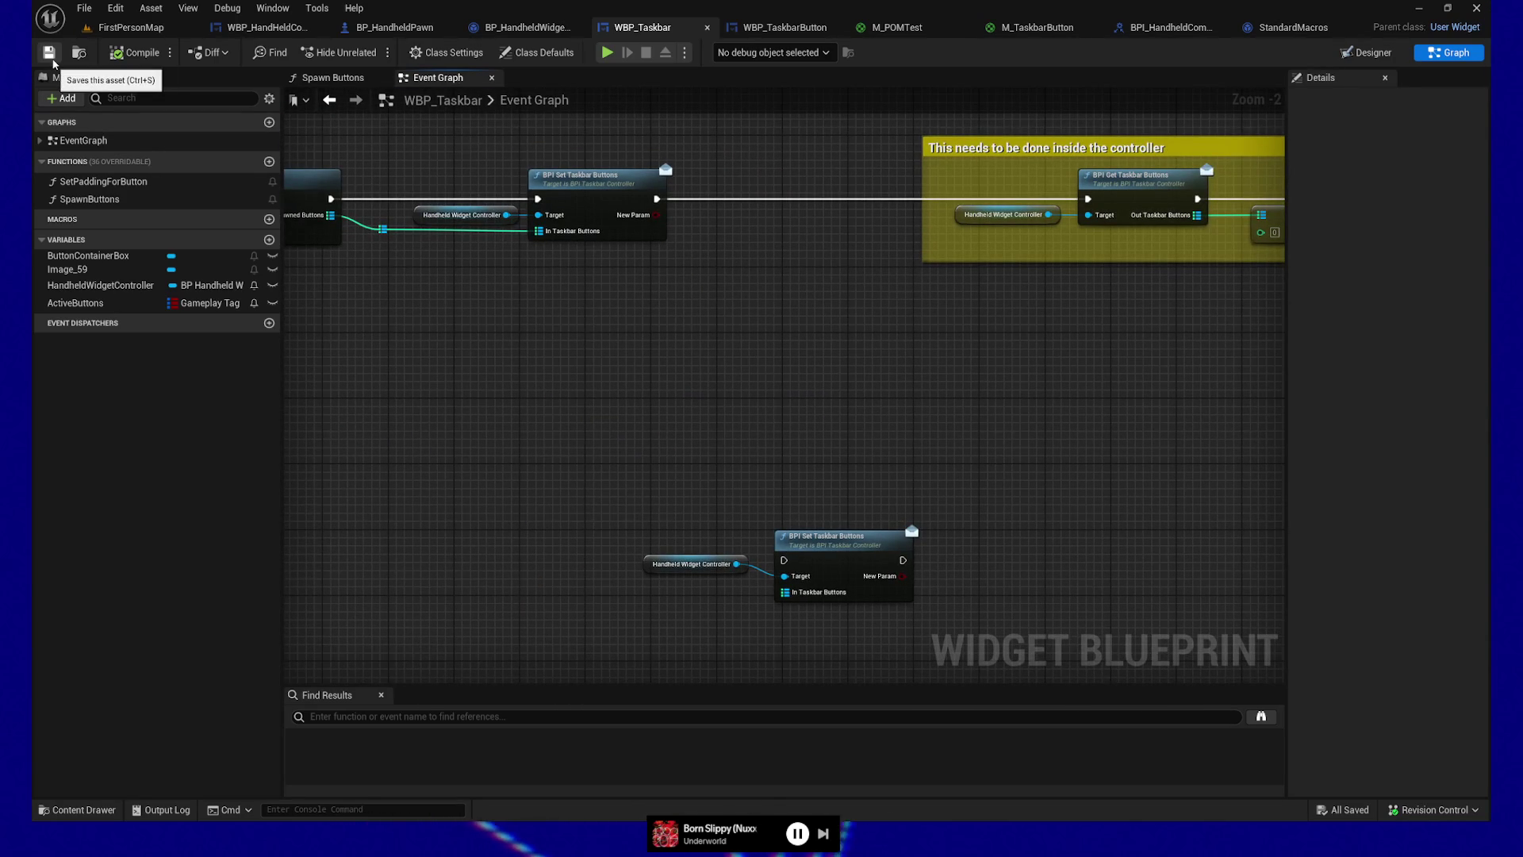
{"action": "left_click_drag", "start_coordinate": [469, 421], "coordinate": [675, 443]}
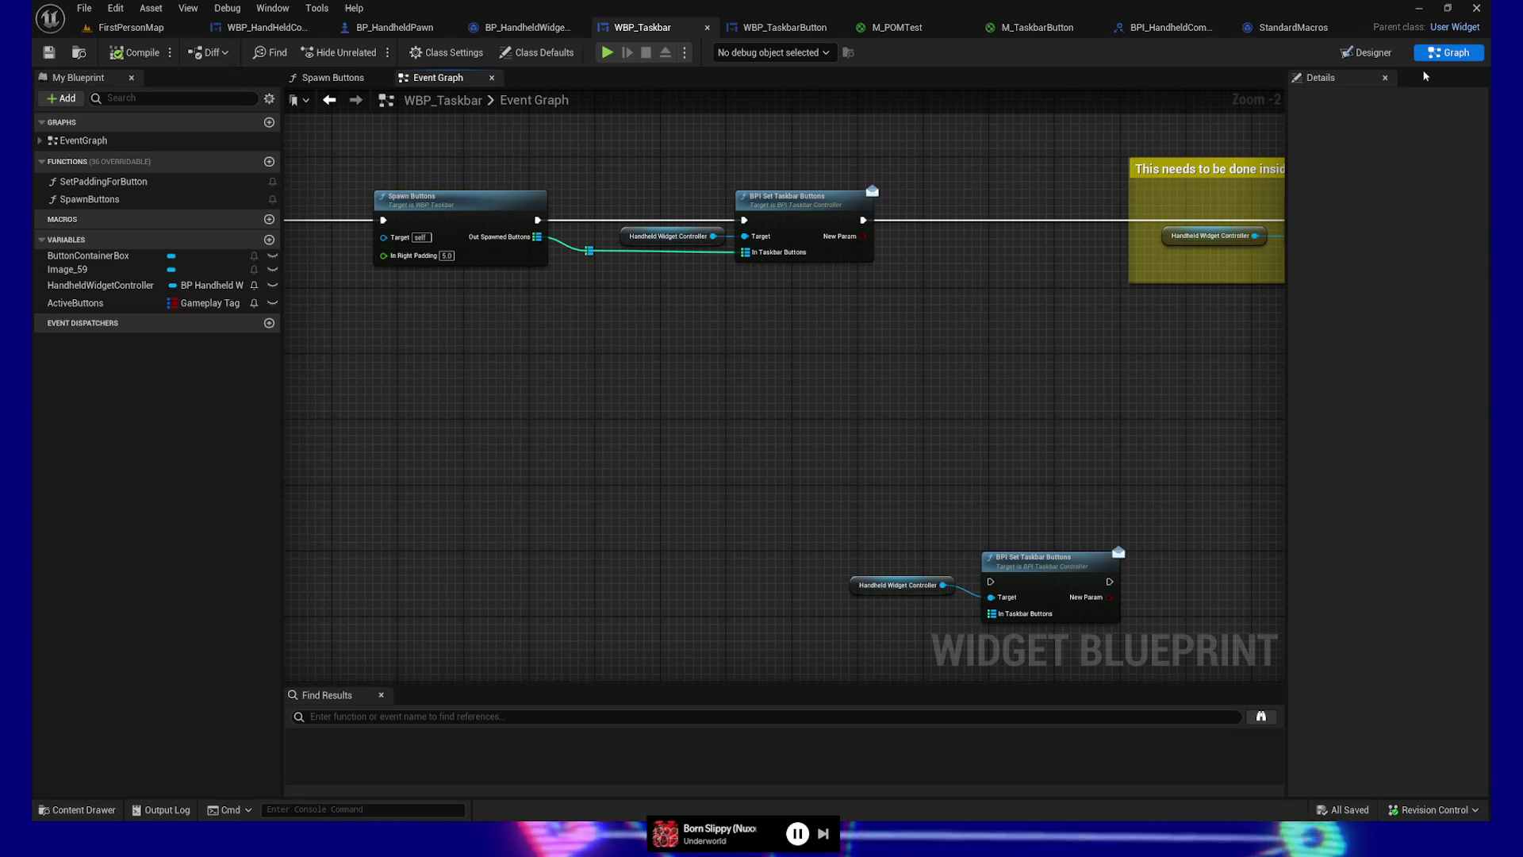
{"action": "left_click", "coordinate": [1352, 28]}
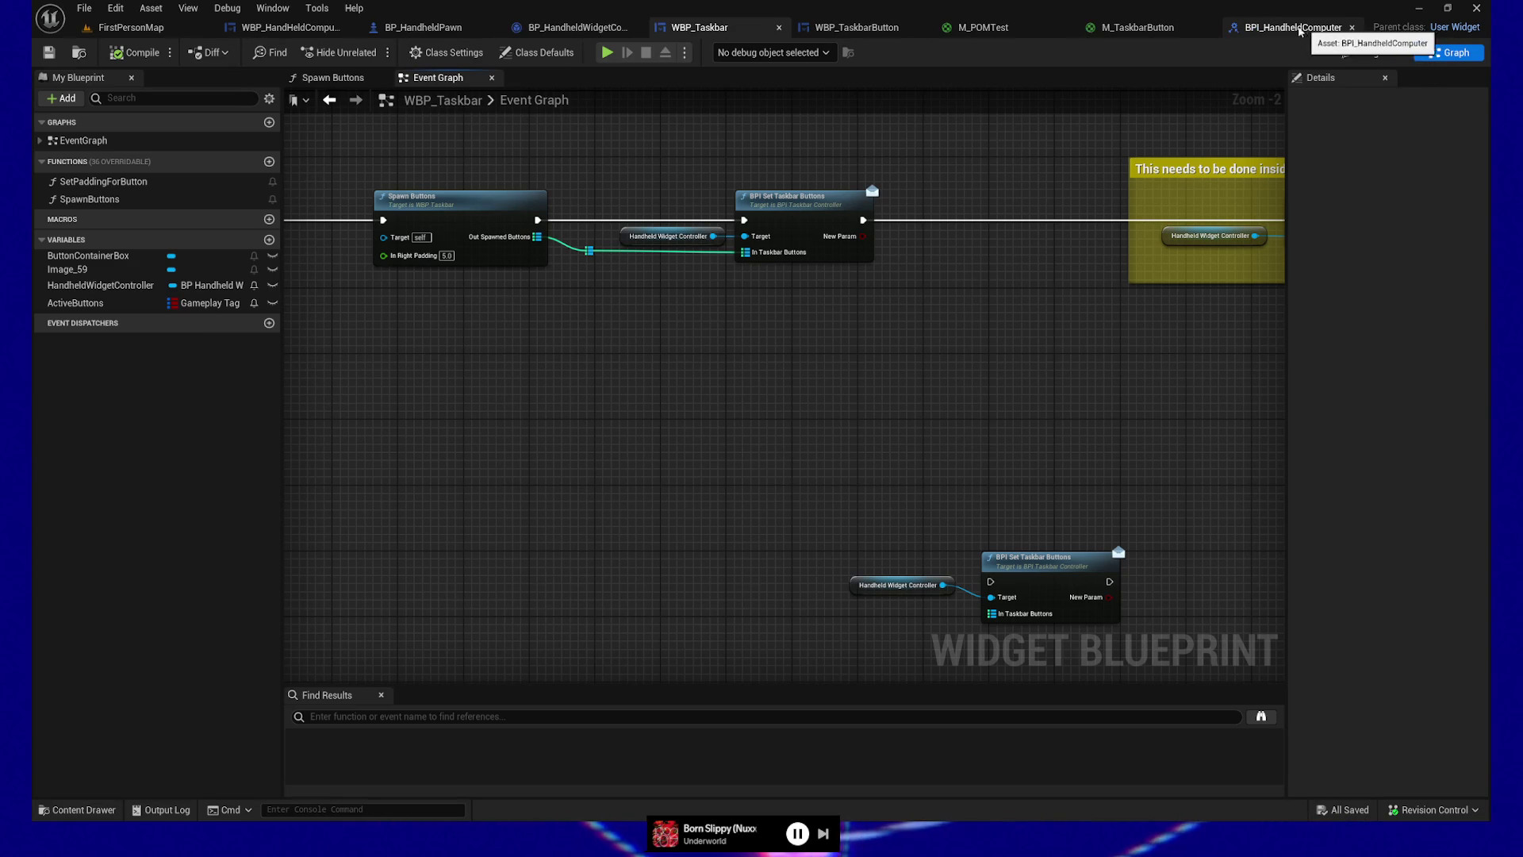
Step: Look over BPI_HandheldComputer, WBP_TaskbarButton, WBP_Taskbar and the handheld base's BPI Get Hoverable graph
{"action": "left_click", "coordinate": [1284, 30]}
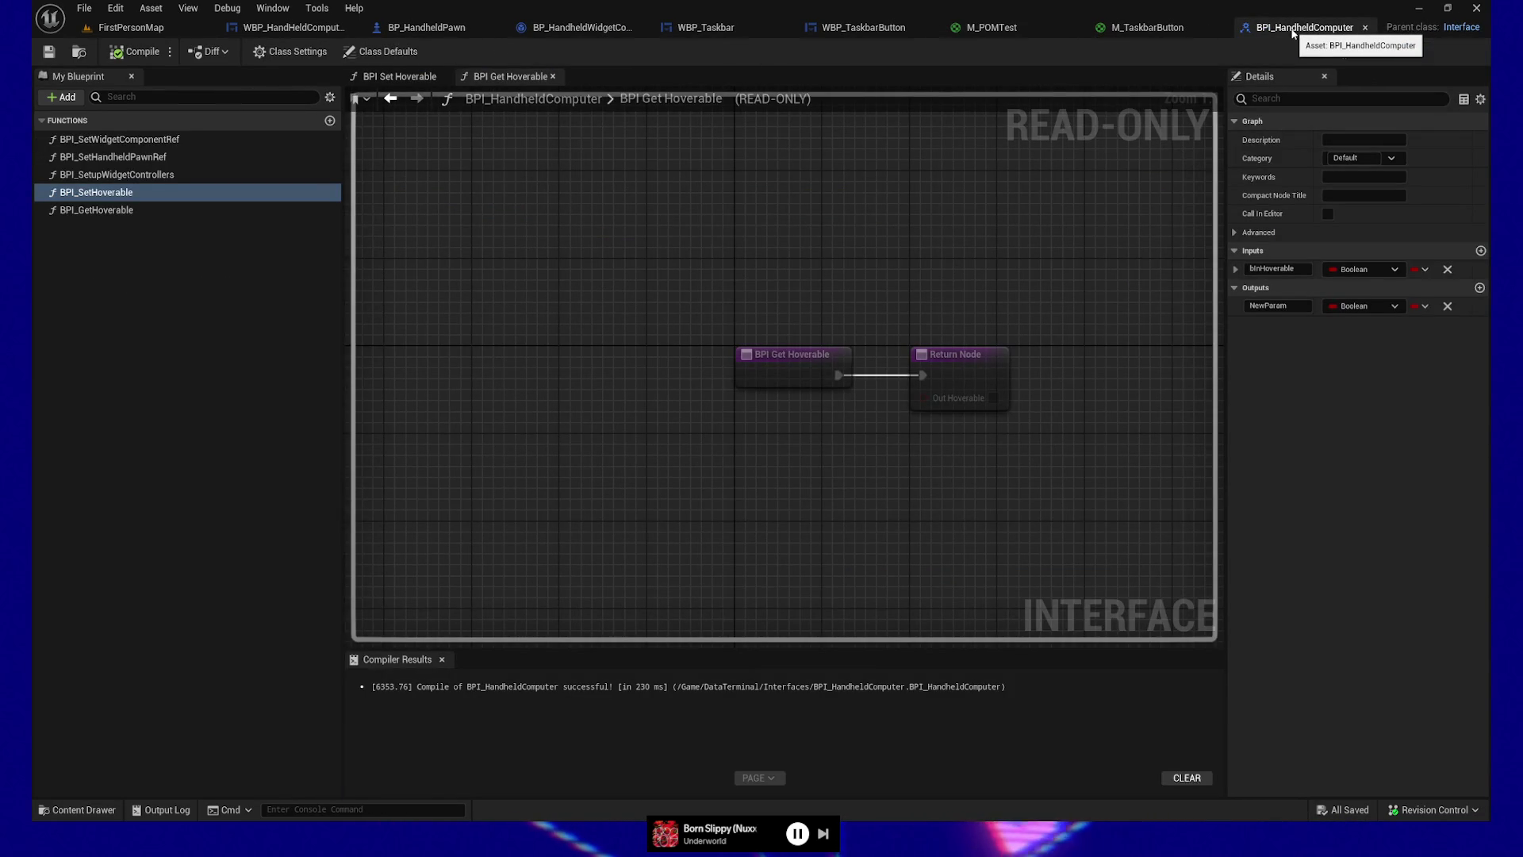
{"action": "left_click", "coordinate": [903, 31]}
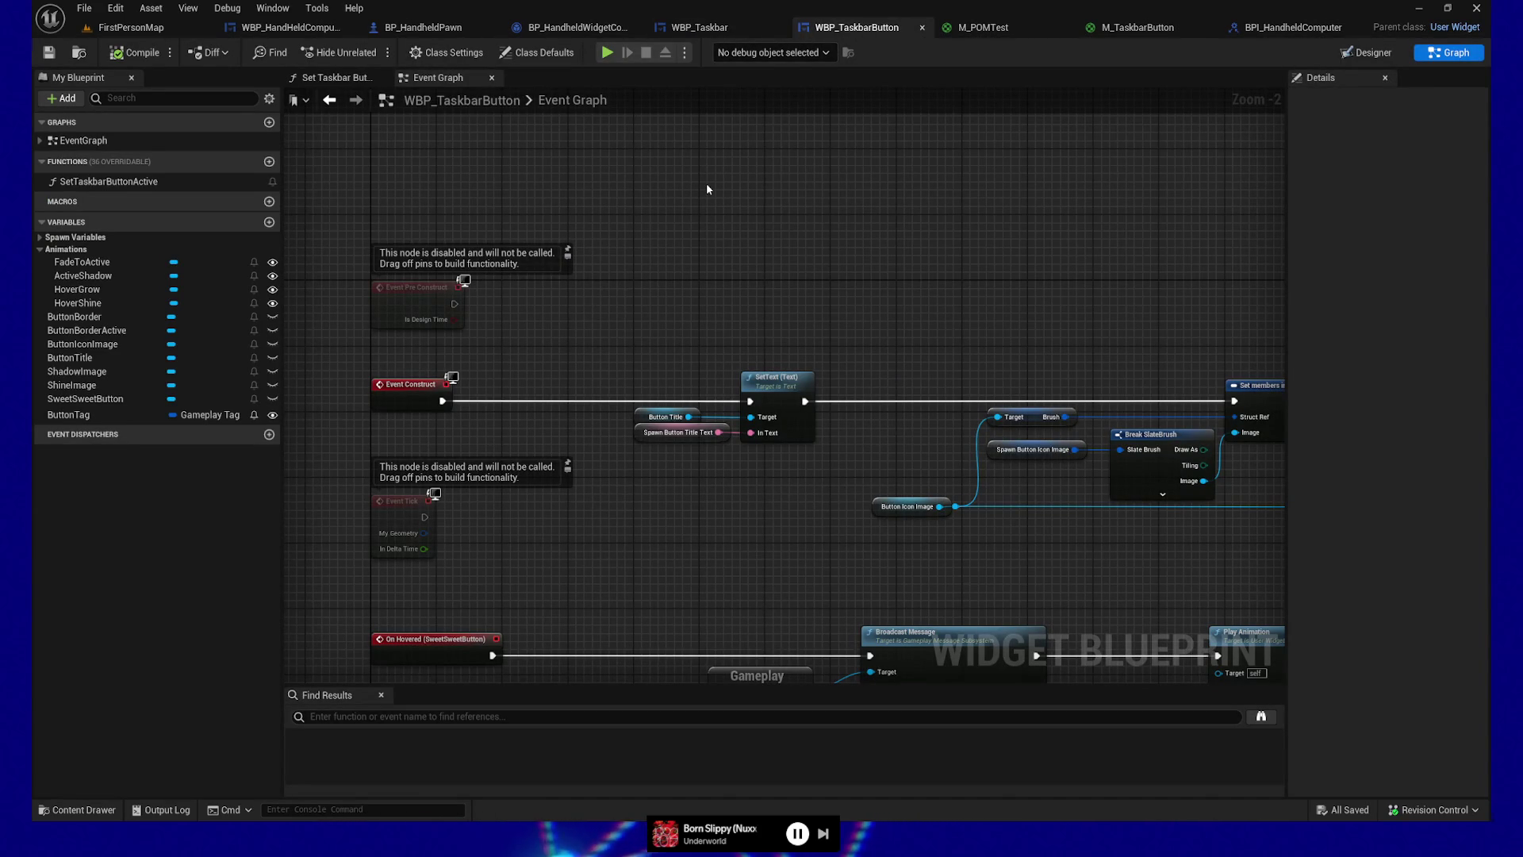
{"action": "left_click", "coordinate": [723, 29]}
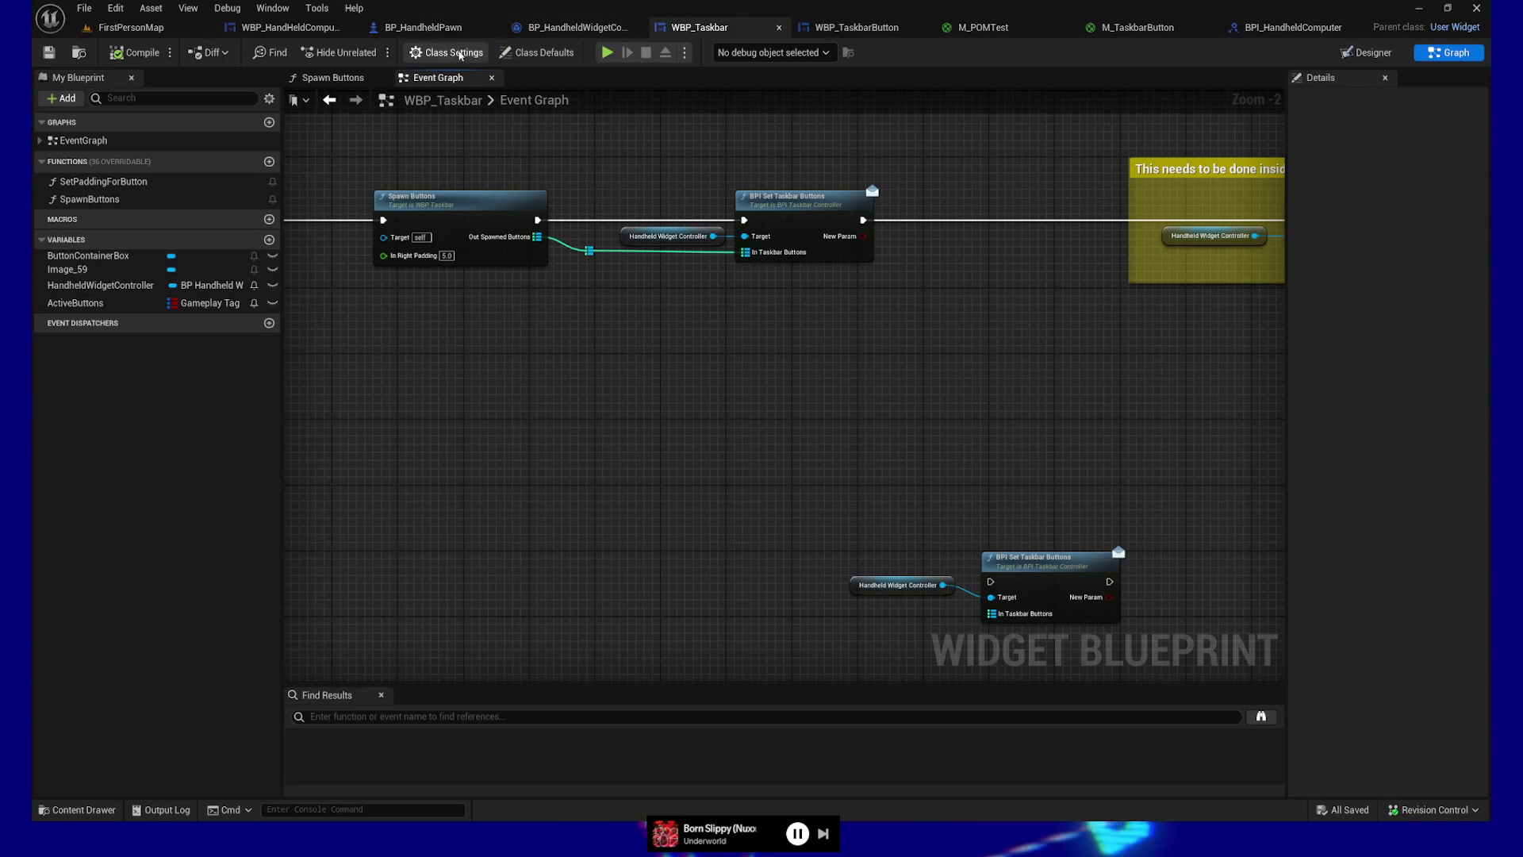
{"action": "left_click", "coordinate": [285, 27]}
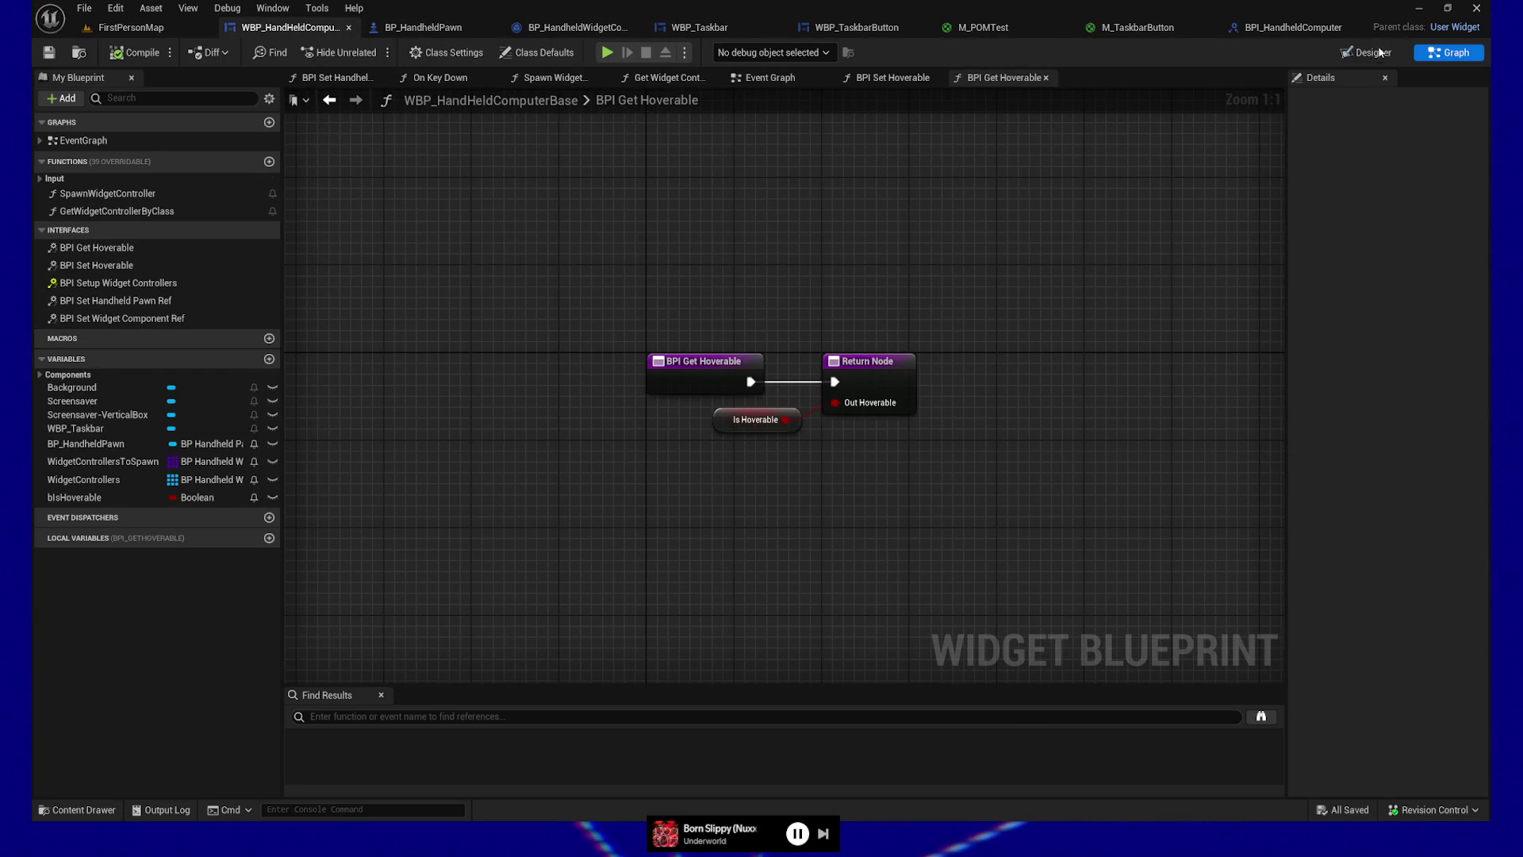
Step: Inspect the WBP_Taskbar widget's properties in the handheld base's Designer layout, then return to WBP_TaskbarButton
{"action": "left_click", "coordinate": [1366, 52]}
{"action": "scroll", "coordinate": [657, 309], "scroll_direction": "down", "scroll_amount": 4}
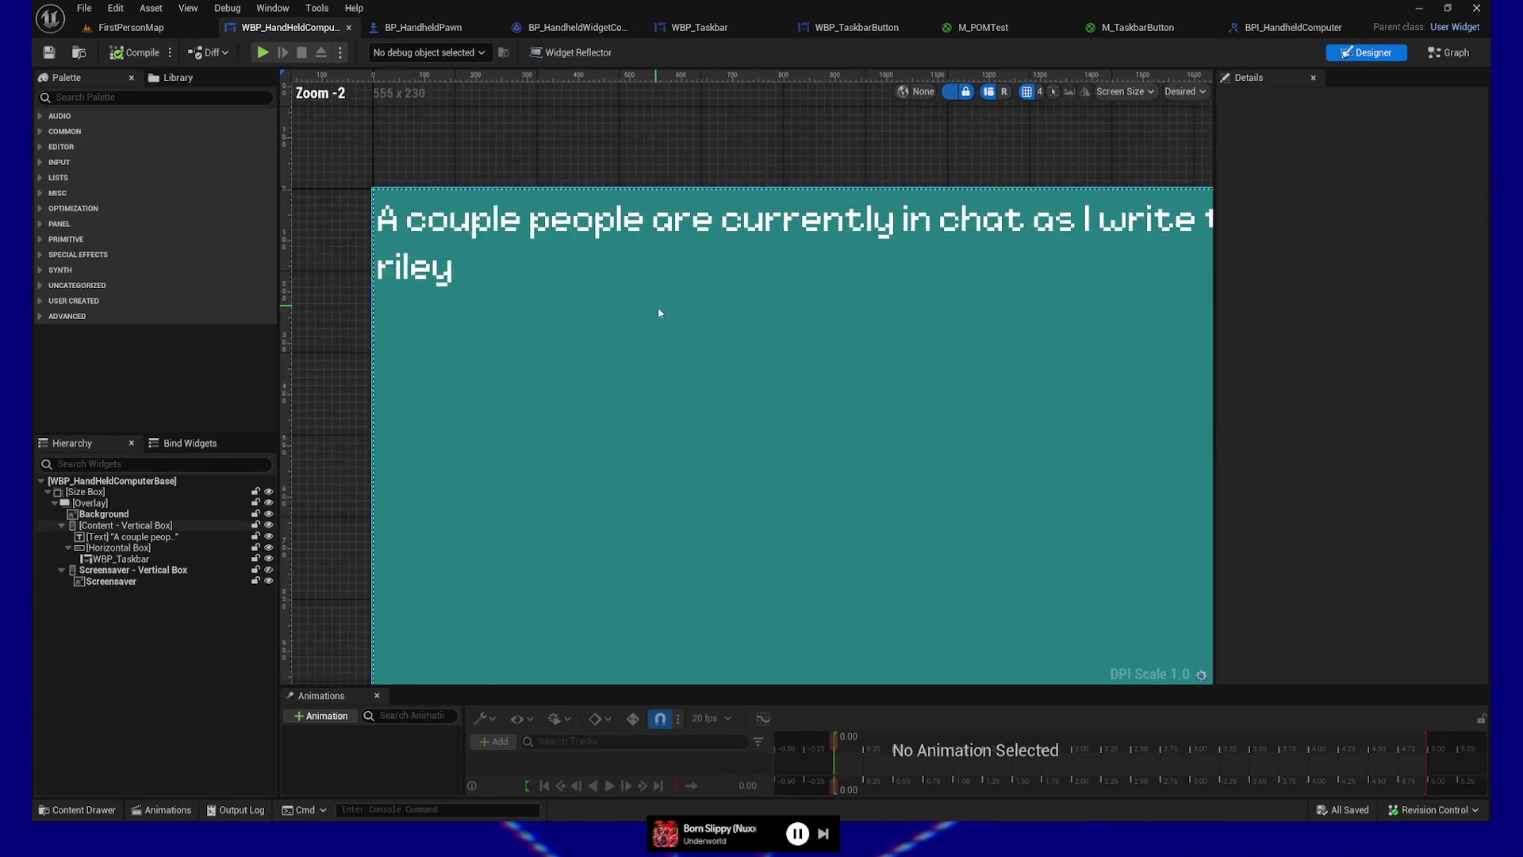
{"action": "left_click_drag", "start_coordinate": [712, 363], "coordinate": [646, 213]}
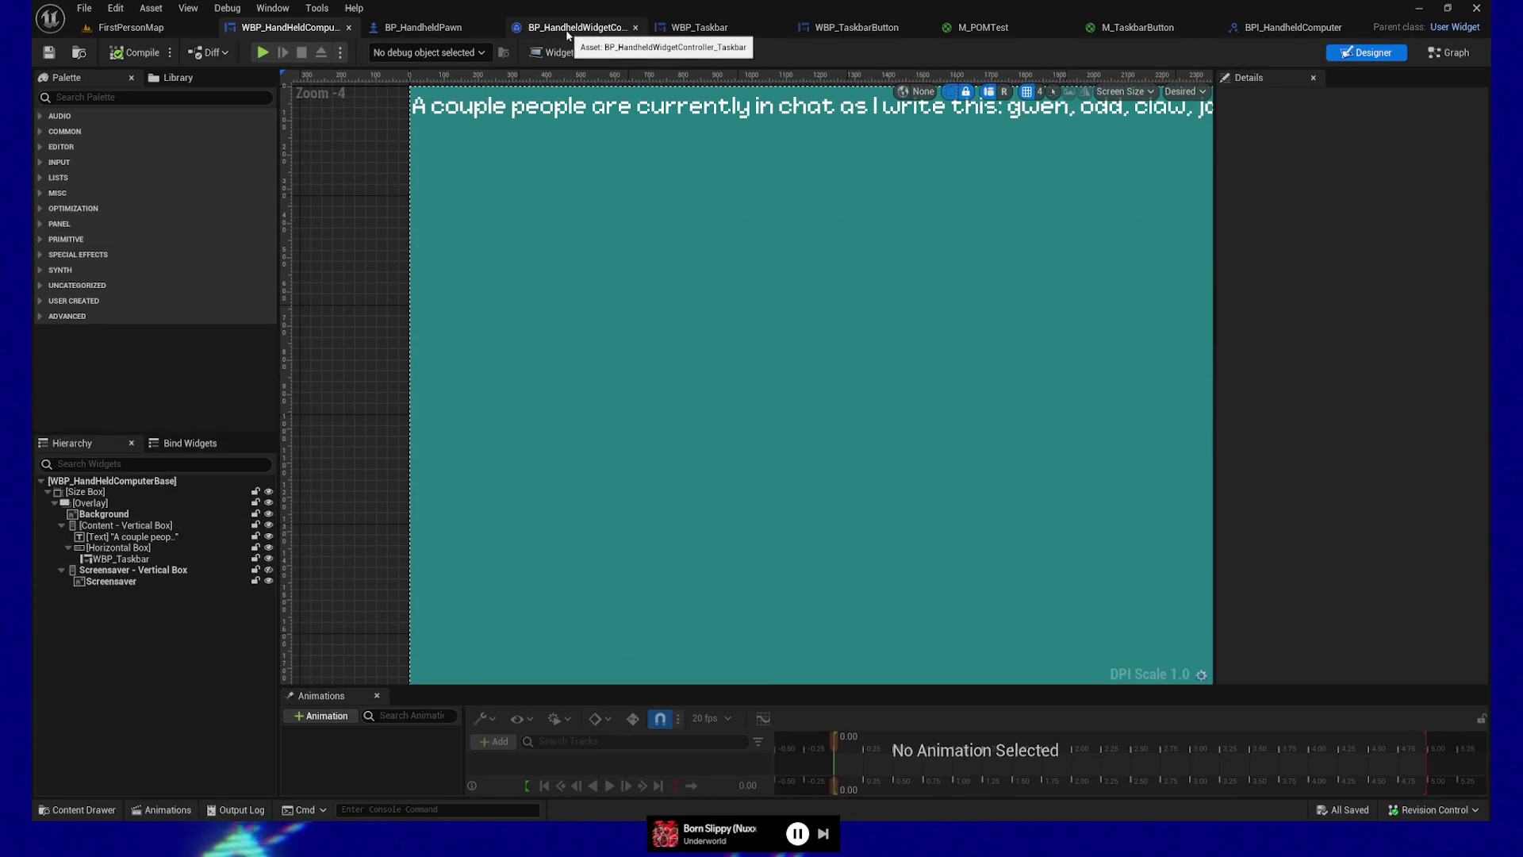
{"action": "left_click", "coordinate": [119, 559]}
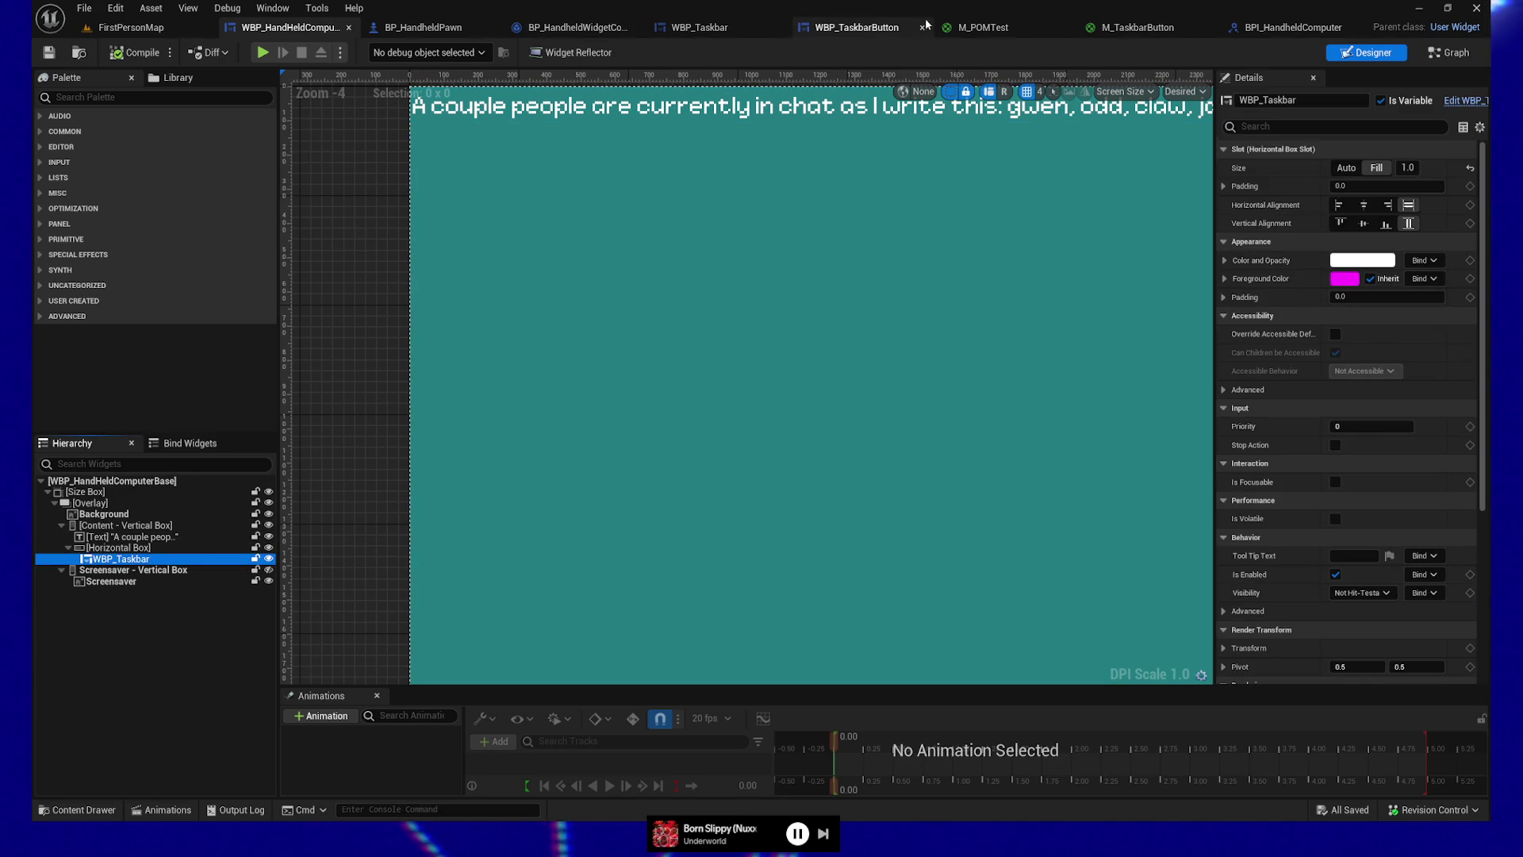
{"action": "left_click", "coordinate": [861, 27]}
Step: Add a Get Outer Object node with a Self node wired into its Object input
{"action": "right_click", "coordinate": [757, 328]}
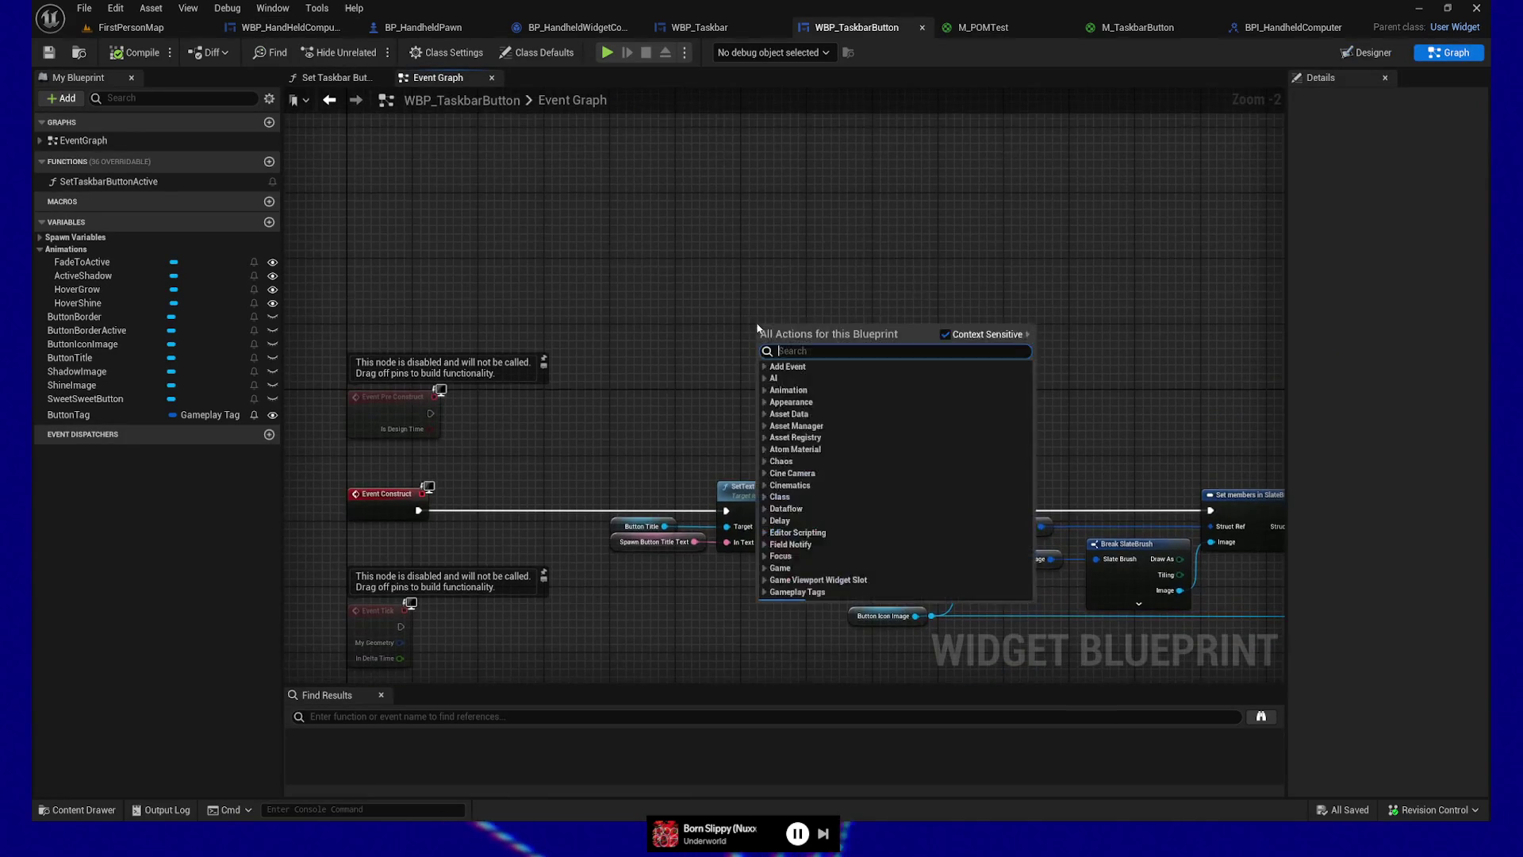
{"action": "type", "text": "get outer"}
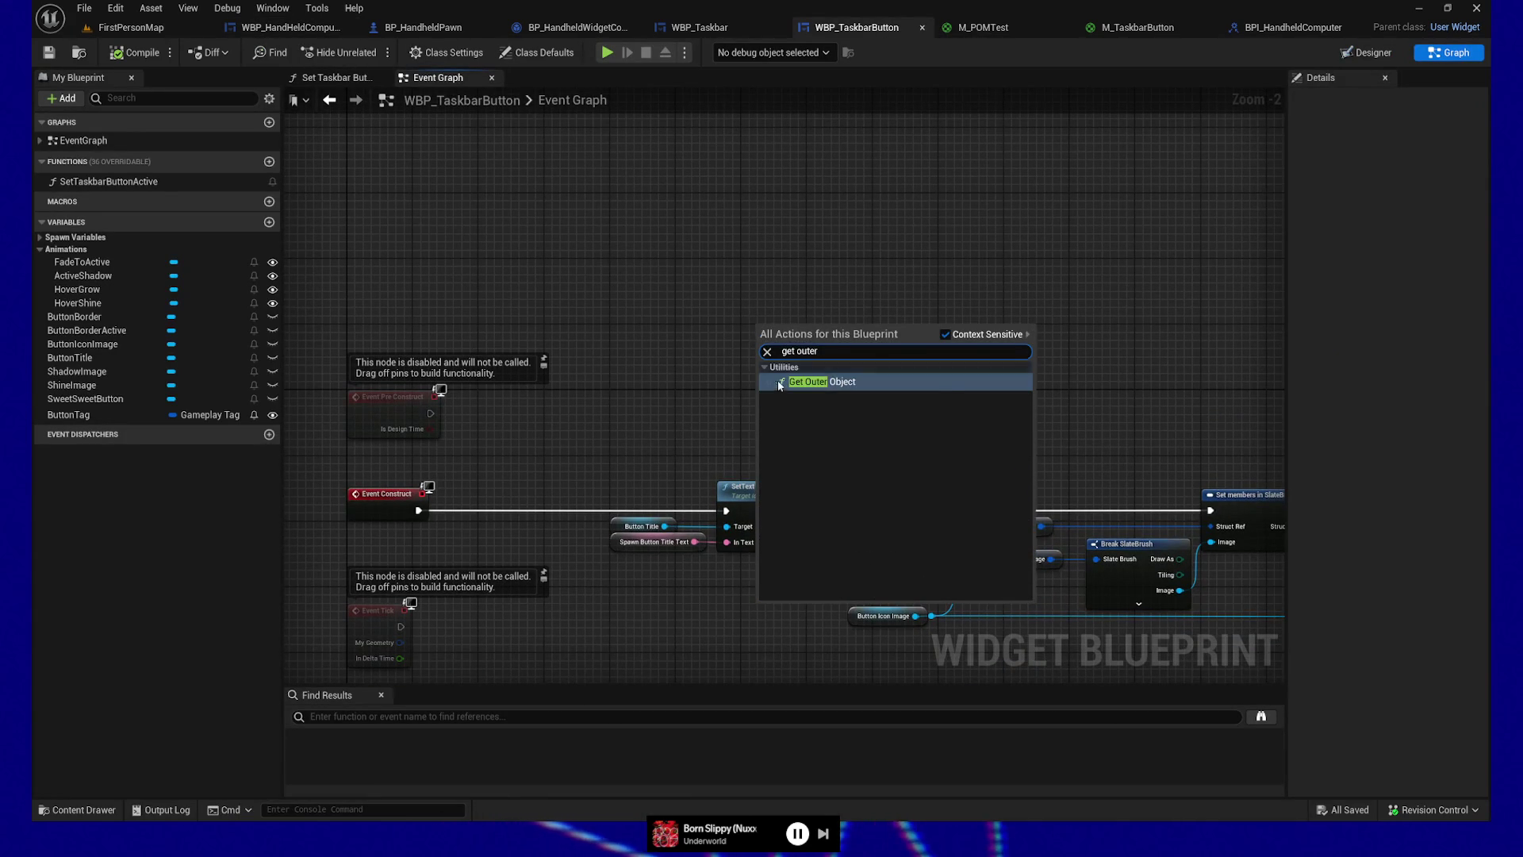
{"action": "left_click", "coordinate": [790, 384]}
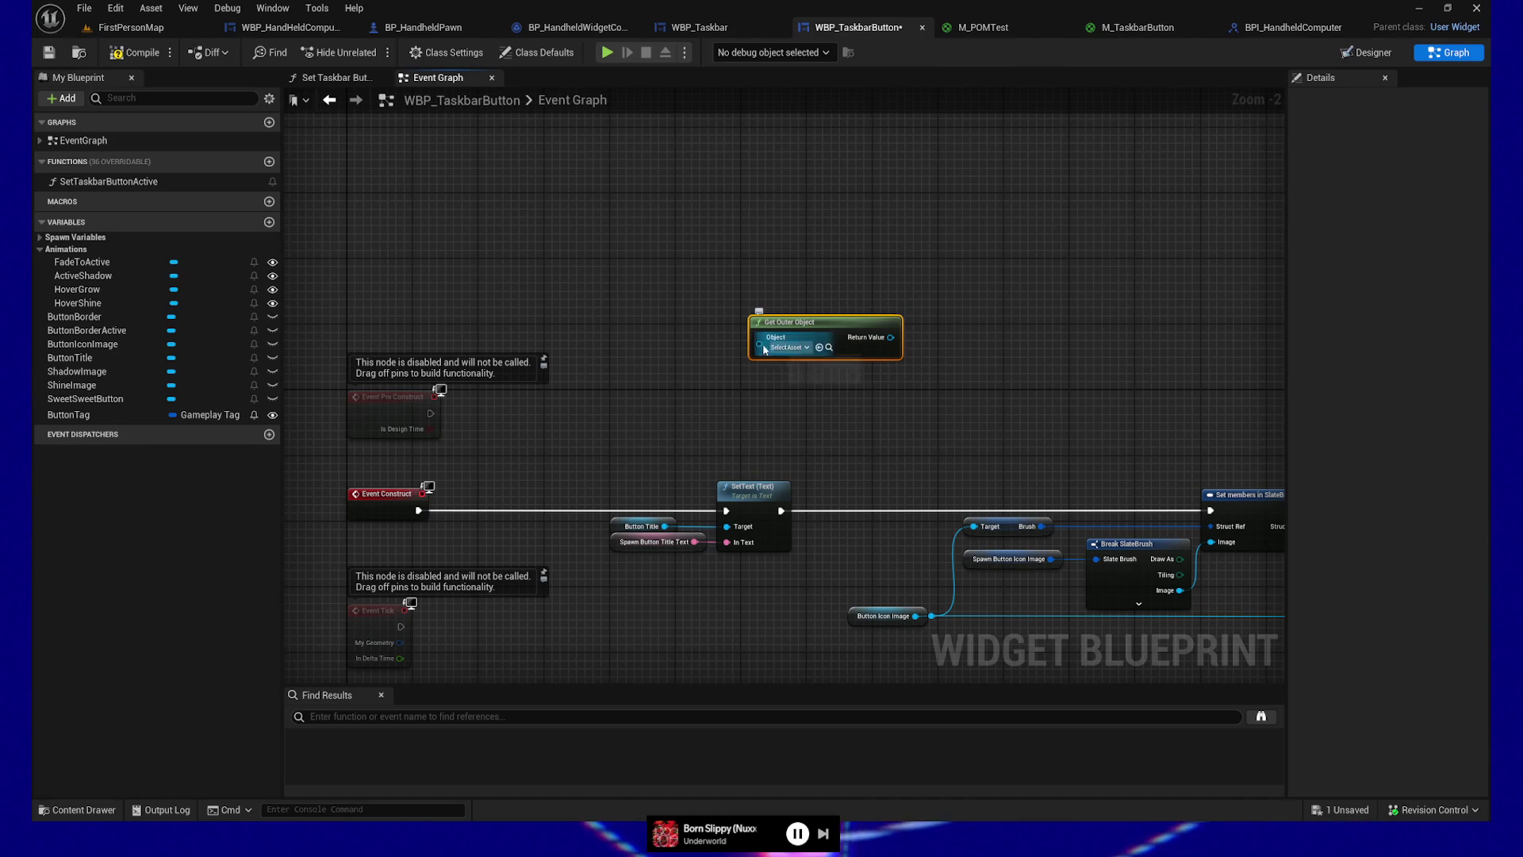
{"action": "left_click_drag", "start_coordinate": [771, 351], "coordinate": [665, 349]}
{"action": "type", "text": "self"}
{"action": "key", "text": "Return"}
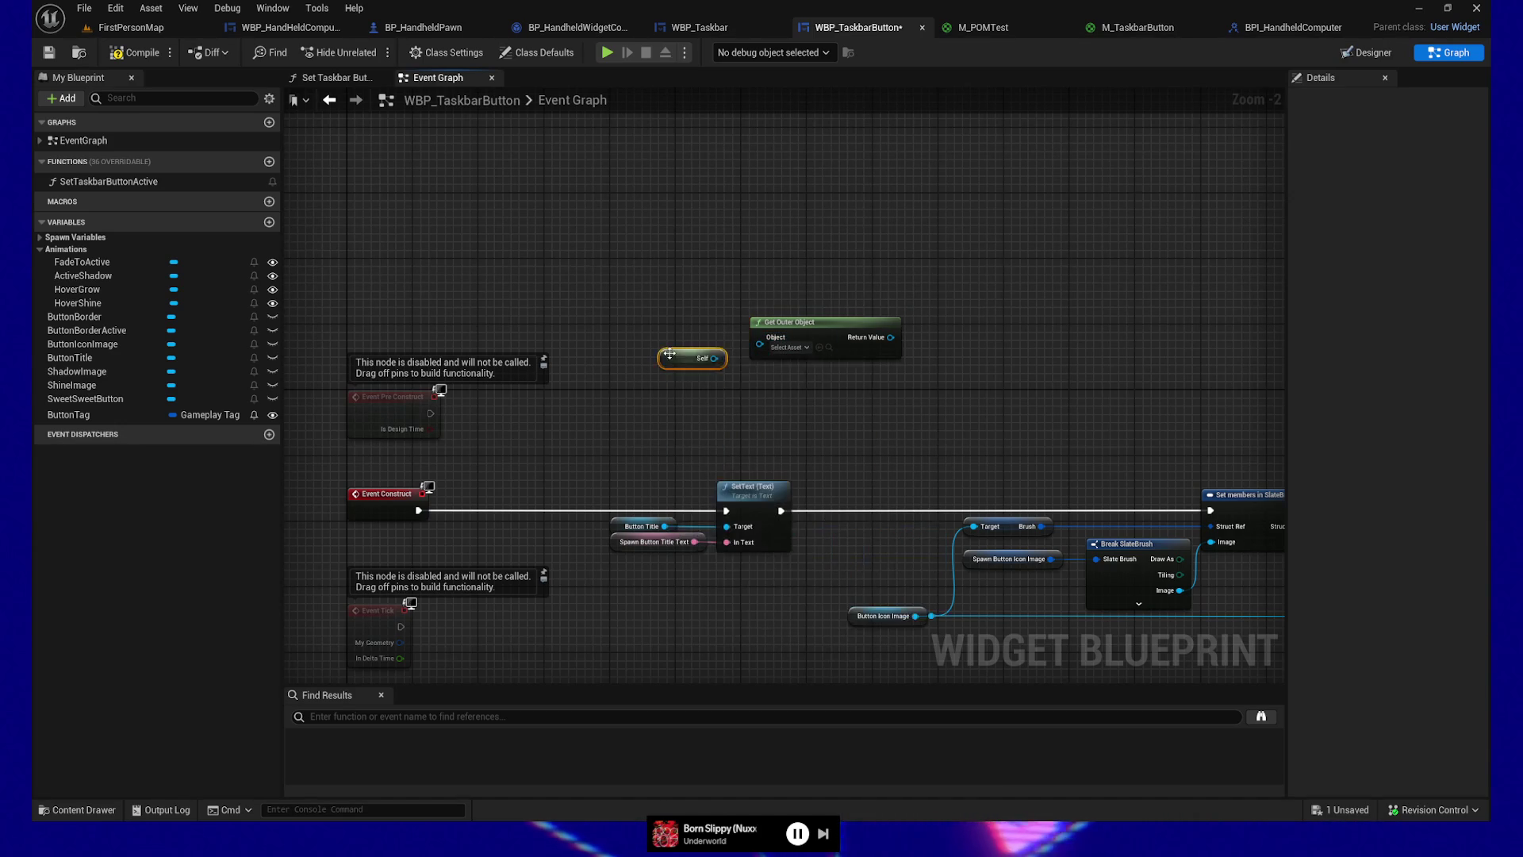
{"action": "mouse_move", "coordinate": [713, 357]}
{"action": "left_mouse_down"}
{"action": "mouse_move", "coordinate": [759, 337]}
{"action": "mouse_move", "coordinate": [776, 352]}
{"action": "left_mouse_up"}
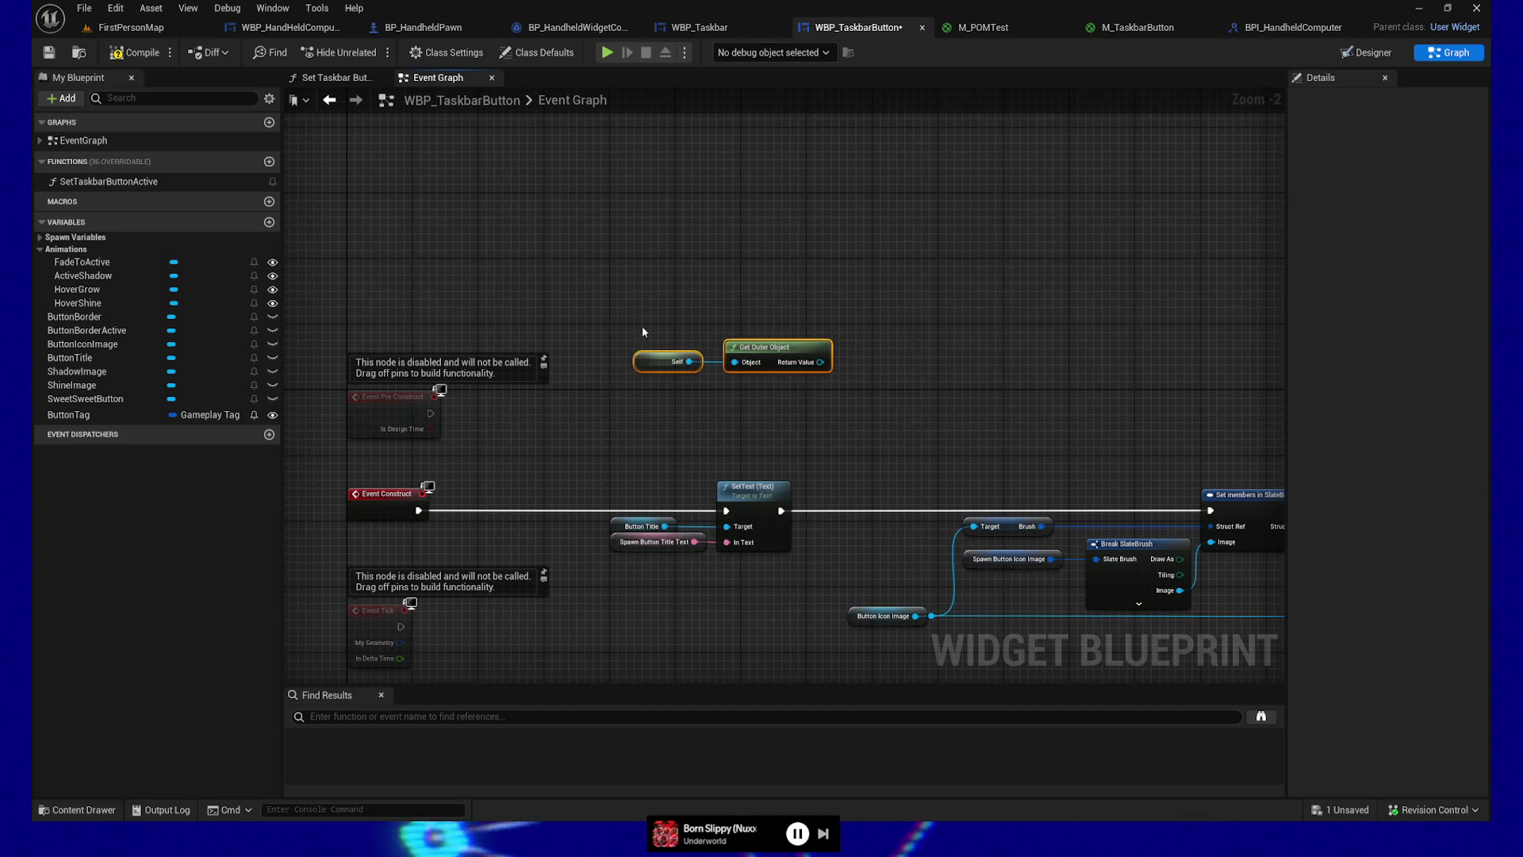
Step: Check the WBP_HandHeldComputerBase widget's node graph for reference
{"action": "scroll", "coordinate": [825, 427], "scroll_direction": "down", "scroll_amount": 3}
{"action": "scroll", "coordinate": [775, 340], "scroll_direction": "down", "scroll_amount": 2}
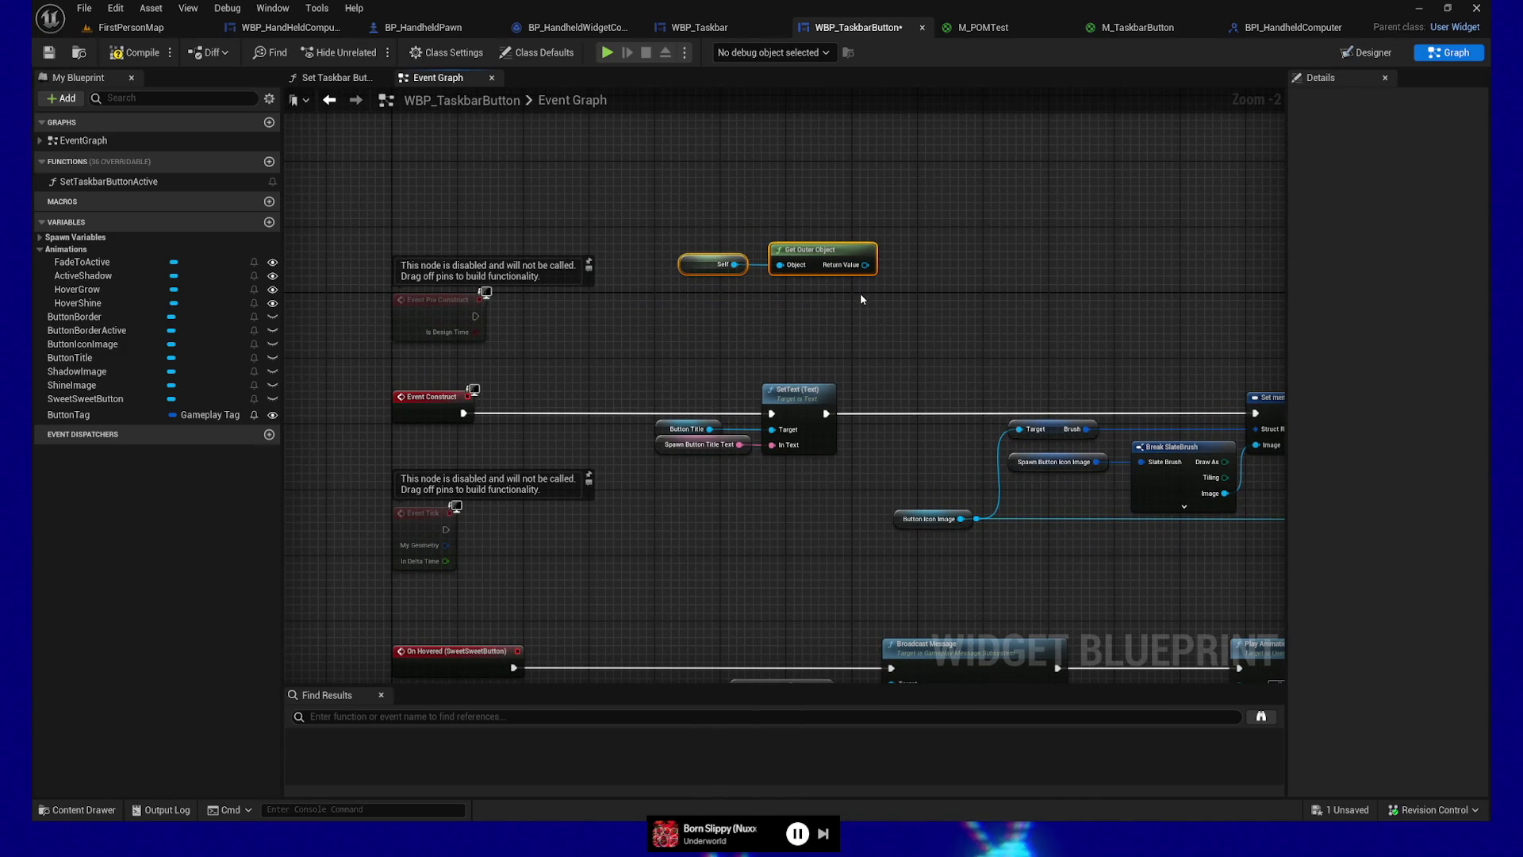
{"action": "left_click", "coordinate": [302, 26]}
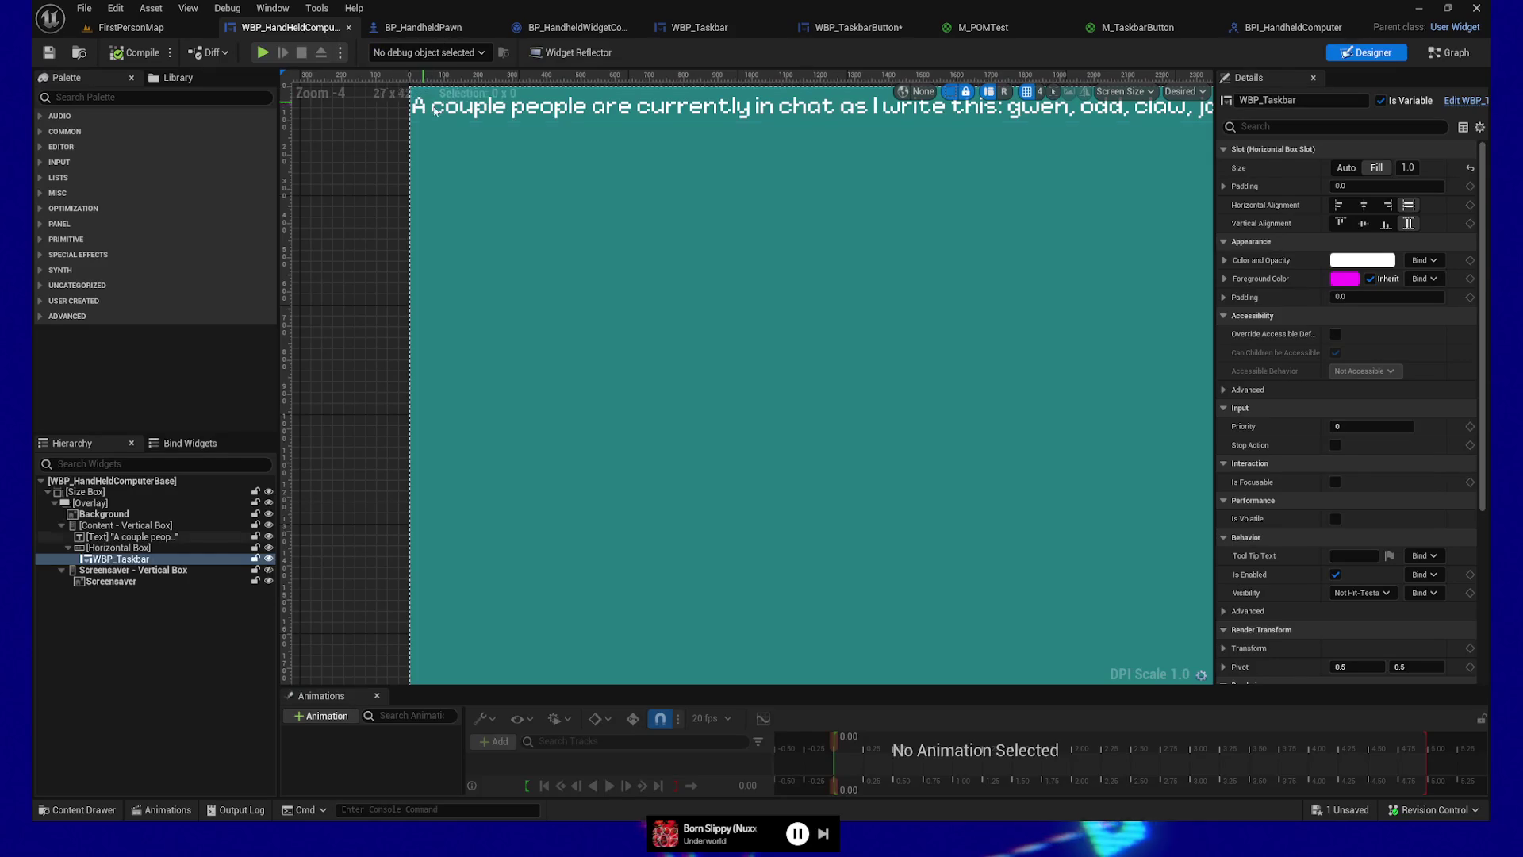
{"action": "left_click", "coordinate": [1441, 59]}
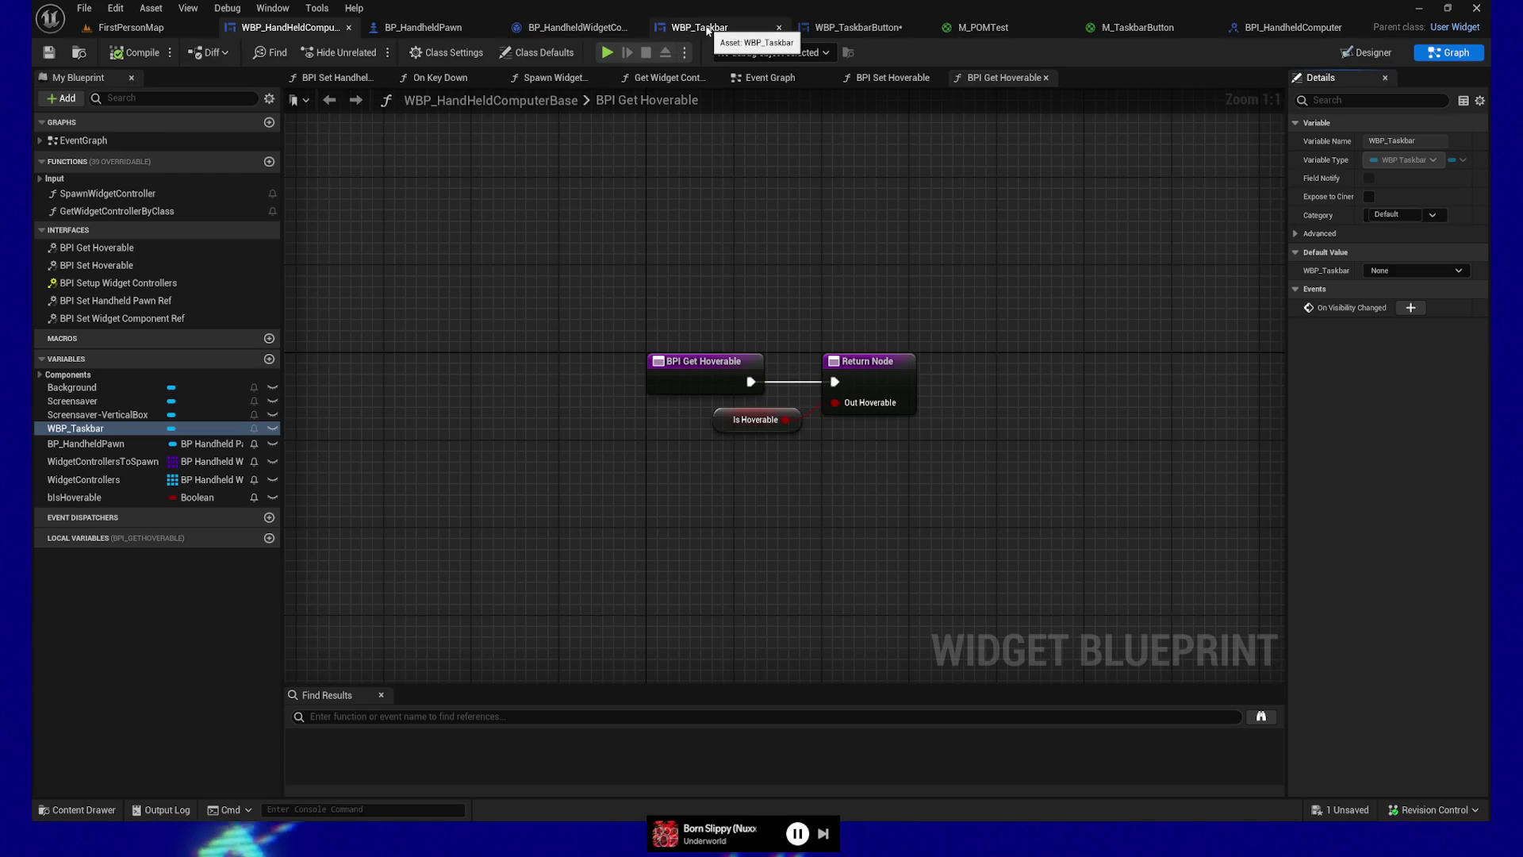
Step: Back in WBP_TaskbarButton, call BPI Get Hoverable on Get Outer Object's return value
{"action": "left_click", "coordinate": [803, 29]}
{"action": "left_click_drag", "start_coordinate": [871, 271], "coordinate": [931, 250]}
{"action": "type", "text": "bpi get hover"}
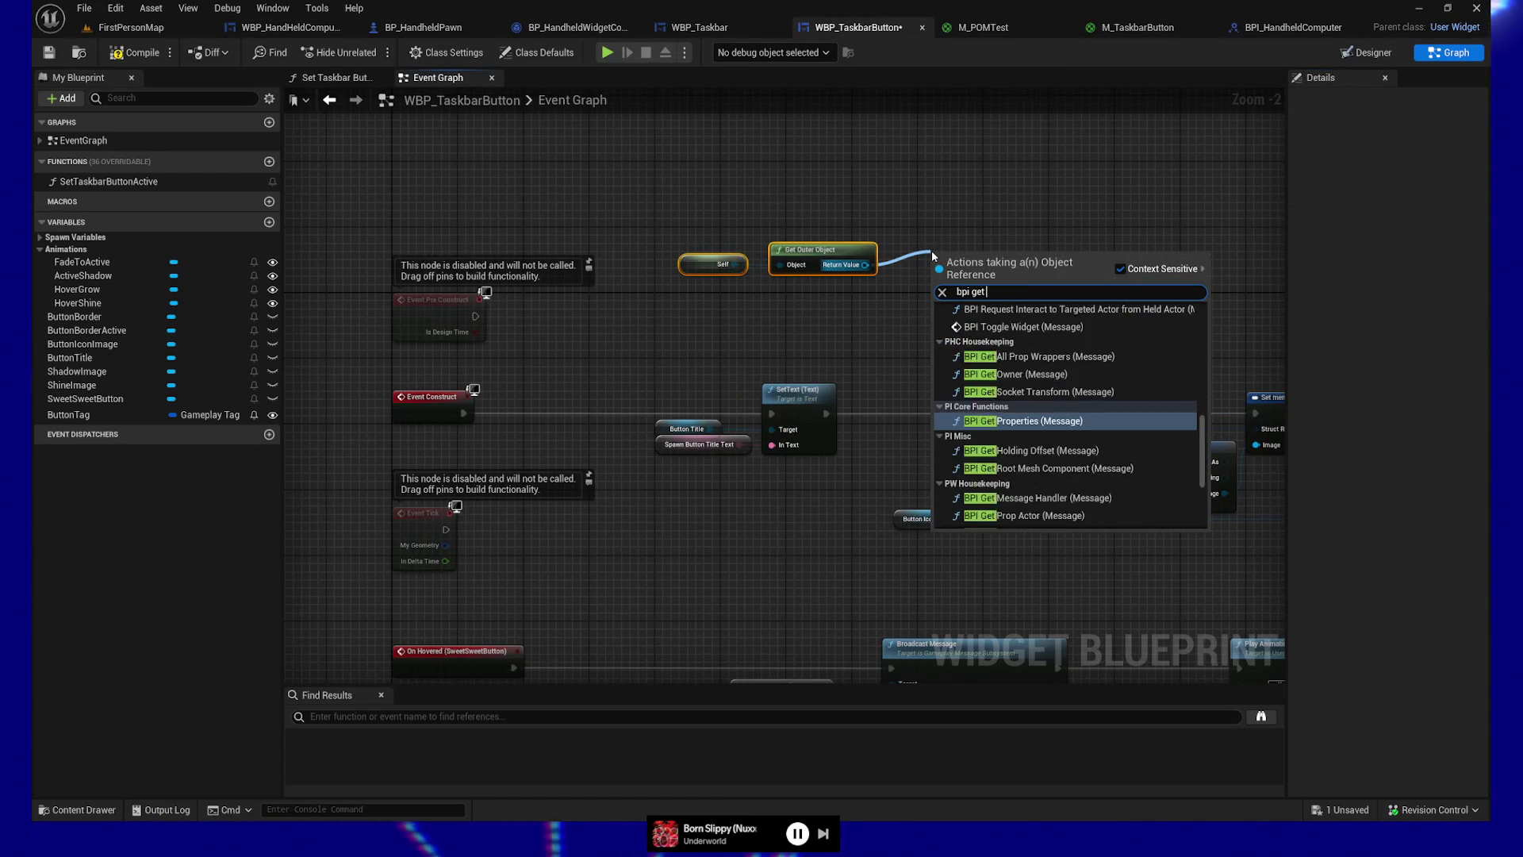
{"action": "left_click", "coordinate": [1008, 334]}
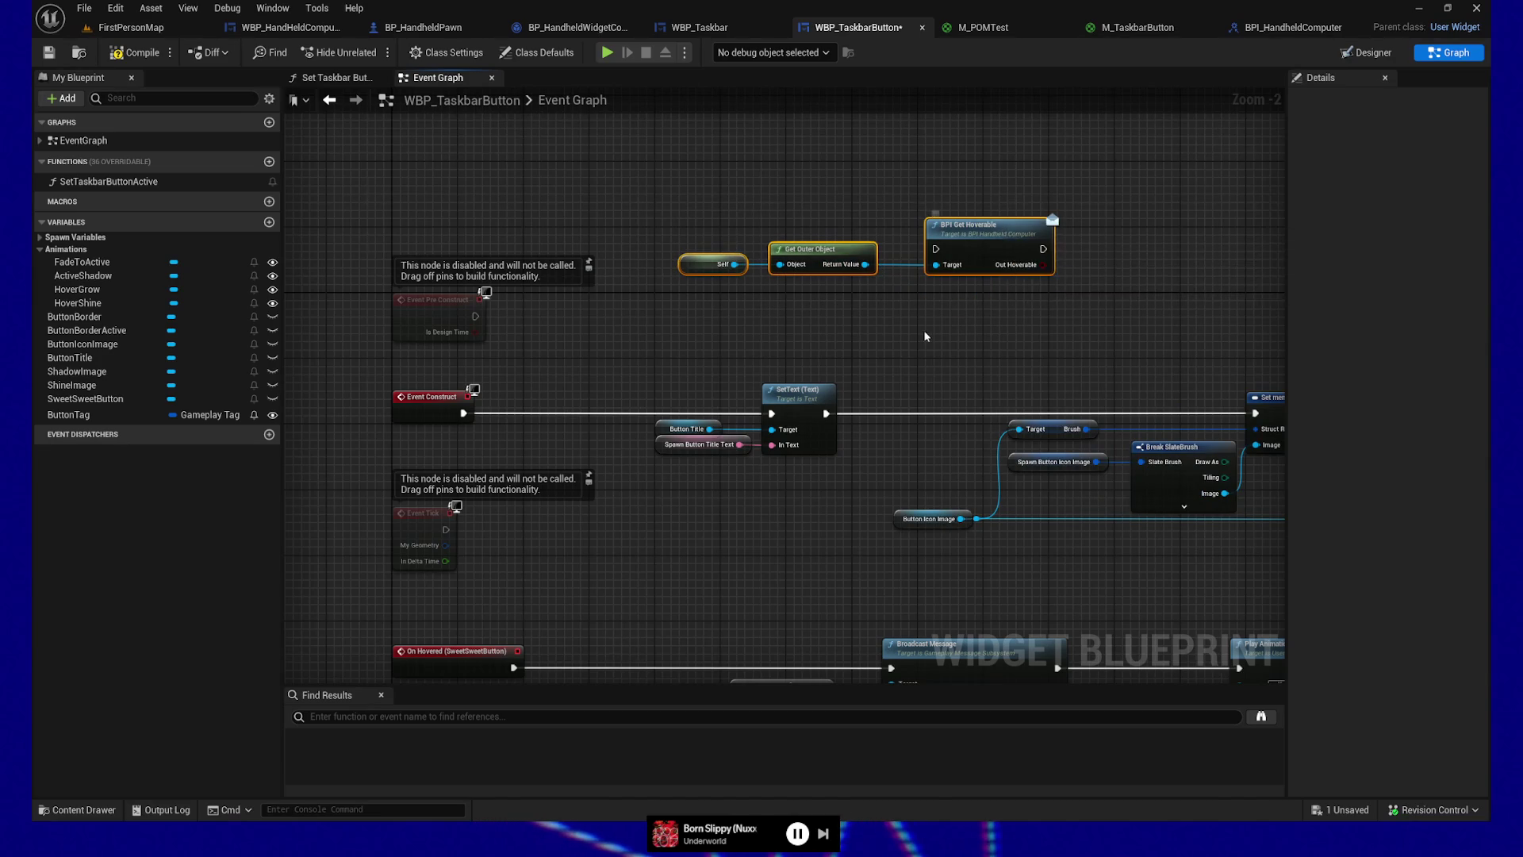
{"action": "scroll", "coordinate": [820, 262], "scroll_direction": "down", "scroll_amount": 3}
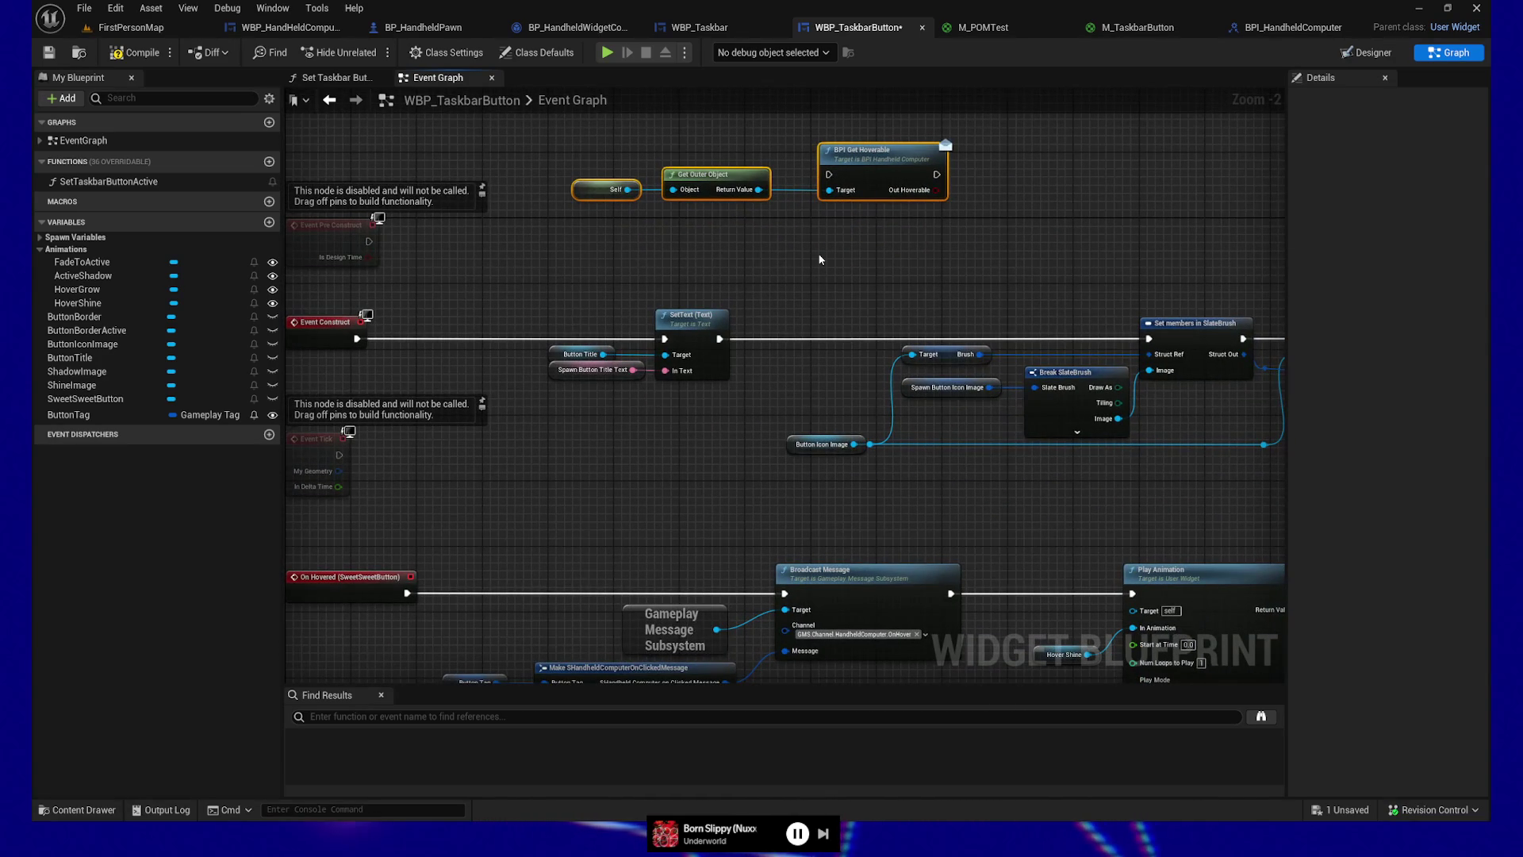
{"action": "mouse_move", "coordinate": [819, 252]}
{"action": "left_mouse_down"}
{"action": "mouse_move", "coordinate": [793, 207]}
{"action": "mouse_move", "coordinate": [668, 156]}
{"action": "left_mouse_up"}
{"action": "left_click_drag", "start_coordinate": [805, 457], "coordinate": [621, 284]}
{"action": "scroll", "coordinate": [620, 284], "scroll_direction": "down", "scroll_amount": 1}
{"action": "mouse_move", "coordinate": [622, 354]}
{"action": "left_mouse_down"}
{"action": "mouse_move", "coordinate": [847, 454]}
{"action": "mouse_move", "coordinate": [1010, 452]}
{"action": "mouse_move", "coordinate": [962, 495]}
{"action": "left_mouse_up"}
{"action": "scroll", "coordinate": [955, 496], "scroll_direction": "down", "scroll_amount": 3}
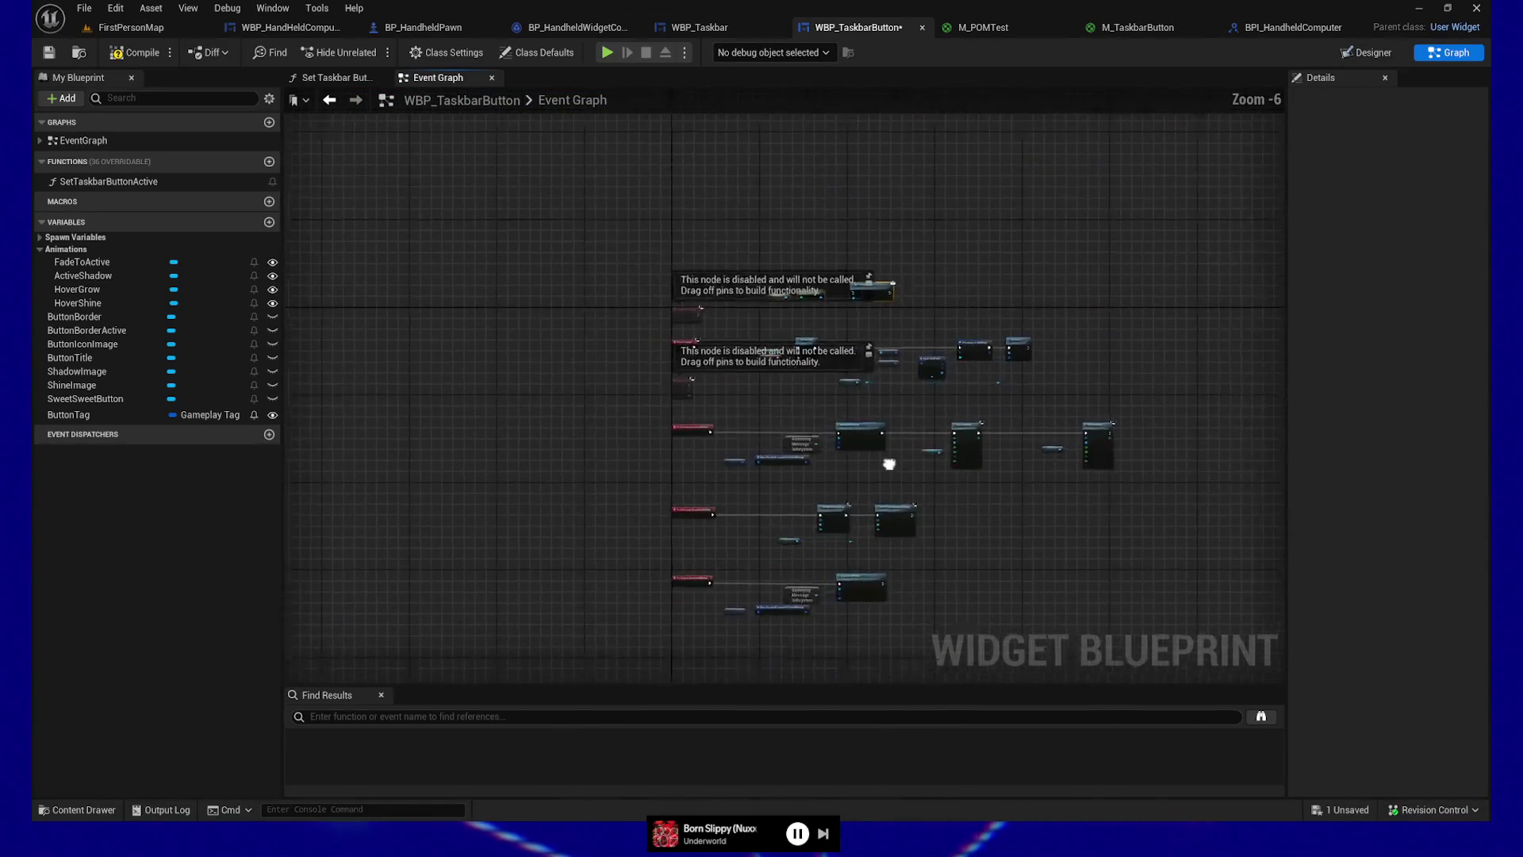
Step: Add a Branch driven by OutHoverable and line the hoverable-check nodes up beside On Hovered
{"action": "left_click_drag", "start_coordinate": [565, 303], "coordinate": [793, 516]}
{"action": "left_click_drag", "start_coordinate": [782, 333], "coordinate": [836, 334]}
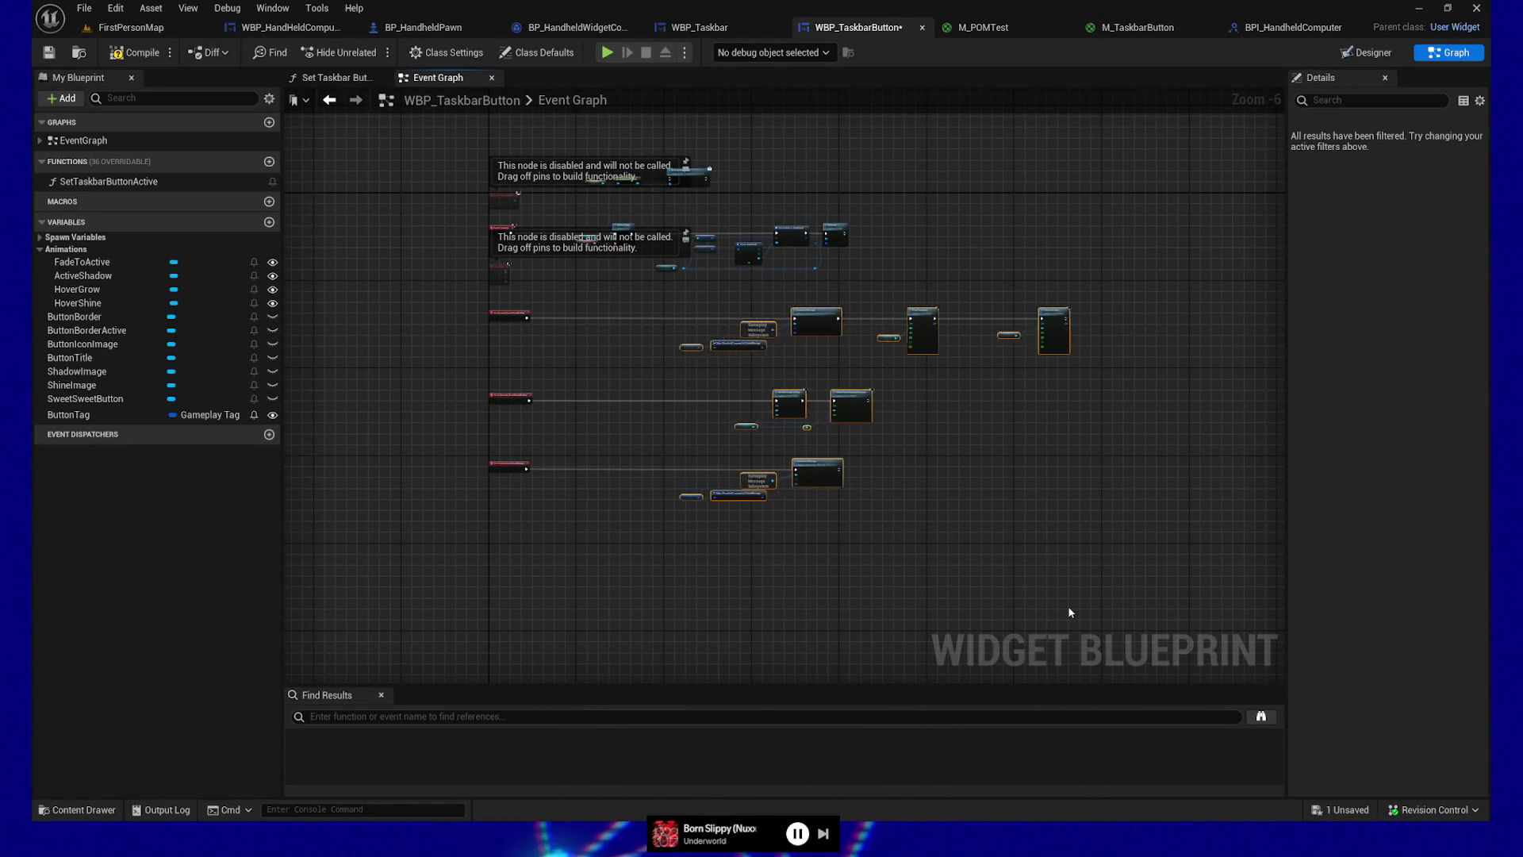
{"action": "scroll", "coordinate": [606, 342], "scroll_direction": "up", "scroll_amount": 3}
{"action": "left_click_drag", "start_coordinate": [604, 336], "coordinate": [803, 649]}
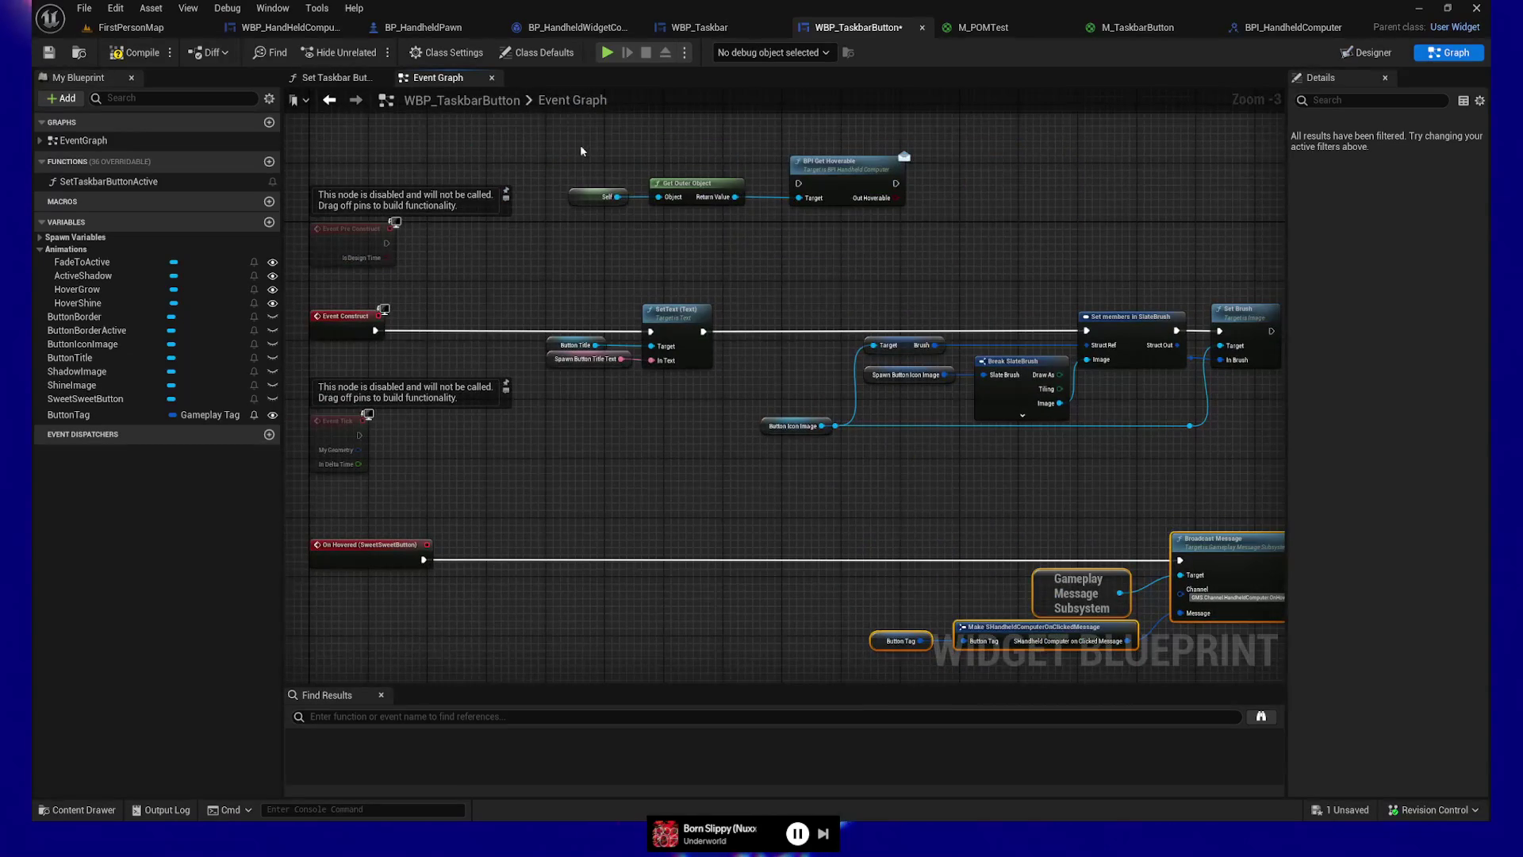
{"action": "mouse_move", "coordinate": [659, 619]}
{"action": "left_mouse_down"}
{"action": "mouse_move", "coordinate": [667, 483]}
{"action": "mouse_move", "coordinate": [754, 497]}
{"action": "left_mouse_up"}
{"action": "key", "text": "q"}
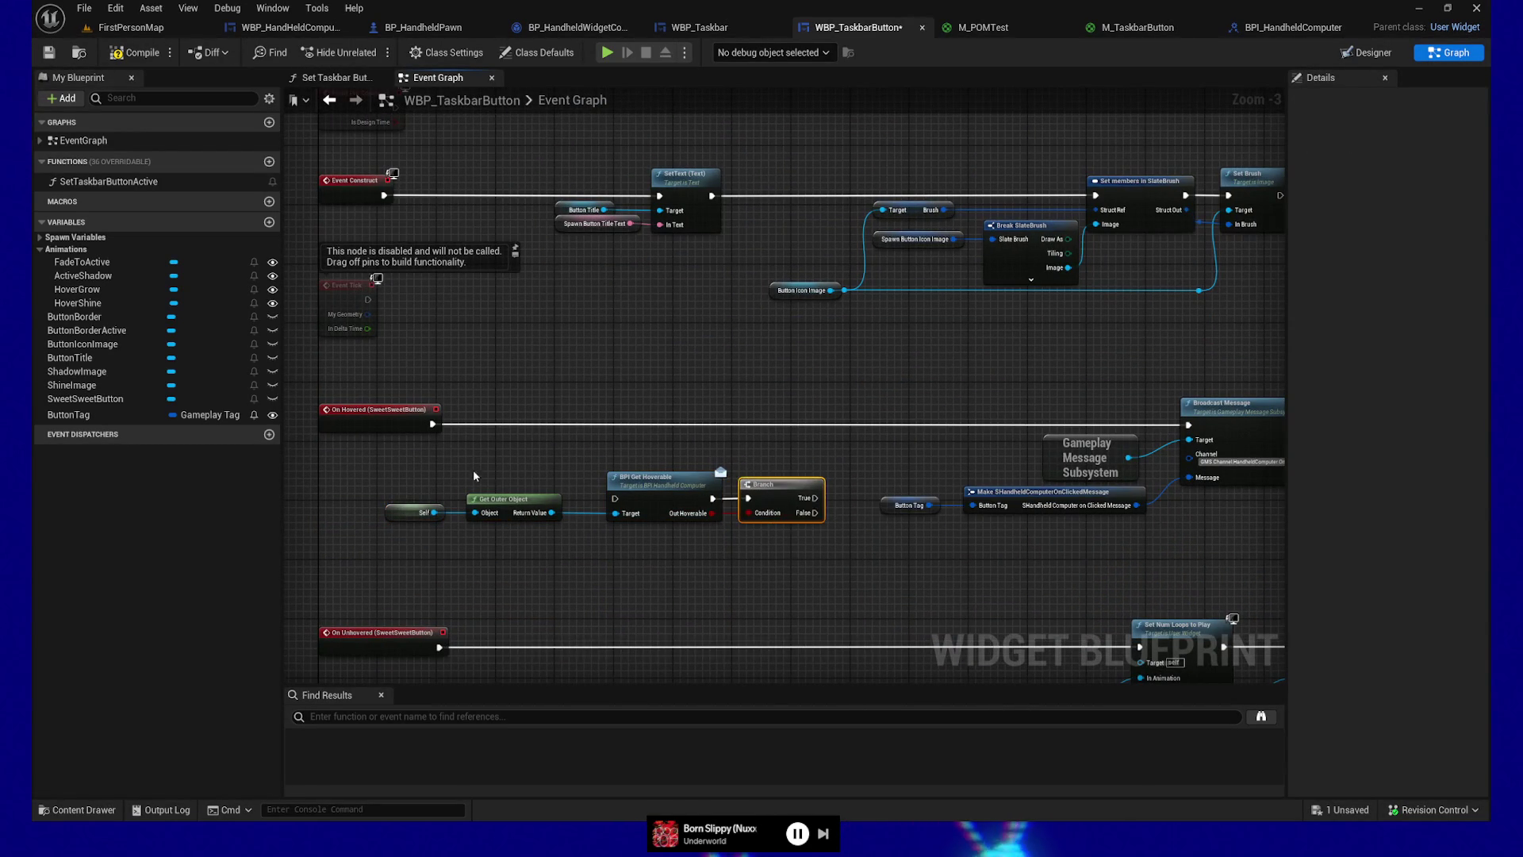
{"action": "left_click_drag", "start_coordinate": [374, 472], "coordinate": [777, 537]}
{"action": "left_click_drag", "start_coordinate": [667, 471], "coordinate": [675, 442]}
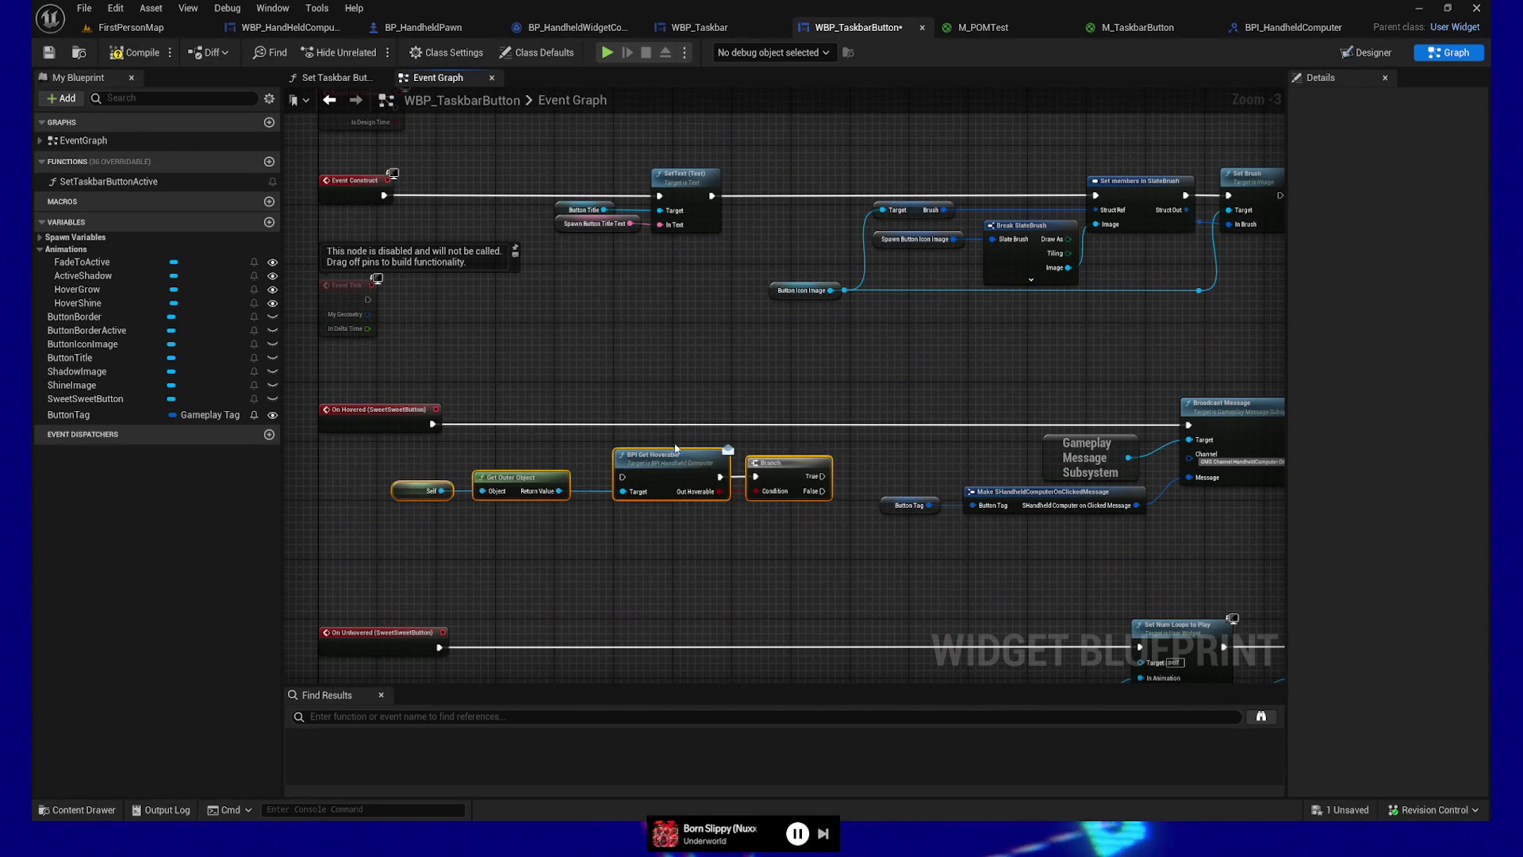
Step: Route On Hovered through BPI Get Hoverable, Branch True into Broadcast Message, then compile, save and play-test
{"action": "left_click_drag", "start_coordinate": [432, 424], "coordinate": [634, 479]}
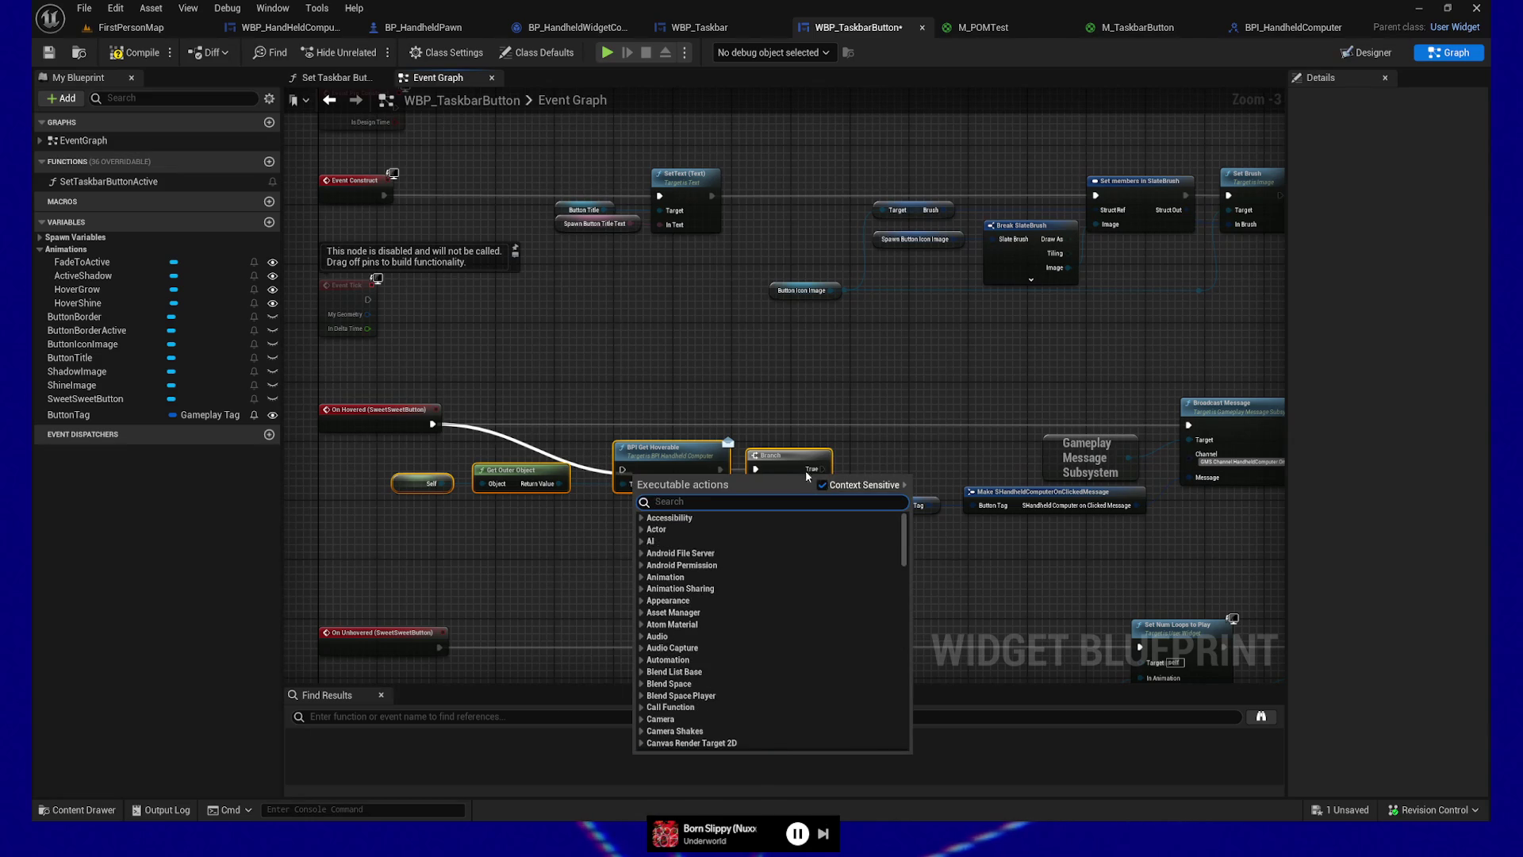
{"action": "left_click", "coordinate": [474, 431]}
{"action": "left_click_drag", "start_coordinate": [430, 425], "coordinate": [625, 471]}
{"action": "left_click_drag", "start_coordinate": [821, 469], "coordinate": [1189, 426]}
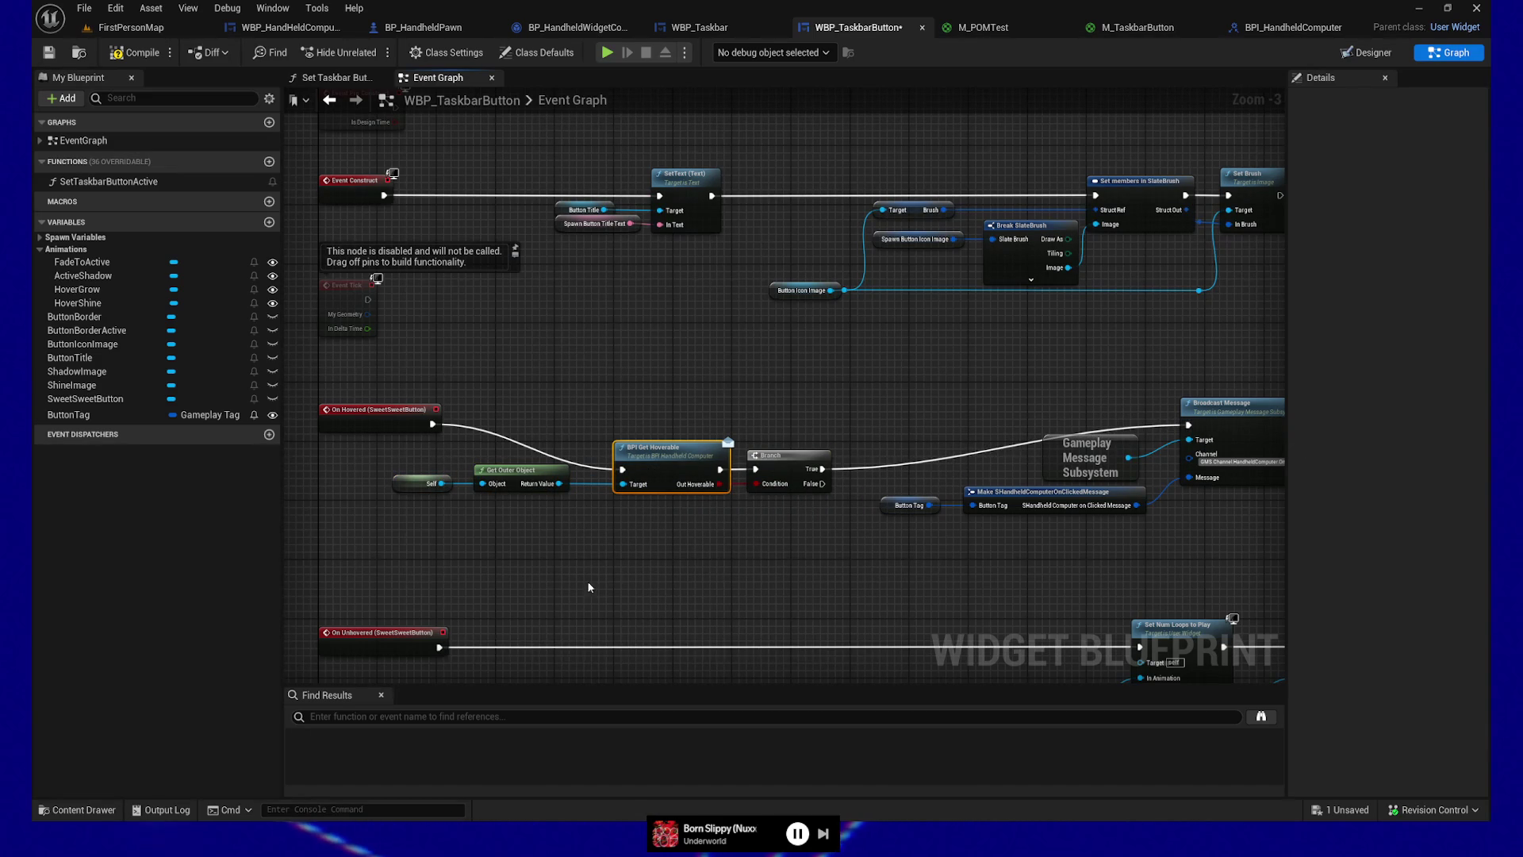
{"action": "left_click", "coordinate": [134, 52]}
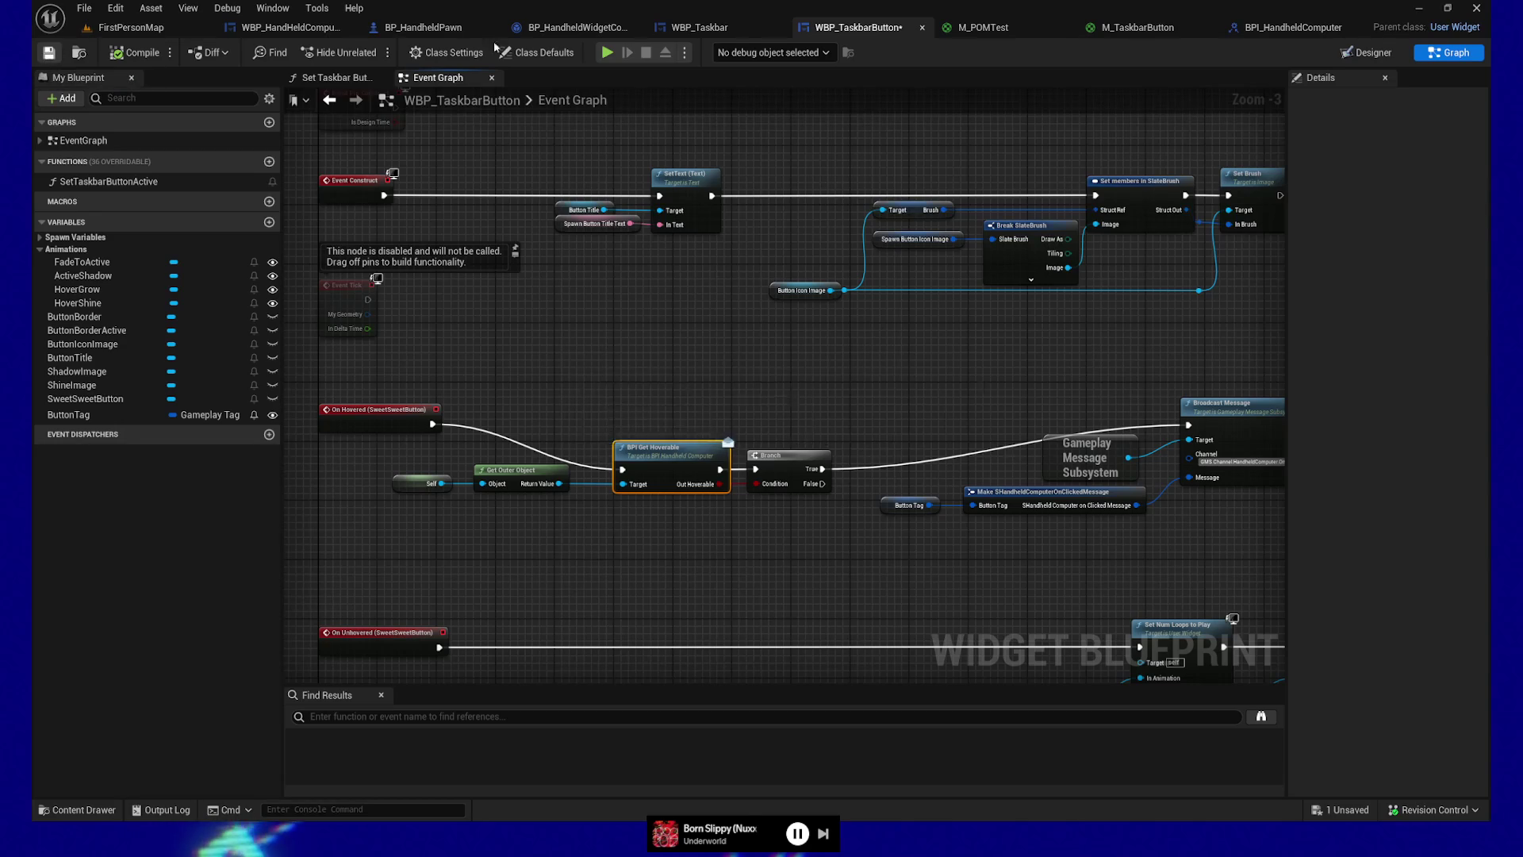
{"action": "key", "text": "alt+p"}
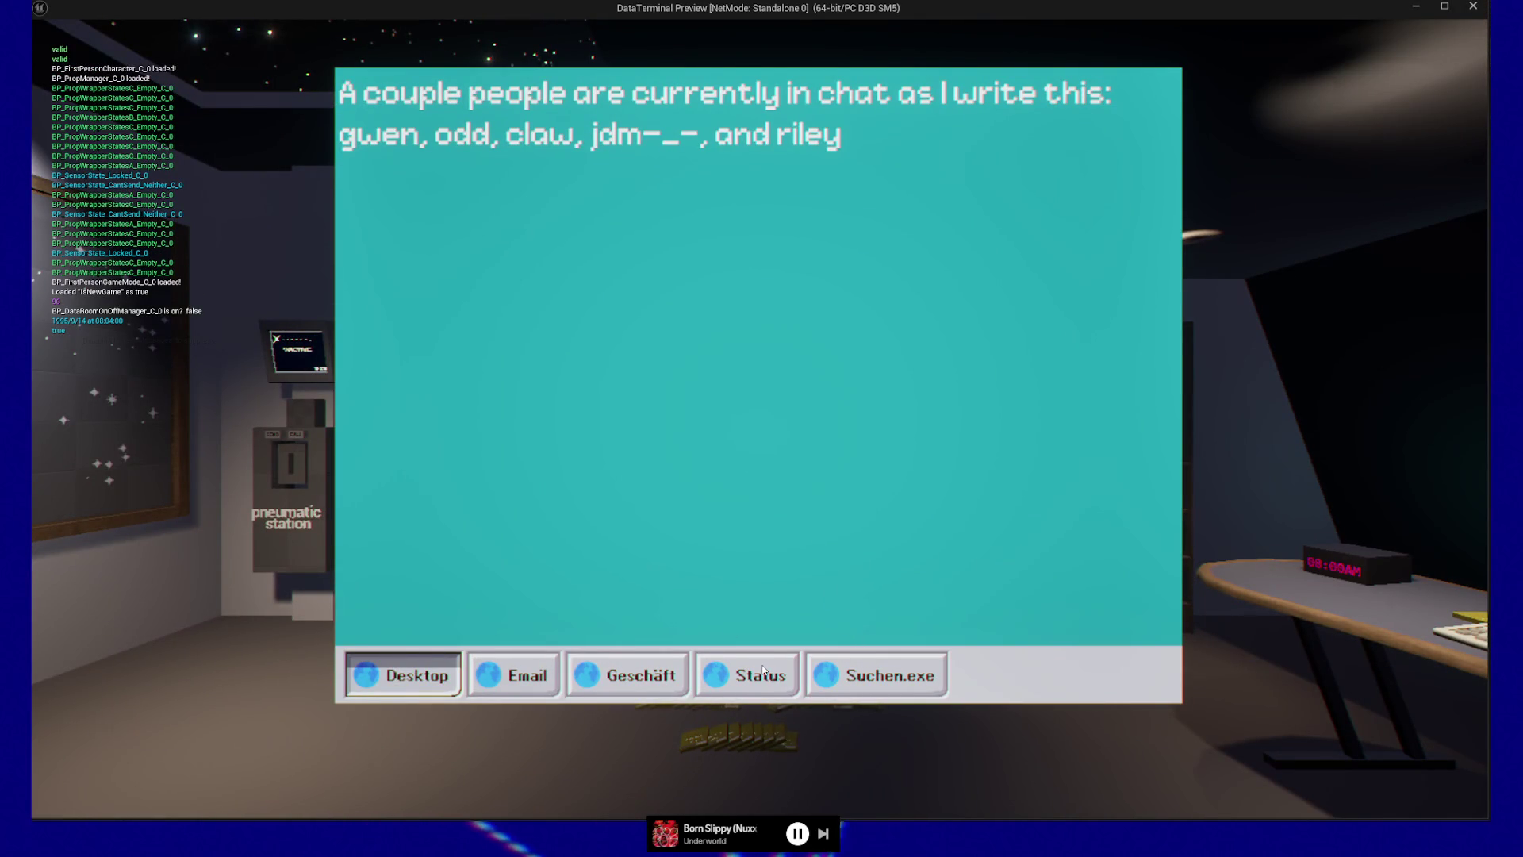
{"action": "key", "text": "Escape"}
{"action": "key", "text": "Escape"}
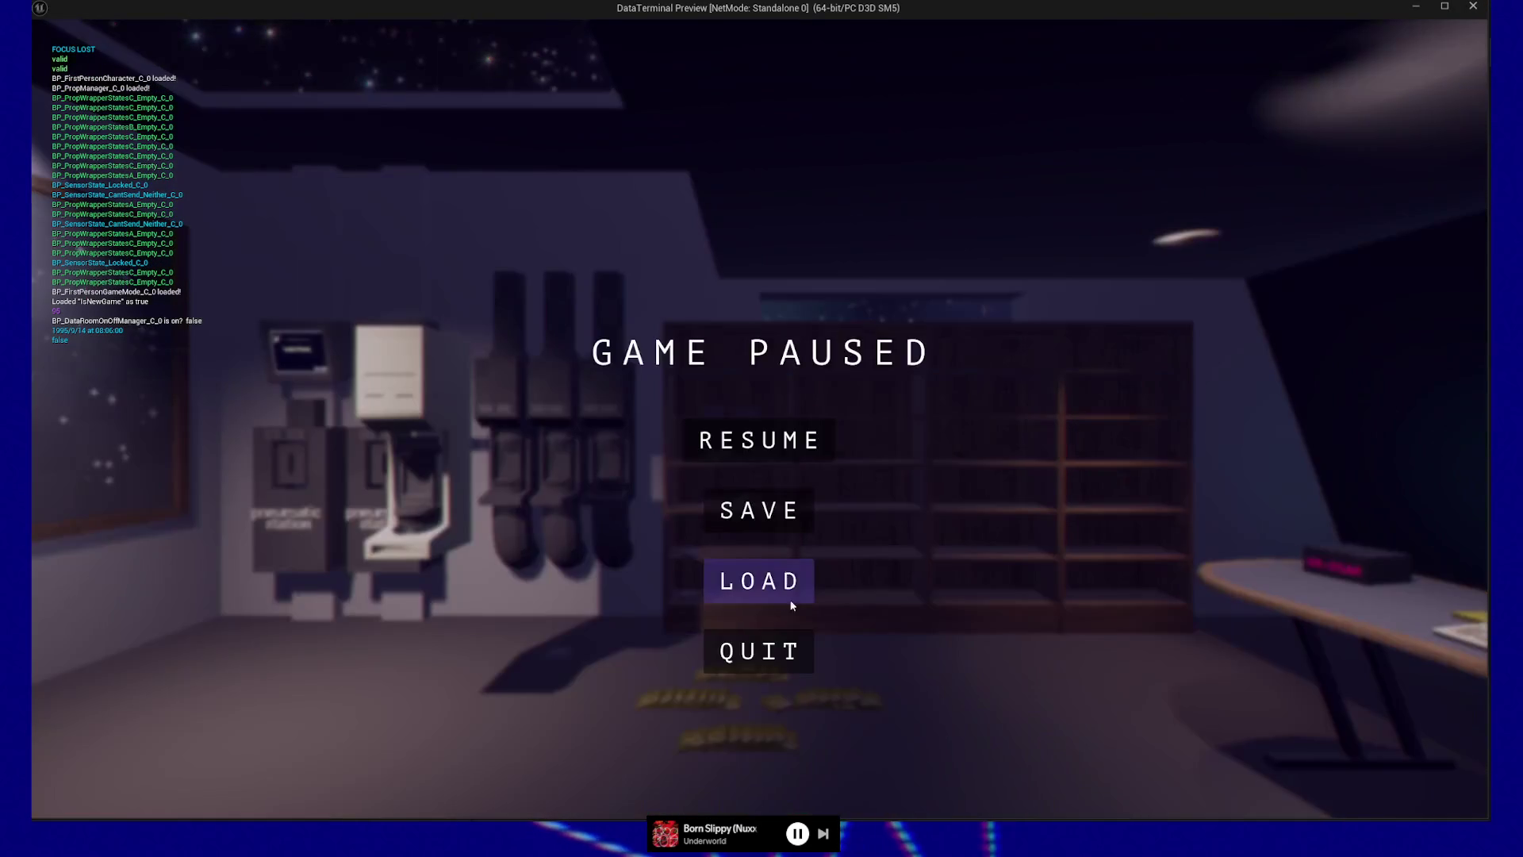
{"action": "left_click", "coordinate": [755, 647]}
{"action": "scroll", "coordinate": [751, 642], "scroll_direction": "down", "scroll_amount": 5}
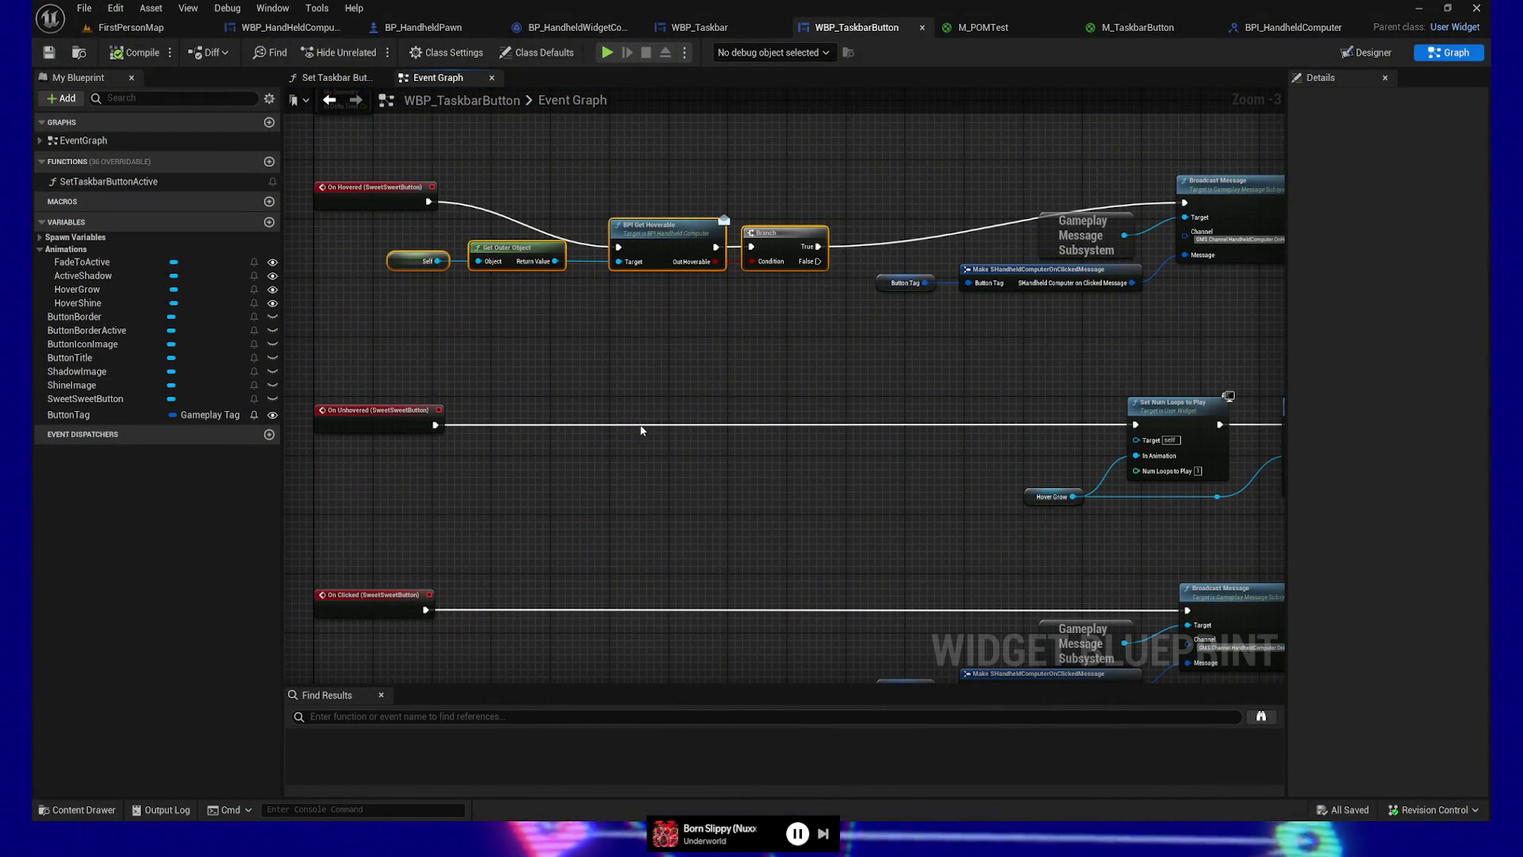
Step: Gate On Unhovered with a pasted hoverable check into Set Num Loops to Play, save, and switch to BP_HandheldPawn
{"action": "key", "text": "ctrl+v"}
{"action": "left_click_drag", "start_coordinate": [435, 425], "coordinate": [716, 442]}
{"action": "mouse_move", "coordinate": [915, 438]}
{"action": "left_mouse_down"}
{"action": "mouse_move", "coordinate": [1125, 422]}
{"action": "mouse_move", "coordinate": [1146, 434]}
{"action": "left_mouse_up"}
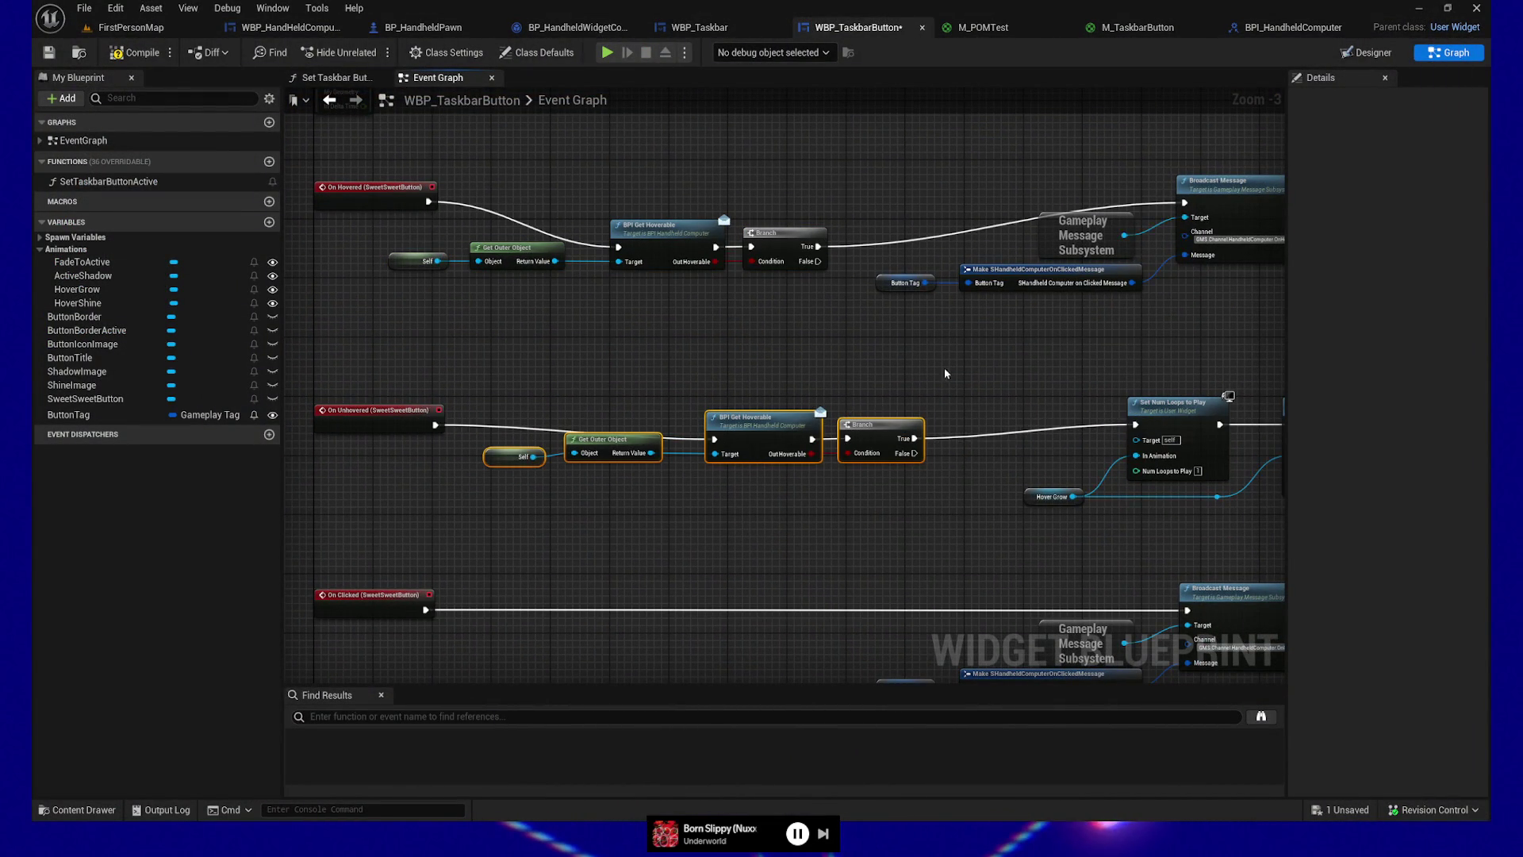
{"action": "left_click", "coordinate": [48, 53]}
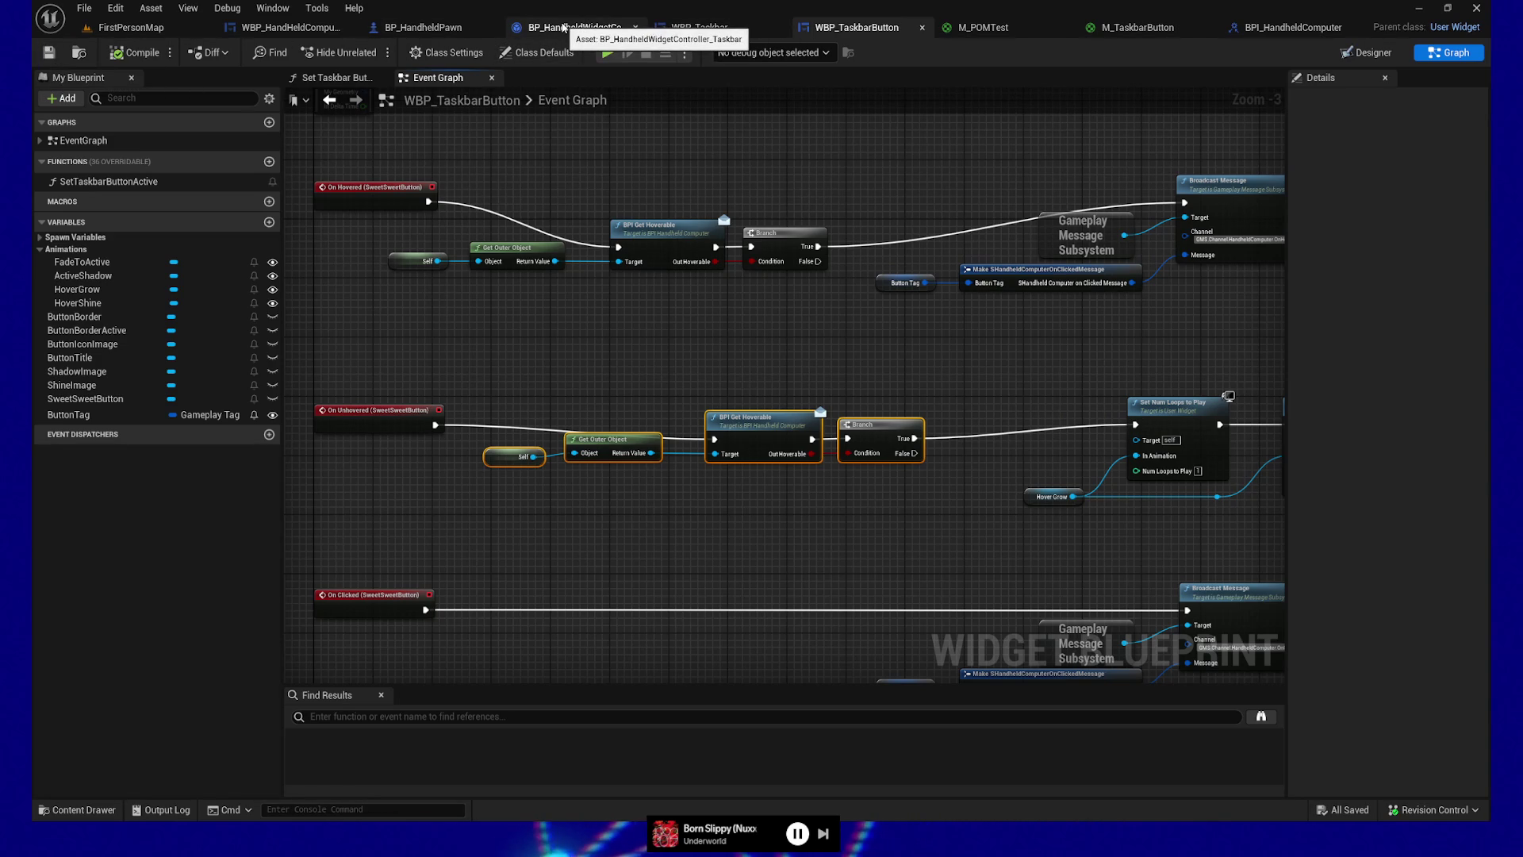
{"action": "left_click", "coordinate": [416, 27]}
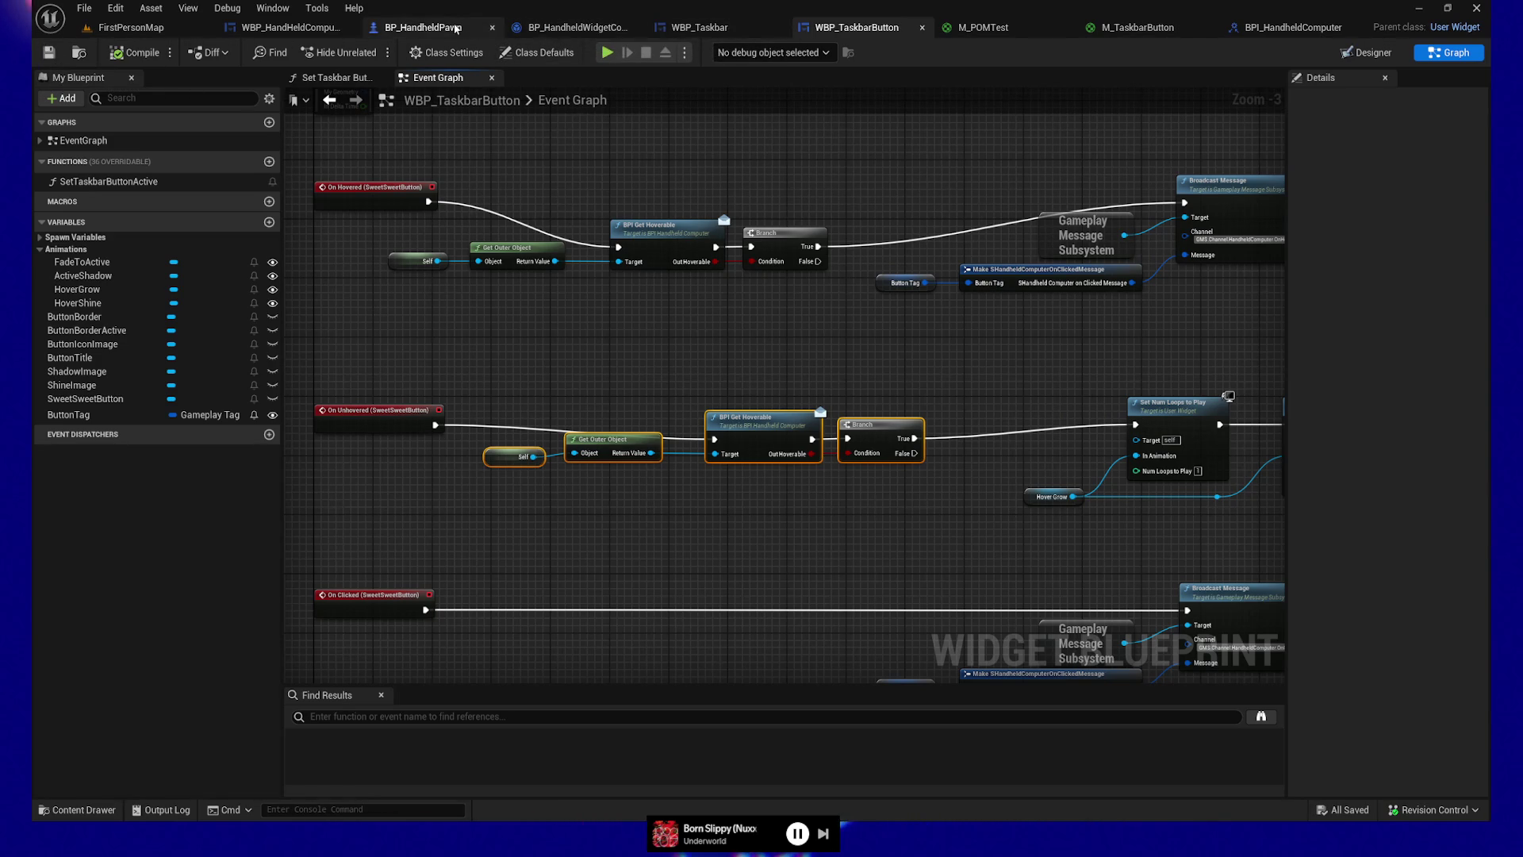
{"action": "scroll", "coordinate": [878, 515], "scroll_direction": "up", "scroll_amount": 3}
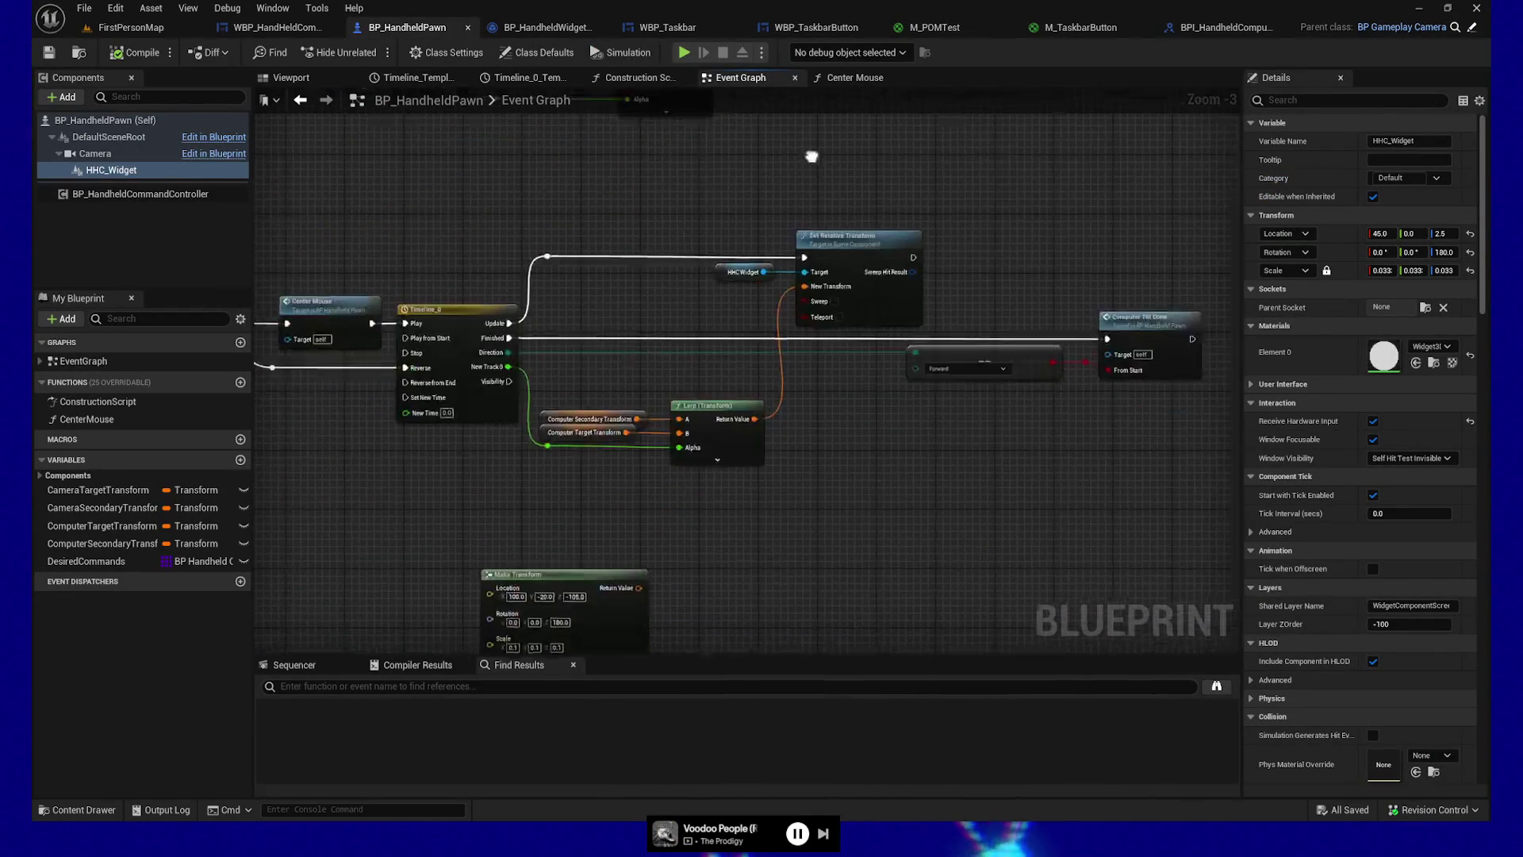
Step: Try a Branch with a reroute after Computer Tilt Done, then delete both nodes
{"action": "scroll", "coordinate": [864, 522], "scroll_direction": "up", "scroll_amount": 2}
{"action": "mouse_move", "coordinate": [728, 526]}
{"action": "left_mouse_down"}
{"action": "mouse_move", "coordinate": [378, 568]}
{"action": "mouse_move", "coordinate": [340, 551]}
{"action": "left_mouse_up"}
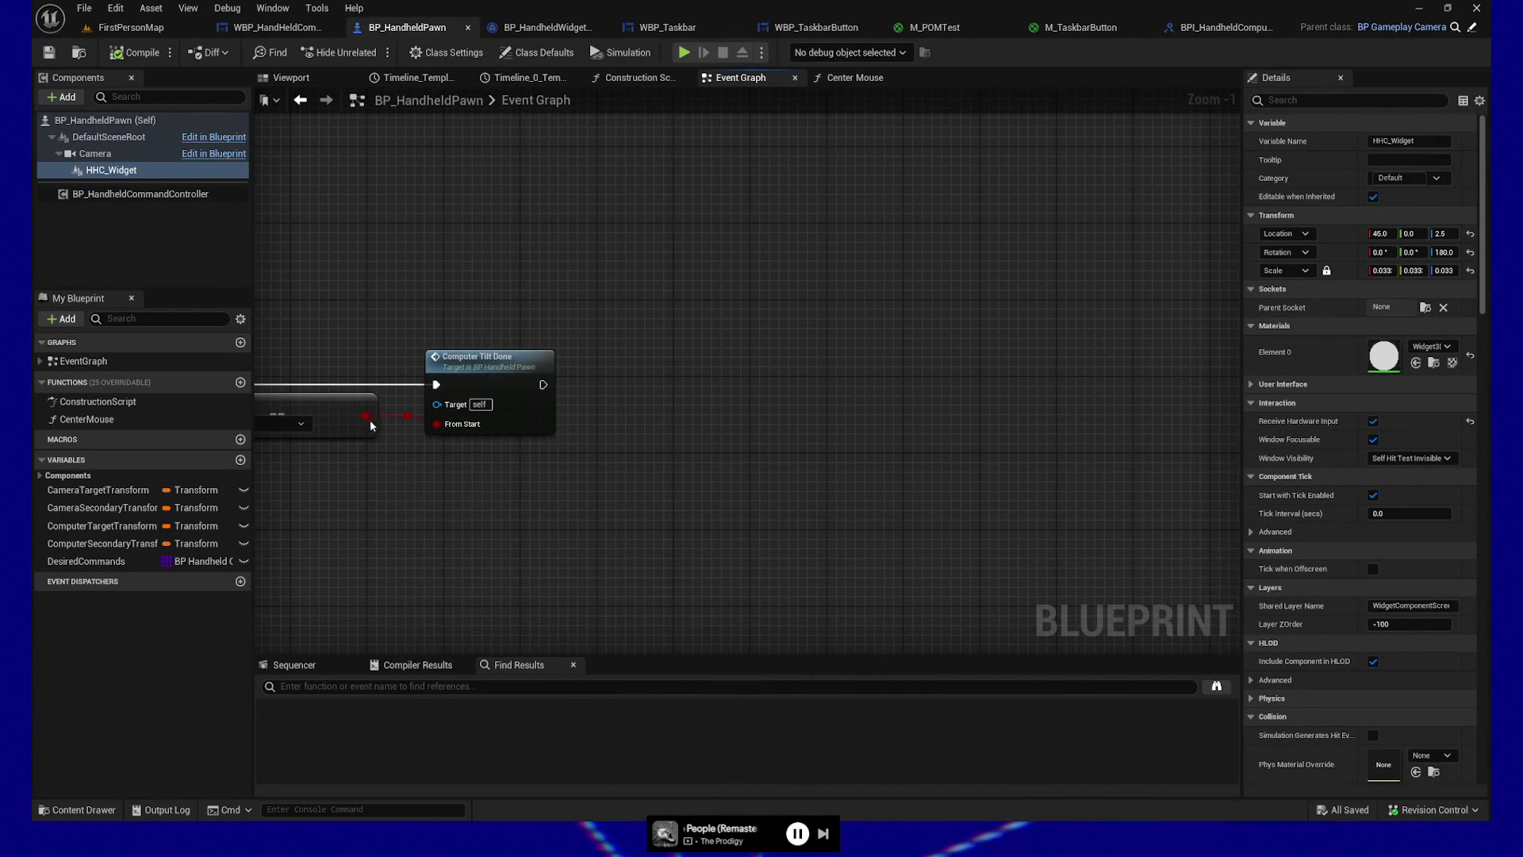
{"action": "left_click_drag", "start_coordinate": [406, 494], "coordinate": [560, 494]}
{"action": "double_click", "coordinate": [473, 492]}
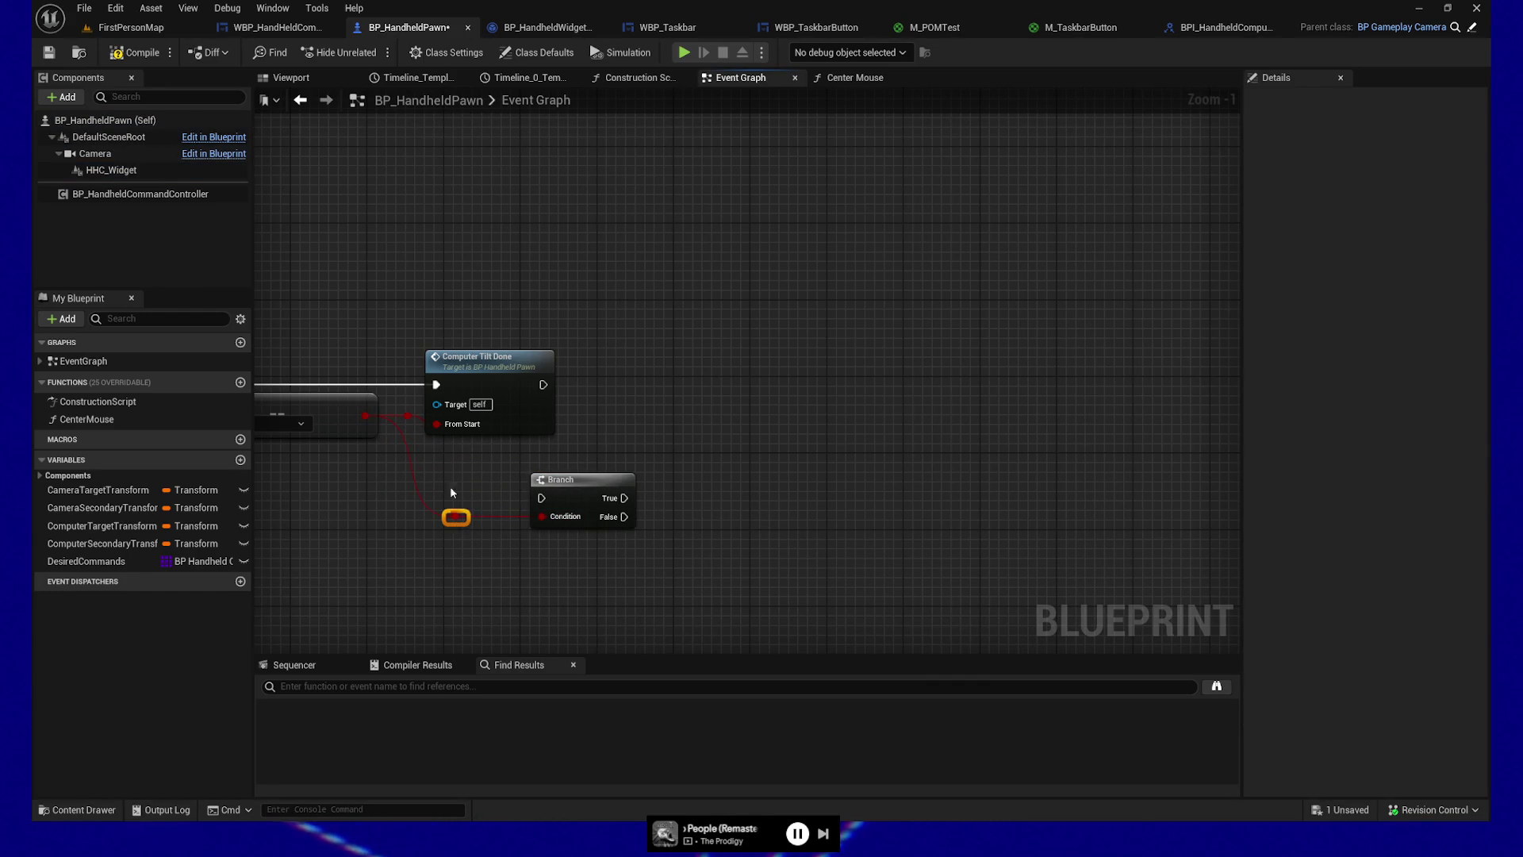
{"action": "key", "text": "Delete"}
Step: Jump to the ComputerTiltDone event, centre the commented Set Input Mode nodes, and select HHC_Widget
{"action": "double_click", "coordinate": [485, 362]}
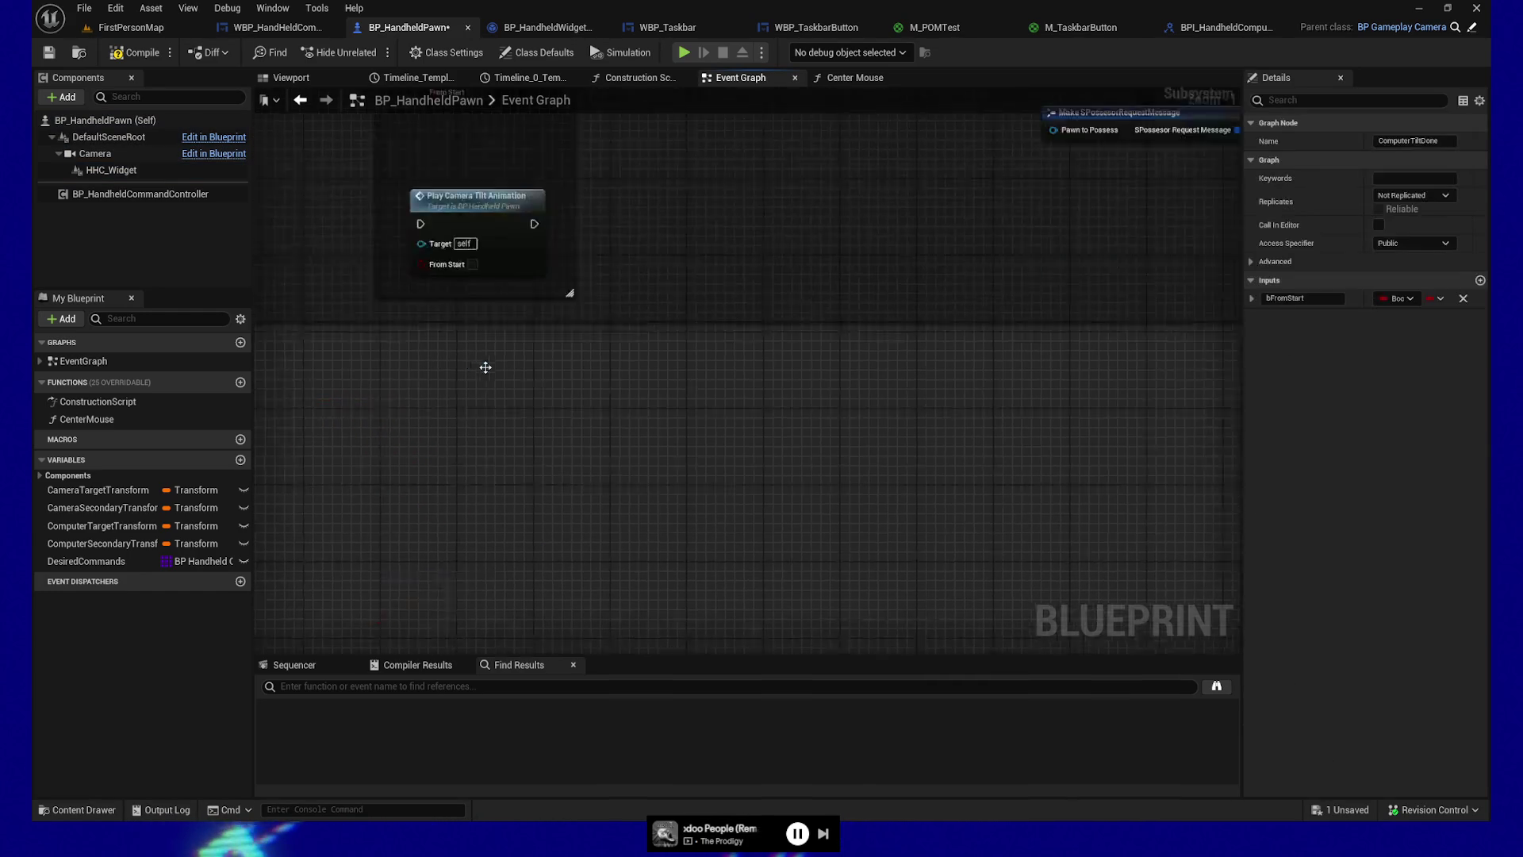
{"action": "scroll", "coordinate": [669, 413], "scroll_direction": "up", "scroll_amount": 1}
{"action": "left_click_drag", "start_coordinate": [836, 473], "coordinate": [509, 465]}
{"action": "scroll", "coordinate": [755, 349], "scroll_direction": "down", "scroll_amount": 2}
{"action": "mouse_move", "coordinate": [755, 350]}
{"action": "left_mouse_down"}
{"action": "mouse_move", "coordinate": [687, 526]}
{"action": "mouse_move", "coordinate": [631, 543]}
{"action": "left_mouse_up"}
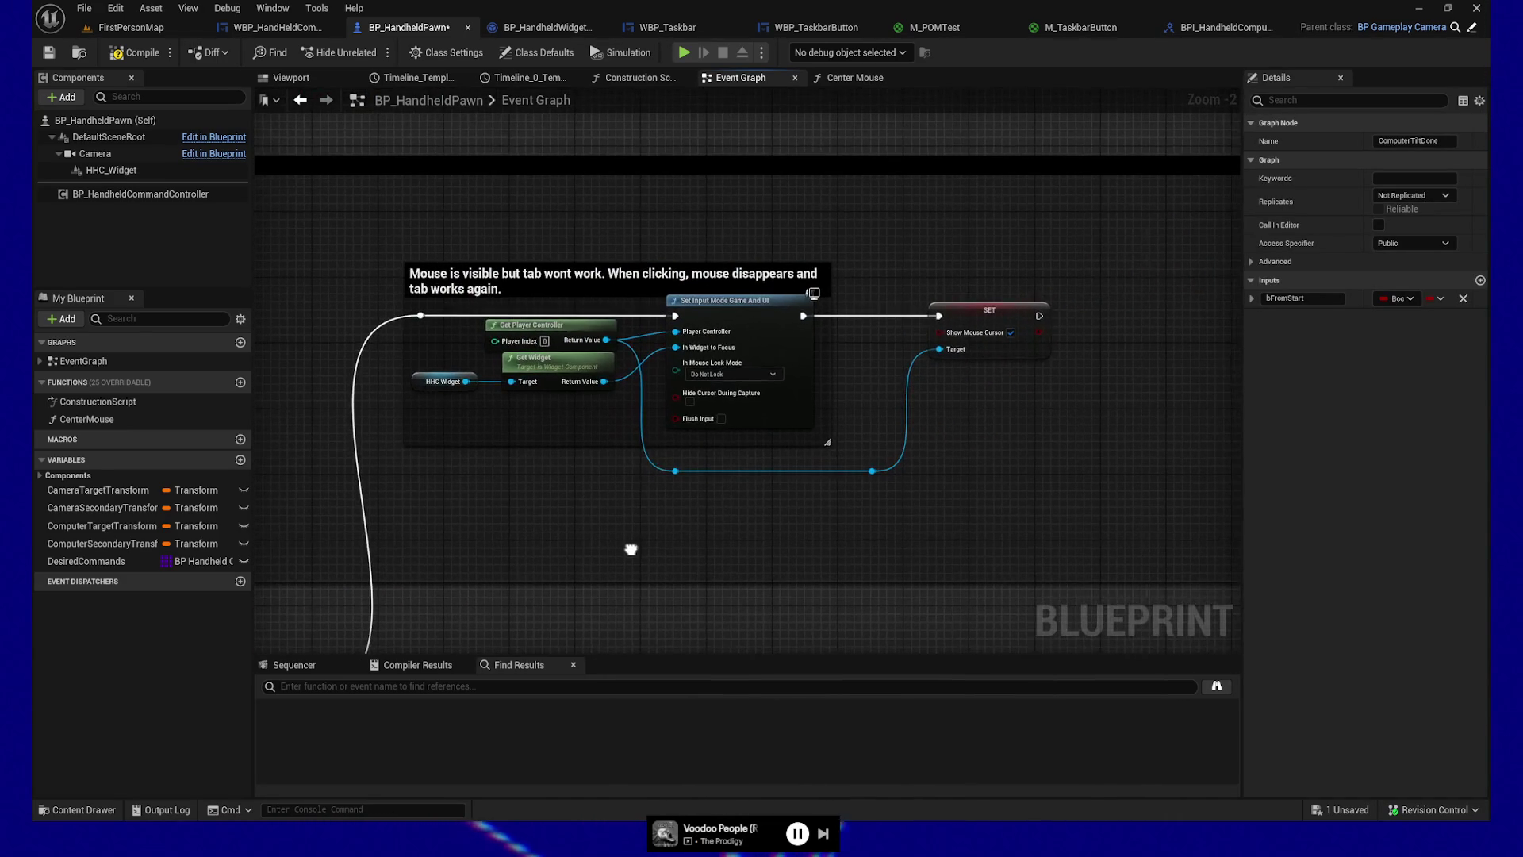
{"action": "left_click_drag", "start_coordinate": [832, 546], "coordinate": [742, 537]}
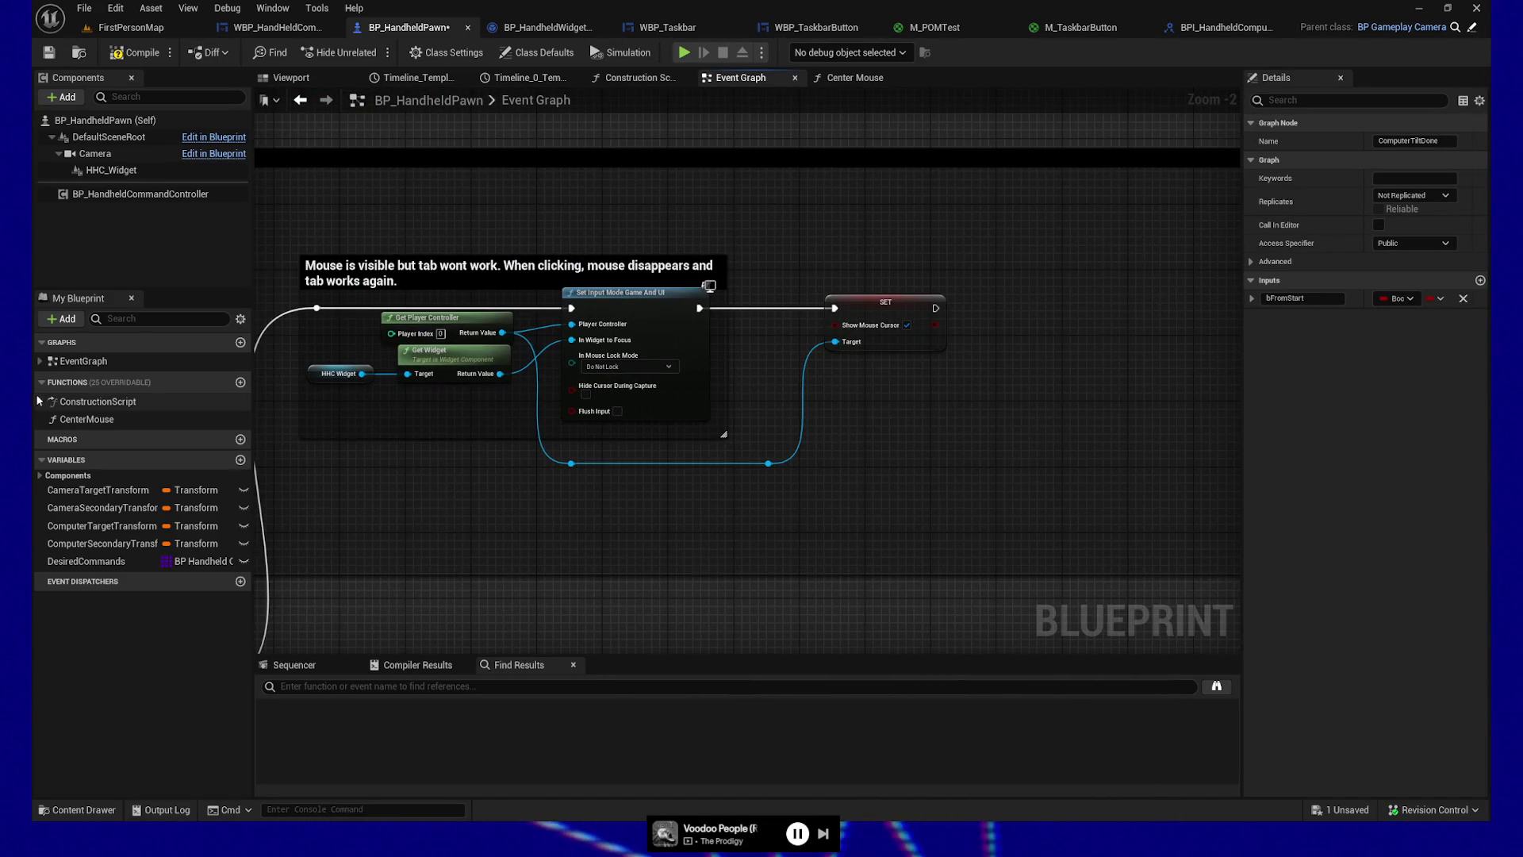
{"action": "left_click", "coordinate": [87, 170]}
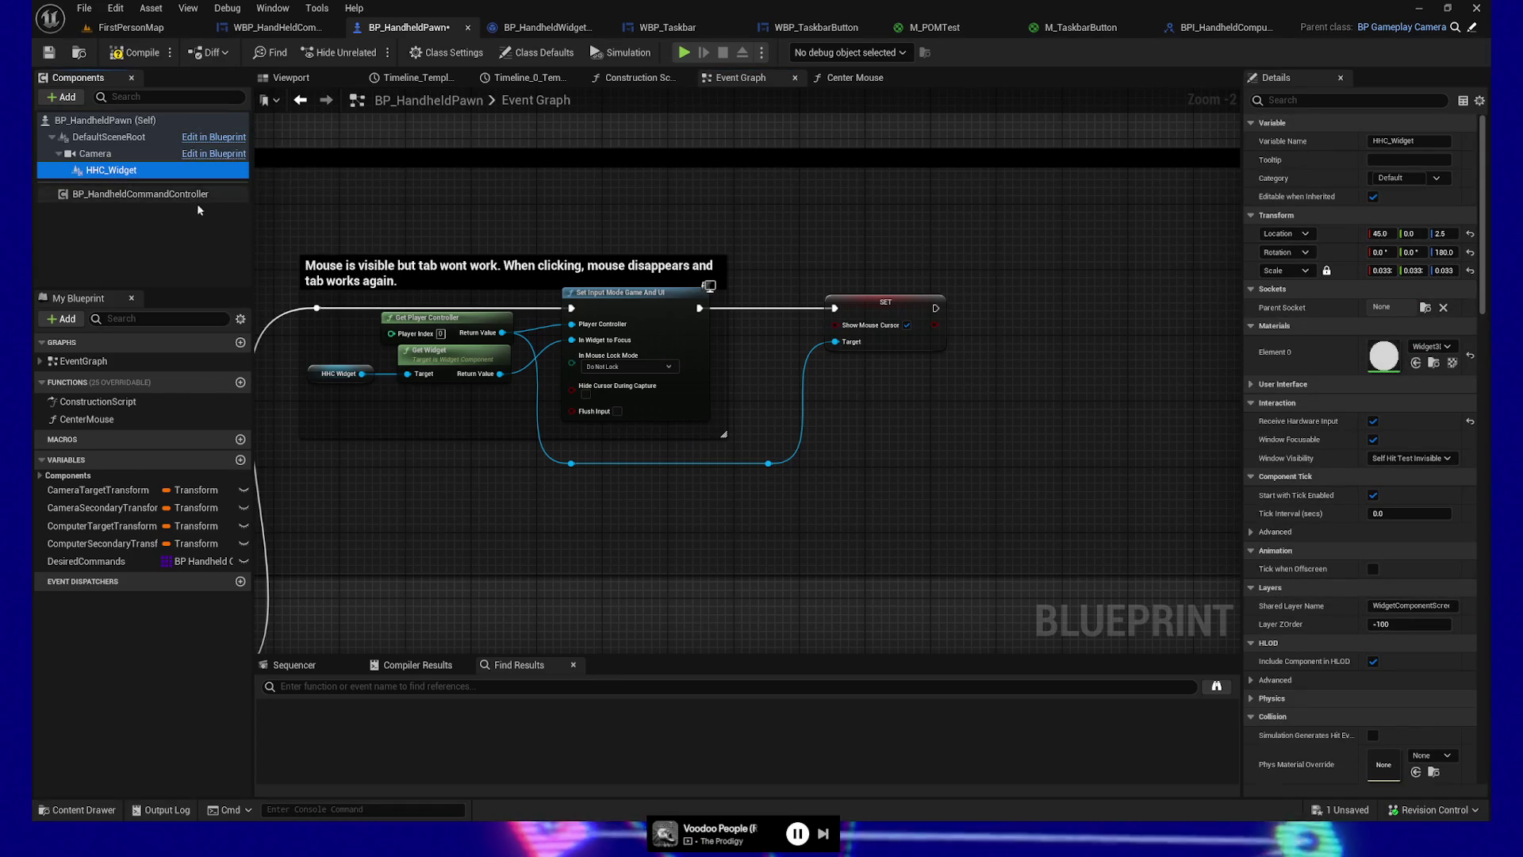
Step: Call BPI Set Hoverable on Get Widget's result, running after the cursor SET above Set Input Mode
{"action": "left_click_drag", "start_coordinate": [501, 380], "coordinate": [543, 202]}
{"action": "type", "text": "bpi set hover"}
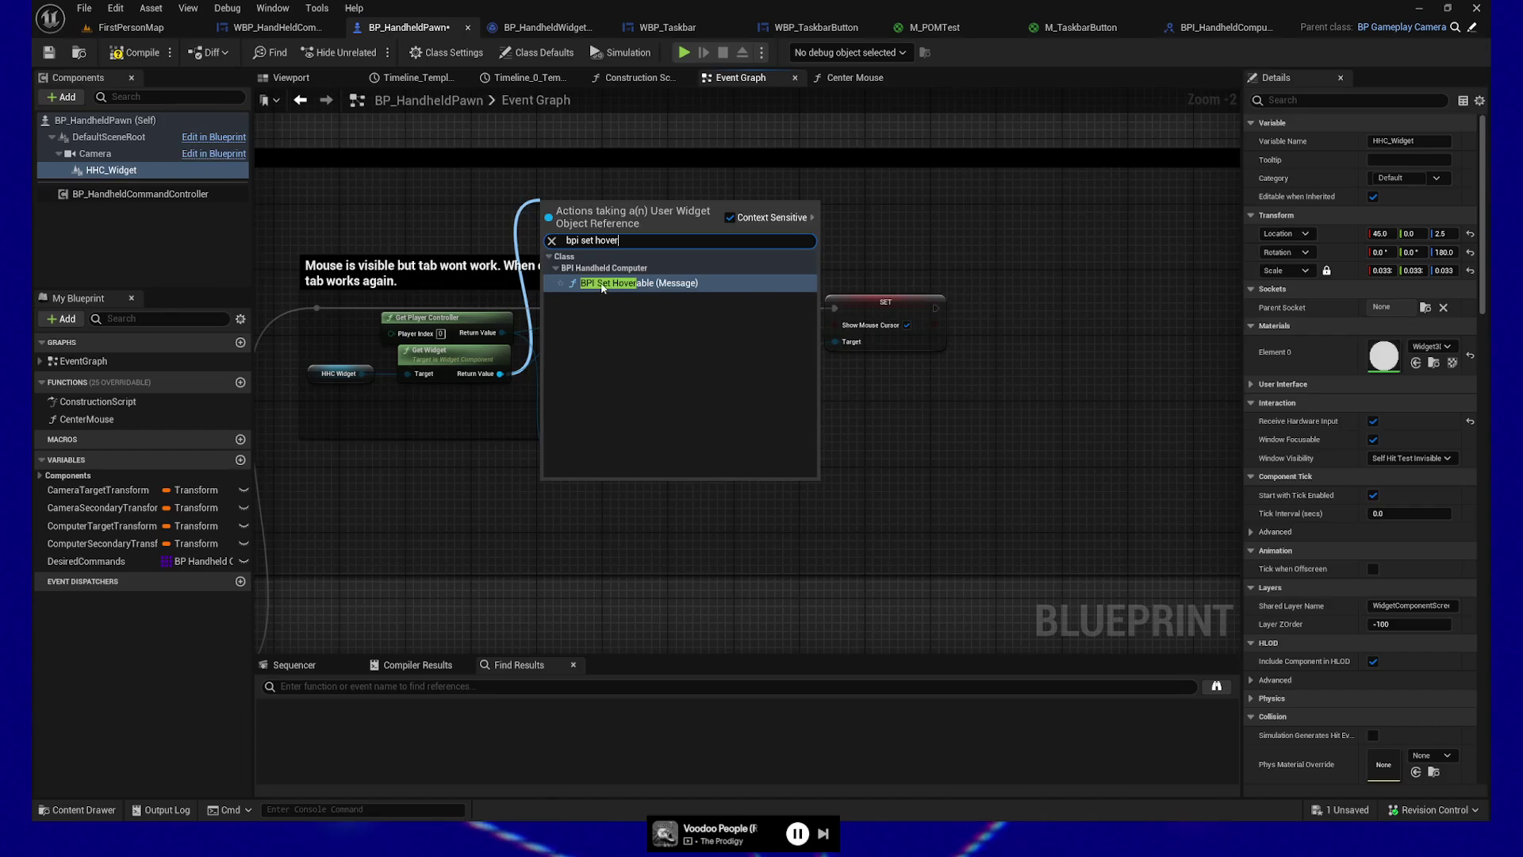
{"action": "left_click", "coordinate": [603, 283]}
{"action": "mouse_move", "coordinate": [607, 250]}
{"action": "left_mouse_down"}
{"action": "mouse_move", "coordinate": [615, 201]}
{"action": "mouse_move", "coordinate": [726, 449]}
{"action": "mouse_move", "coordinate": [809, 488]}
{"action": "mouse_move", "coordinate": [894, 501]}
{"action": "left_mouse_up"}
{"action": "mouse_move", "coordinate": [939, 311]}
{"action": "left_mouse_down"}
{"action": "mouse_move", "coordinate": [880, 484]}
{"action": "mouse_move", "coordinate": [843, 506]}
{"action": "left_mouse_up"}
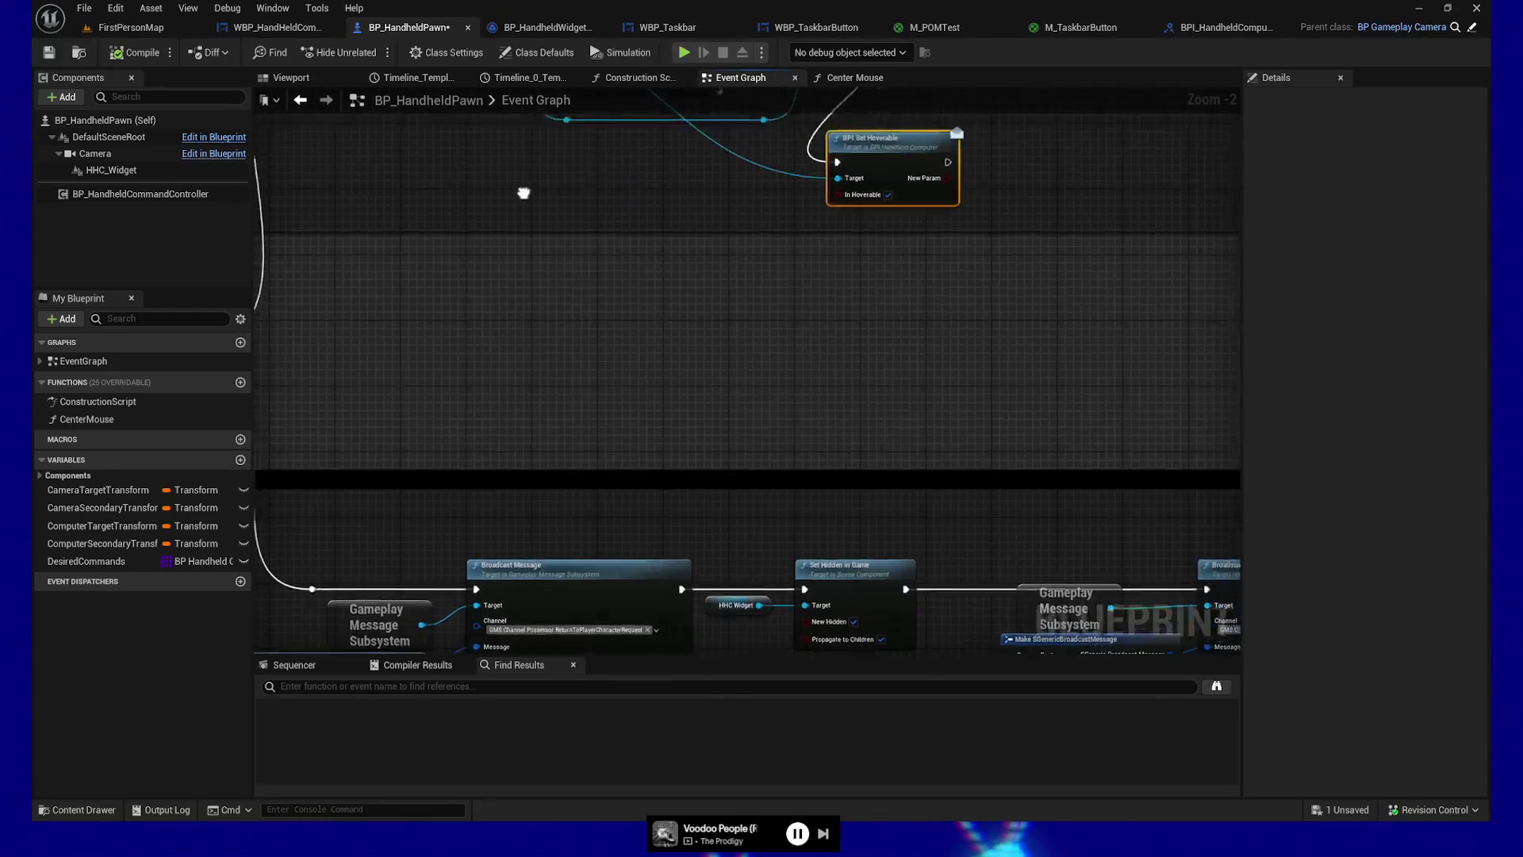
Step: Add a second BPI Set Hoverable on Get Widget near Broadcast Message, then compile, save and play-test
{"action": "scroll", "coordinate": [581, 374], "scroll_direction": "down", "scroll_amount": 1}
{"action": "mouse_move", "coordinate": [585, 571]}
{"action": "left_mouse_down"}
{"action": "mouse_move", "coordinate": [585, 341]}
{"action": "mouse_move", "coordinate": [664, 313]}
{"action": "mouse_move", "coordinate": [422, 354]}
{"action": "mouse_move", "coordinate": [449, 421]}
{"action": "mouse_move", "coordinate": [438, 341]}
{"action": "mouse_move", "coordinate": [904, 354]}
{"action": "mouse_move", "coordinate": [629, 431]}
{"action": "mouse_move", "coordinate": [521, 348]}
{"action": "mouse_move", "coordinate": [512, 268]}
{"action": "left_mouse_up"}
{"action": "scroll", "coordinate": [871, 354], "scroll_direction": "down", "scroll_amount": 1}
{"action": "mouse_move", "coordinate": [365, 161]}
{"action": "left_mouse_down"}
{"action": "mouse_move", "coordinate": [836, 498]}
{"action": "mouse_move", "coordinate": [949, 504]}
{"action": "left_mouse_up"}
{"action": "type", "text": "s"}
{"action": "key", "text": "BackSpace"}
{"action": "type", "text": "bpi set hov"}
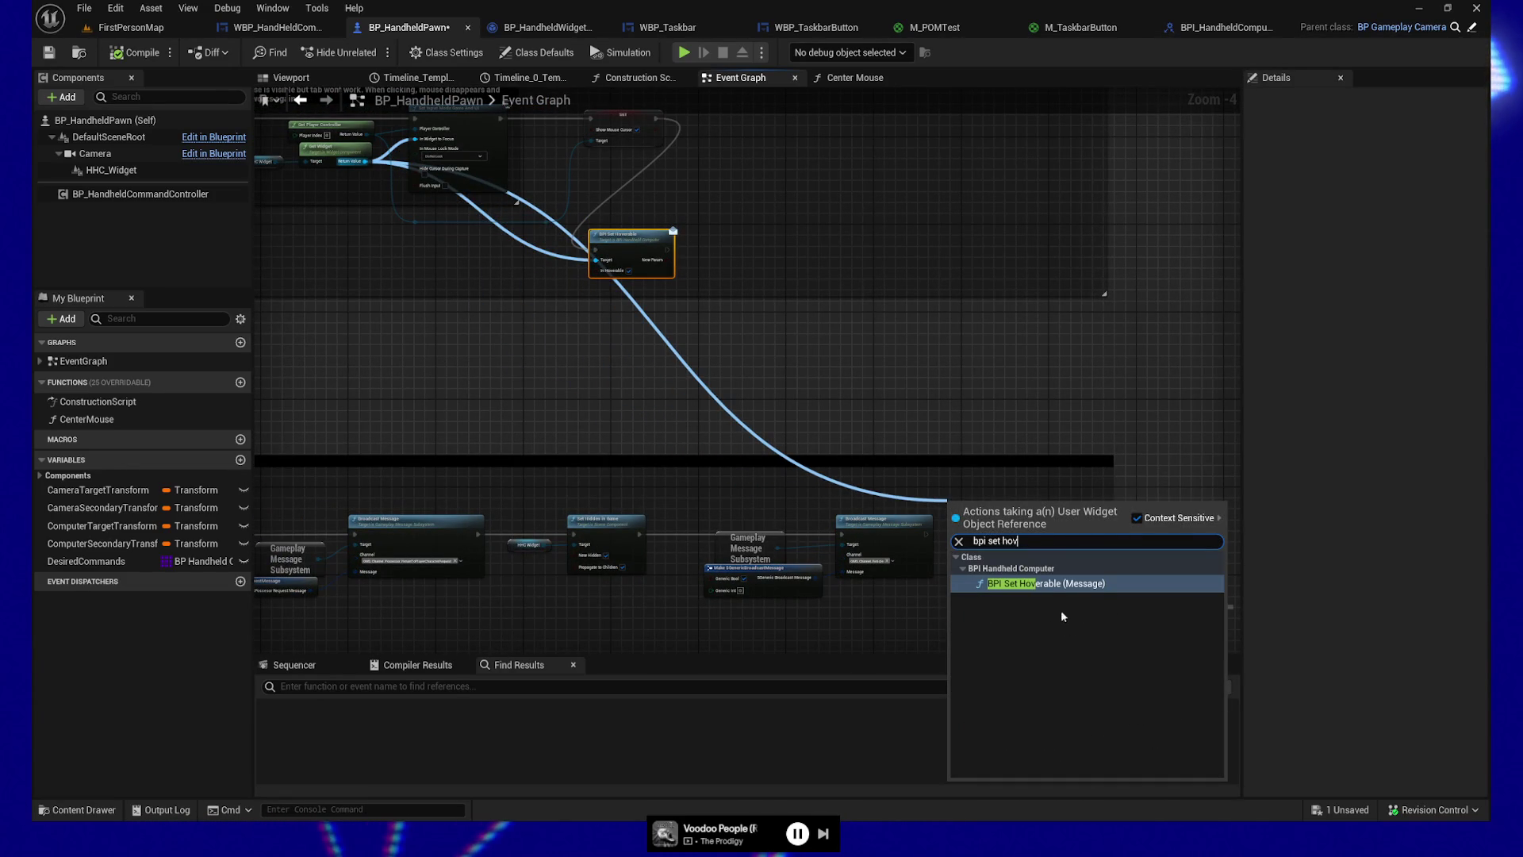
{"action": "key", "text": "Return"}
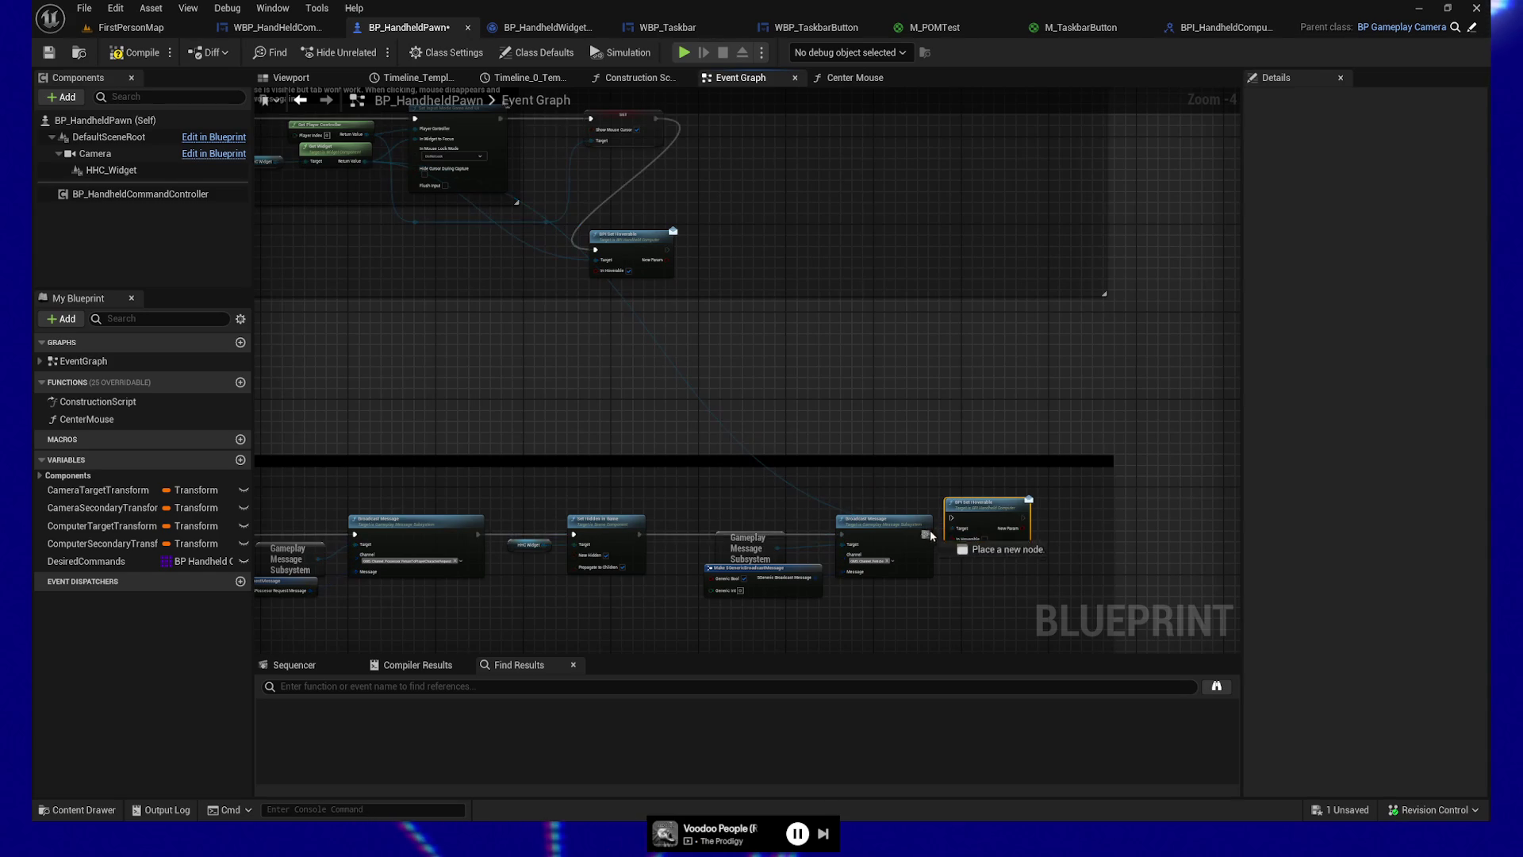
{"action": "left_click", "coordinate": [48, 53]}
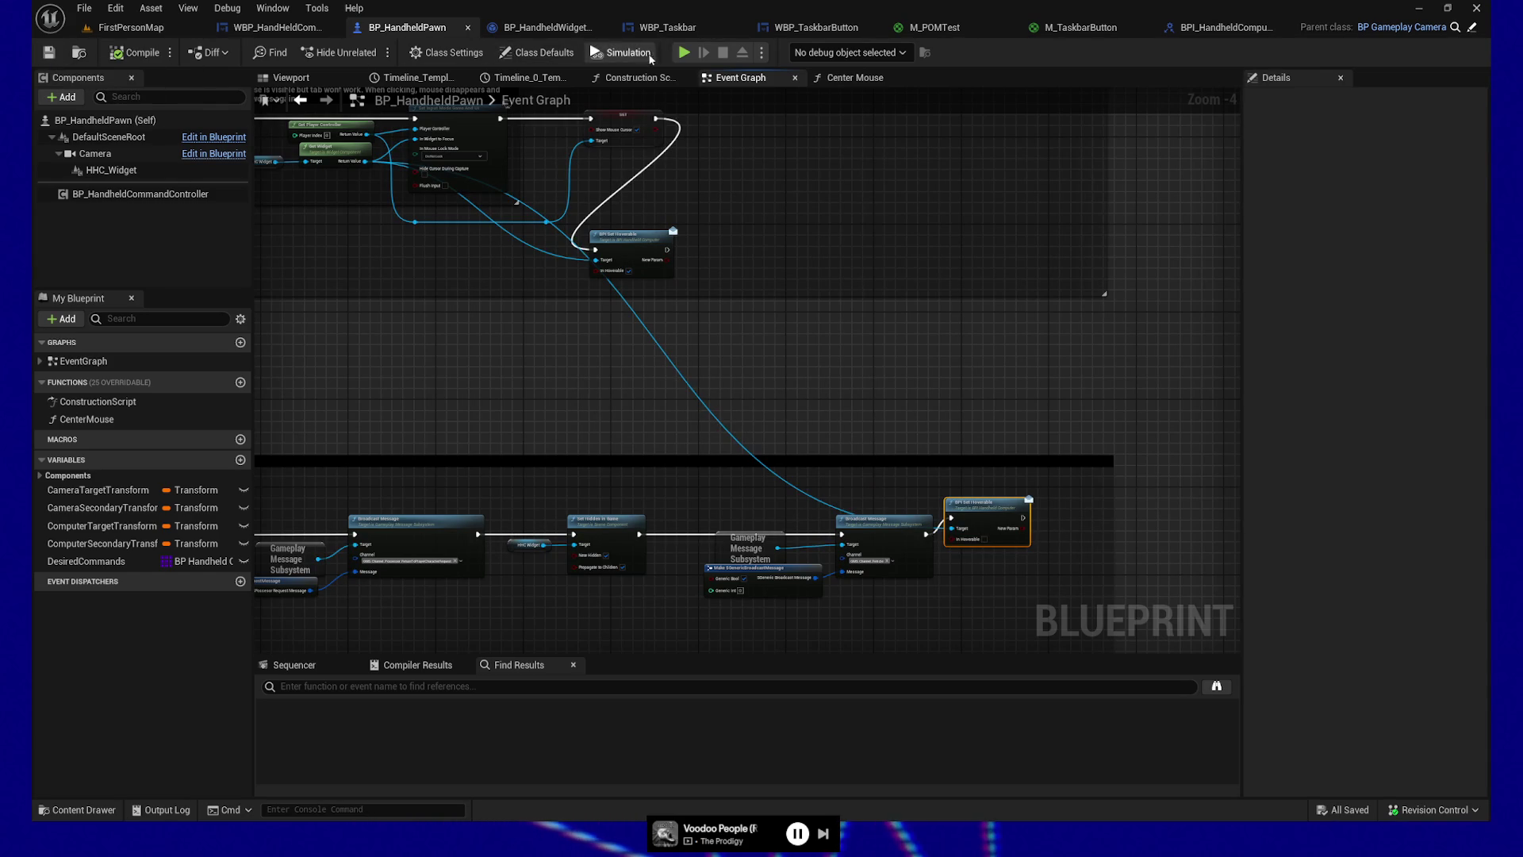
{"action": "left_click", "coordinate": [683, 52]}
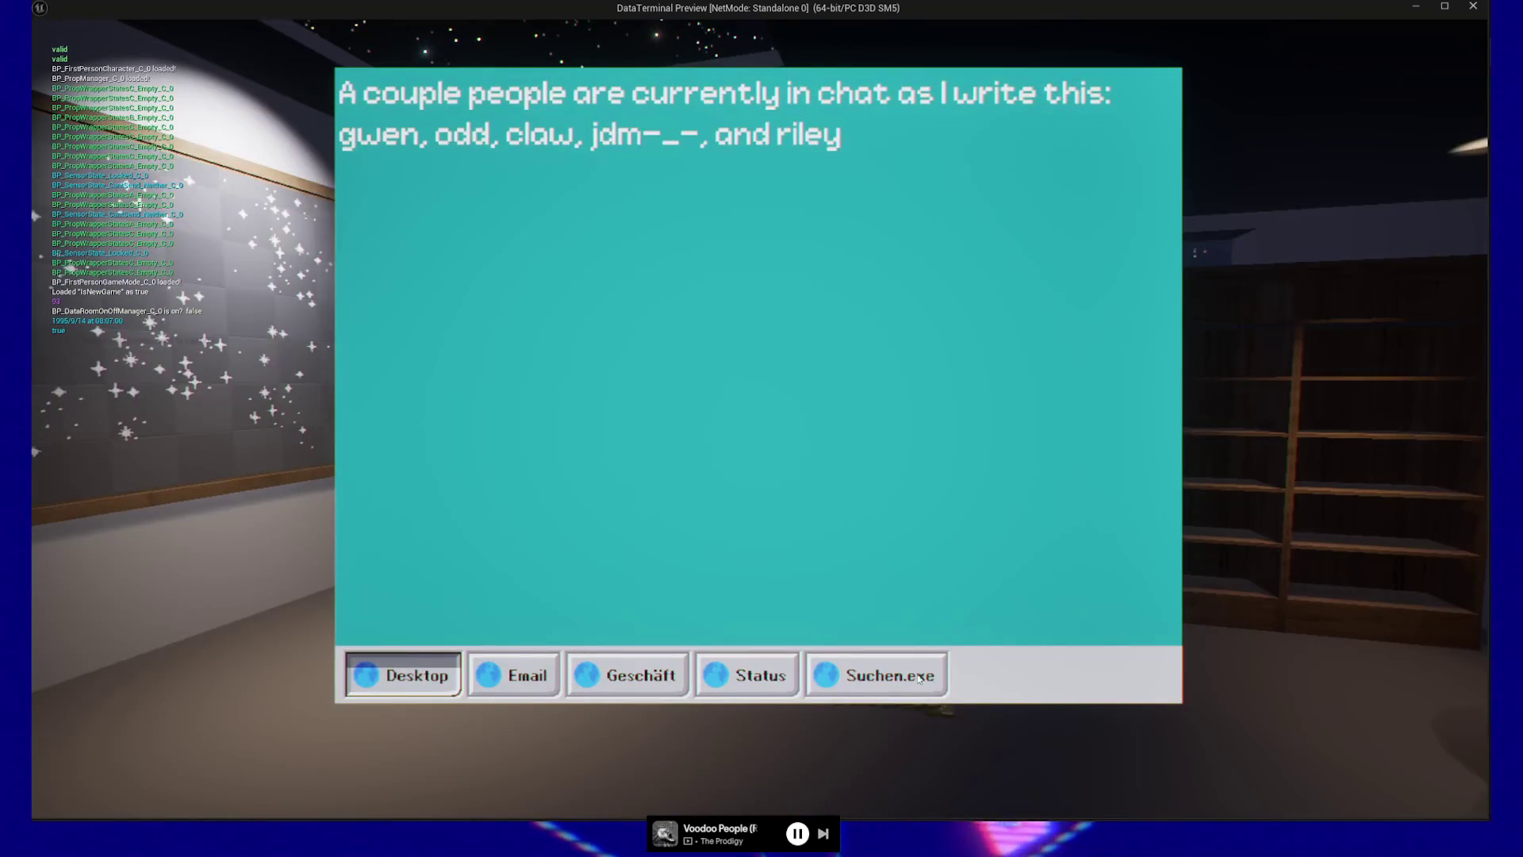
Step: Pause and quit the play-test, returning to BP_HandheldPawn's Event Graph
{"action": "key", "text": "Escape"}
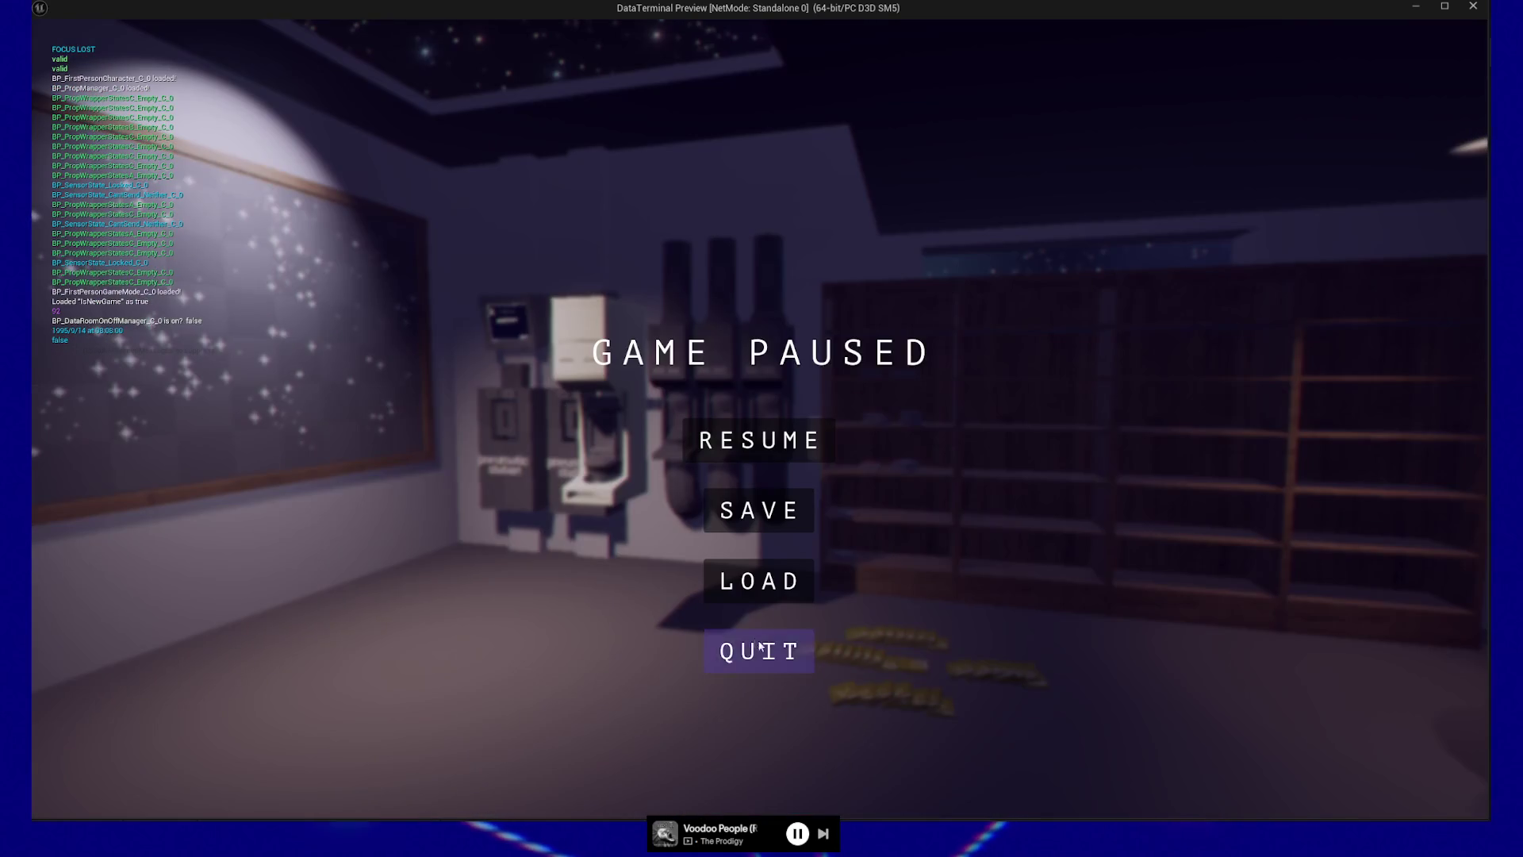
{"action": "key", "text": "Escape"}
{"action": "scroll", "coordinate": [510, 340], "scroll_direction": "up", "scroll_amount": 2}
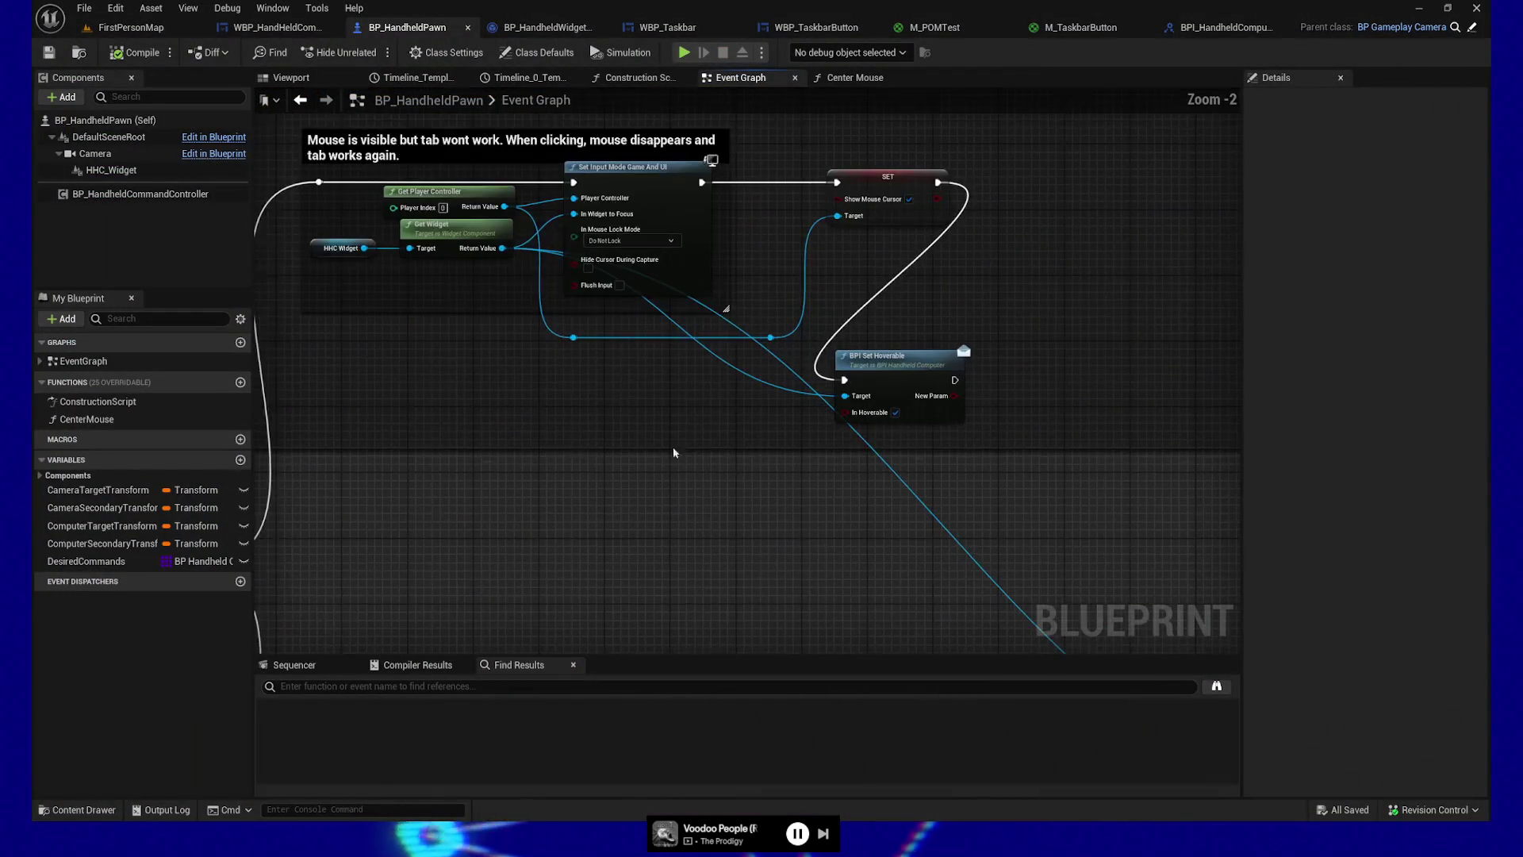
Step: Inspect the handheld computer widget's BPI Set Hoverable function and save the widget
{"action": "left_click", "coordinate": [254, 30]}
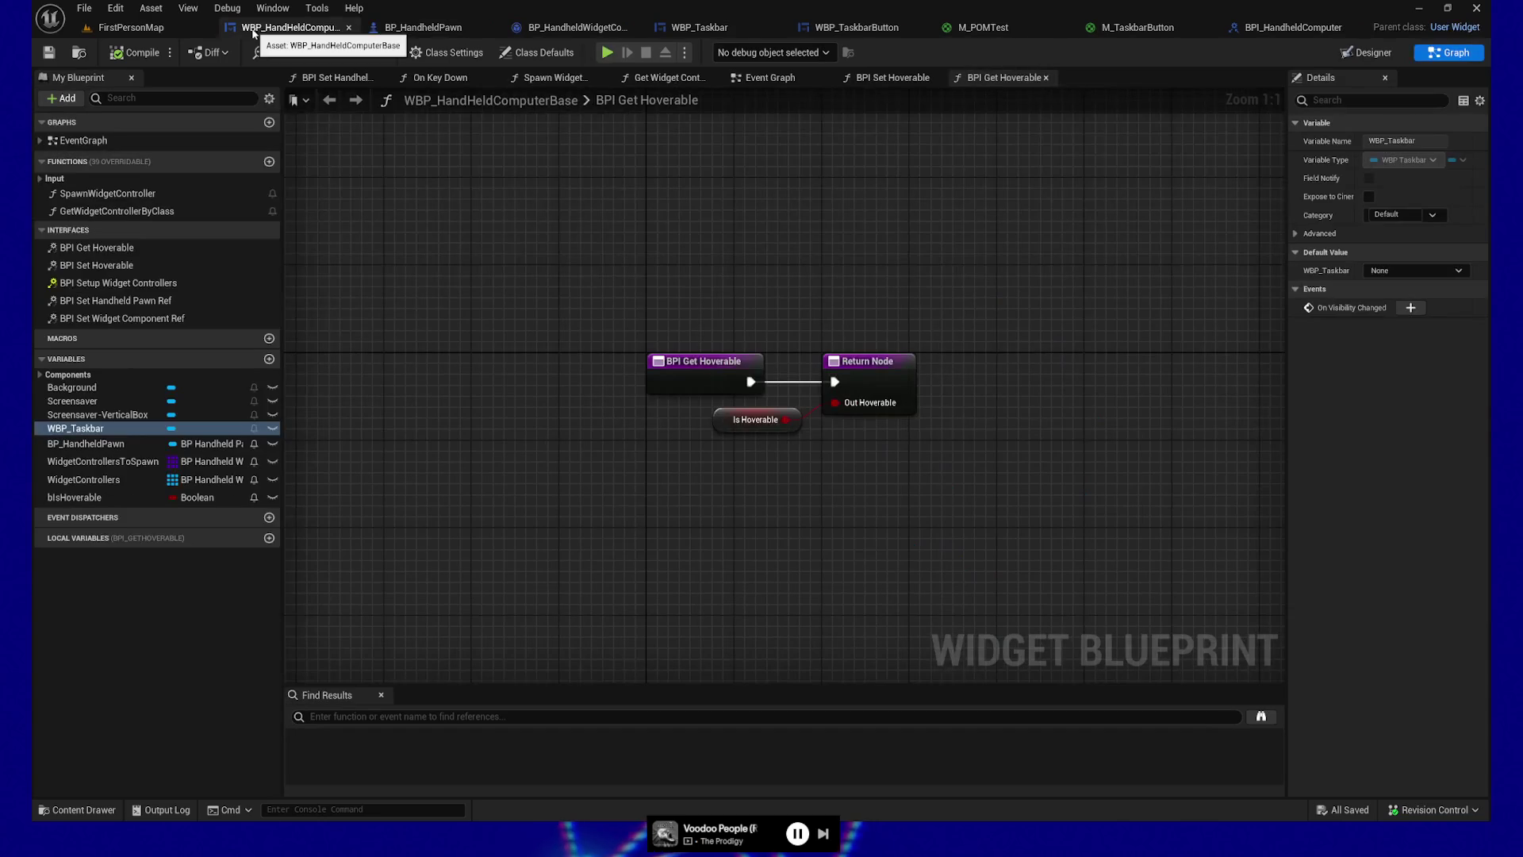
{"action": "left_click", "coordinate": [879, 79]}
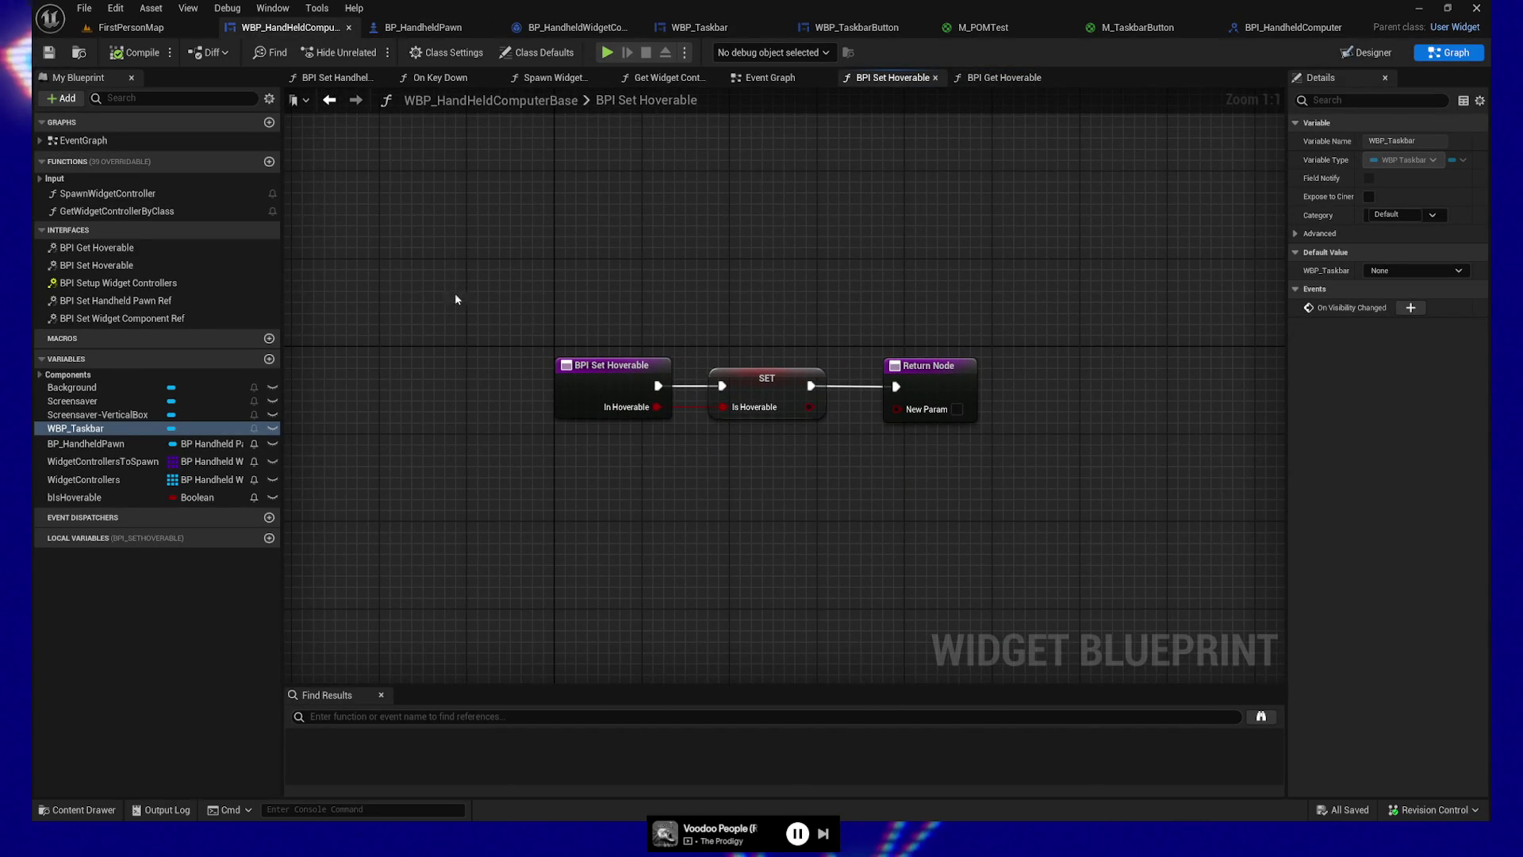
{"action": "left_click", "coordinate": [49, 52]}
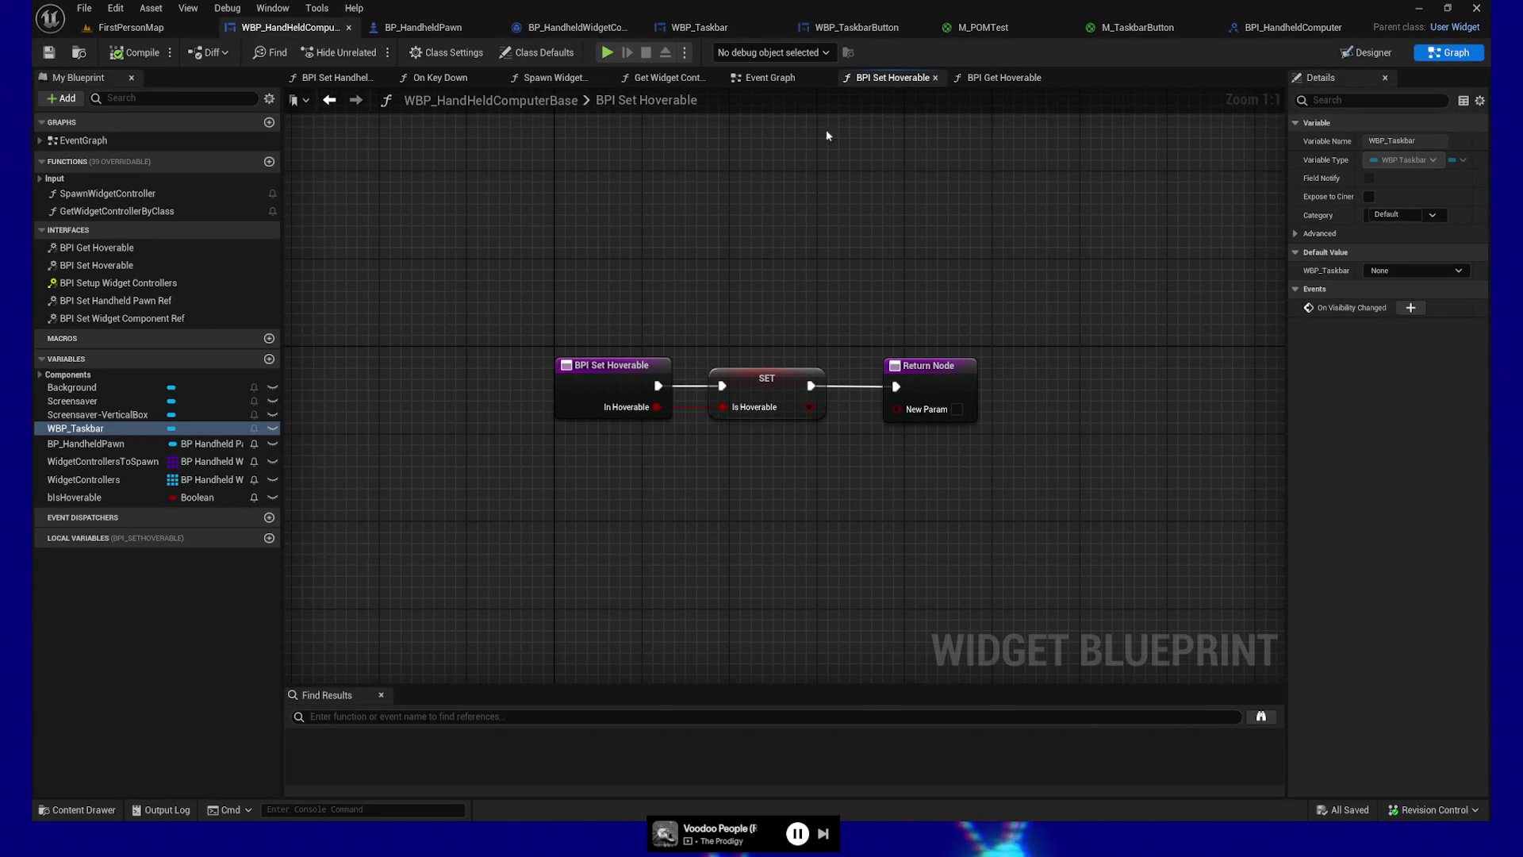
Step: Review BP_HandheldPawn's two BPI Set Hoverable calls and the ComputerTiltDone Branch
{"action": "left_click", "coordinate": [421, 27]}
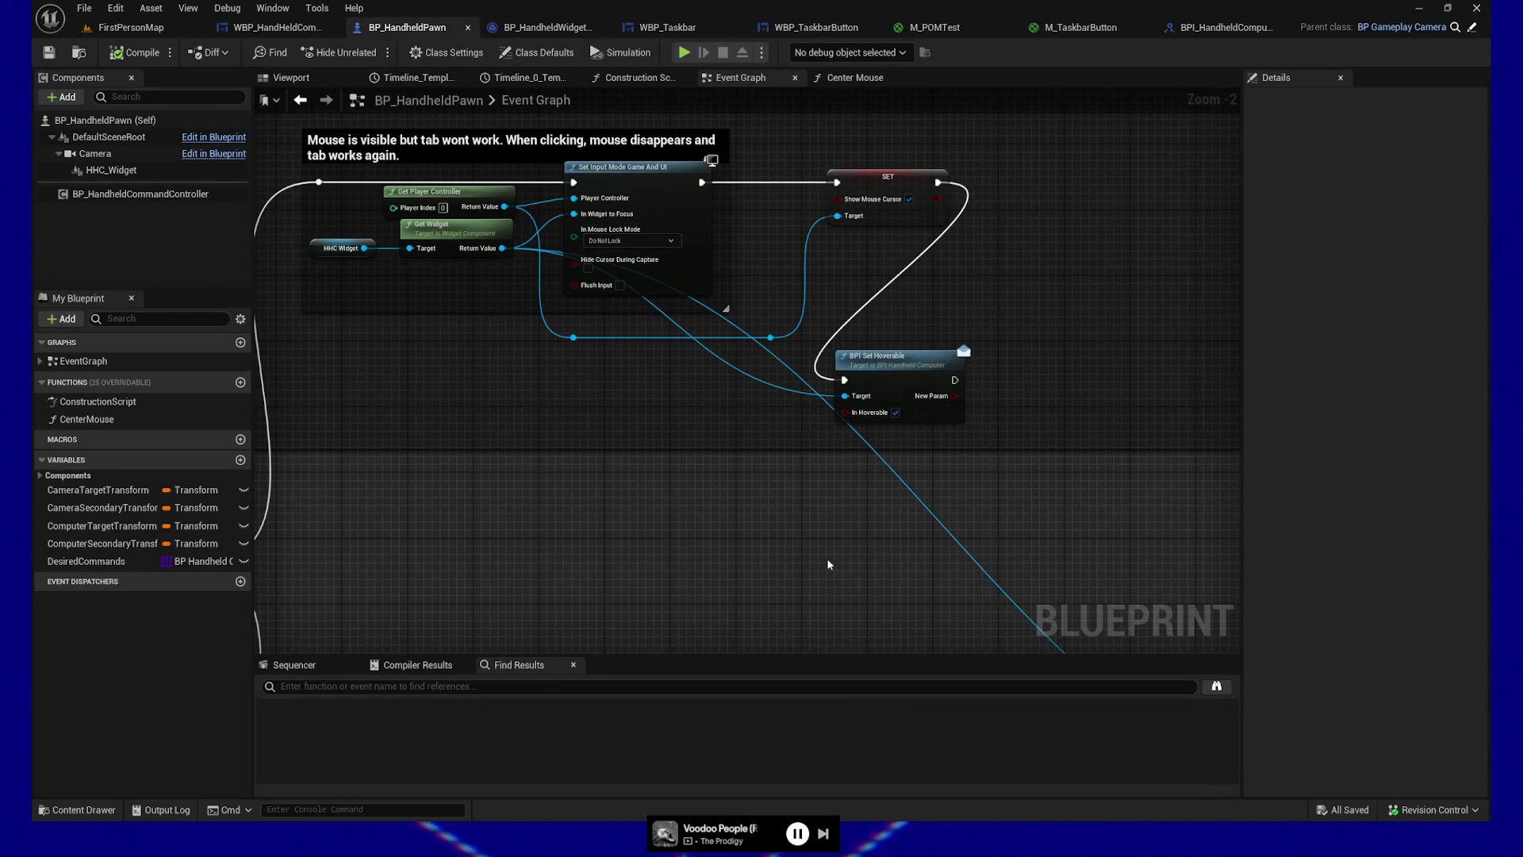
{"action": "left_click_drag", "start_coordinate": [784, 561], "coordinate": [538, 148]}
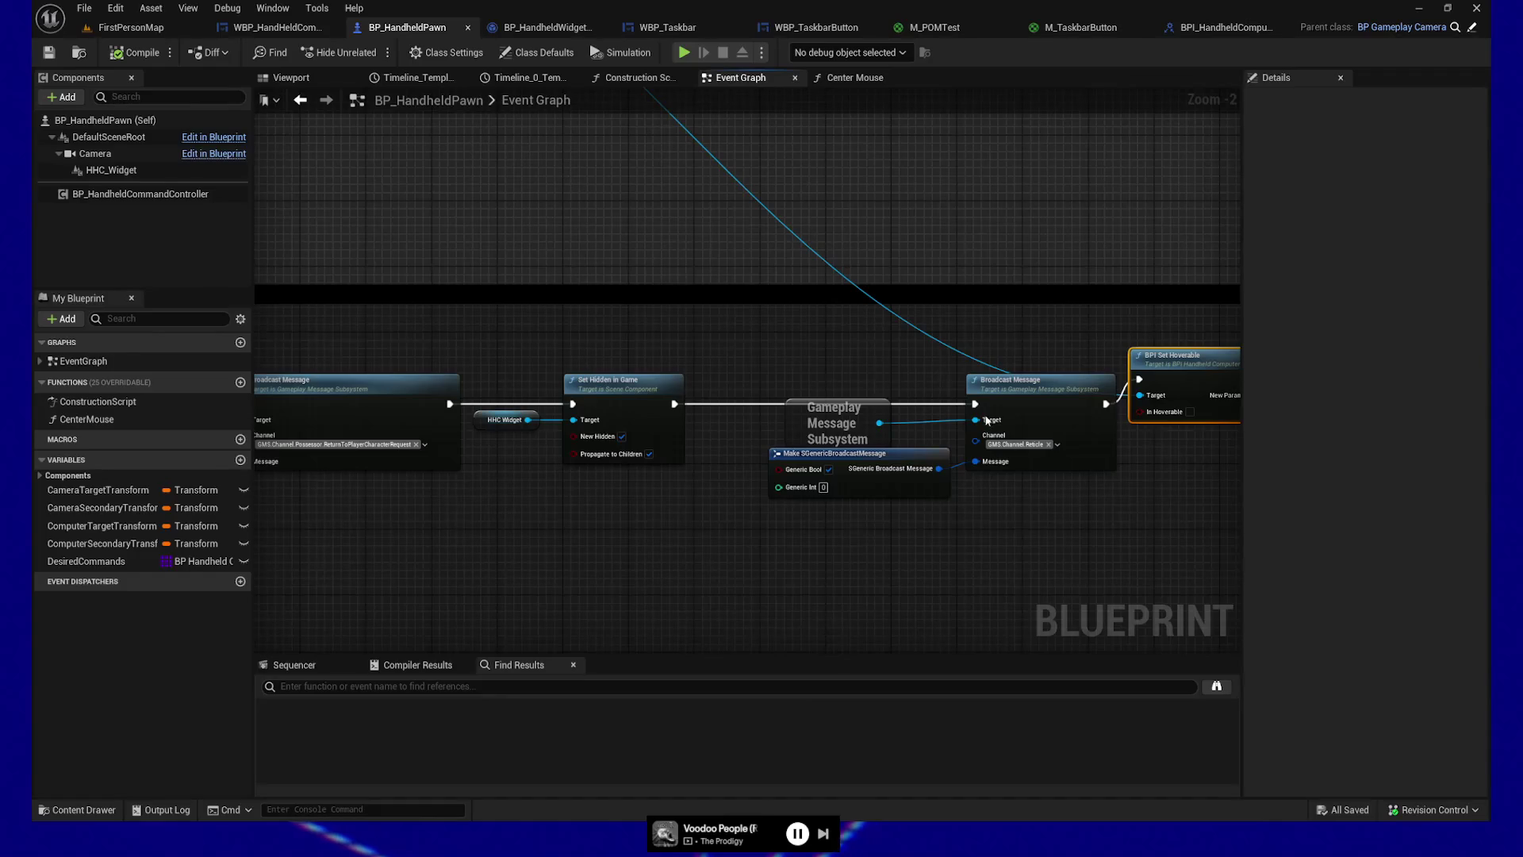
{"action": "left_click_drag", "start_coordinate": [1013, 302], "coordinate": [870, 288]}
{"action": "mouse_move", "coordinate": [516, 548]}
{"action": "left_mouse_down"}
{"action": "mouse_move", "coordinate": [934, 506]}
{"action": "mouse_move", "coordinate": [918, 561]}
{"action": "mouse_move", "coordinate": [1132, 608]}
{"action": "left_mouse_up"}
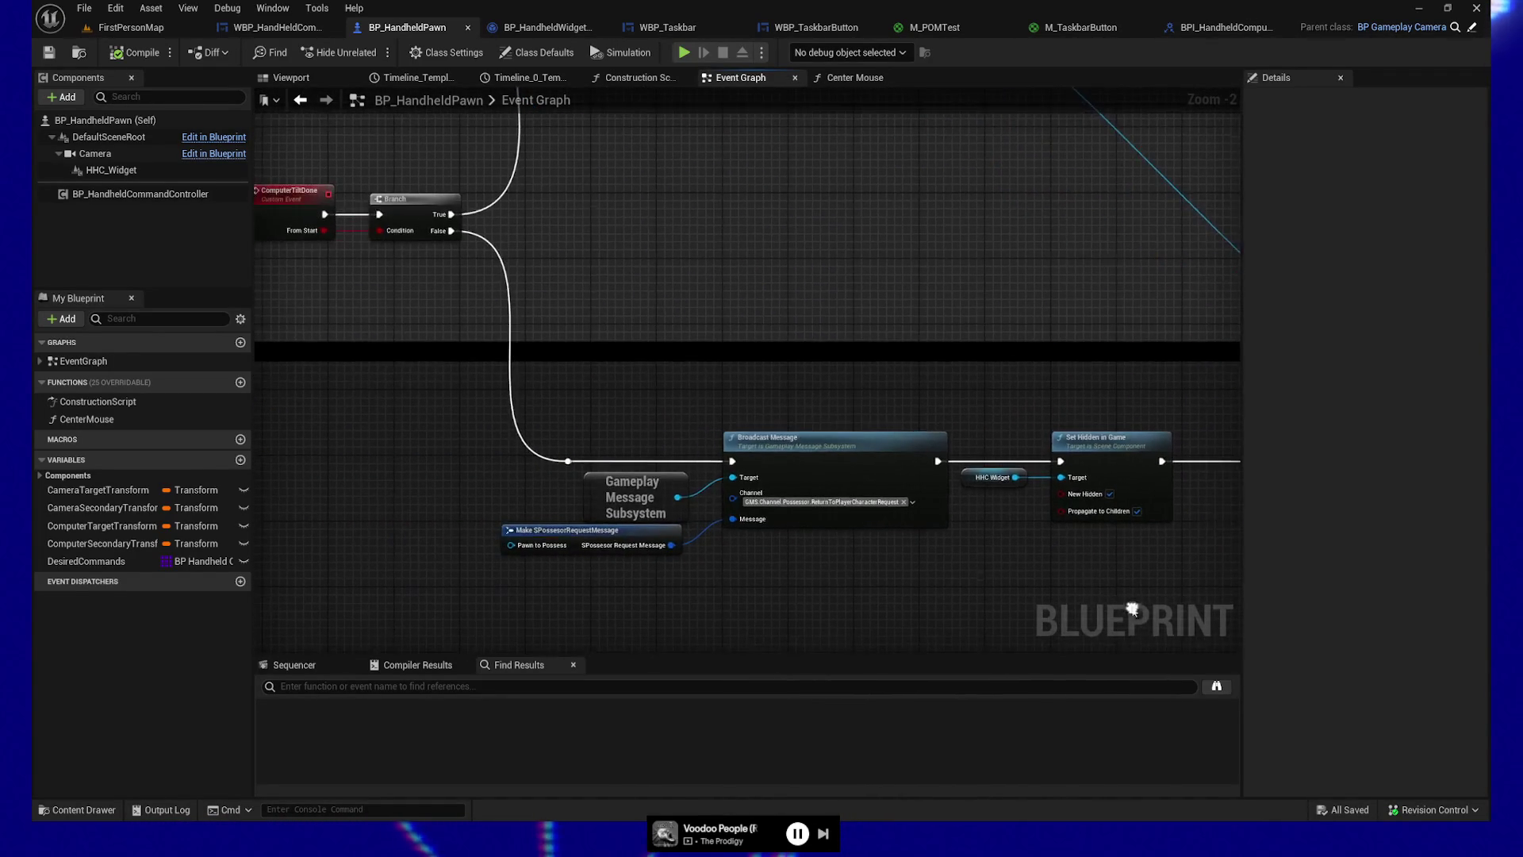
{"action": "left_click_drag", "start_coordinate": [703, 325], "coordinate": [821, 463]}
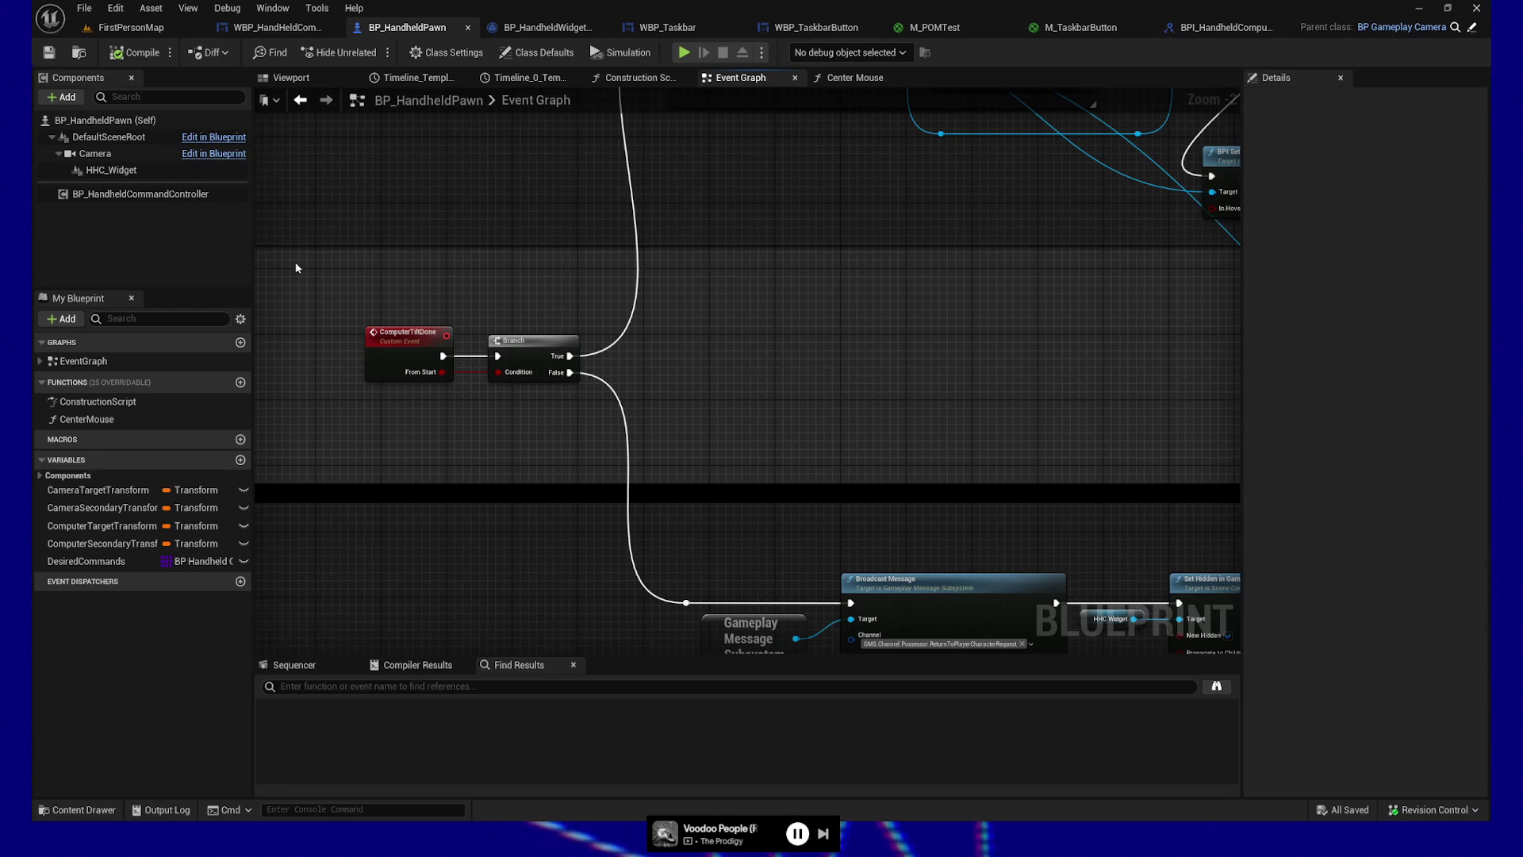
{"action": "left_click", "coordinate": [816, 27]}
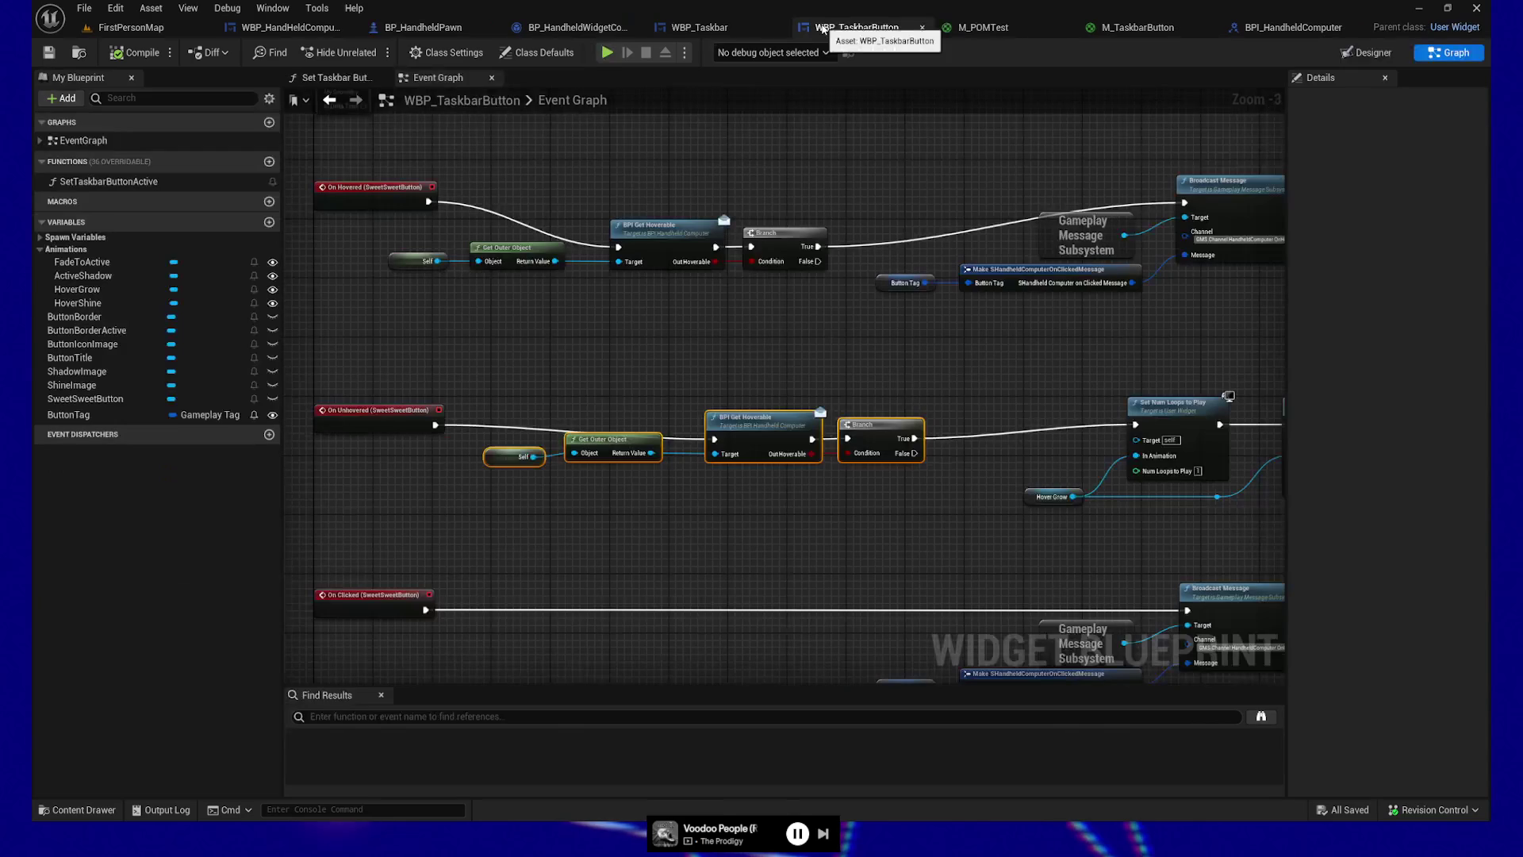
Step: Move the On Unhovered check nodes up slightly in WBP_TaskbarButton
{"action": "left_click_drag", "start_coordinate": [877, 381], "coordinate": [844, 333]}
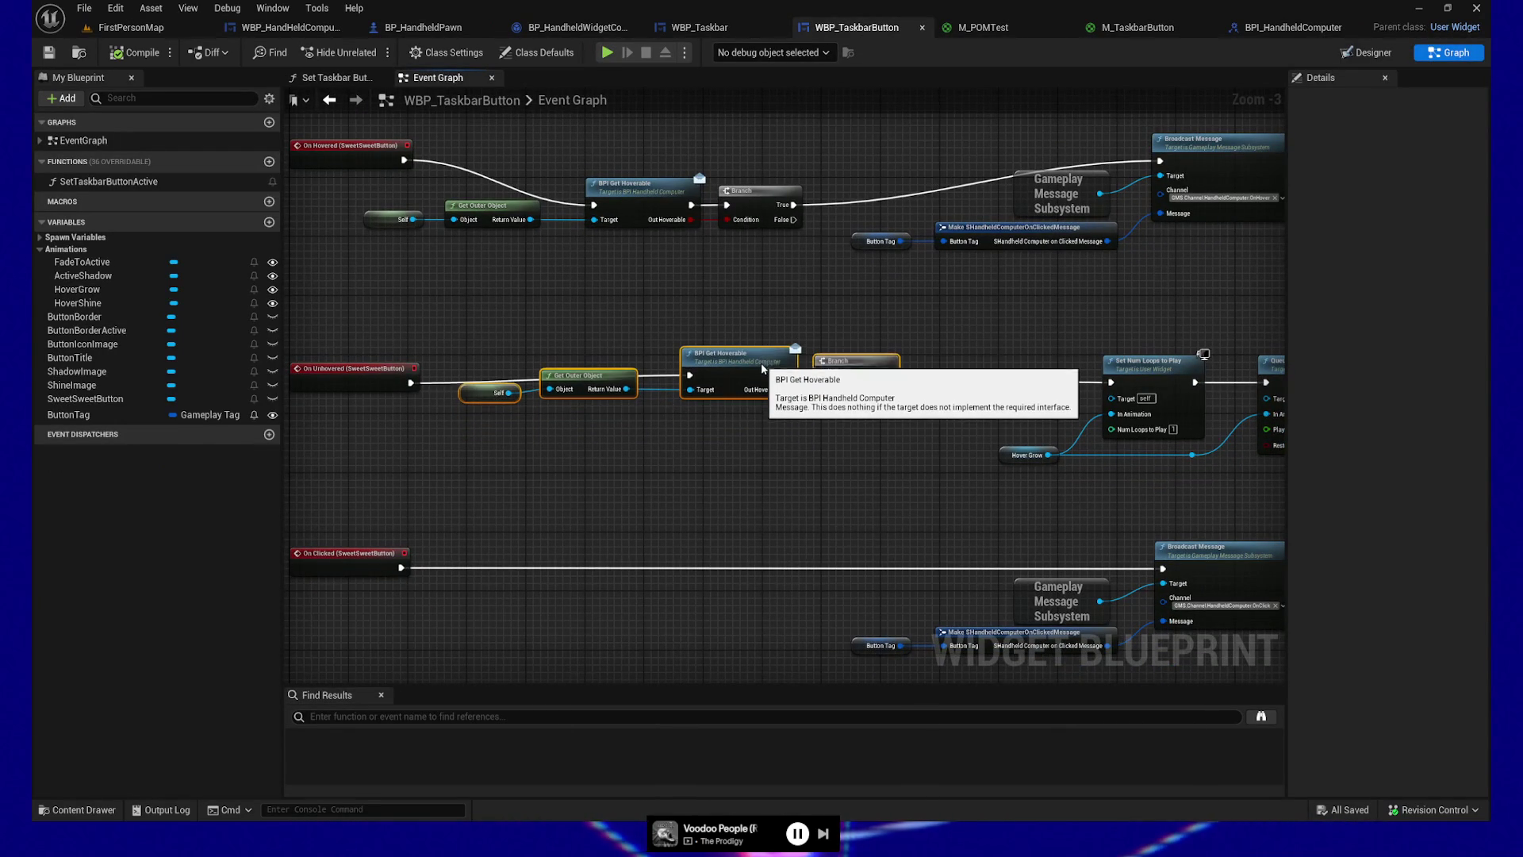
{"action": "left_click_drag", "start_coordinate": [786, 394], "coordinate": [785, 380]}
{"action": "left_click_drag", "start_coordinate": [763, 488], "coordinate": [759, 487]}
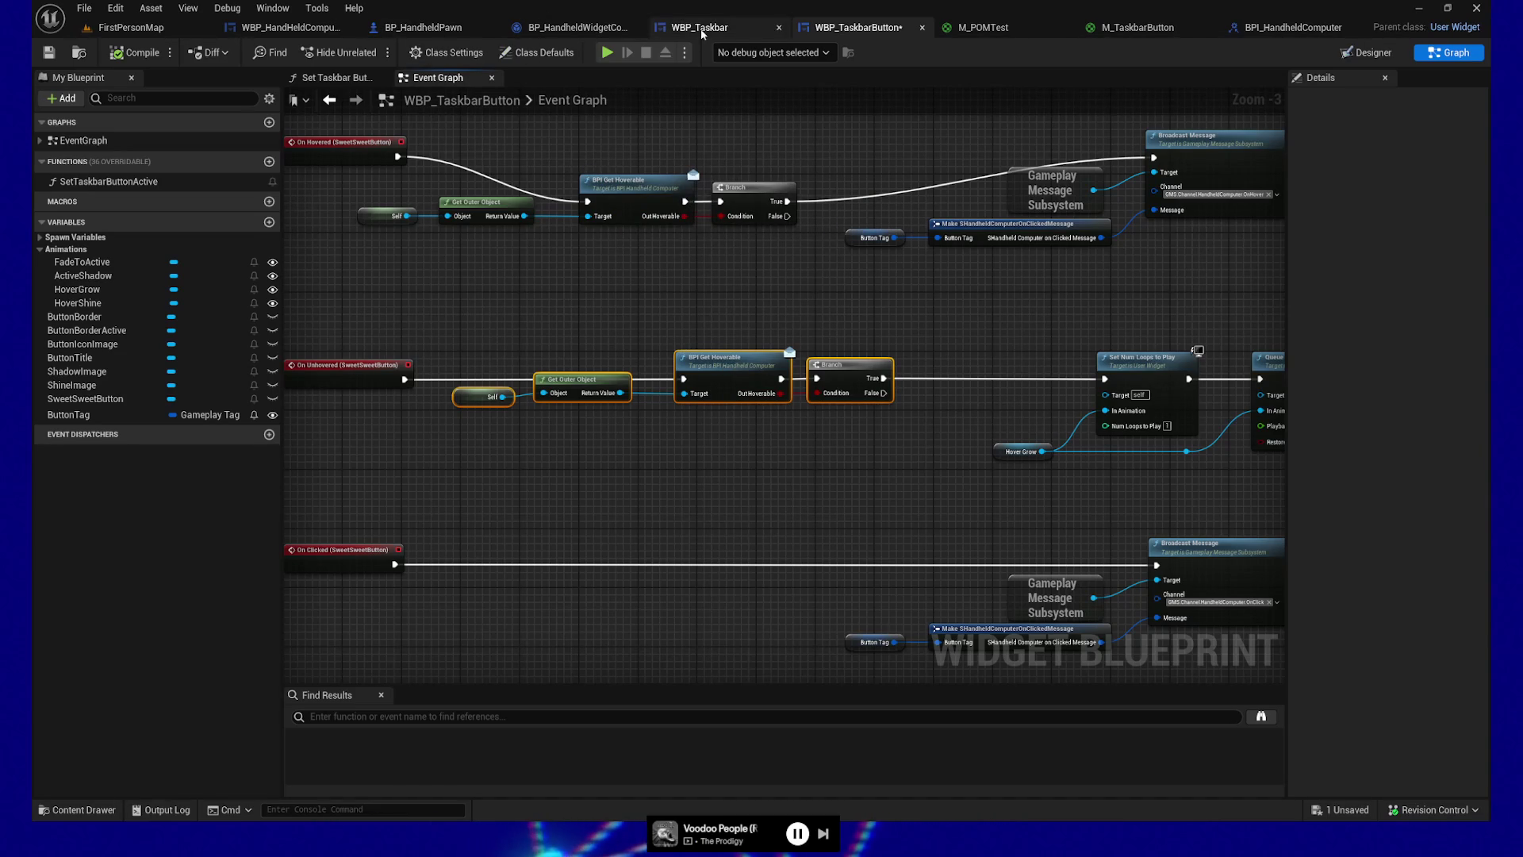
Step: Review the handheld widget's BPI Get Hoverable and Set Hoverable function nodes and save the widget
{"action": "left_click", "coordinate": [311, 30]}
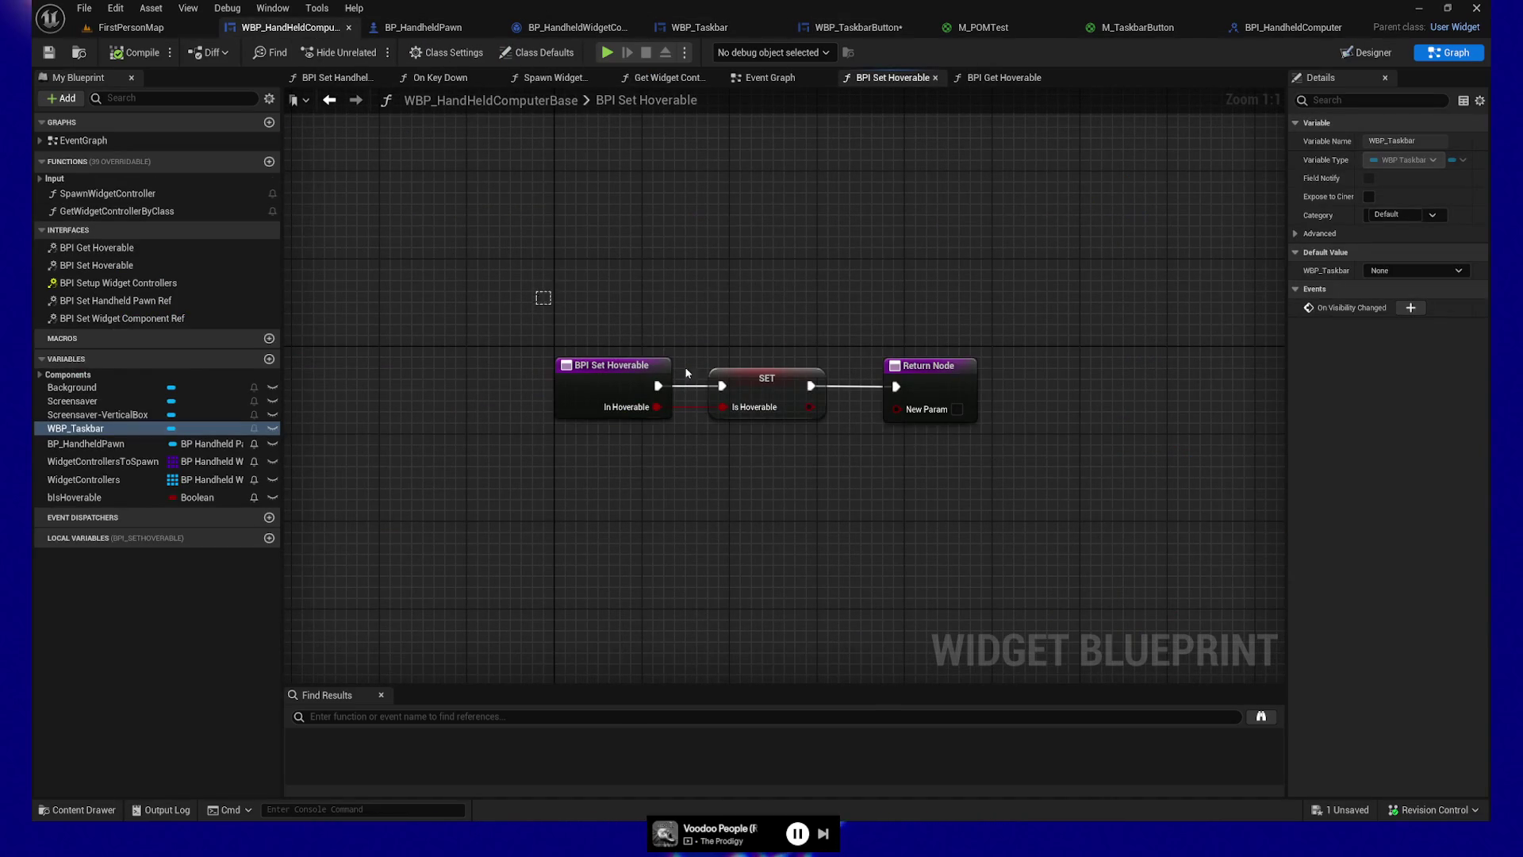
{"action": "key", "text": "ctrl+a"}
{"action": "left_click", "coordinate": [984, 78]}
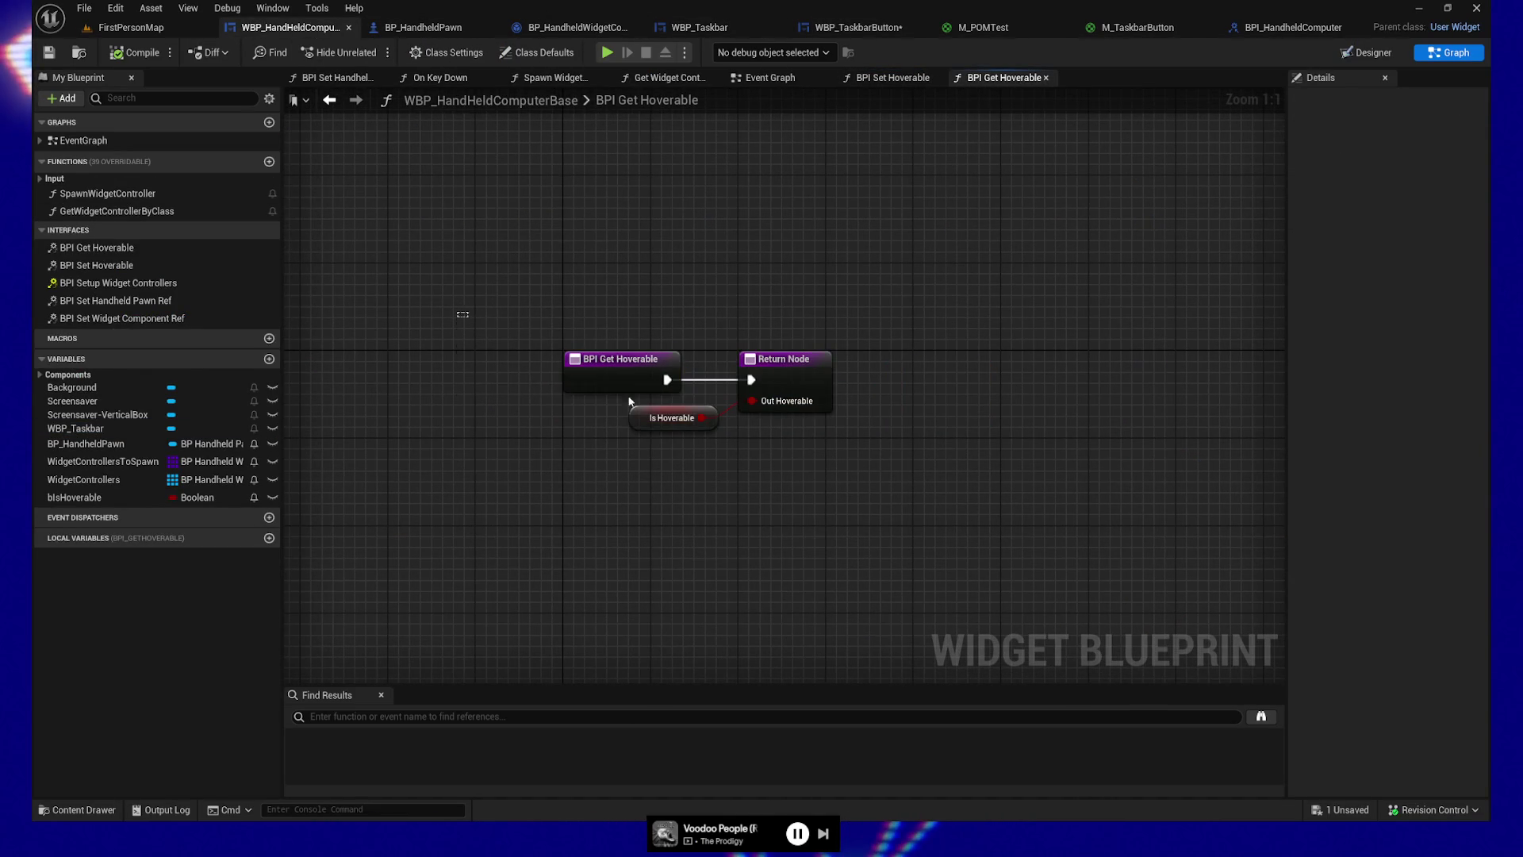
{"action": "left_click_drag", "start_coordinate": [516, 348], "coordinate": [855, 496]}
{"action": "left_click", "coordinate": [897, 78]}
{"action": "mouse_move", "coordinate": [464, 303]}
{"action": "left_mouse_down"}
{"action": "mouse_move", "coordinate": [1075, 476]}
{"action": "mouse_move", "coordinate": [1056, 473]}
{"action": "left_mouse_up"}
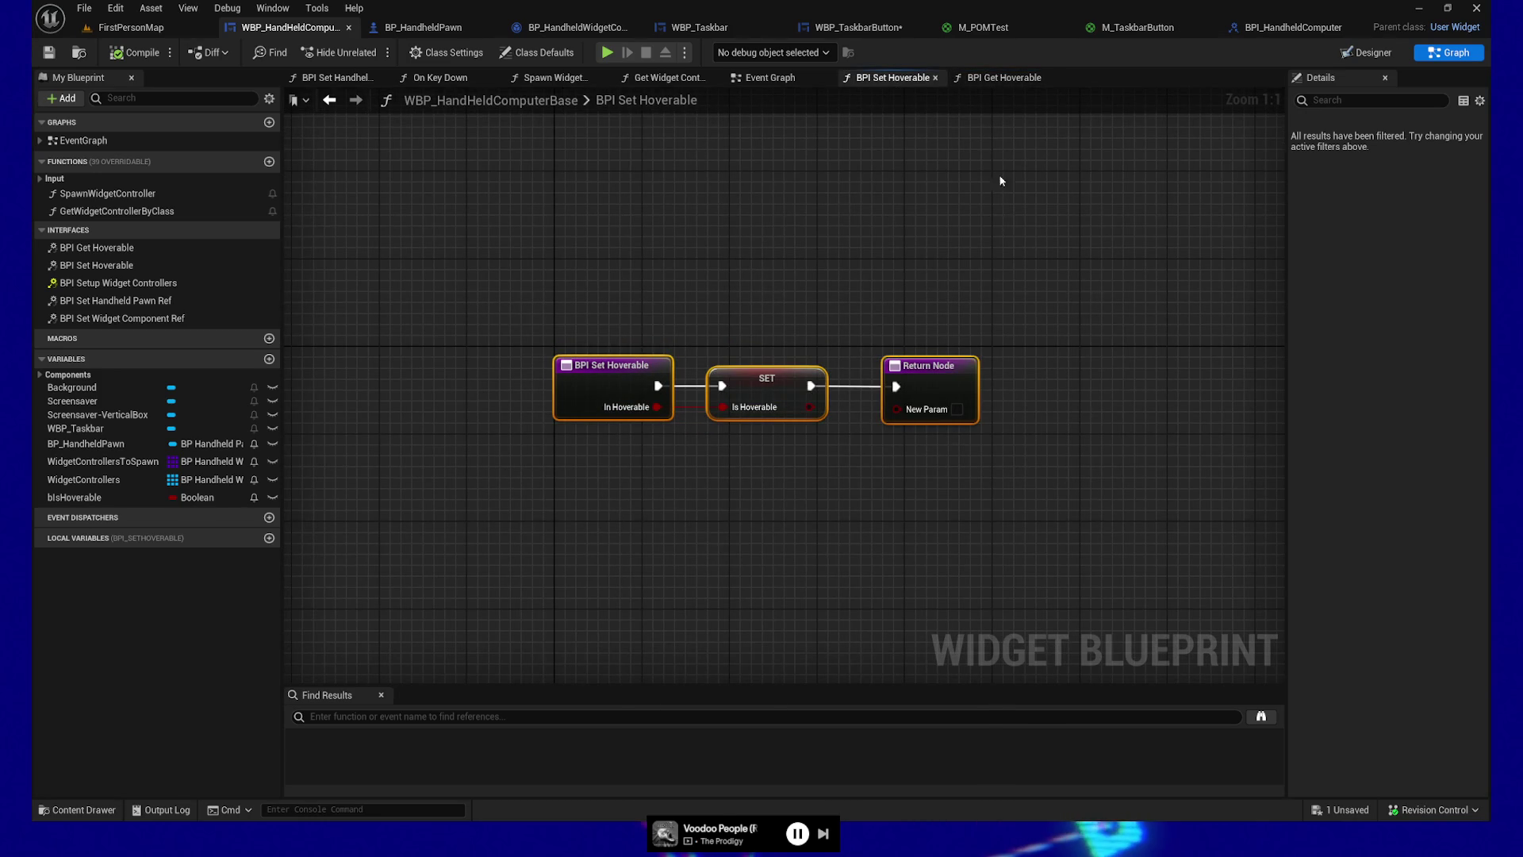
{"action": "left_click", "coordinate": [998, 79]}
{"action": "left_click", "coordinate": [49, 53]}
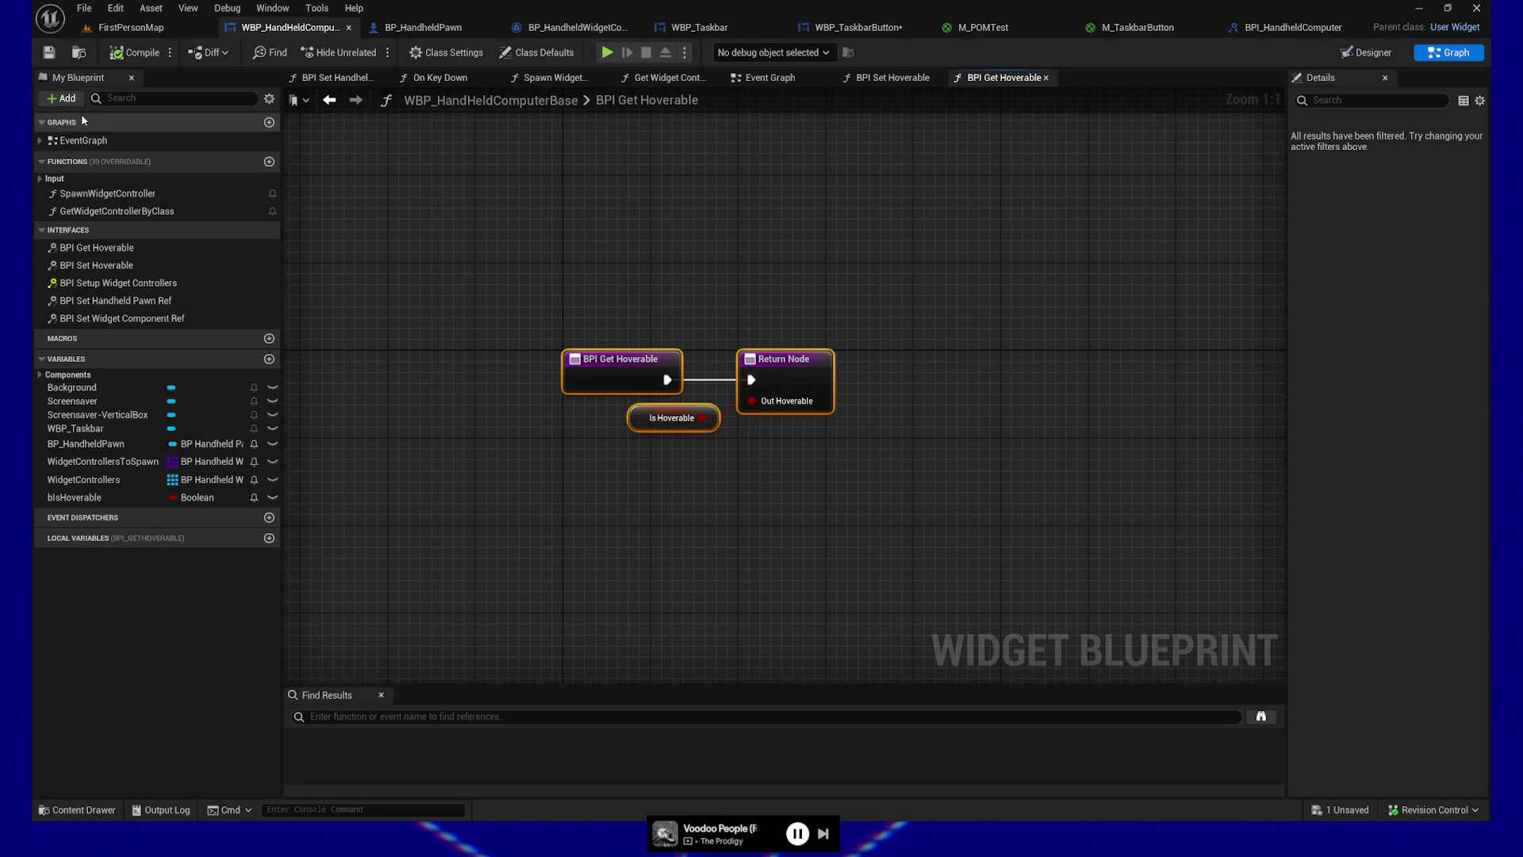
{"action": "mouse_move", "coordinate": [609, 282]}
{"action": "left_mouse_down"}
{"action": "mouse_move", "coordinate": [683, 234]}
{"action": "mouse_move", "coordinate": [703, 269]}
{"action": "left_mouse_up"}
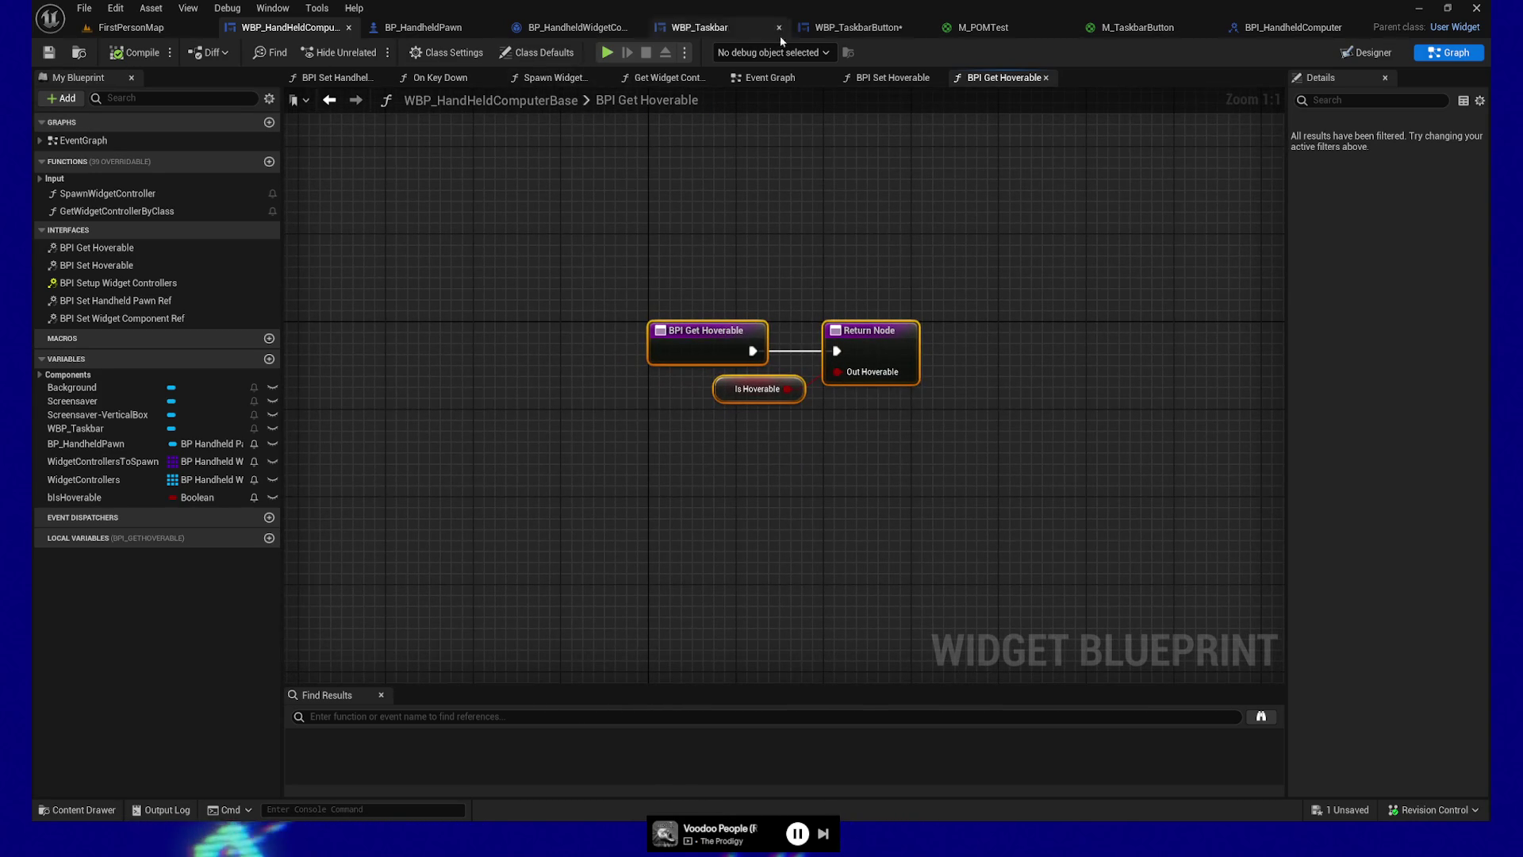
Step: Save WBP_TaskbarButton, tidy the hover-check row, and put a breakpoint on BPI Get Hoverable
{"action": "left_click", "coordinate": [857, 27]}
{"action": "key", "text": "ctrl+s"}
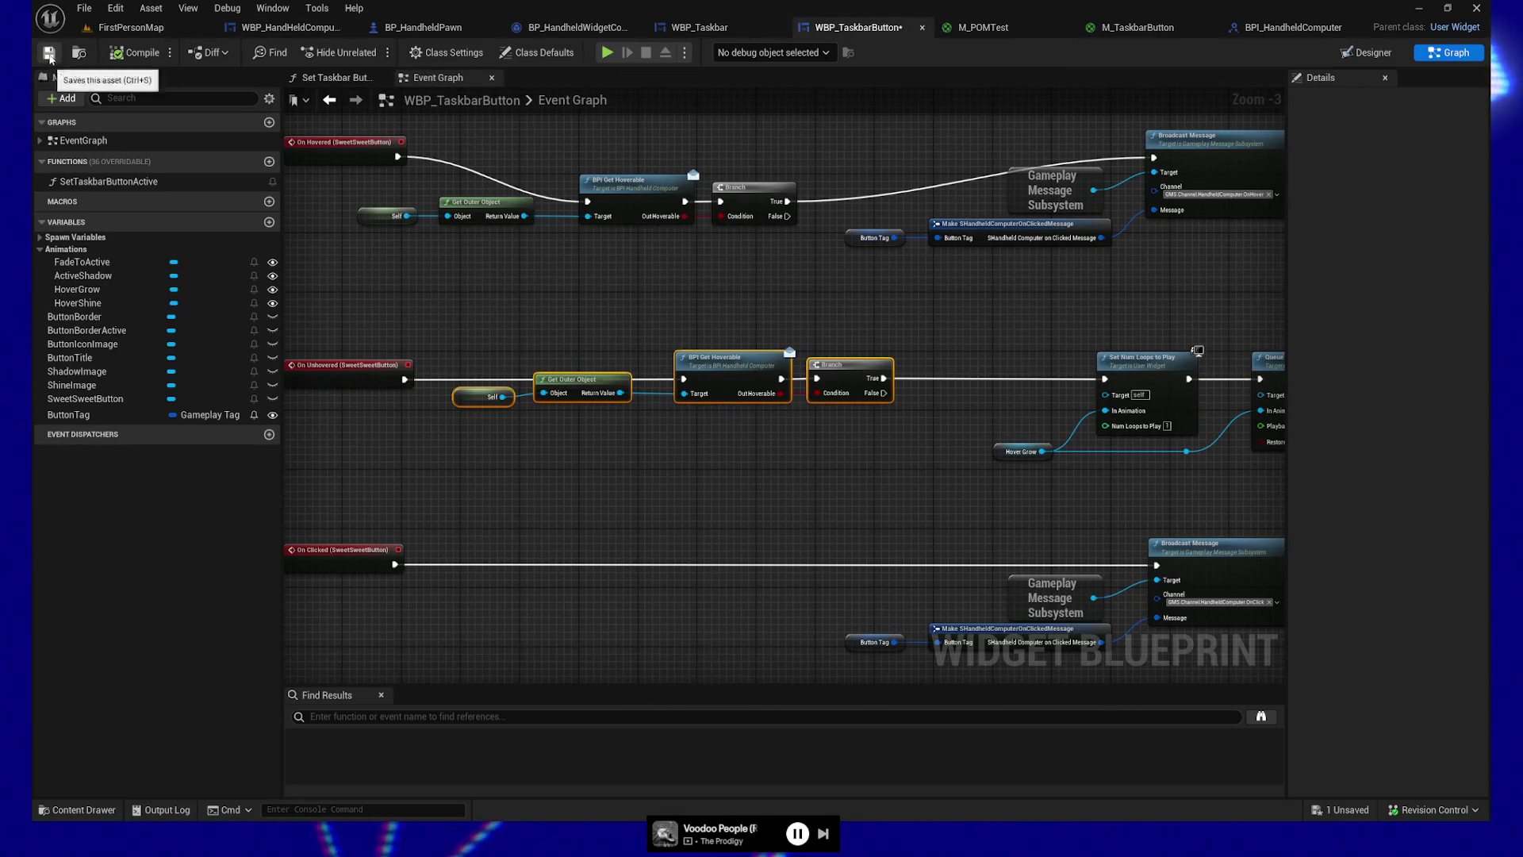
{"action": "left_click_drag", "start_coordinate": [670, 252], "coordinate": [704, 381]}
{"action": "mouse_move", "coordinate": [372, 301]}
{"action": "left_mouse_down"}
{"action": "mouse_move", "coordinate": [660, 387]}
{"action": "mouse_move", "coordinate": [825, 373]}
{"action": "left_mouse_up"}
{"action": "left_click_drag", "start_coordinate": [681, 314], "coordinate": [762, 270]}
{"action": "mouse_move", "coordinate": [860, 442]}
{"action": "left_mouse_down"}
{"action": "mouse_move", "coordinate": [675, 448]}
{"action": "mouse_move", "coordinate": [805, 449]}
{"action": "left_mouse_up"}
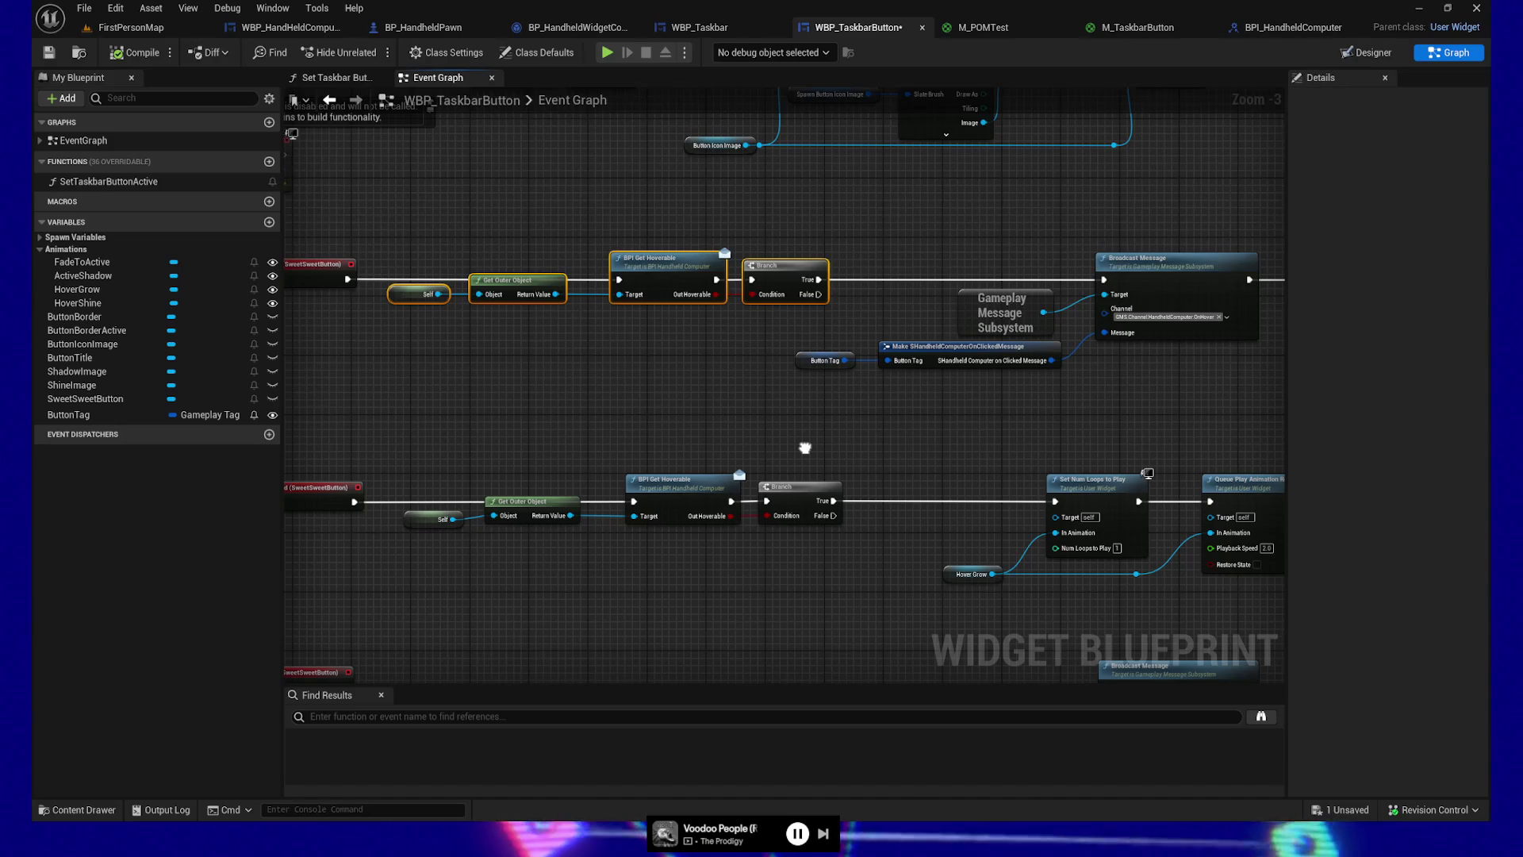
{"action": "left_click_drag", "start_coordinate": [804, 448], "coordinate": [802, 446]}
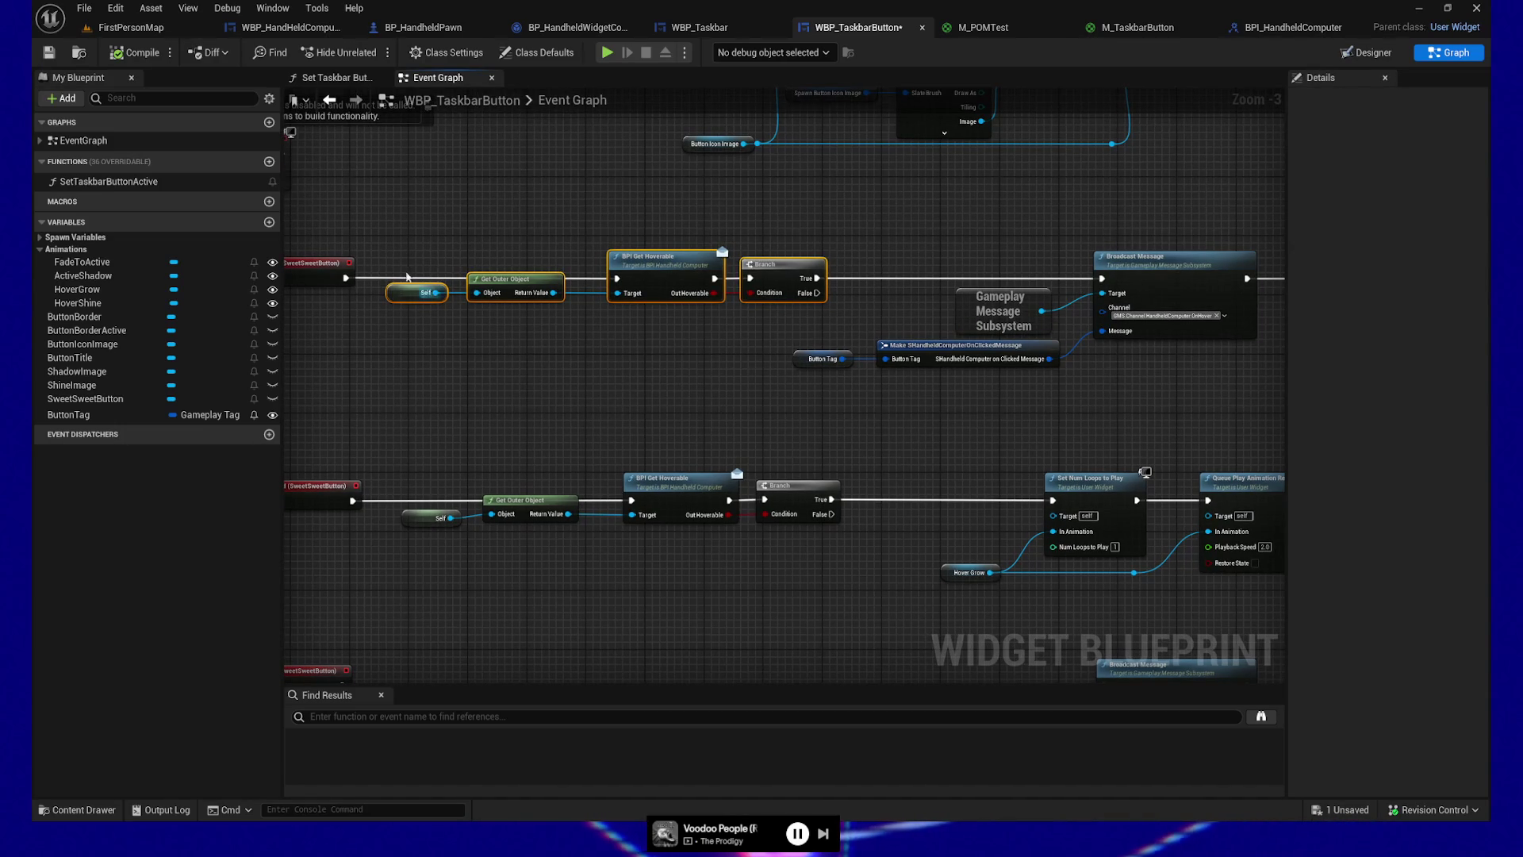
{"action": "left_click", "coordinate": [679, 289]}
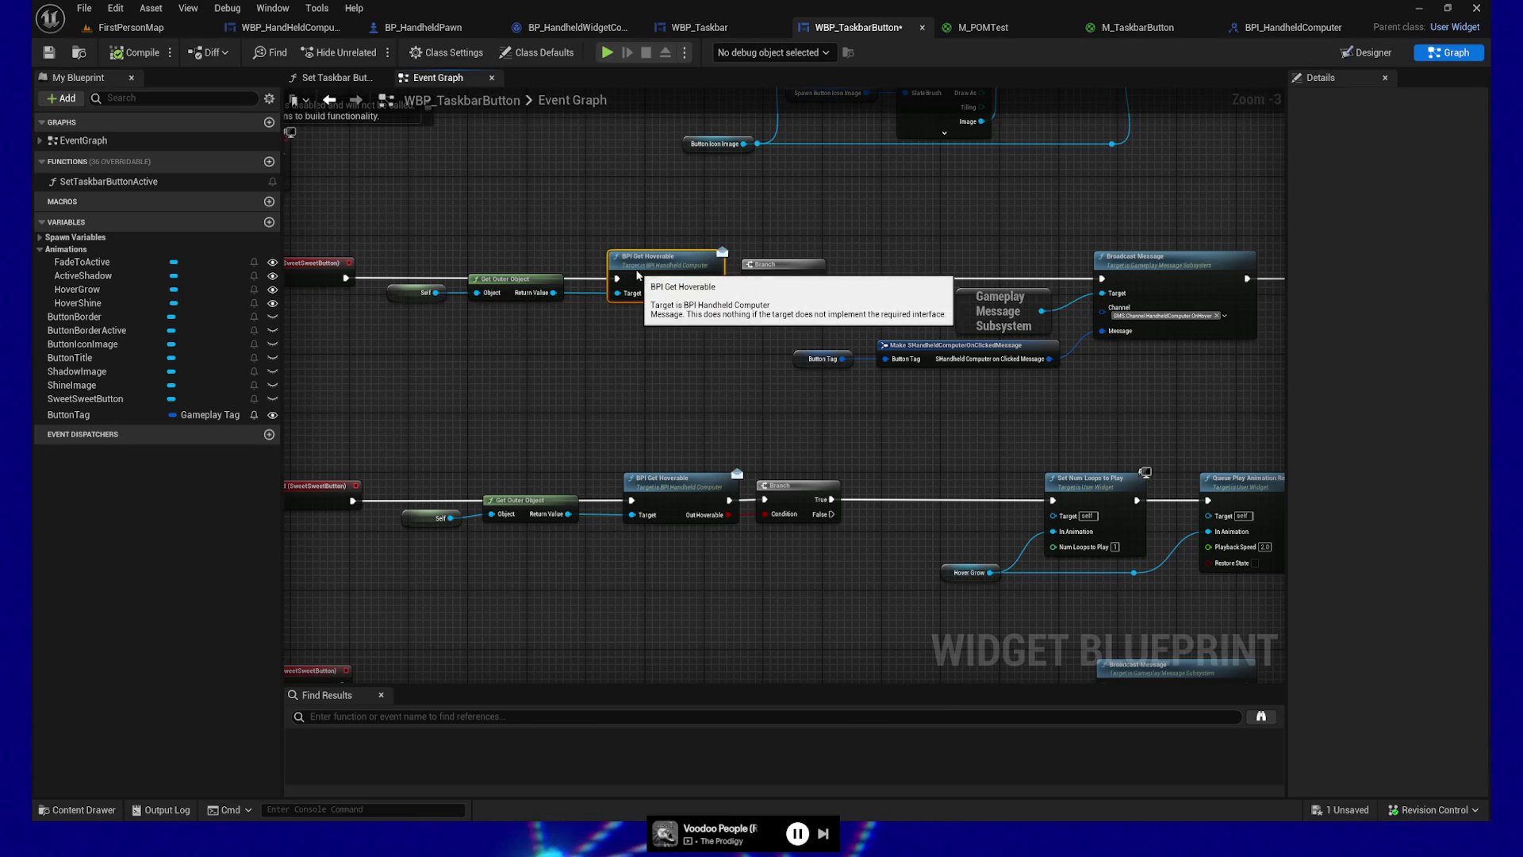
{"action": "key", "text": "F9"}
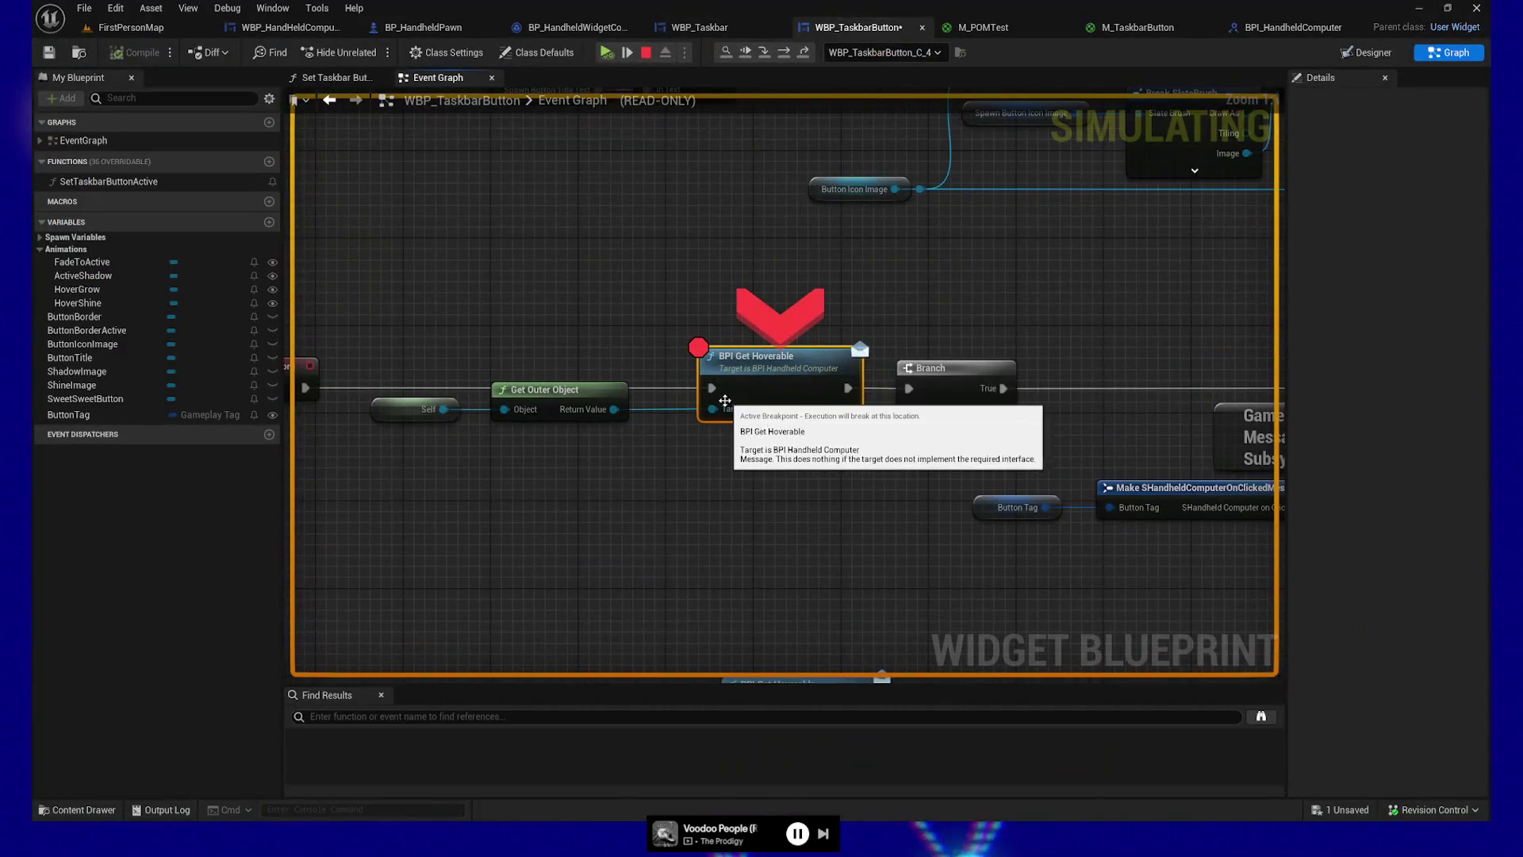
Step: At the breakpoint, inspect Get Outer Object's WidgetTree_0 result, step to the Branch, and resume
{"action": "mouse_move", "coordinate": [711, 409]}
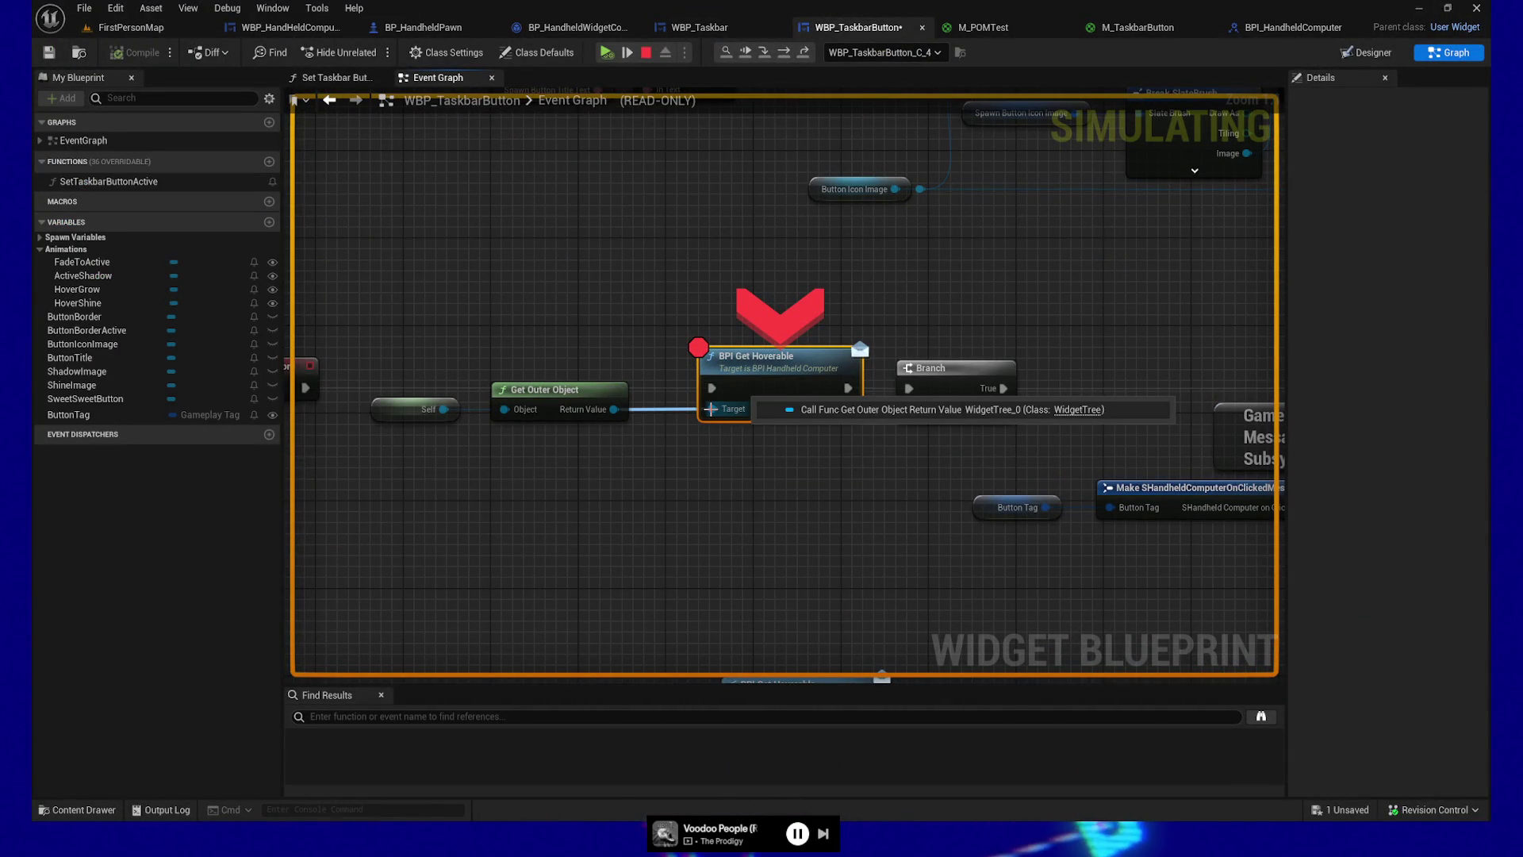
{"action": "mouse_move", "coordinate": [611, 413]}
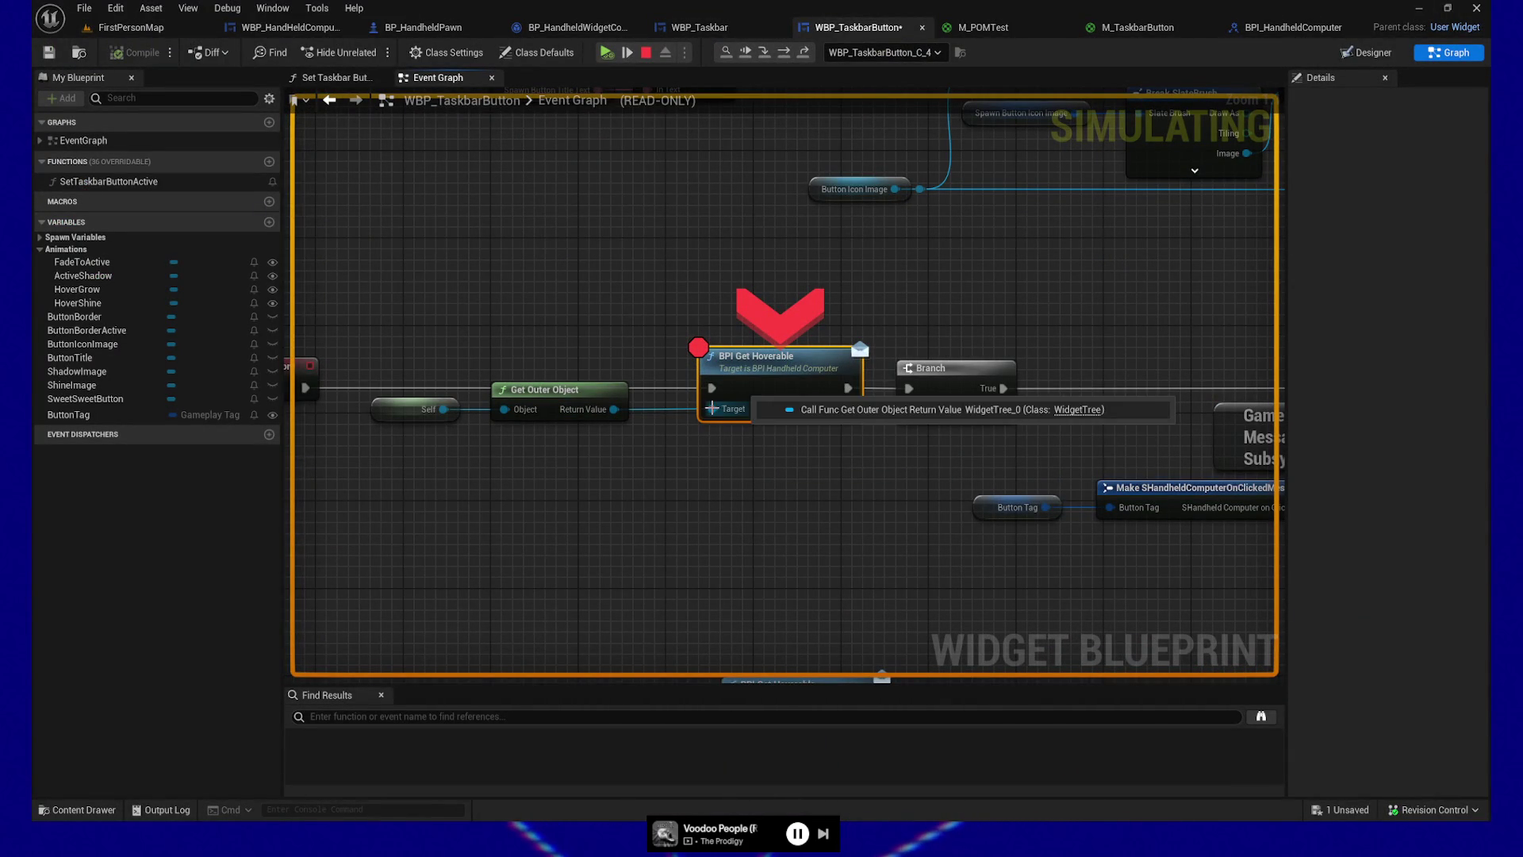
{"action": "left_click", "coordinate": [628, 54]}
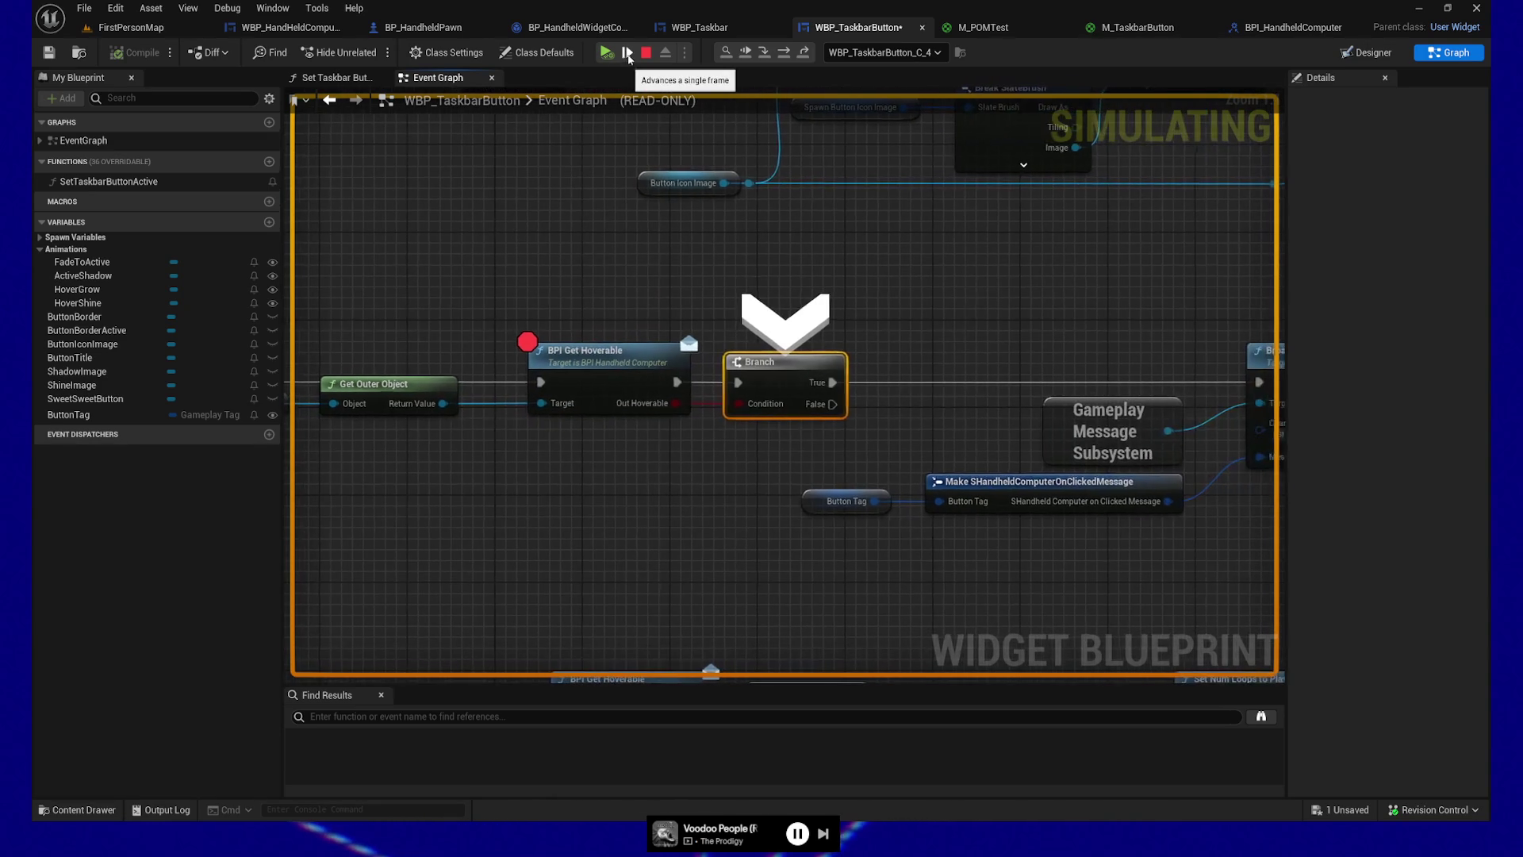
{"action": "mouse_move", "coordinate": [674, 403]}
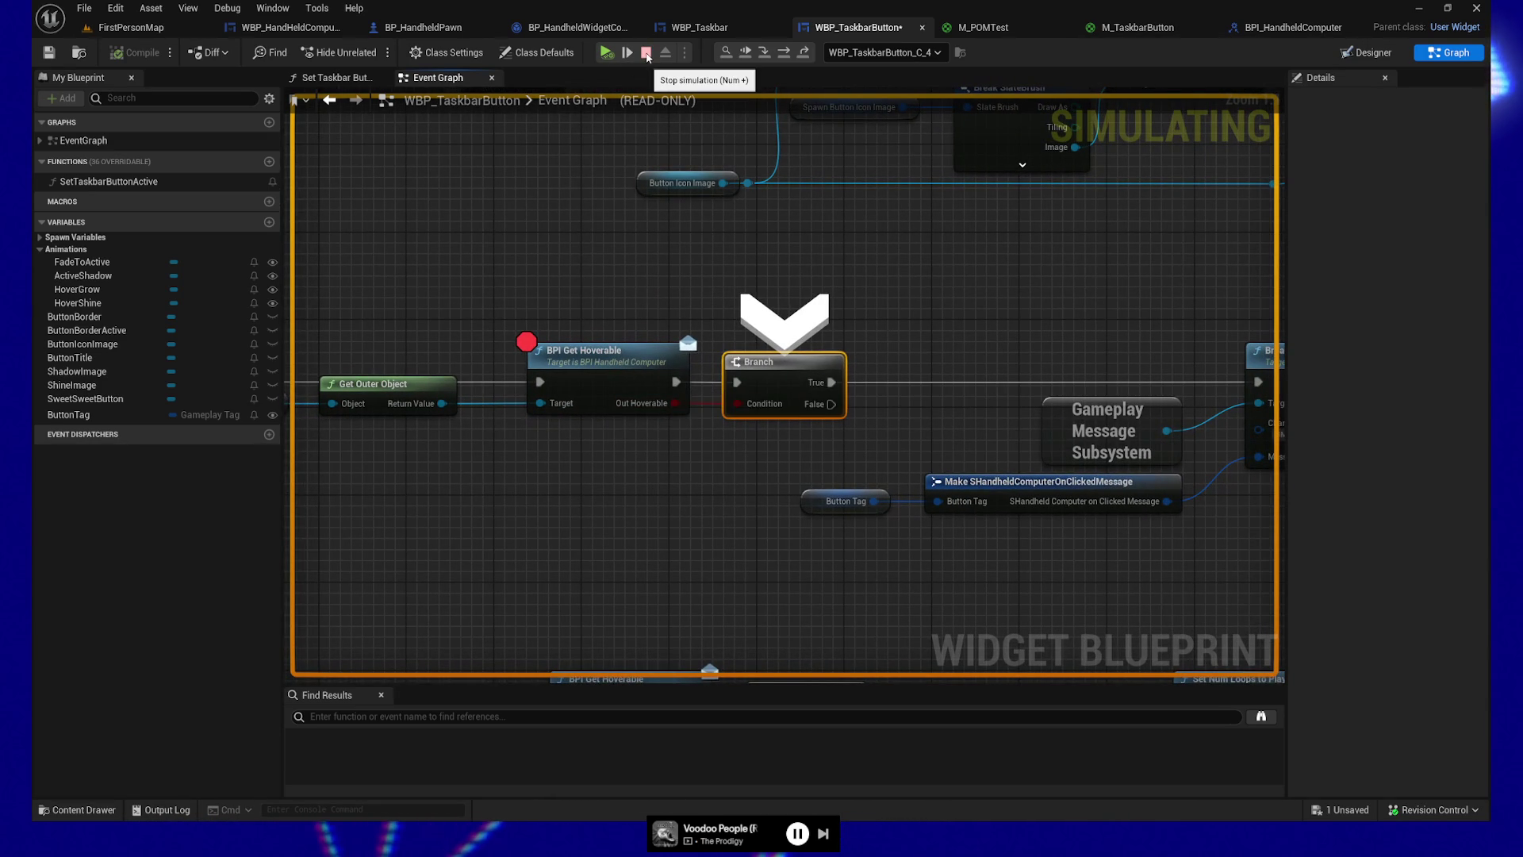
{"action": "left_click", "coordinate": [608, 53]}
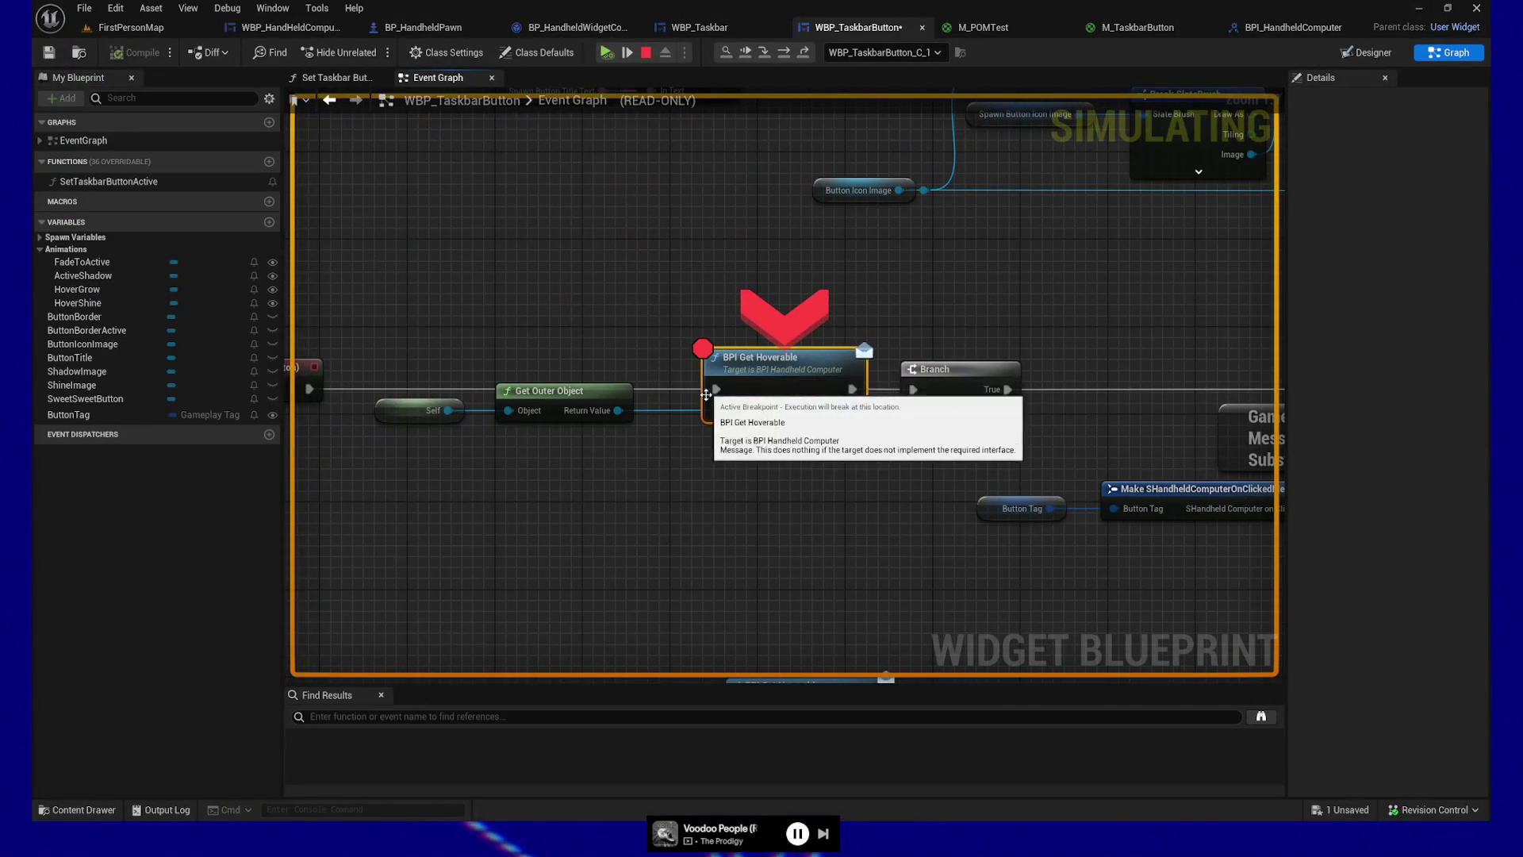
Step: On the next break, step to the Branch to see Out Hoverable False, resume, then stop the play-test
{"action": "mouse_move", "coordinate": [718, 410]}
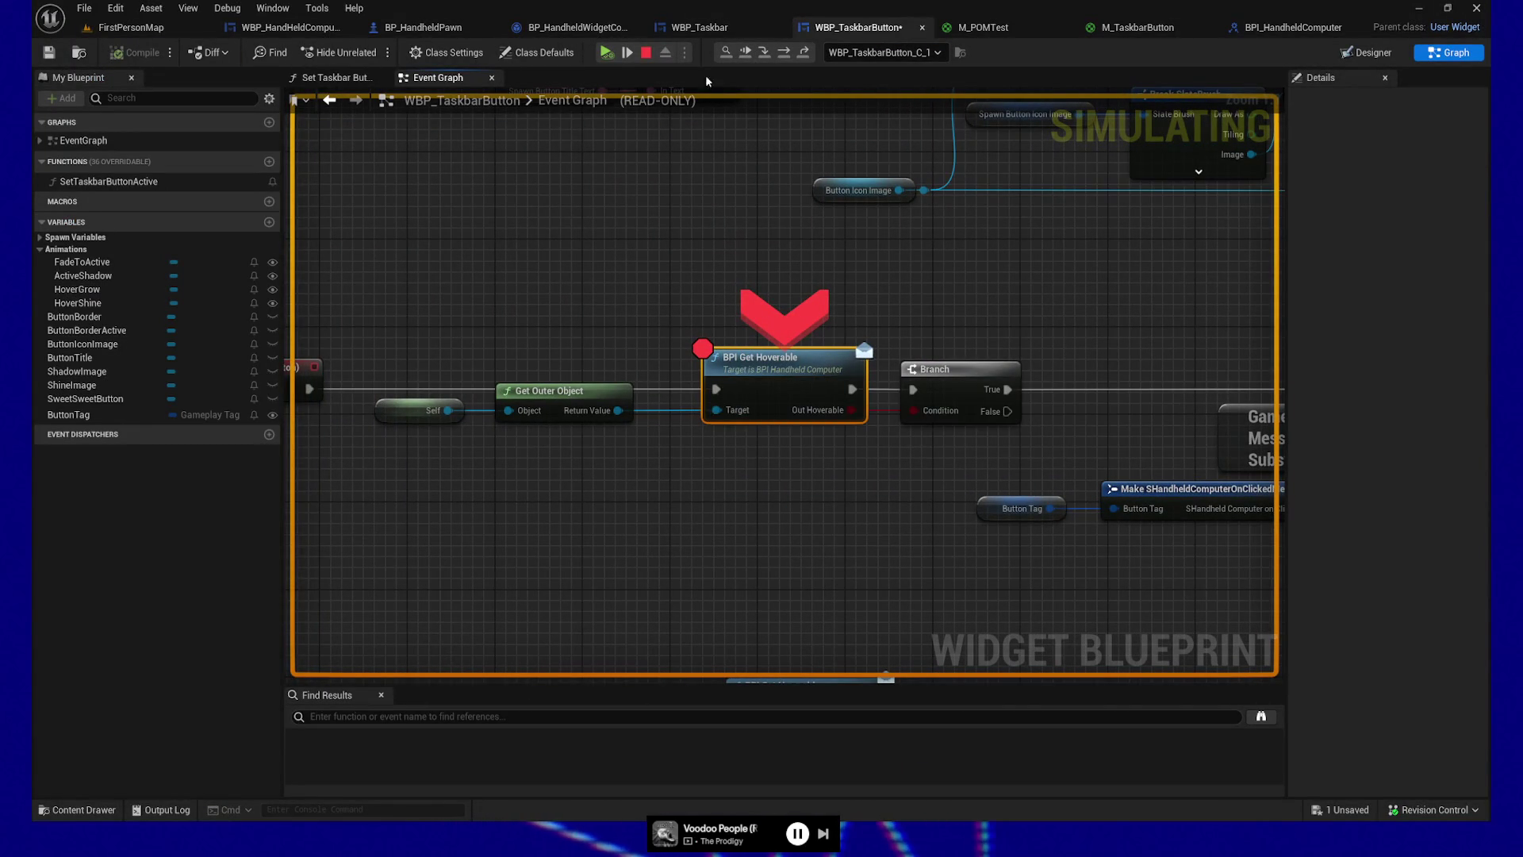
{"action": "left_click", "coordinate": [628, 53]}
{"action": "mouse_move", "coordinate": [676, 403]}
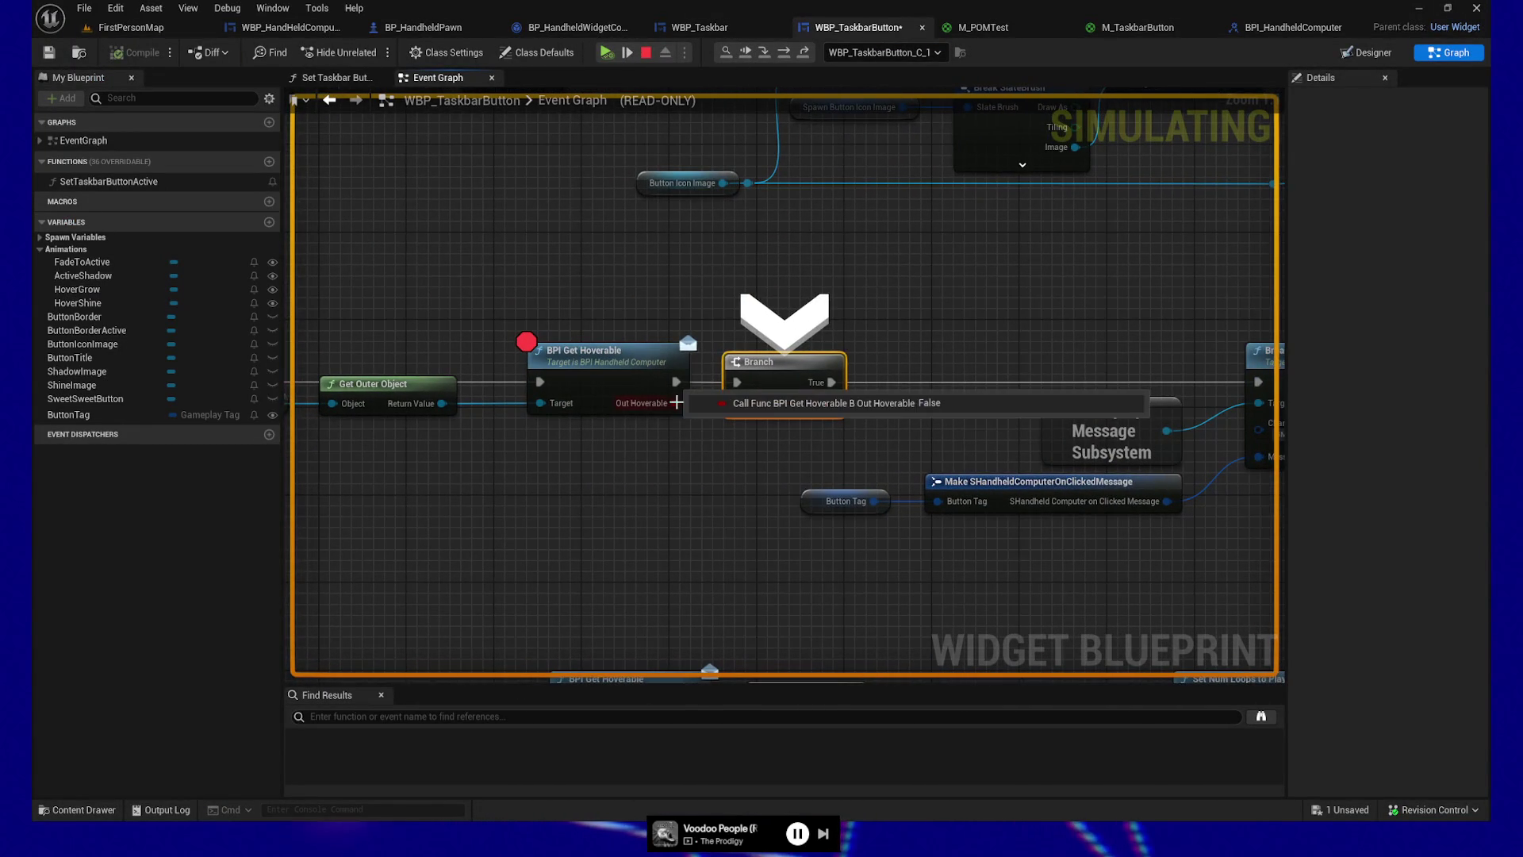
{"action": "left_click", "coordinate": [606, 52]}
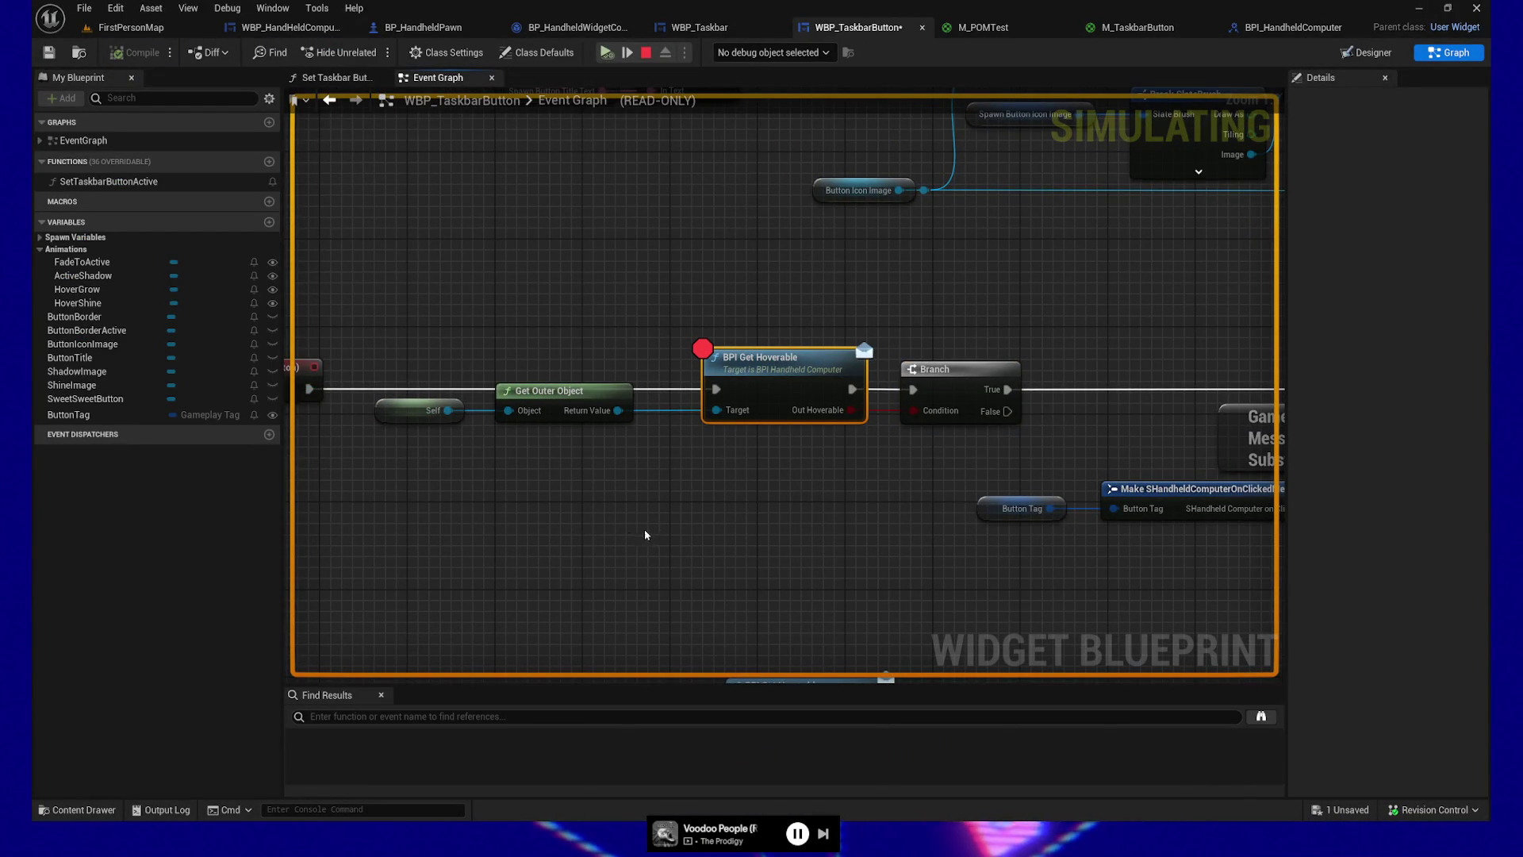
{"action": "left_click", "coordinate": [646, 53]}
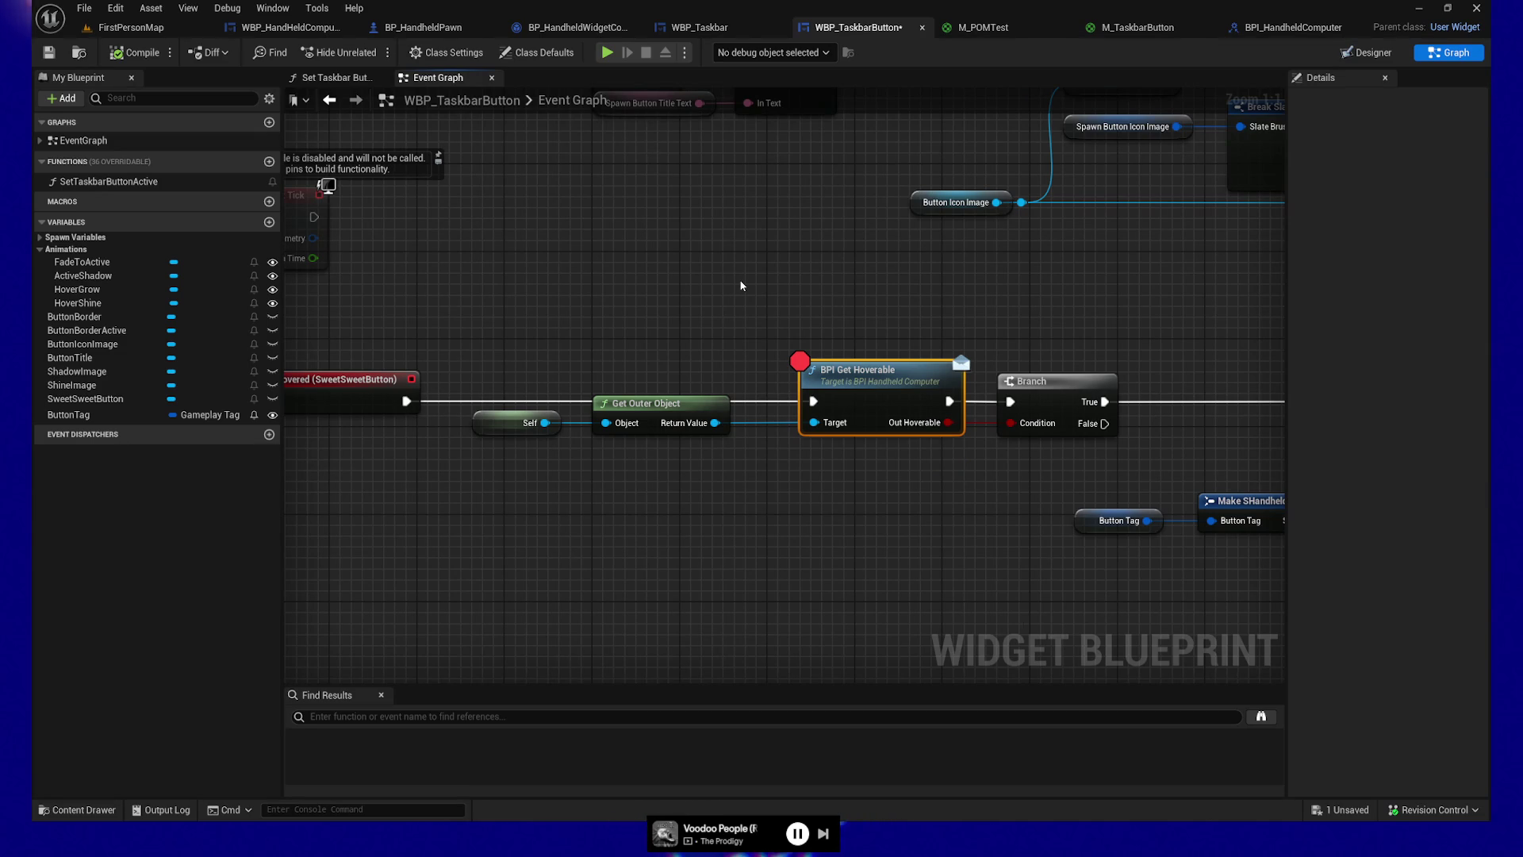
Step: Clear the breakpoint from the taskbar button's BPI Get Hoverable node
{"action": "left_click_drag", "start_coordinate": [494, 355], "coordinate": [645, 492]}
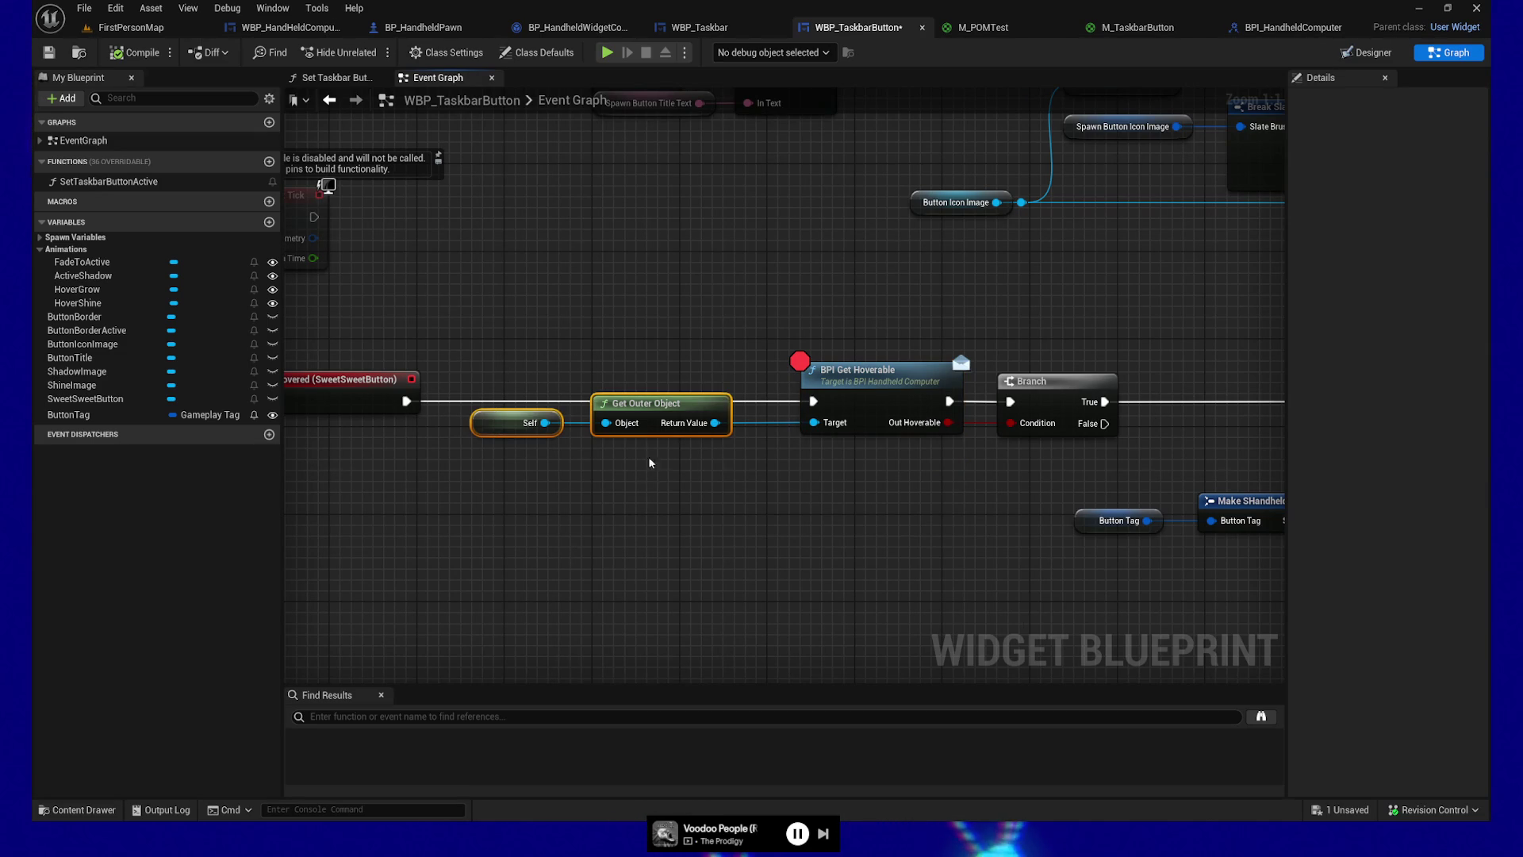
{"action": "left_click_drag", "start_coordinate": [689, 484], "coordinate": [719, 498]}
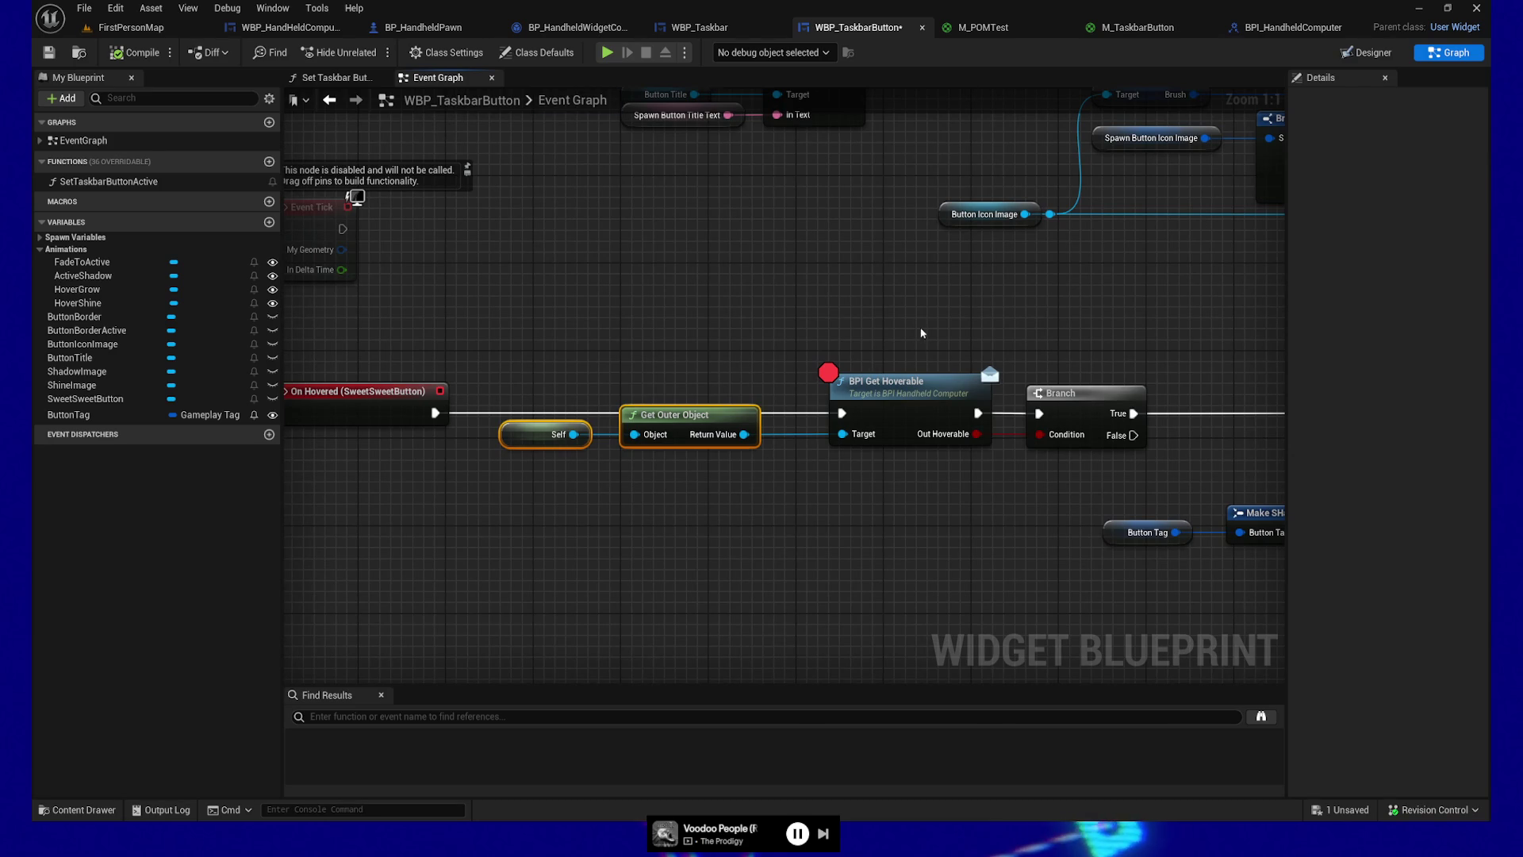
{"action": "left_click", "coordinate": [888, 385]}
{"action": "key", "text": "F9"}
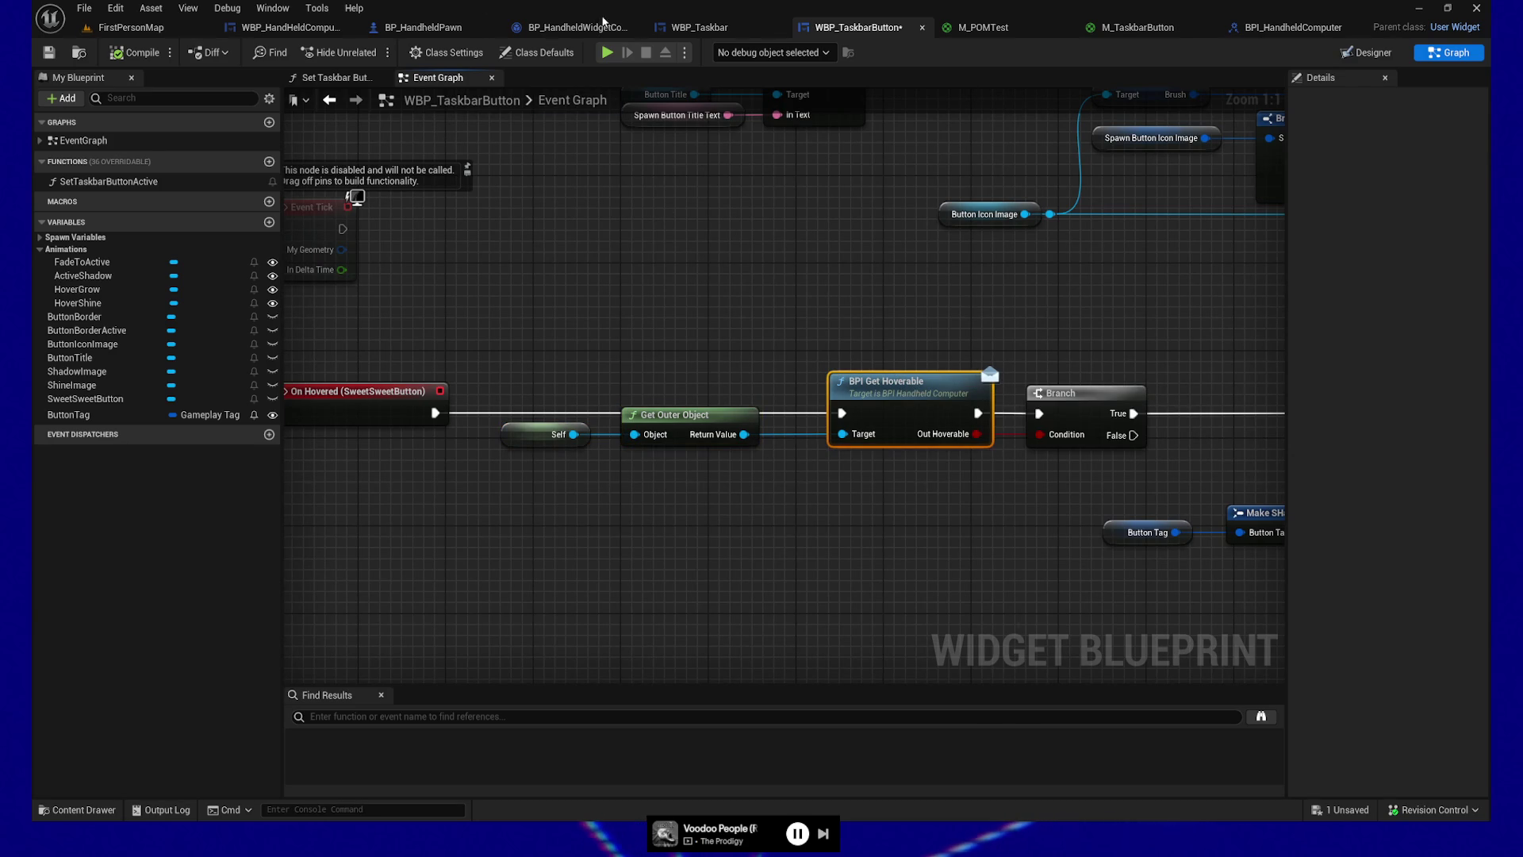
Step: Break on the handheld widget's BPI Get Hoverable entry node, then play-test and quit
{"action": "left_click", "coordinate": [290, 27]}
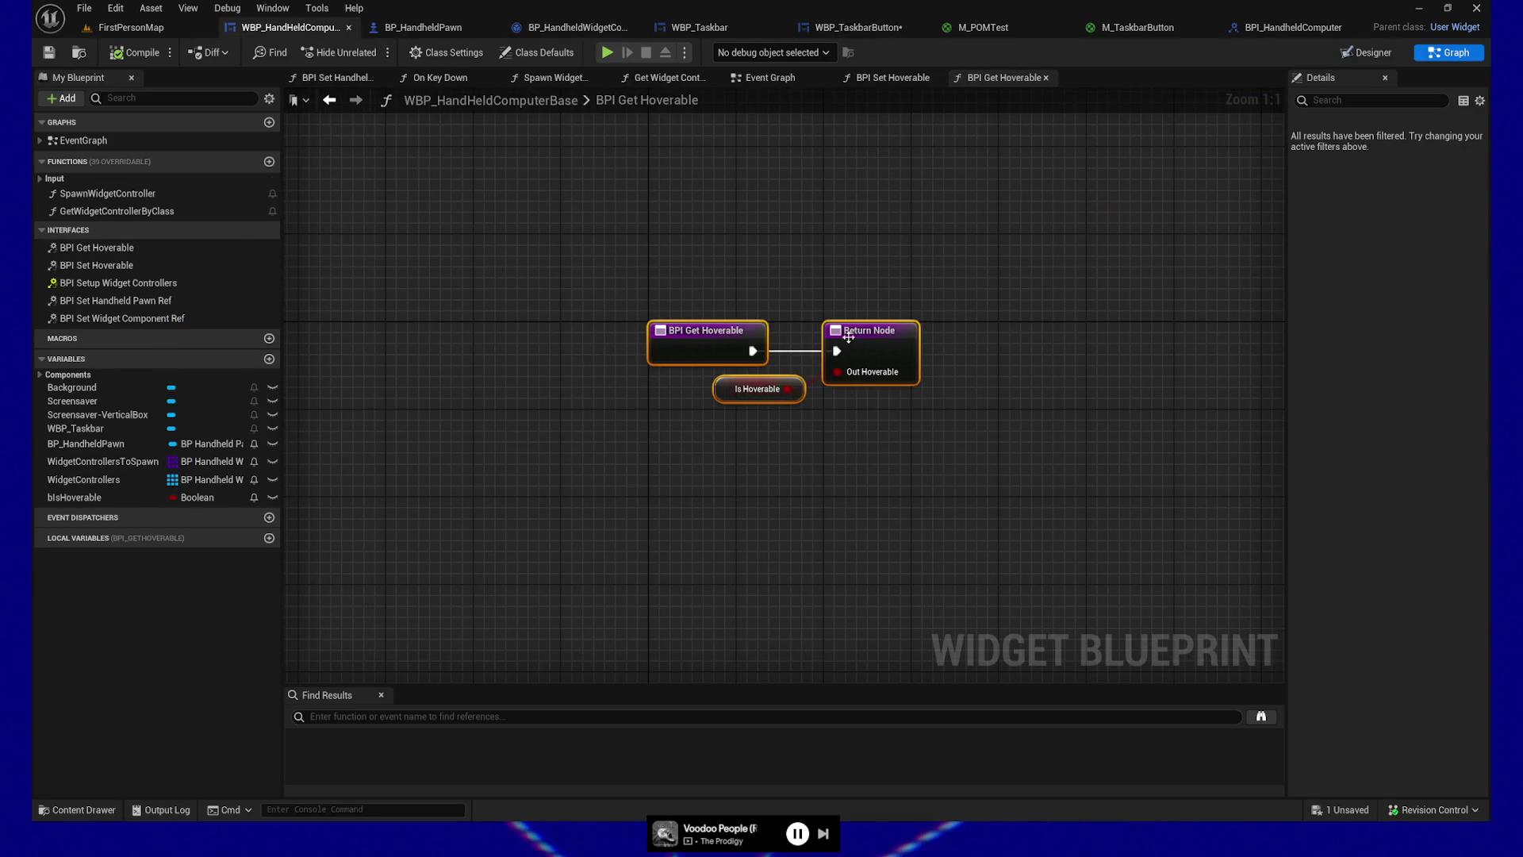
{"action": "left_click", "coordinate": [711, 331]}
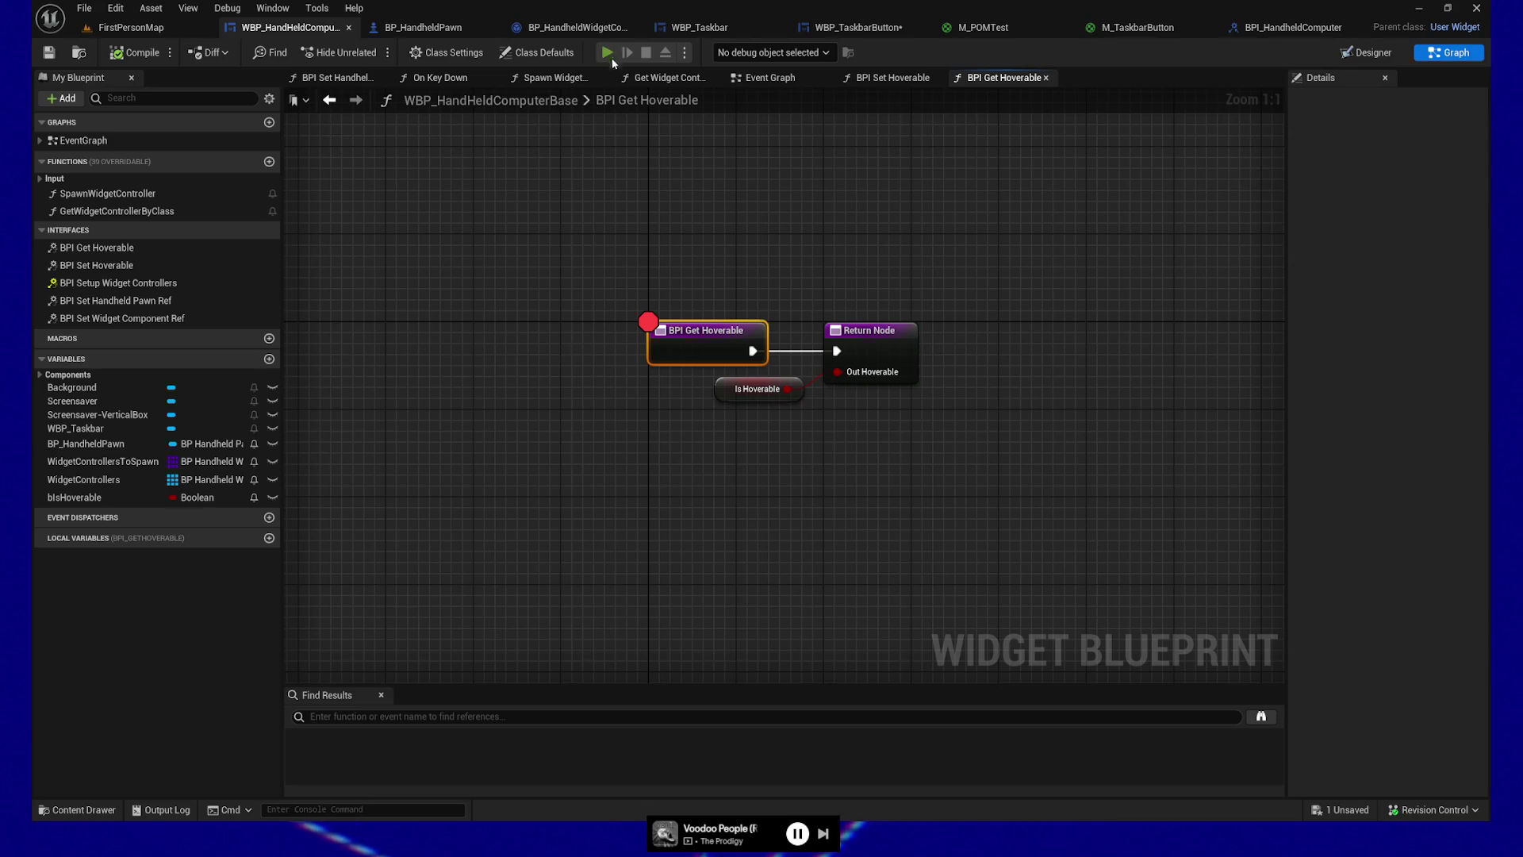
{"action": "key", "text": "alt+p"}
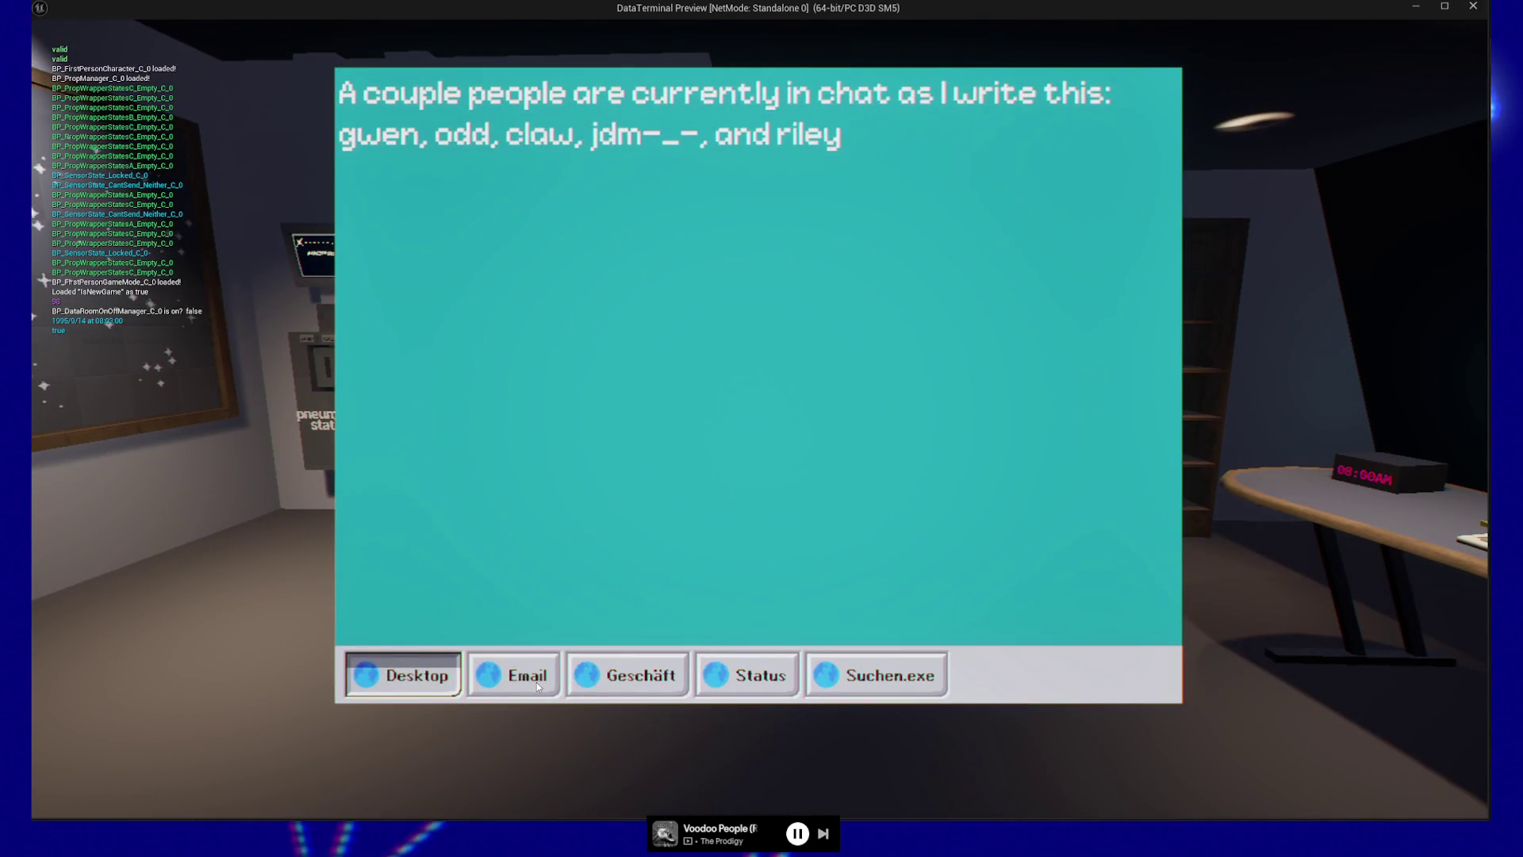
{"action": "key", "text": "Escape"}
{"action": "key", "text": "shift+F1"}
{"action": "left_click", "coordinate": [753, 658]}
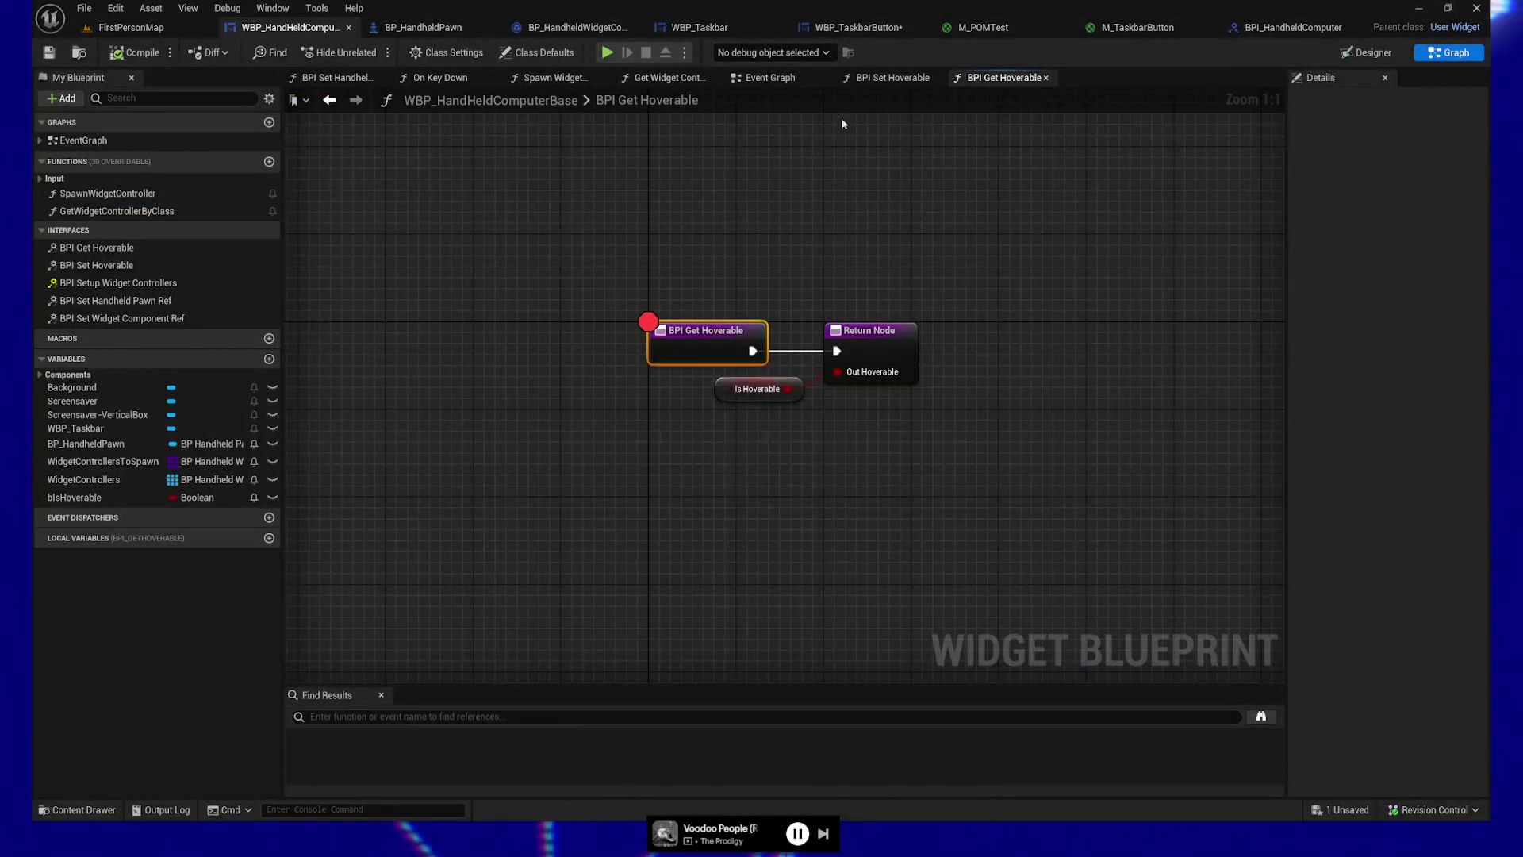
Step: Jump back to WBP_TaskbarButton's BPI Get Hoverable call at the start of On Hovered
{"action": "double_click", "coordinate": [691, 333]}
{"action": "left_click", "coordinate": [738, 368]}
{"action": "left_click_drag", "start_coordinate": [641, 481], "coordinate": [799, 505]}
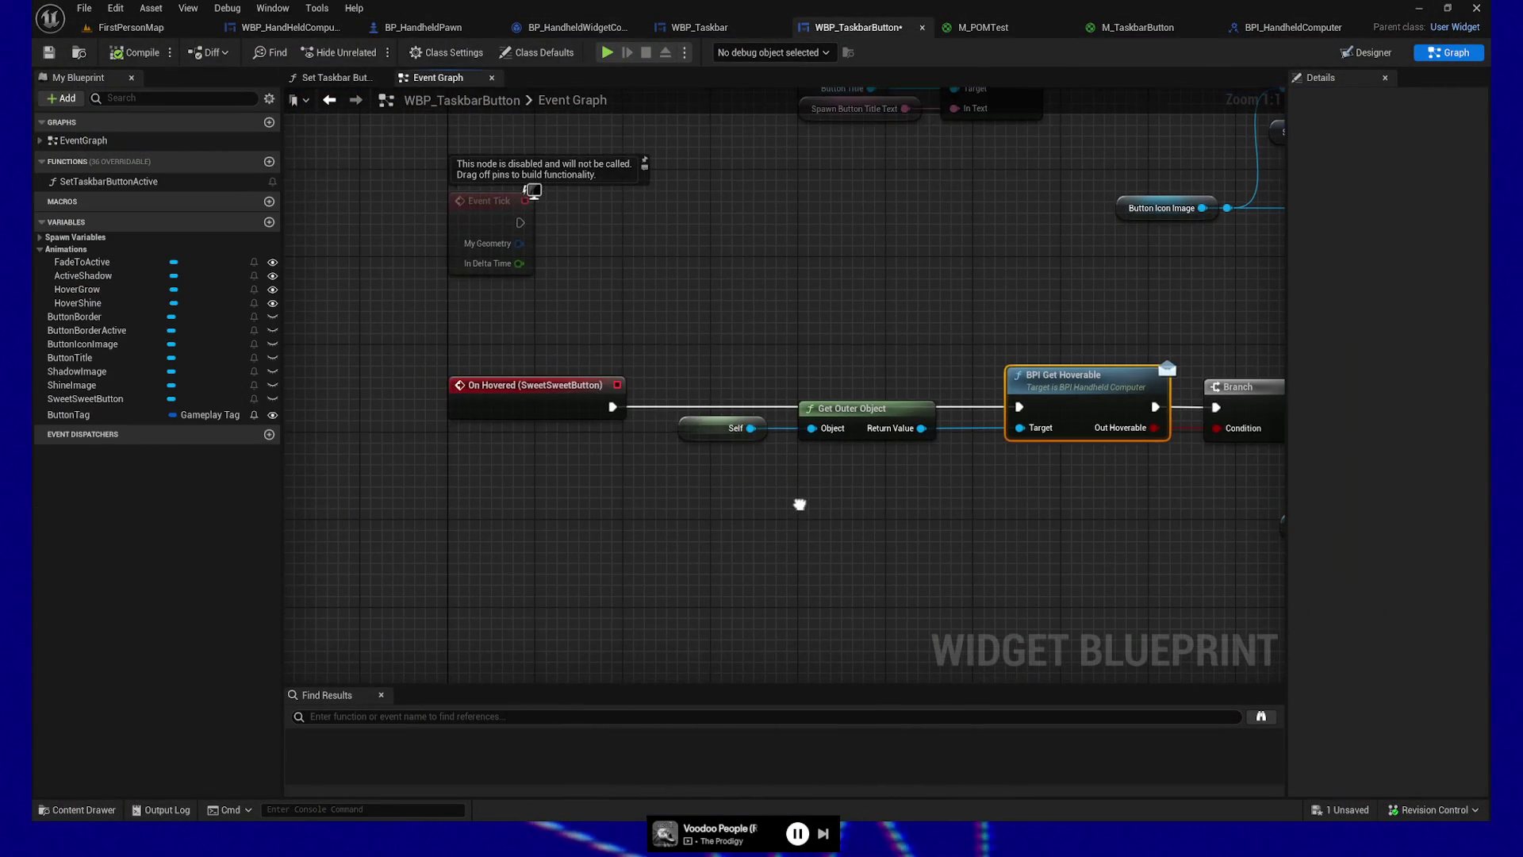
Step: Review the Self/Get Outer Object chain, WBP_Taskbar's layout, and BPI_HandheldComputer's Get Hoverable definition
{"action": "mouse_move", "coordinate": [673, 372]}
{"action": "left_mouse_down"}
{"action": "mouse_move", "coordinate": [877, 473]}
{"action": "mouse_move", "coordinate": [737, 479]}
{"action": "left_mouse_up"}
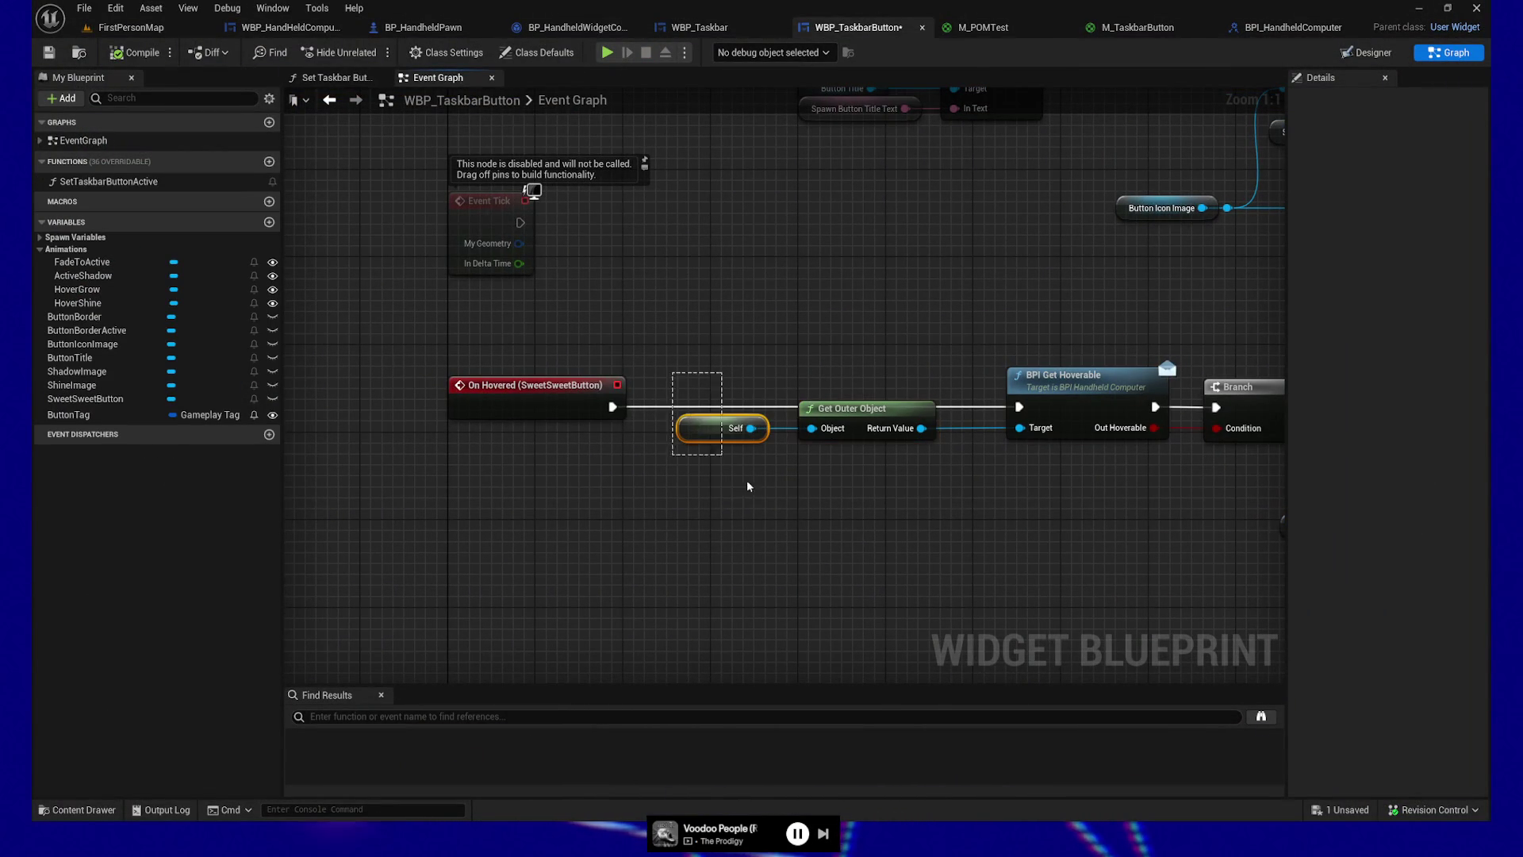
{"action": "left_click", "coordinate": [698, 27]}
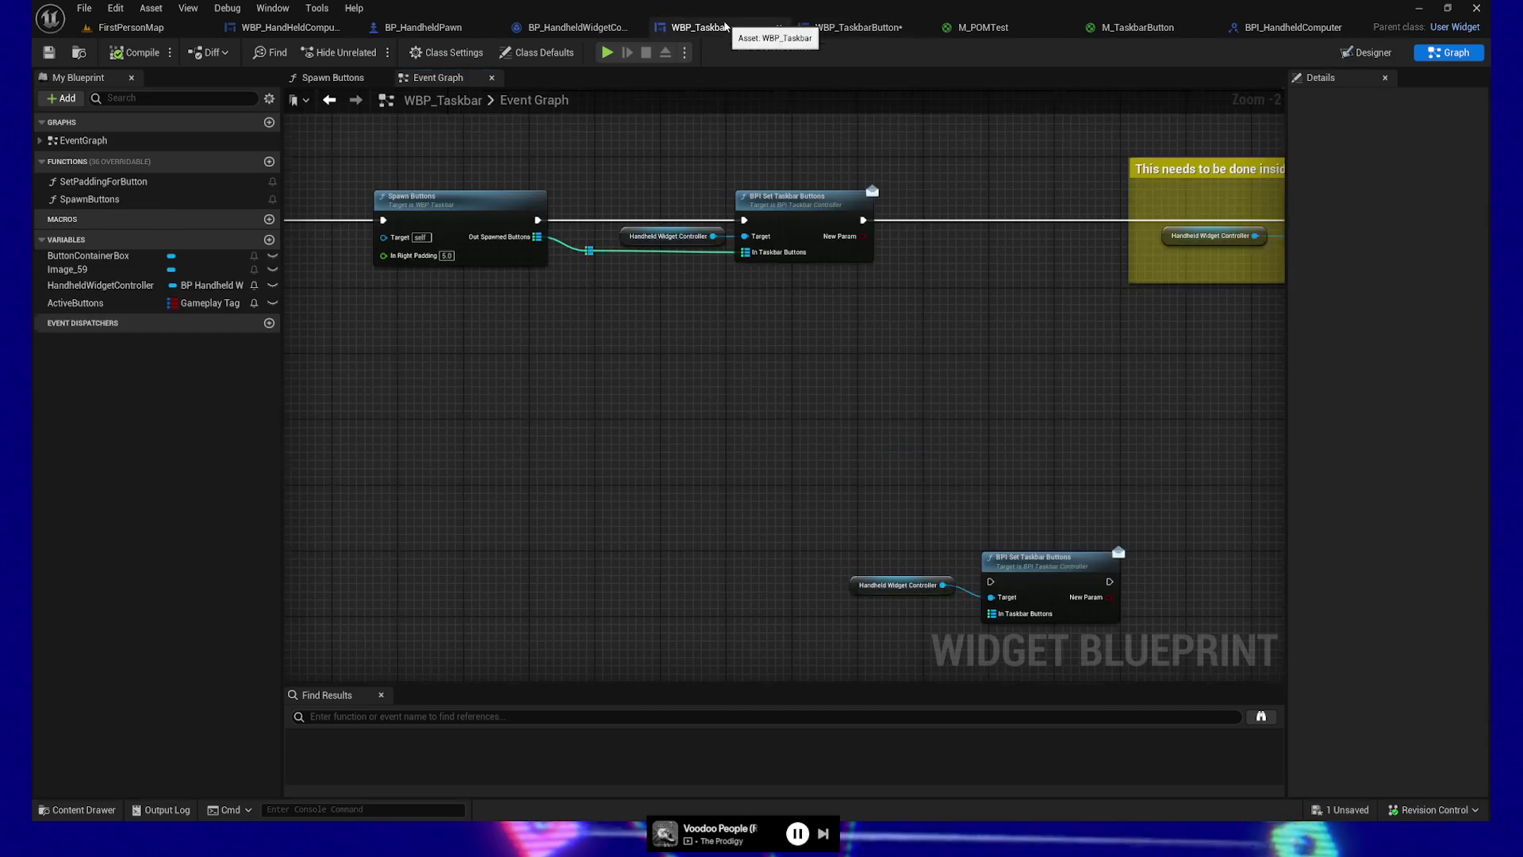
{"action": "left_click", "coordinate": [1366, 53]}
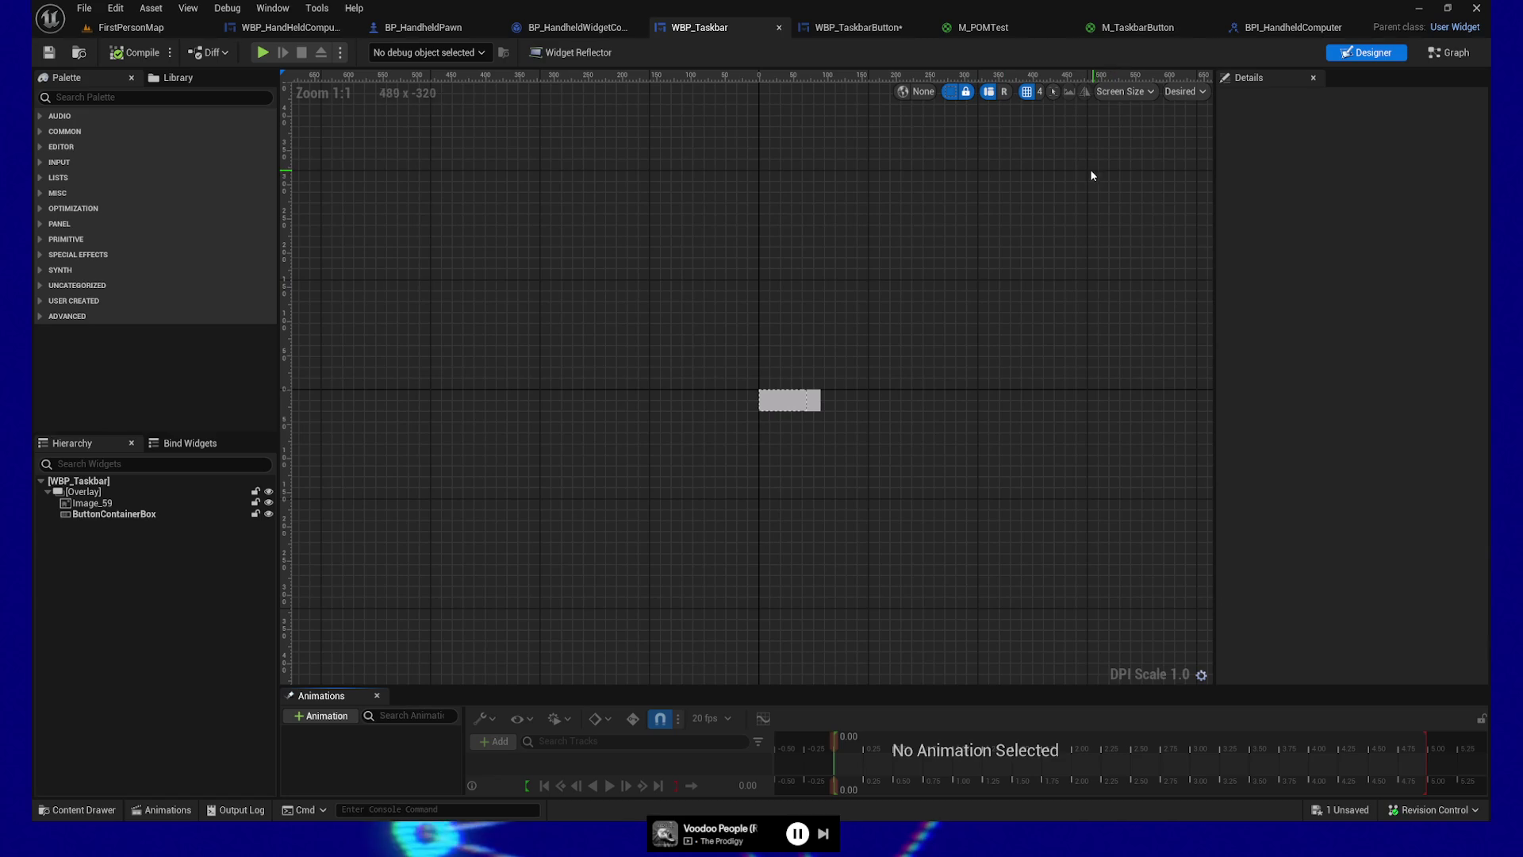
{"action": "left_click", "coordinate": [291, 27]}
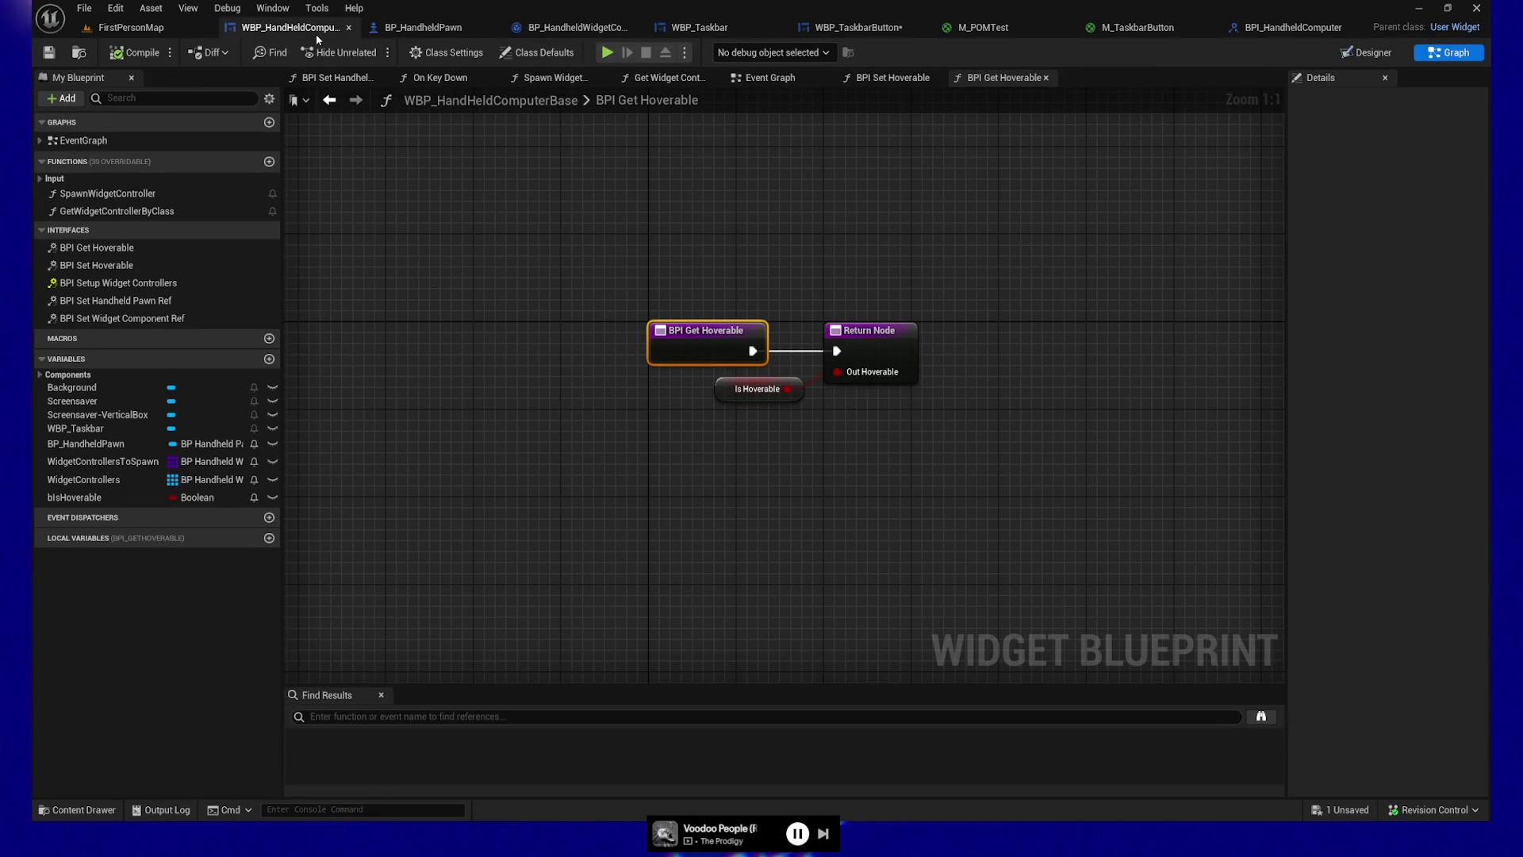
{"action": "left_click", "coordinate": [1269, 27]}
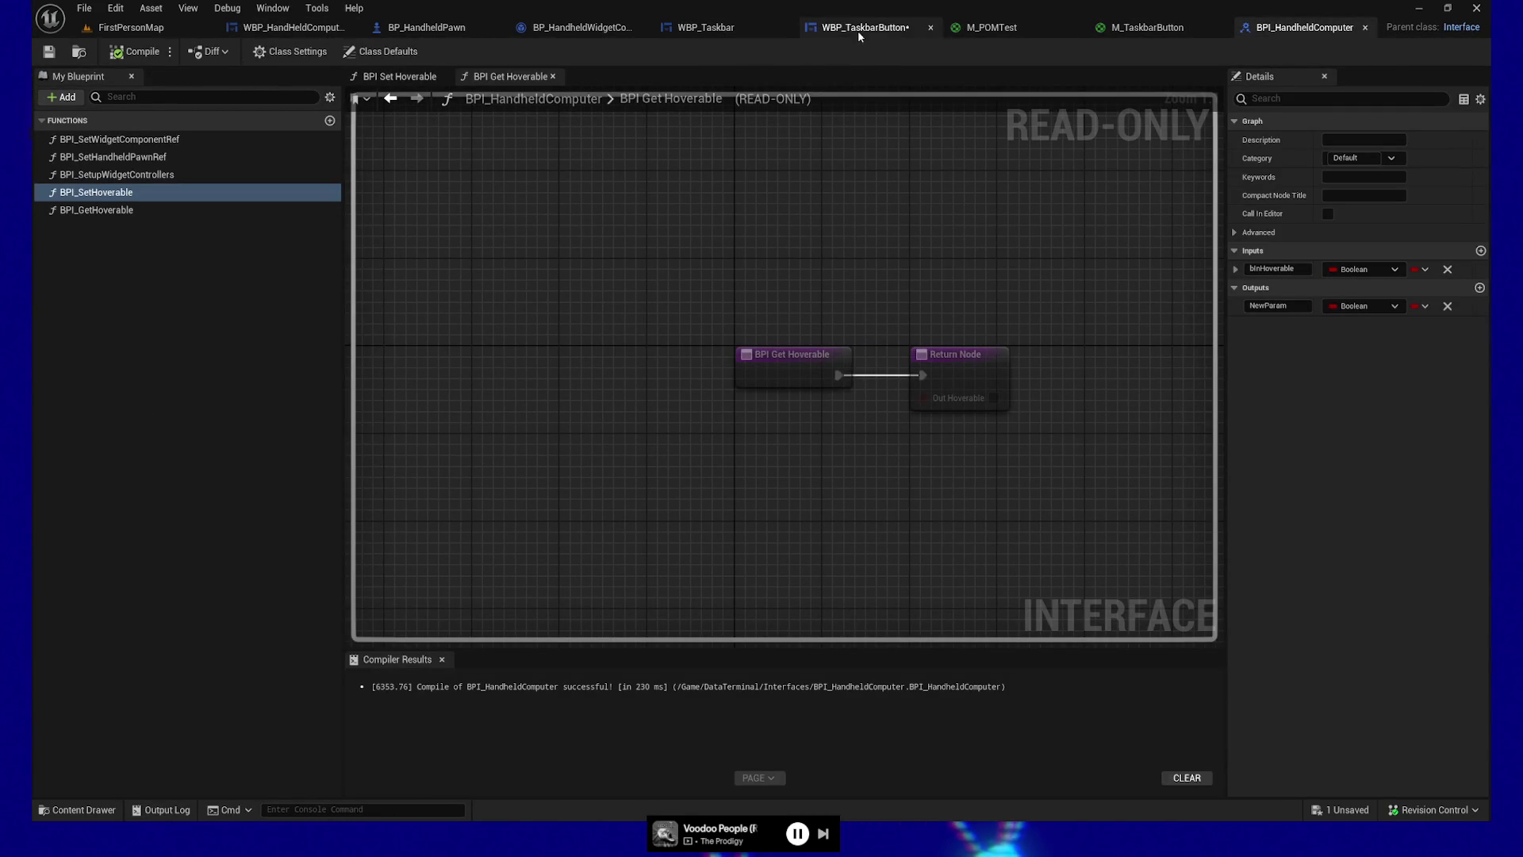
{"action": "left_click", "coordinate": [857, 28]}
{"action": "right_click", "coordinate": [689, 535]}
Step: Search the node list for 'get owner' and 'parent', then close it without adding a node
{"action": "type", "text": "get owner"}
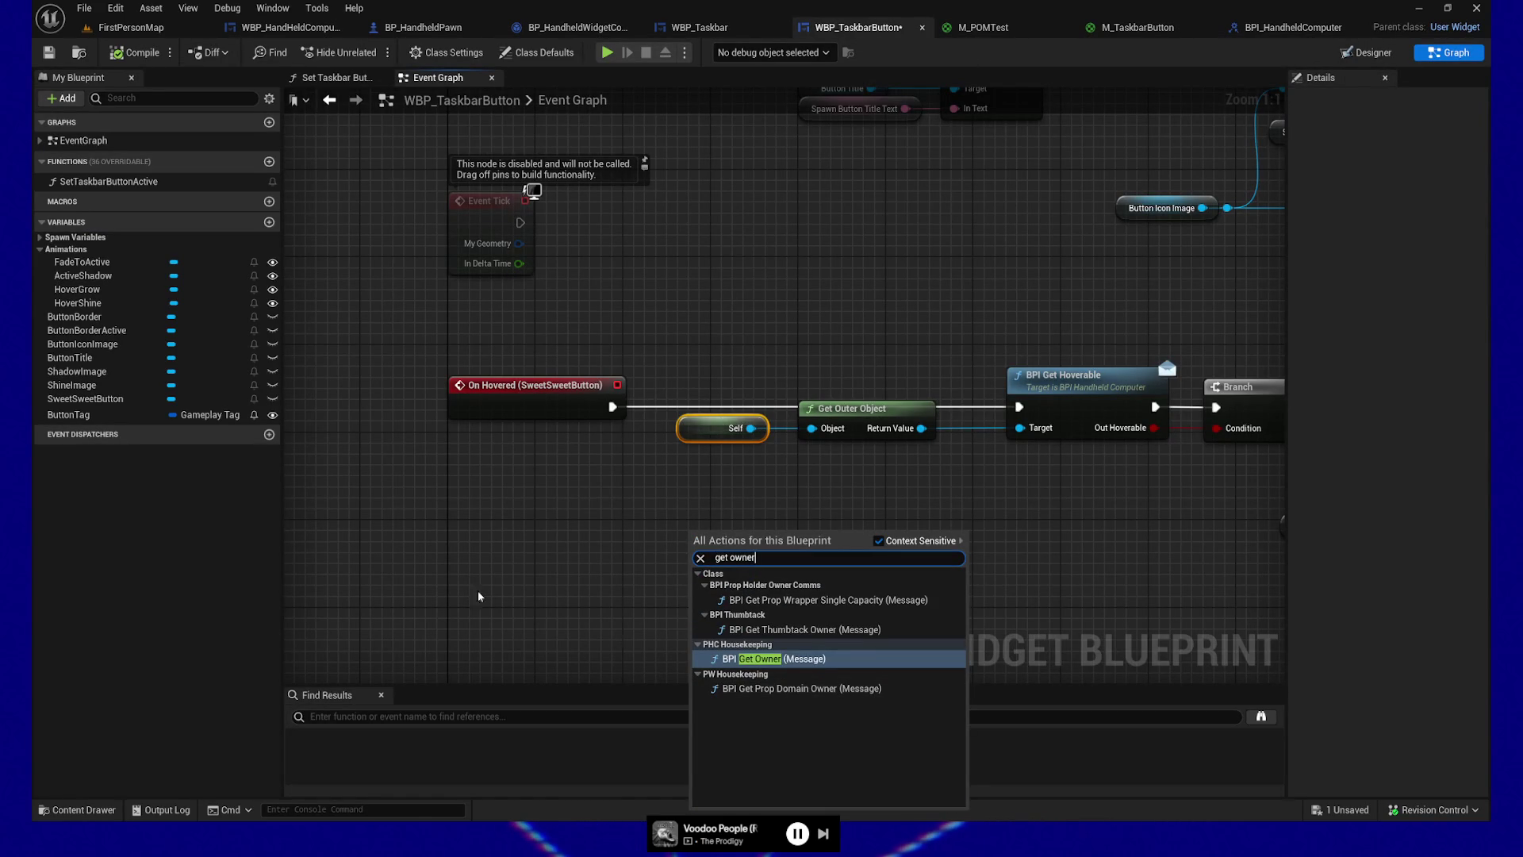
{"action": "key", "text": "BackSpace"}
{"action": "key", "text": "BackSpace"}
{"action": "key", "text": "BackSpace"}
{"action": "type", "text": "pare"}
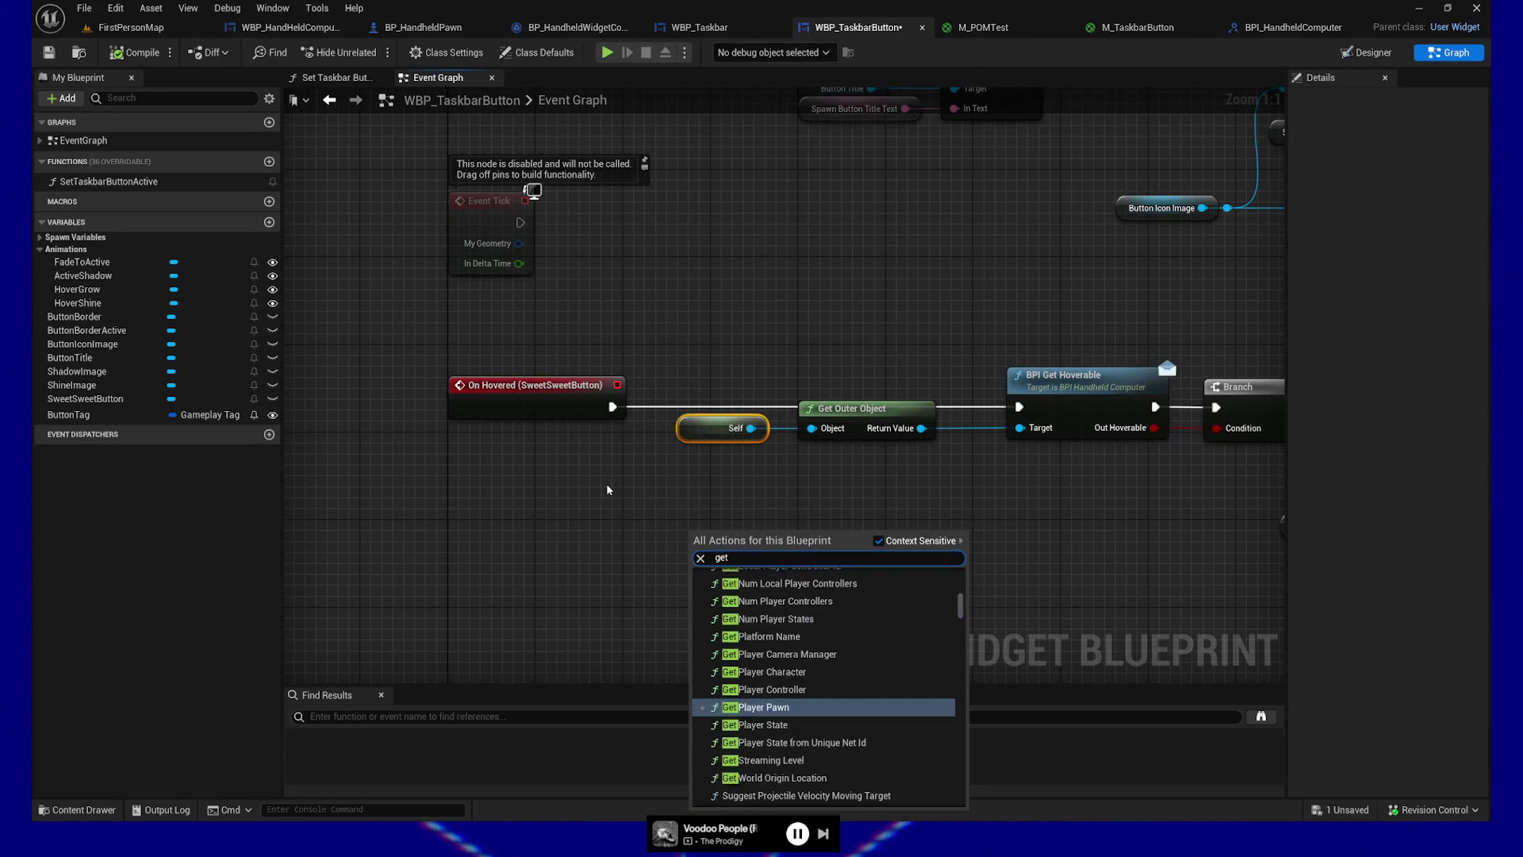
{"action": "type", "text": "nt"}
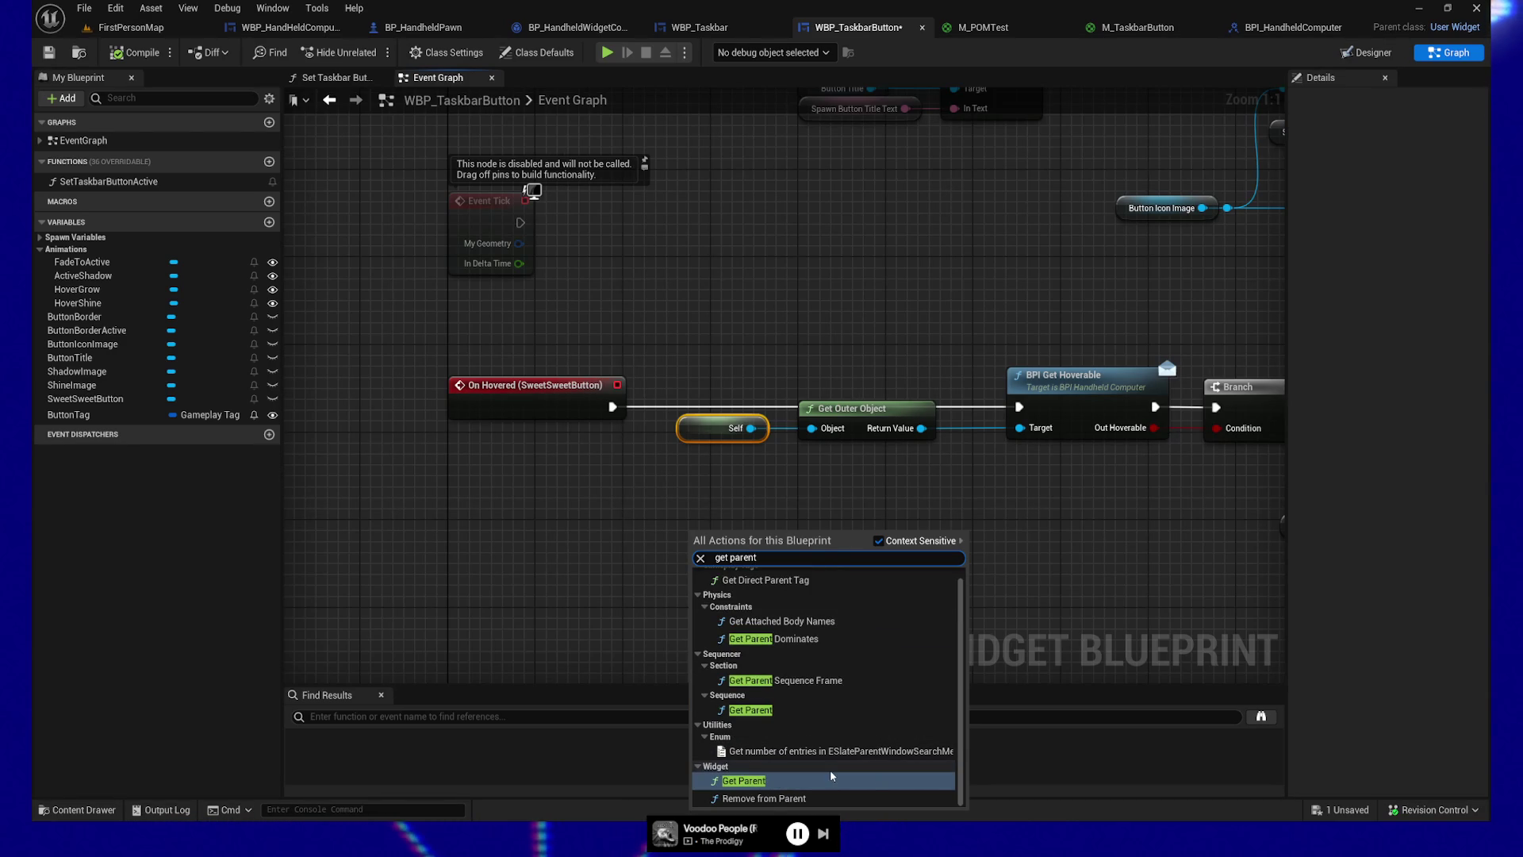
{"action": "scroll", "coordinate": [830, 772], "scroll_direction": "up", "scroll_amount": 1}
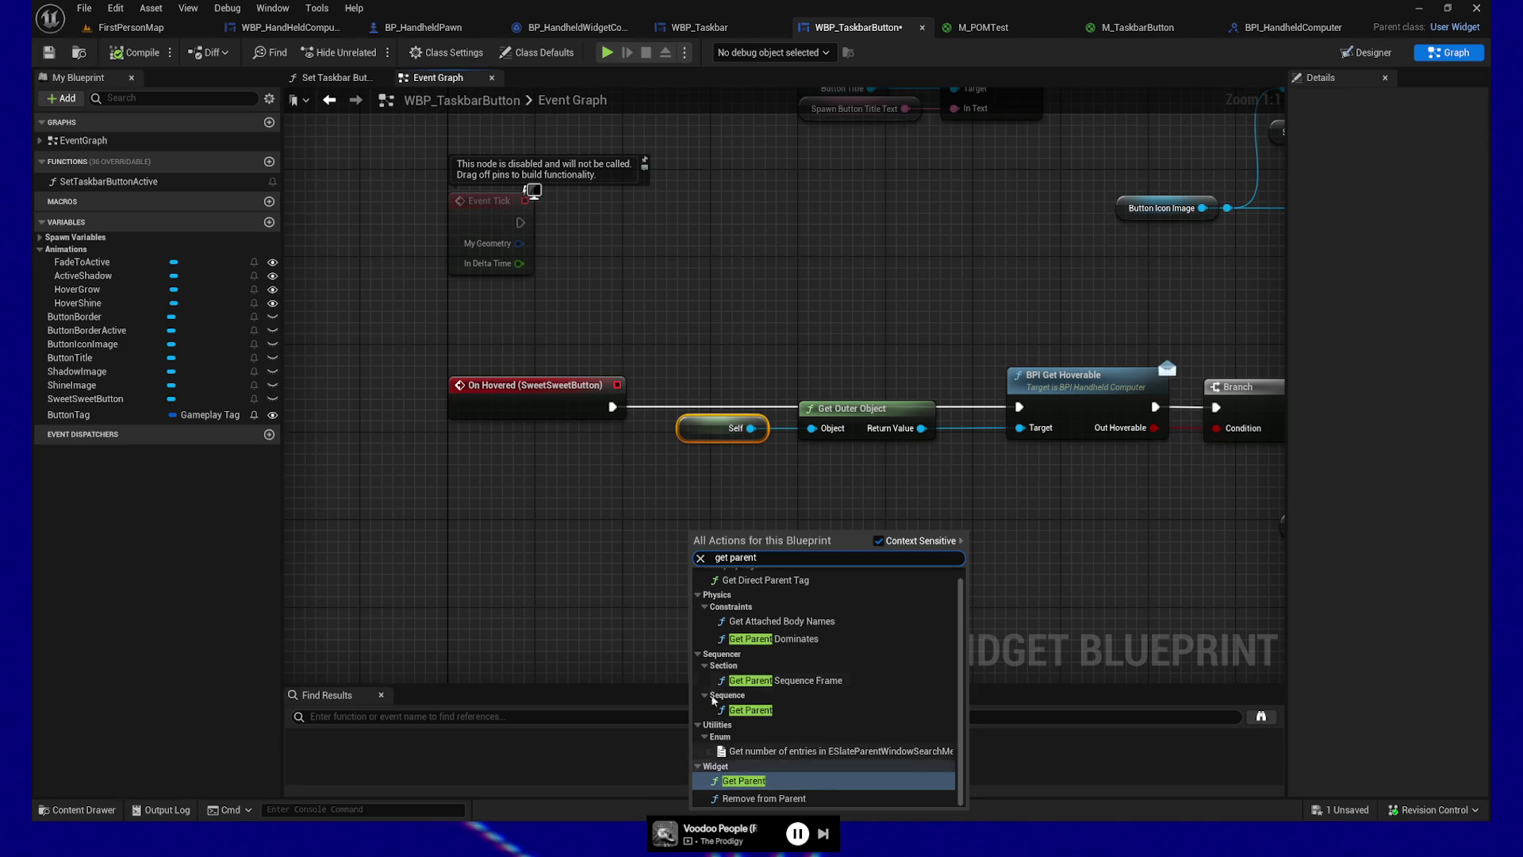
{"action": "left_click", "coordinate": [642, 530]}
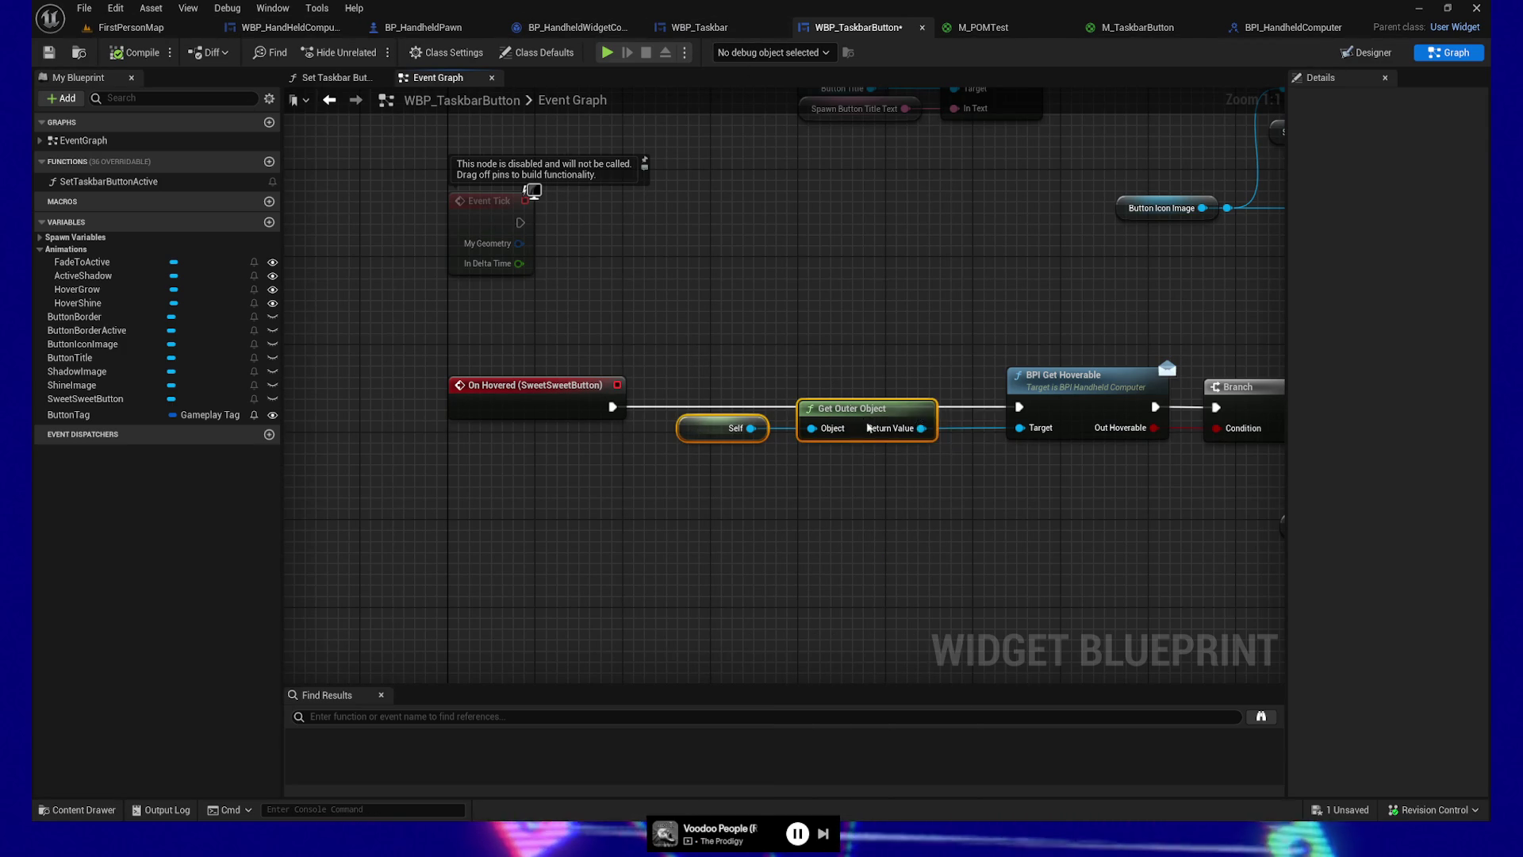
Step: Move the Self and Get Outer Object nodes down and left, out of the way
{"action": "left_click_drag", "start_coordinate": [850, 407], "coordinate": [671, 514]}
{"action": "left_click", "coordinate": [627, 415], "text": "ctrl"}
{"action": "mouse_move", "coordinate": [627, 415]}
{"action": "left_mouse_down"}
{"action": "mouse_move", "coordinate": [508, 495]}
{"action": "mouse_move", "coordinate": [386, 524]}
{"action": "left_mouse_up"}
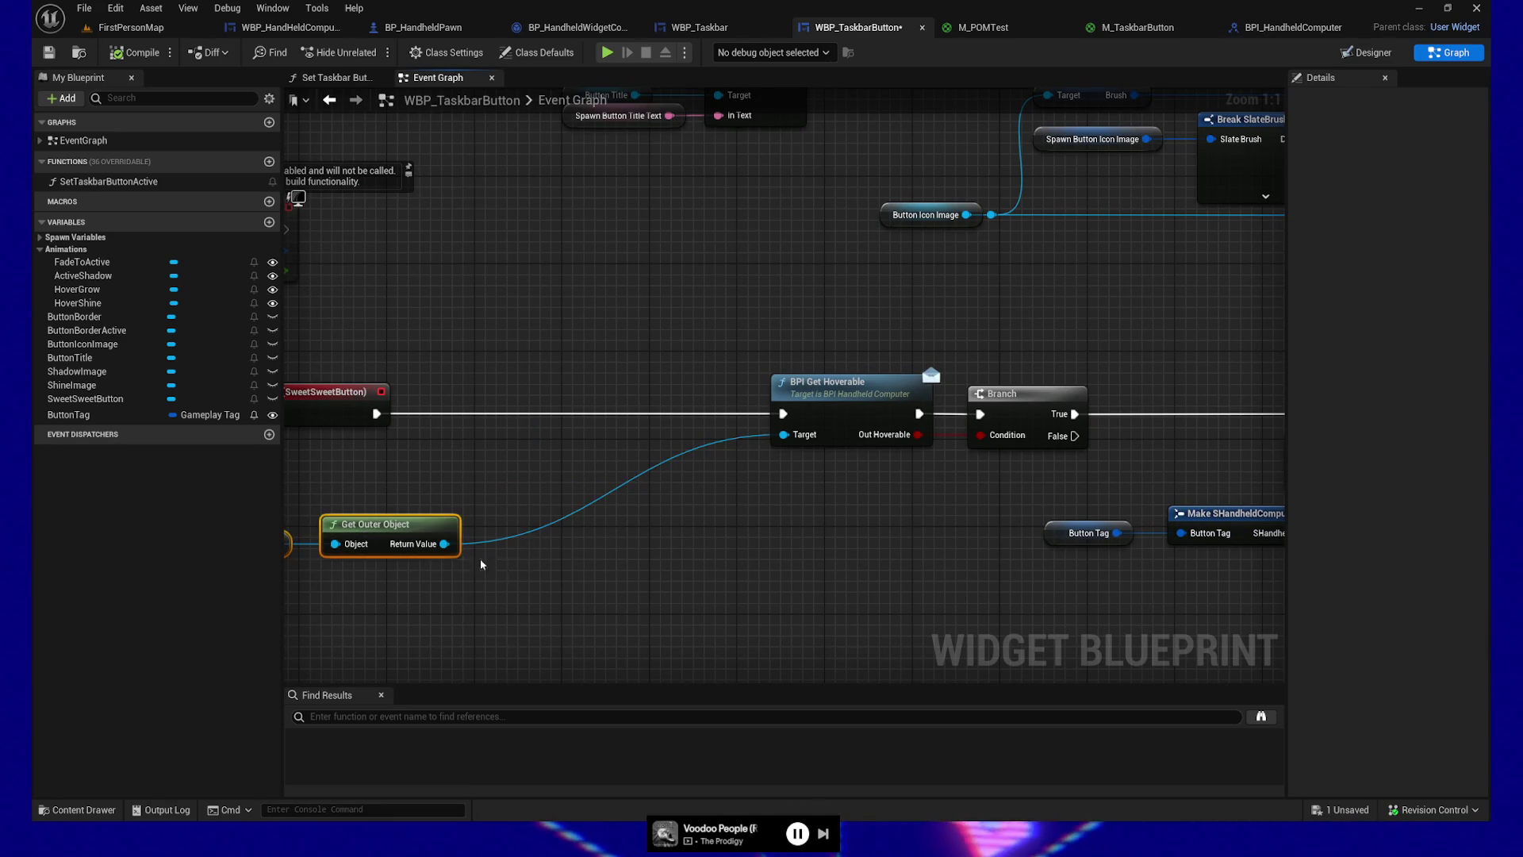
{"action": "left_click_drag", "start_coordinate": [631, 487], "coordinate": [718, 538]}
{"action": "mouse_move", "coordinate": [628, 486]}
{"action": "left_mouse_down"}
{"action": "mouse_move", "coordinate": [464, 452]}
{"action": "mouse_move", "coordinate": [539, 452]}
{"action": "left_mouse_up"}
Step: Add Print String after On Hovered, printing the Get Outer Object result
{"action": "left_click_drag", "start_coordinate": [376, 430], "coordinate": [559, 430]}
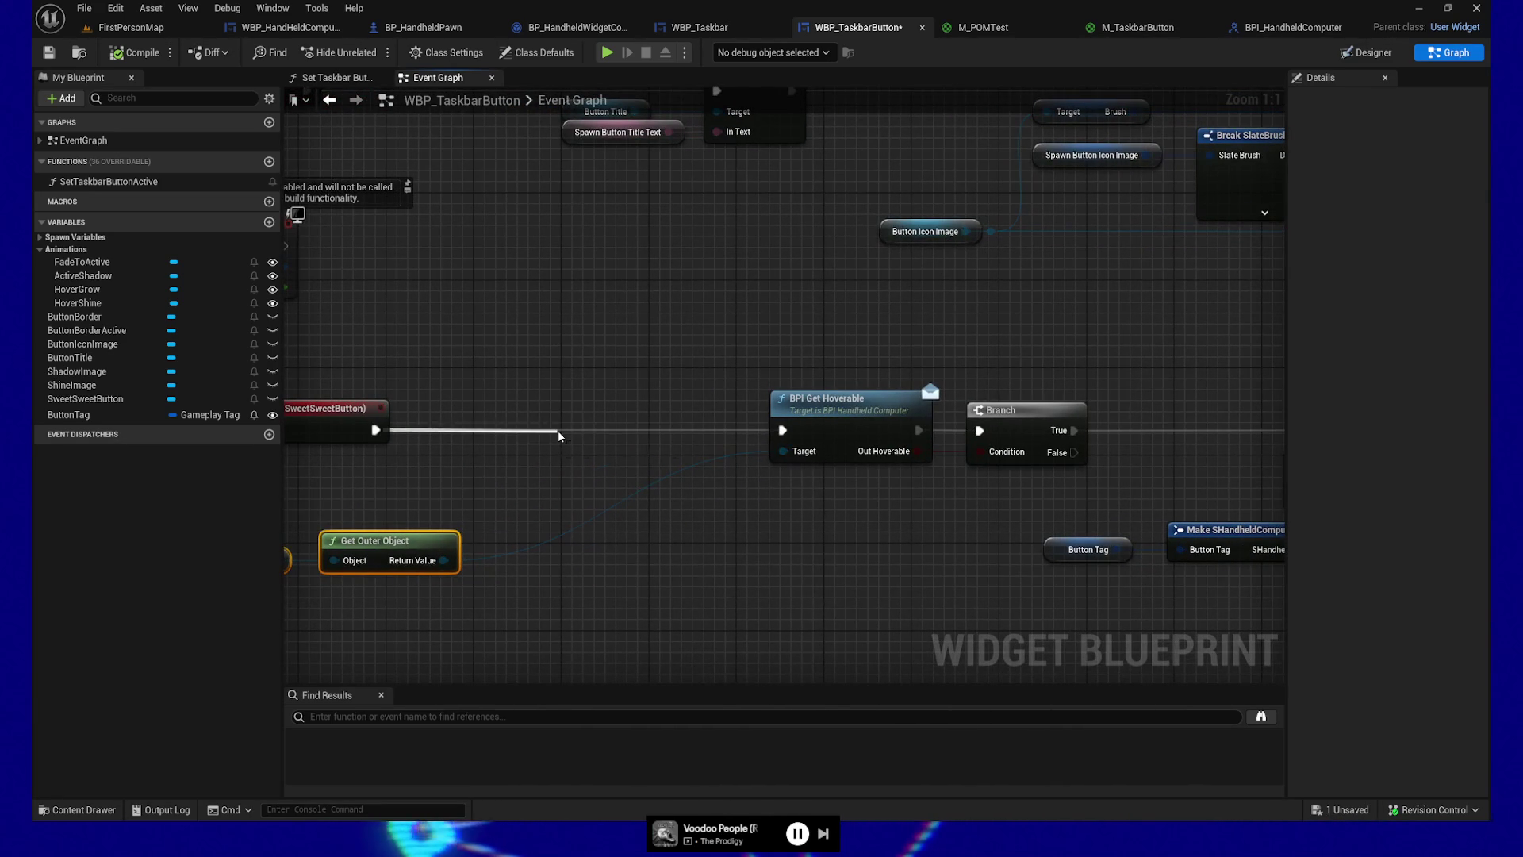
{"action": "type", "text": "printstring"}
{"action": "key", "text": "Return"}
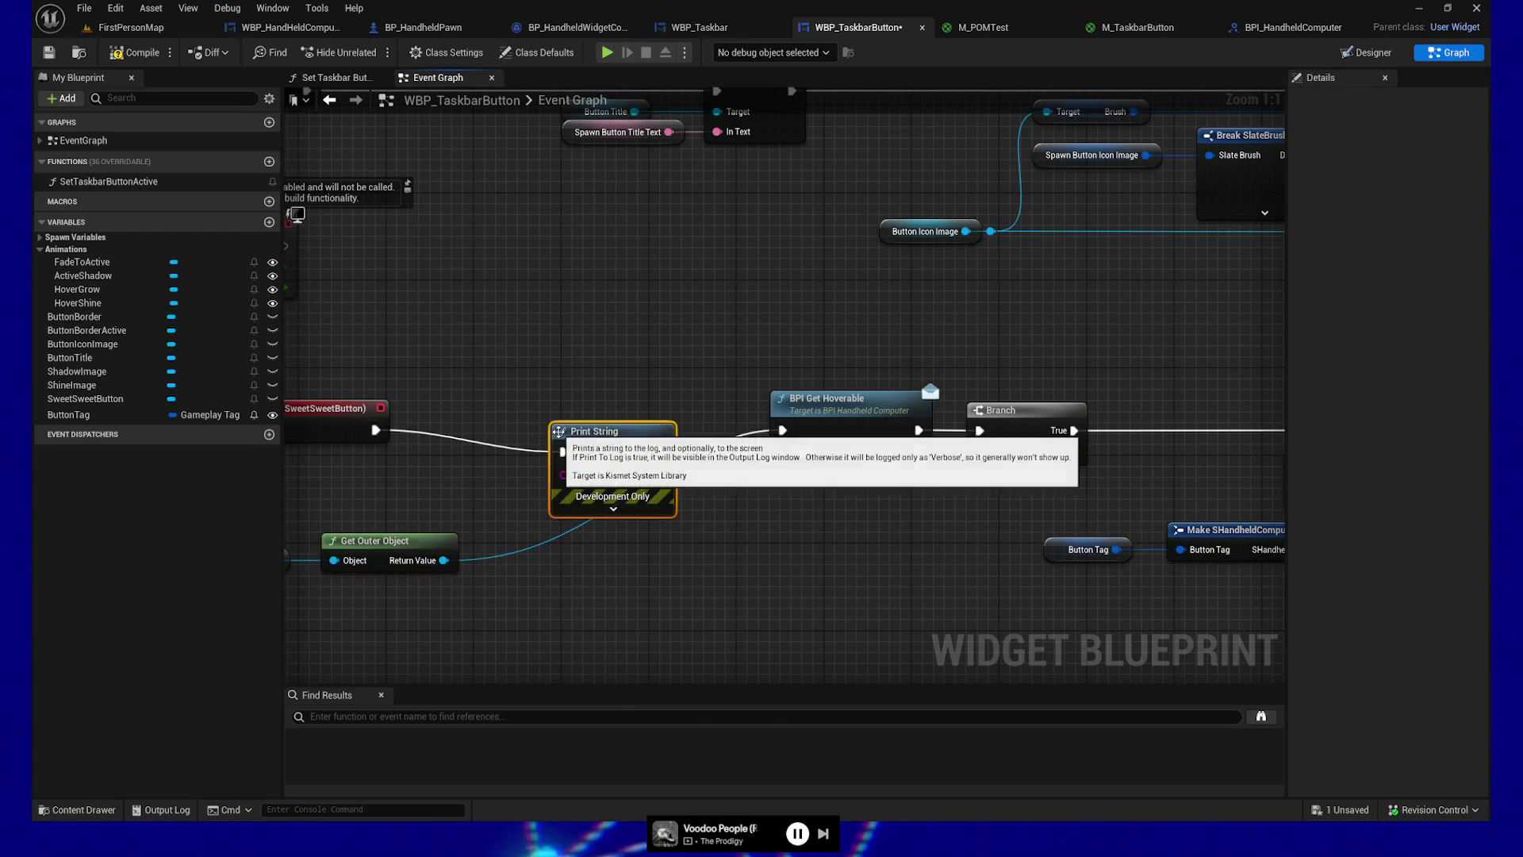
{"action": "mouse_move", "coordinate": [444, 560]}
{"action": "left_mouse_down"}
{"action": "mouse_move", "coordinate": [568, 460]}
{"action": "mouse_move", "coordinate": [487, 475]}
{"action": "left_mouse_up"}
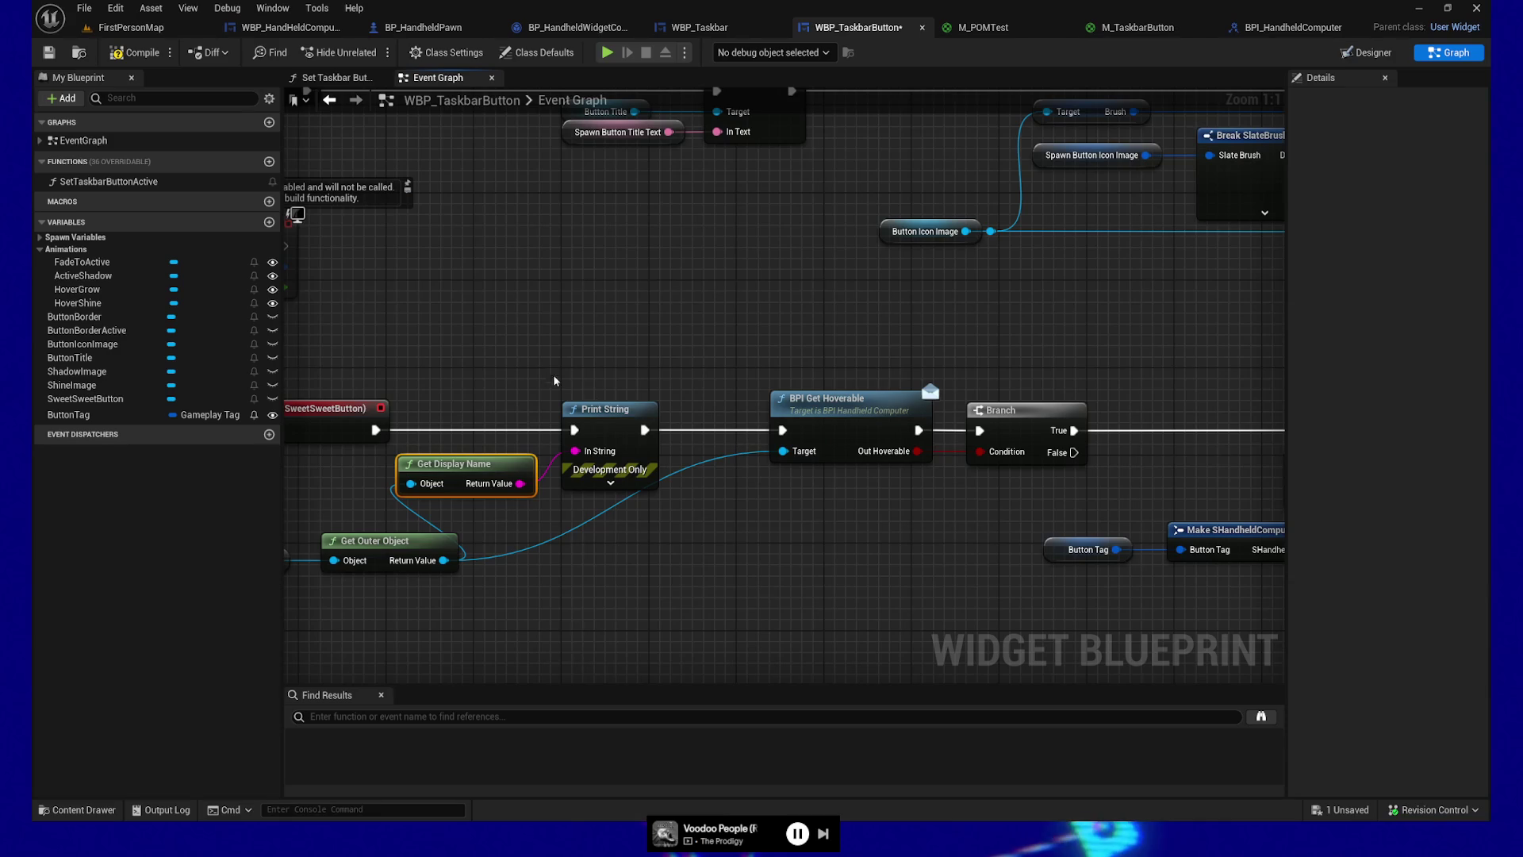
{"action": "left_click_drag", "start_coordinate": [421, 220], "coordinate": [630, 190]}
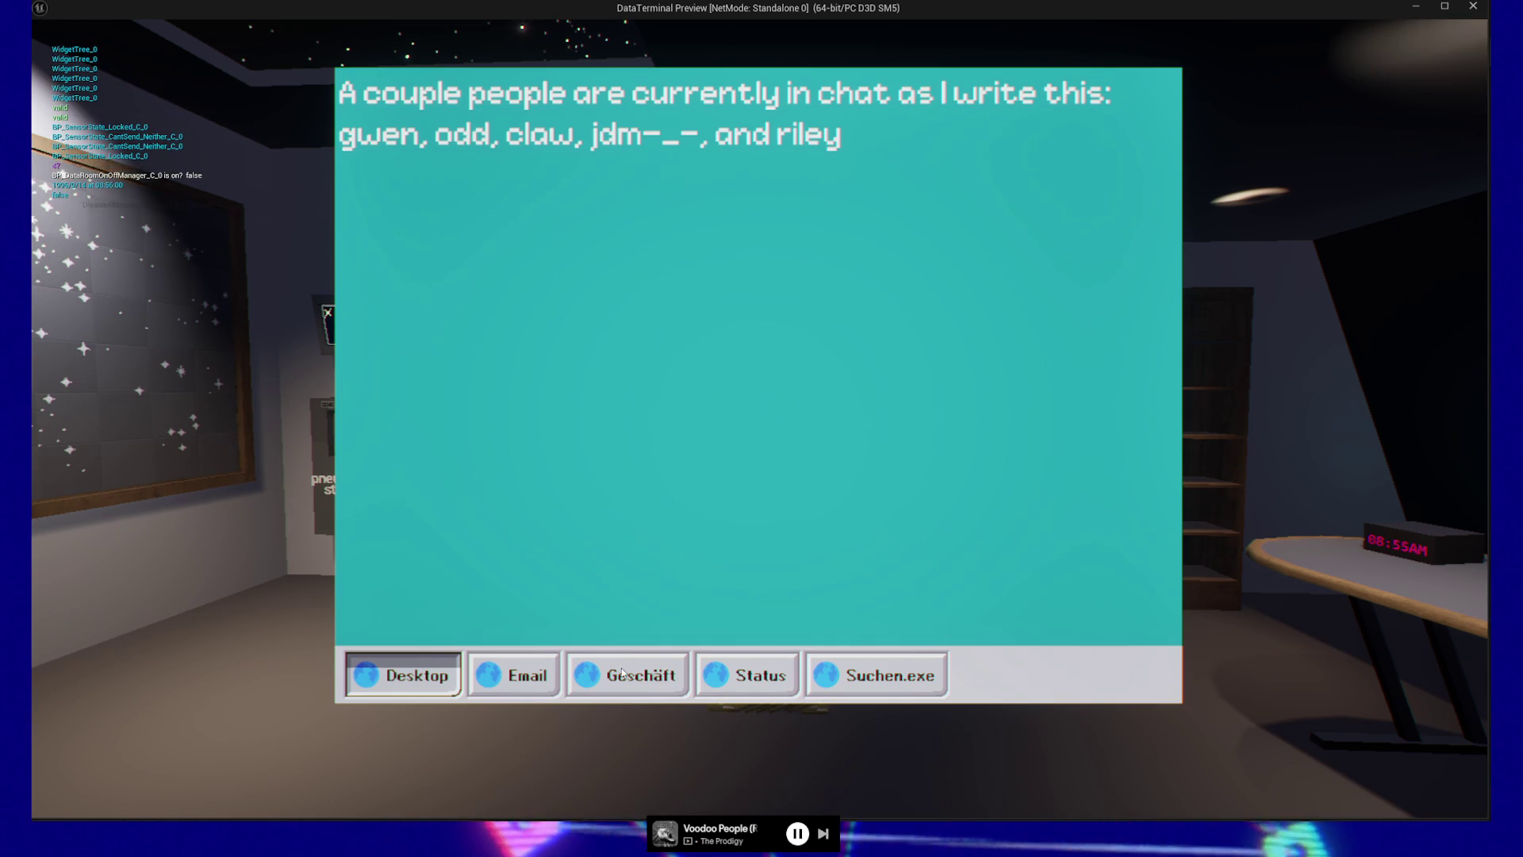
Step: Quit the play-test and return to WBP_HandHeldComputerBase's BPI Get Hoverable graph
{"action": "key", "text": "Escape"}
{"action": "key", "text": "Escape"}
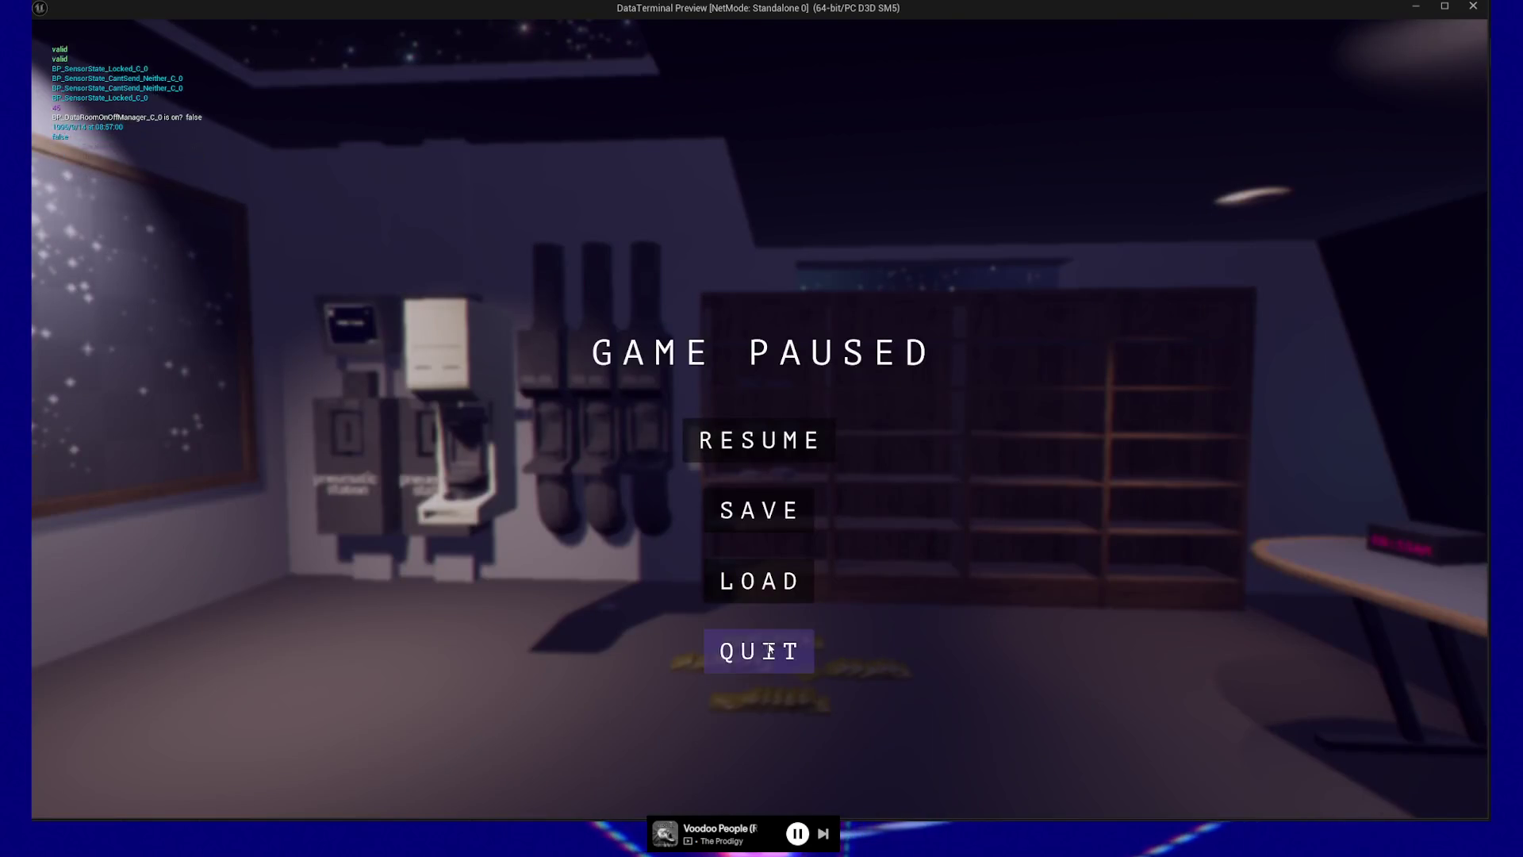
{"action": "left_click", "coordinate": [759, 650]}
{"action": "left_click", "coordinate": [316, 31]}
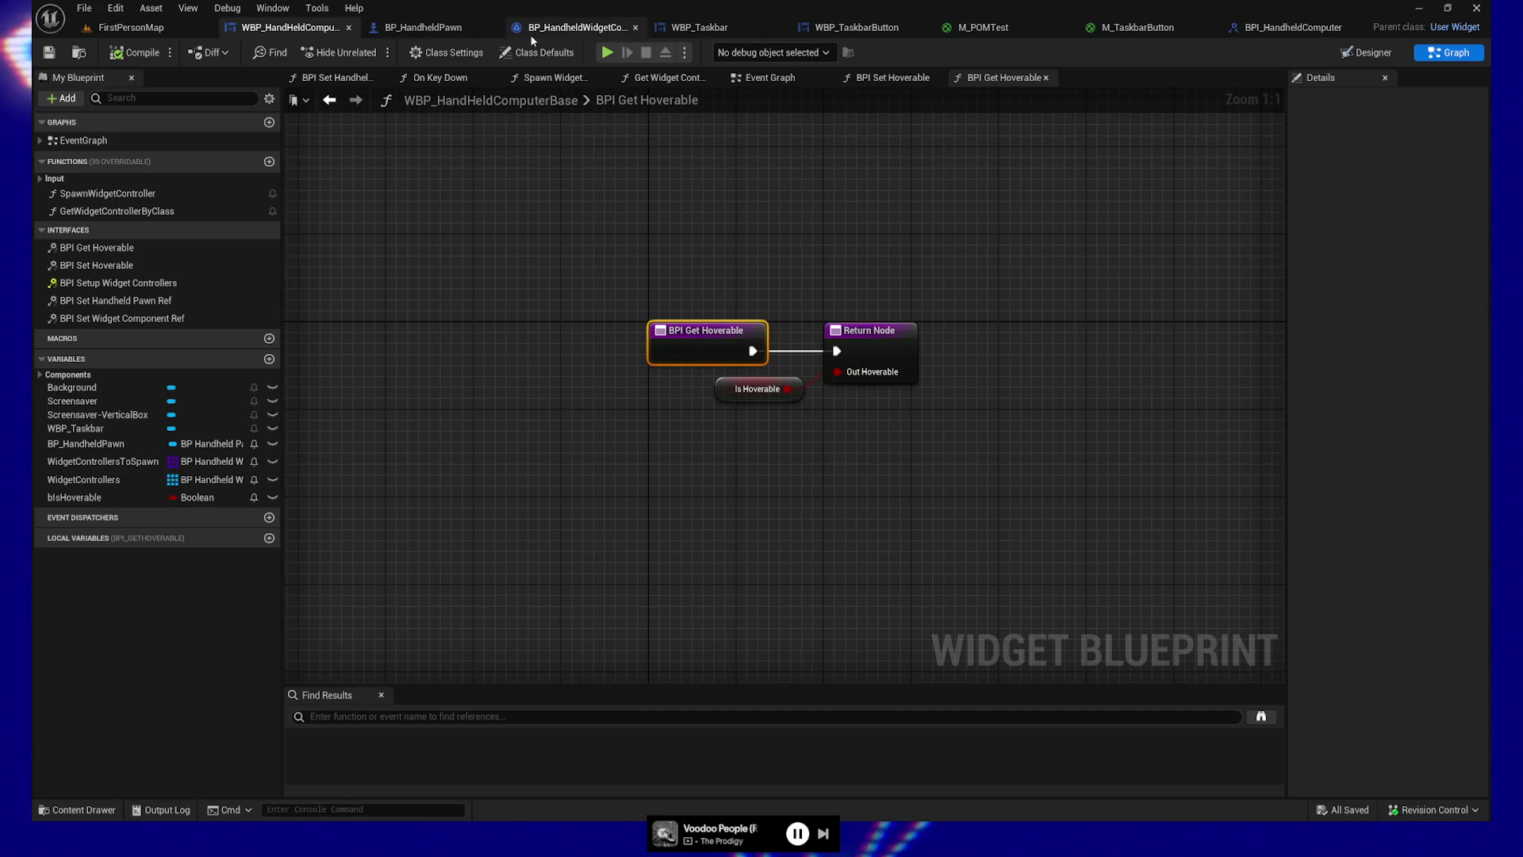
Step: In the taskbar button graph, try adding Get Parent Element after Get Outer Object, then delete it
{"action": "left_click", "coordinate": [853, 31]}
{"action": "left_click_drag", "start_coordinate": [731, 544], "coordinate": [910, 529]}
{"action": "mouse_move", "coordinate": [561, 464]}
{"action": "left_mouse_down"}
{"action": "mouse_move", "coordinate": [851, 549]}
{"action": "mouse_move", "coordinate": [752, 513]}
{"action": "mouse_move", "coordinate": [527, 513]}
{"action": "mouse_move", "coordinate": [663, 537]}
{"action": "mouse_move", "coordinate": [650, 535]}
{"action": "left_mouse_up"}
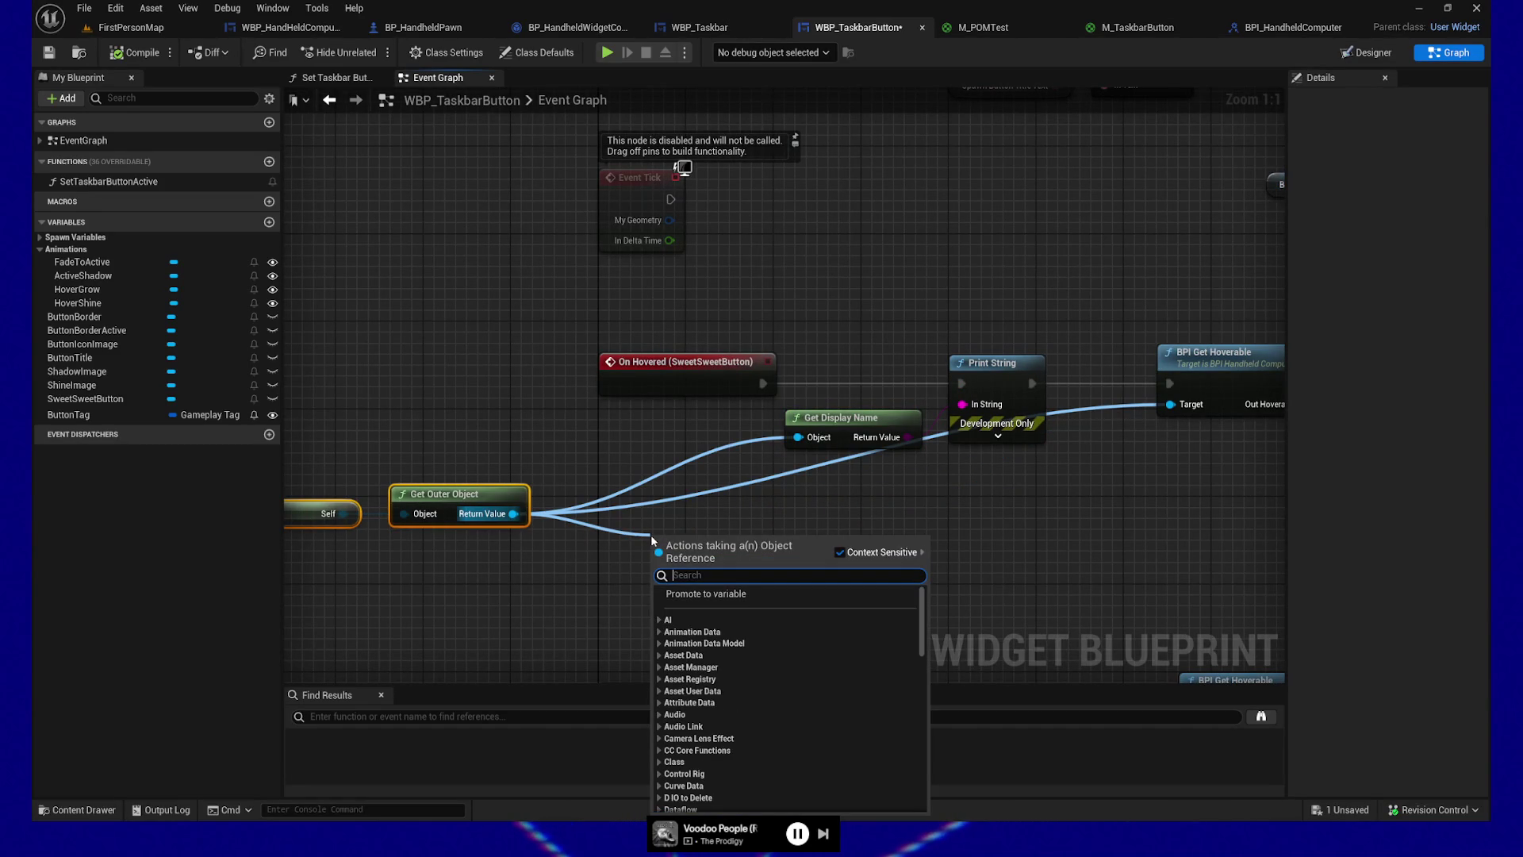
{"action": "type", "text": "get parent"}
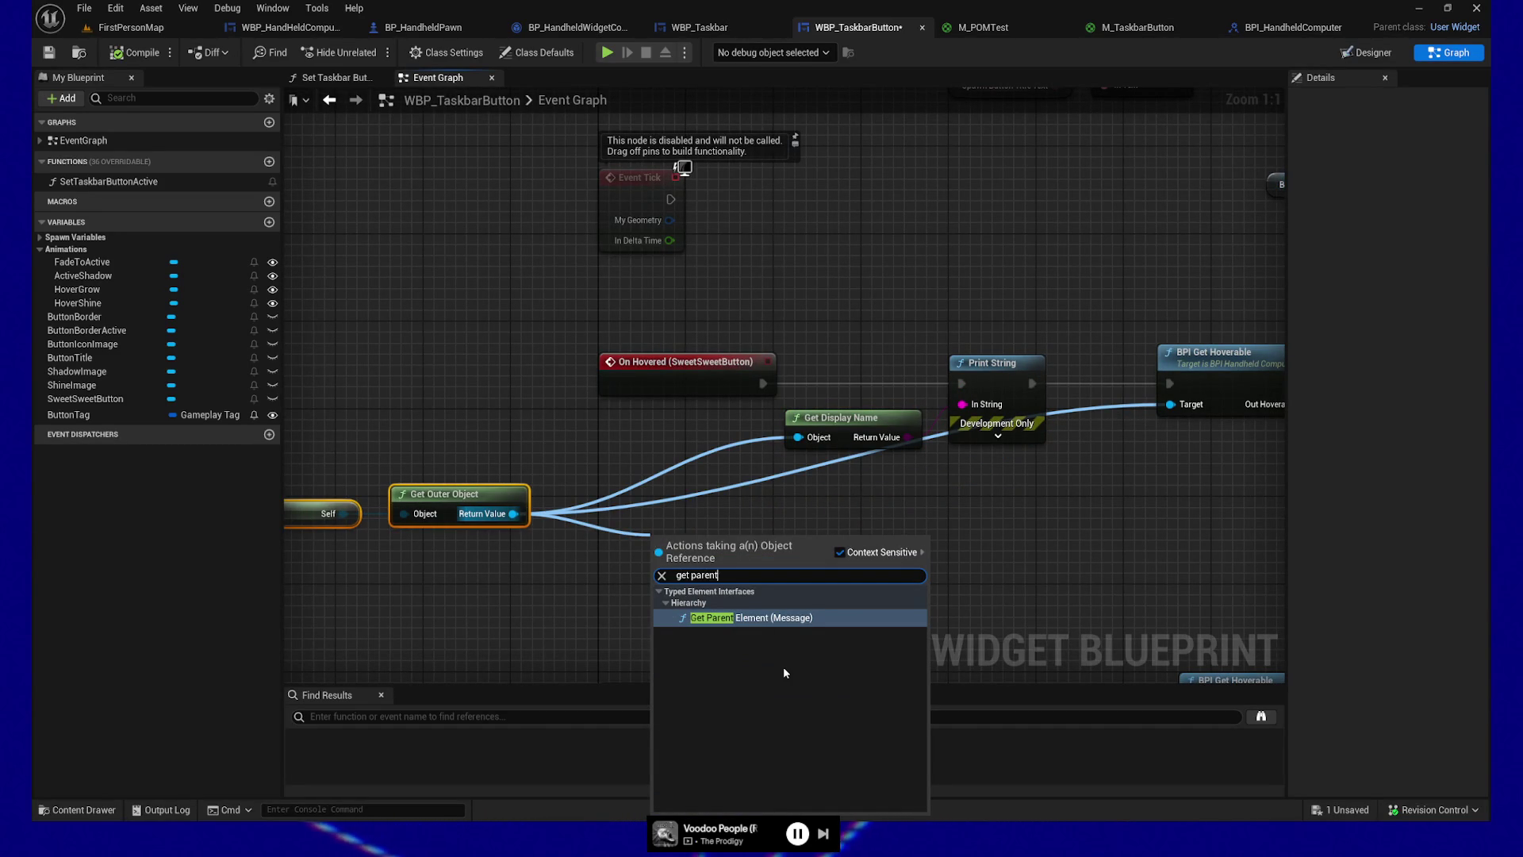
{"action": "key", "text": "BackSpace"}
{"action": "key", "text": "BackSpace"}
{"action": "key", "text": "BackSpace"}
{"action": "key", "text": "BackSpace"}
{"action": "key", "text": "BackSpace"}
{"action": "key", "text": "BackSpace"}
{"action": "type", "text": "owner"}
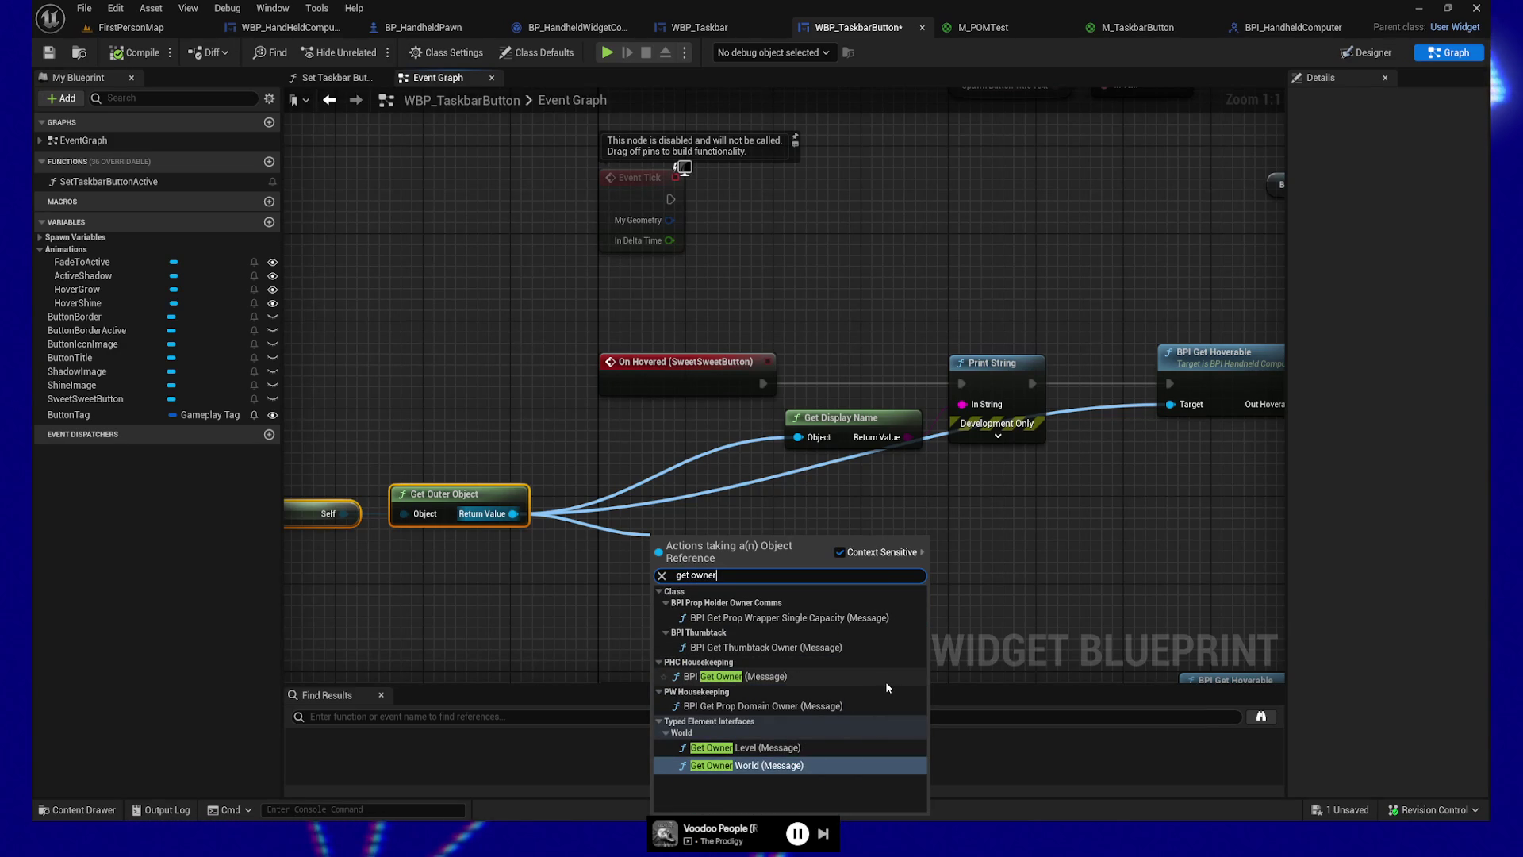
{"action": "key", "text": "BackSpace"}
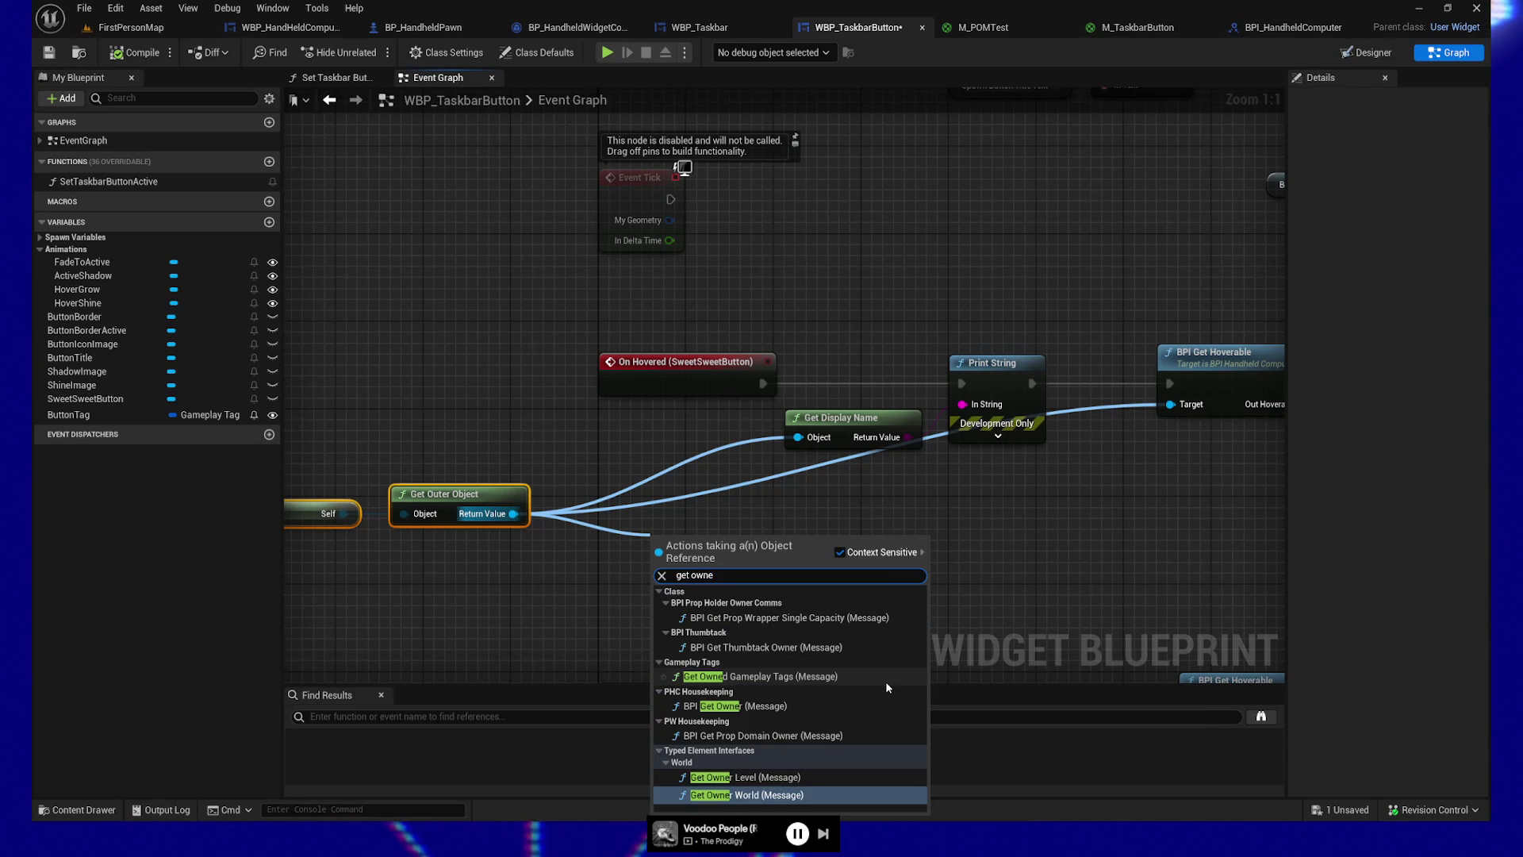
{"action": "type", "text": "get "}
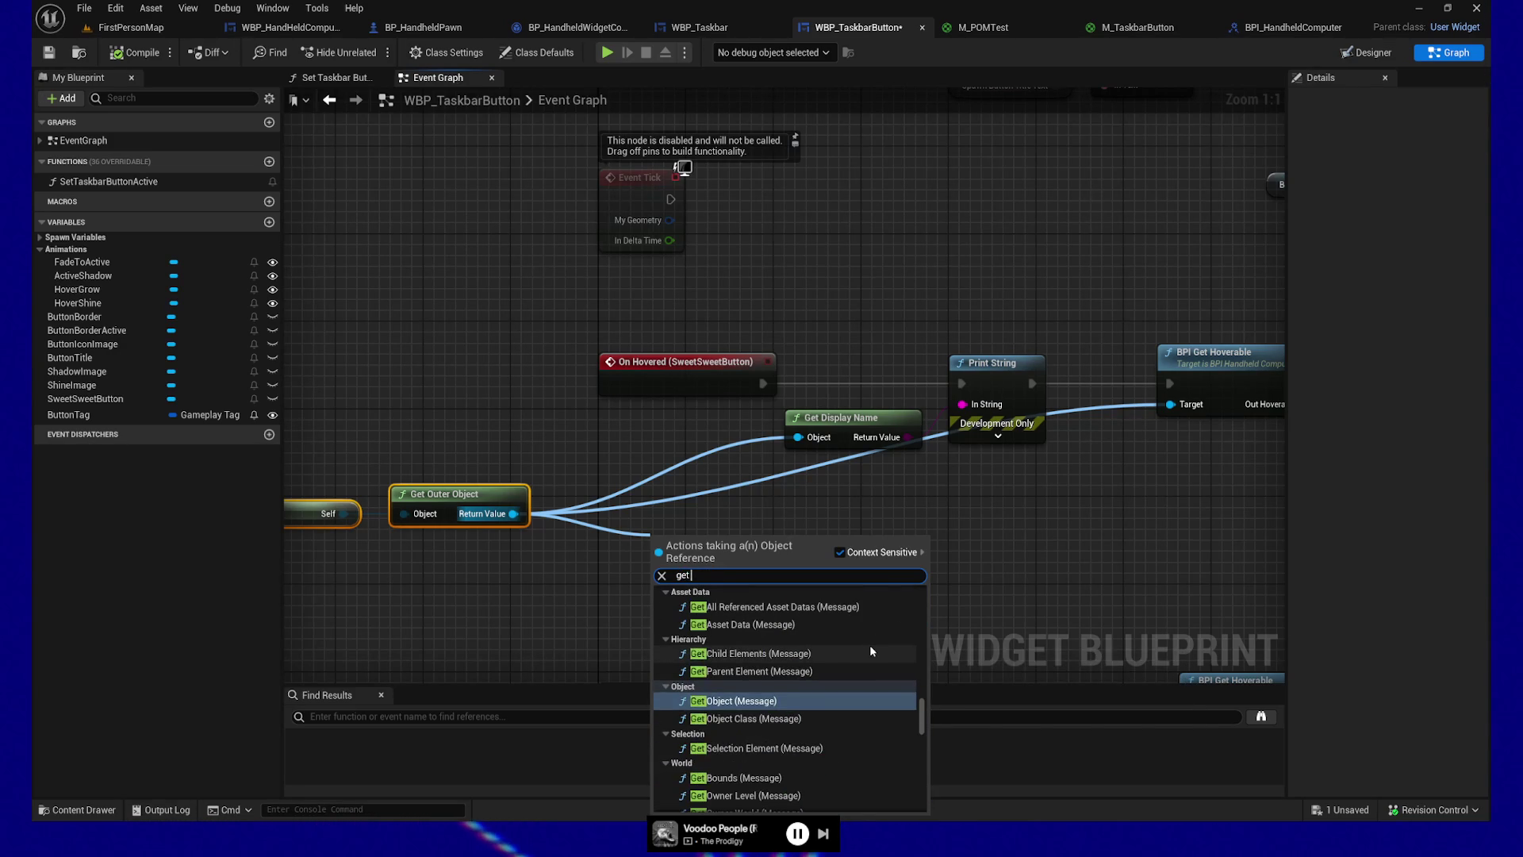
{"action": "type", "text": "parent"}
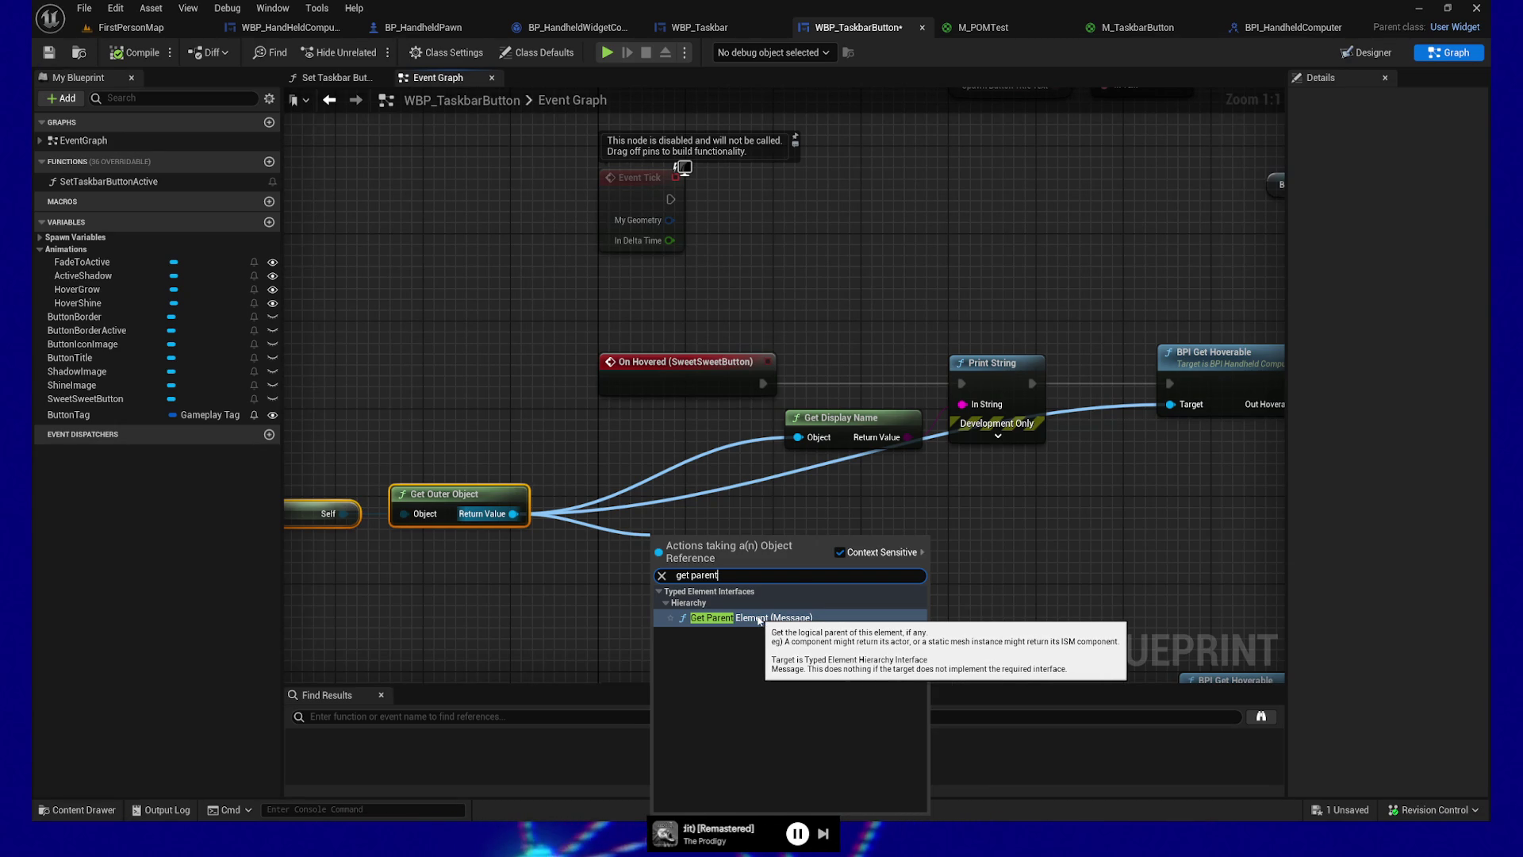
{"action": "left_click", "coordinate": [760, 618]}
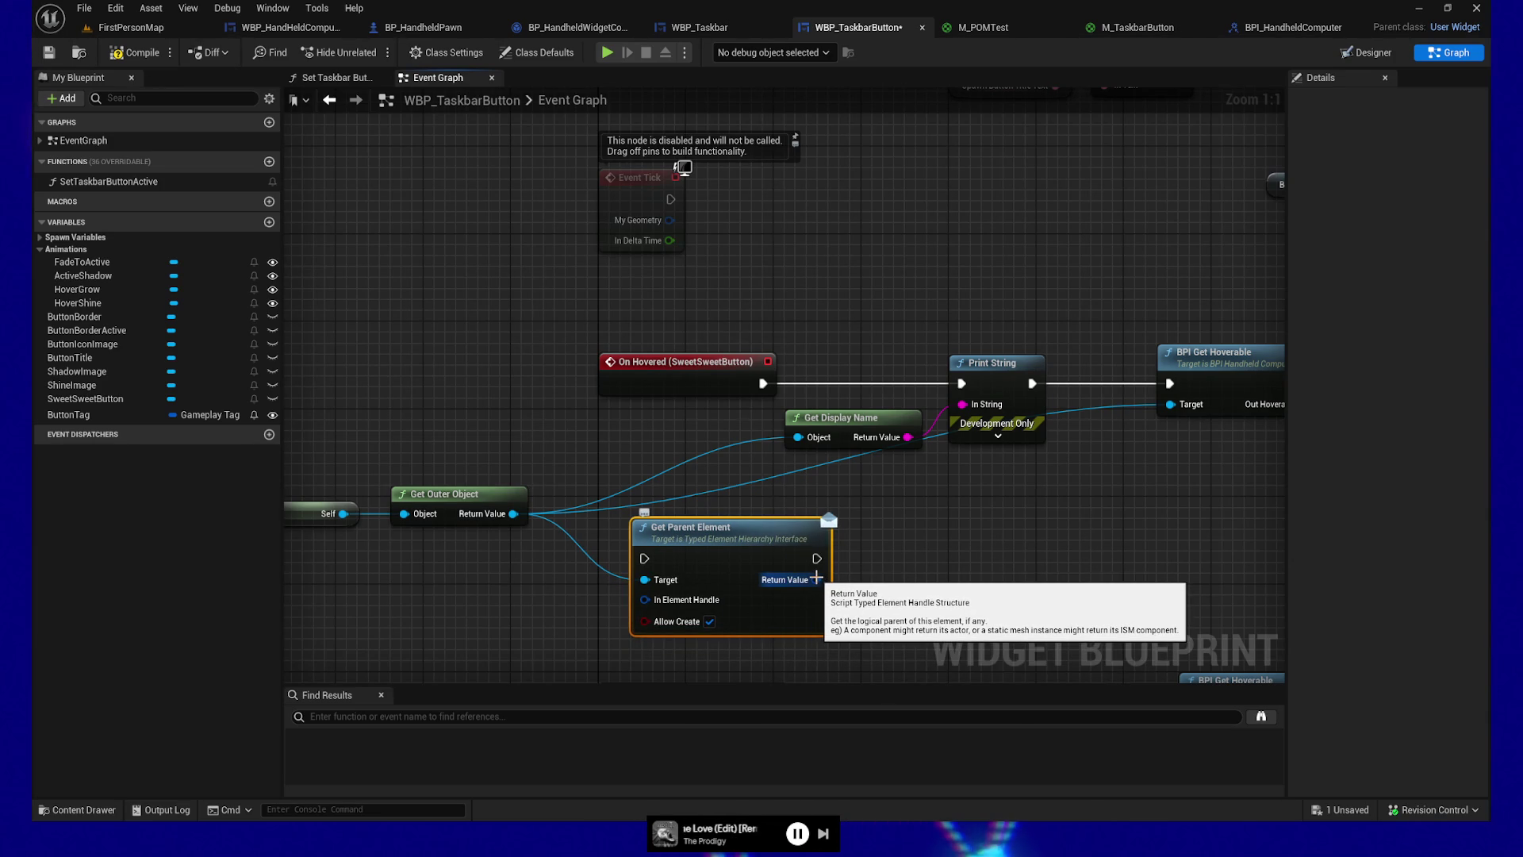
{"action": "key", "text": "Delete"}
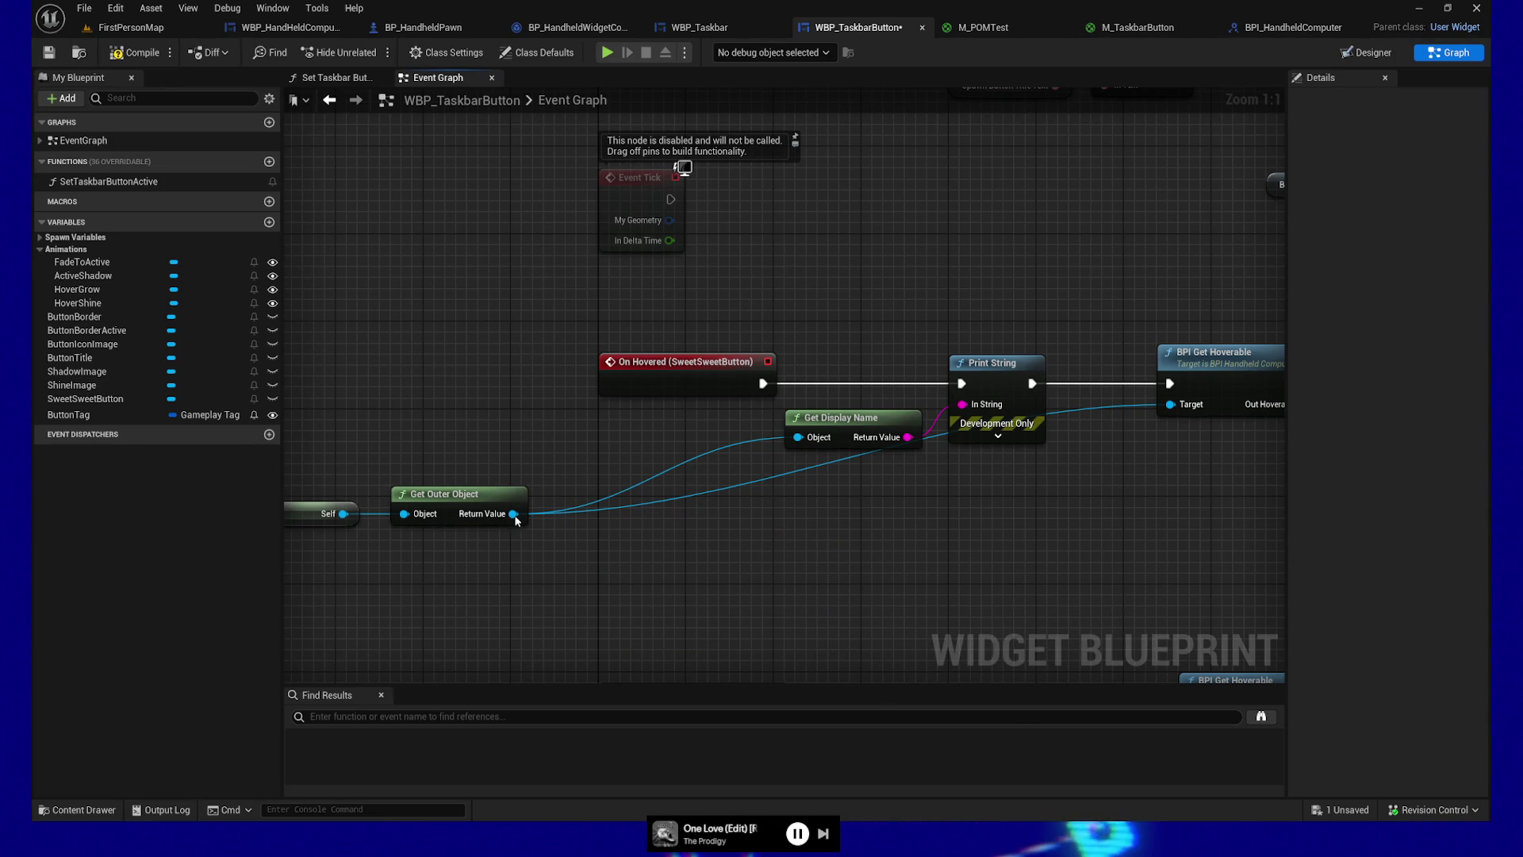
Step: Chain a second Get Outer Object into Get Display Name and save the blueprint
{"action": "left_click_drag", "start_coordinate": [513, 513], "coordinate": [597, 540]}
{"action": "type", "text": "get outer"}
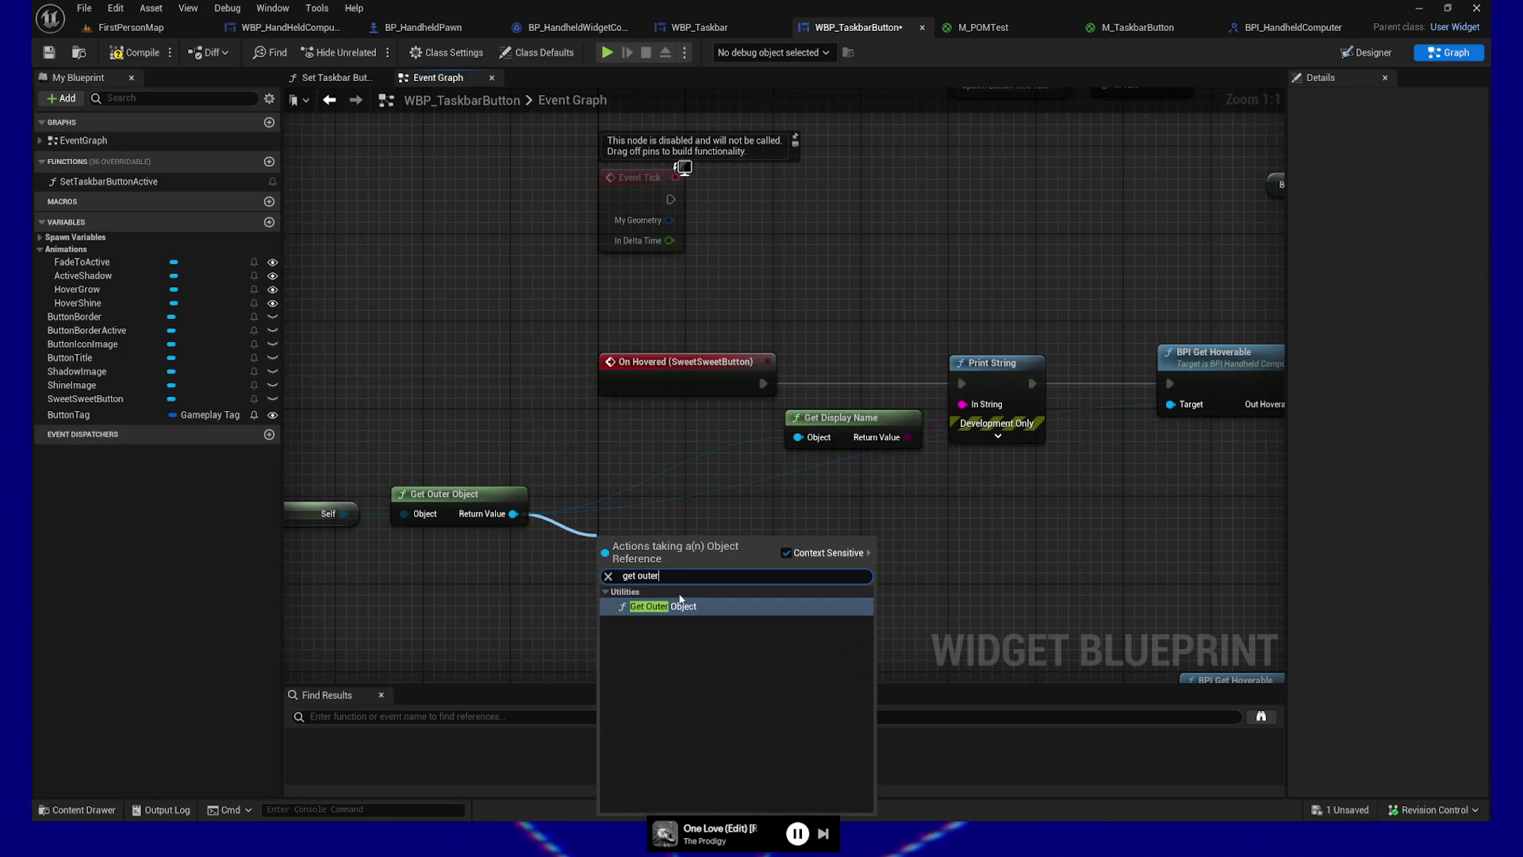
{"action": "left_click", "coordinate": [704, 607]}
{"action": "left_click_drag", "start_coordinate": [674, 538], "coordinate": [800, 438]}
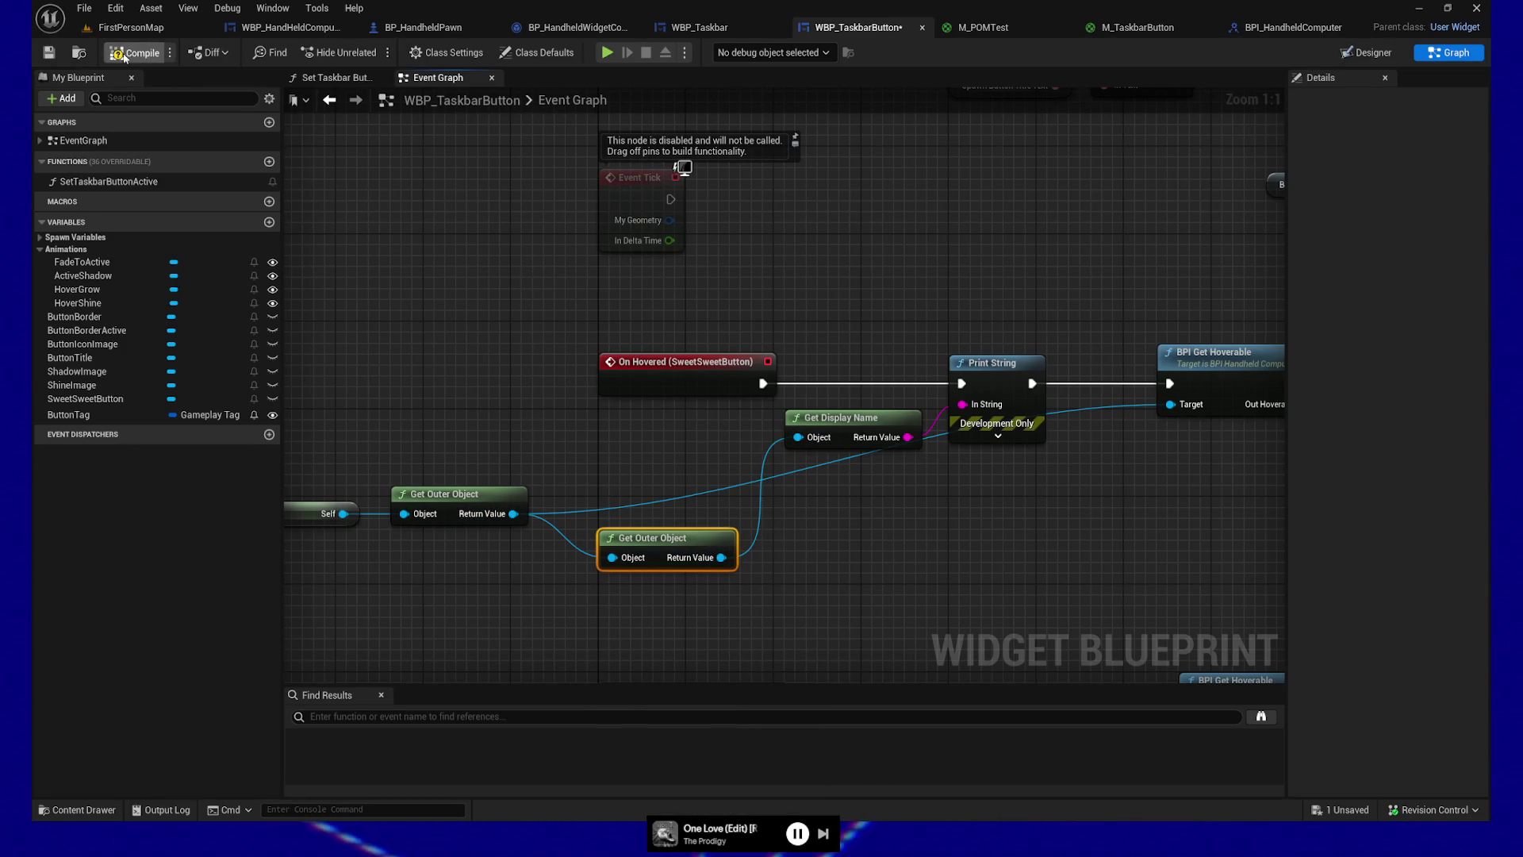
{"action": "left_click", "coordinate": [48, 53]}
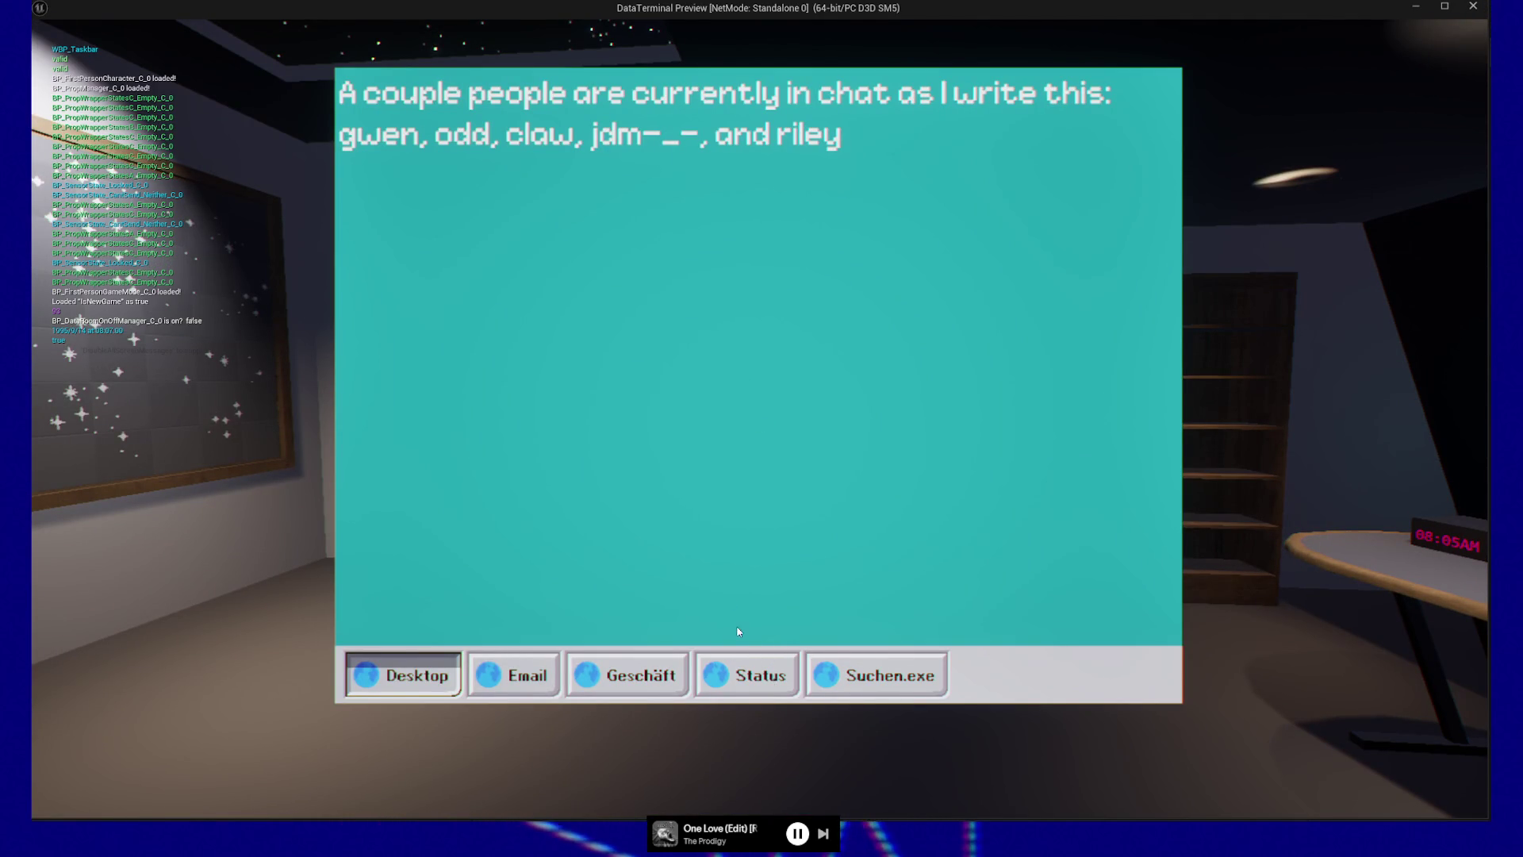
Step: Quit the play-test and chain a third Get Outer Object after the second
{"action": "key", "text": "Escape"}
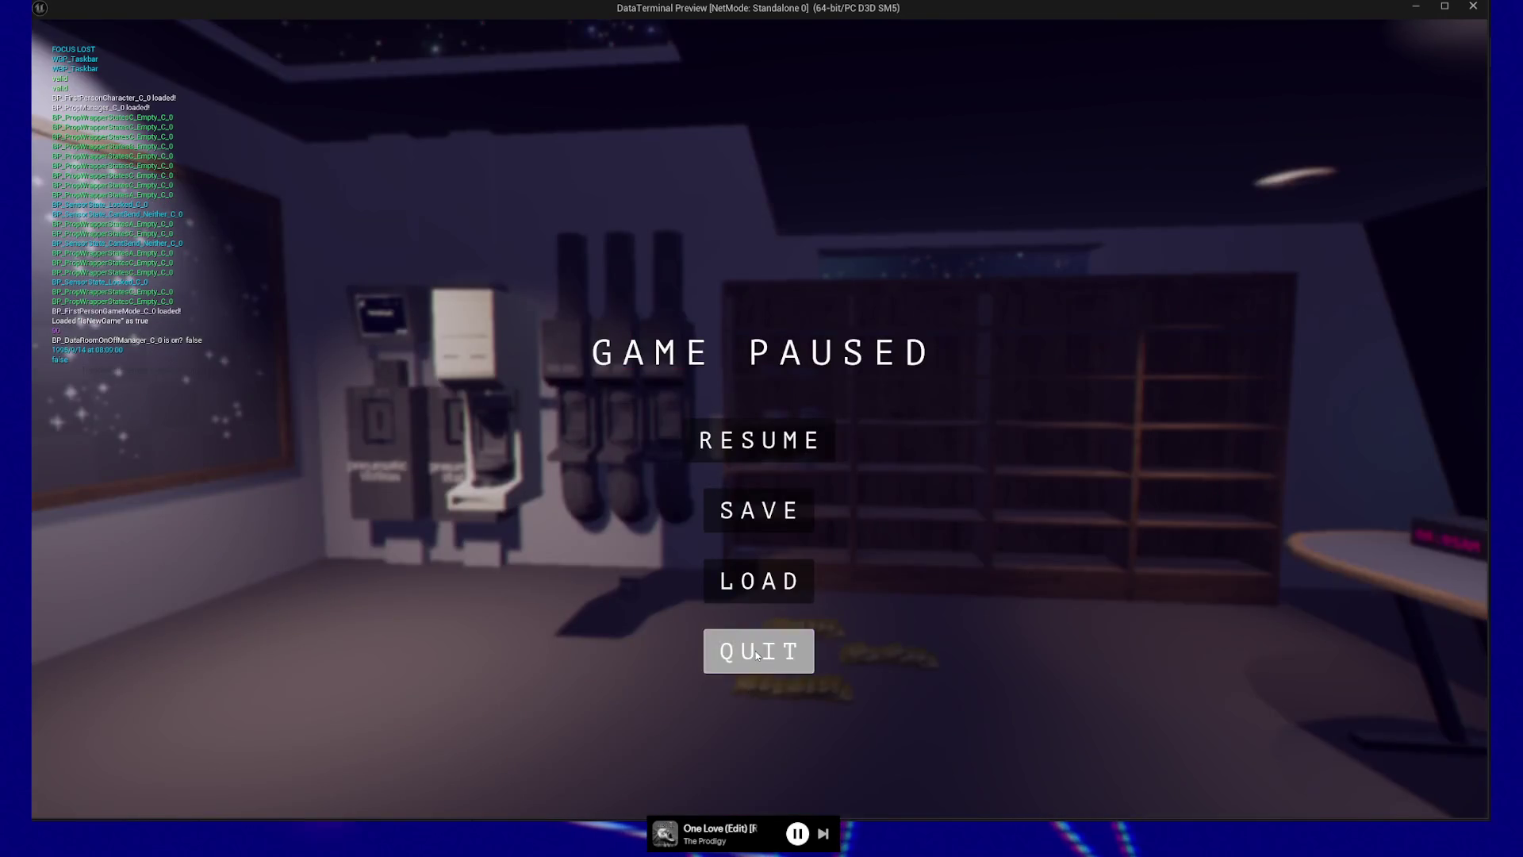
{"action": "left_click", "coordinate": [755, 650]}
{"action": "left_click_drag", "start_coordinate": [700, 557], "coordinate": [813, 569]}
{"action": "type", "text": "get ouuter"}
{"action": "key", "text": "BackSpace"}
{"action": "key", "text": "BackSpace"}
{"action": "type", "text": "ter"}
{"action": "left_click", "coordinate": [852, 369]}
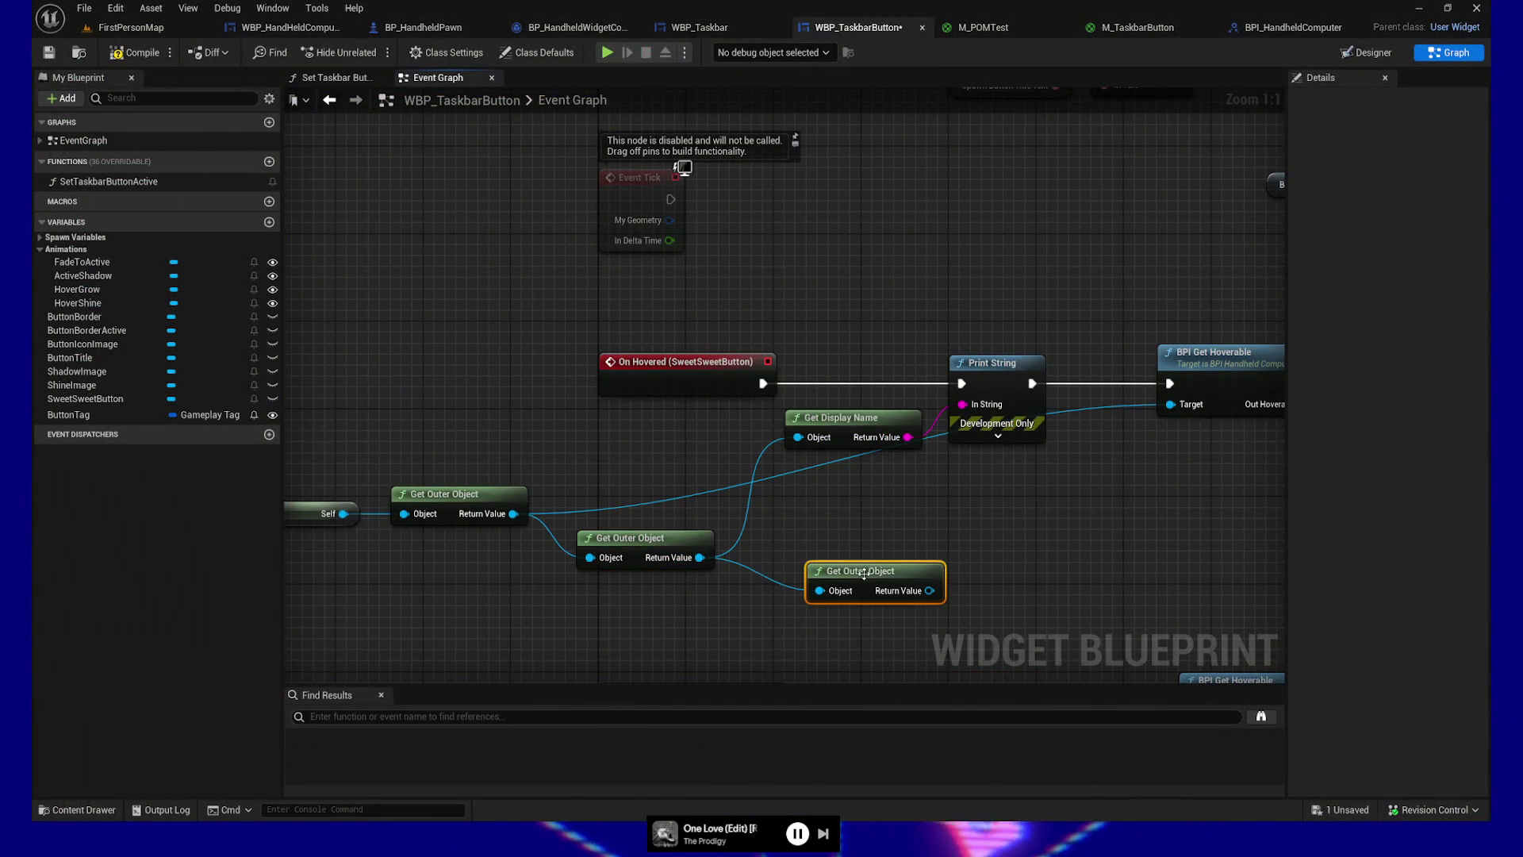
{"action": "left_click_drag", "start_coordinate": [864, 570], "coordinate": [830, 548]}
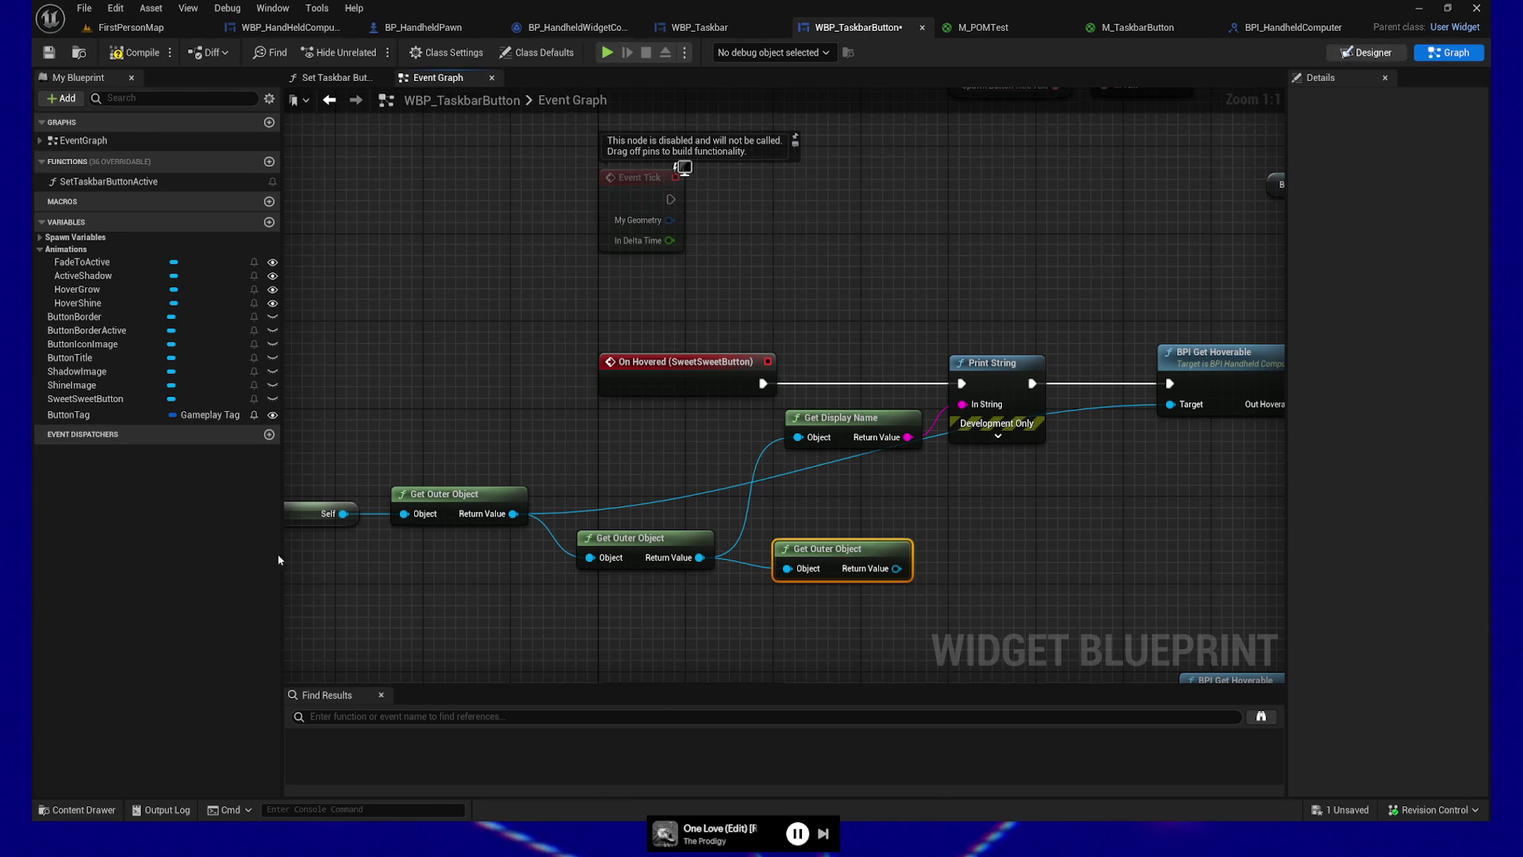
Step: Wire the third Get Outer Object into Get Display Name, then compile and save
{"action": "key", "text": "shift+F4"}
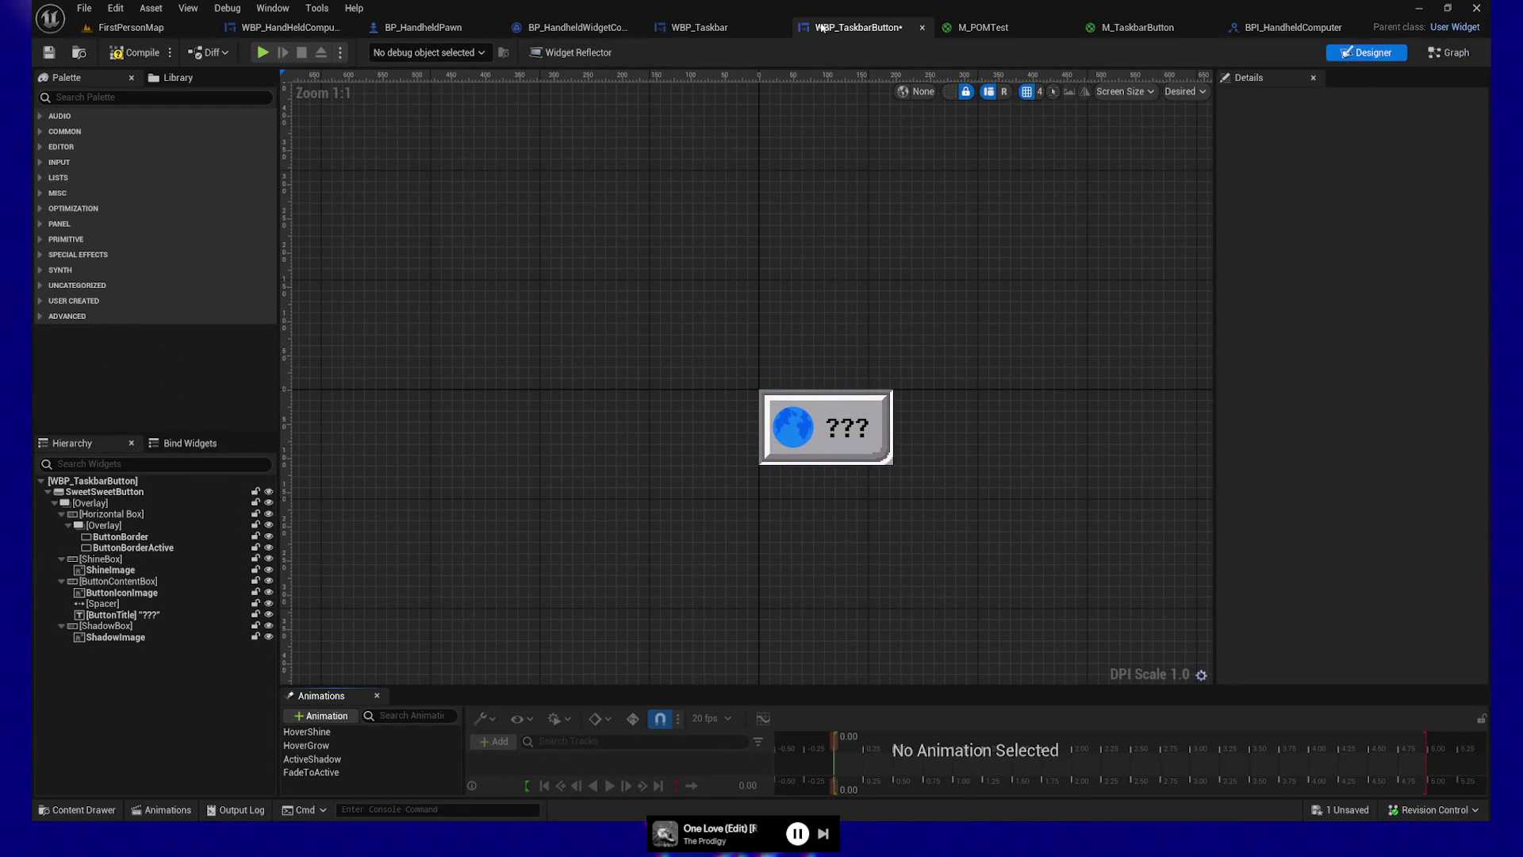
{"action": "left_click", "coordinate": [1441, 52]}
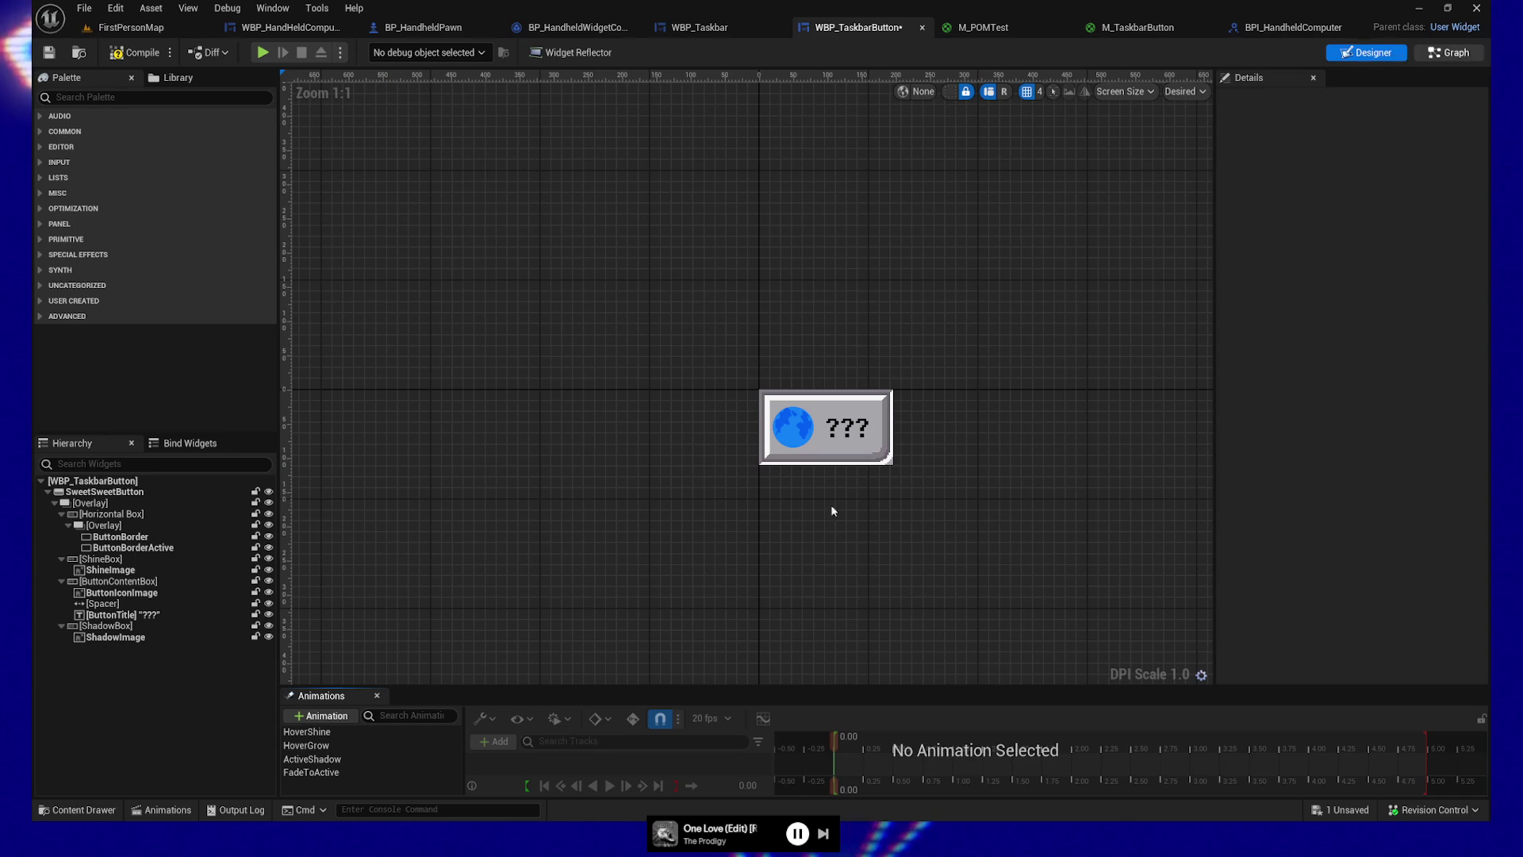
{"action": "left_click_drag", "start_coordinate": [895, 568], "coordinate": [798, 437]}
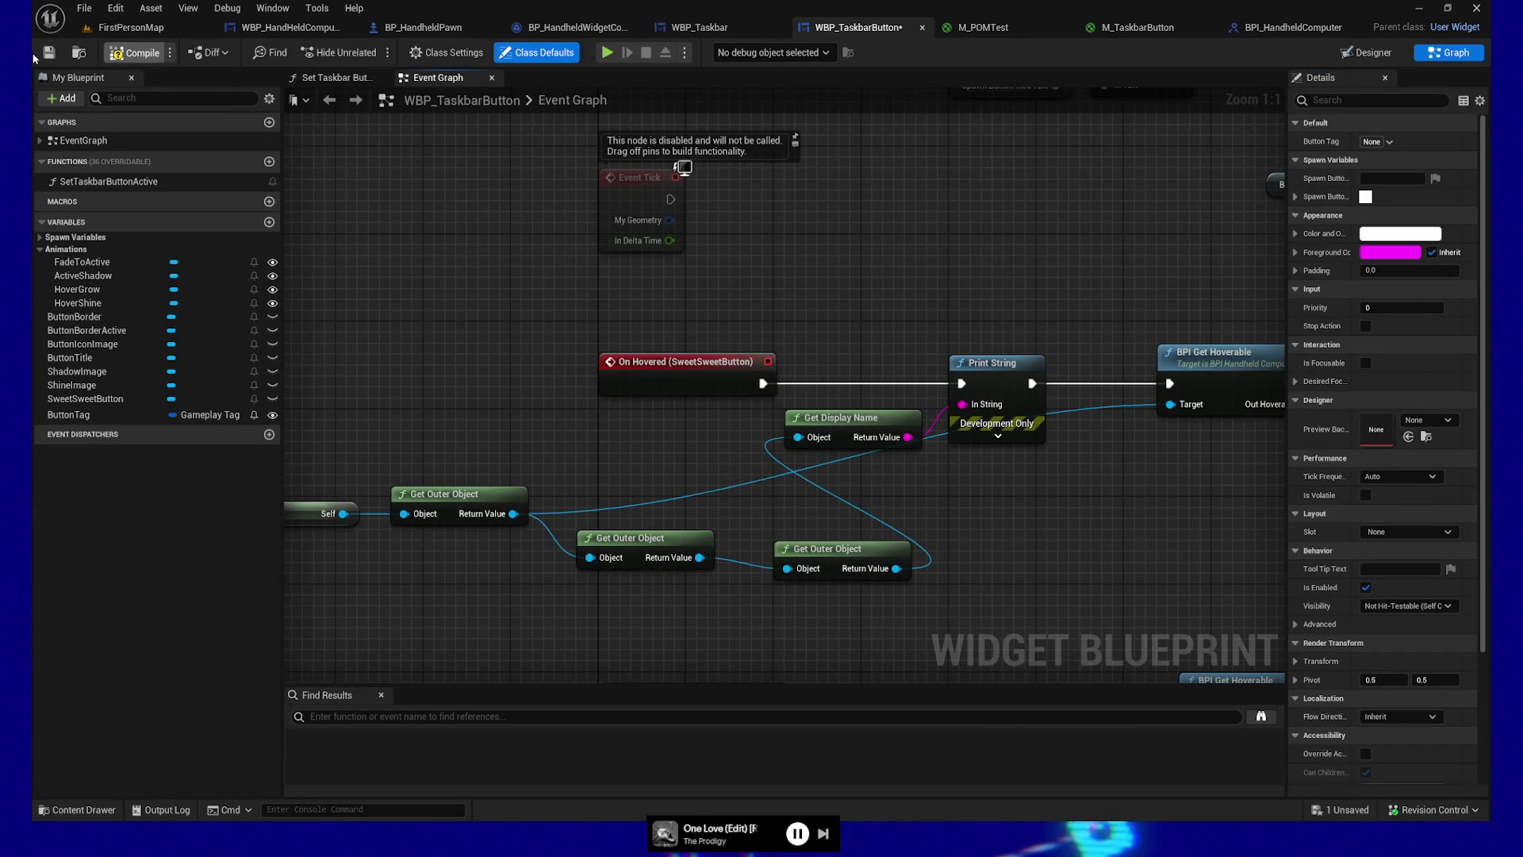
{"action": "left_click", "coordinate": [48, 52]}
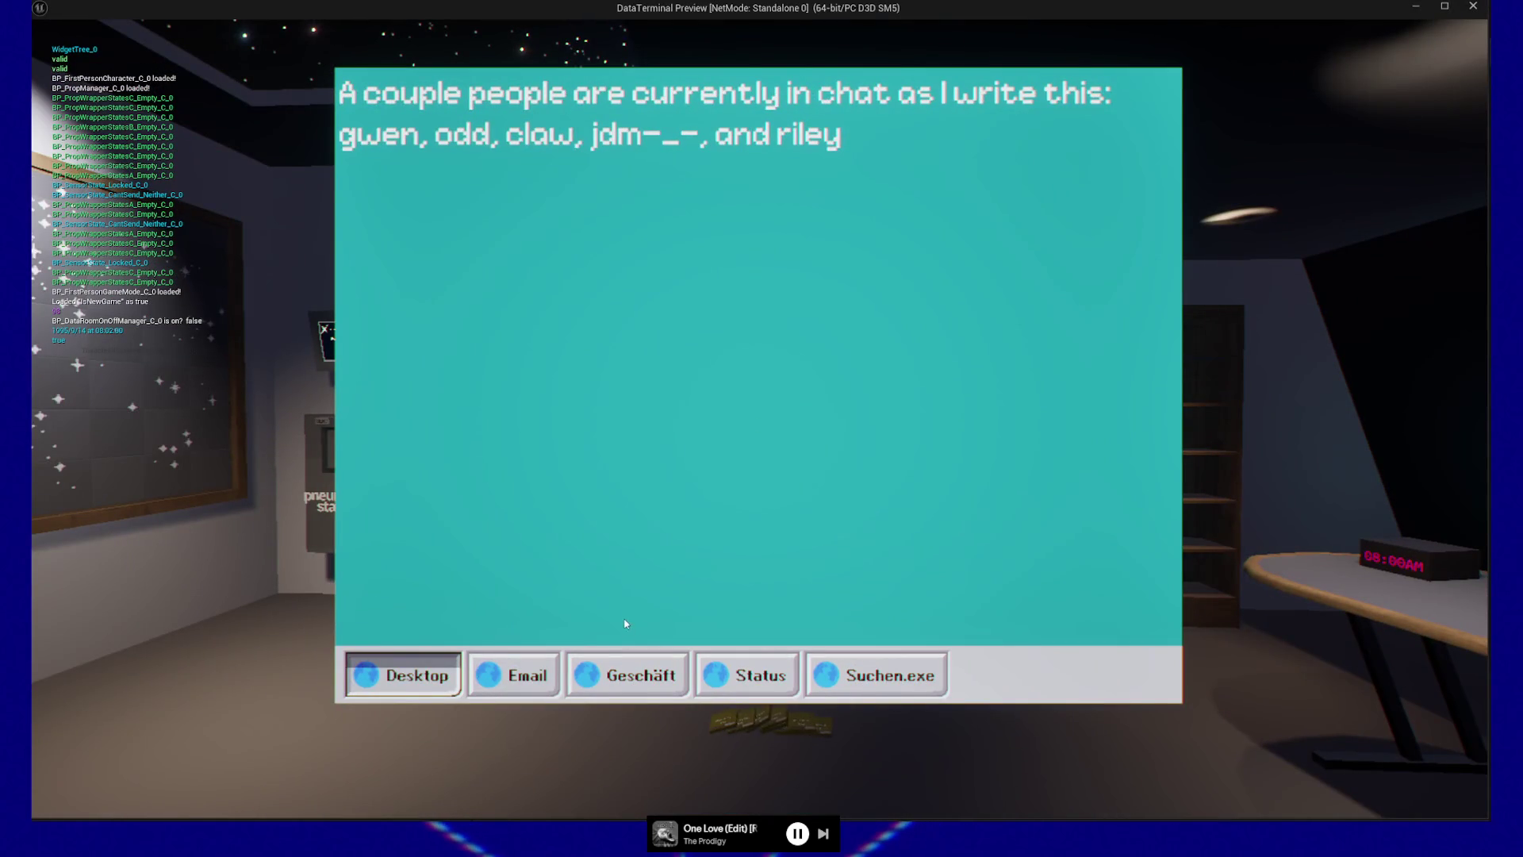
Step: Chain a fourth Get Outer Object into Get Display Name, save with Ctrl+S, and quit the play-test
{"action": "key", "text": "Escape"}
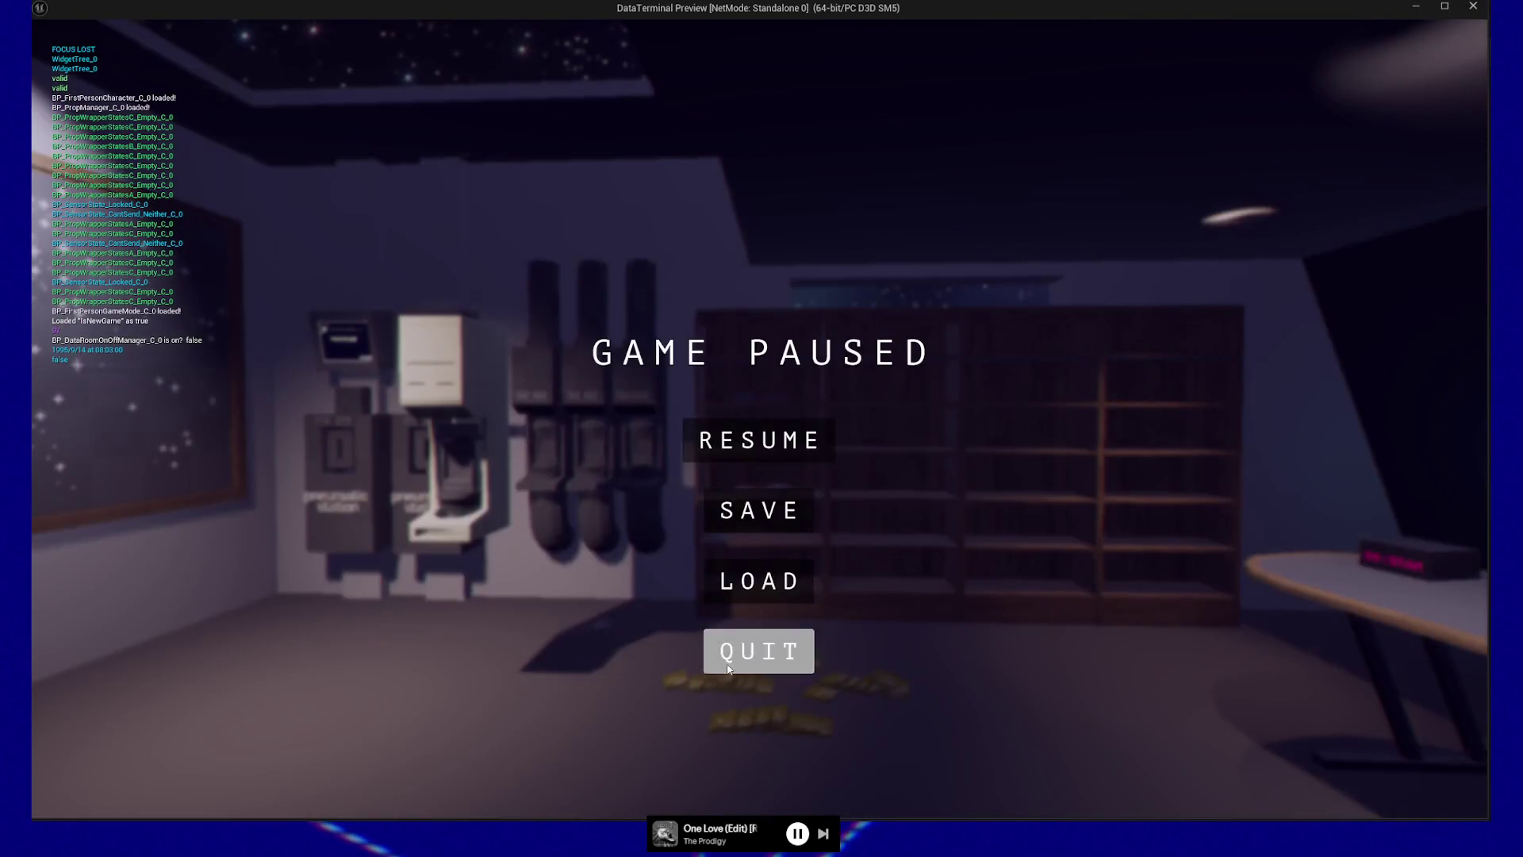
{"action": "left_click", "coordinate": [718, 659]}
{"action": "left_click_drag", "start_coordinate": [897, 568], "coordinate": [983, 564]}
{"action": "type", "text": "get outer"}
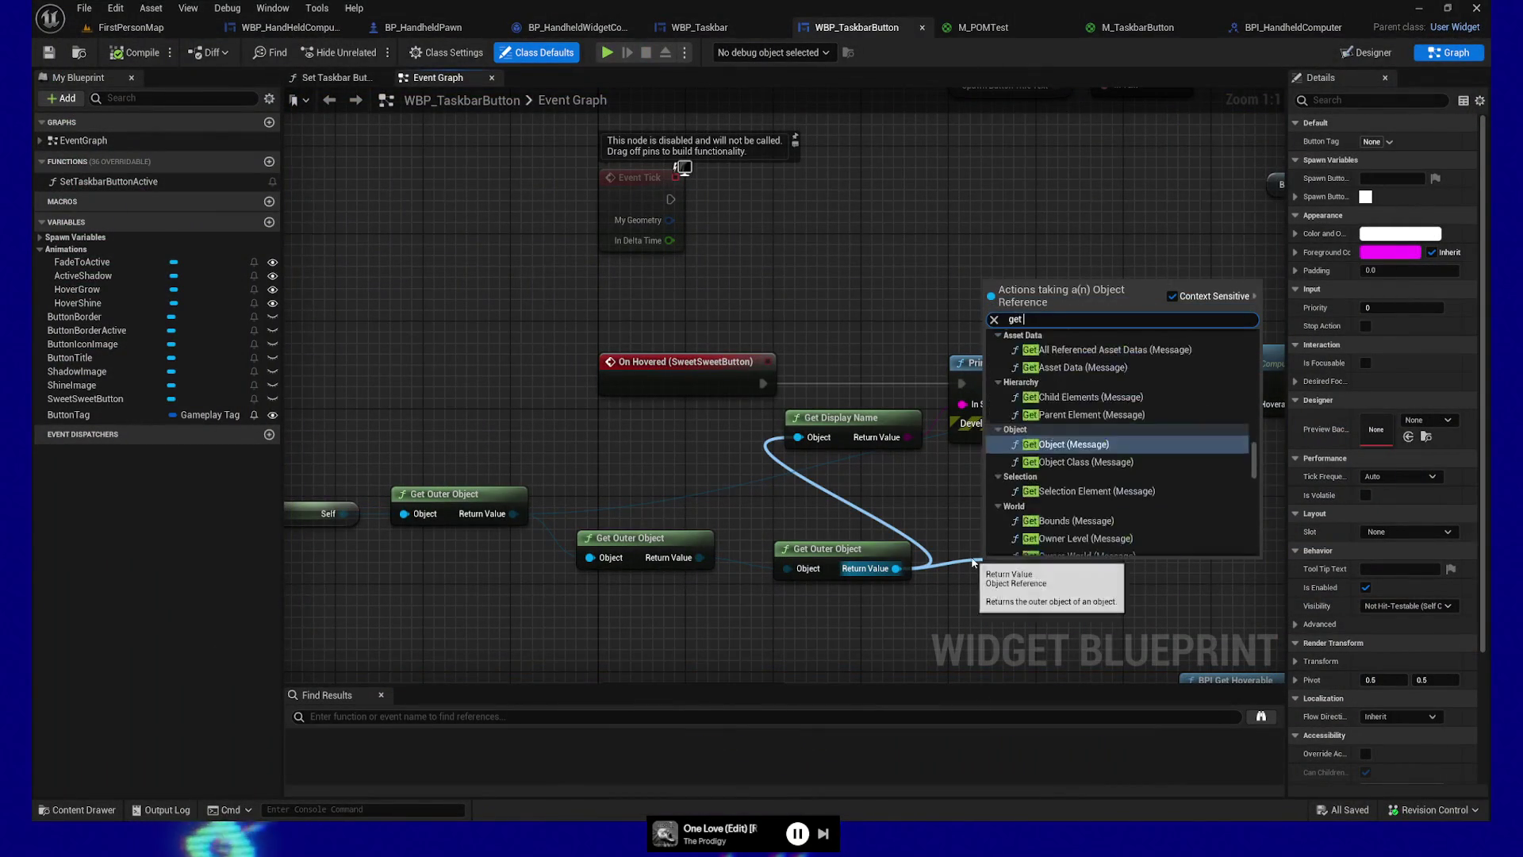
{"action": "left_click", "coordinate": [1064, 347]}
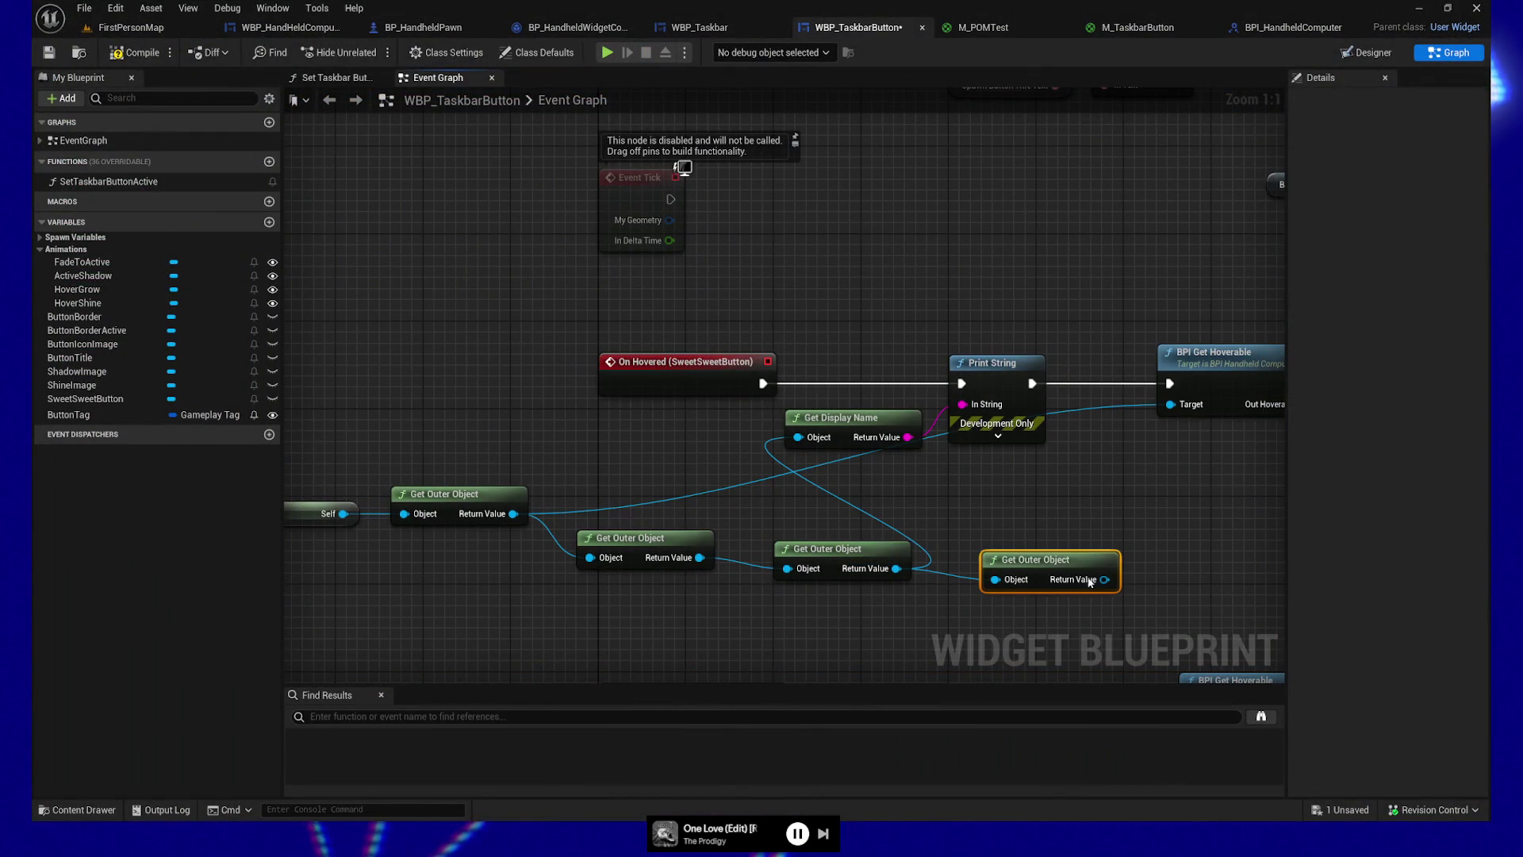
{"action": "left_click_drag", "start_coordinate": [1105, 579], "coordinate": [798, 437]}
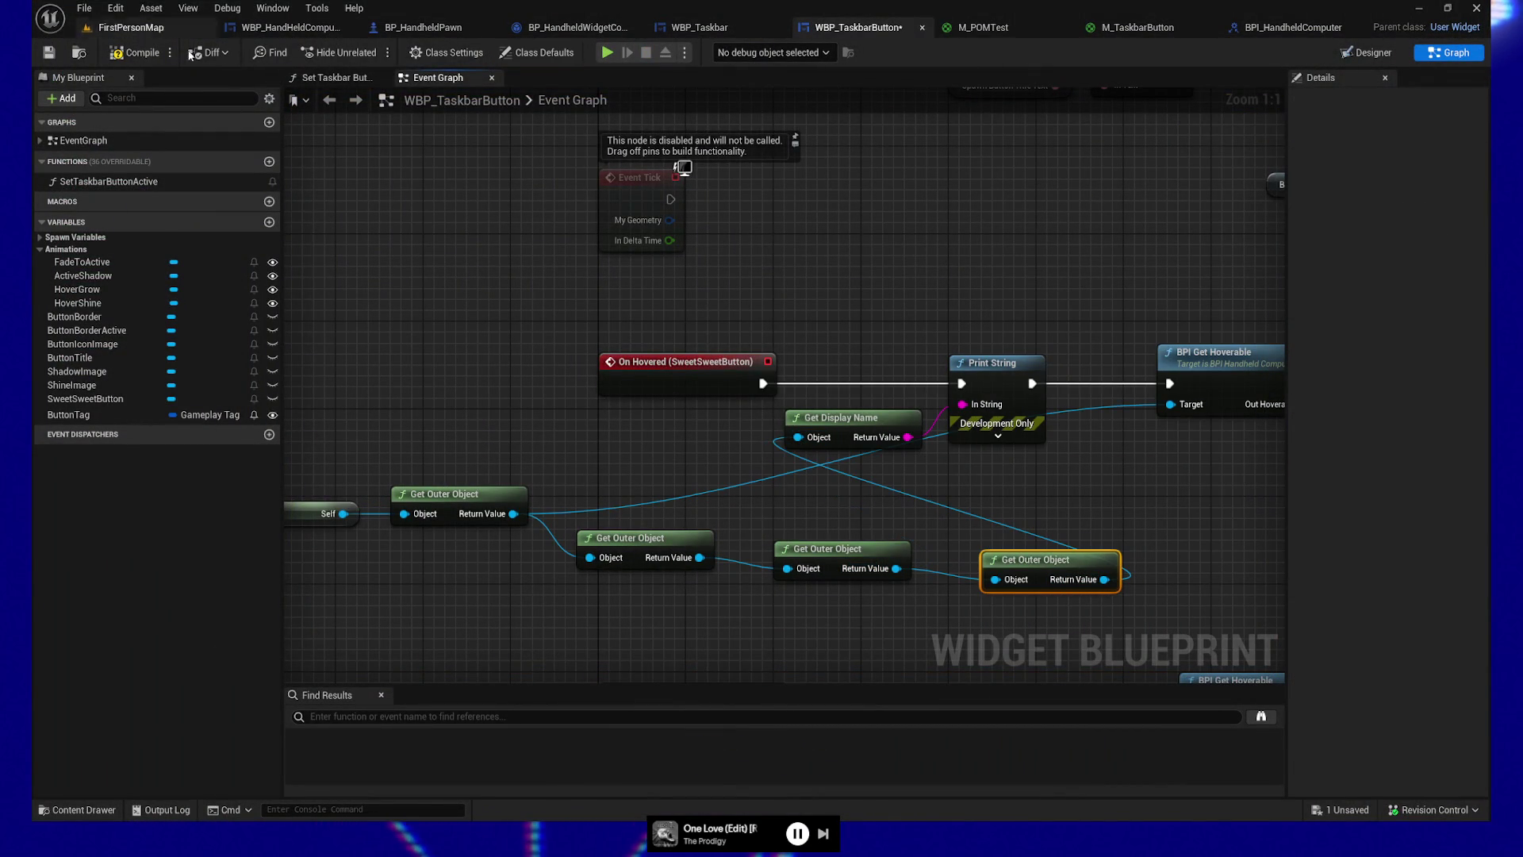
{"action": "key", "text": "ctrl+s"}
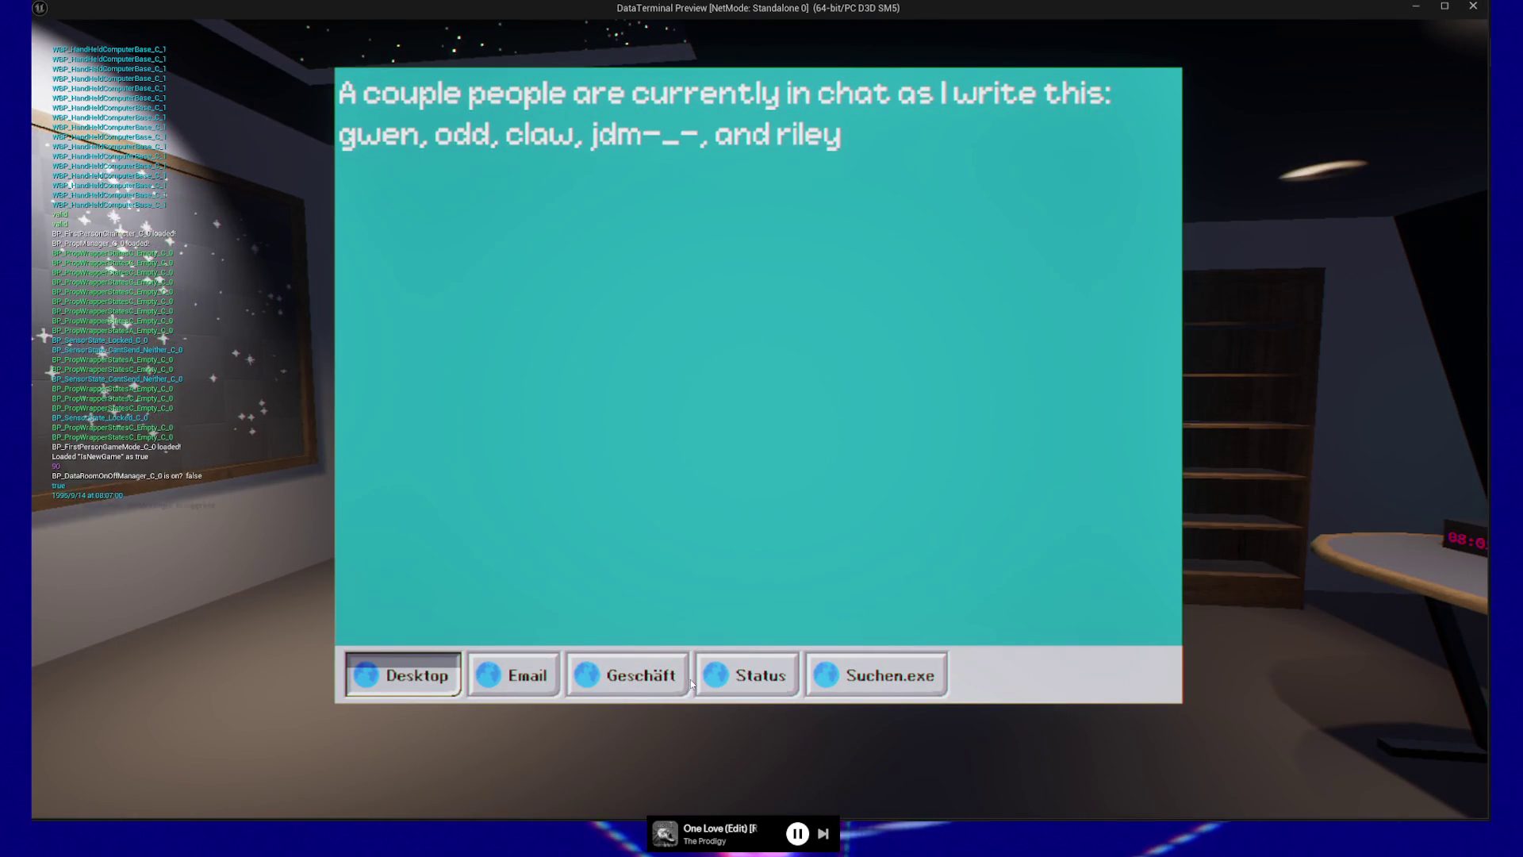
{"action": "key", "text": "Escape"}
{"action": "left_click", "coordinate": [763, 663]}
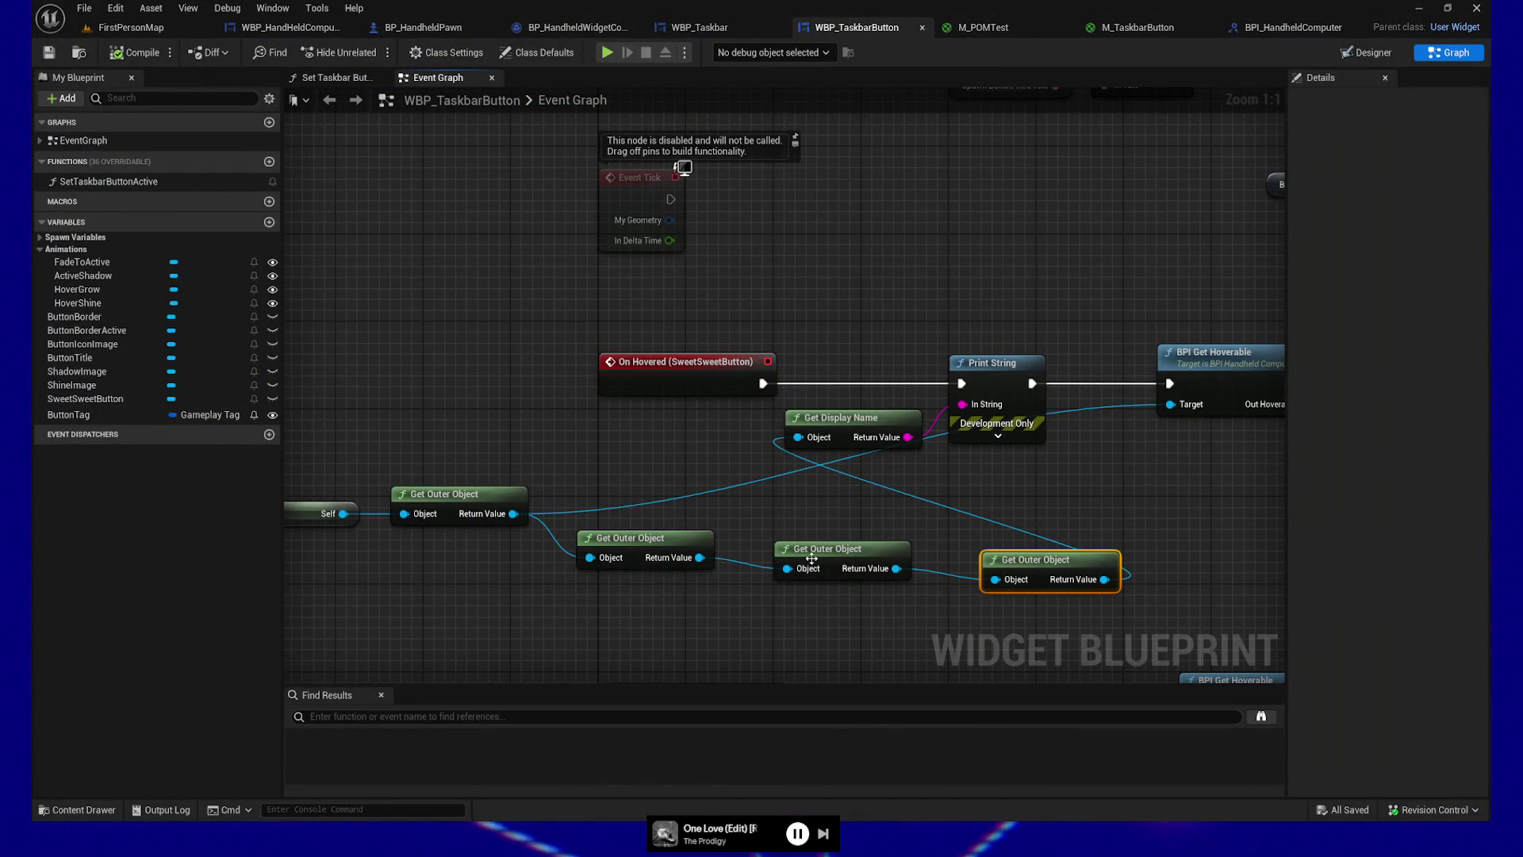
Step: Wire On Hovered directly into BPI Get Hoverable, targeting the last Get Outer Object on both calls
{"action": "mouse_move", "coordinate": [763, 626]}
{"action": "left_mouse_down"}
{"action": "mouse_move", "coordinate": [864, 560]}
{"action": "mouse_move", "coordinate": [845, 544]}
{"action": "left_mouse_up"}
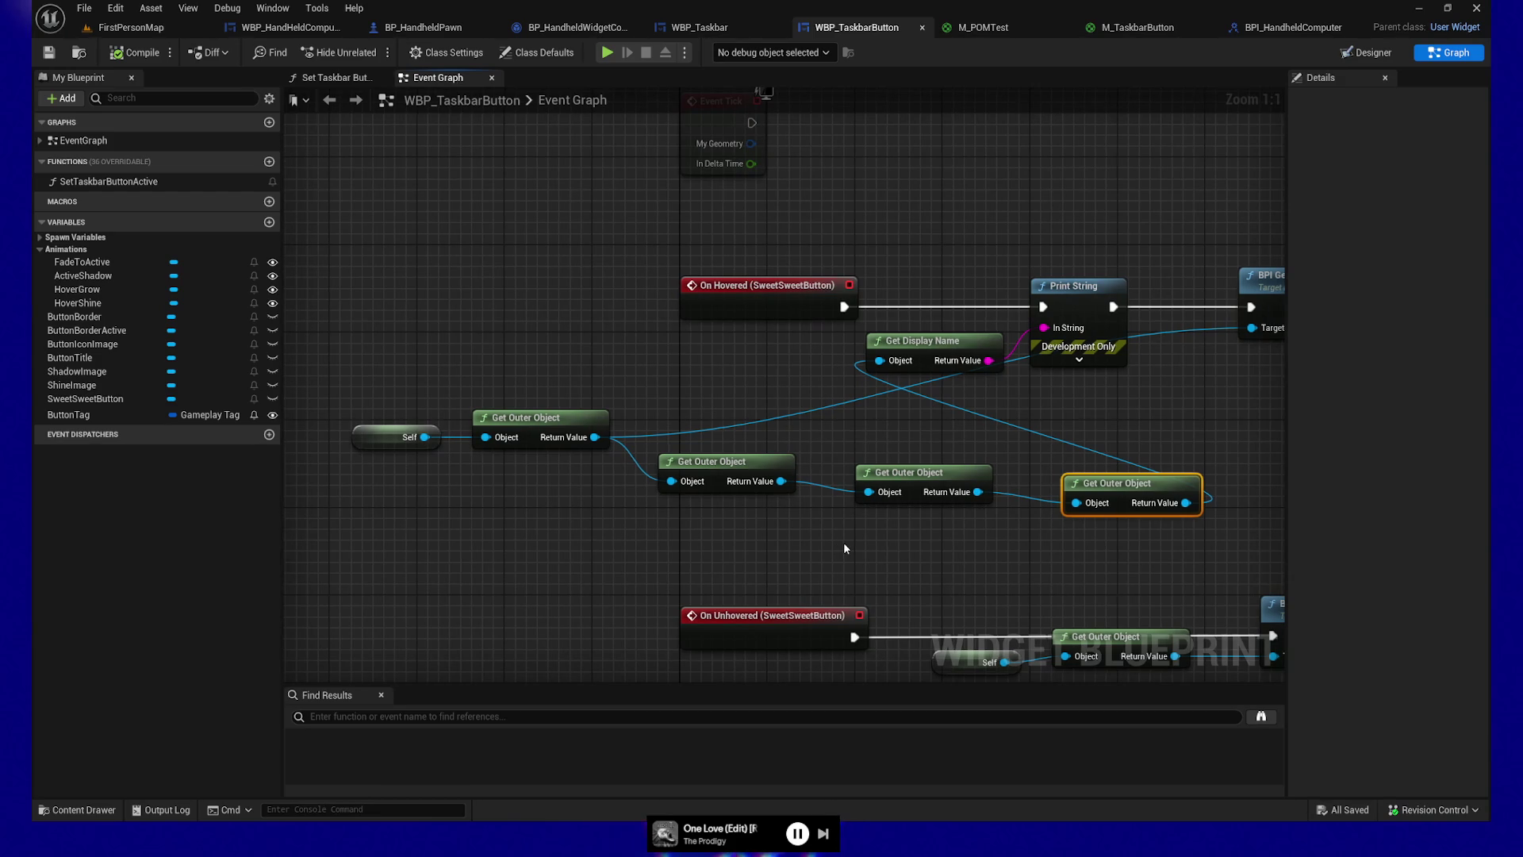
{"action": "mouse_move", "coordinate": [1168, 479]}
{"action": "left_mouse_down"}
{"action": "mouse_move", "coordinate": [841, 442]}
{"action": "mouse_move", "coordinate": [925, 291]}
{"action": "left_mouse_up"}
{"action": "mouse_move", "coordinate": [791, 364]}
{"action": "left_mouse_down"}
{"action": "mouse_move", "coordinate": [842, 355]}
{"action": "mouse_move", "coordinate": [659, 363]}
{"action": "left_mouse_up"}
{"action": "mouse_move", "coordinate": [384, 265]}
{"action": "left_mouse_down"}
{"action": "mouse_move", "coordinate": [680, 221]}
{"action": "mouse_move", "coordinate": [790, 265]}
{"action": "left_mouse_up"}
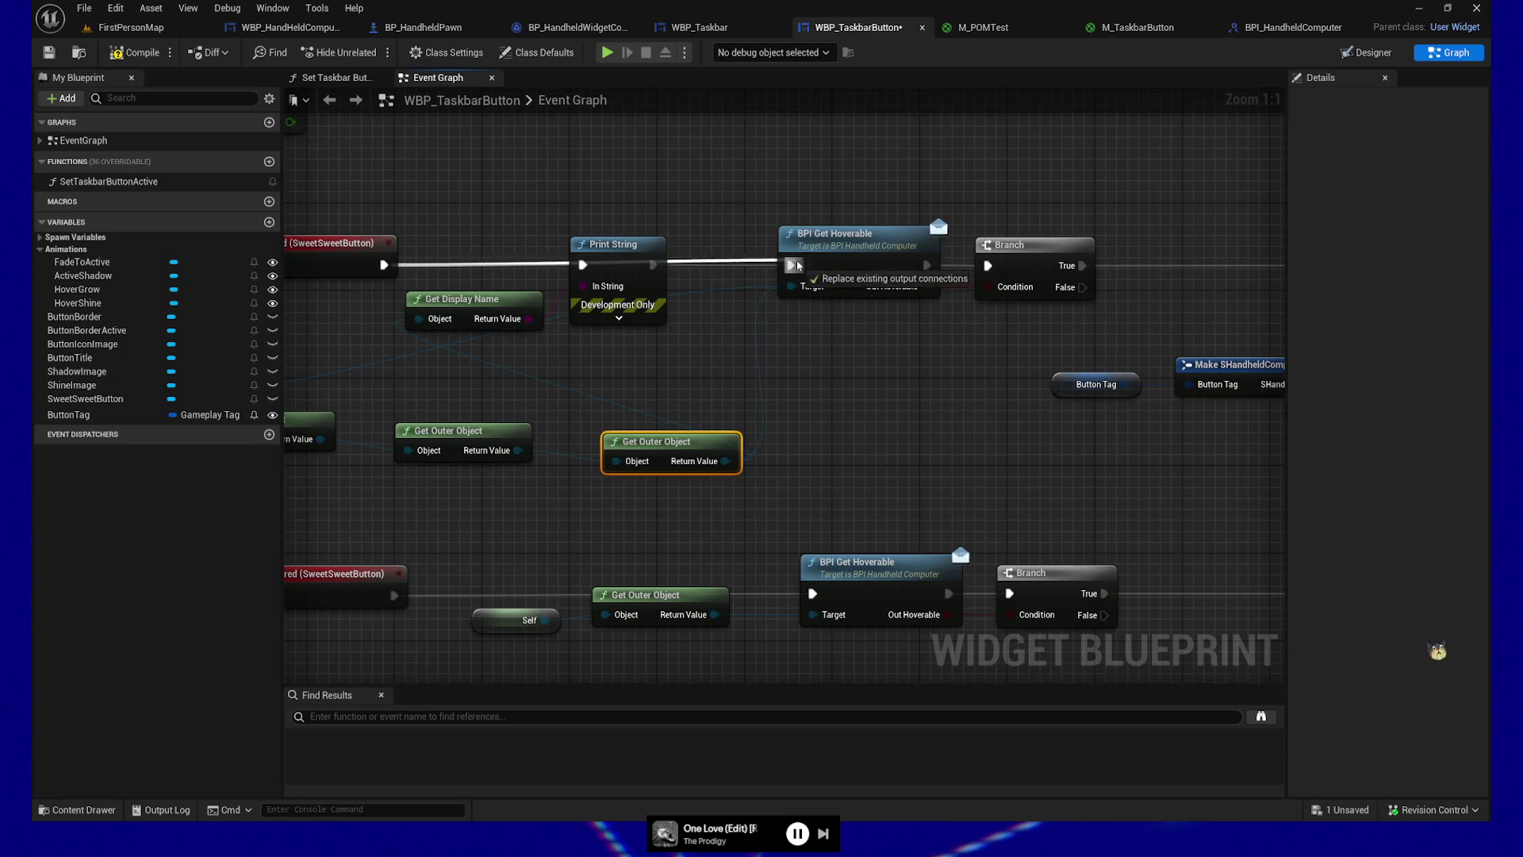
{"action": "left_click_drag", "start_coordinate": [782, 397], "coordinate": [722, 235]}
{"action": "left_click_drag", "start_coordinate": [677, 294], "coordinate": [763, 450]}
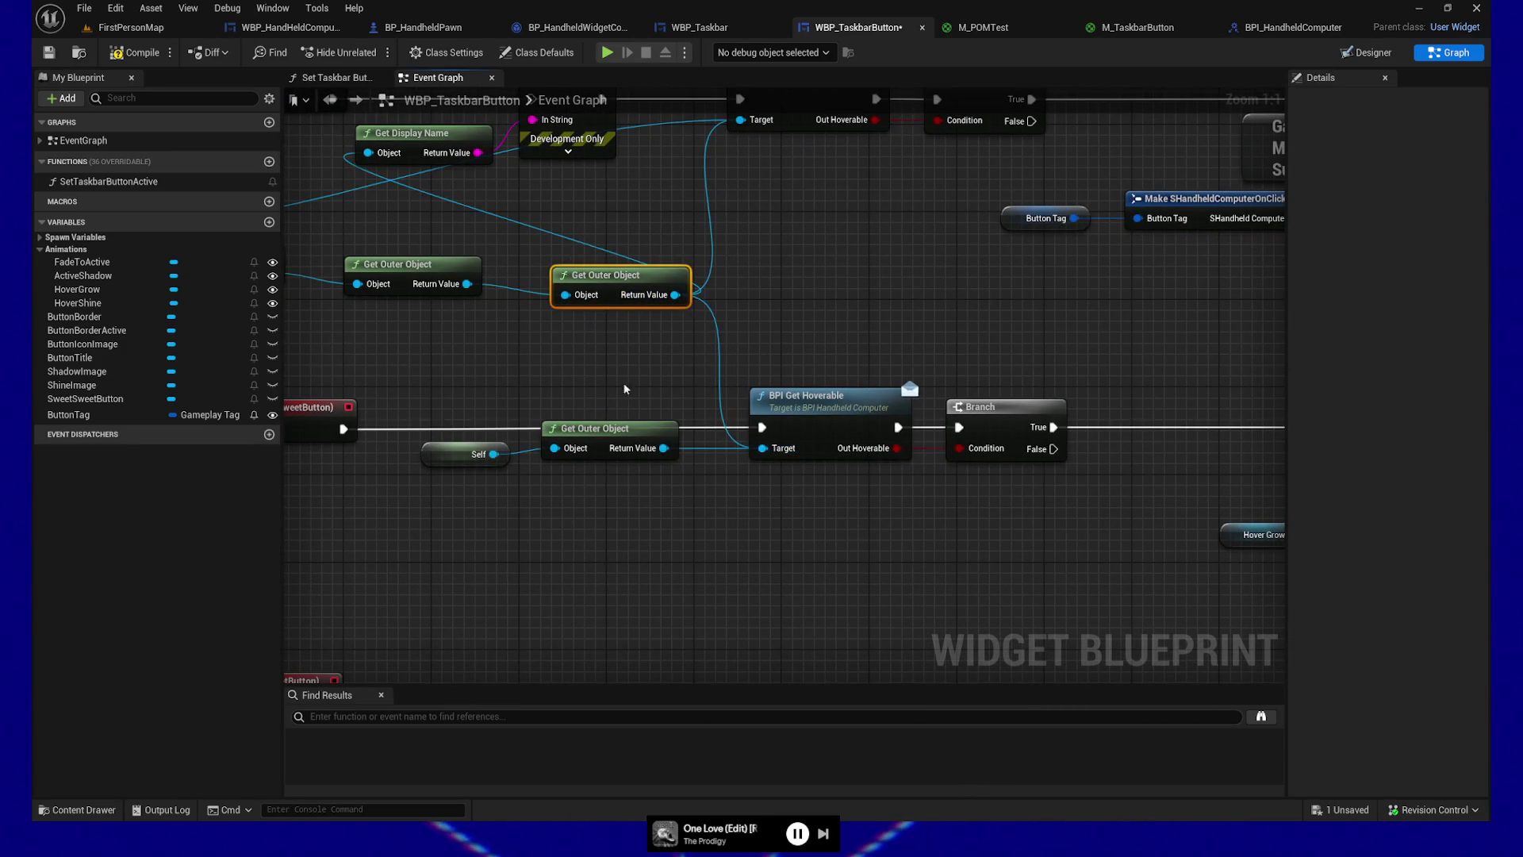
Step: Compile and save the taskbar button blueprint, then start a play-test
{"action": "left_click_drag", "start_coordinate": [630, 151], "coordinate": [635, 256]}
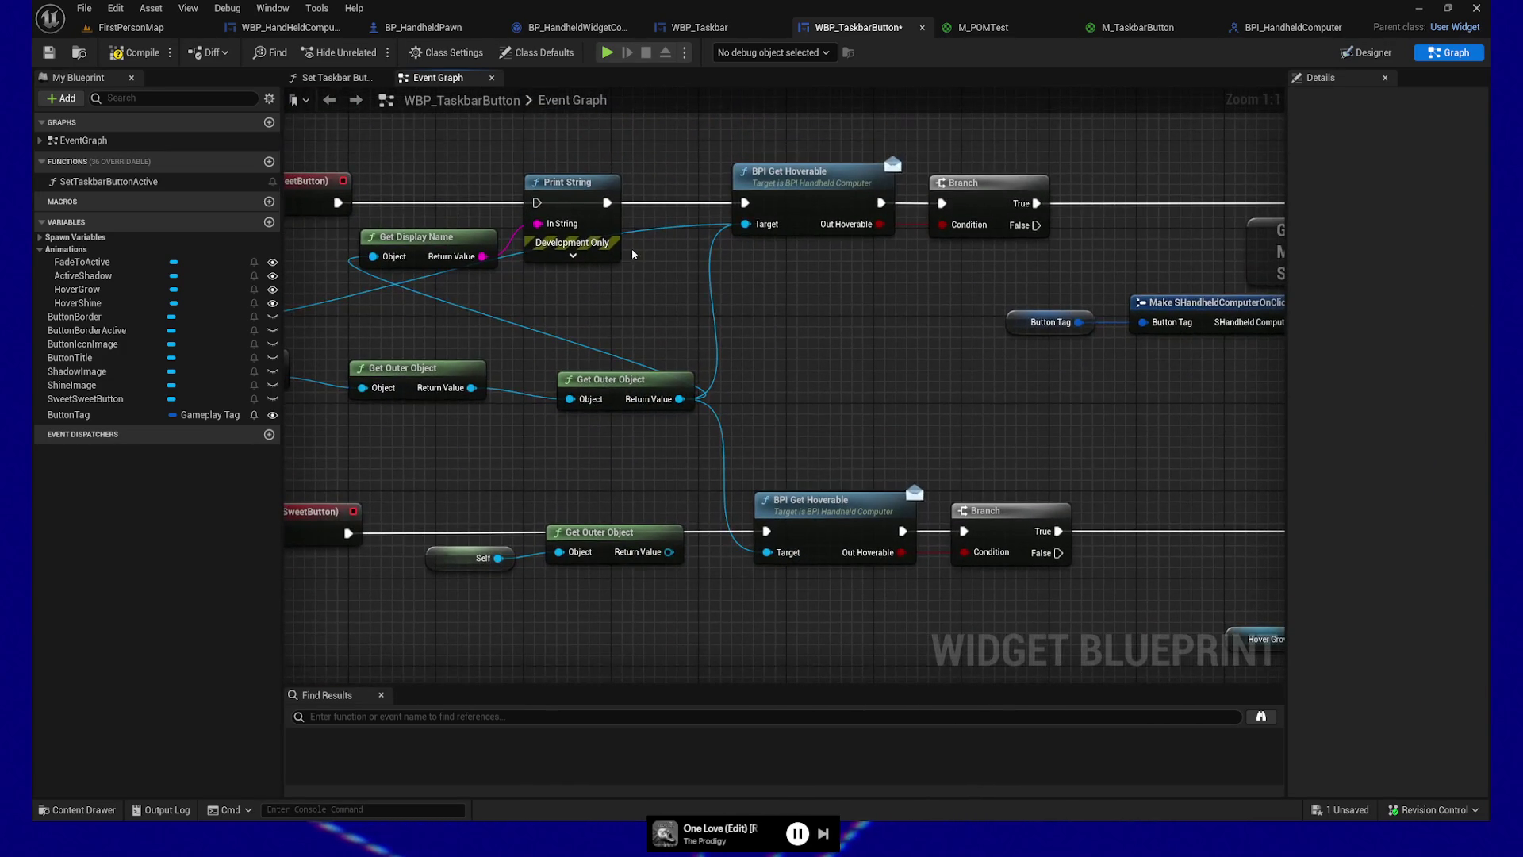
{"action": "left_click_drag", "start_coordinate": [768, 281], "coordinate": [720, 275]}
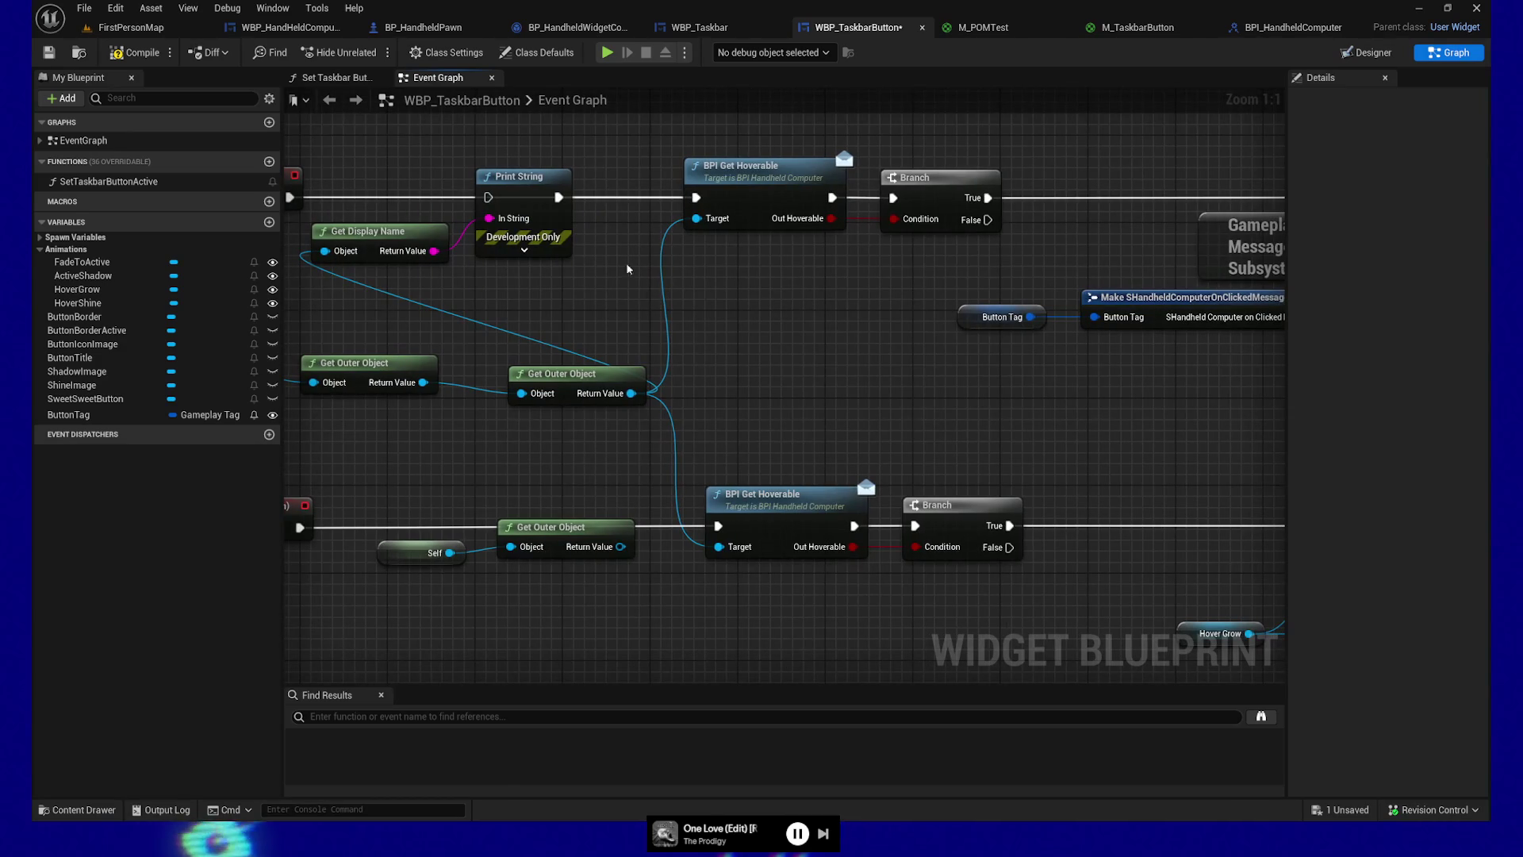
{"action": "left_click", "coordinate": [135, 52]}
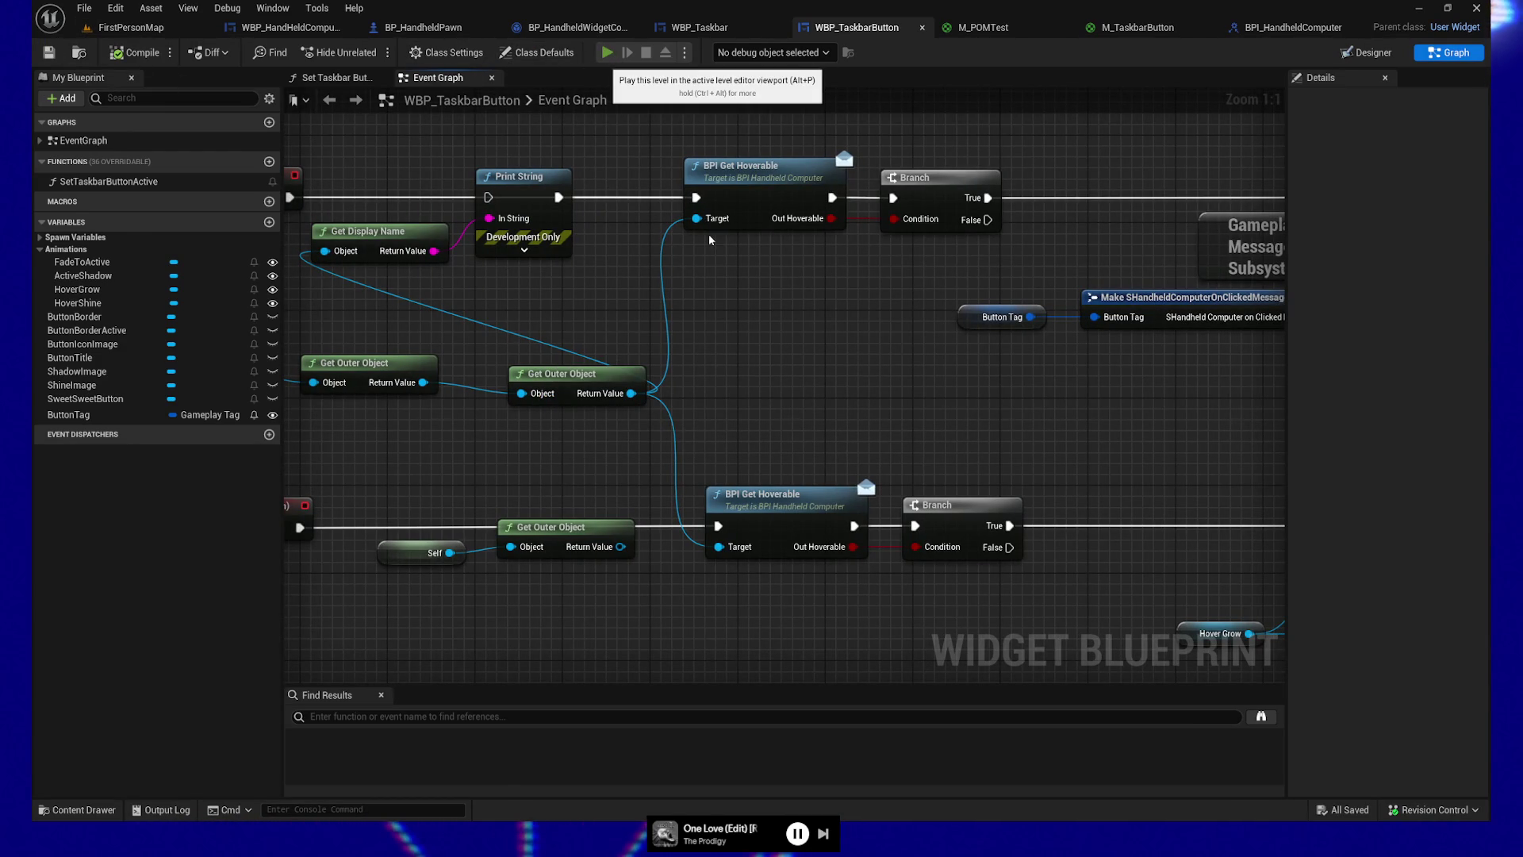
{"action": "left_click", "coordinate": [607, 52]}
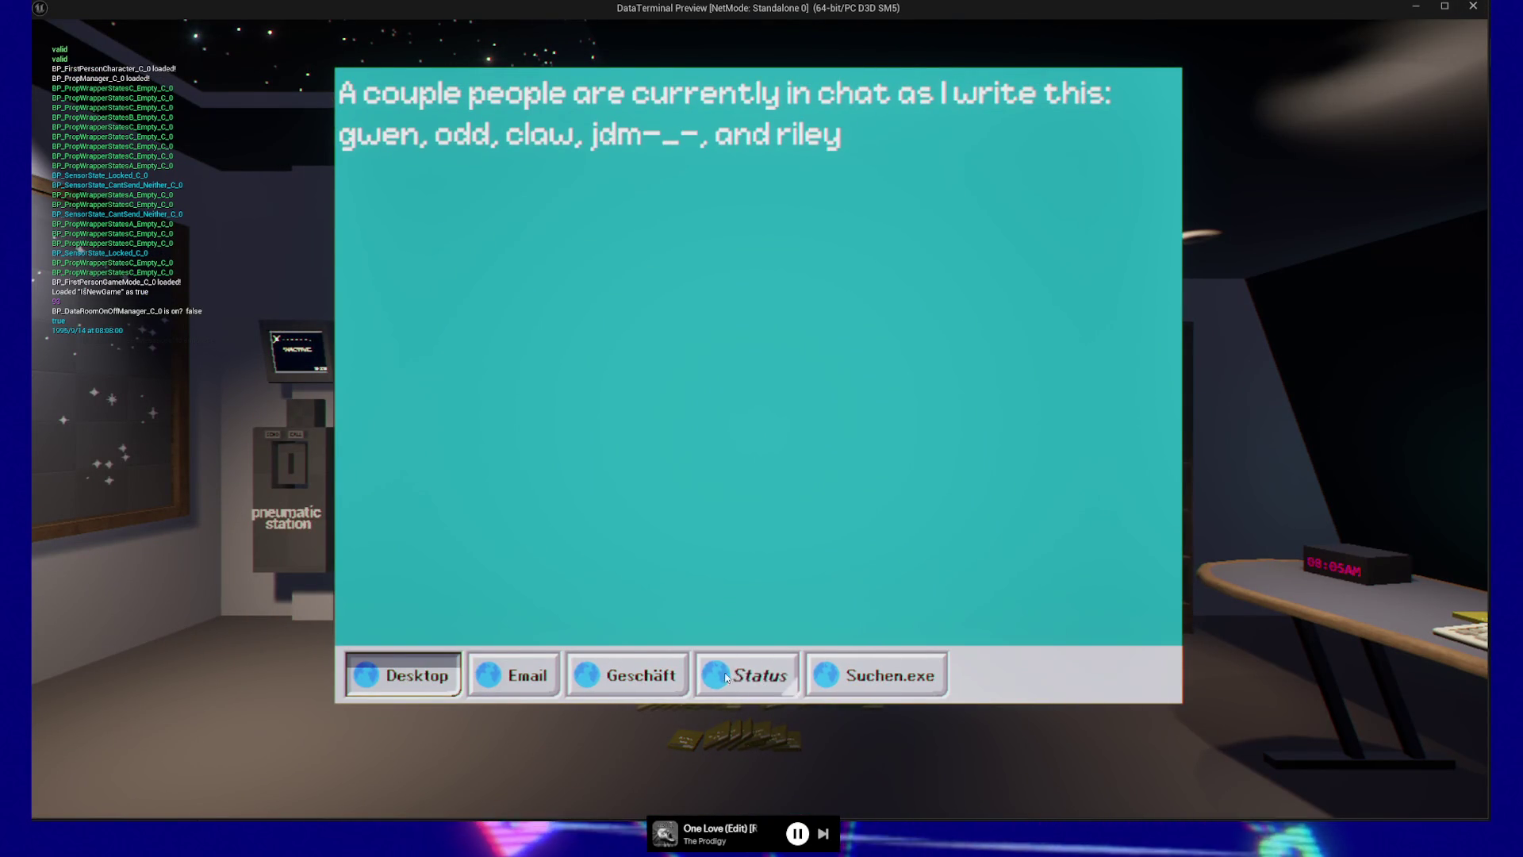
Step: Click the Geschäft, Status, Email and Desktop taskbar buttons, re-testing Email several times
{"action": "left_click", "coordinate": [631, 678]}
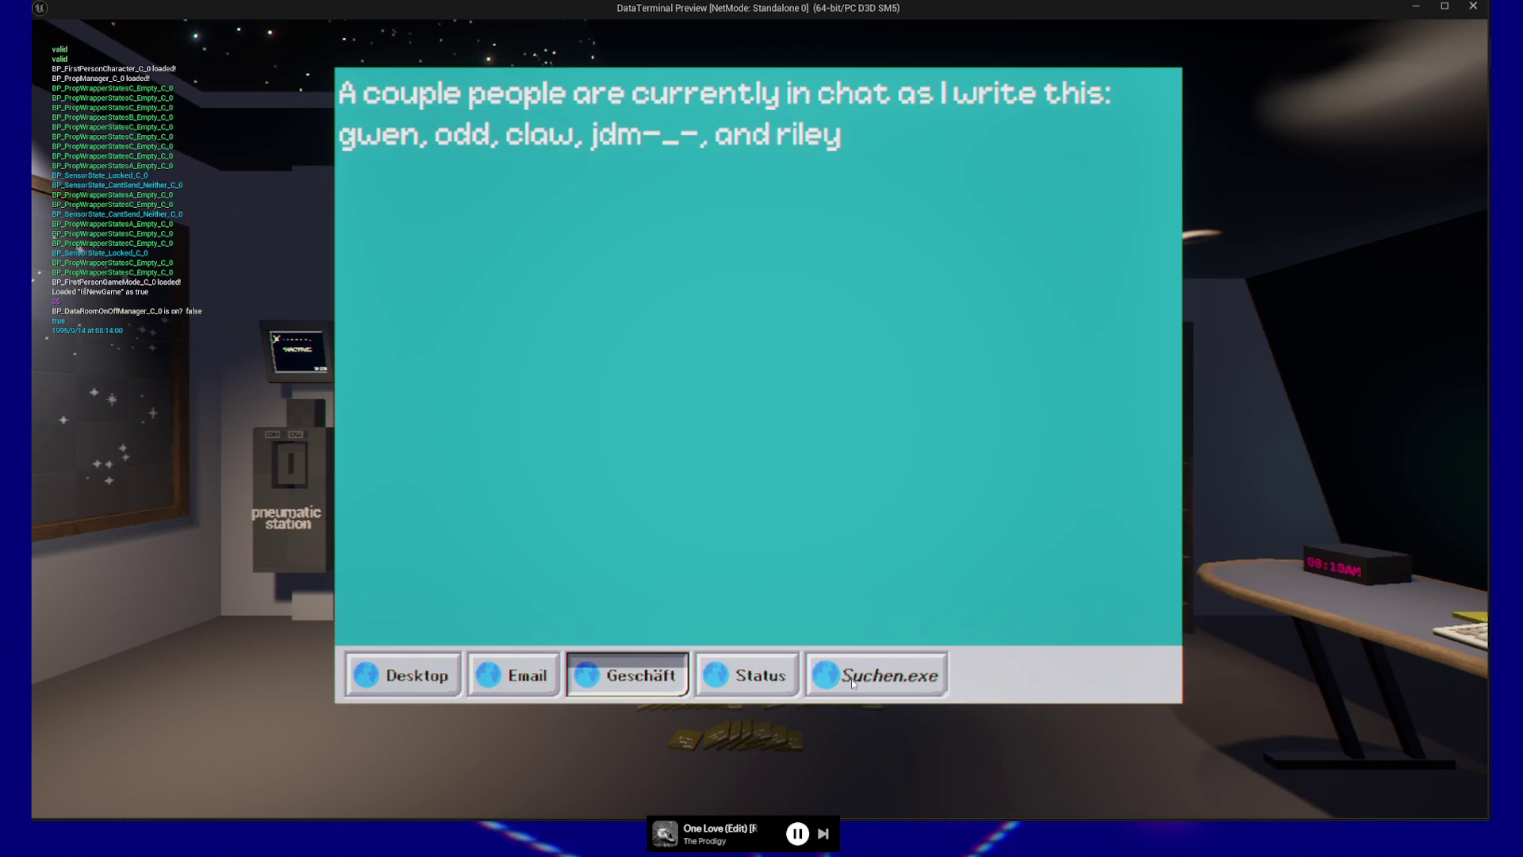
{"action": "left_click", "coordinate": [769, 684]}
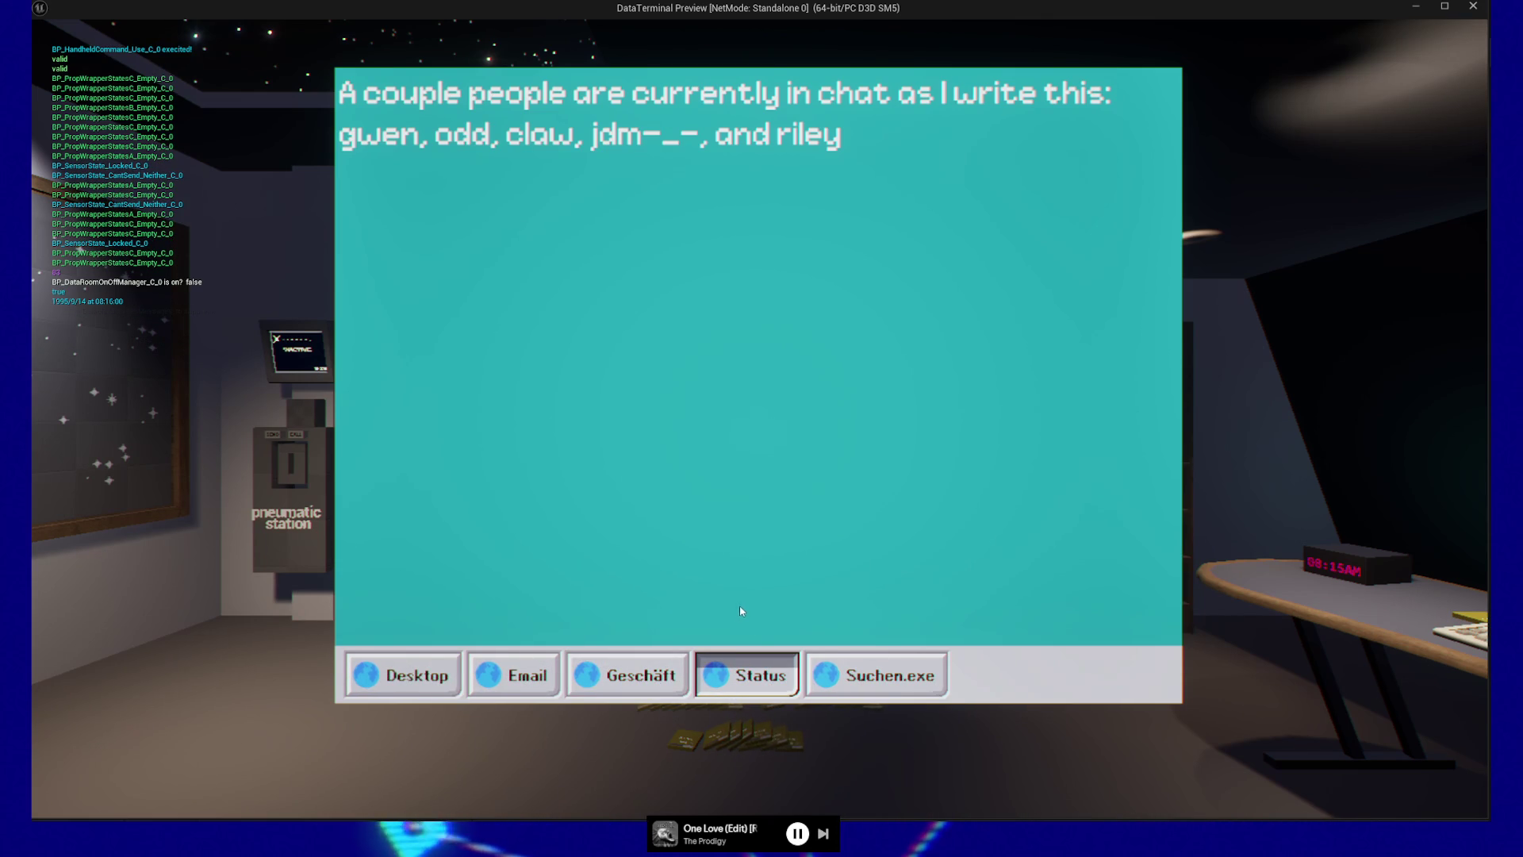
{"action": "left_click", "coordinate": [553, 660]}
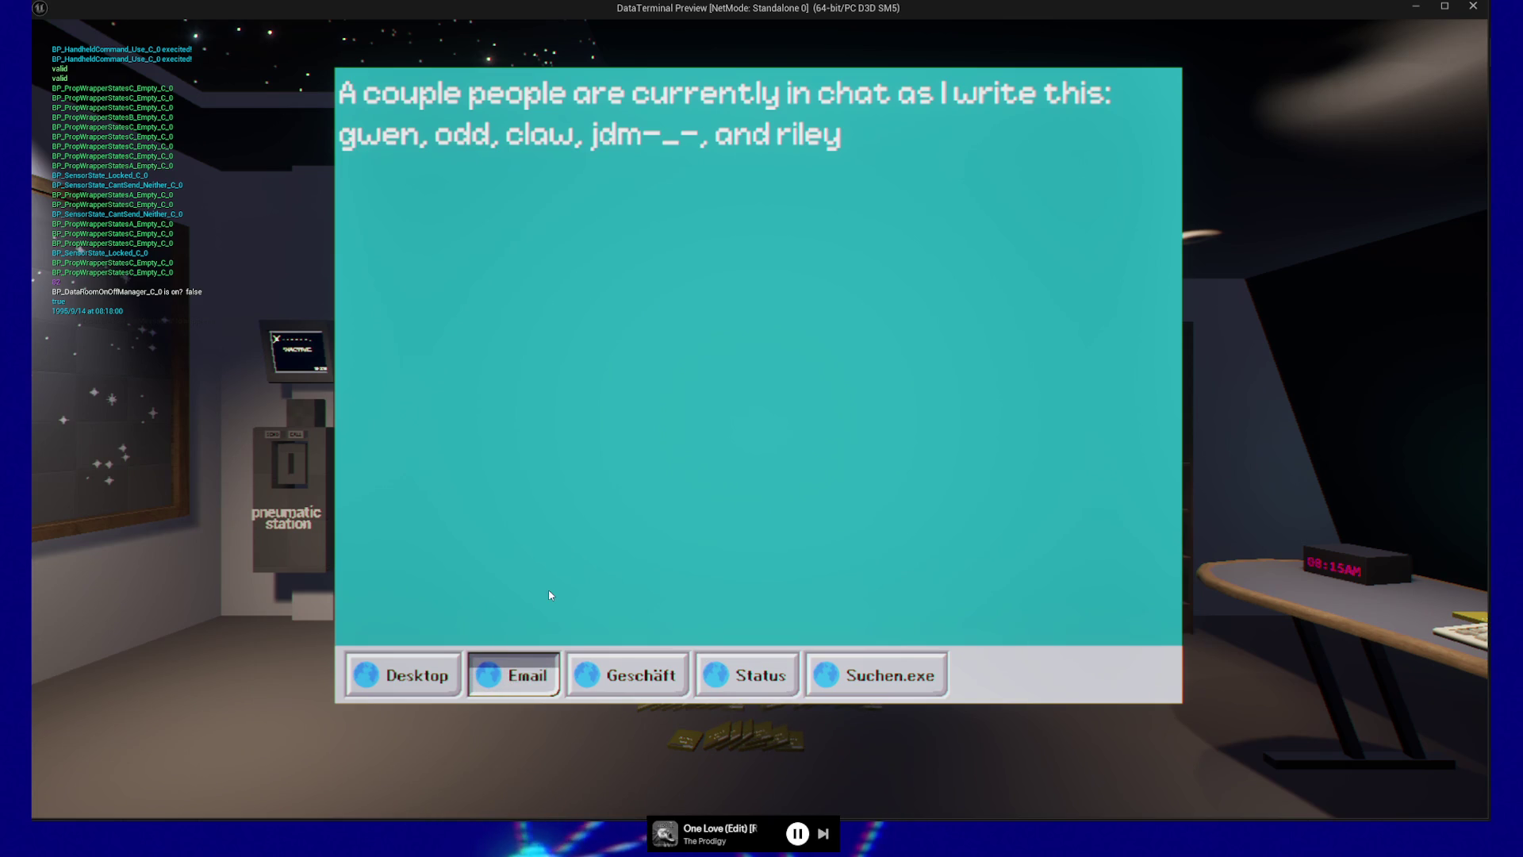
{"action": "left_click", "coordinate": [410, 693]}
{"action": "left_click", "coordinate": [490, 678]}
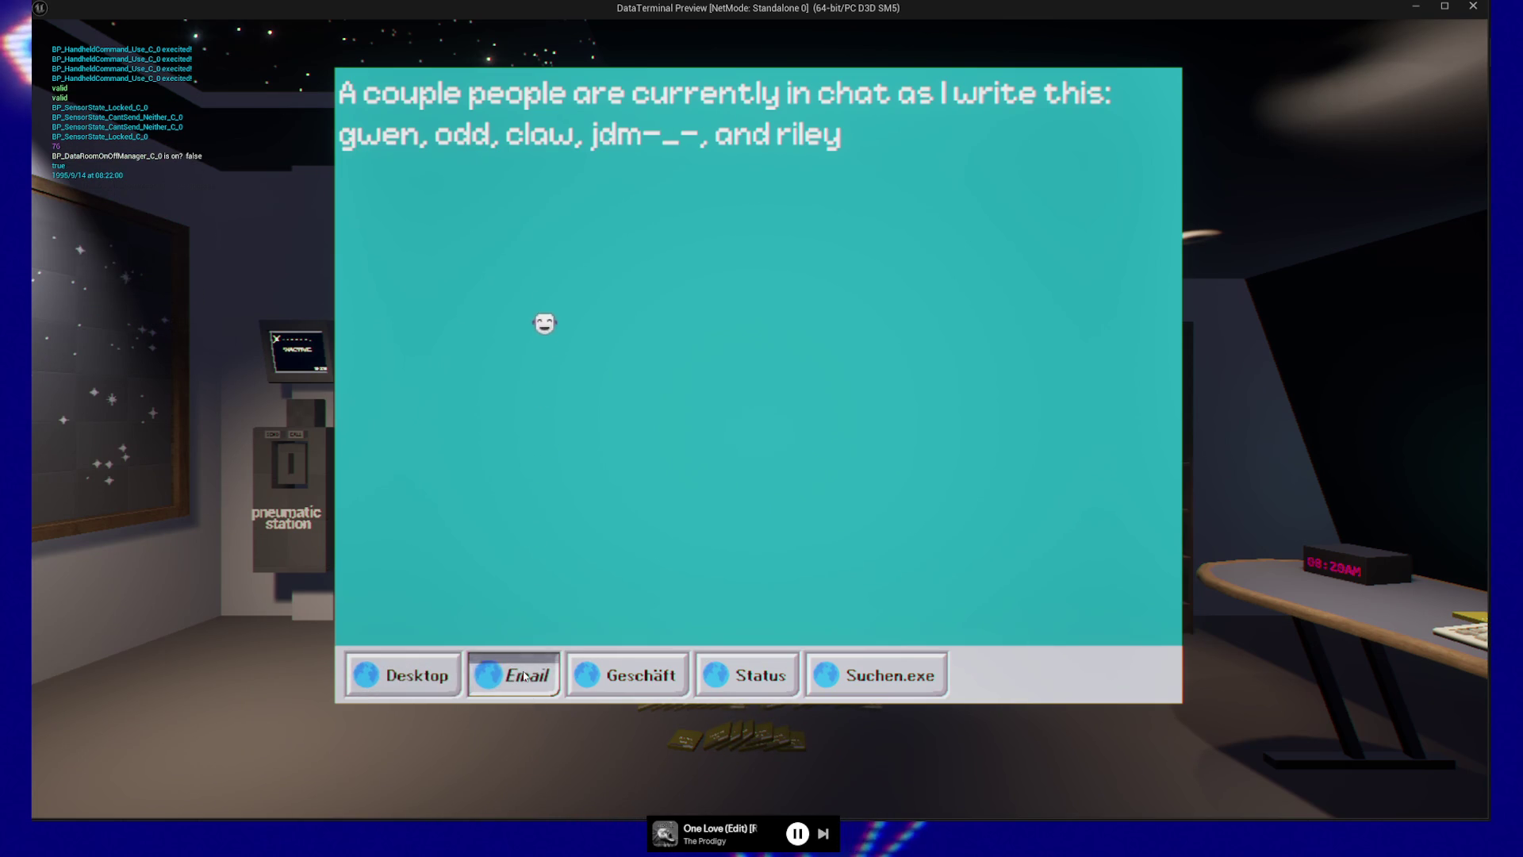
{"action": "left_click", "coordinate": [521, 676]}
{"action": "left_click", "coordinate": [523, 675]}
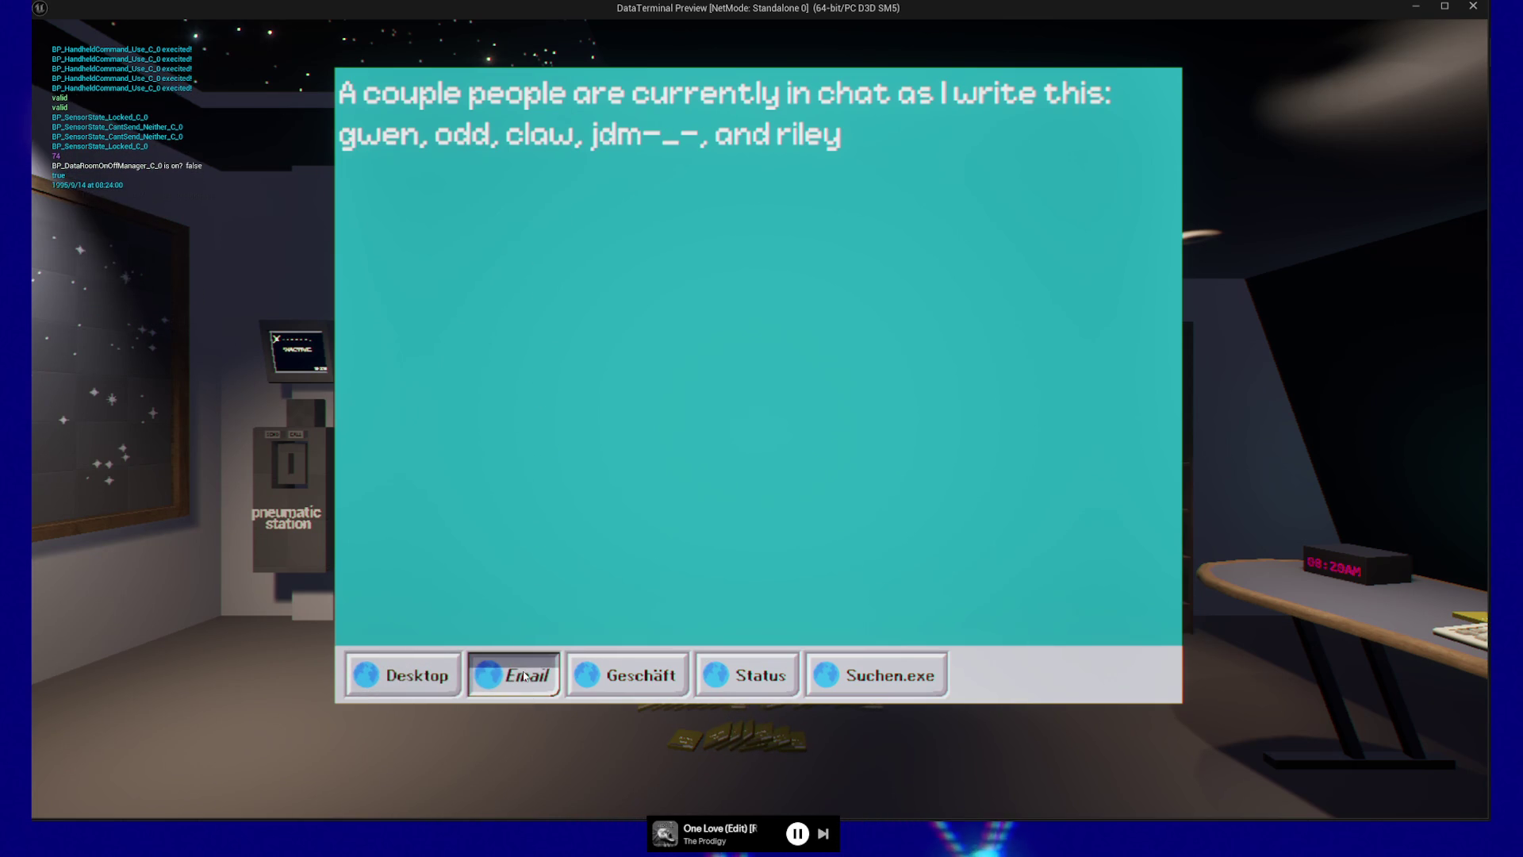
{"action": "left_click", "coordinate": [523, 675]}
{"action": "left_click", "coordinate": [523, 675]}
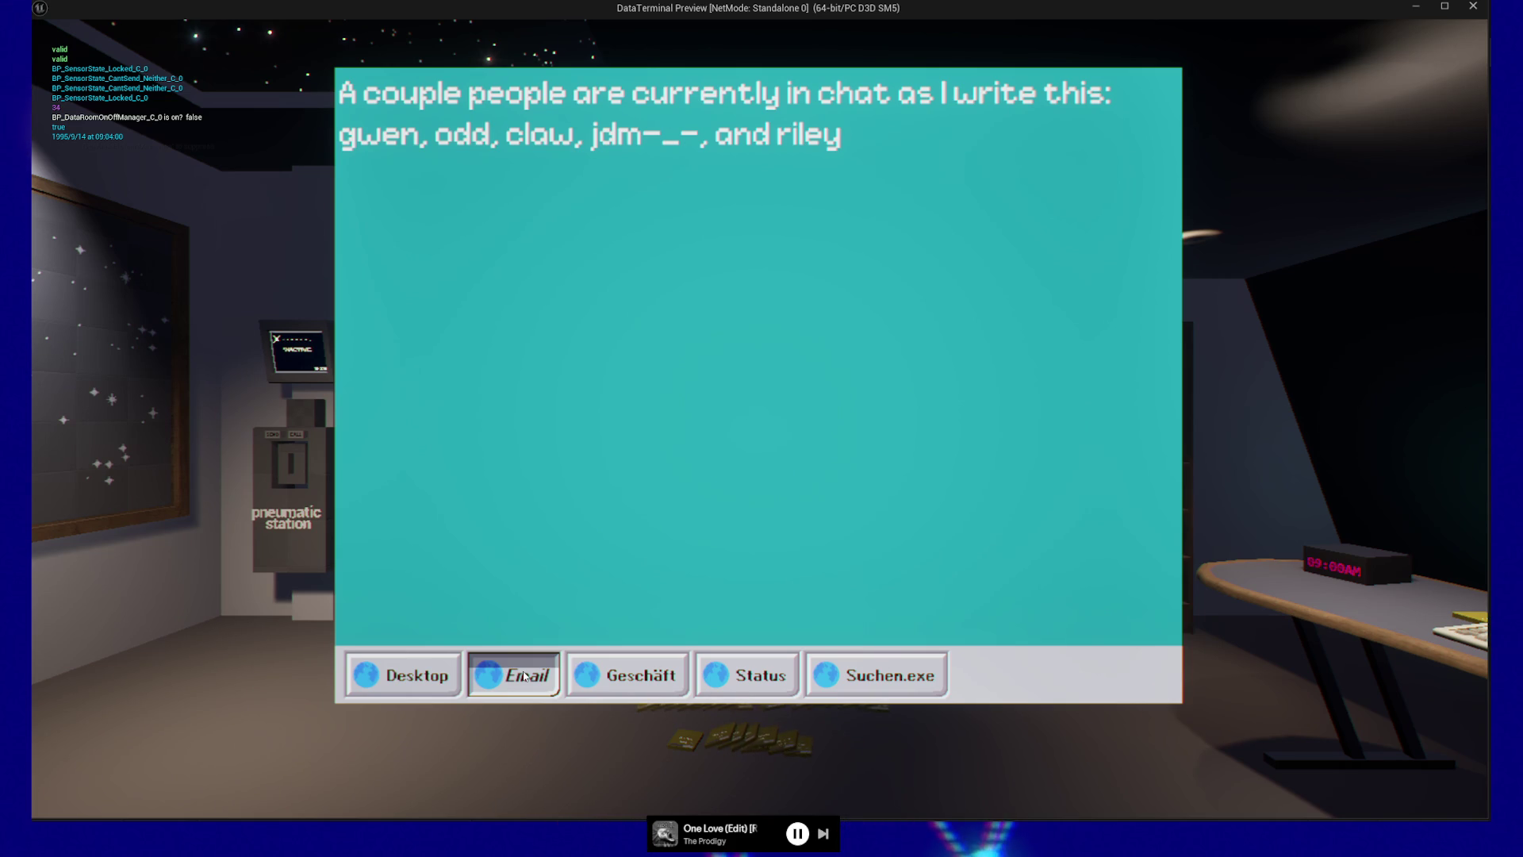
{"action": "left_click", "coordinate": [405, 675]}
Step: Step the taskbar selection left and right with the arrow keys, then click Status and Suchen.exe
{"action": "key", "text": "Right"}
{"action": "key", "text": "Right"}
{"action": "key", "text": "Right"}
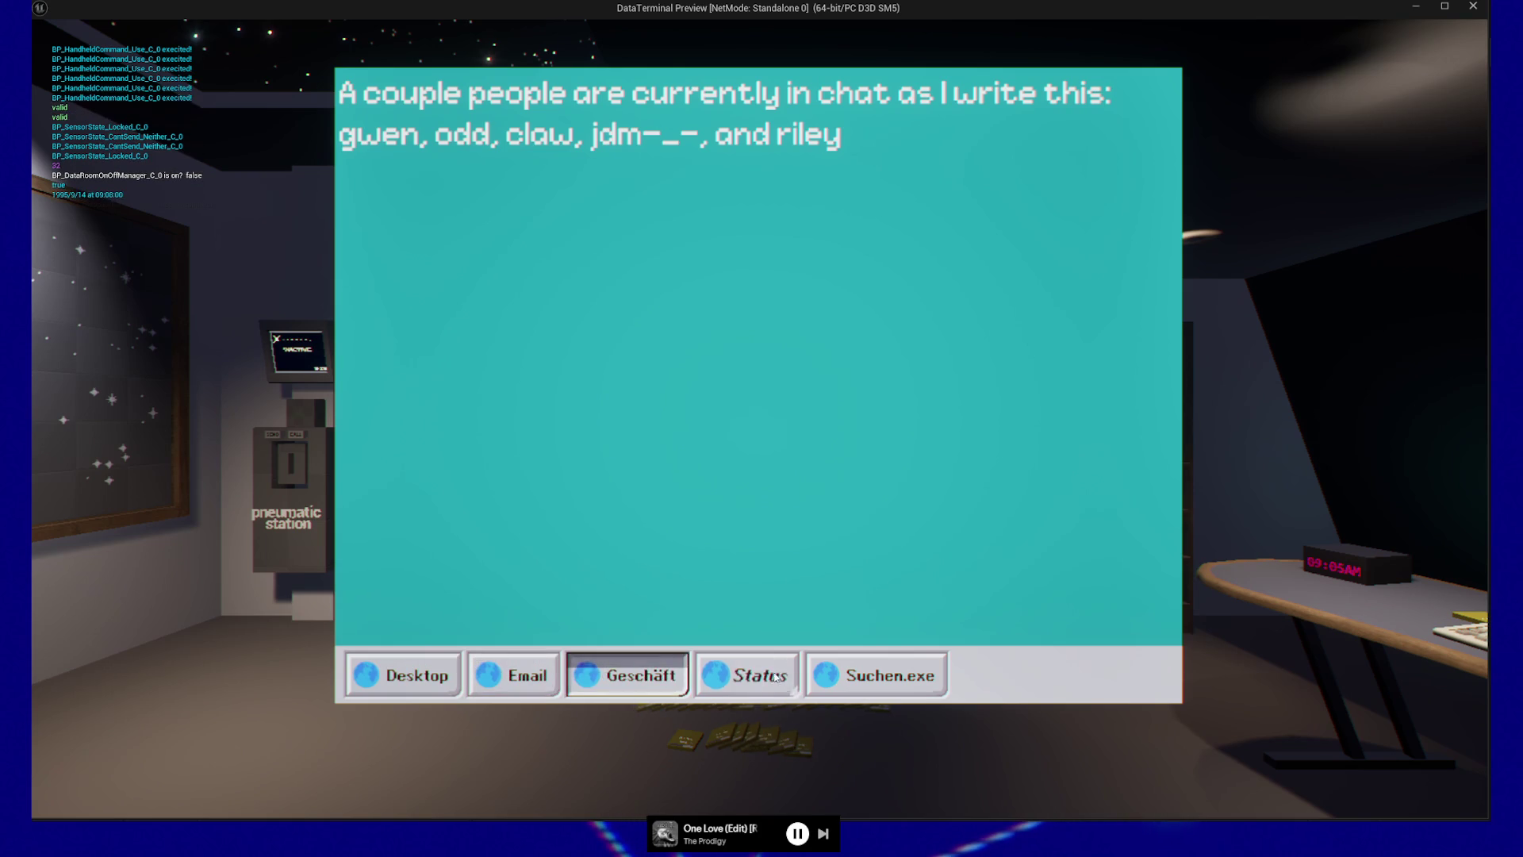
{"action": "key", "text": "Left"}
{"action": "key", "text": "Left"}
{"action": "key", "text": "Left"}
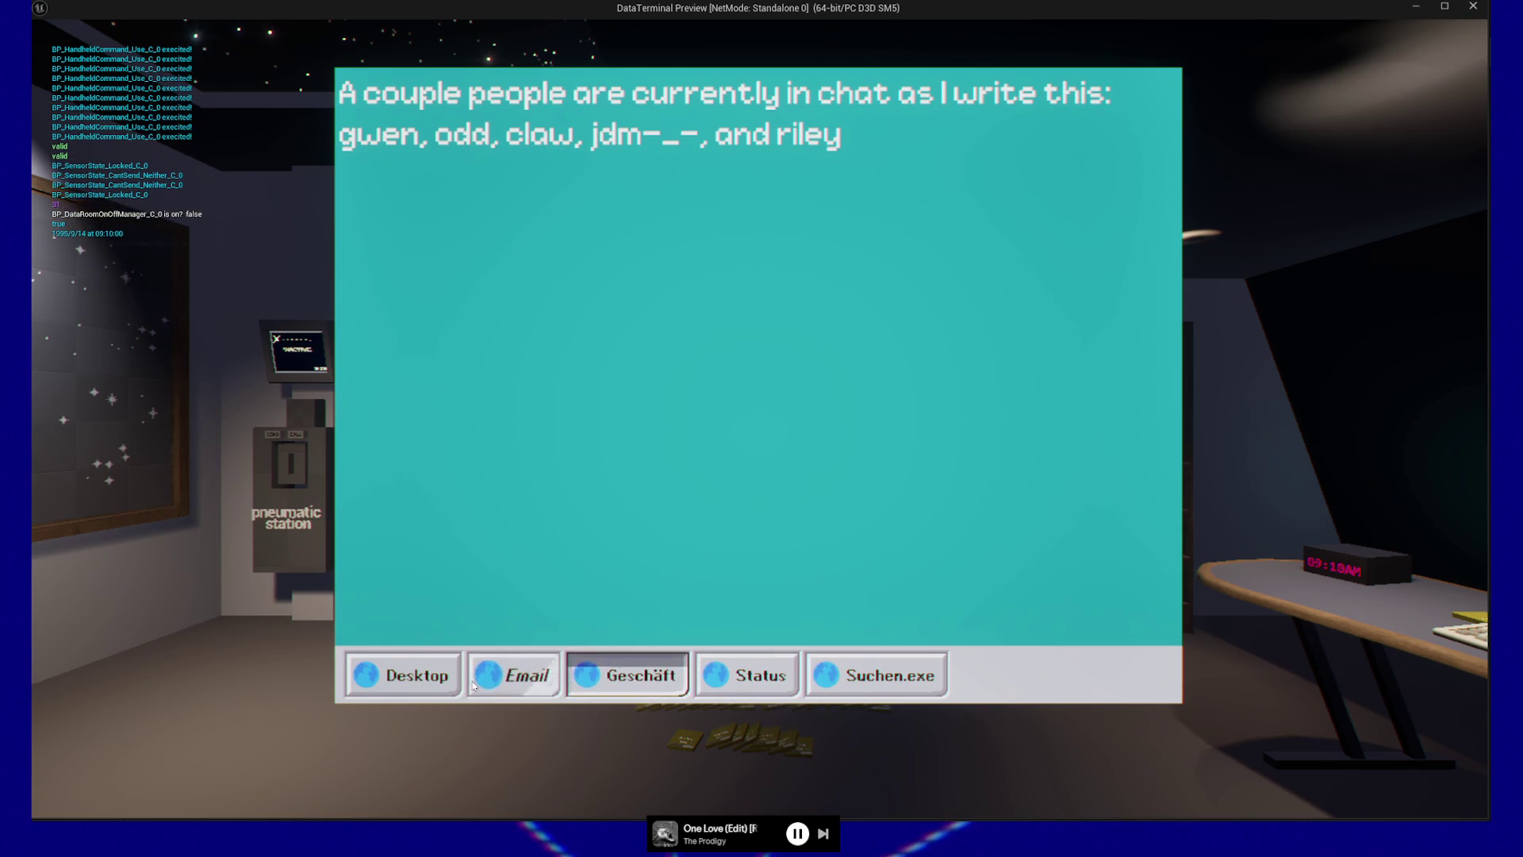
{"action": "key", "text": "Right"}
{"action": "key", "text": "Right"}
{"action": "key", "text": "Right"}
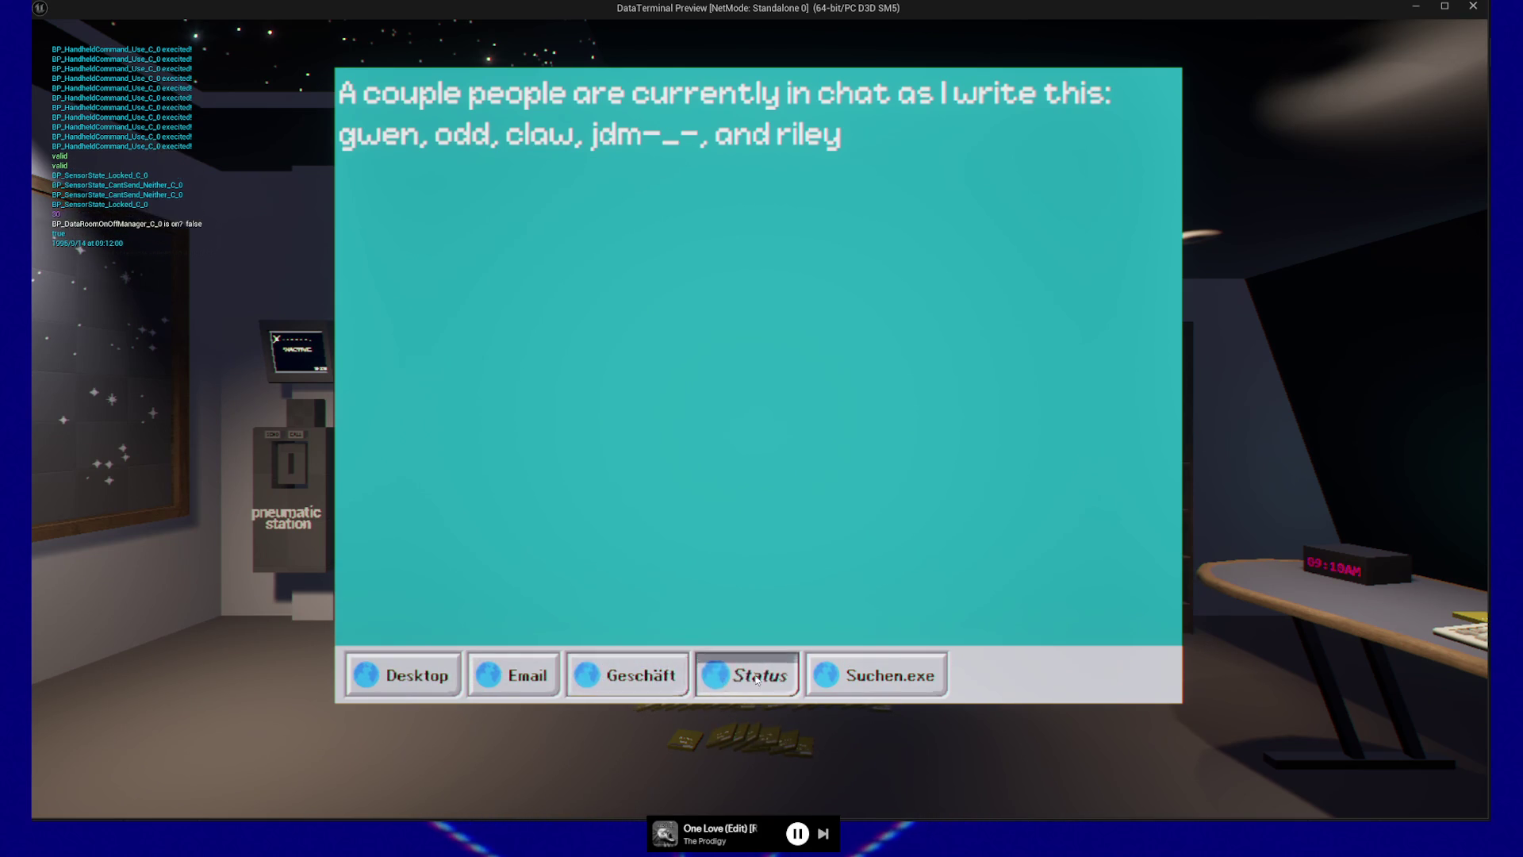
{"action": "key", "text": "Left"}
{"action": "key", "text": "Left"}
{"action": "key", "text": "Right"}
{"action": "key", "text": "Left"}
{"action": "key", "text": "Right"}
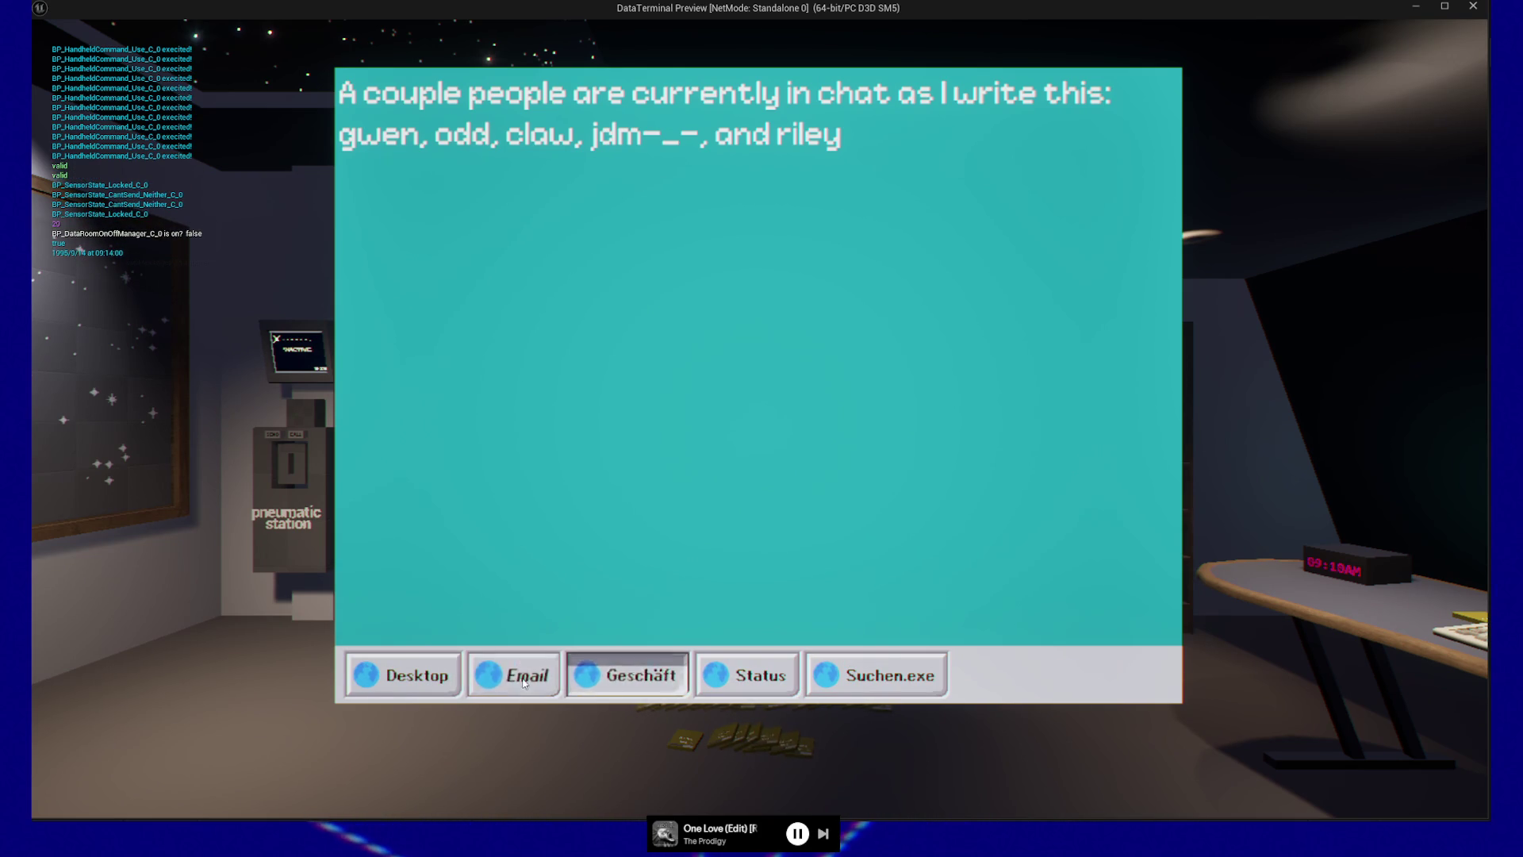
{"action": "key", "text": "Left"}
{"action": "key", "text": "Right"}
{"action": "key", "text": "Right"}
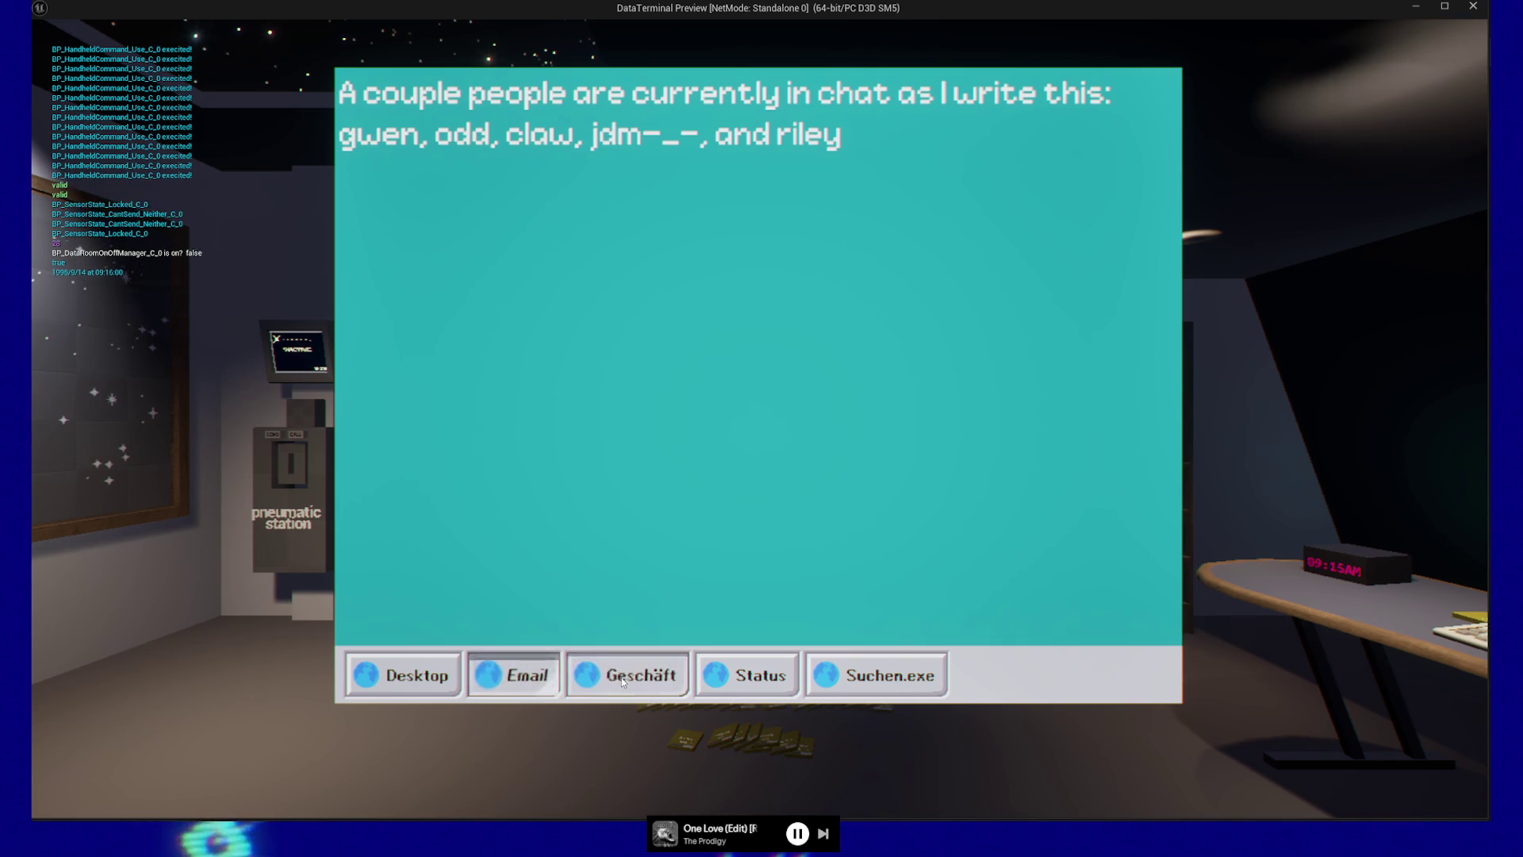
{"action": "key", "text": "Left"}
{"action": "key", "text": "Right"}
{"action": "key", "text": "Left"}
{"action": "key", "text": "Right"}
{"action": "key", "text": "Left"}
{"action": "key", "text": "Right"}
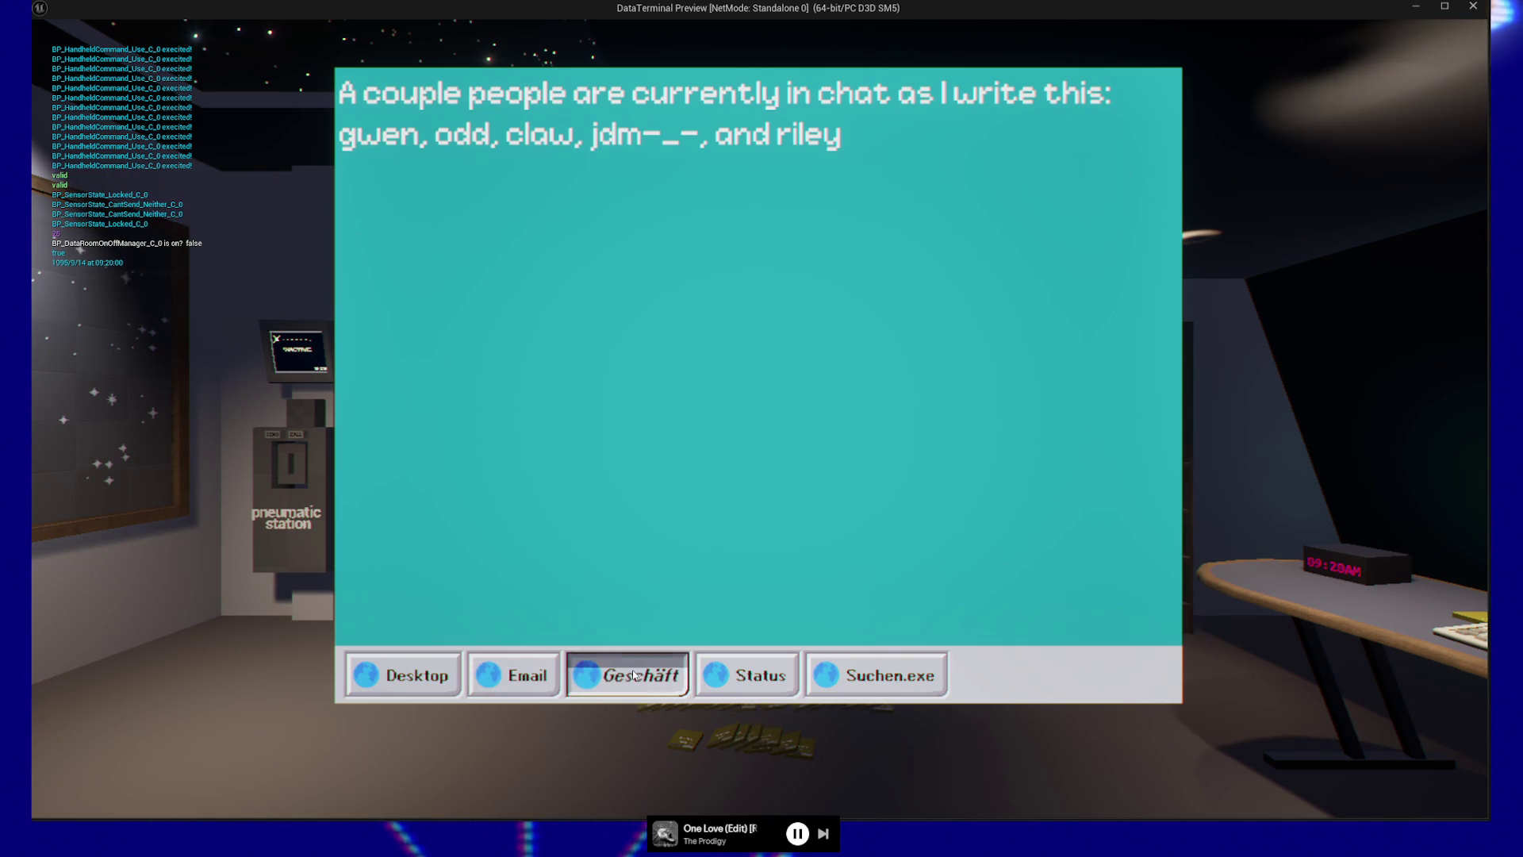
{"action": "left_click", "coordinate": [750, 677]}
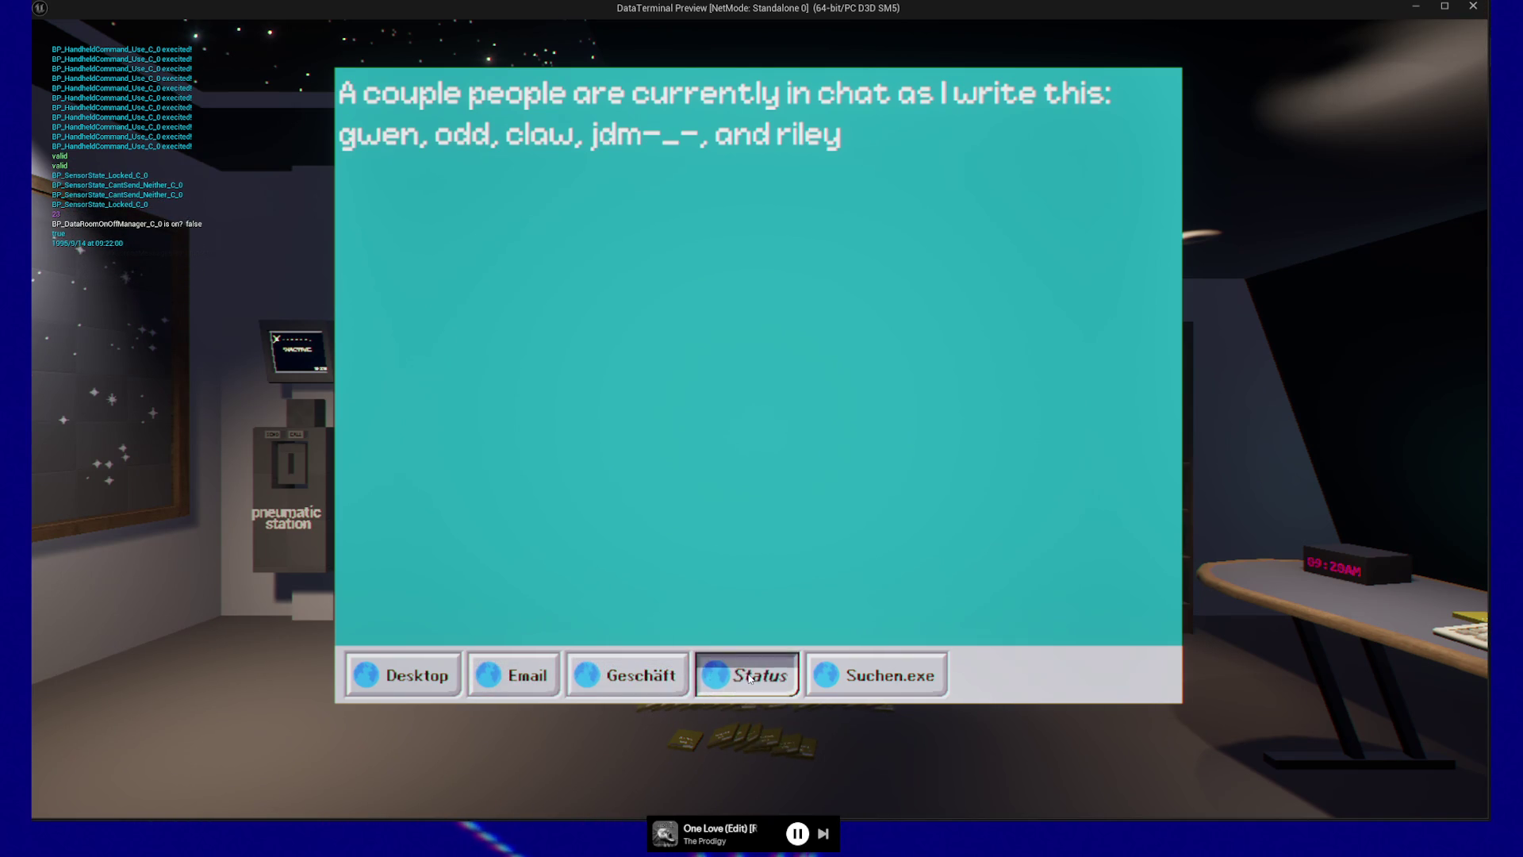
{"action": "left_click", "coordinate": [871, 676]}
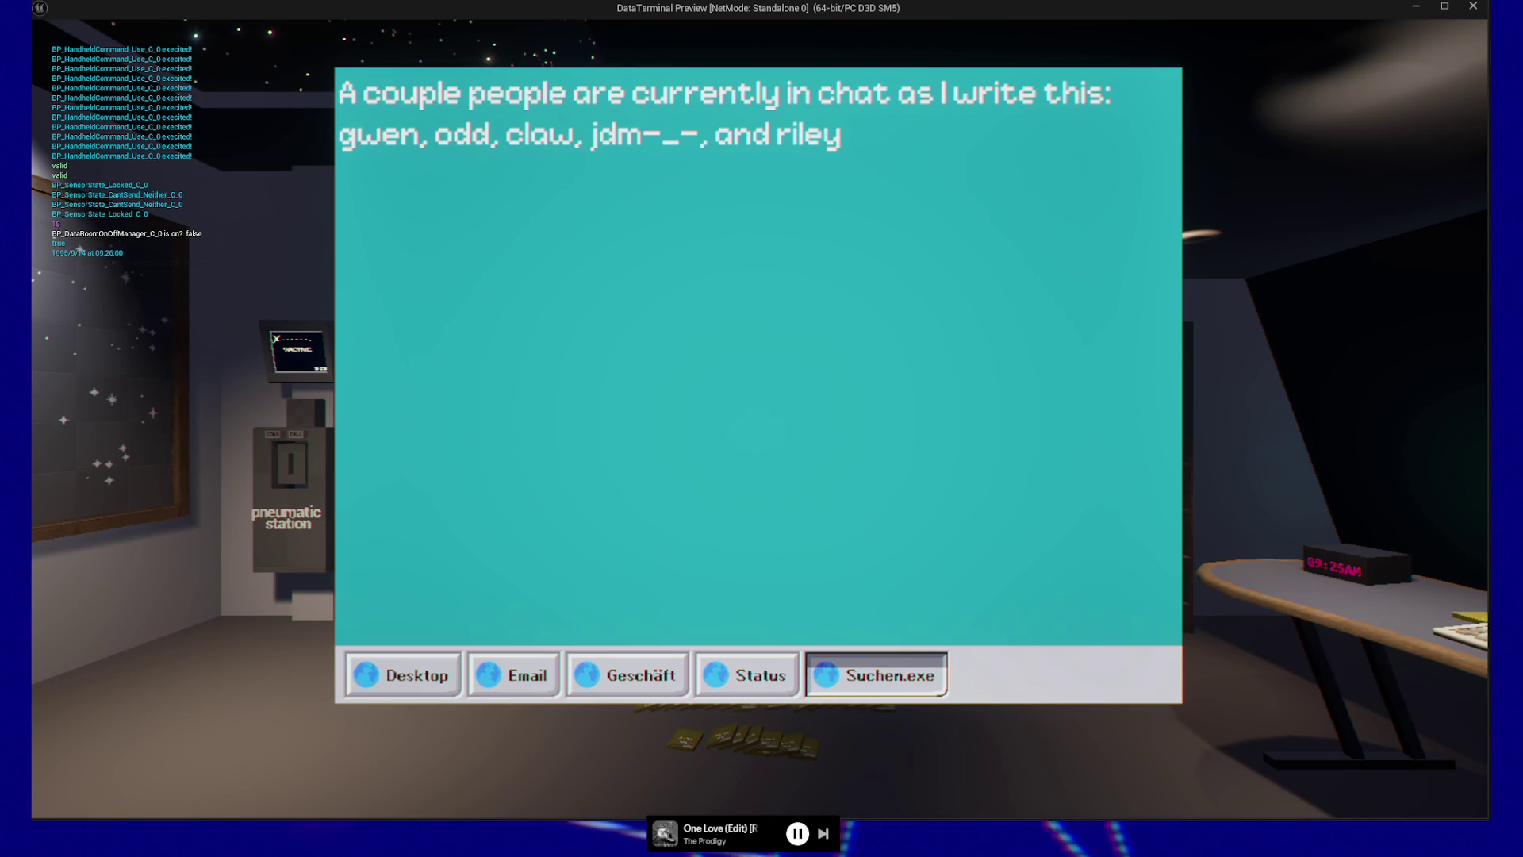
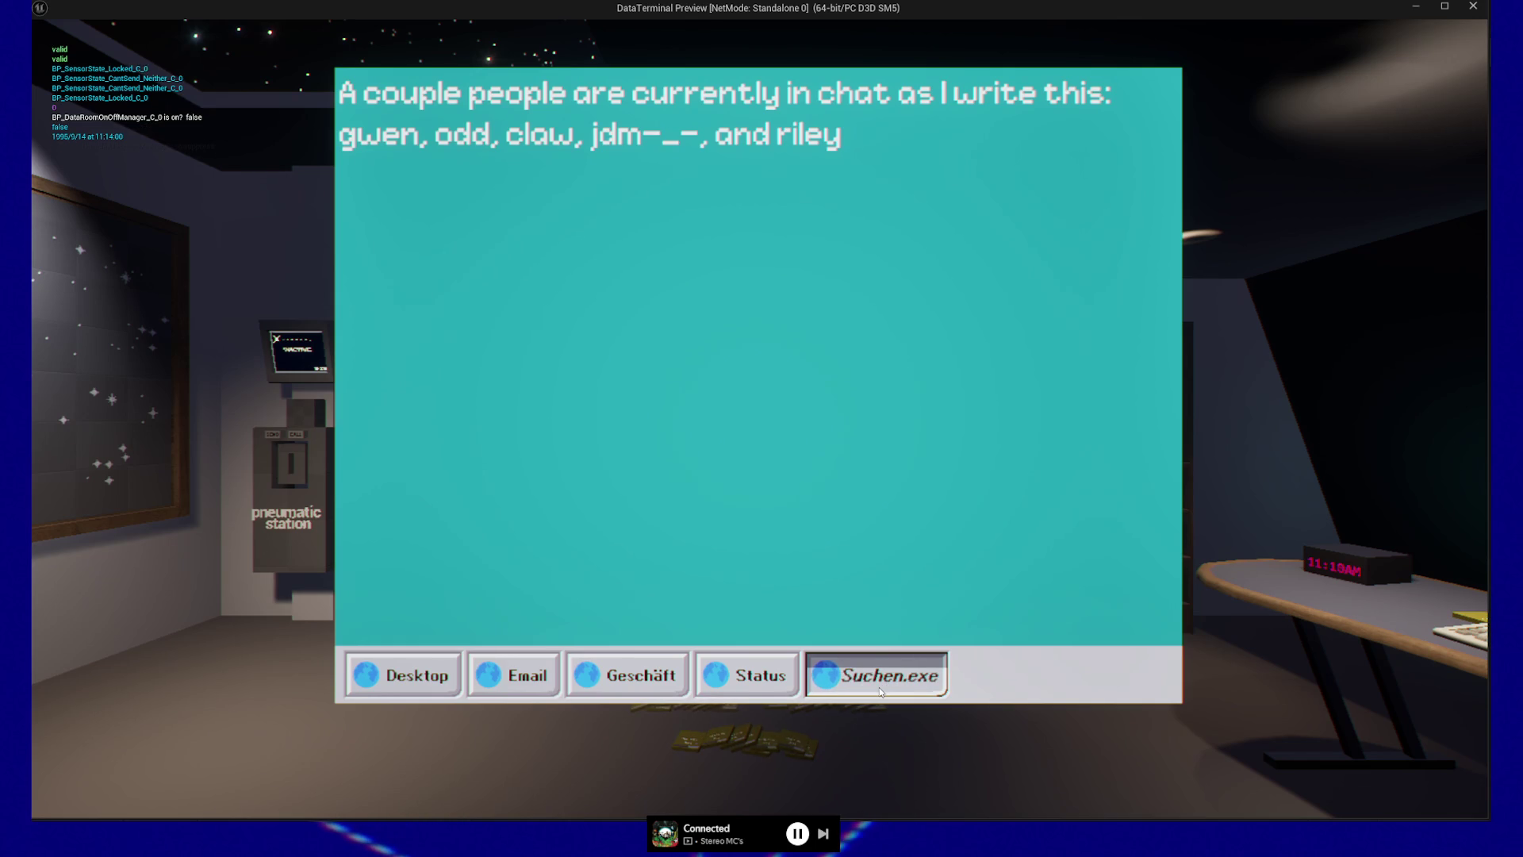
Step: Switch the handheld to the Status, Suchen.exe, Geschäft, Email and Desktop pages in turn
{"action": "left_click", "coordinate": [755, 687]}
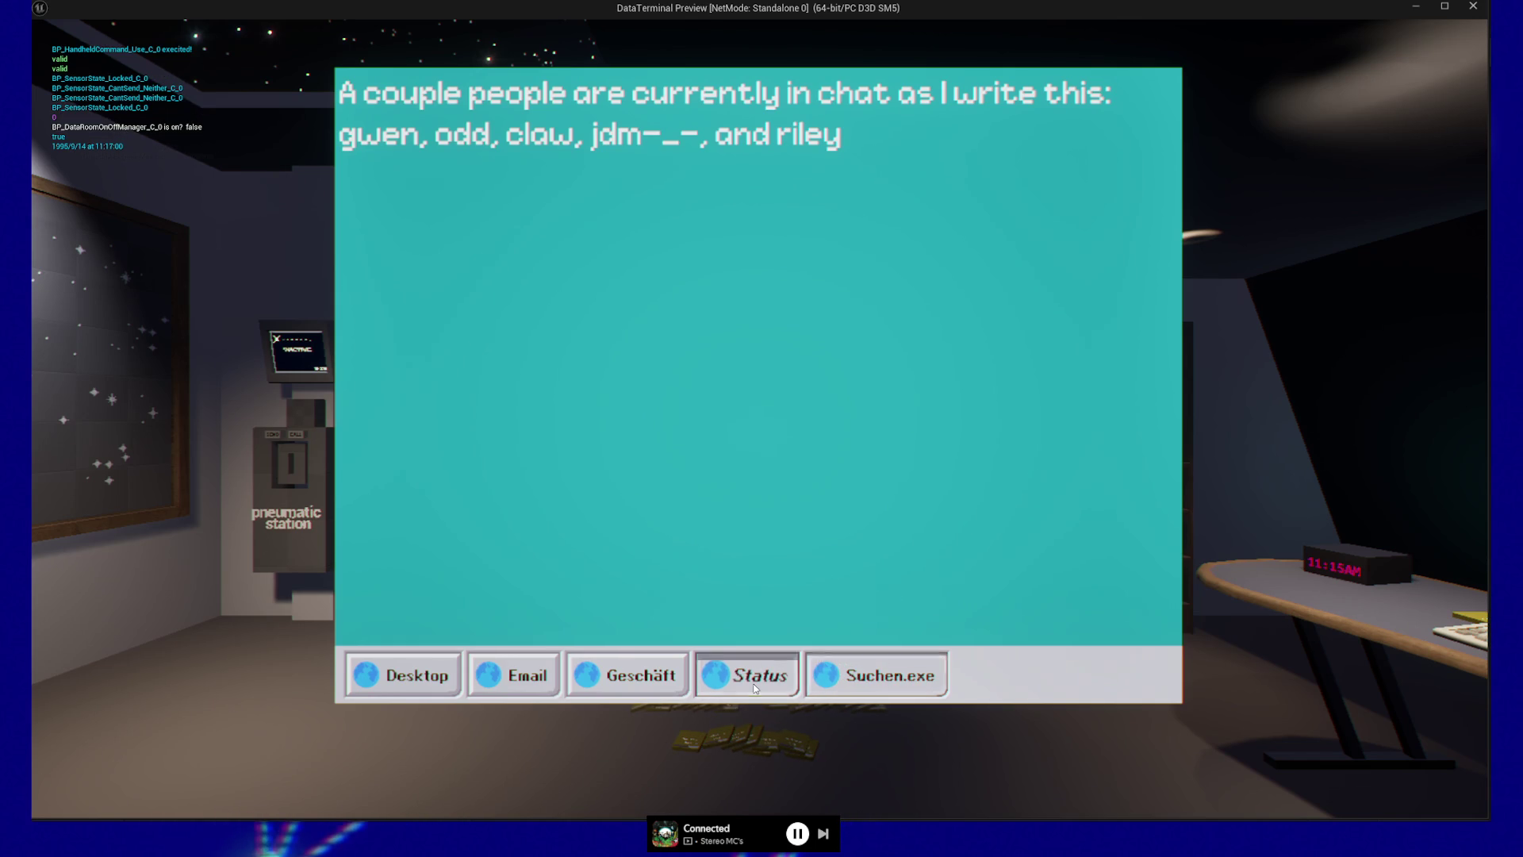
{"action": "left_click", "coordinate": [848, 683]}
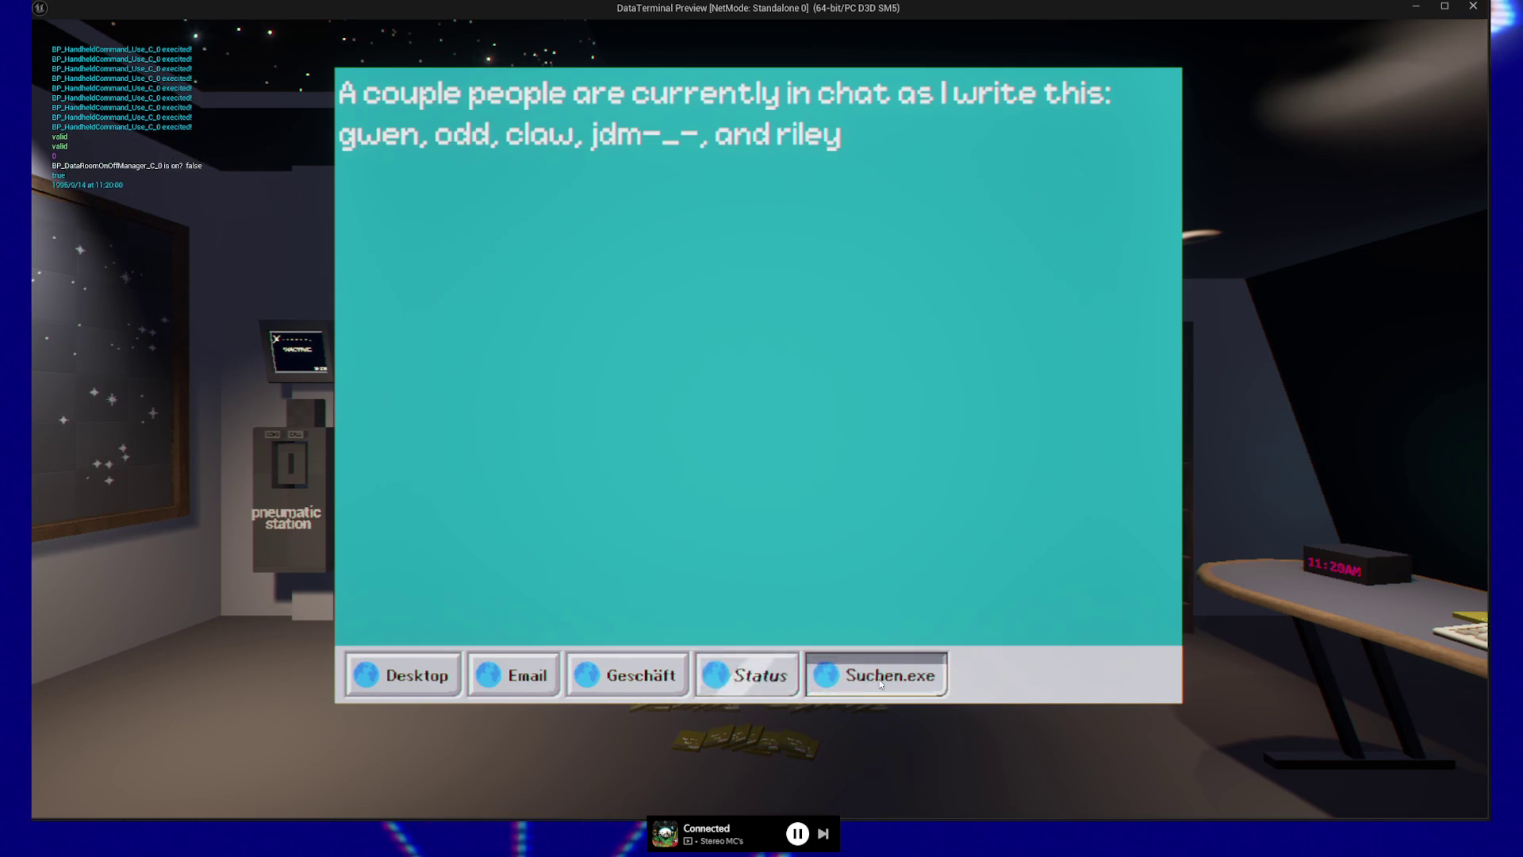
{"action": "left_click", "coordinate": [737, 678]}
{"action": "left_click", "coordinate": [633, 681]}
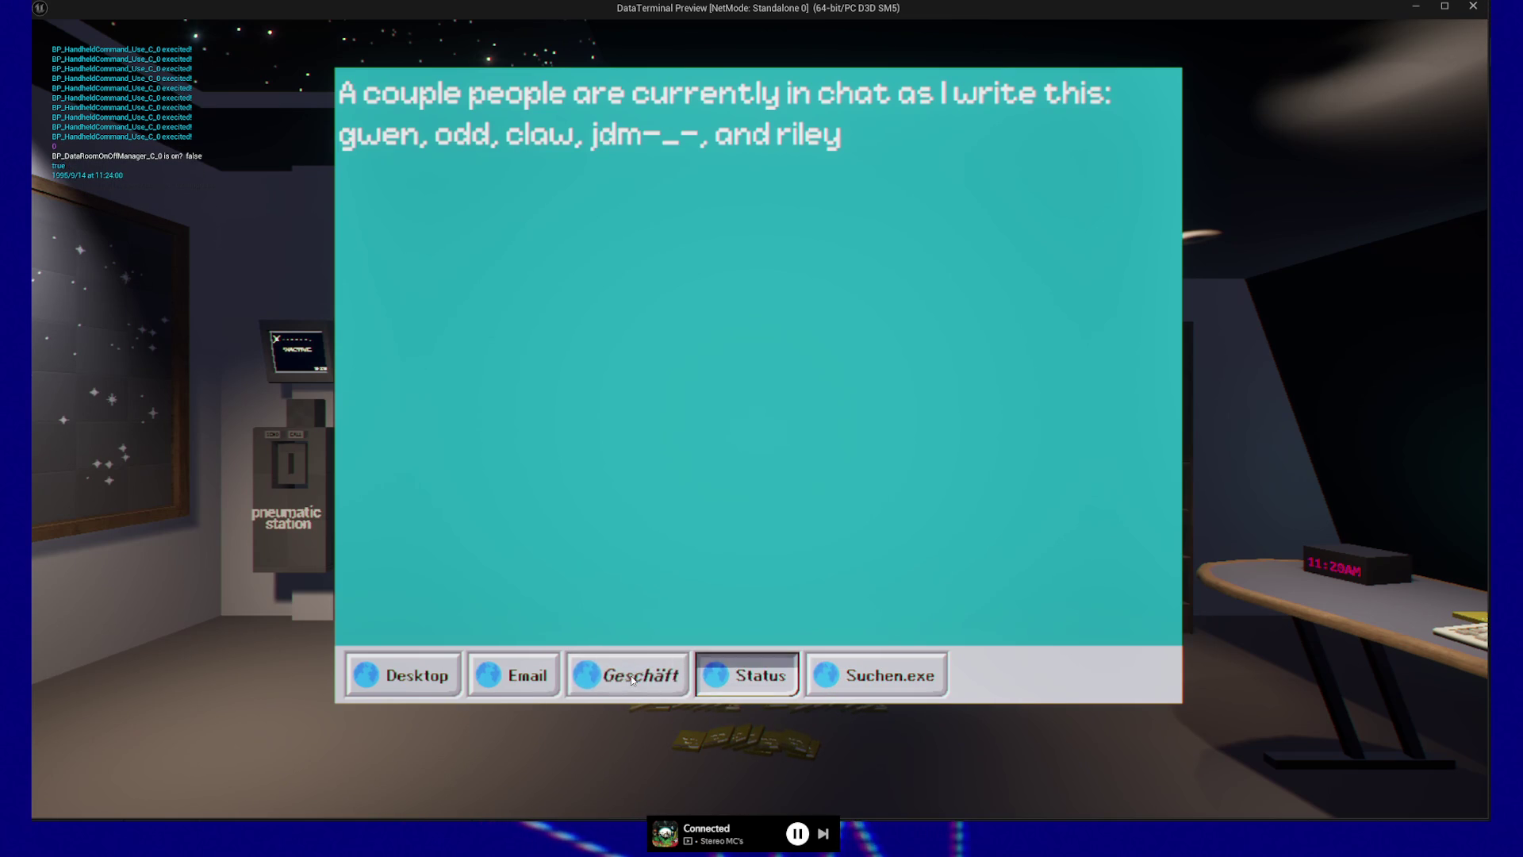
{"action": "left_click", "coordinate": [528, 684]}
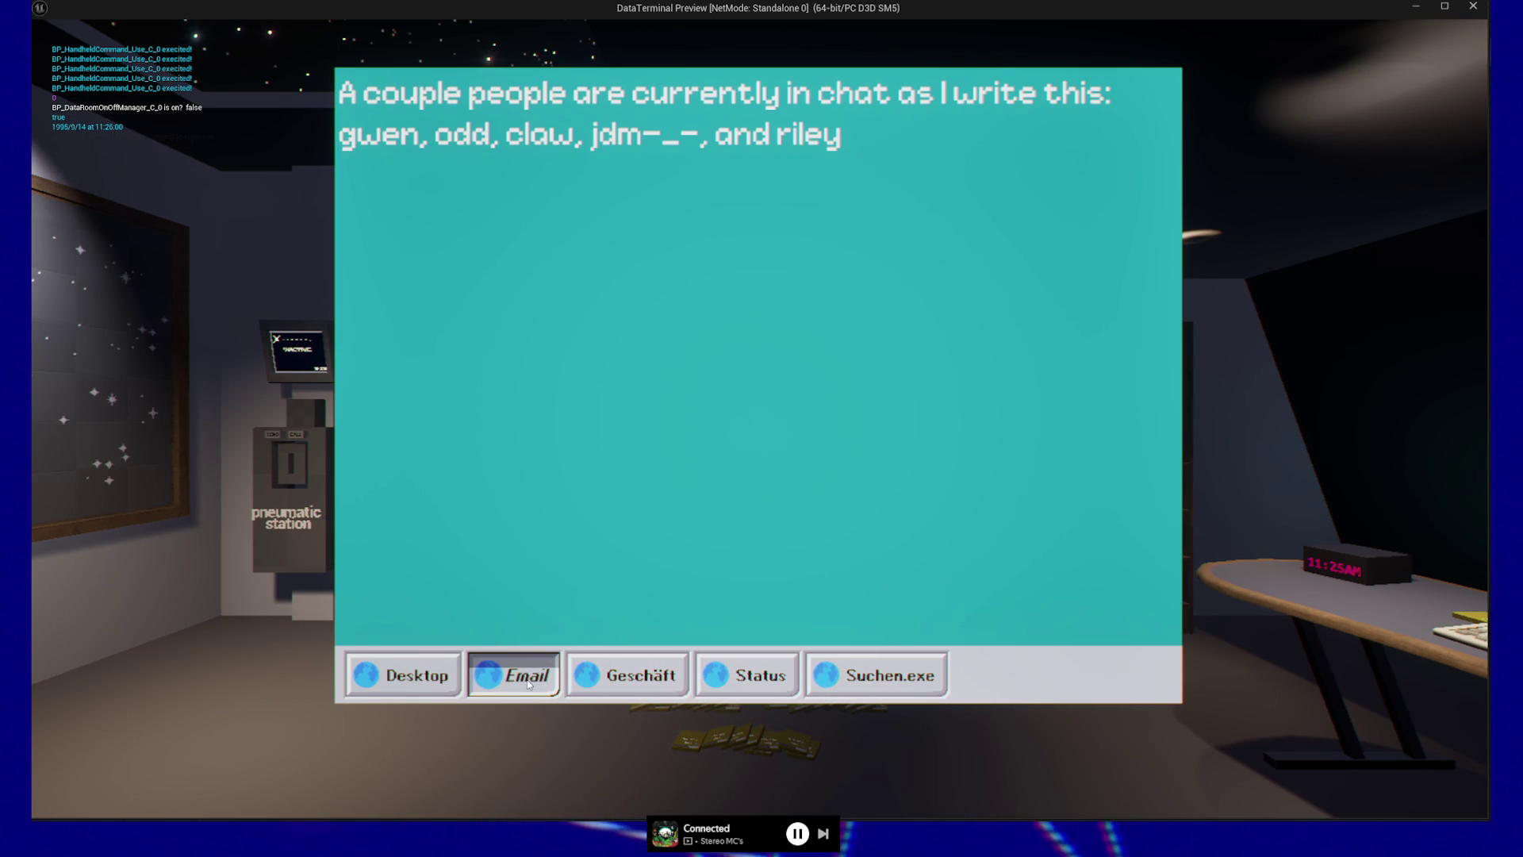
{"action": "left_click", "coordinate": [399, 673]}
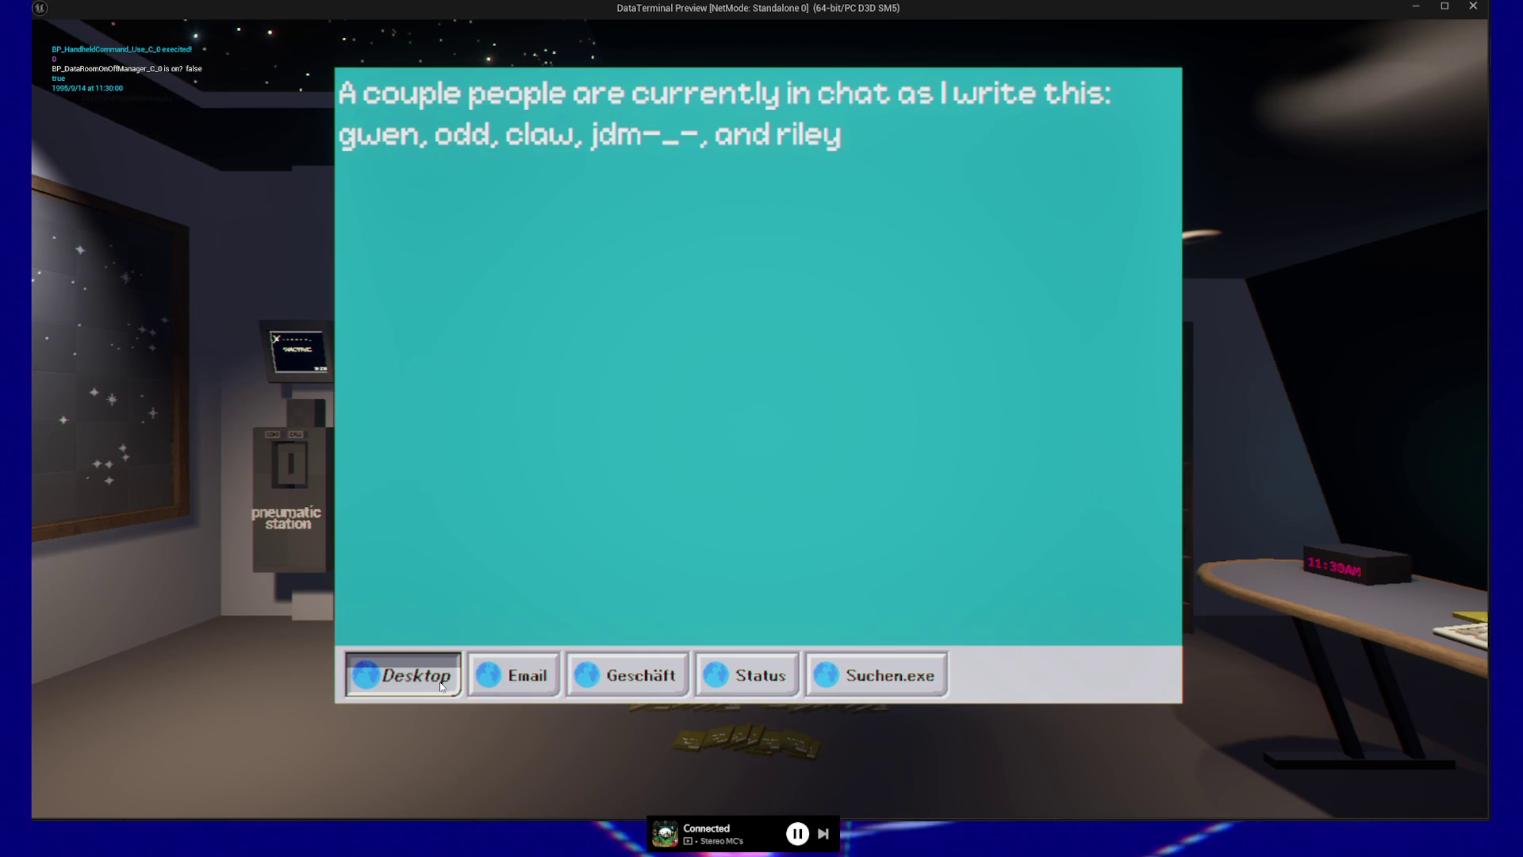
Step: Cycle through the taskbar pages with the arrow keys and clicks, finishing on Status
{"action": "key", "text": "Right"}
{"action": "key", "text": "Right"}
{"action": "key", "text": "Left"}
{"action": "key", "text": "Left"}
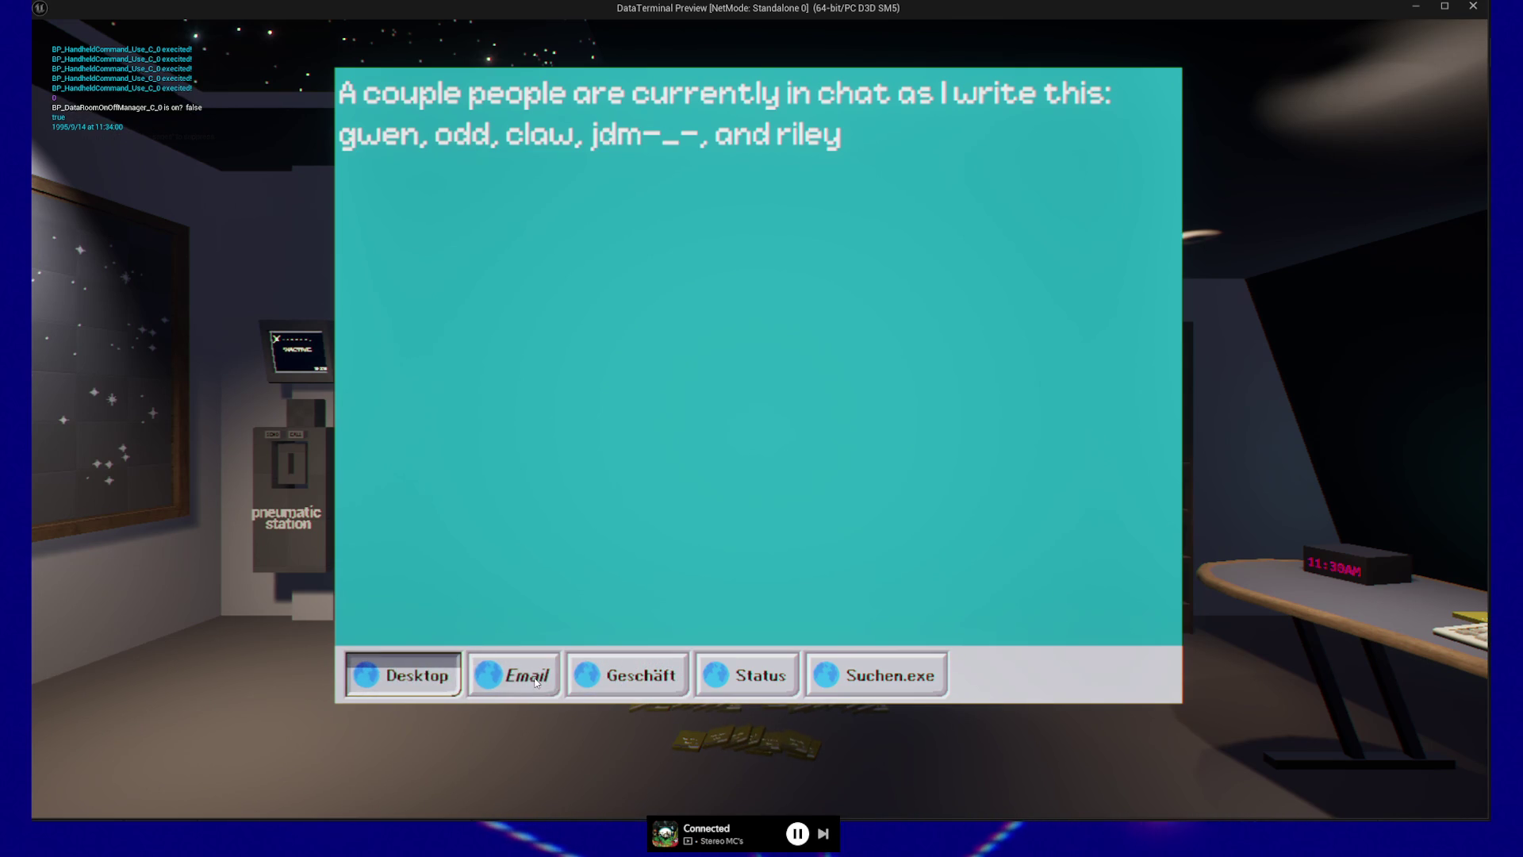
{"action": "key", "text": "Right"}
{"action": "key", "text": "Right"}
{"action": "key", "text": "Left"}
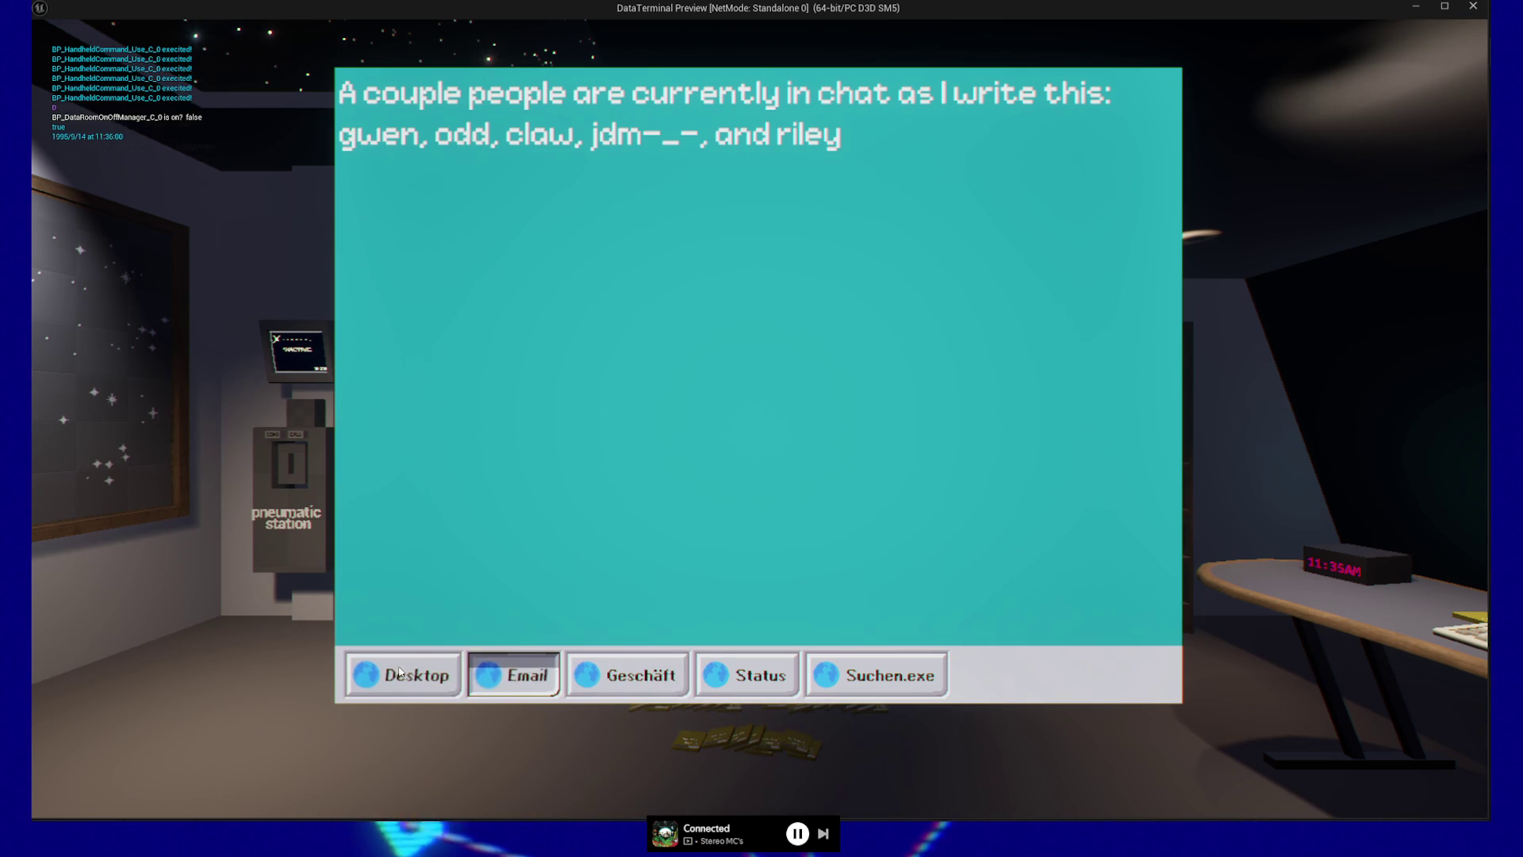
{"action": "key", "text": "Left"}
{"action": "key", "text": "Right"}
{"action": "key", "text": "Right"}
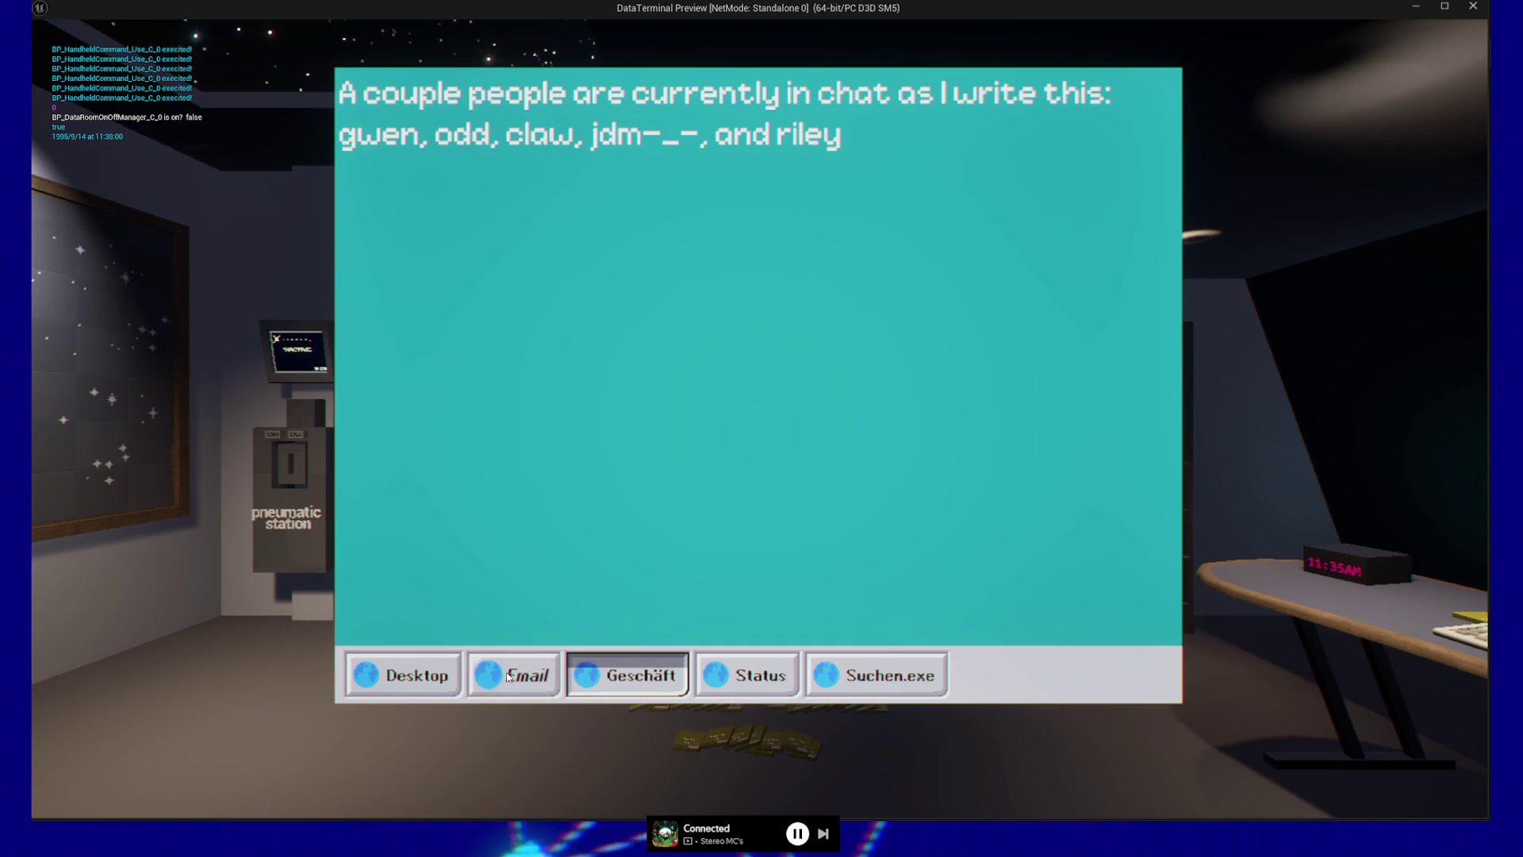
{"action": "key", "text": "Left"}
{"action": "key", "text": "Left"}
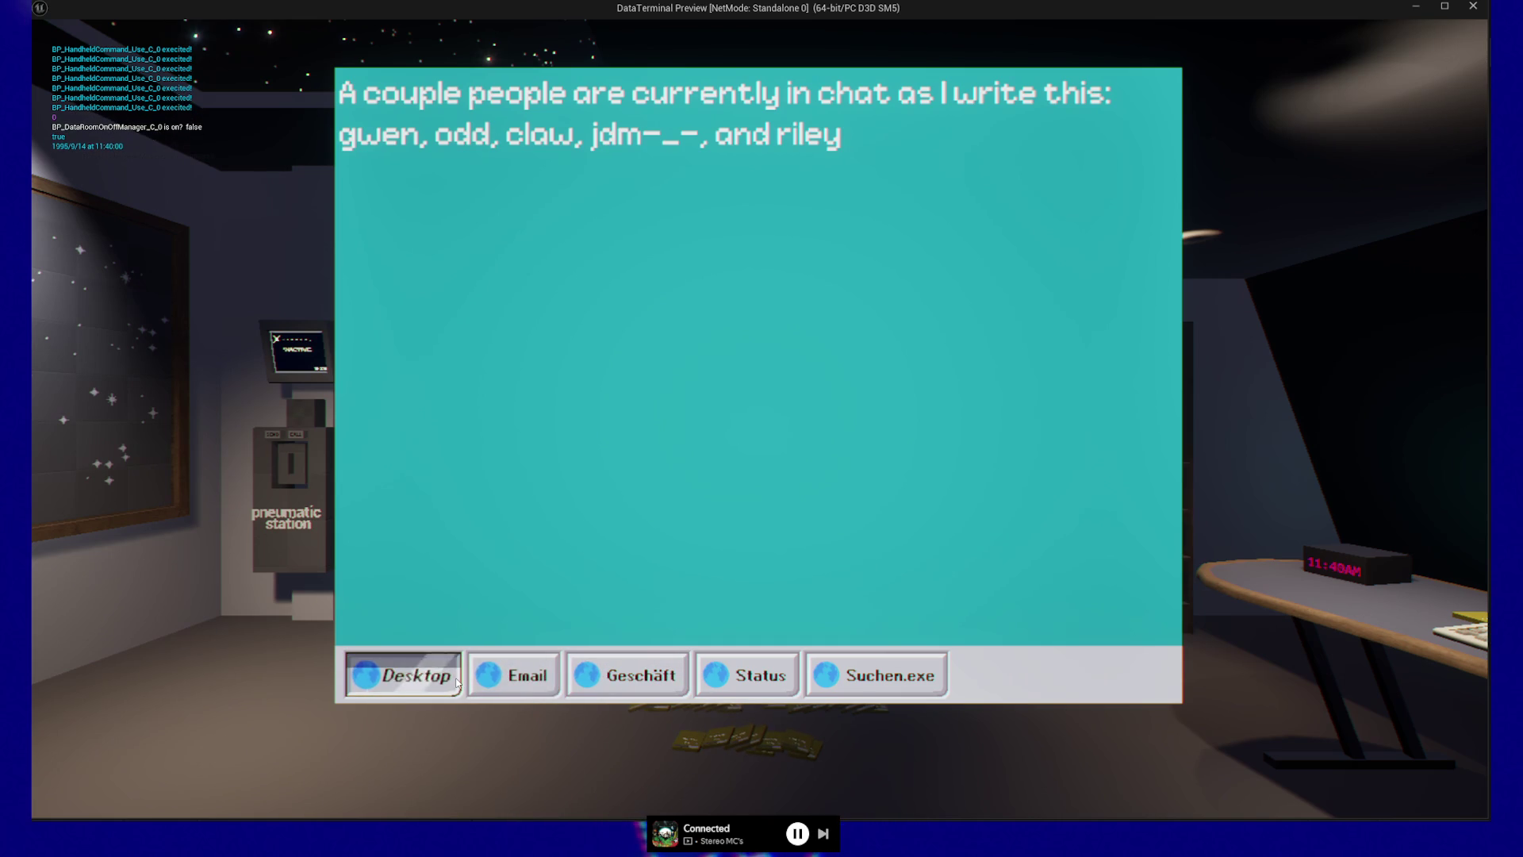
{"action": "left_click", "coordinate": [631, 683]}
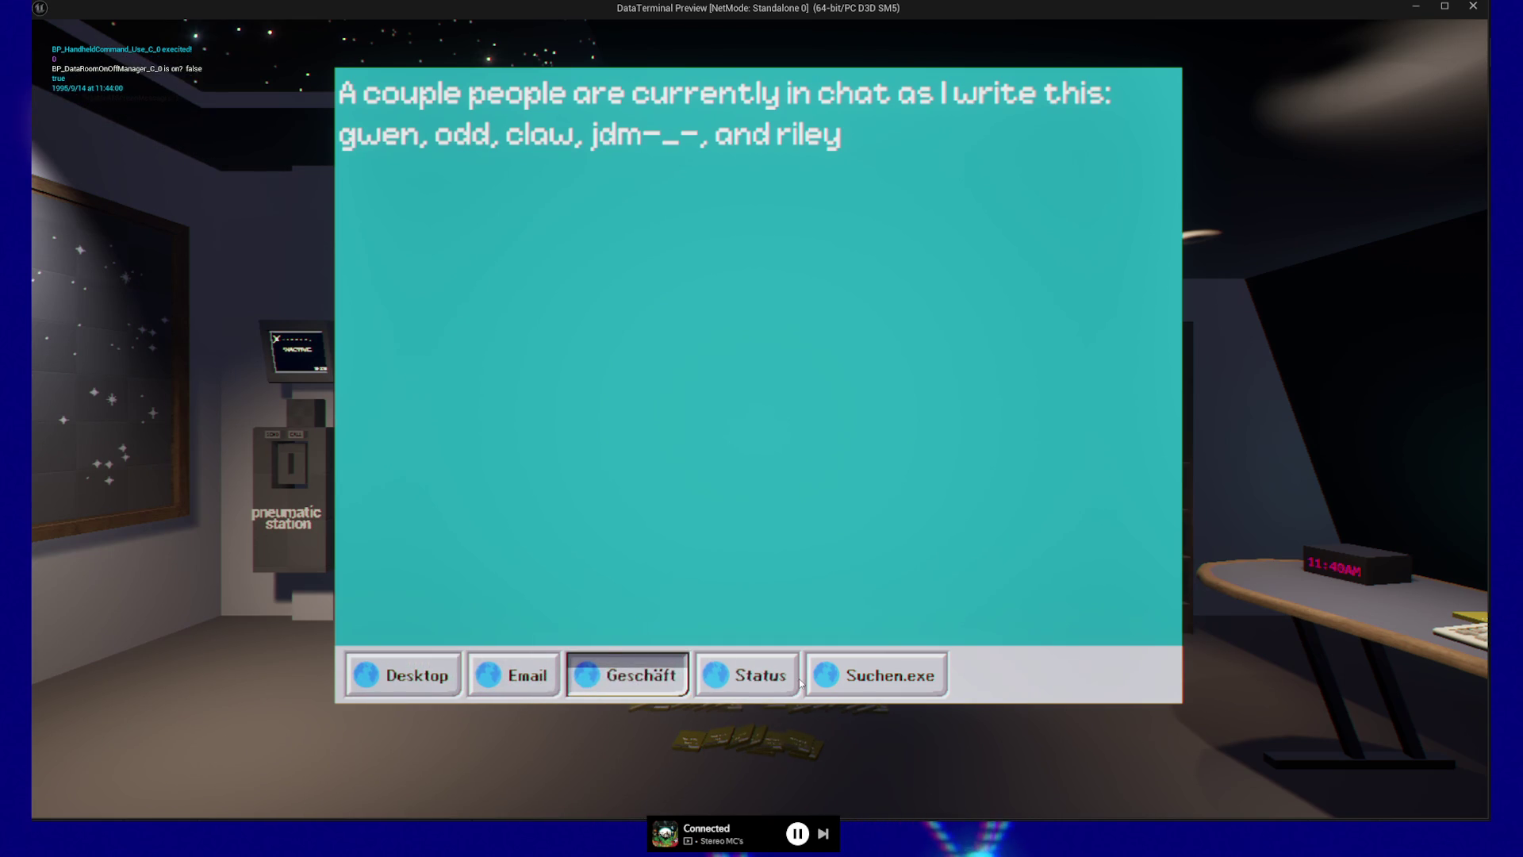
{"action": "left_click", "coordinate": [792, 684]}
{"action": "key", "text": "Right"}
{"action": "left_click", "coordinate": [744, 682]}
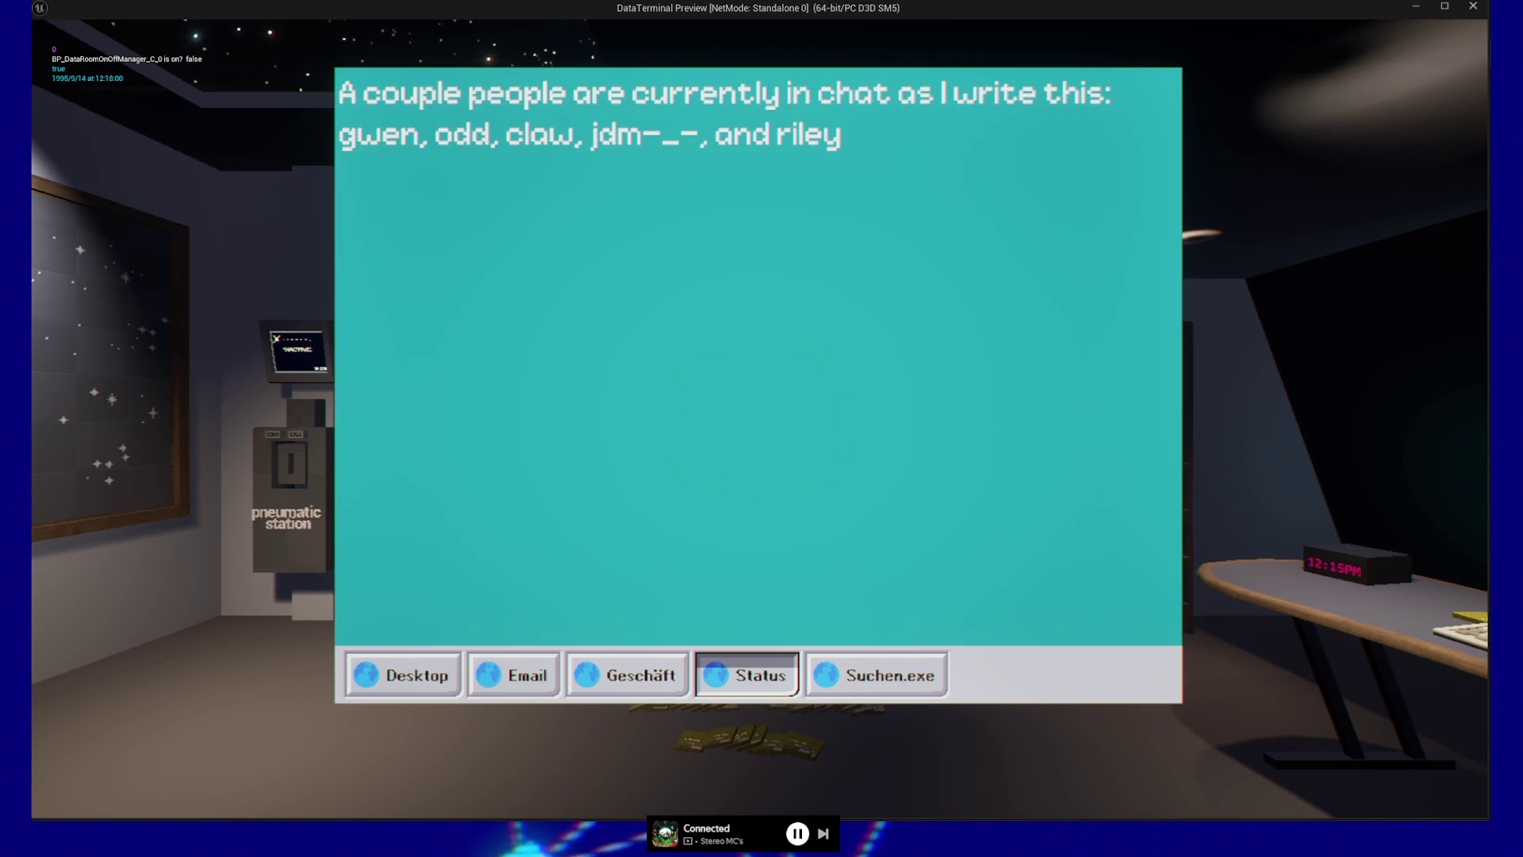
Step: Step the taskbar selection back and forth across Desktop, Email, Geschäft, Status and Suchen.exe
{"action": "key", "text": "Left"}
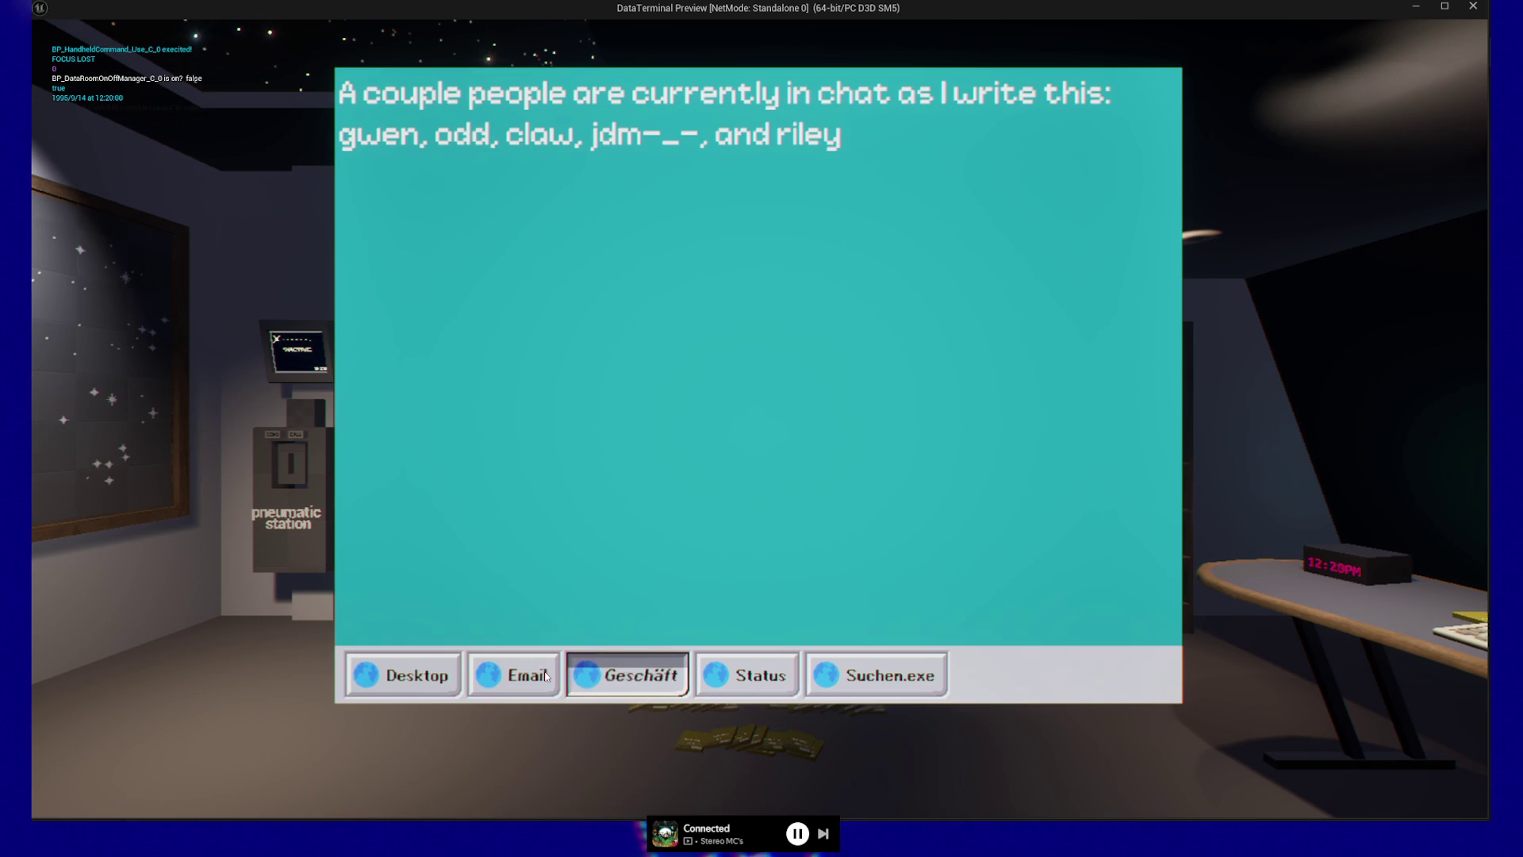
{"action": "key", "text": "Left"}
{"action": "key", "text": "Left"}
{"action": "key", "text": "Right"}
{"action": "key", "text": "Left"}
{"action": "key", "text": "Right"}
{"action": "key", "text": "Right"}
{"action": "key", "text": "Left"}
{"action": "key", "text": "Left"}
{"action": "key", "text": "Right"}
{"action": "key", "text": "Right"}
{"action": "key", "text": "Right"}
{"action": "key", "text": "Right"}
{"action": "key", "text": "Left"}
Step: Move the selection to Geschäft, then leave the preview for the WBP_TaskbarButton Event Graph
{"action": "key", "text": "Left"}
{"action": "key", "text": "Right"}
{"action": "key", "text": "Left"}
{"action": "key", "text": "Right"}
{"action": "key", "text": "Left"}
{"action": "key", "text": "Left"}
{"action": "key", "text": "Left"}
{"action": "key", "text": "Right"}
{"action": "key", "text": "Left"}
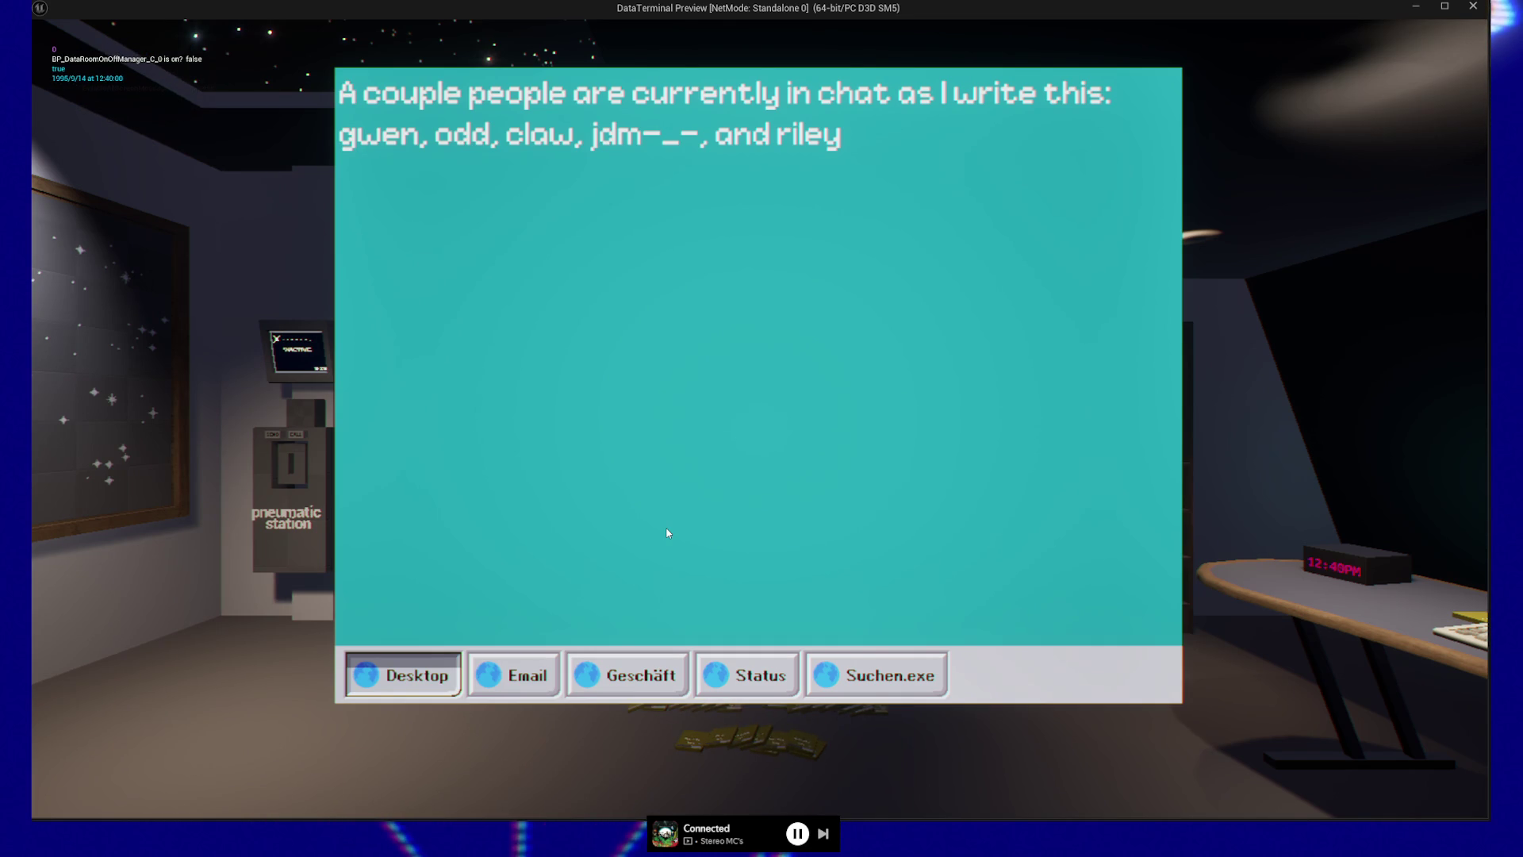
{"action": "key", "text": "Escape"}
{"action": "key", "text": "Escape"}
{"action": "key", "text": "alt+Tab"}
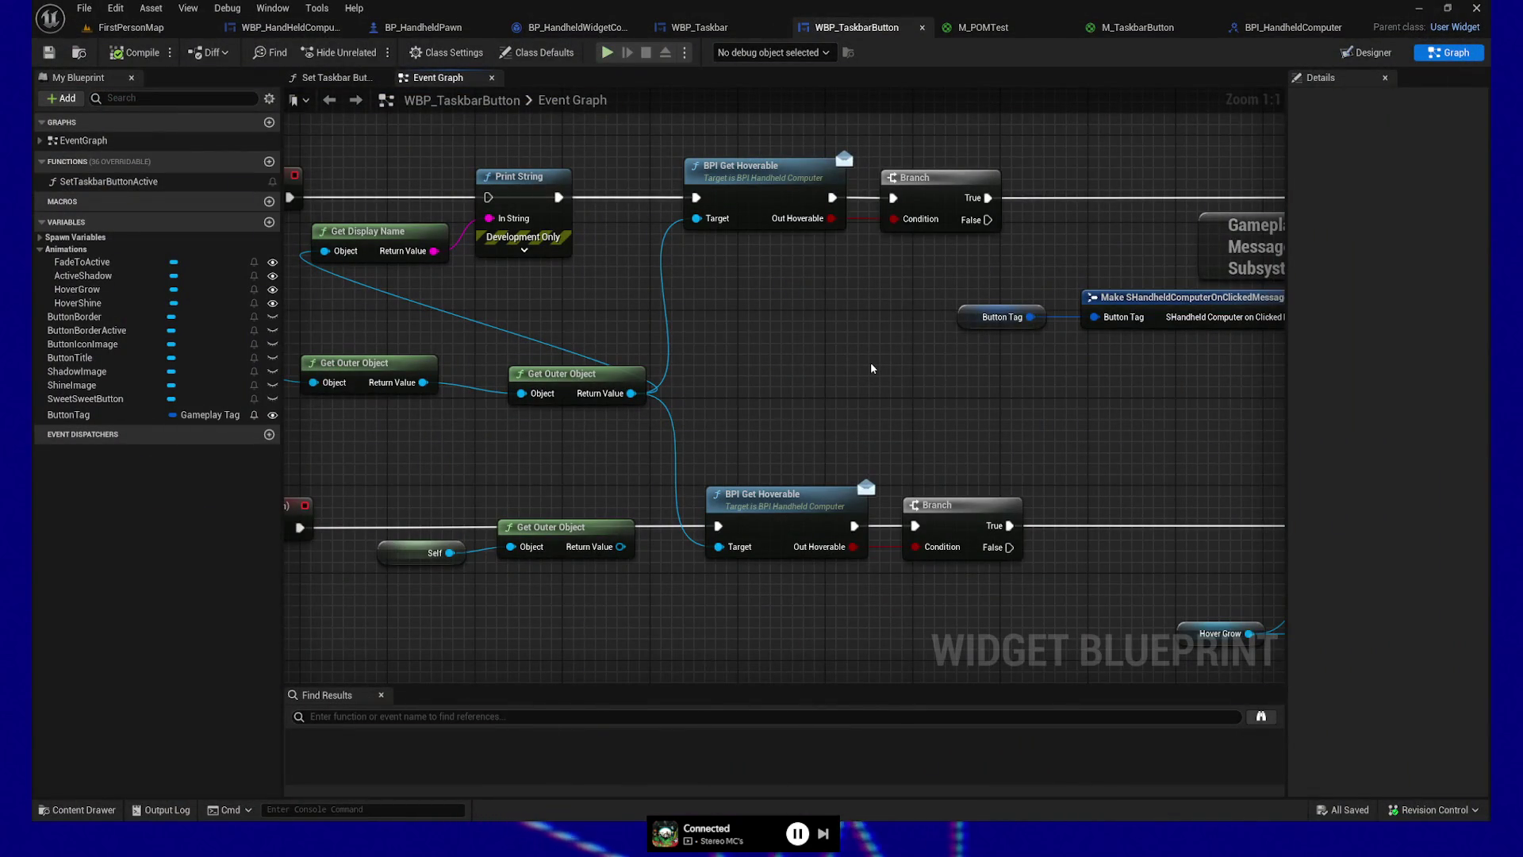
{"action": "key", "text": "alt+Tab"}
{"action": "key", "text": "e"}
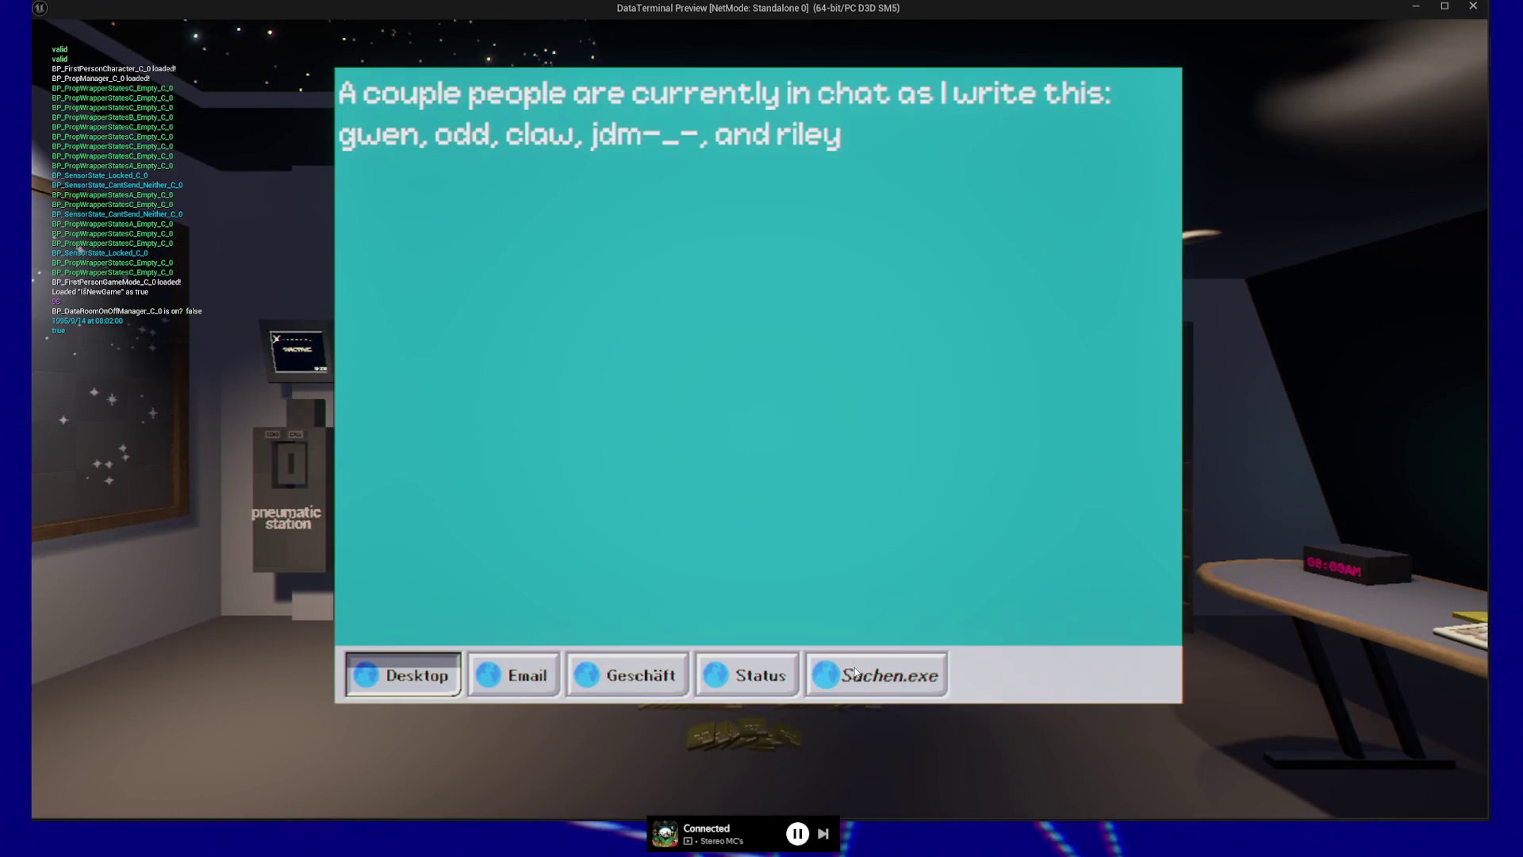
{"action": "key", "text": "Escape"}
{"action": "key", "text": "e"}
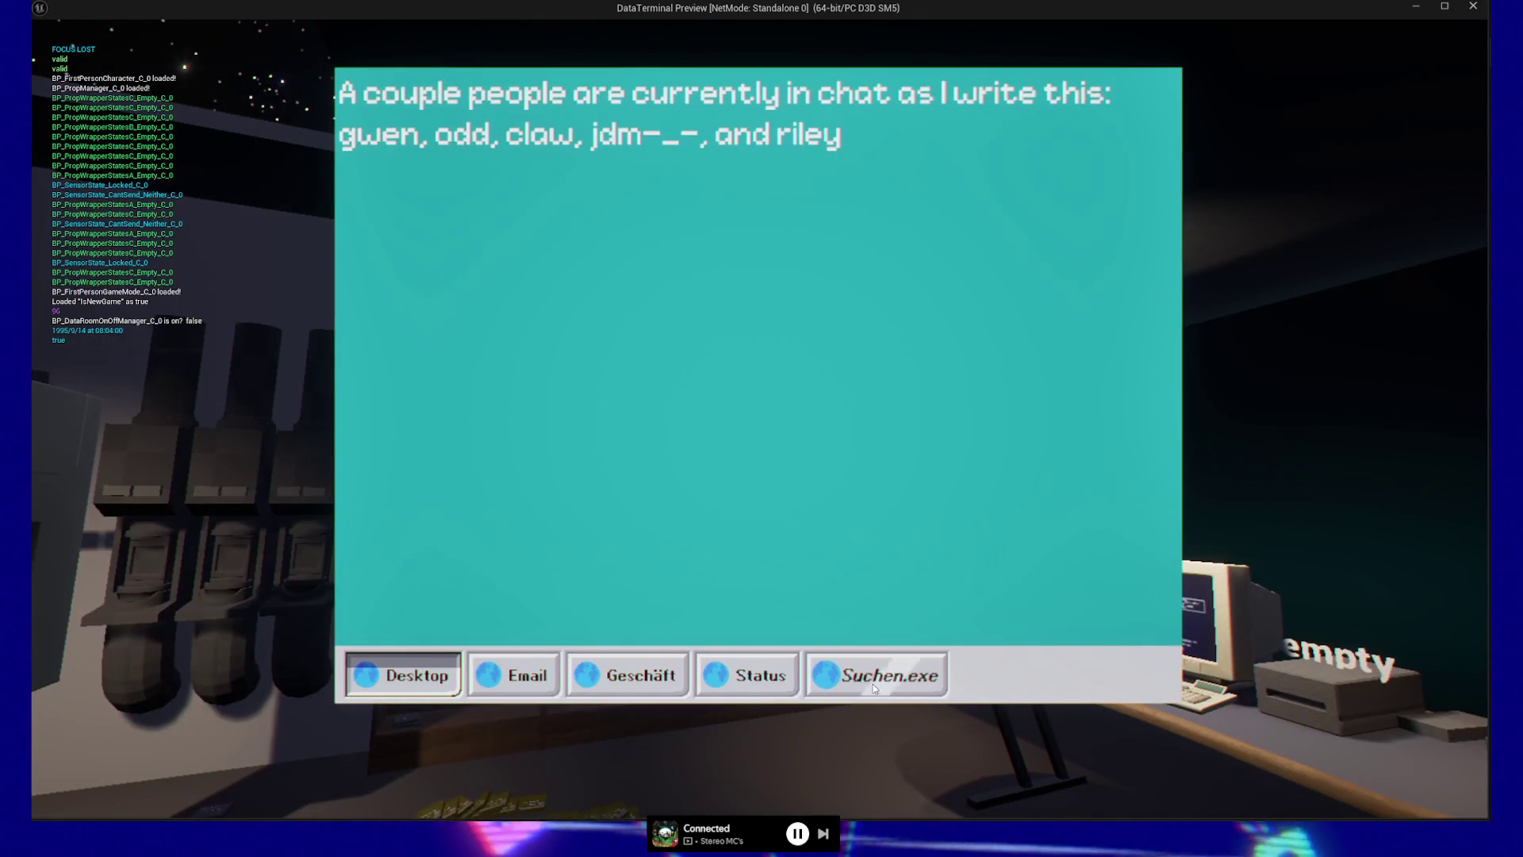
{"action": "left_click", "coordinate": [513, 675]}
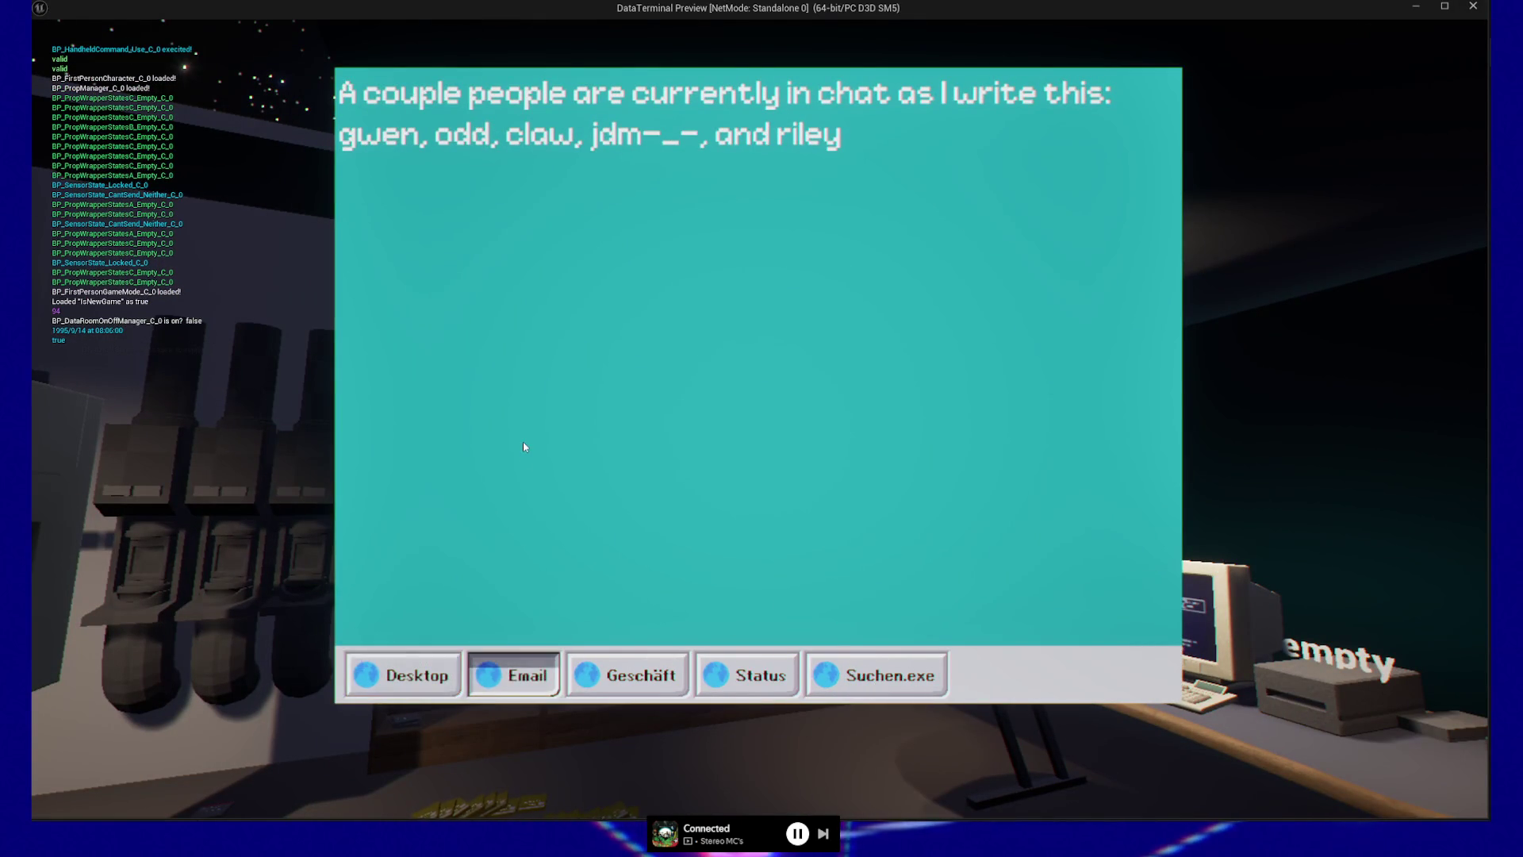
{"action": "key", "text": "Escape"}
{"action": "key", "text": "e"}
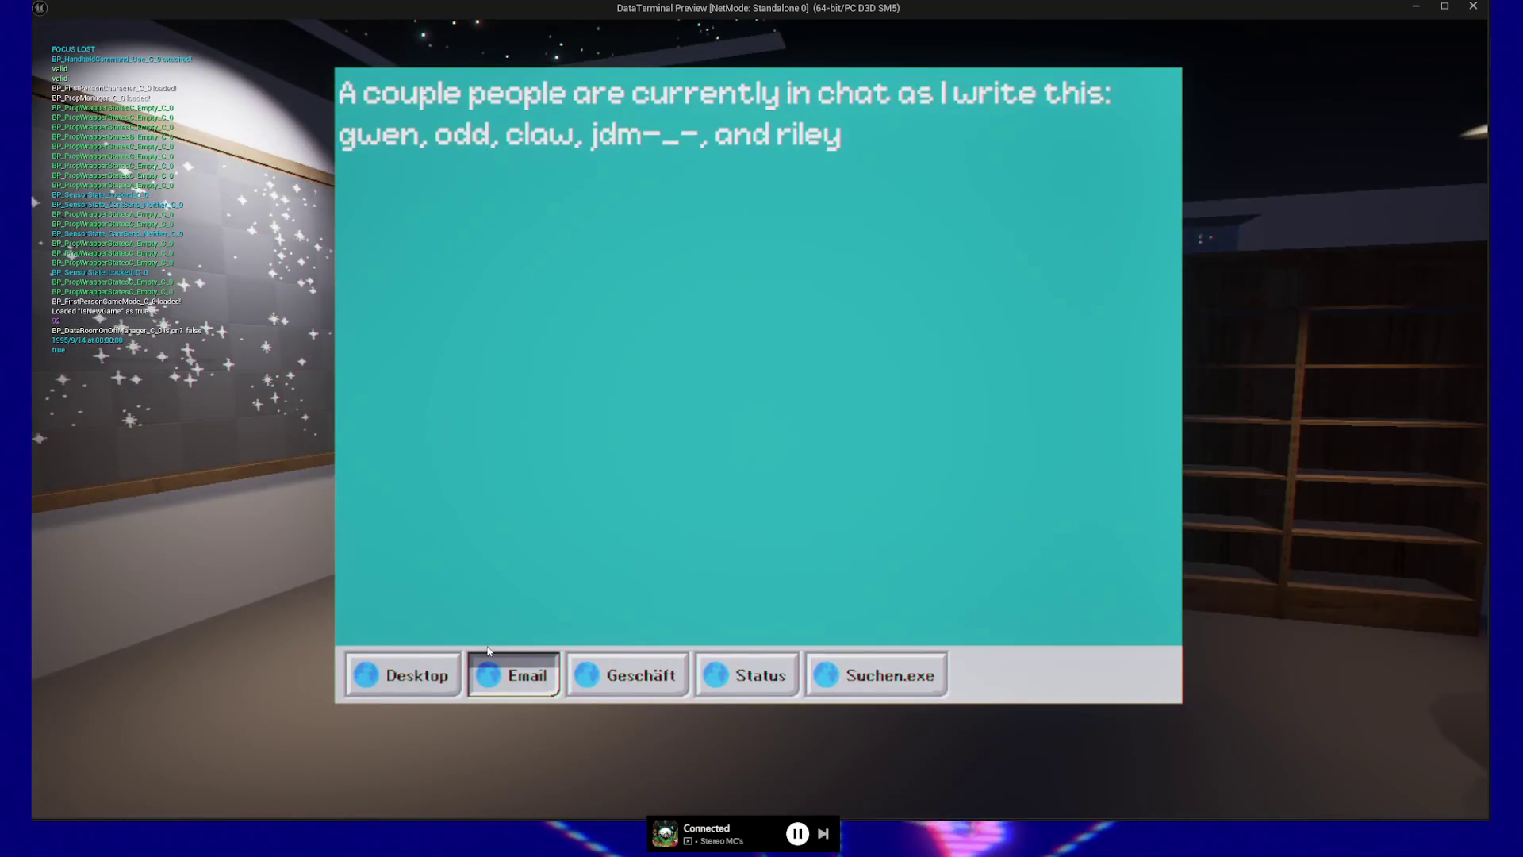
{"action": "key", "text": "Escape"}
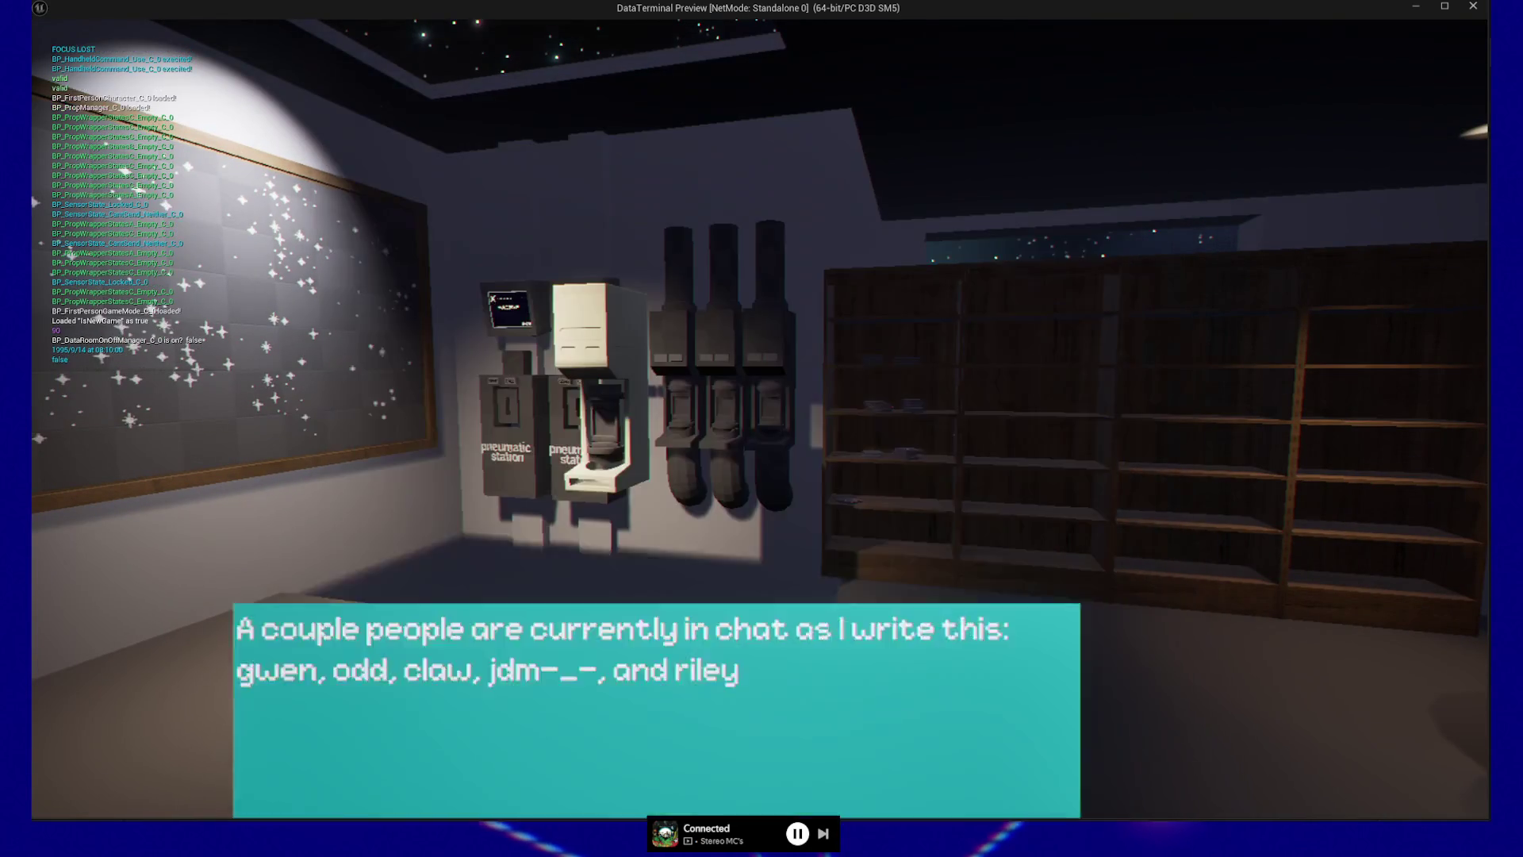
{"action": "key", "text": "e"}
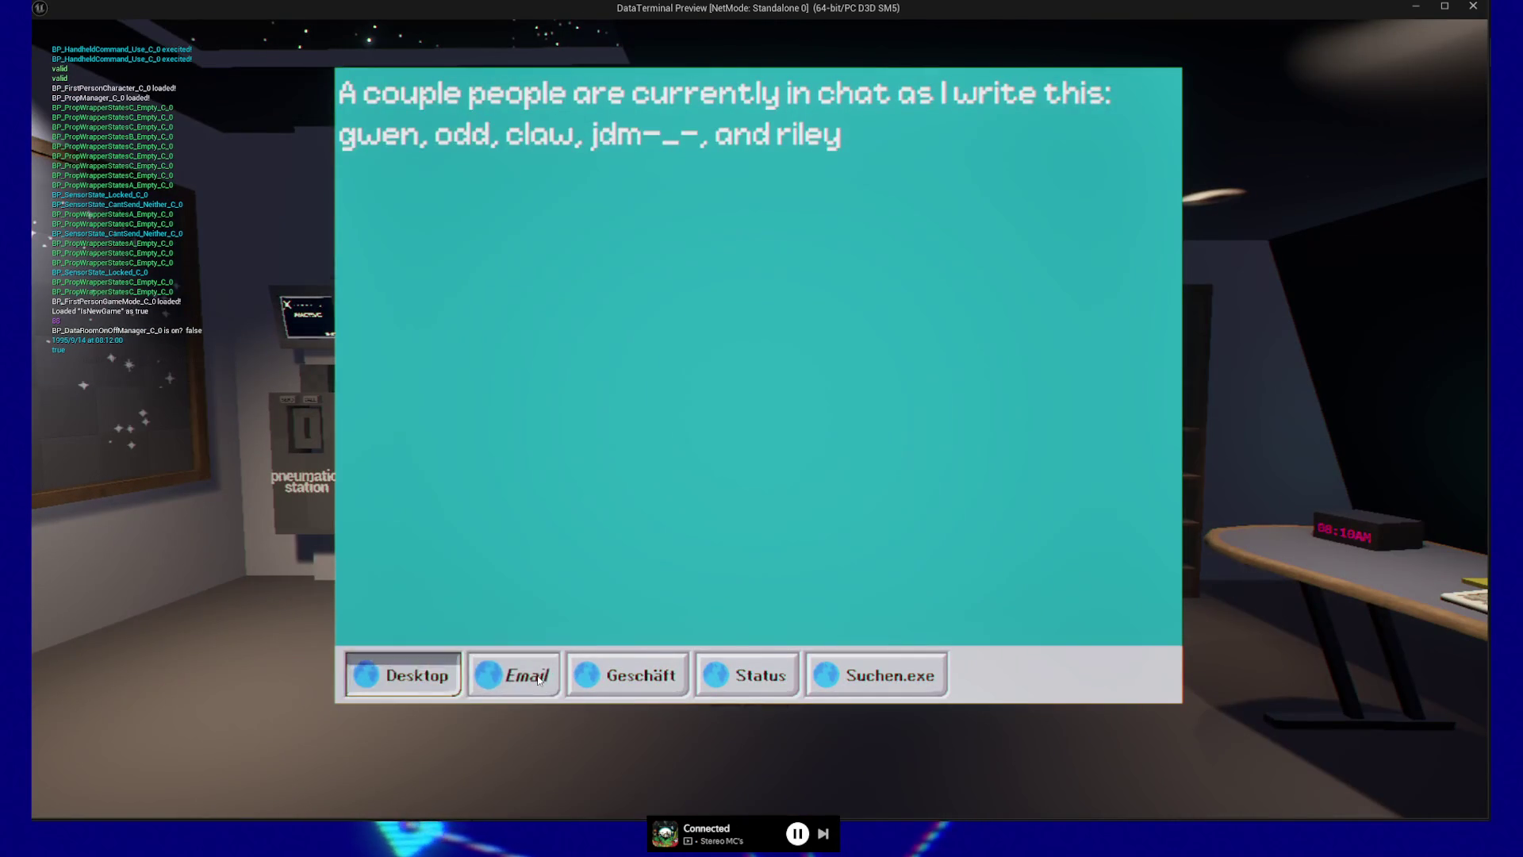
{"action": "left_click", "coordinate": [550, 657]}
{"action": "key", "text": "Escape"}
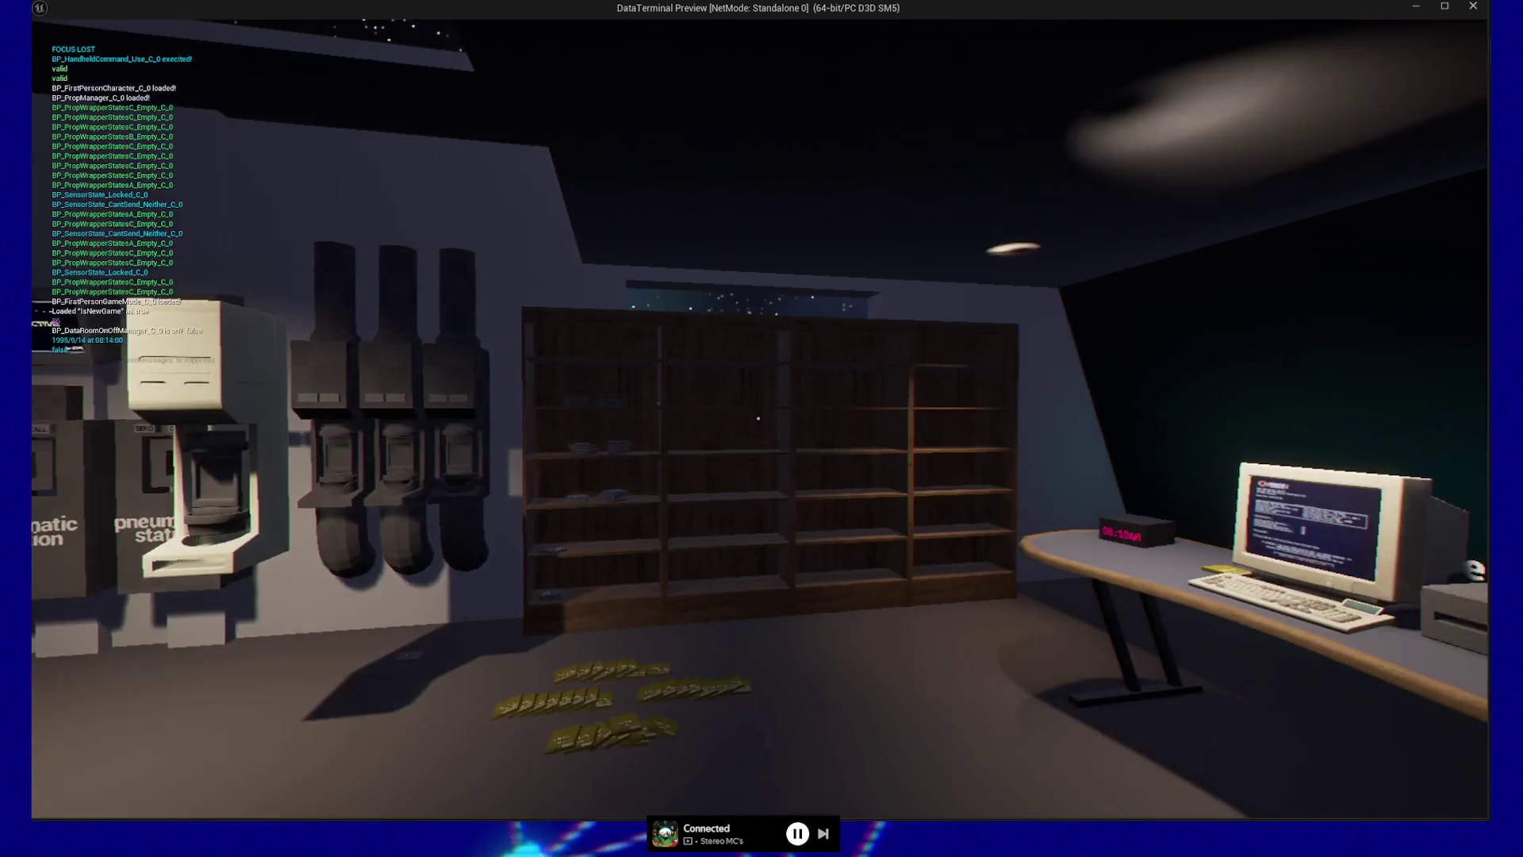
{"action": "key", "text": "e"}
{"action": "left_click", "coordinate": [764, 663]}
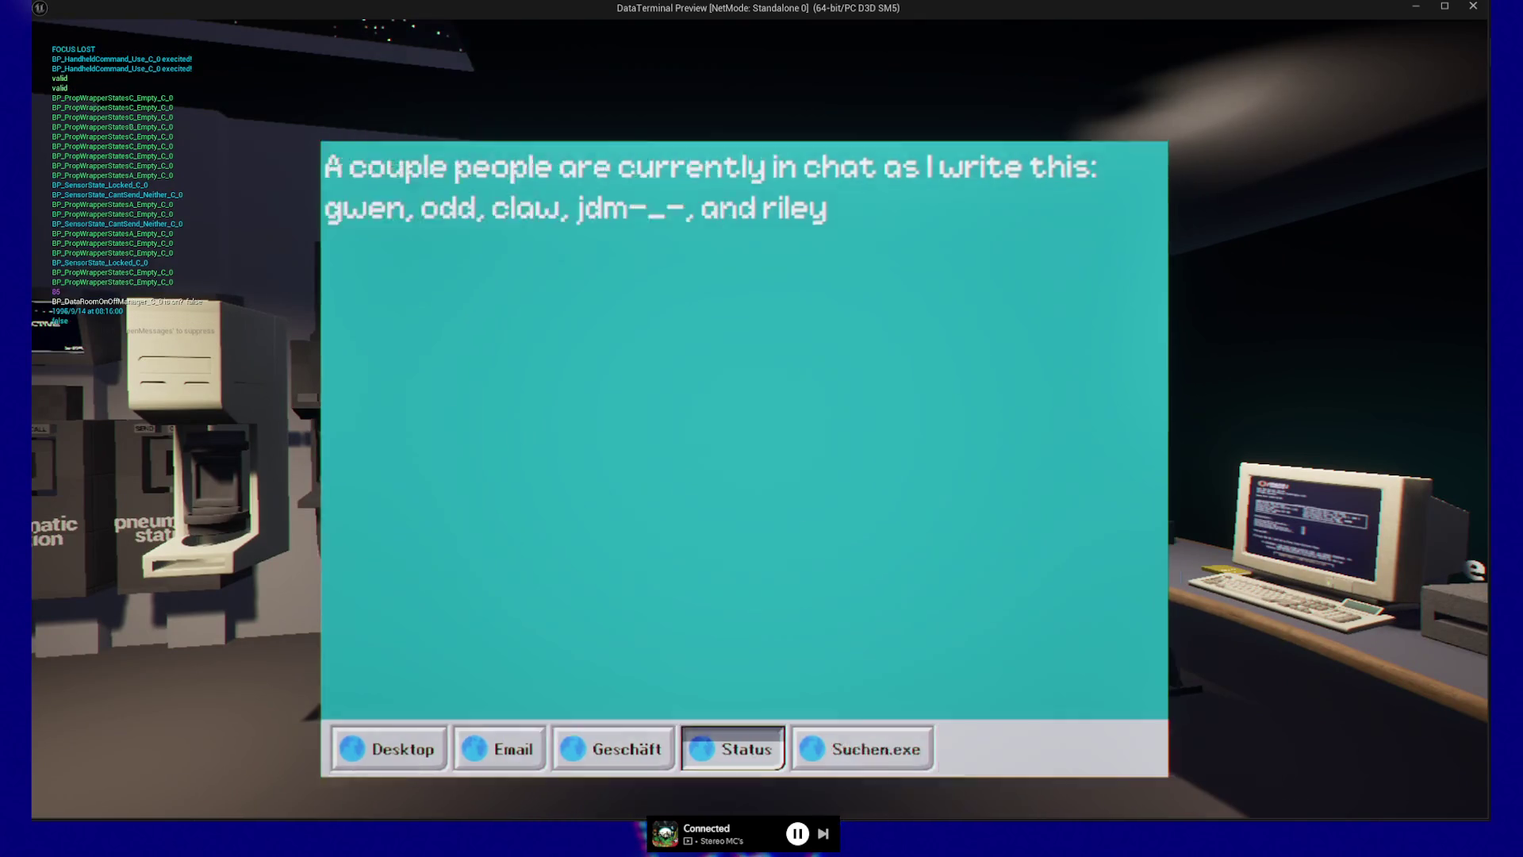
{"action": "key", "text": "Escape"}
{"action": "key", "text": "e"}
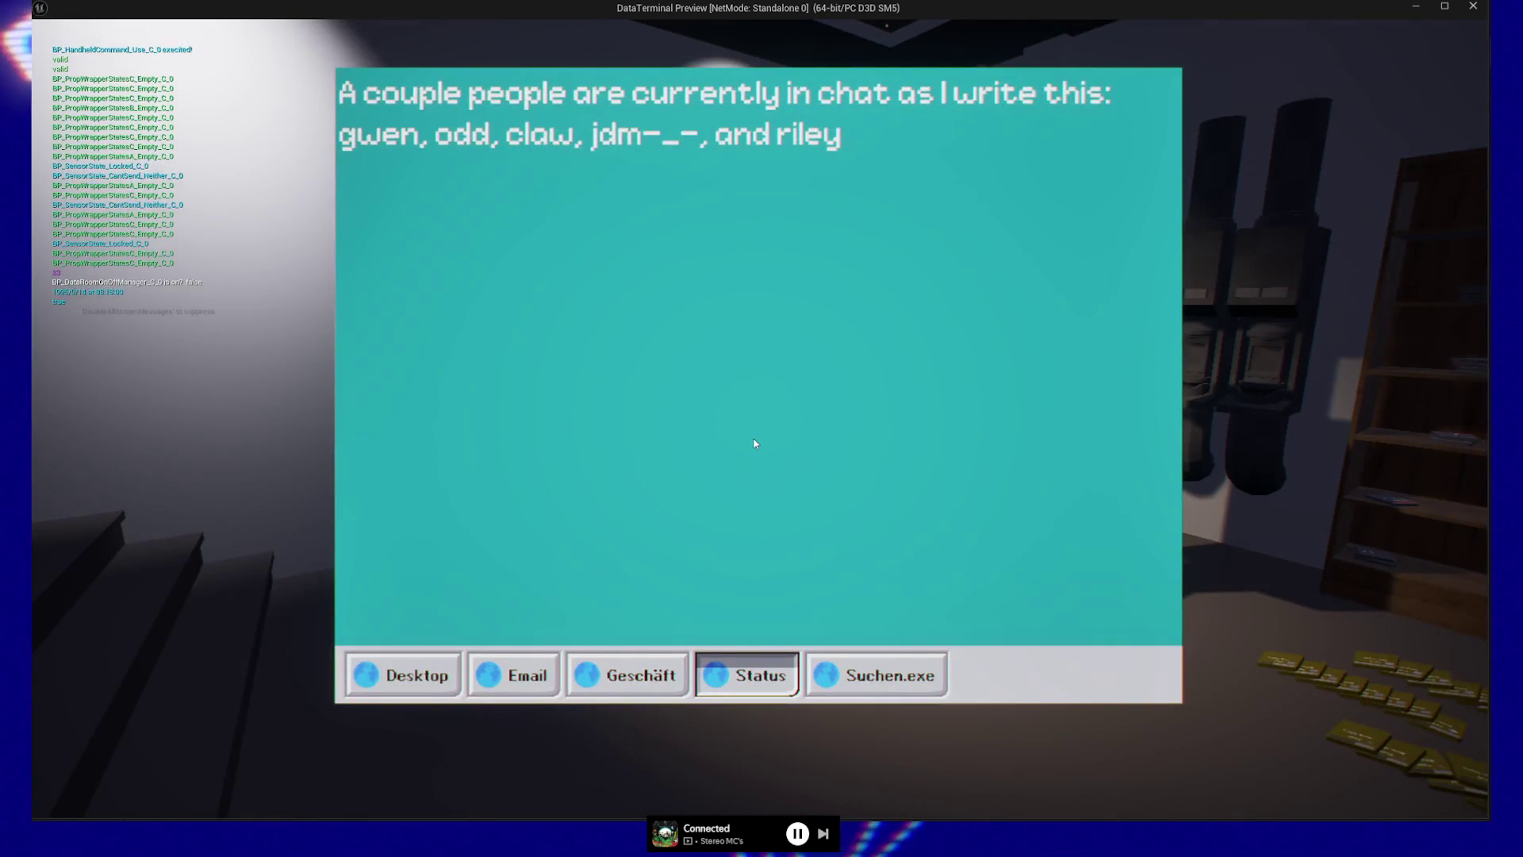
{"action": "key", "text": "Escape"}
{"action": "key", "text": "e"}
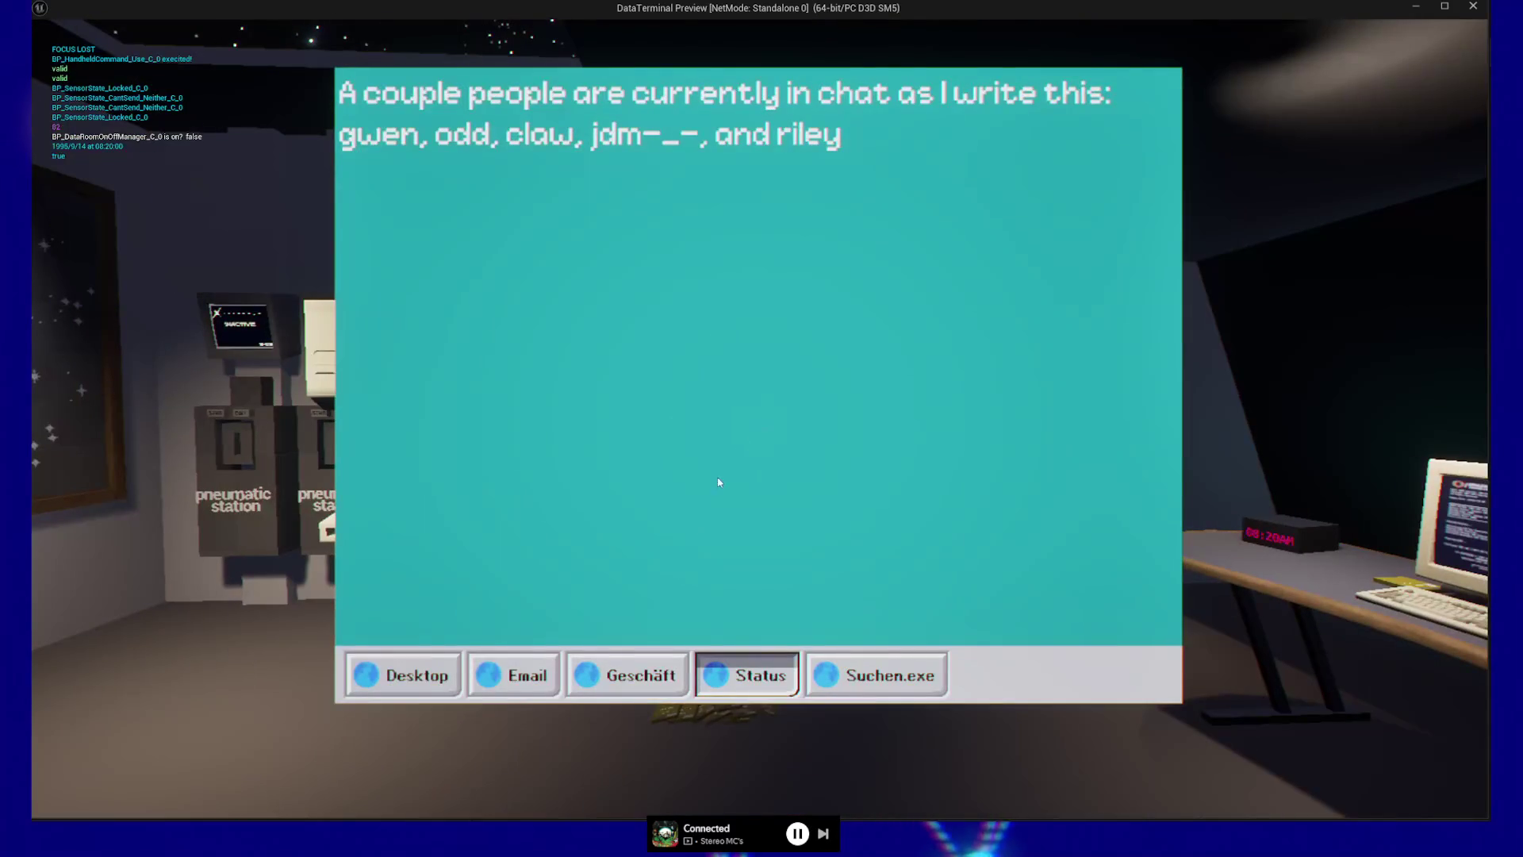
{"action": "key", "text": "Escape"}
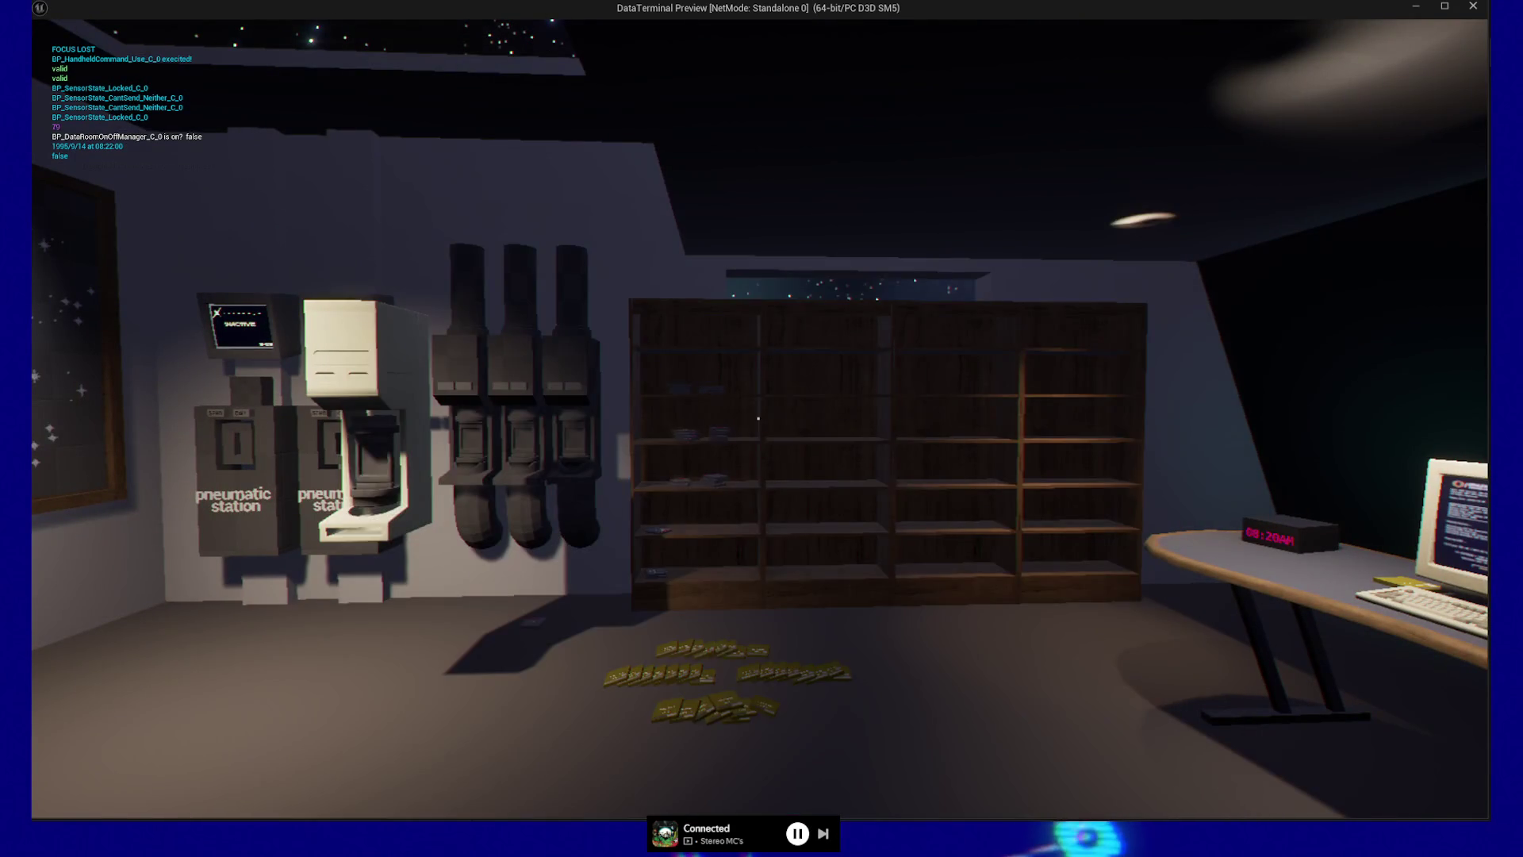
{"action": "key", "text": "Escape"}
{"action": "left_click", "coordinate": [750, 646]}
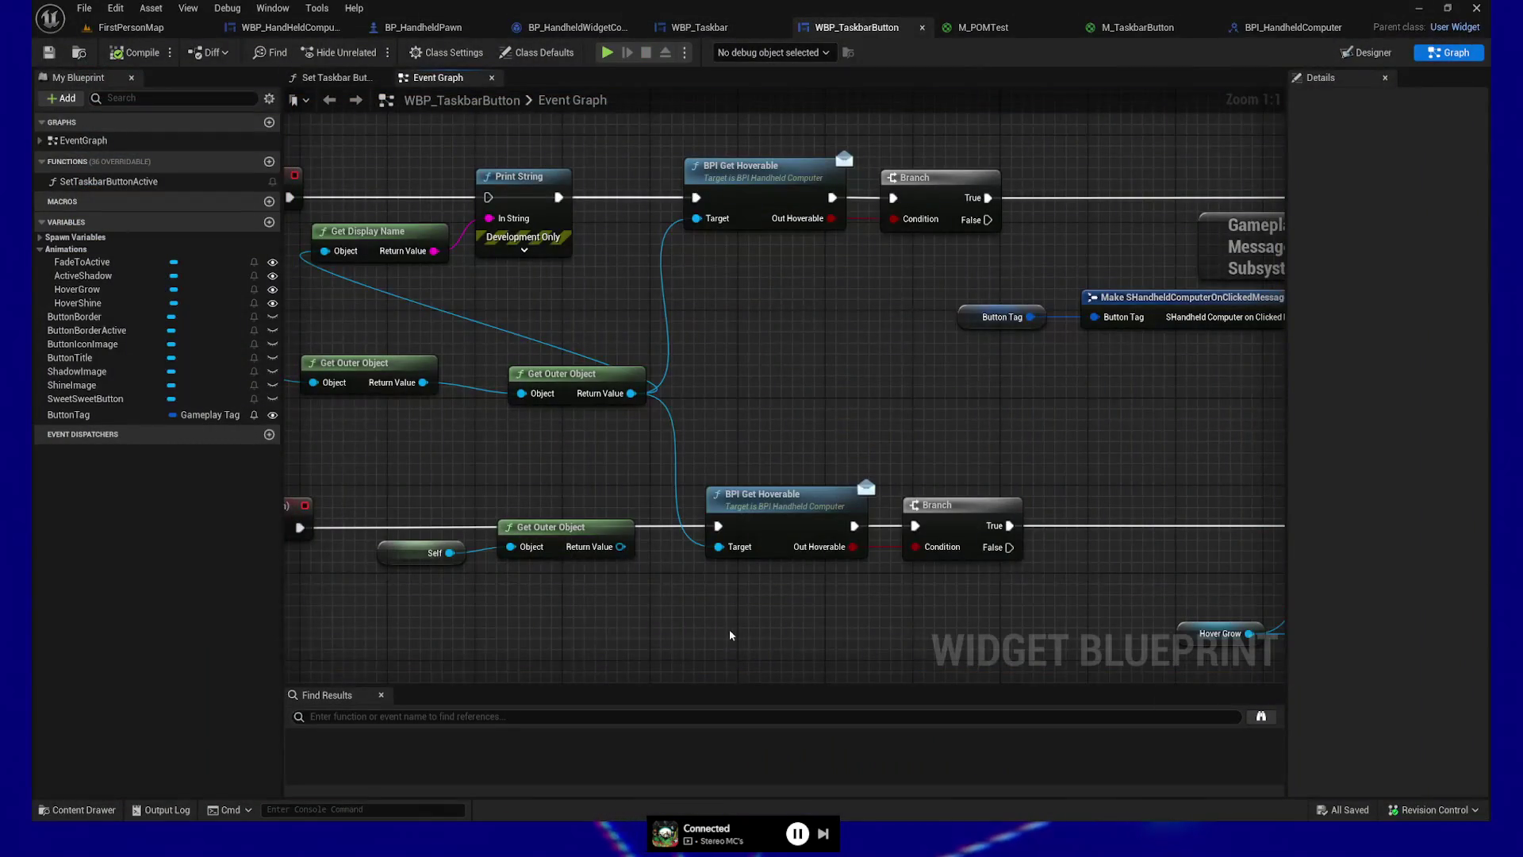
Step: Move Self and the Get Outer Object nodes right and space the four Get Outer Object nodes evenly
{"action": "mouse_move", "coordinate": [632, 480]}
{"action": "left_mouse_down"}
{"action": "mouse_move", "coordinate": [549, 488]}
{"action": "mouse_move", "coordinate": [466, 397]}
{"action": "mouse_move", "coordinate": [617, 408]}
{"action": "left_mouse_up"}
{"action": "mouse_move", "coordinate": [406, 341]}
{"action": "left_mouse_down"}
{"action": "mouse_move", "coordinate": [619, 389]}
{"action": "mouse_move", "coordinate": [661, 428]}
{"action": "left_mouse_up"}
{"action": "mouse_move", "coordinate": [506, 378]}
{"action": "left_mouse_down"}
{"action": "mouse_move", "coordinate": [777, 476]}
{"action": "mouse_move", "coordinate": [846, 432]}
{"action": "mouse_move", "coordinate": [865, 440]}
{"action": "left_mouse_up"}
{"action": "mouse_move", "coordinate": [600, 391]}
{"action": "left_mouse_down"}
{"action": "mouse_move", "coordinate": [397, 369]}
{"action": "mouse_move", "coordinate": [809, 444]}
{"action": "mouse_move", "coordinate": [851, 435]}
{"action": "left_mouse_up"}
{"action": "left_click", "coordinate": [397, 369]}
{"action": "left_click_drag", "start_coordinate": [407, 374], "coordinate": [987, 483]}
{"action": "right_click", "coordinate": [837, 413]}
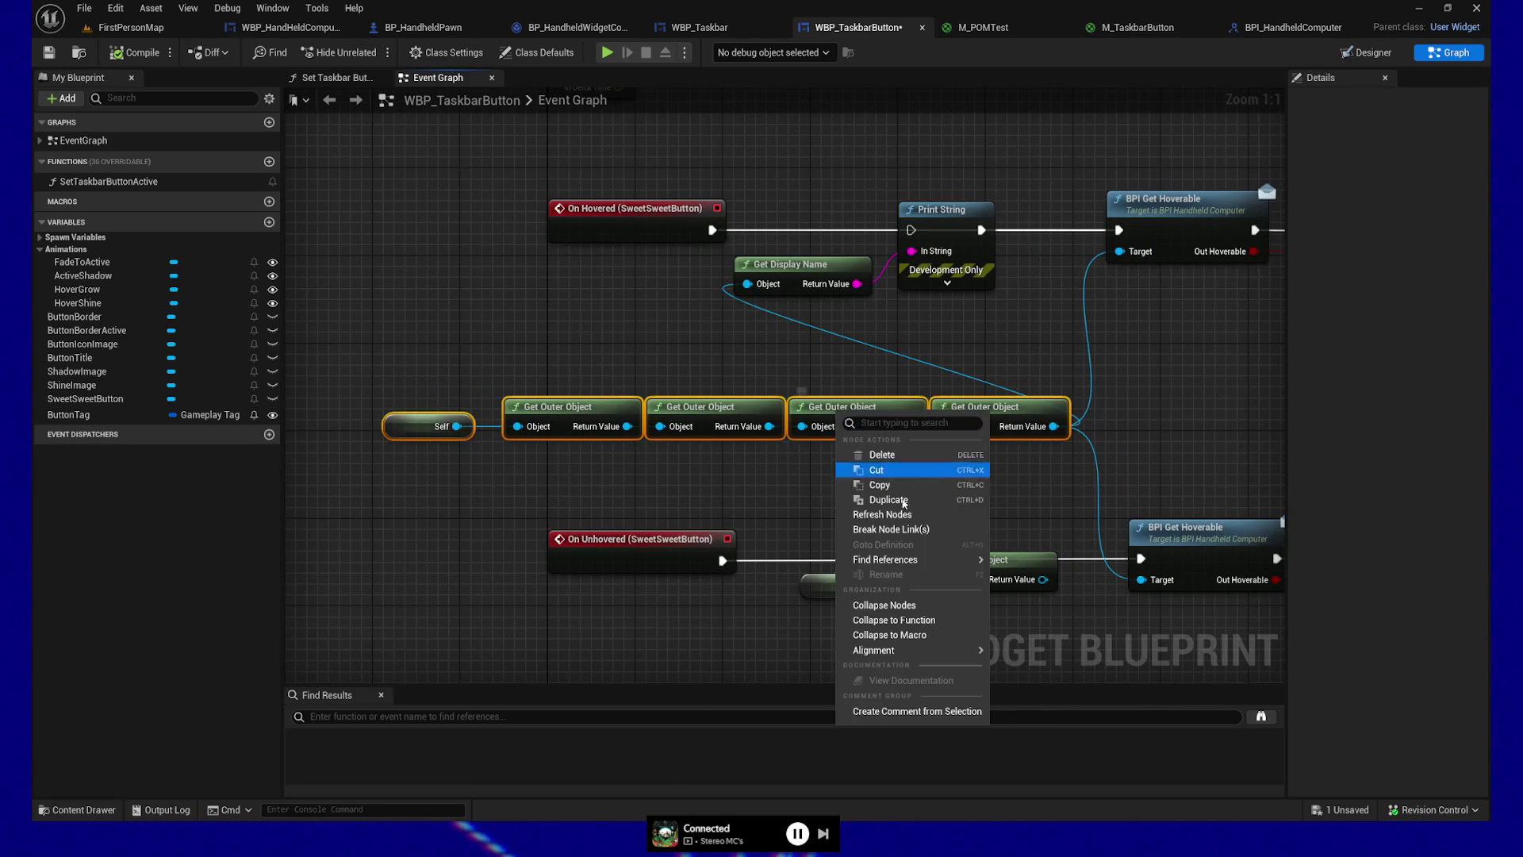
{"action": "mouse_move", "coordinate": [944, 651]}
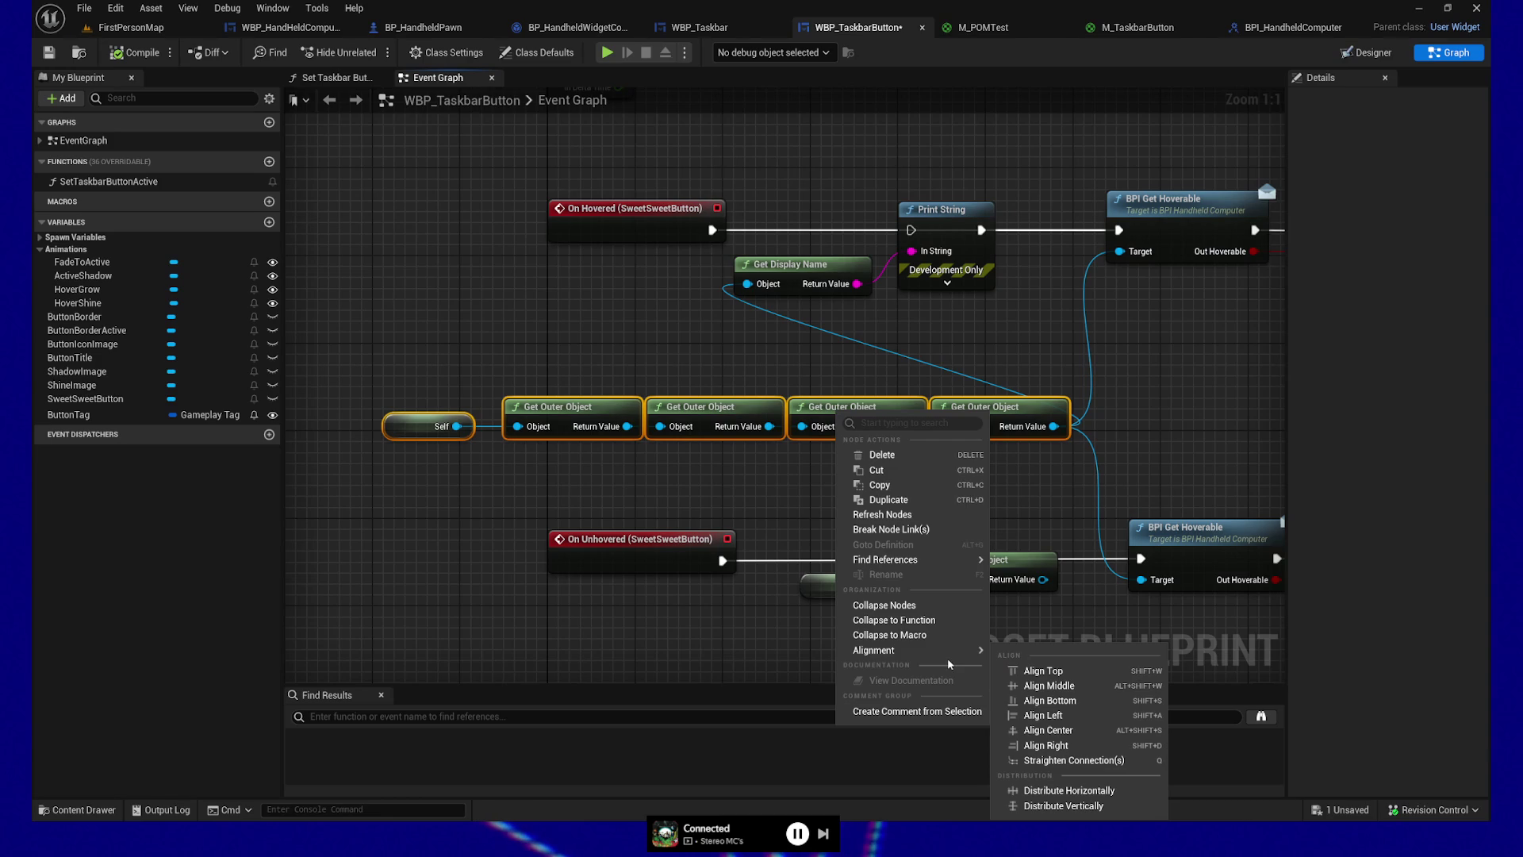
{"action": "left_click", "coordinate": [1110, 791]}
Step: Delete Print String, Get Display Name and the duplicate lower Self/Get Outer Object nodes, then compile and save
{"action": "left_click_drag", "start_coordinate": [981, 507], "coordinate": [921, 513]}
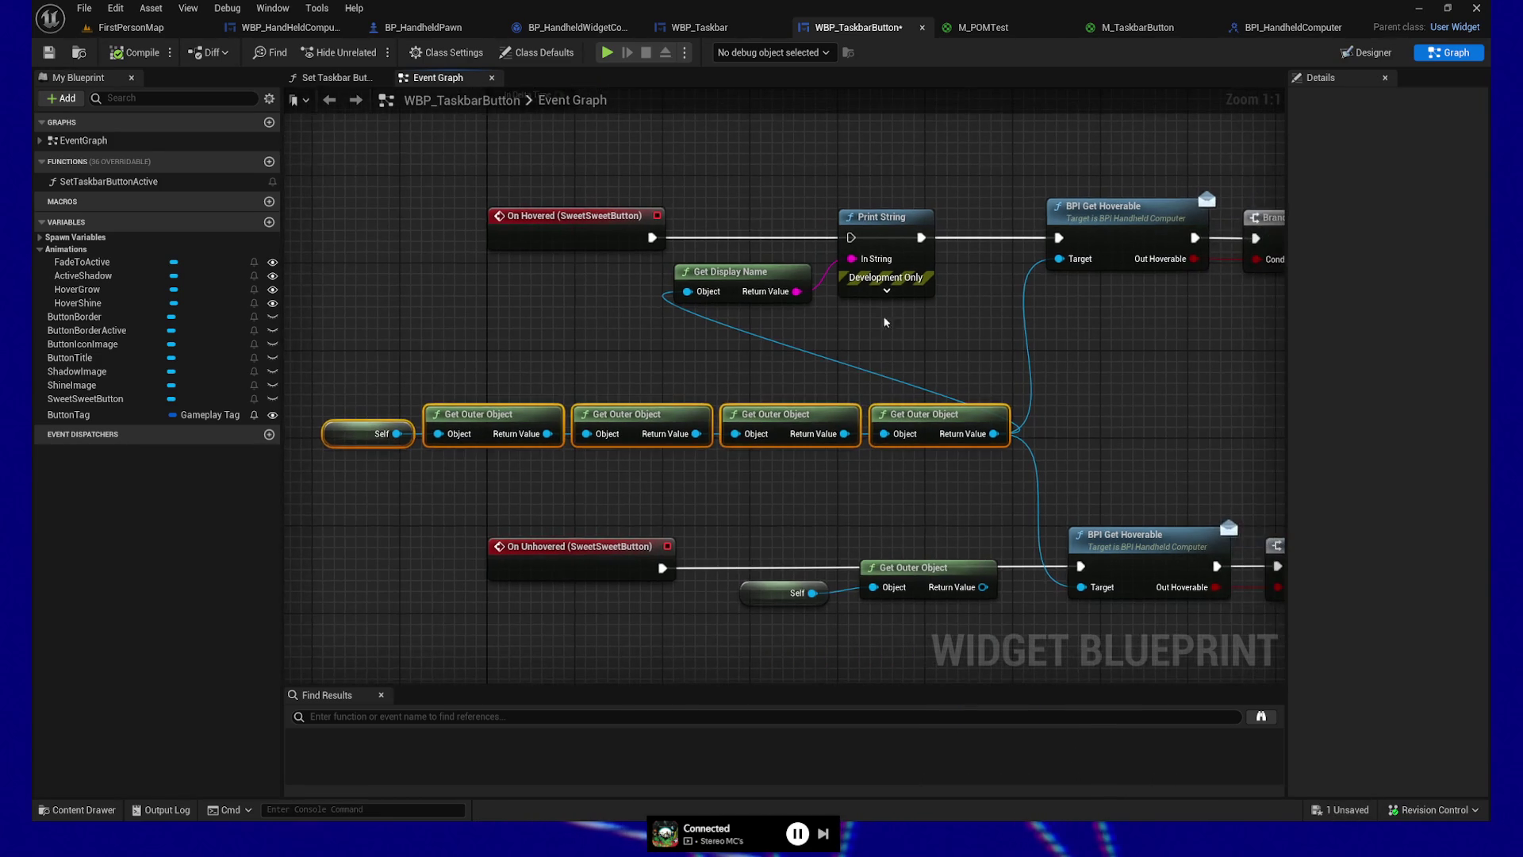
{"action": "left_click_drag", "start_coordinate": [722, 199], "coordinate": [926, 359]}
{"action": "key", "text": "Delete"}
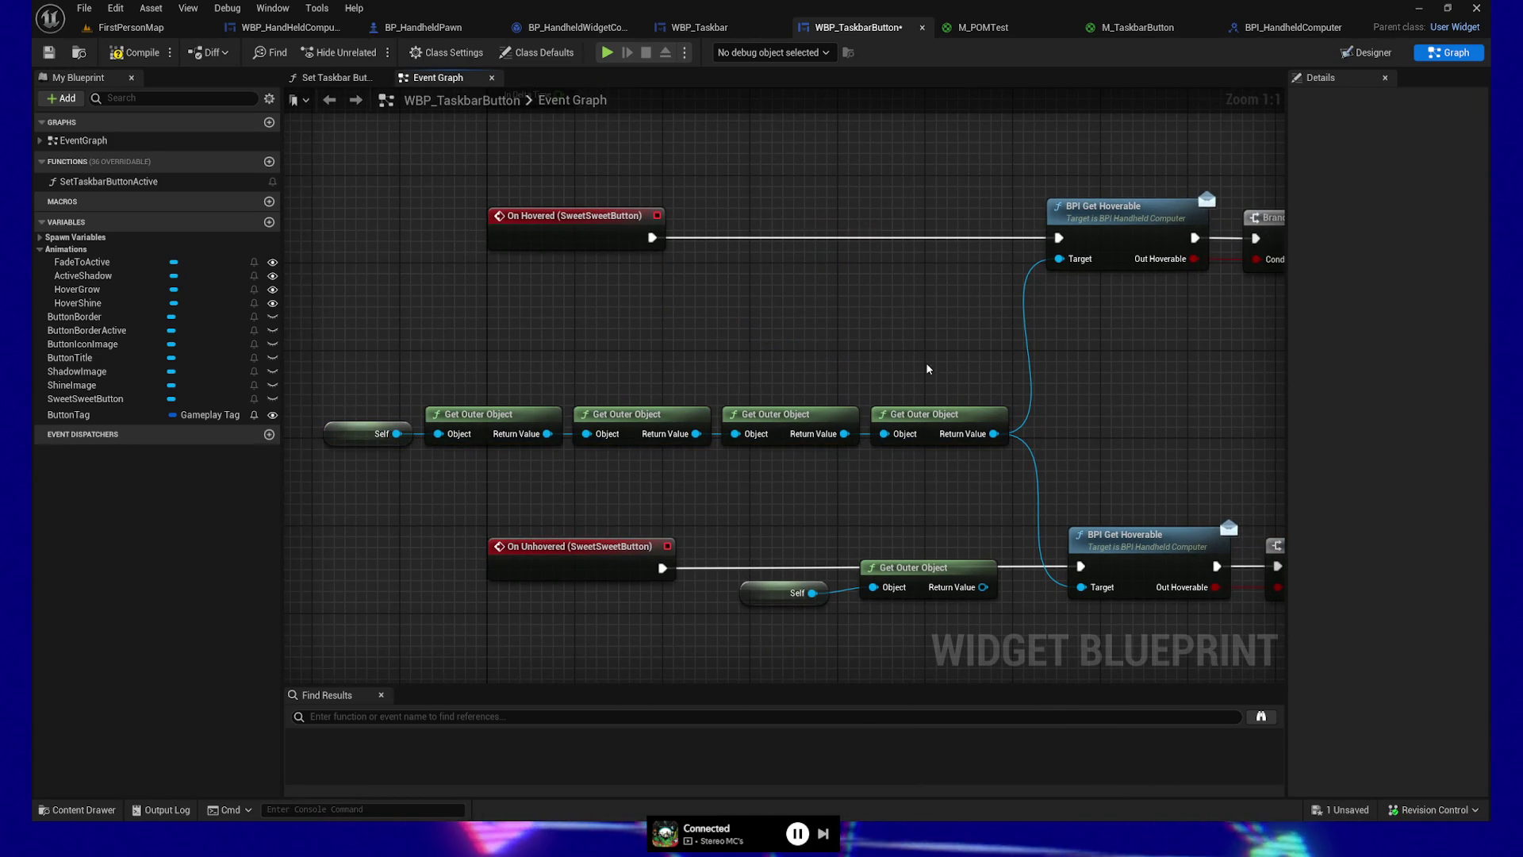
{"action": "left_click_drag", "start_coordinate": [765, 523], "coordinate": [924, 610]}
{"action": "key", "text": "Delete"}
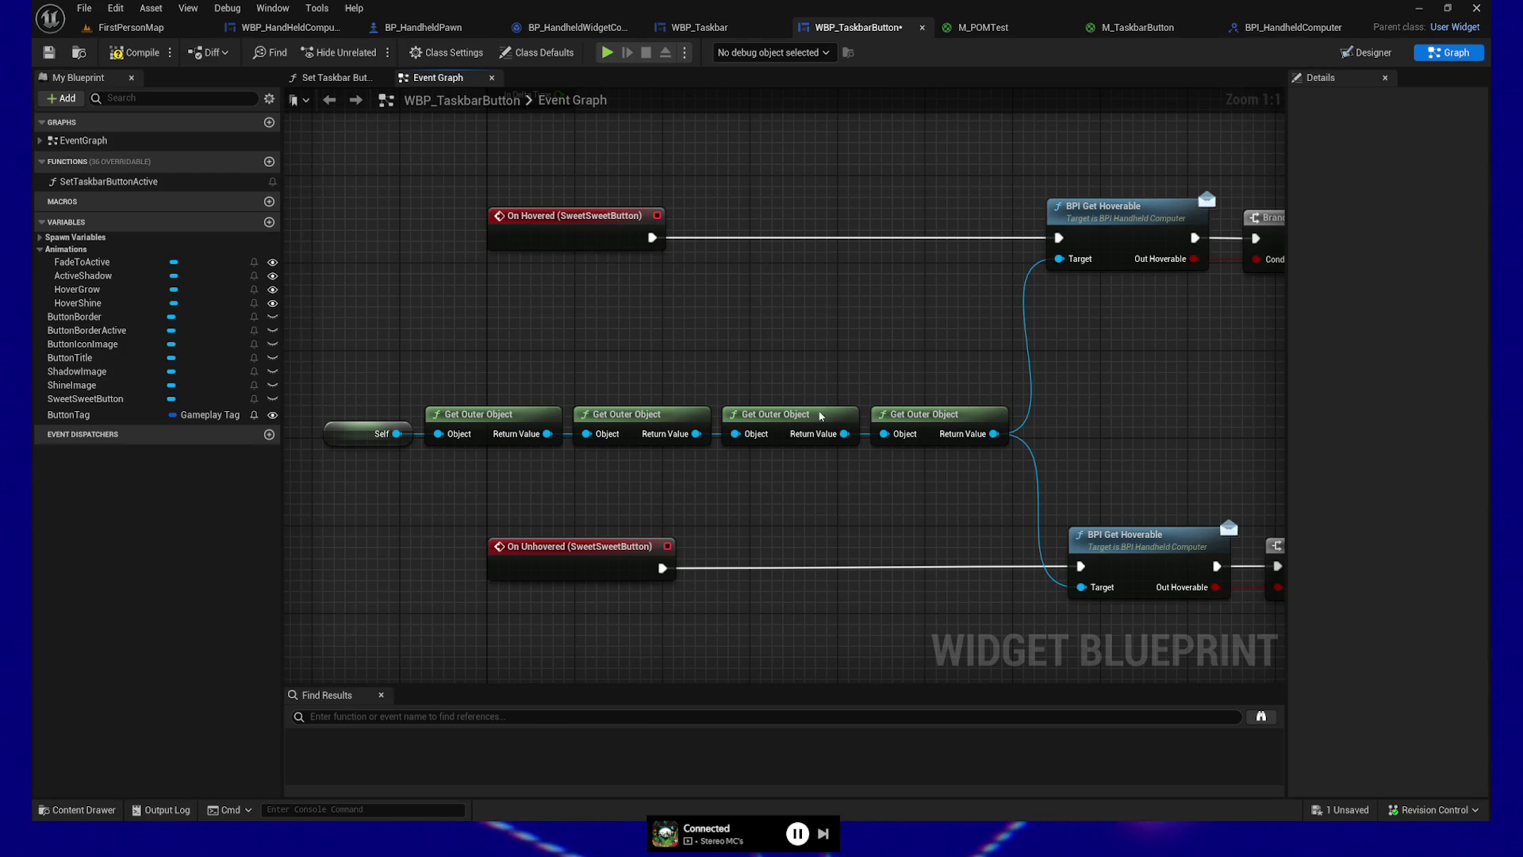
{"action": "left_click", "coordinate": [50, 52]}
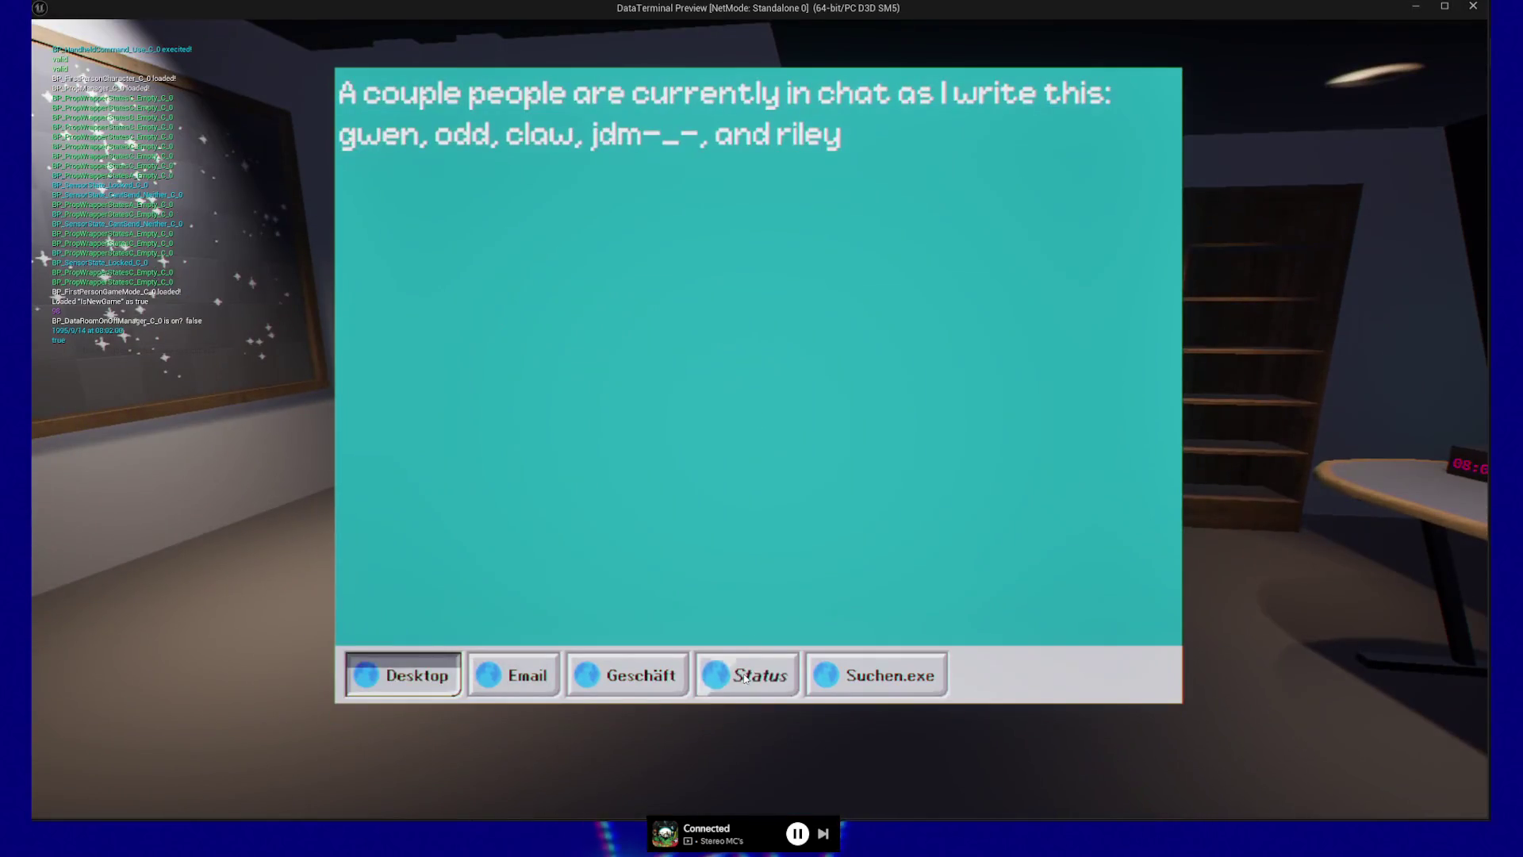
Step: Test a taskbar button in the running DataTerminal preview, then quit the preview
{"action": "left_click", "coordinate": [744, 677]}
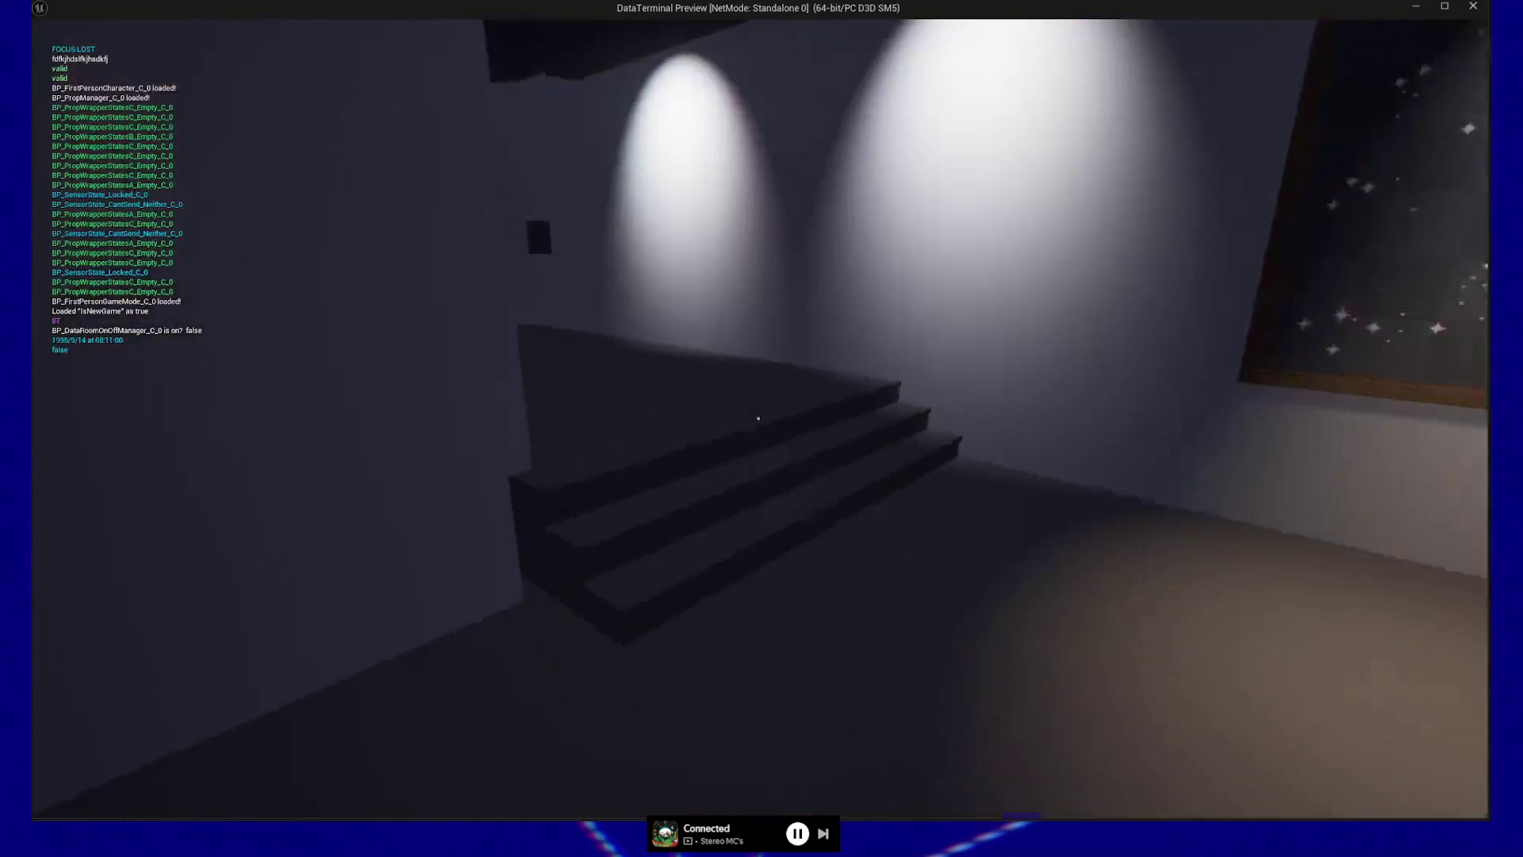
{"action": "key", "text": "Escape"}
{"action": "left_click", "coordinate": [735, 652]}
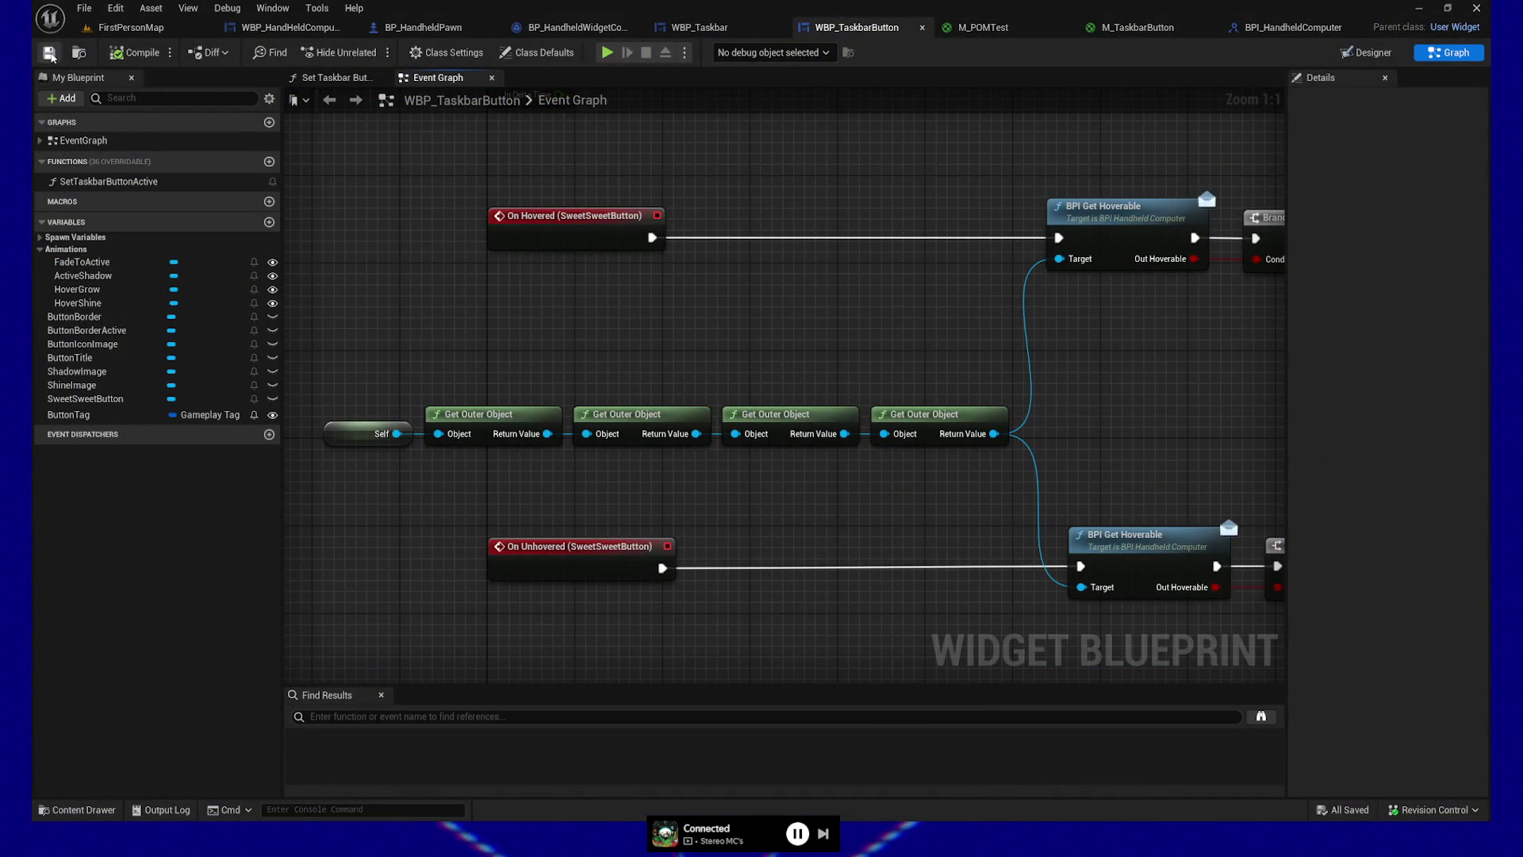
Step: Review the Self/Get Outer Object chain, Branch, Make, Broadcast Message and Play Animation nodes
{"action": "mouse_move", "coordinate": [671, 347]}
{"action": "left_mouse_down"}
{"action": "mouse_move", "coordinate": [616, 330]}
{"action": "mouse_move", "coordinate": [764, 311]}
{"action": "left_mouse_up"}
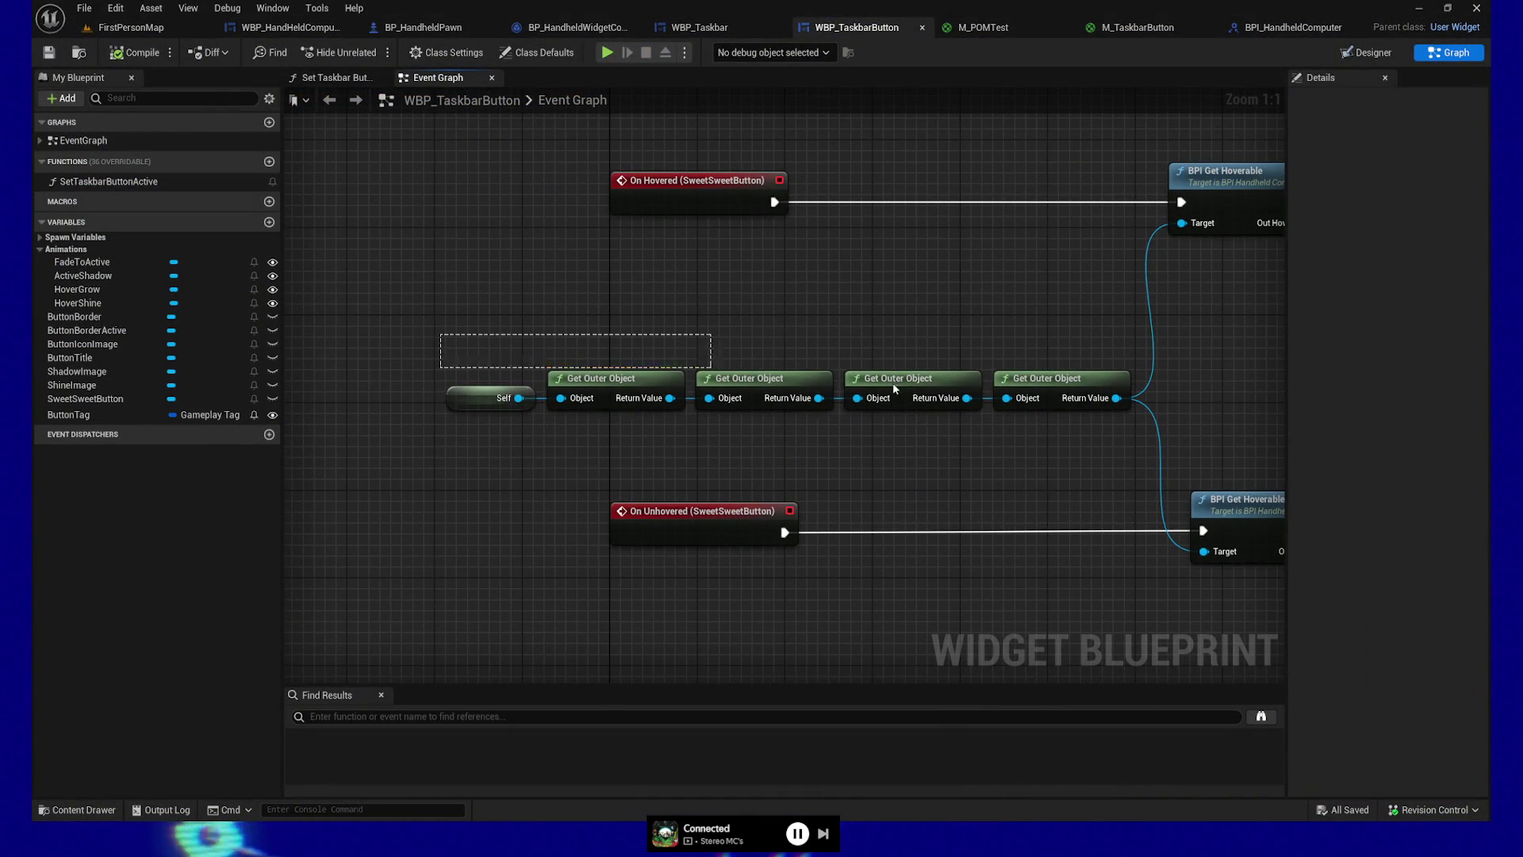
{"action": "left_click_drag", "start_coordinate": [791, 381], "coordinate": [1070, 409]}
{"action": "left_click", "coordinate": [694, 446]}
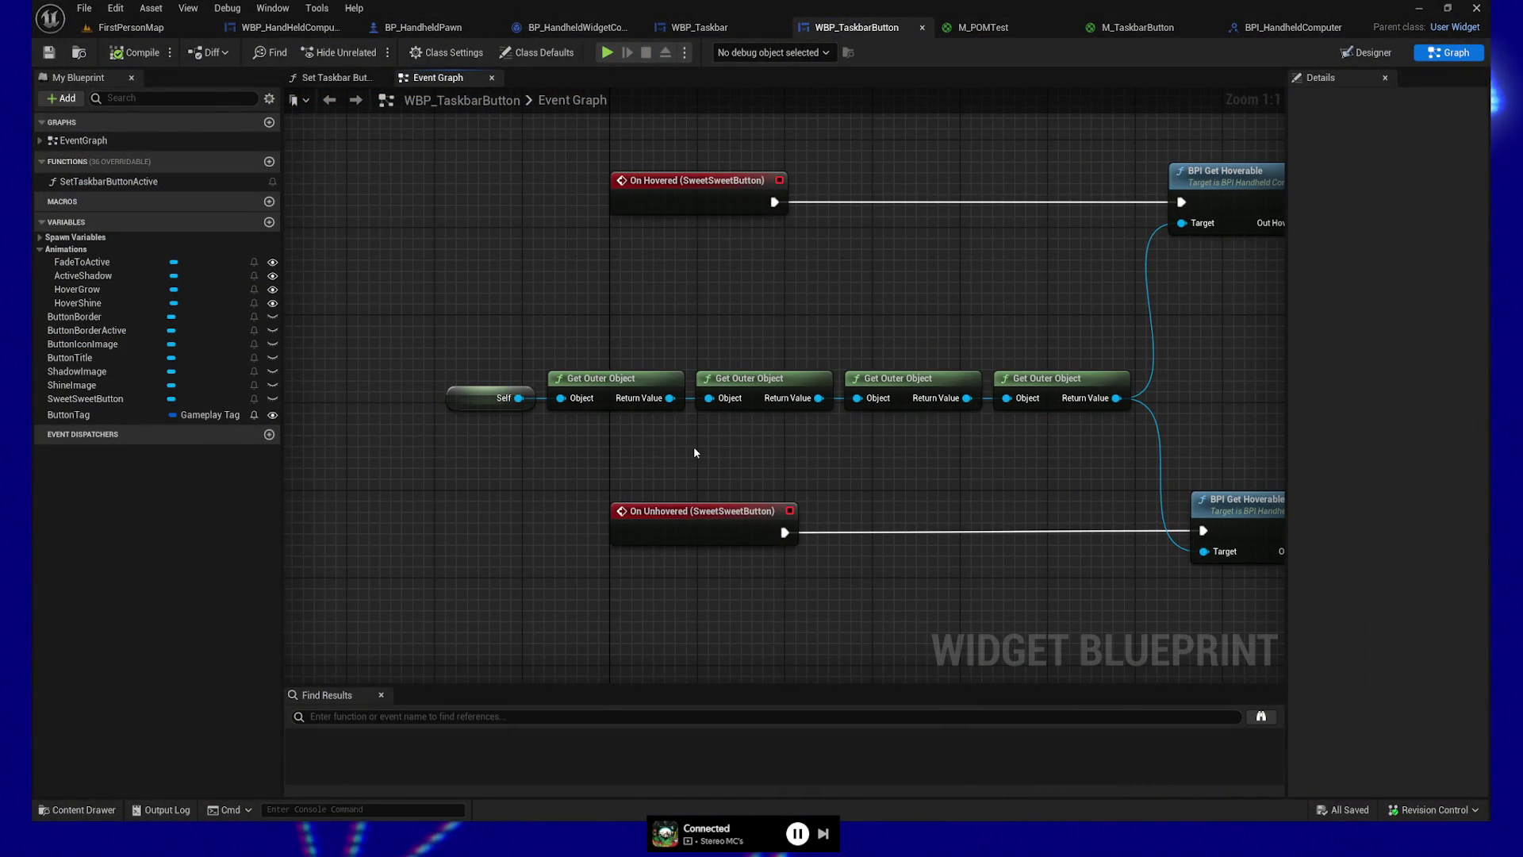
{"action": "left_click_drag", "start_coordinate": [856, 445], "coordinate": [408, 445]}
{"action": "scroll", "coordinate": [408, 445], "scroll_direction": "down", "scroll_amount": 2}
{"action": "mouse_move", "coordinate": [990, 425]}
{"action": "left_mouse_down"}
{"action": "mouse_move", "coordinate": [621, 437]}
{"action": "mouse_move", "coordinate": [622, 493]}
{"action": "mouse_move", "coordinate": [782, 622]}
{"action": "mouse_move", "coordinate": [852, 600]}
{"action": "mouse_move", "coordinate": [704, 520]}
{"action": "mouse_move", "coordinate": [544, 473]}
{"action": "mouse_move", "coordinate": [534, 397]}
{"action": "left_mouse_up"}
{"action": "mouse_move", "coordinate": [401, 384]}
{"action": "left_mouse_down"}
{"action": "mouse_move", "coordinate": [766, 478]}
{"action": "mouse_move", "coordinate": [893, 488]}
{"action": "left_mouse_up"}
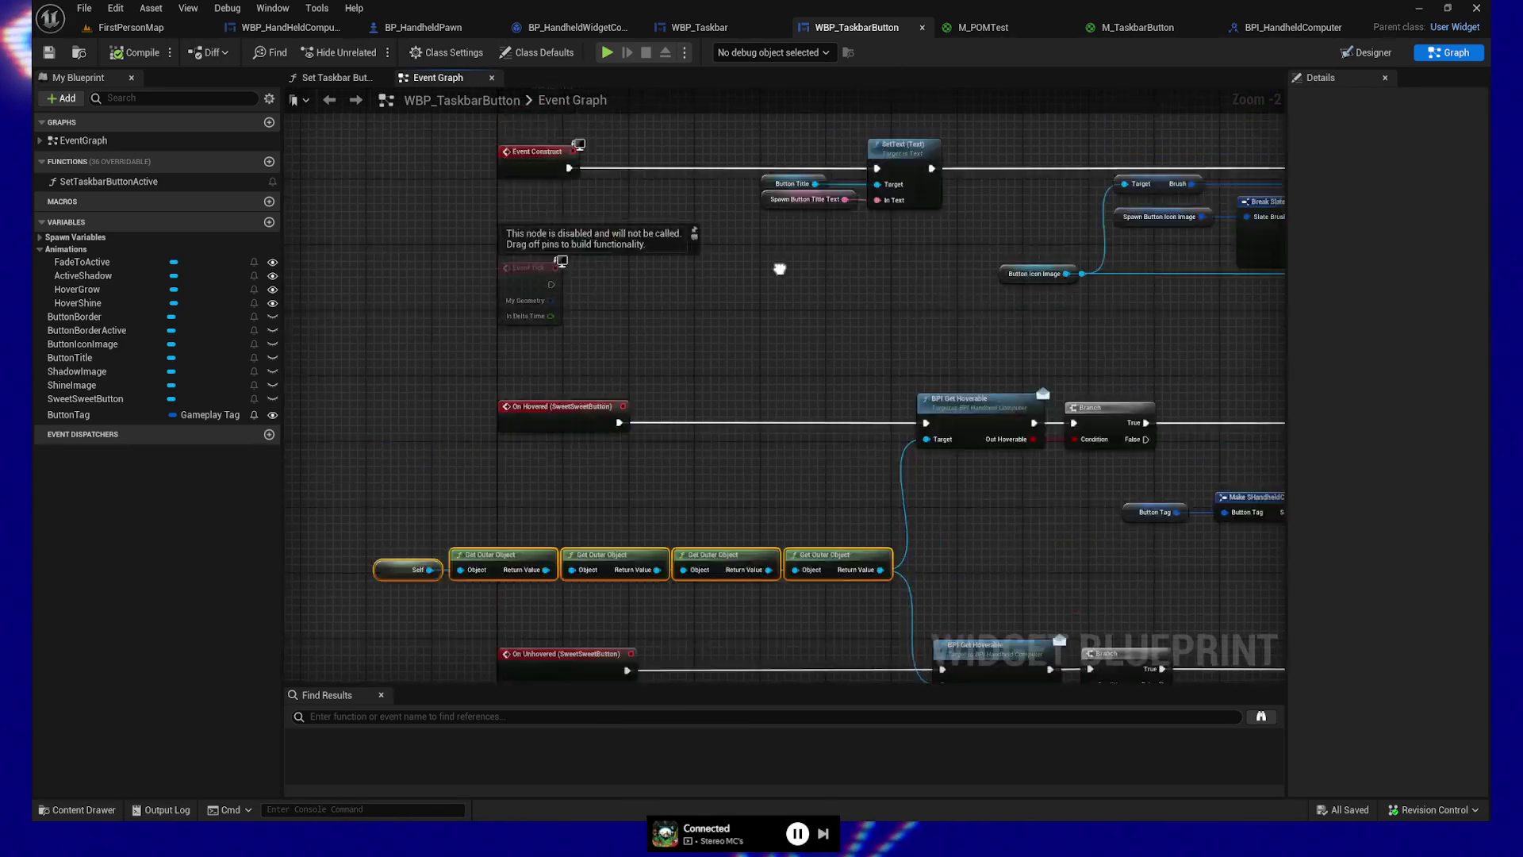
Step: Delete the disabled Event Pre Construct and Event Tick nodes and compile and save with Ctrl+S
{"action": "left_click_drag", "start_coordinate": [444, 217], "coordinate": [603, 287]}
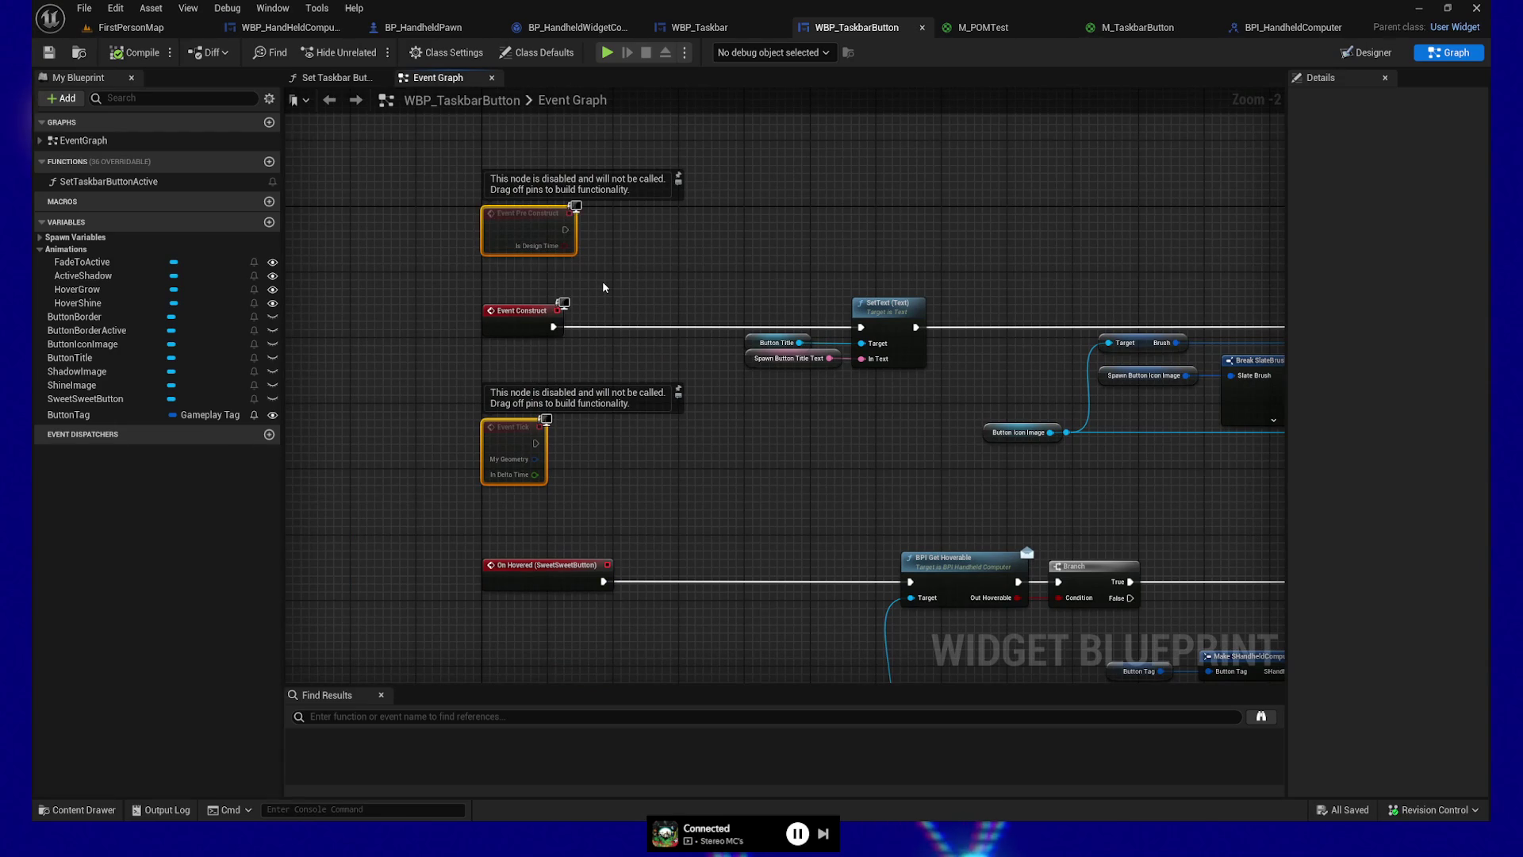
{"action": "key", "text": "Delete"}
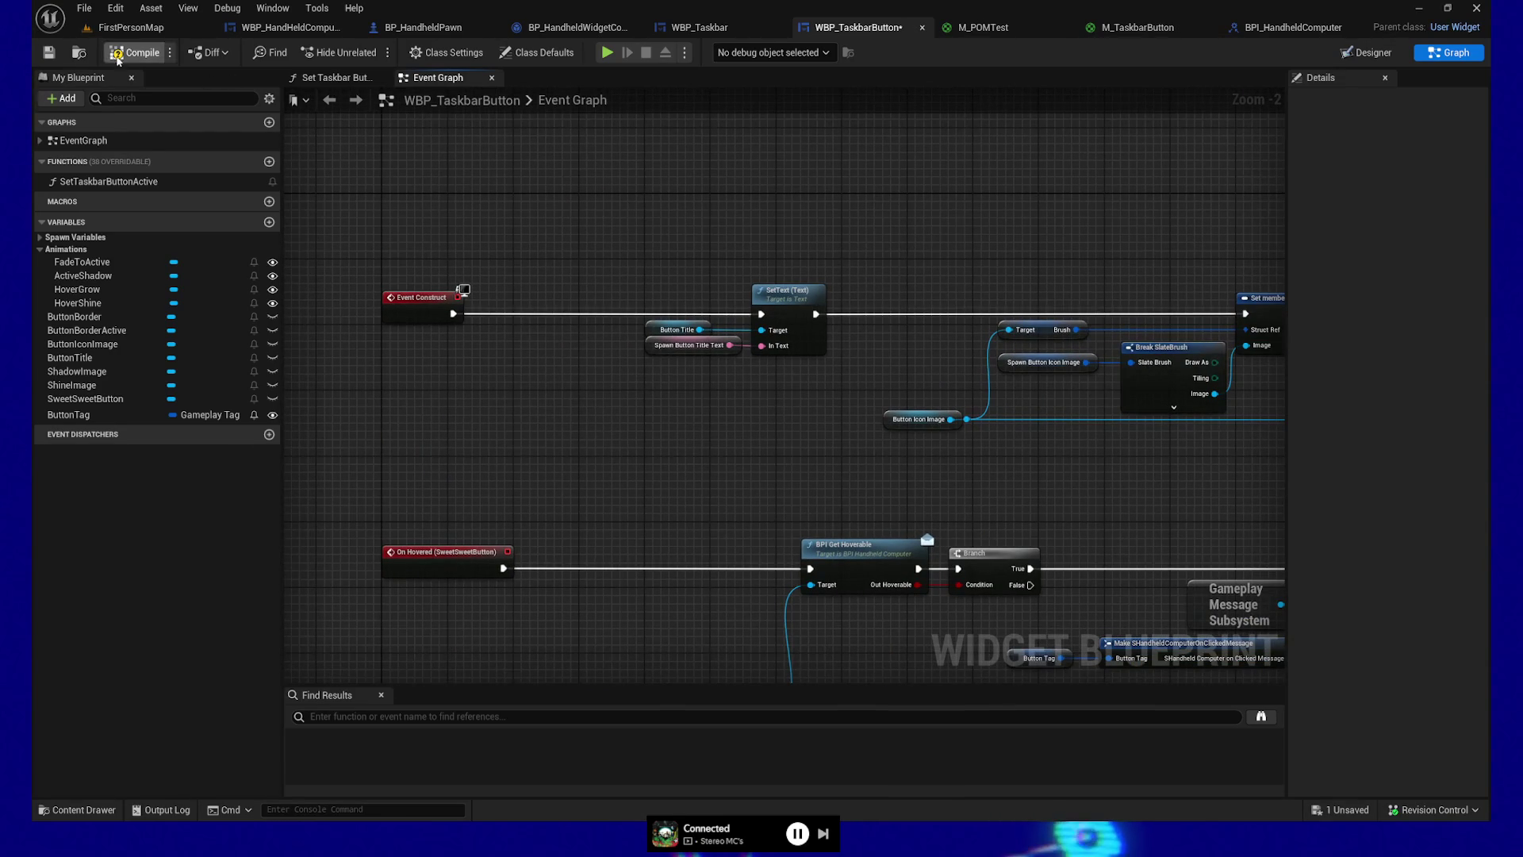
{"action": "key", "text": "ctrl+s"}
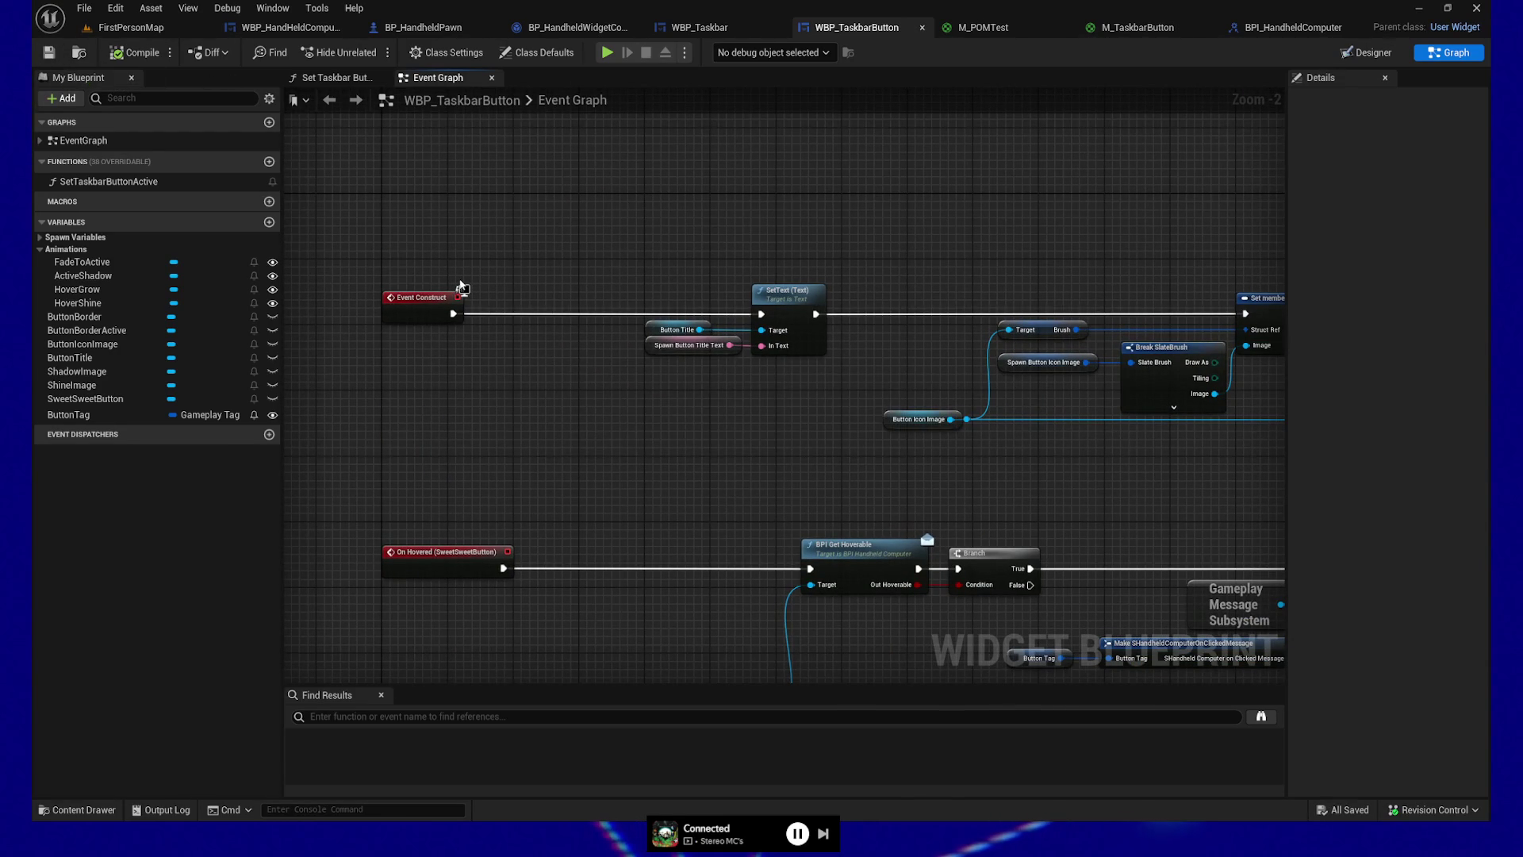
{"action": "mouse_move", "coordinate": [676, 423]}
{"action": "left_mouse_down"}
{"action": "mouse_move", "coordinate": [782, 221]}
{"action": "mouse_move", "coordinate": [798, 147]}
{"action": "left_mouse_up"}
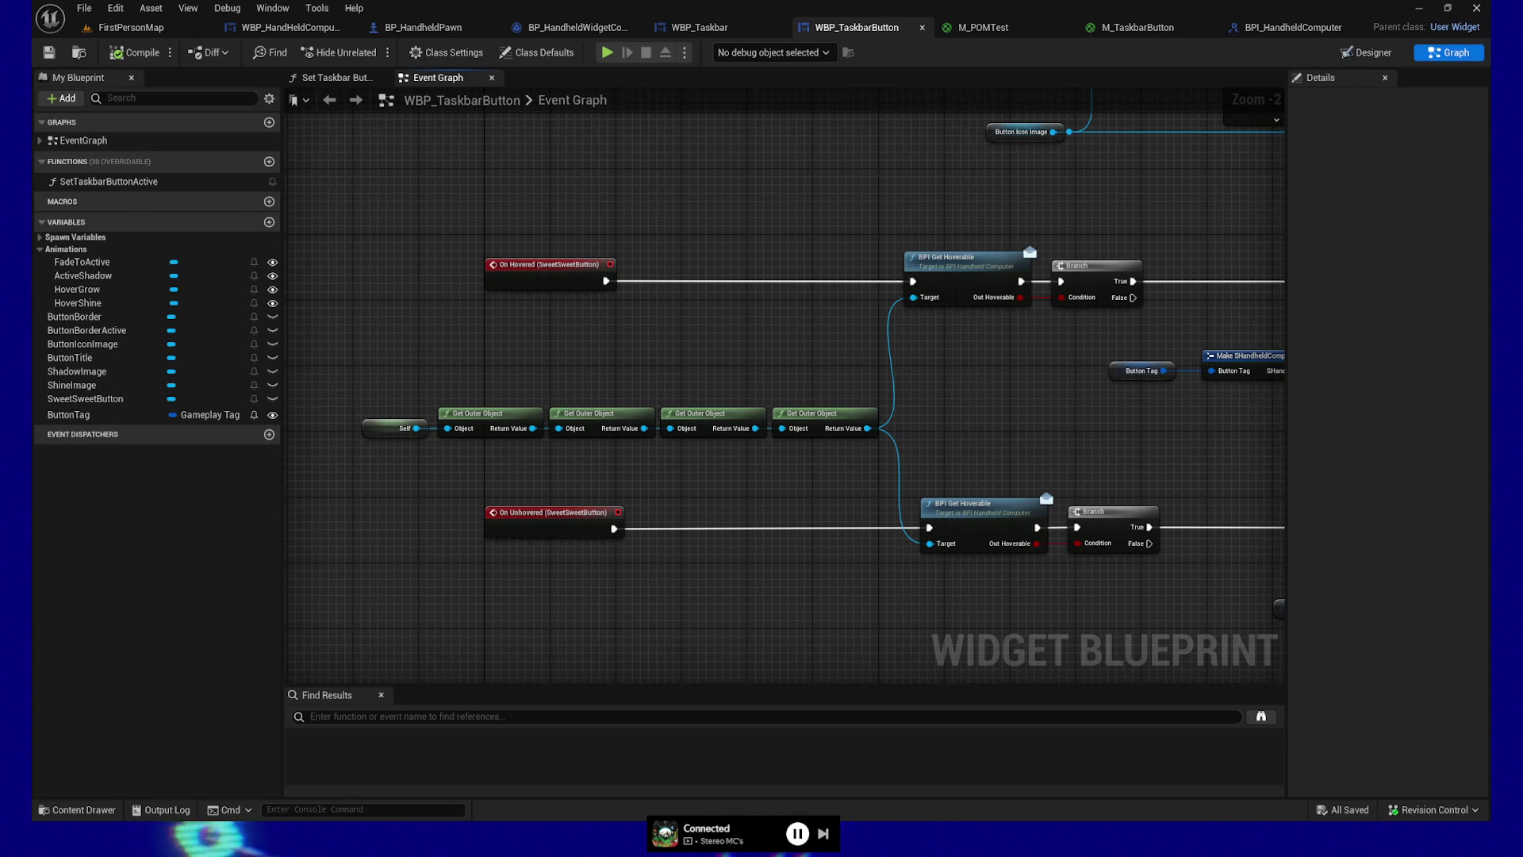
{"action": "key", "text": "alt+Tab"}
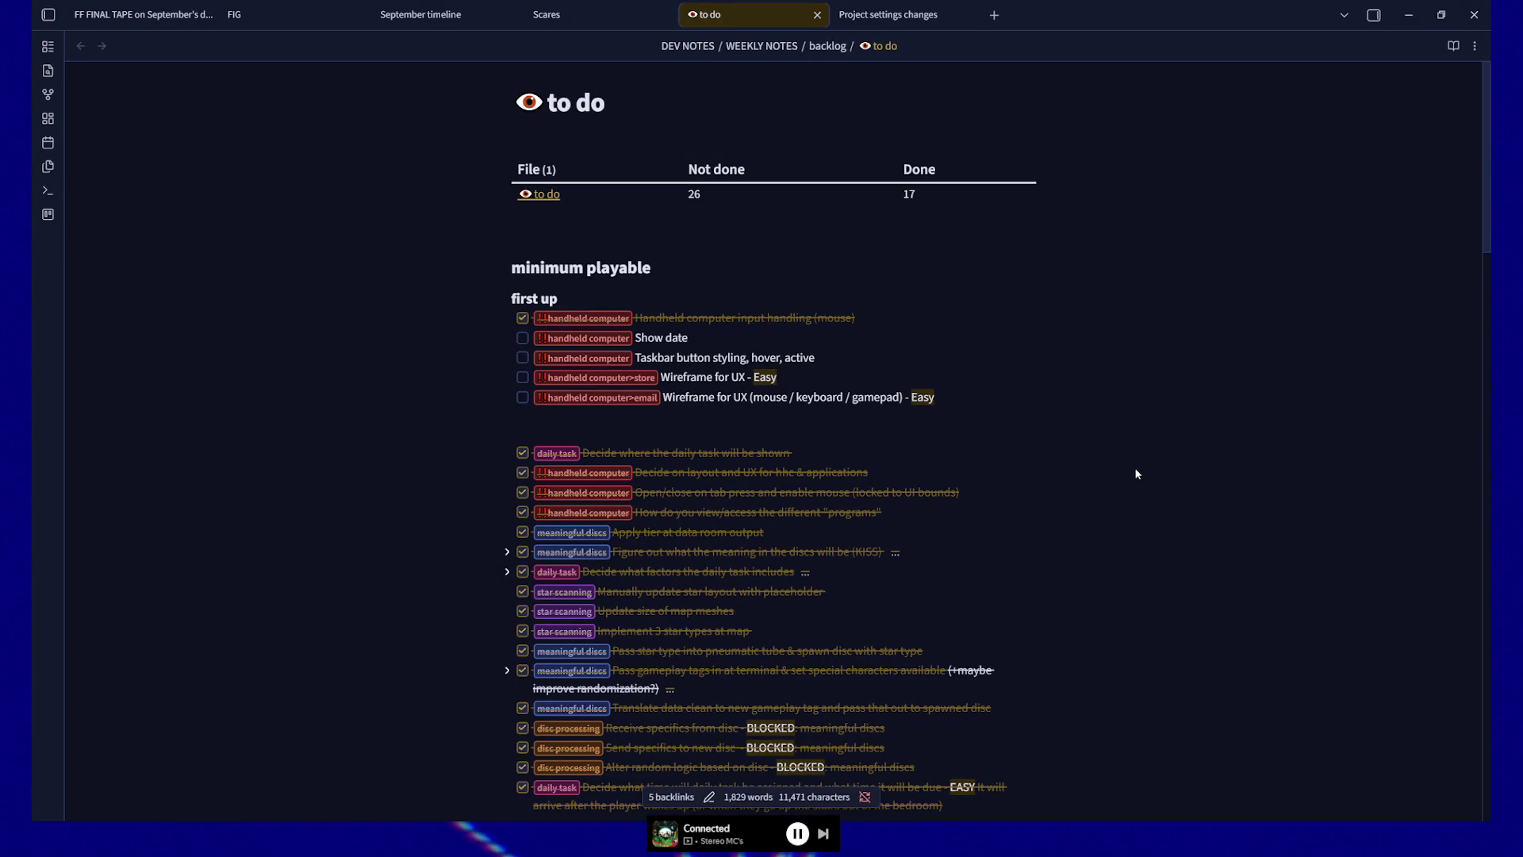
Step: Mark the taskbar button styling task as done
{"action": "left_click", "coordinate": [523, 358]}
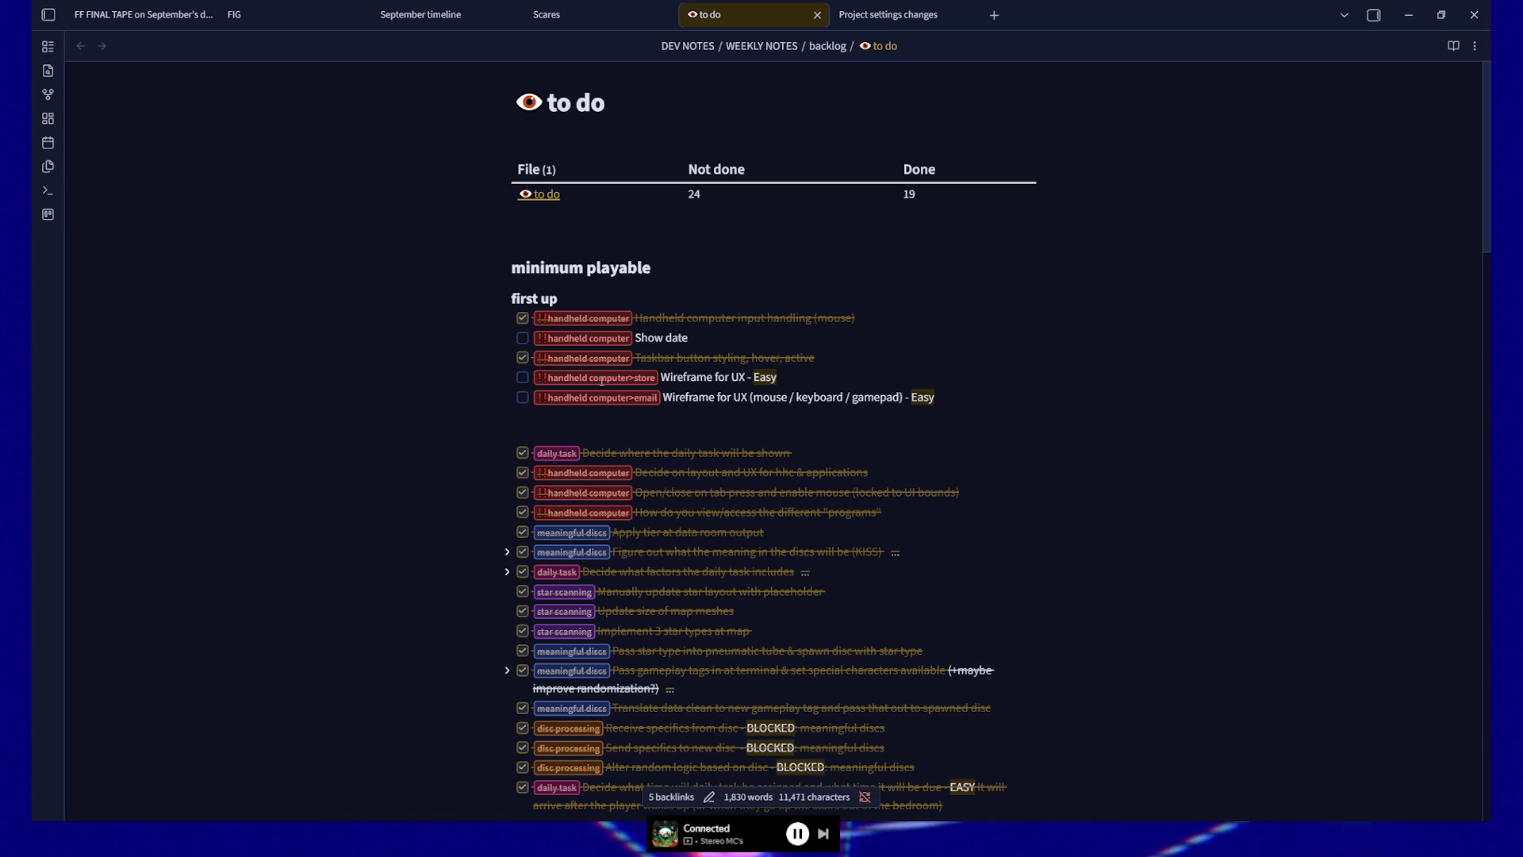
{"action": "scroll", "coordinate": [591, 382], "scroll_direction": "down", "scroll_amount": 5}
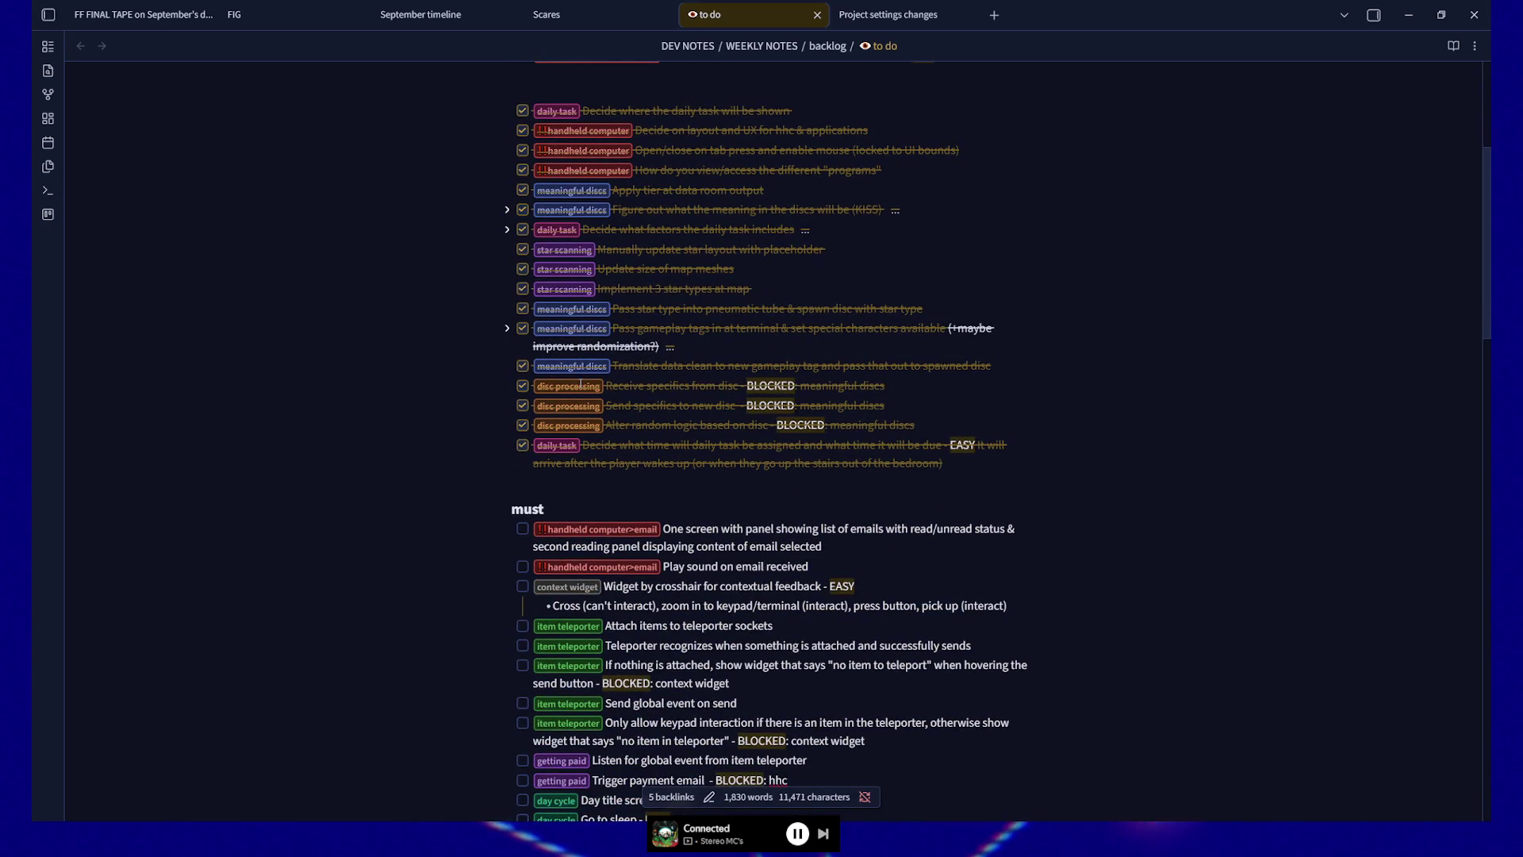
{"action": "scroll", "coordinate": [581, 383], "scroll_direction": "up", "scroll_amount": 5}
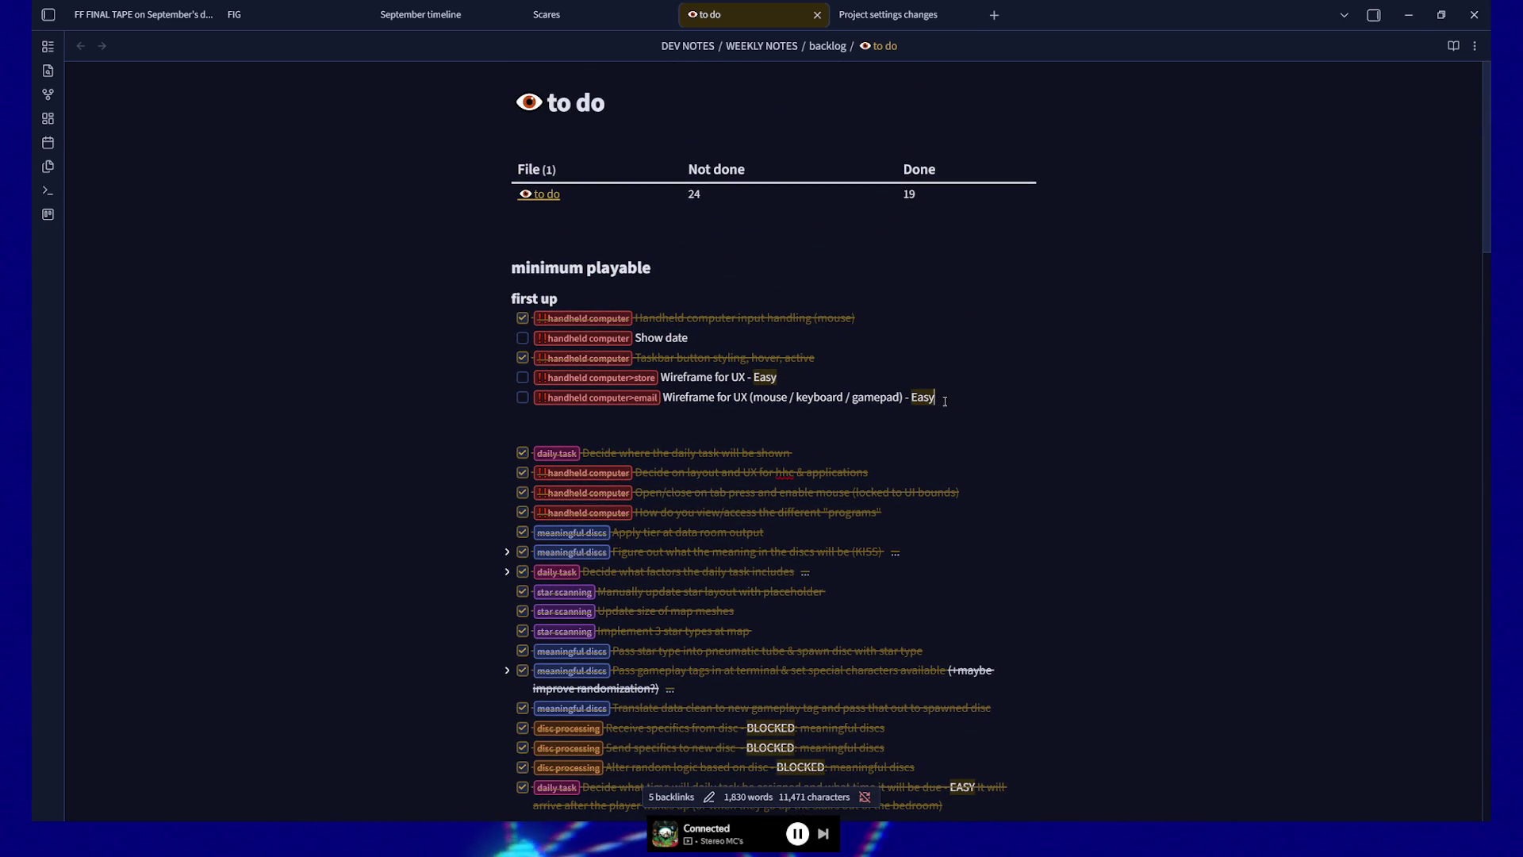
Step: Add an 'Open and close application' task below the email Wireframe line, reusing its handheld computer tag
{"action": "key", "text": "Home"}
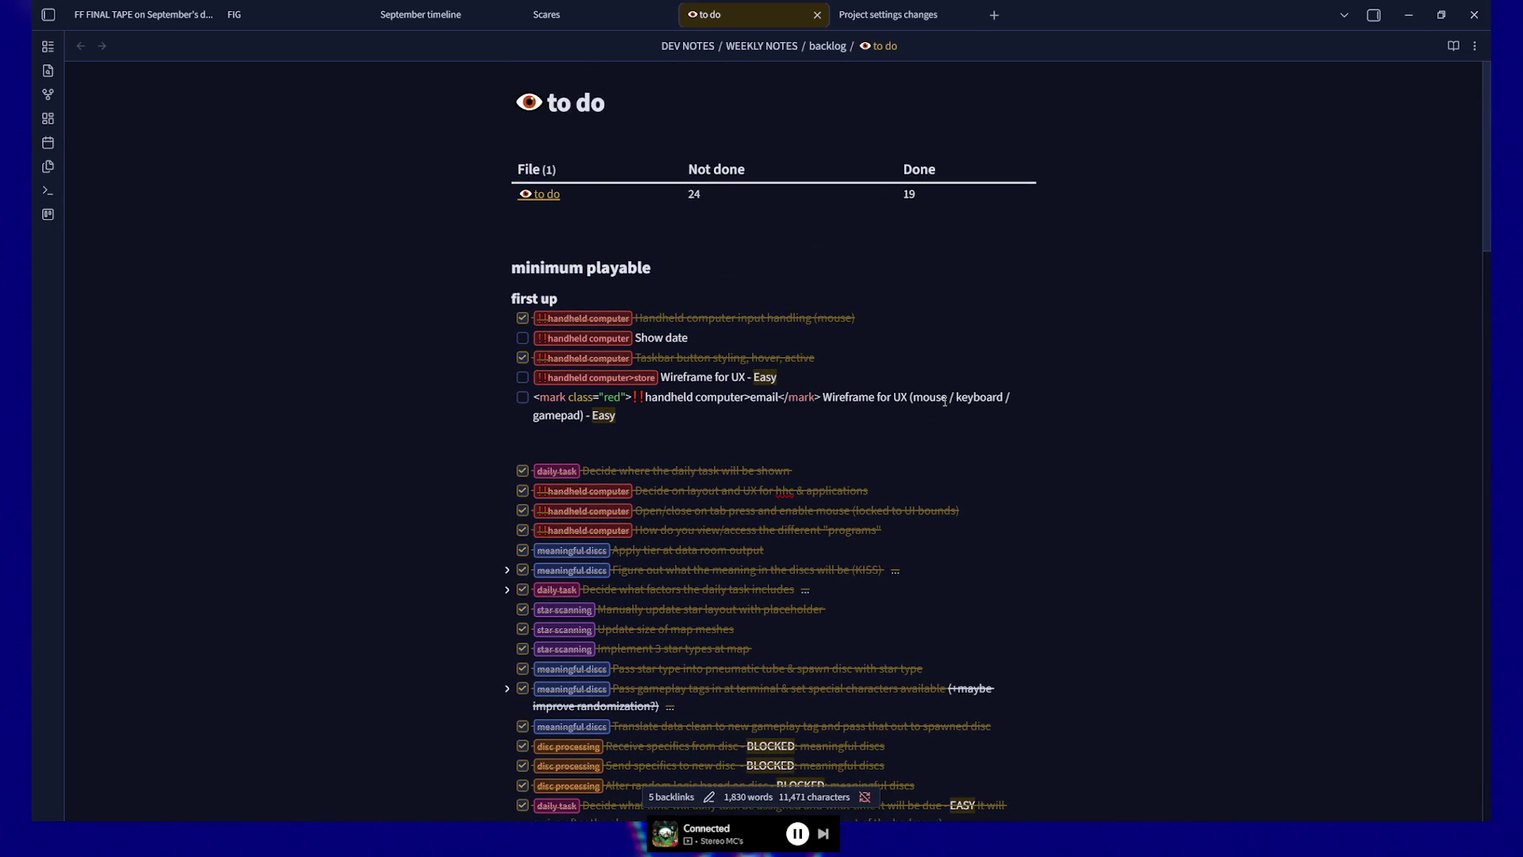
{"action": "key", "text": "ctrl+shift+Right"}
{"action": "key", "text": "ctrl+shift+Right"}
{"action": "key", "text": "ctrl+shift+Right"}
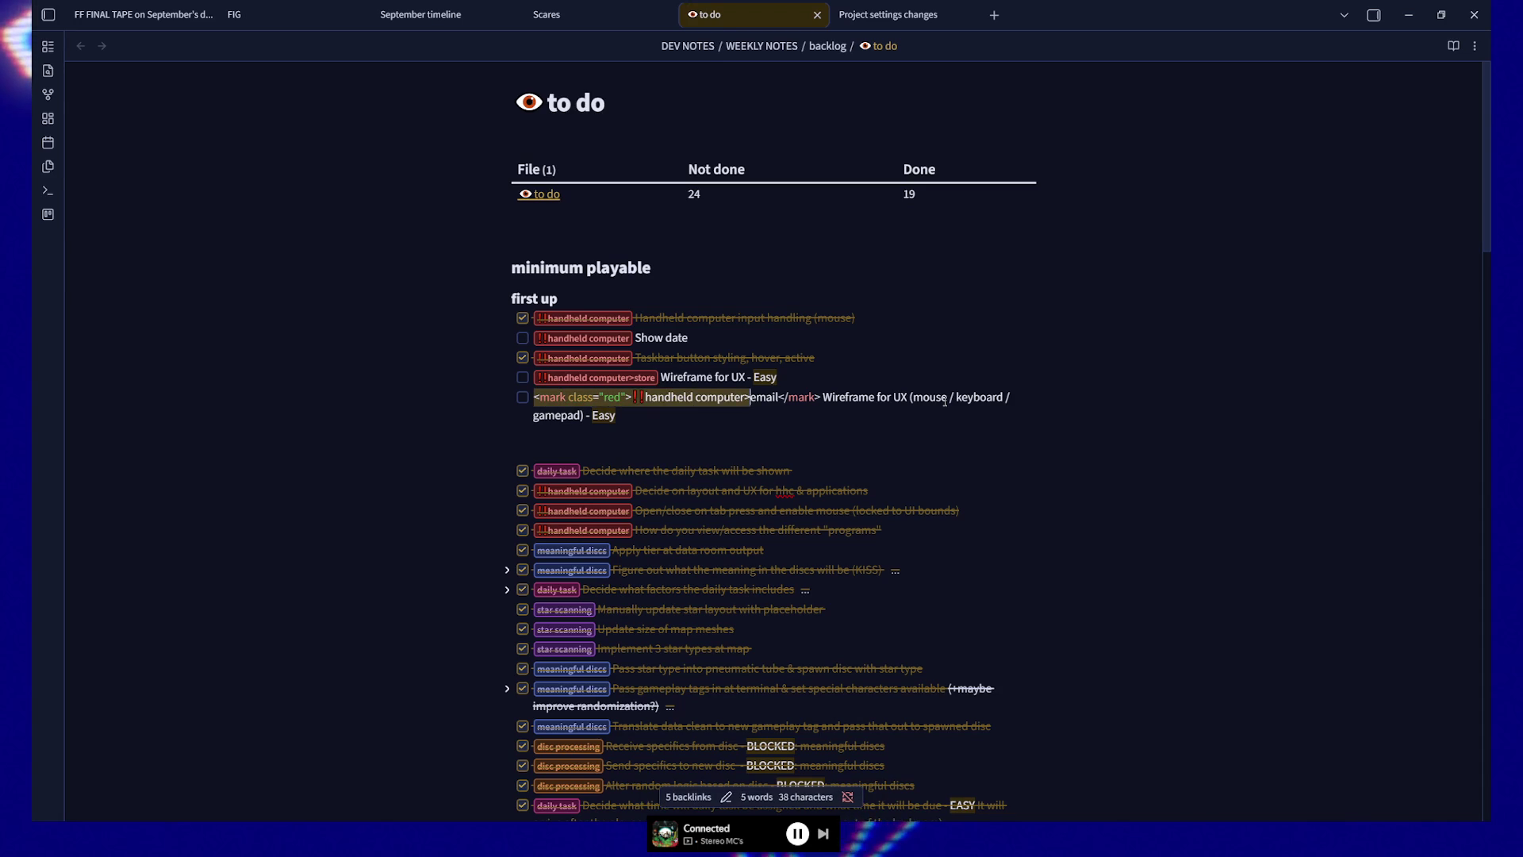
{"action": "key", "text": "End"}
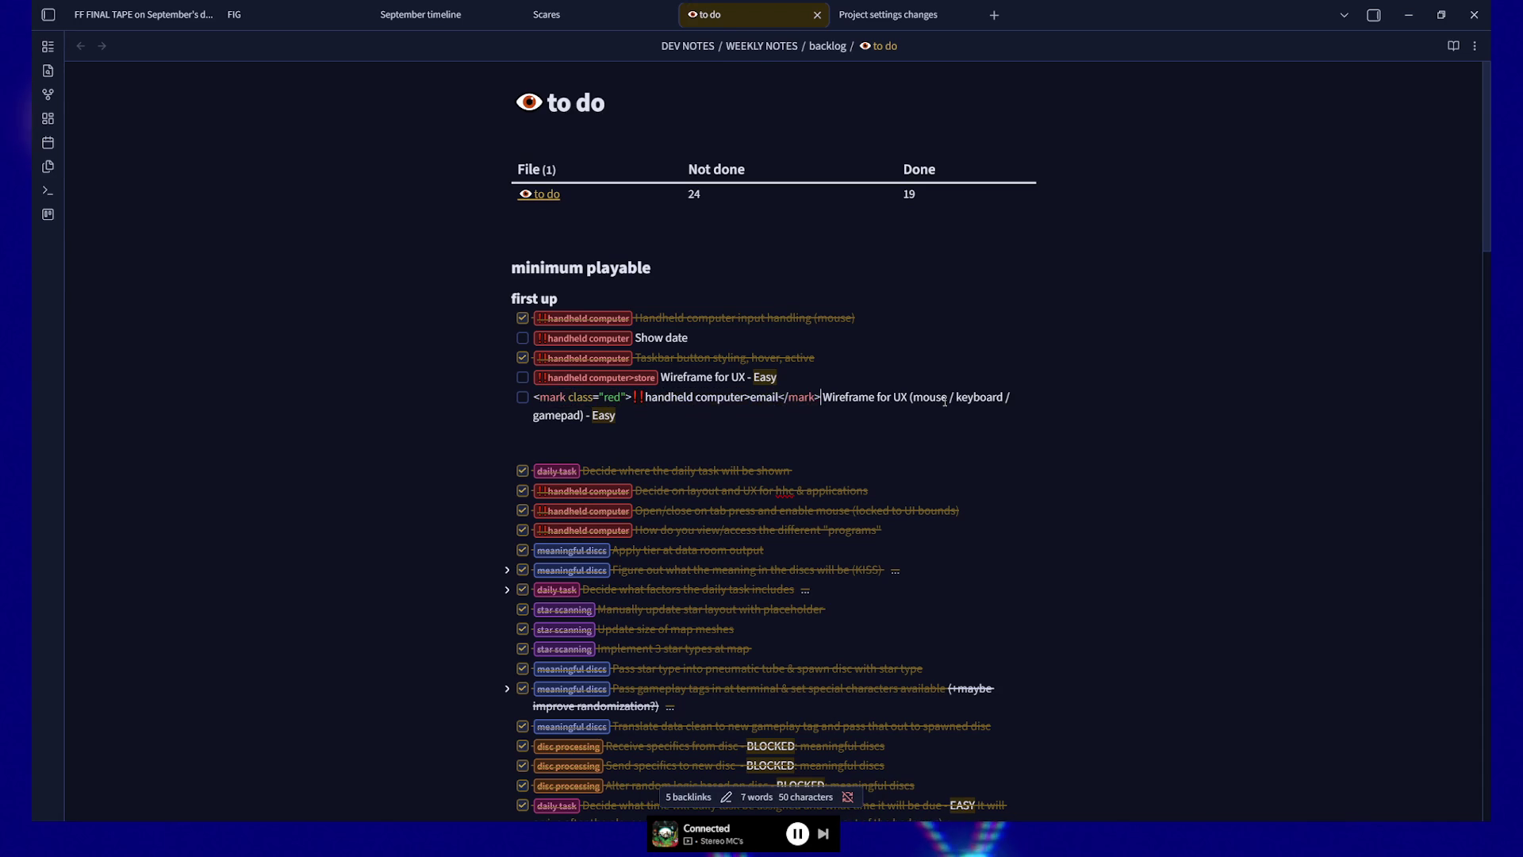
{"action": "key", "text": "End"}
{"action": "key", "text": "Return"}
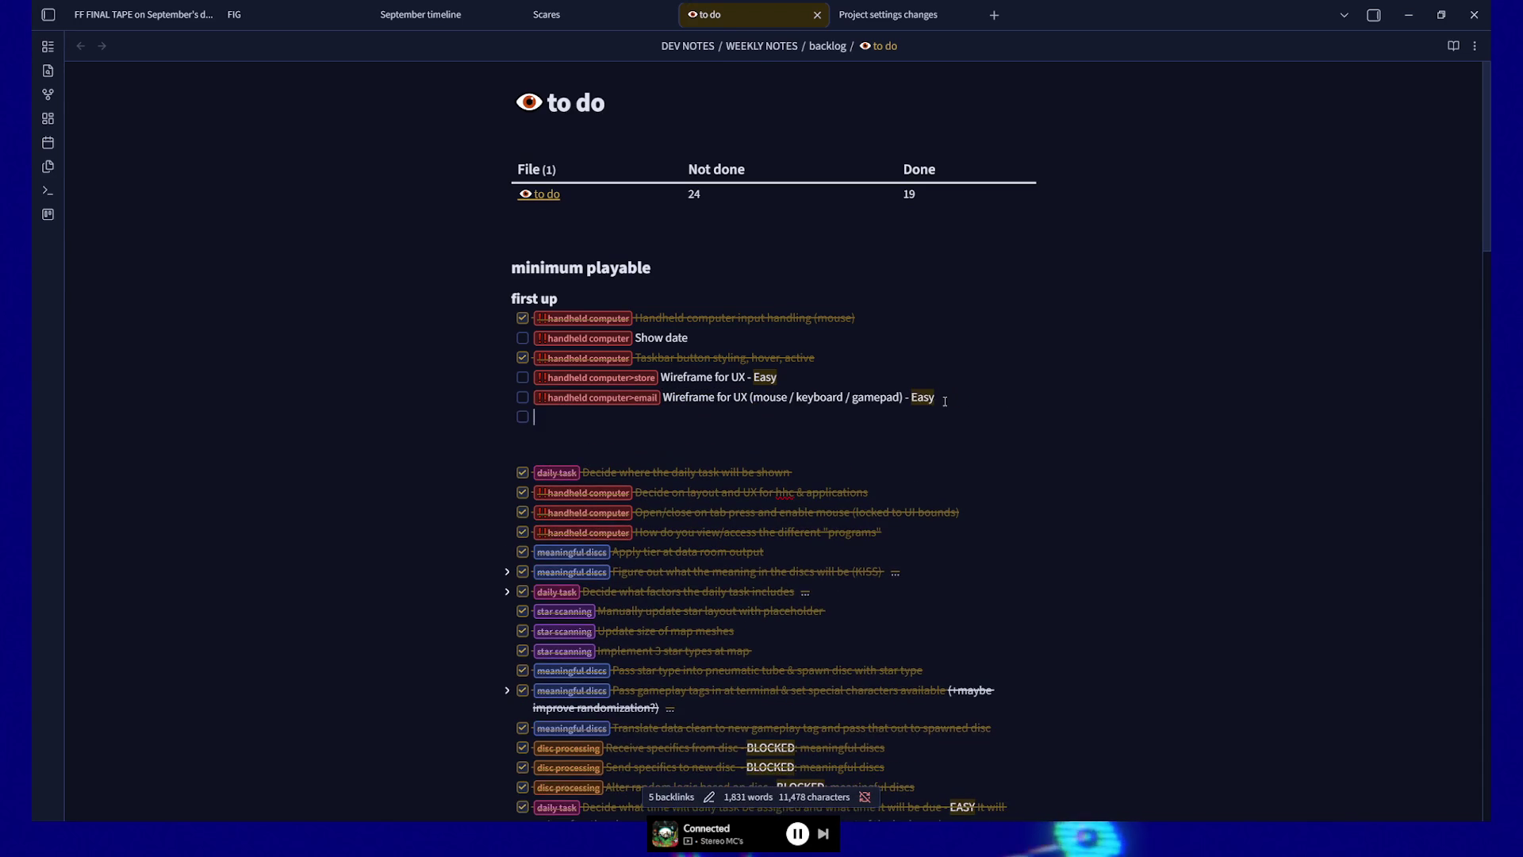
{"action": "type", "text": "<mark class=\"red\">‼️handheld computer>email</mark>"}
{"action": "type", "text": "O"}
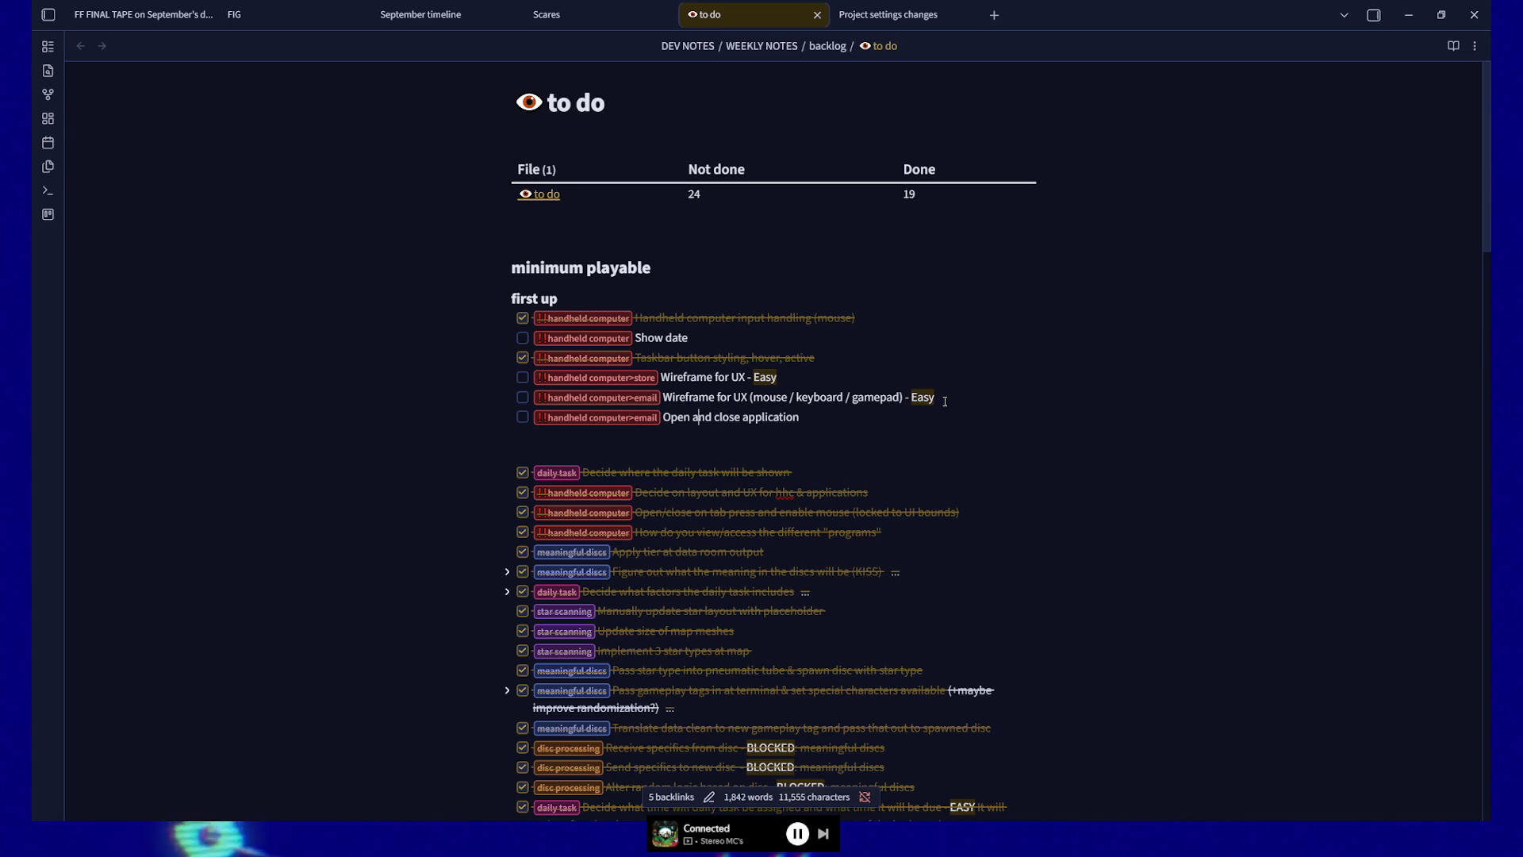
{"action": "key", "text": "ctrl+z"}
{"action": "key", "text": "ctrl+z"}
{"action": "key", "text": "ctrl+z"}
{"action": "key", "text": "ctrl+z"}
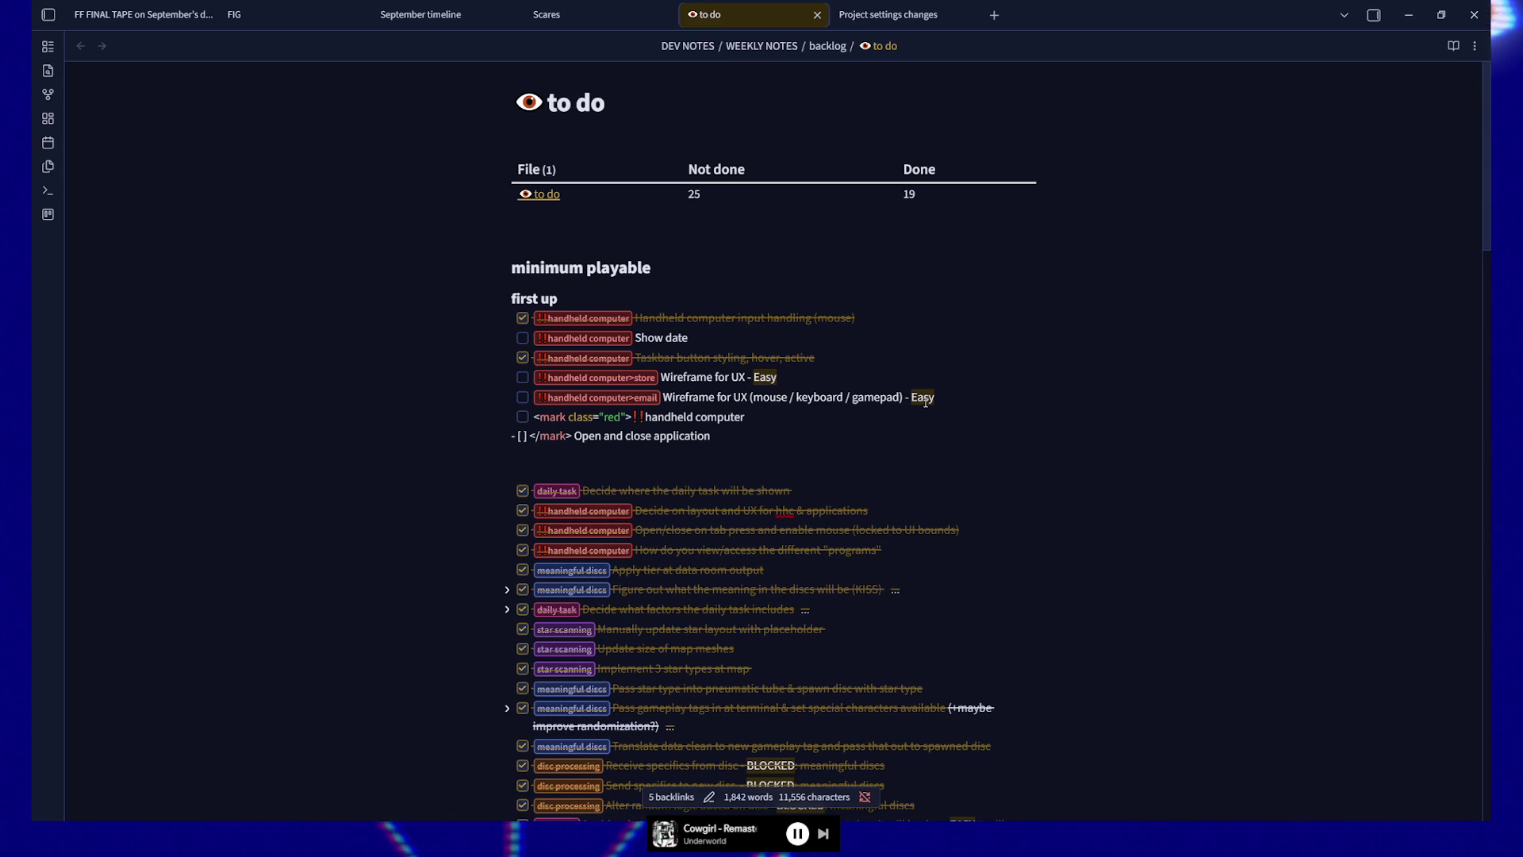
{"action": "key", "text": "ctrl+z"}
{"action": "key", "text": "ctrl+z"}
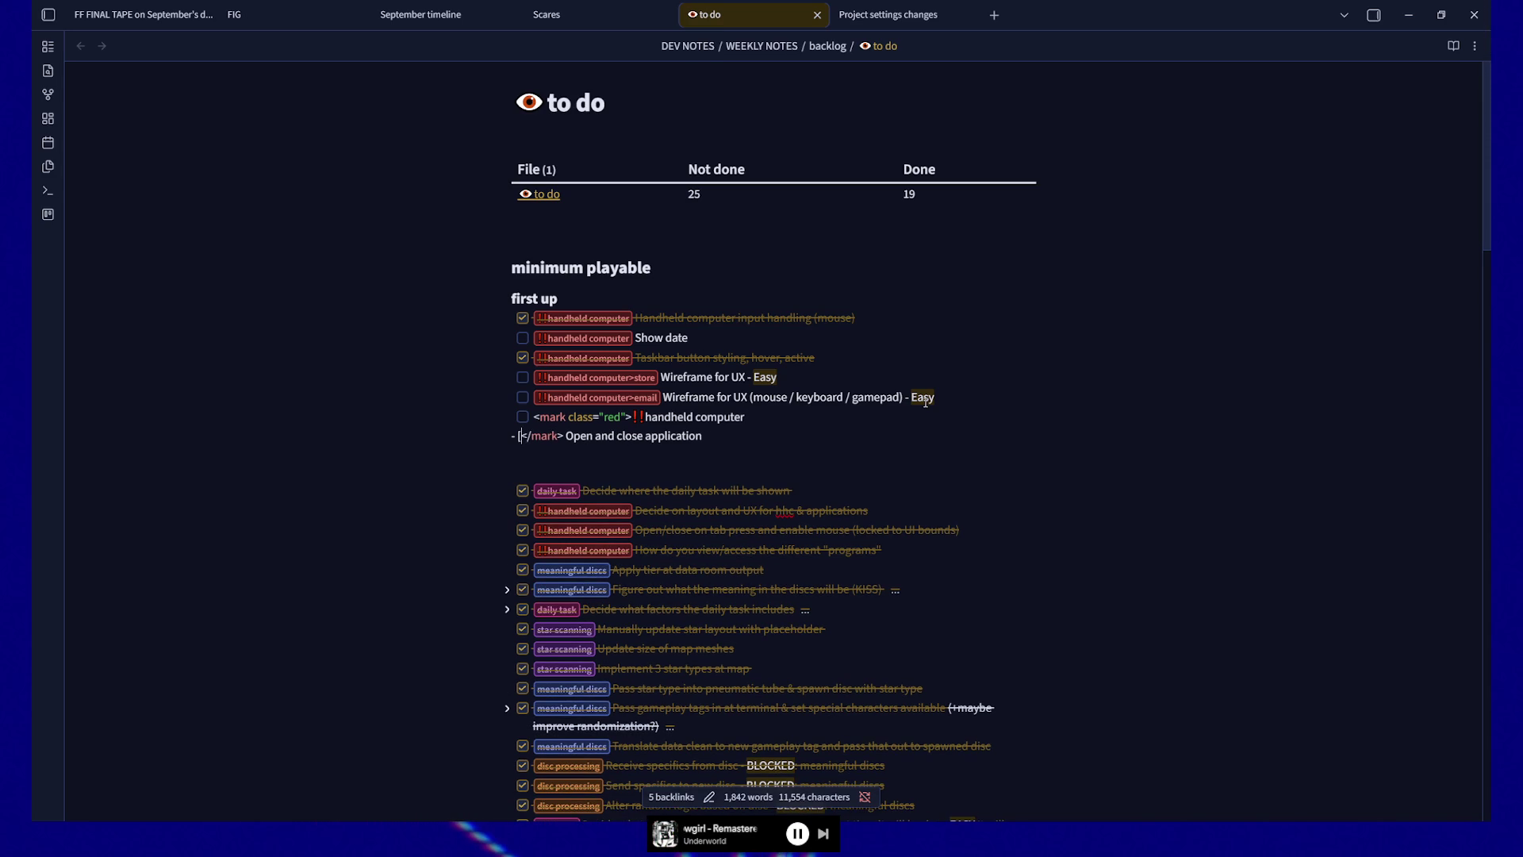
{"action": "key", "text": "ctrl+z"}
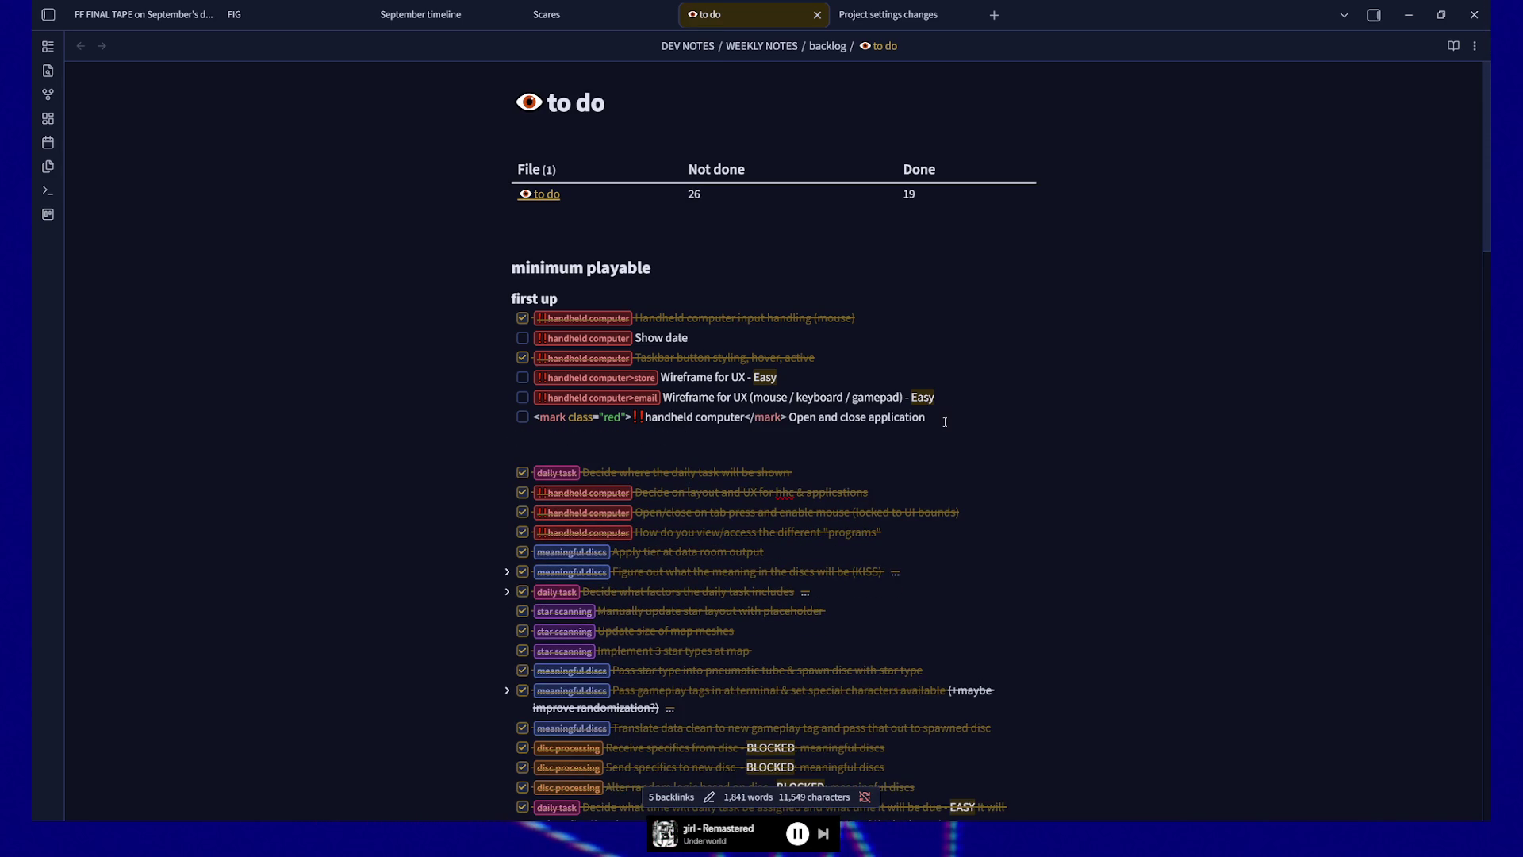
{"action": "key", "text": "ctrl+z"}
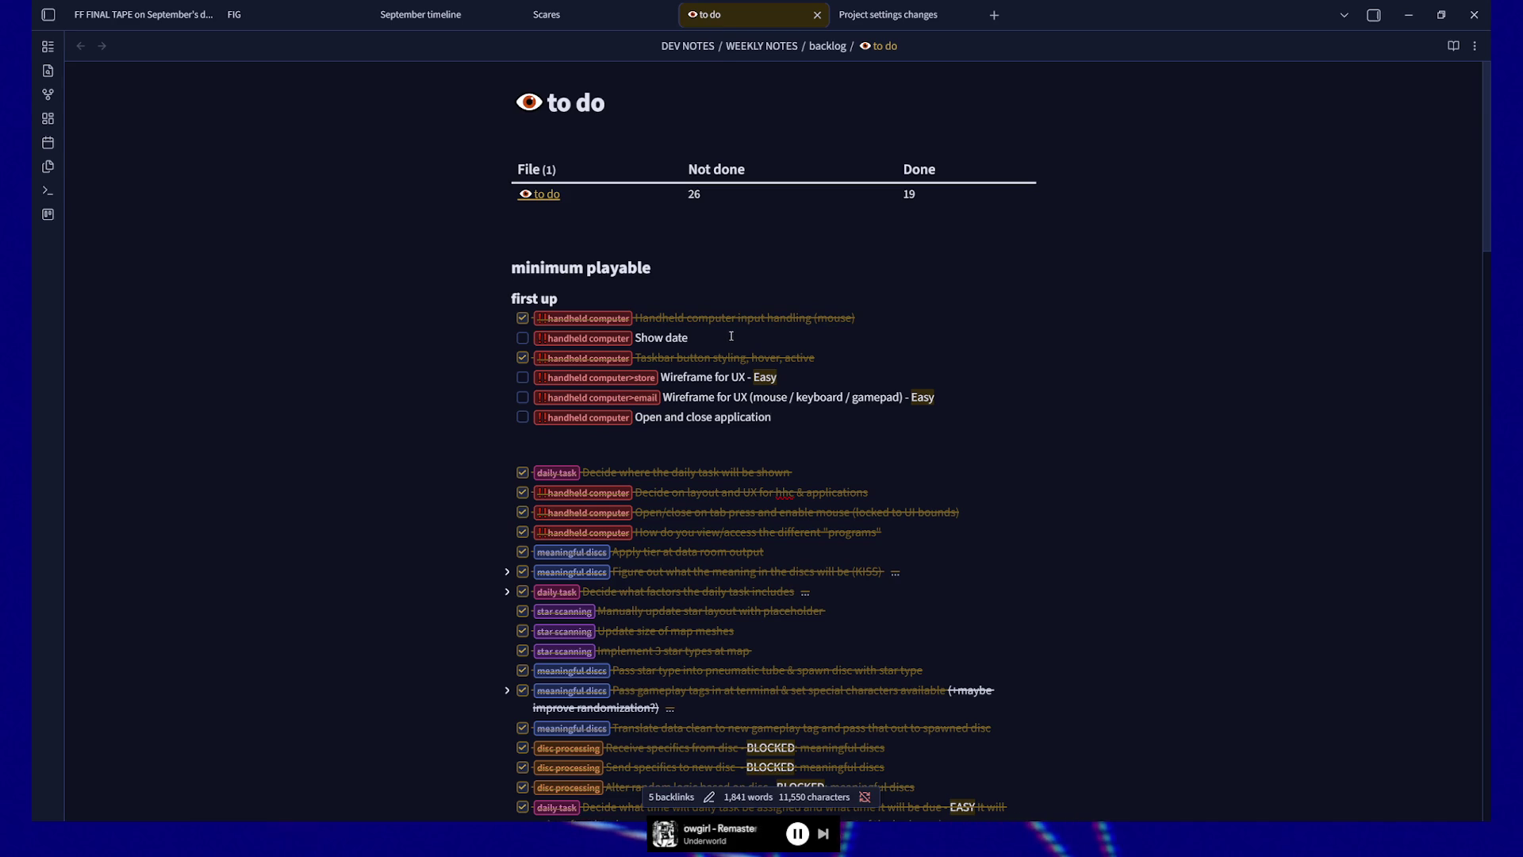
Step: Change the Show date task to read 'Show date & money'
{"action": "triple_click", "coordinate": [626, 337]}
{"action": "left_click", "coordinate": [813, 336]}
{"action": "type", "text": "&"}
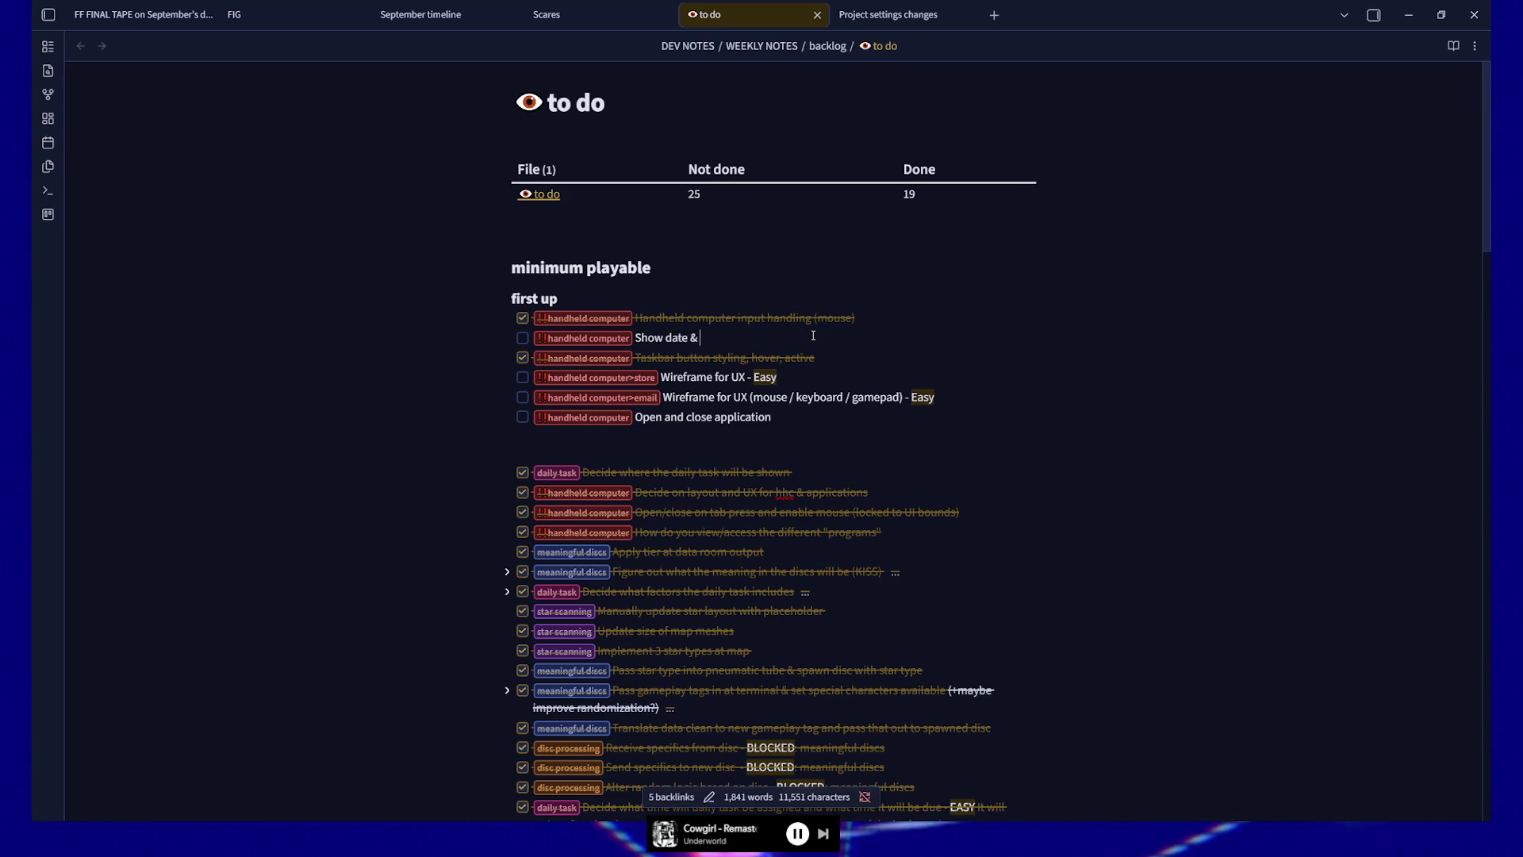
{"action": "type", "text": "wallet"}
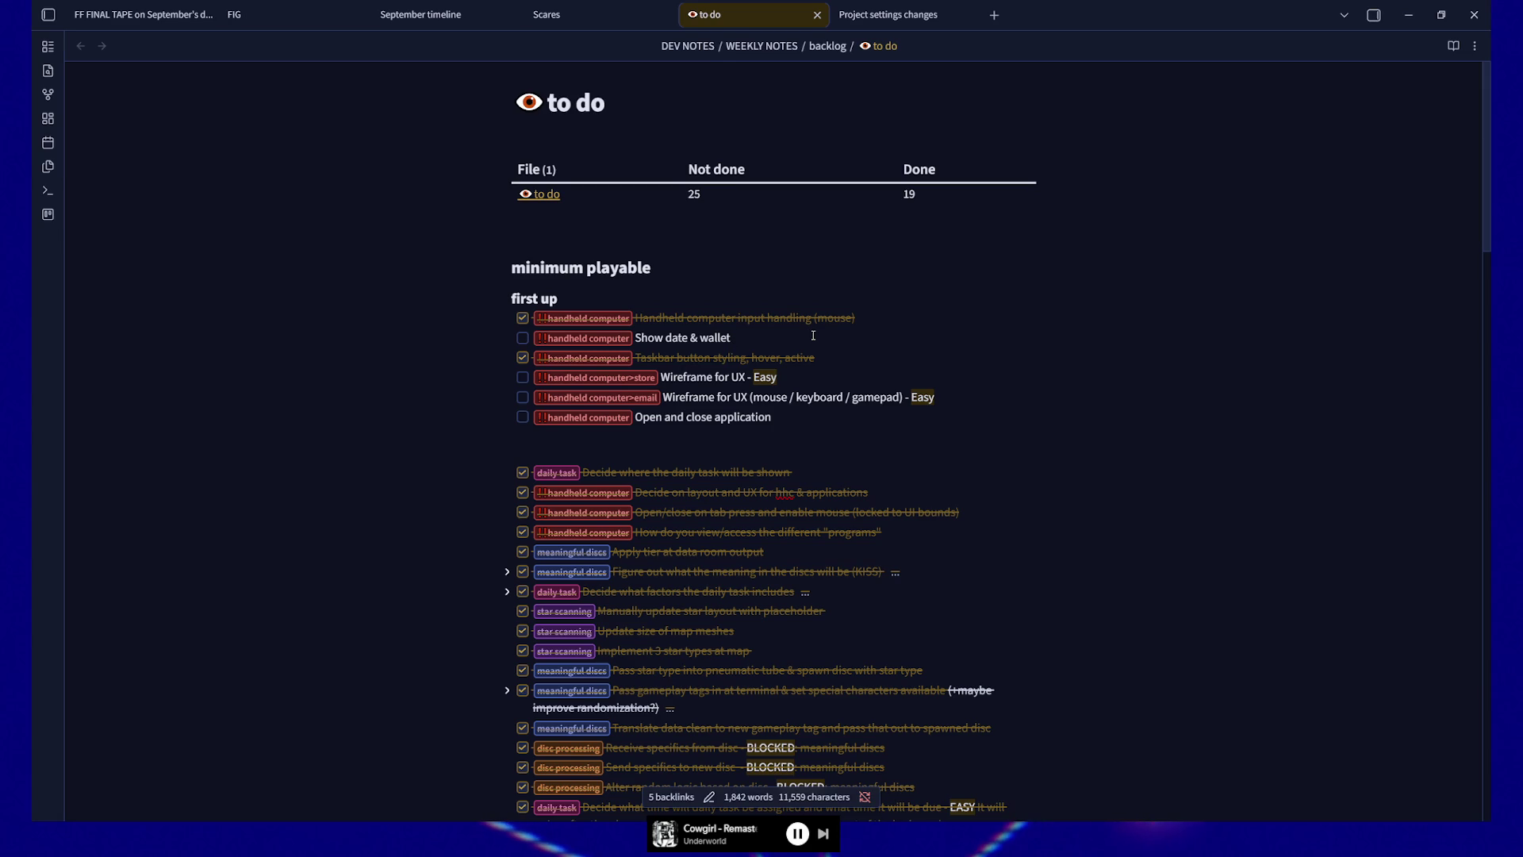
{"action": "key", "text": "BackSpace"}
{"action": "key", "text": "BackSpace"}
{"action": "key", "text": "BackSpace"}
{"action": "key", "text": "BackSpace"}
{"action": "key", "text": "BackSpace"}
{"action": "key", "text": "BackSpace"}
{"action": "type", "text": "money"}
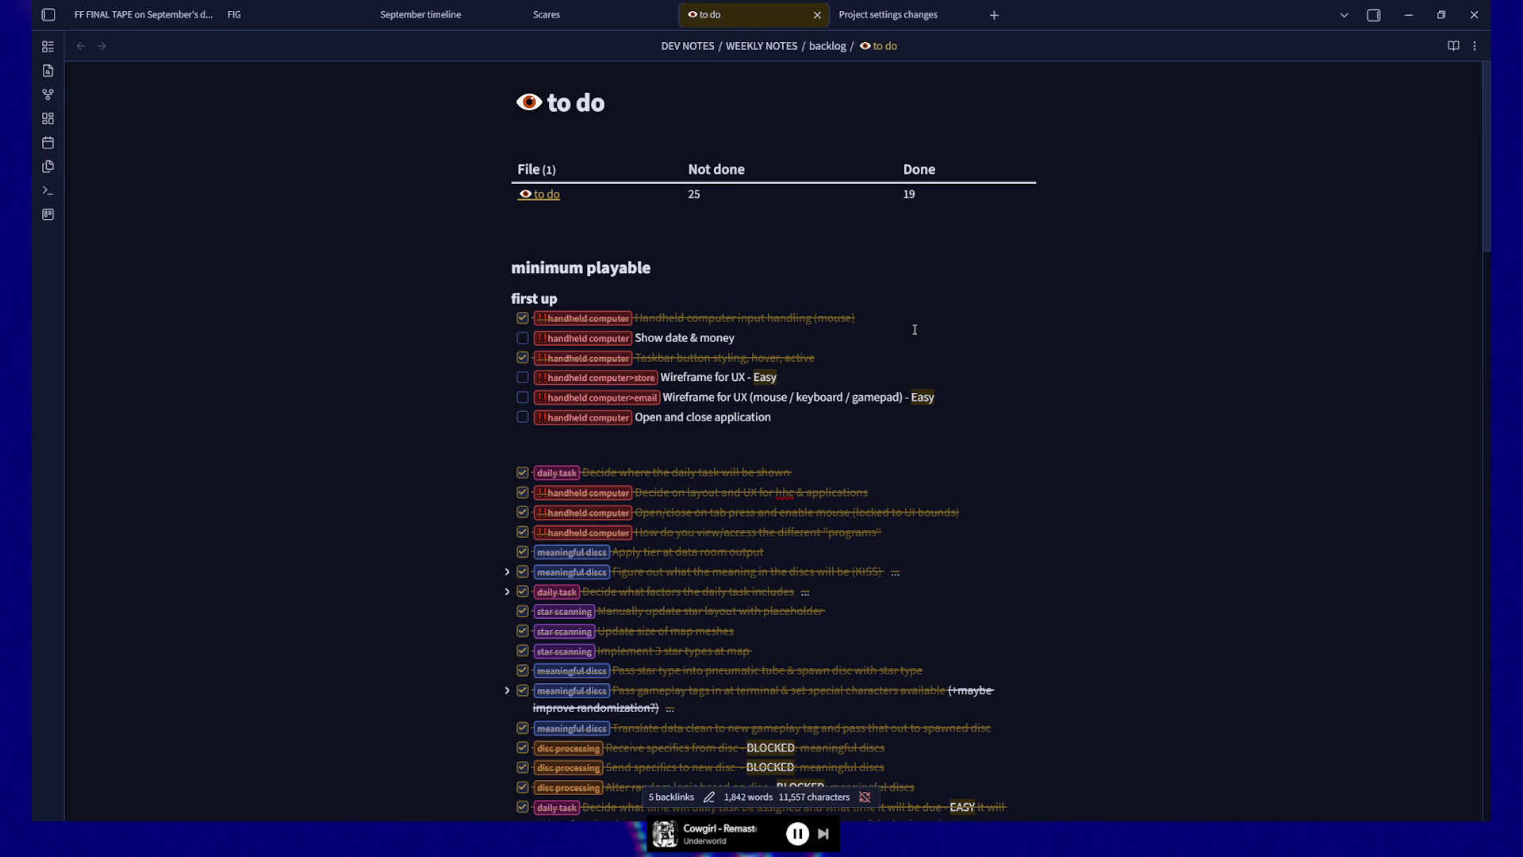
{"action": "key", "text": "alt+Tab"}
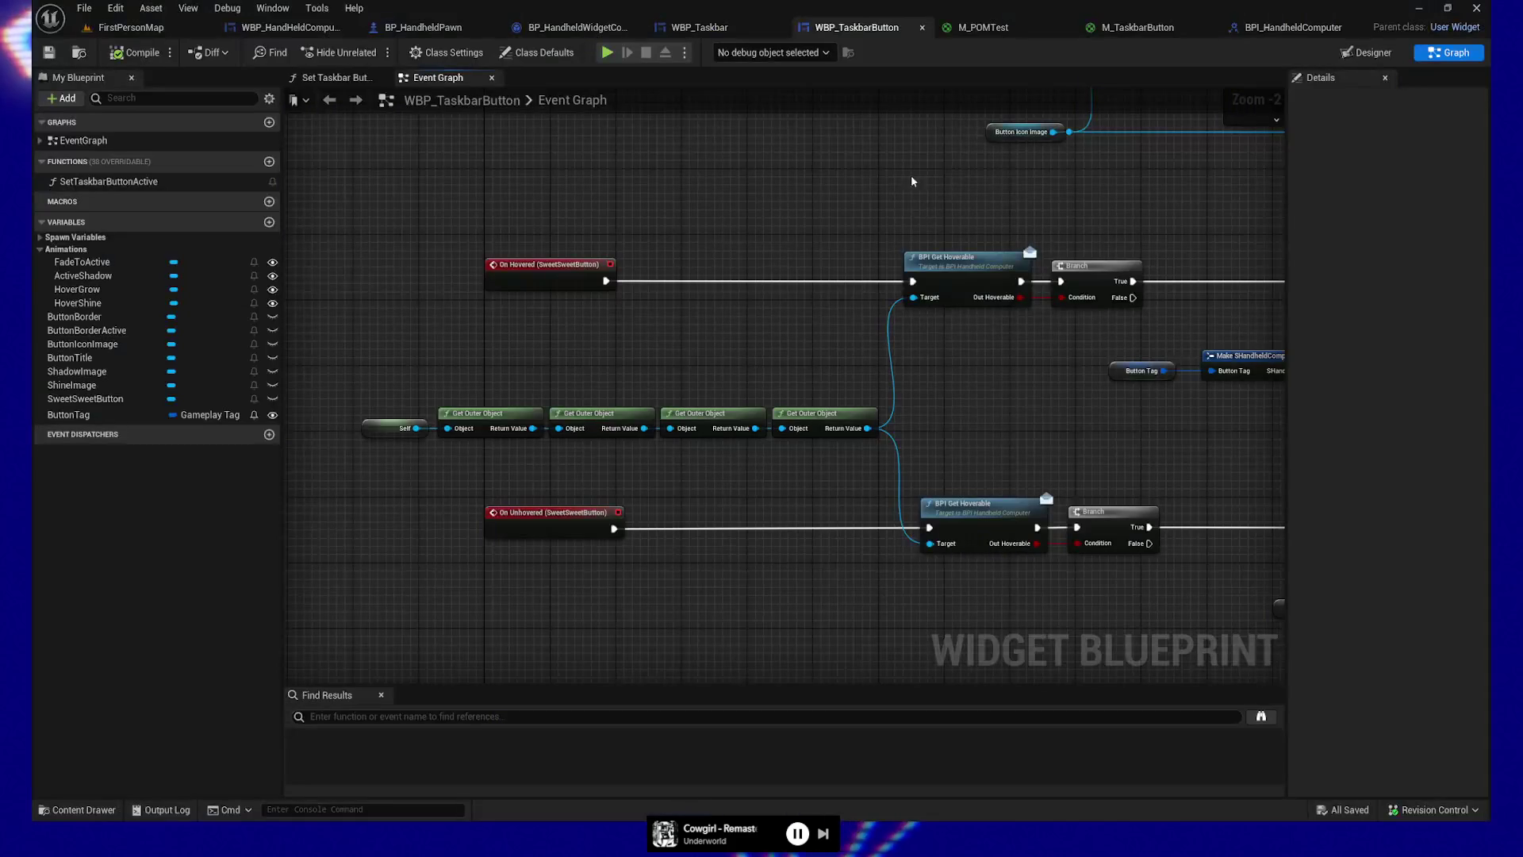
Step: Play-test the terminal's taskbar, quit the session, and switch WBP_TaskbarButton to the Designer view
{"action": "key", "text": "alt+Tab"}
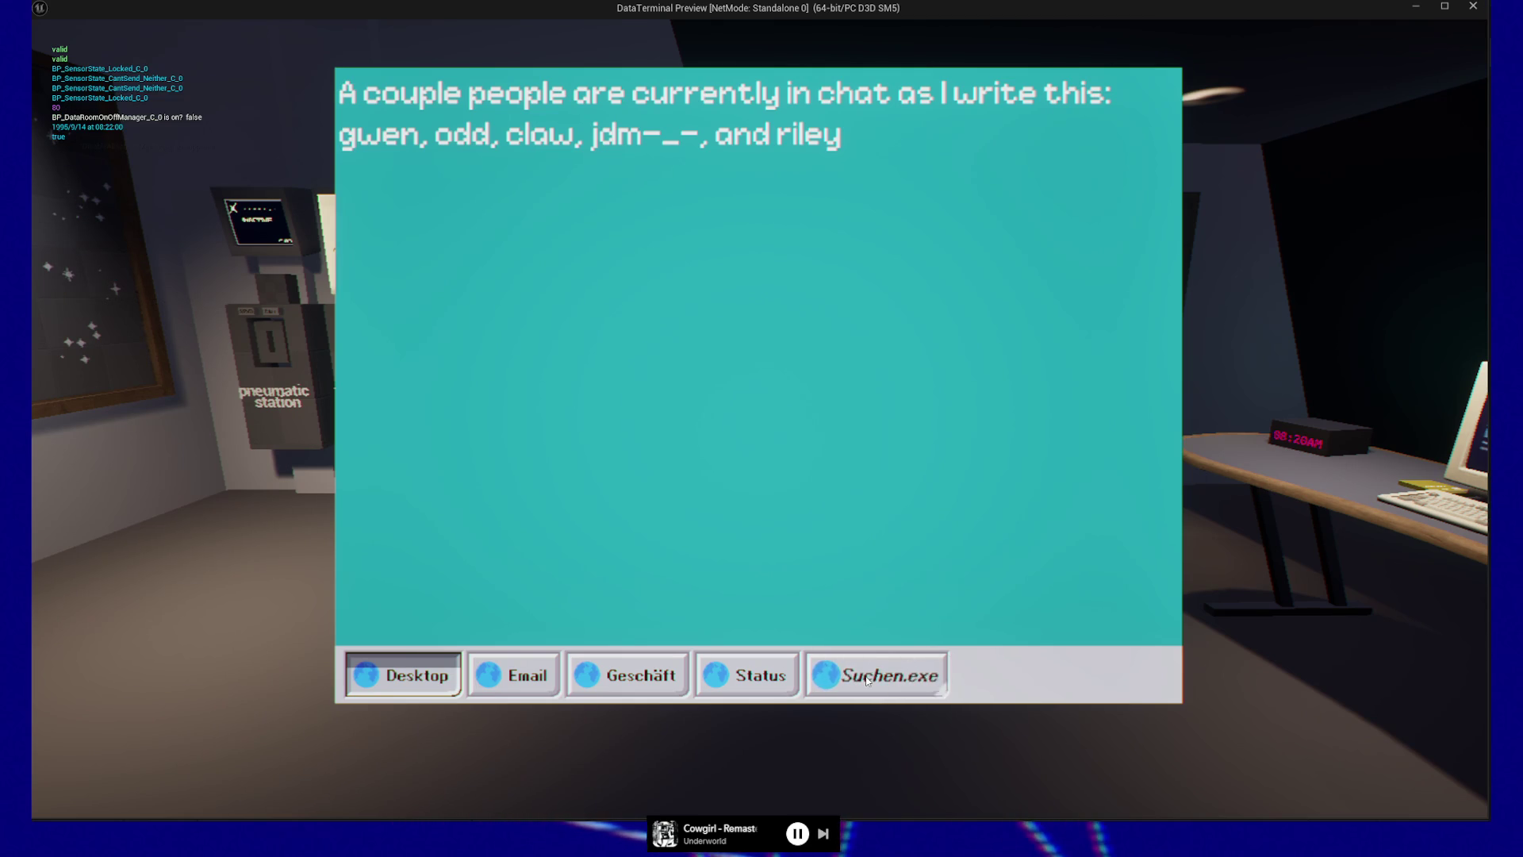
{"action": "key", "text": "Escape"}
{"action": "key", "text": "Escape"}
{"action": "left_click", "coordinate": [768, 660]}
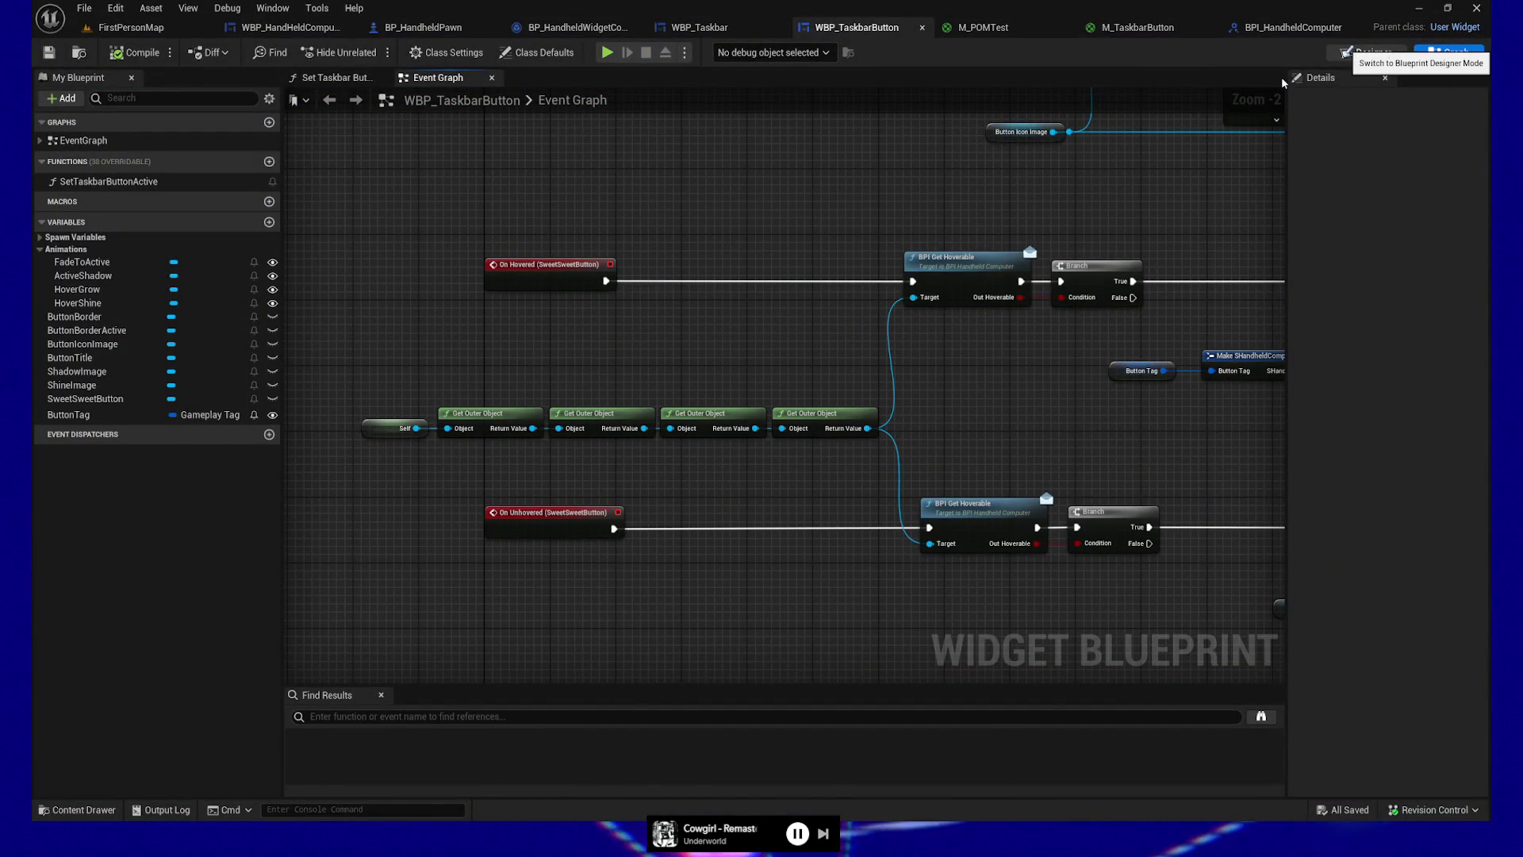
{"action": "left_click", "coordinate": [1362, 55]}
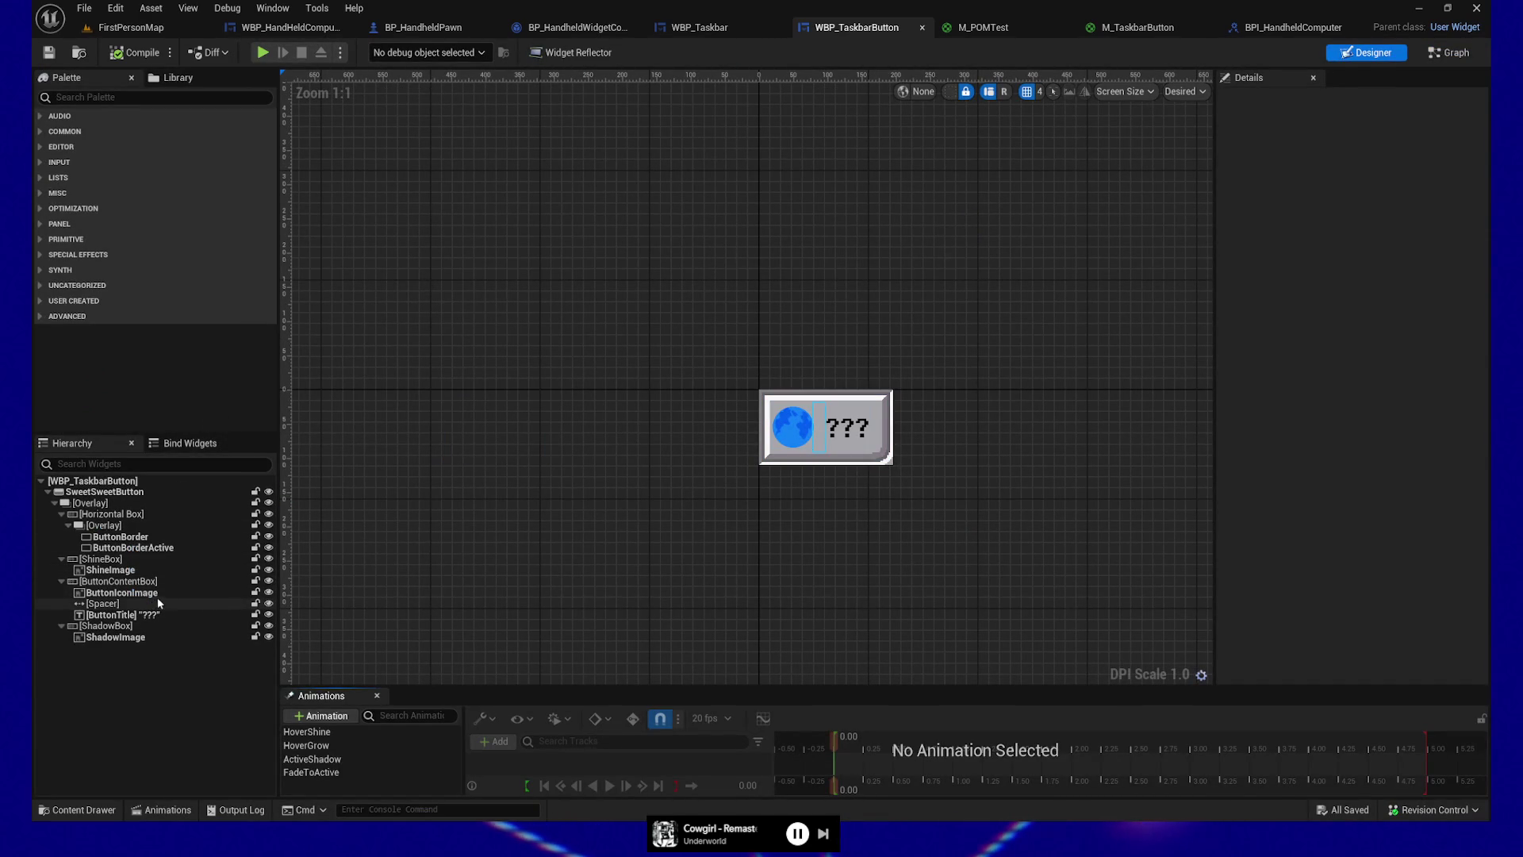
Step: Inspect the HoverShine animation's tracks in an enlarged Animations panel
{"action": "left_click", "coordinate": [310, 731]}
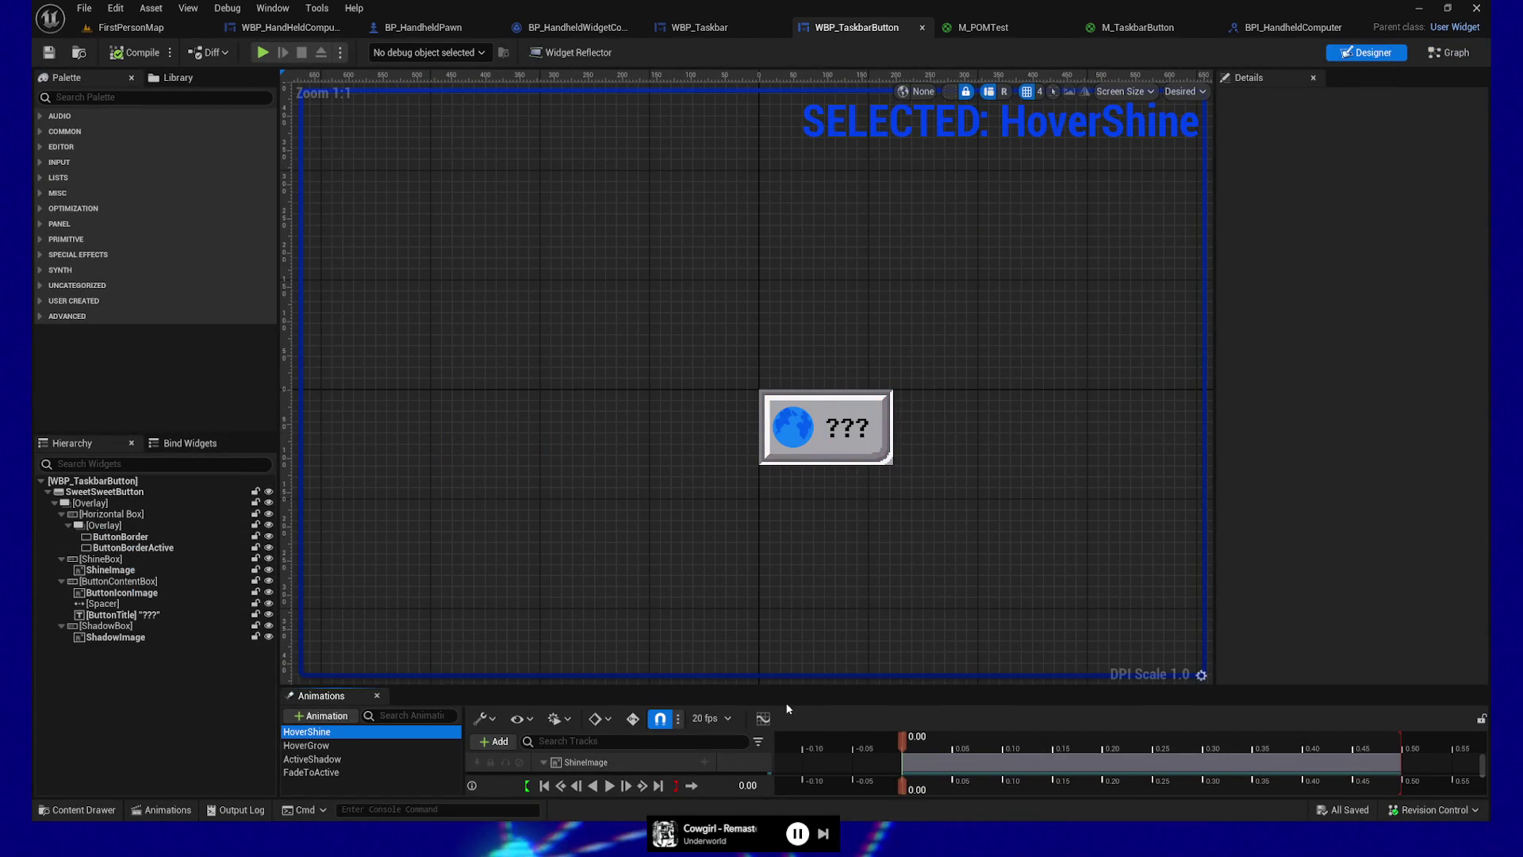
{"action": "left_click_drag", "start_coordinate": [795, 685], "coordinate": [787, 581]}
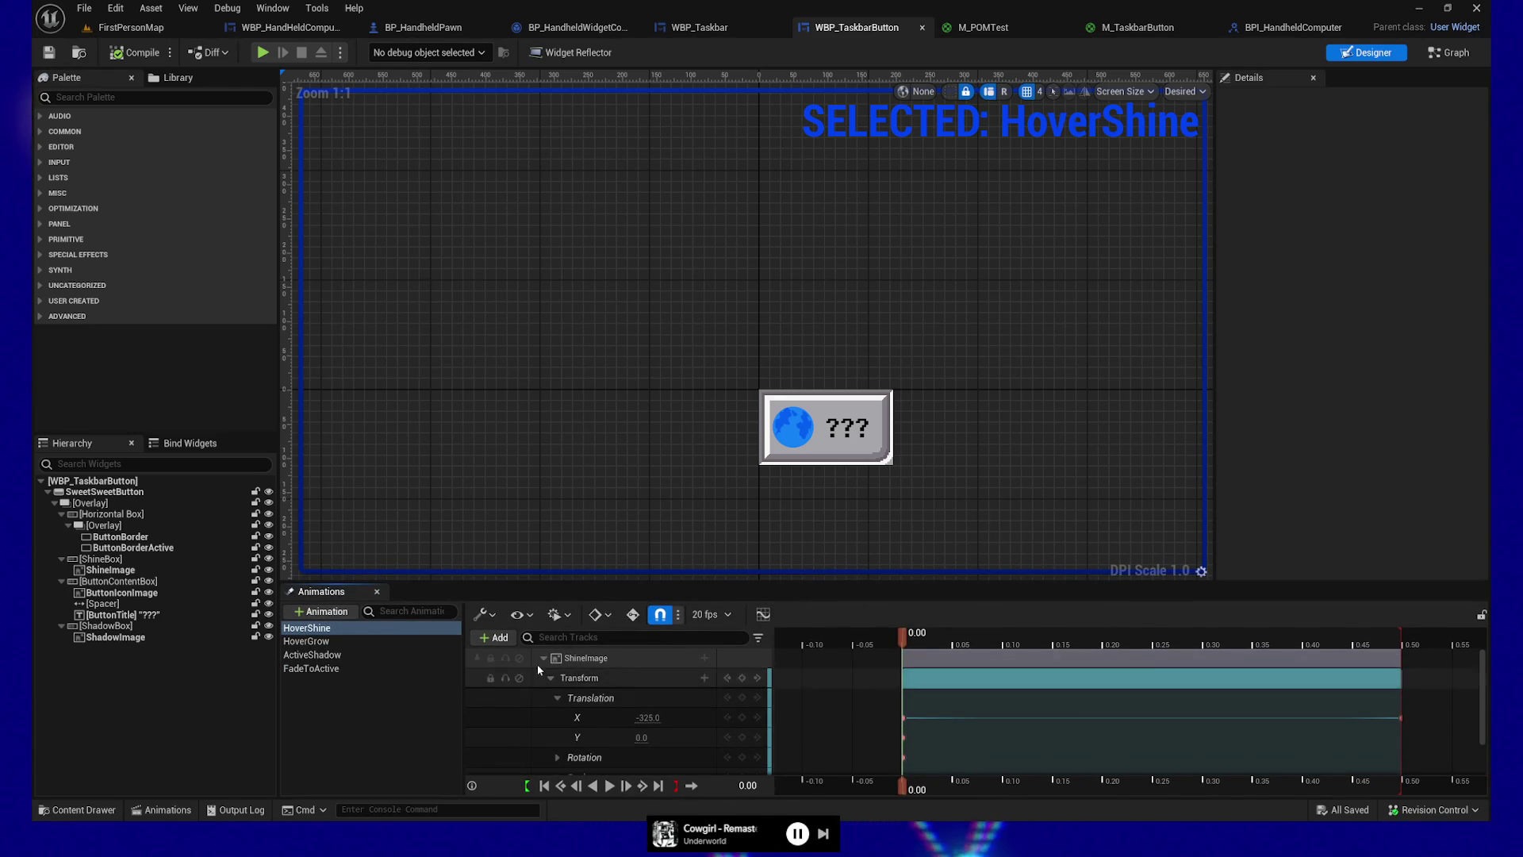
{"action": "left_click_drag", "start_coordinate": [519, 583], "coordinate": [519, 644]}
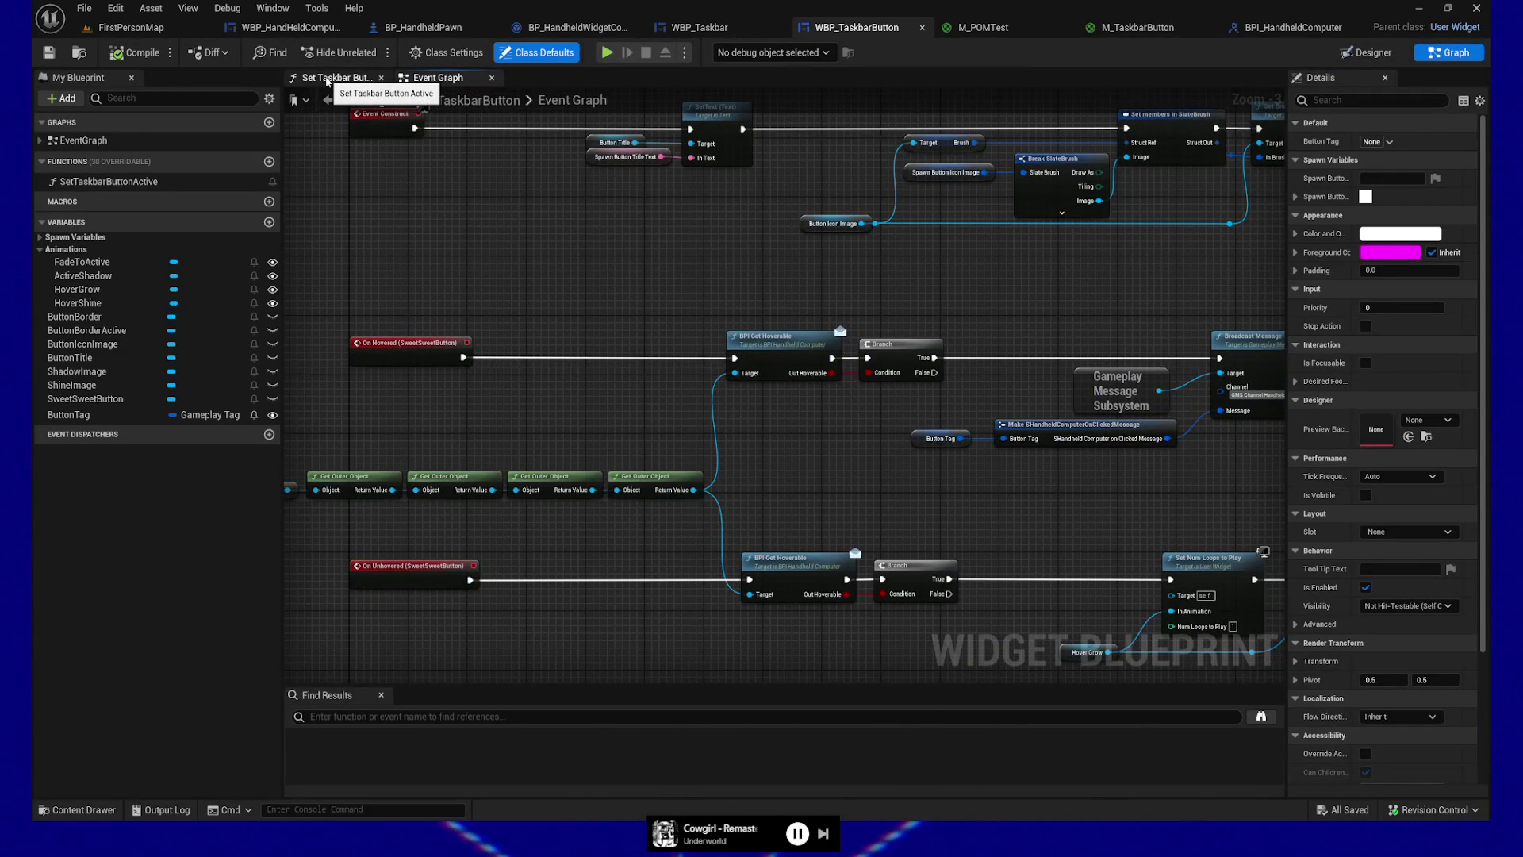
Step: Set the Hover Shine Play Animation node's playback speed to 2 and save the blueprint
{"action": "mouse_move", "coordinate": [491, 540]}
{"action": "left_mouse_down"}
{"action": "mouse_move", "coordinate": [746, 540]}
{"action": "mouse_move", "coordinate": [748, 561]}
{"action": "mouse_move", "coordinate": [643, 566]}
{"action": "left_mouse_up"}
{"action": "scroll", "coordinate": [746, 540], "scroll_direction": "up", "scroll_amount": 3}
{"action": "left_click", "coordinate": [619, 482]}
{"action": "type", "text": "2"}
{"action": "key", "text": "Return"}
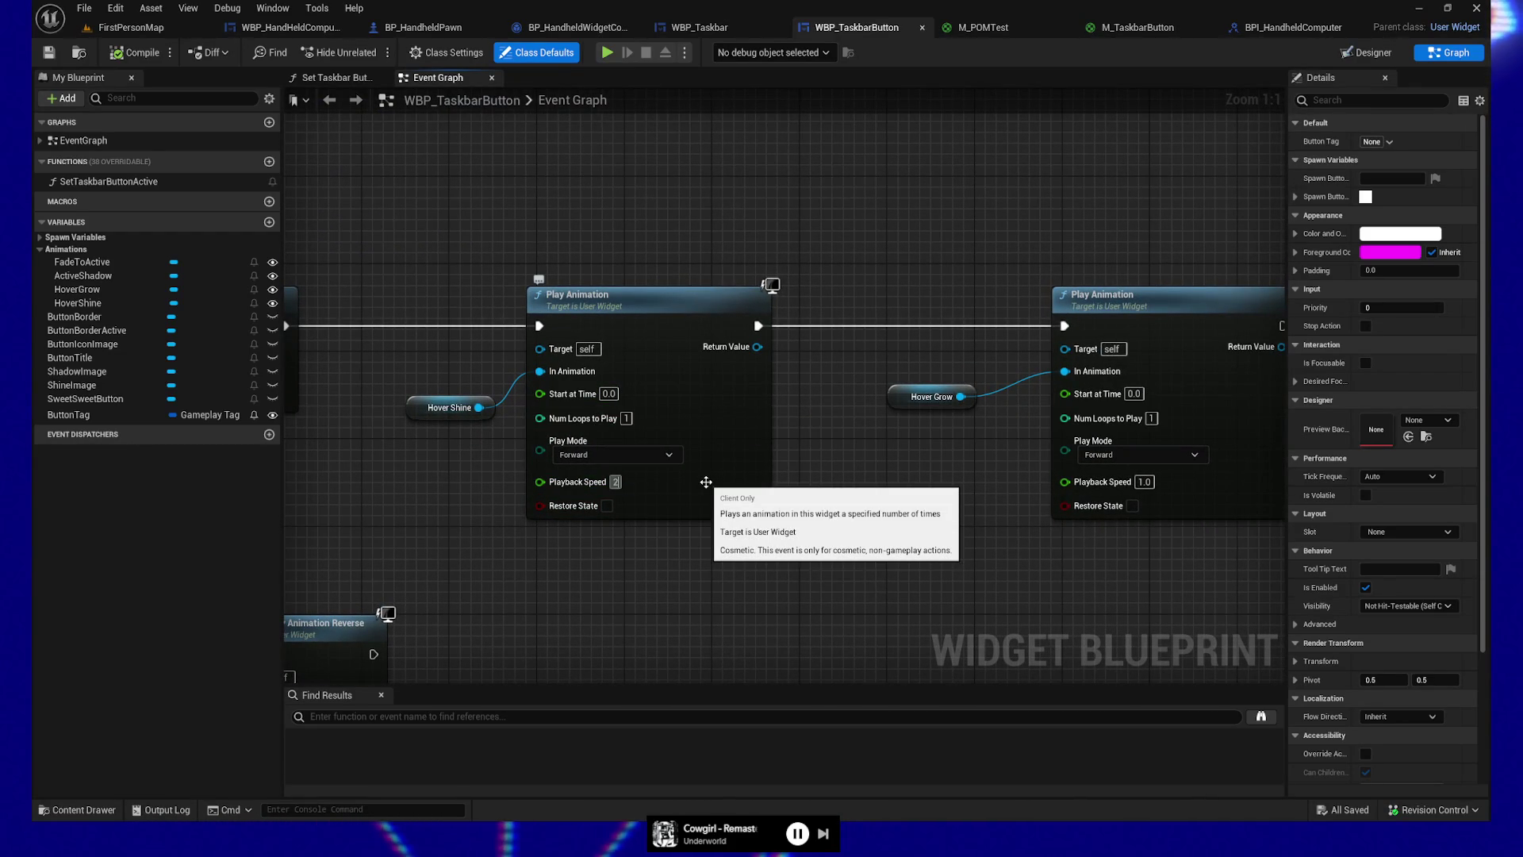
{"action": "left_click", "coordinate": [48, 54]}
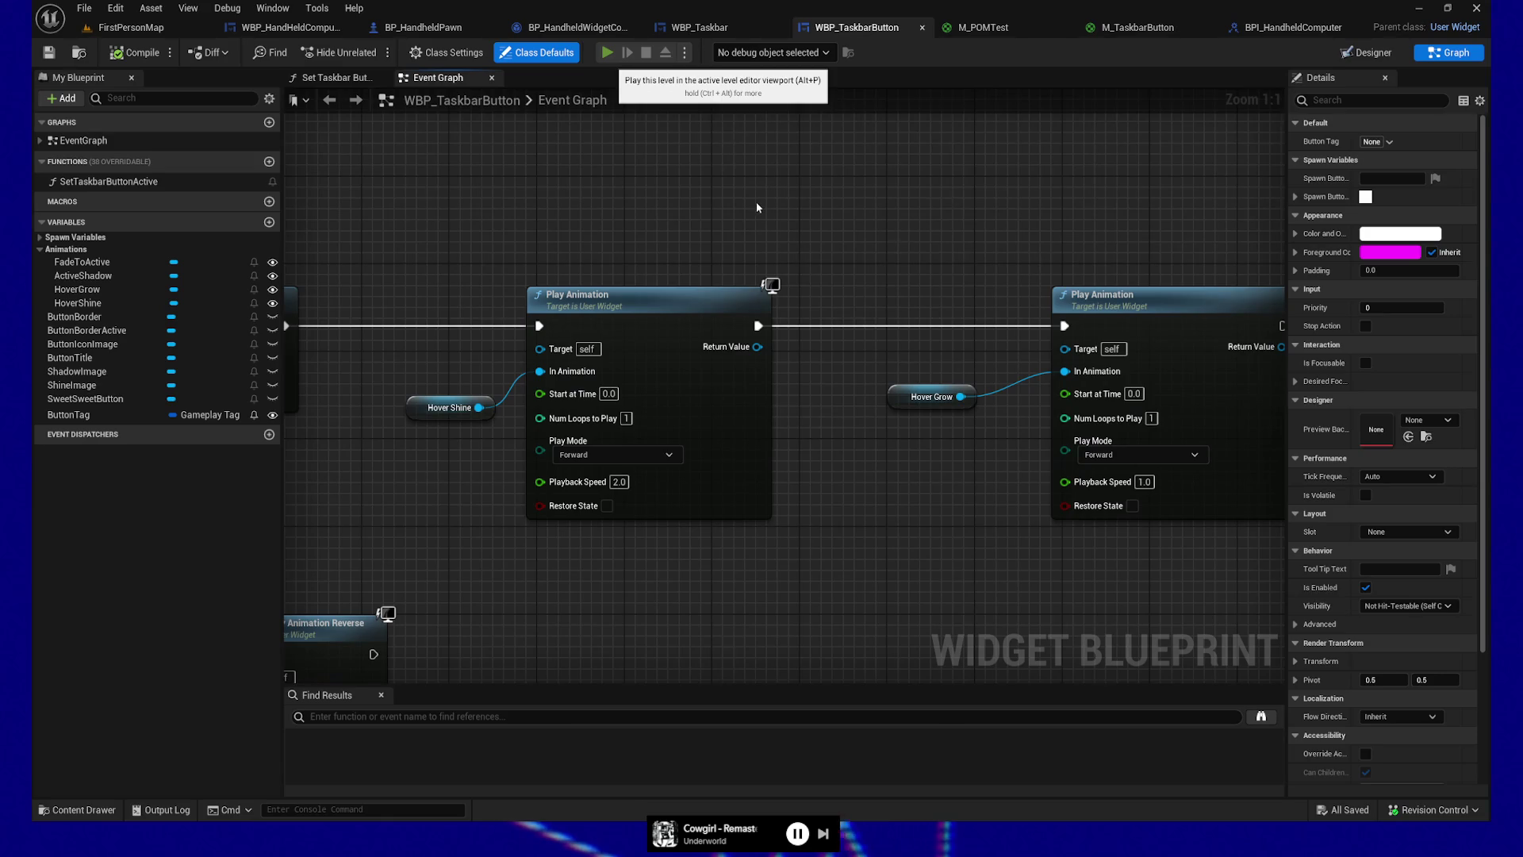
{"action": "key", "text": "alt+p"}
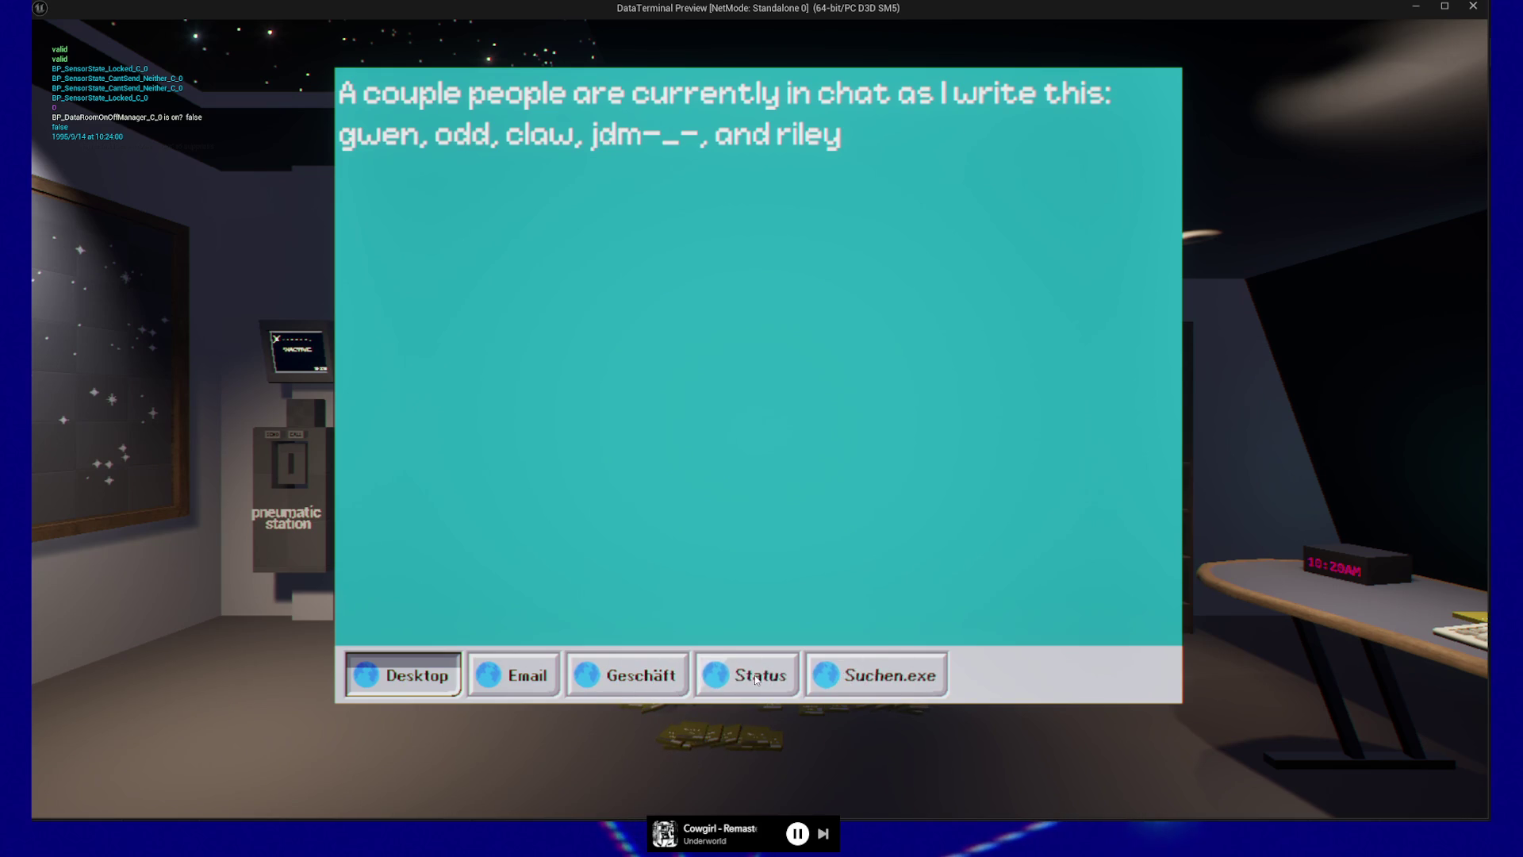
{"action": "left_click", "coordinate": [525, 681]}
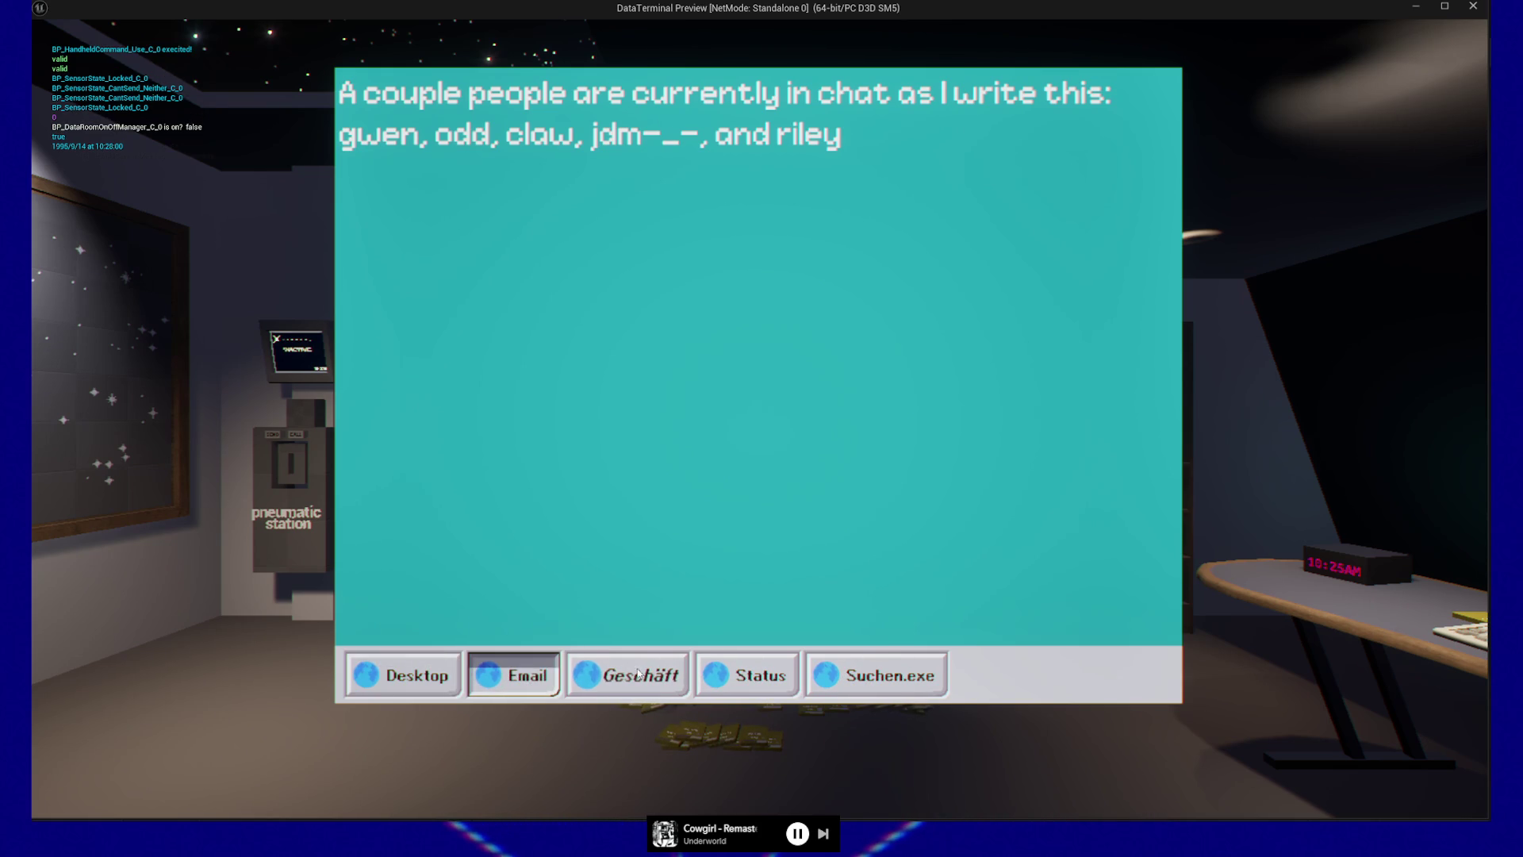
{"action": "left_click", "coordinate": [493, 681]}
{"action": "left_click", "coordinate": [516, 679]}
{"action": "left_click", "coordinate": [537, 678]}
{"action": "key", "text": "Escape"}
{"action": "key", "text": "Escape"}
{"action": "left_click", "coordinate": [745, 658]}
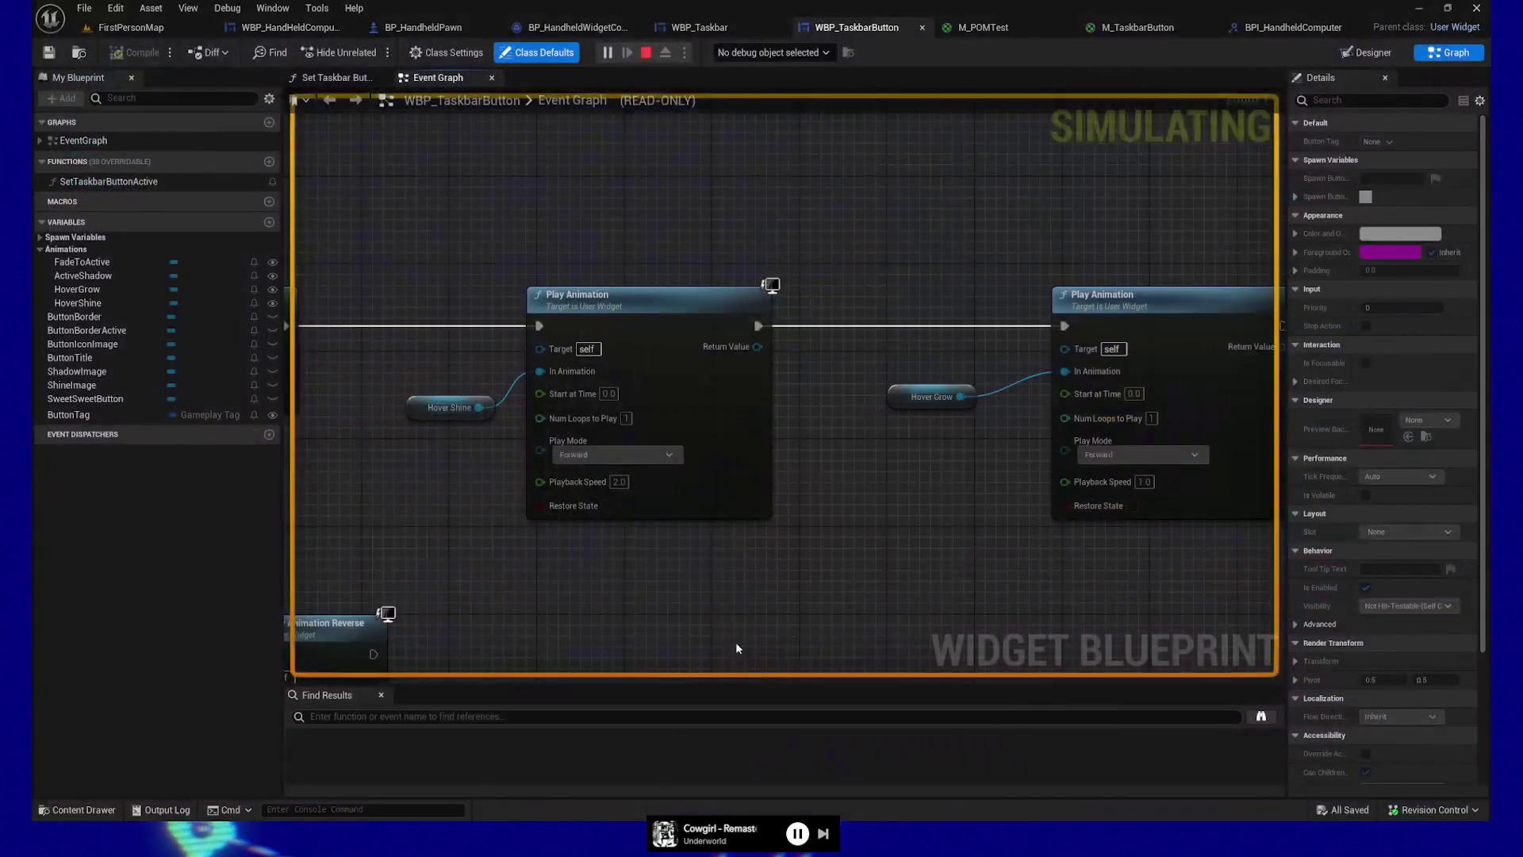
Step: Set the Hover Shine Play Animation node's playback speed to 1.5
{"action": "left_click", "coordinate": [616, 481]}
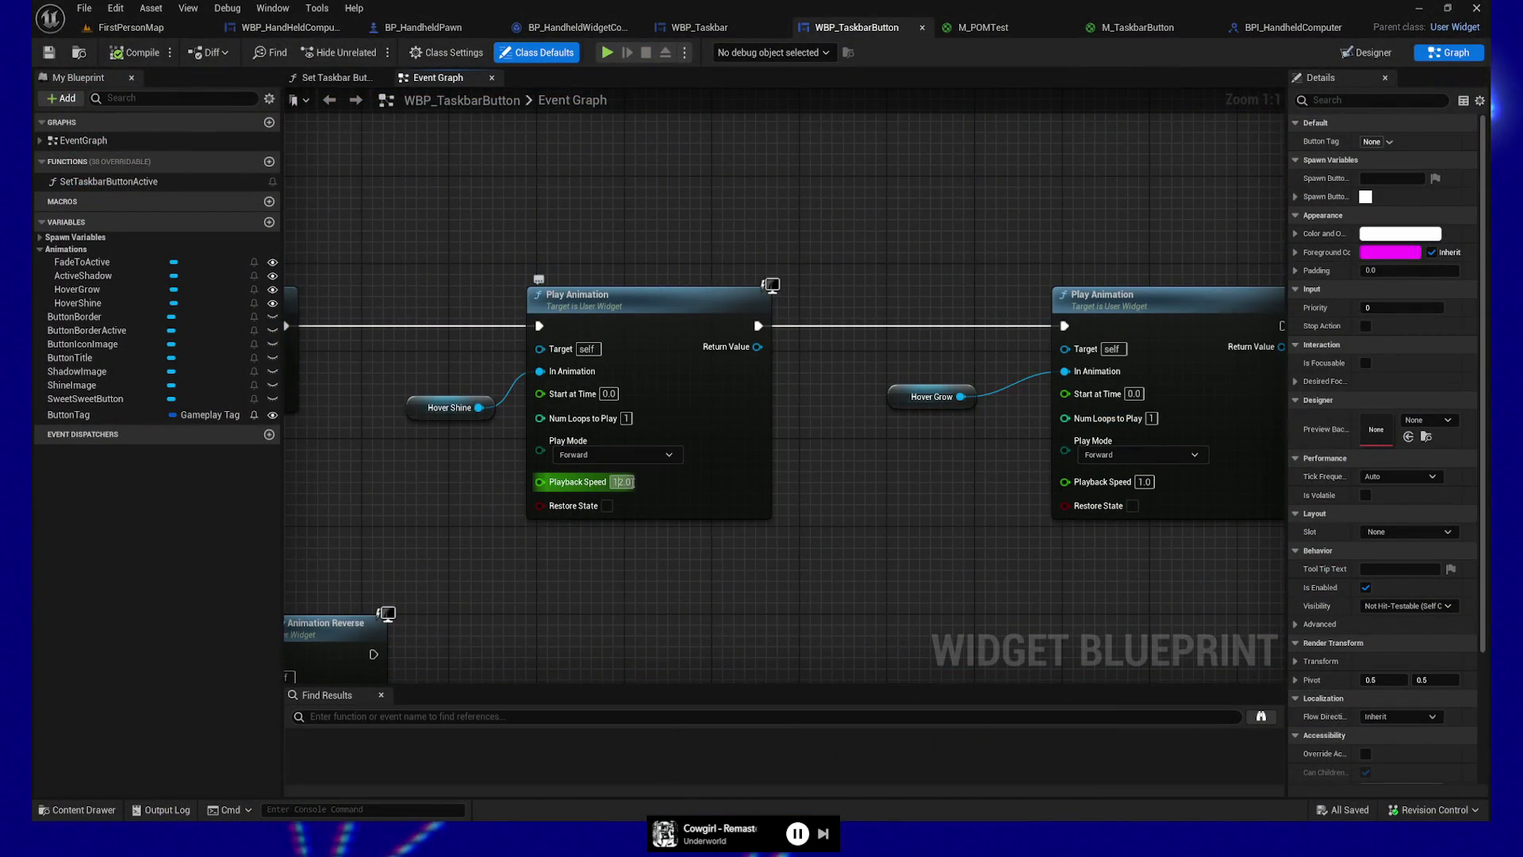
{"action": "type", "text": "1.5"}
{"action": "key", "text": "Return"}
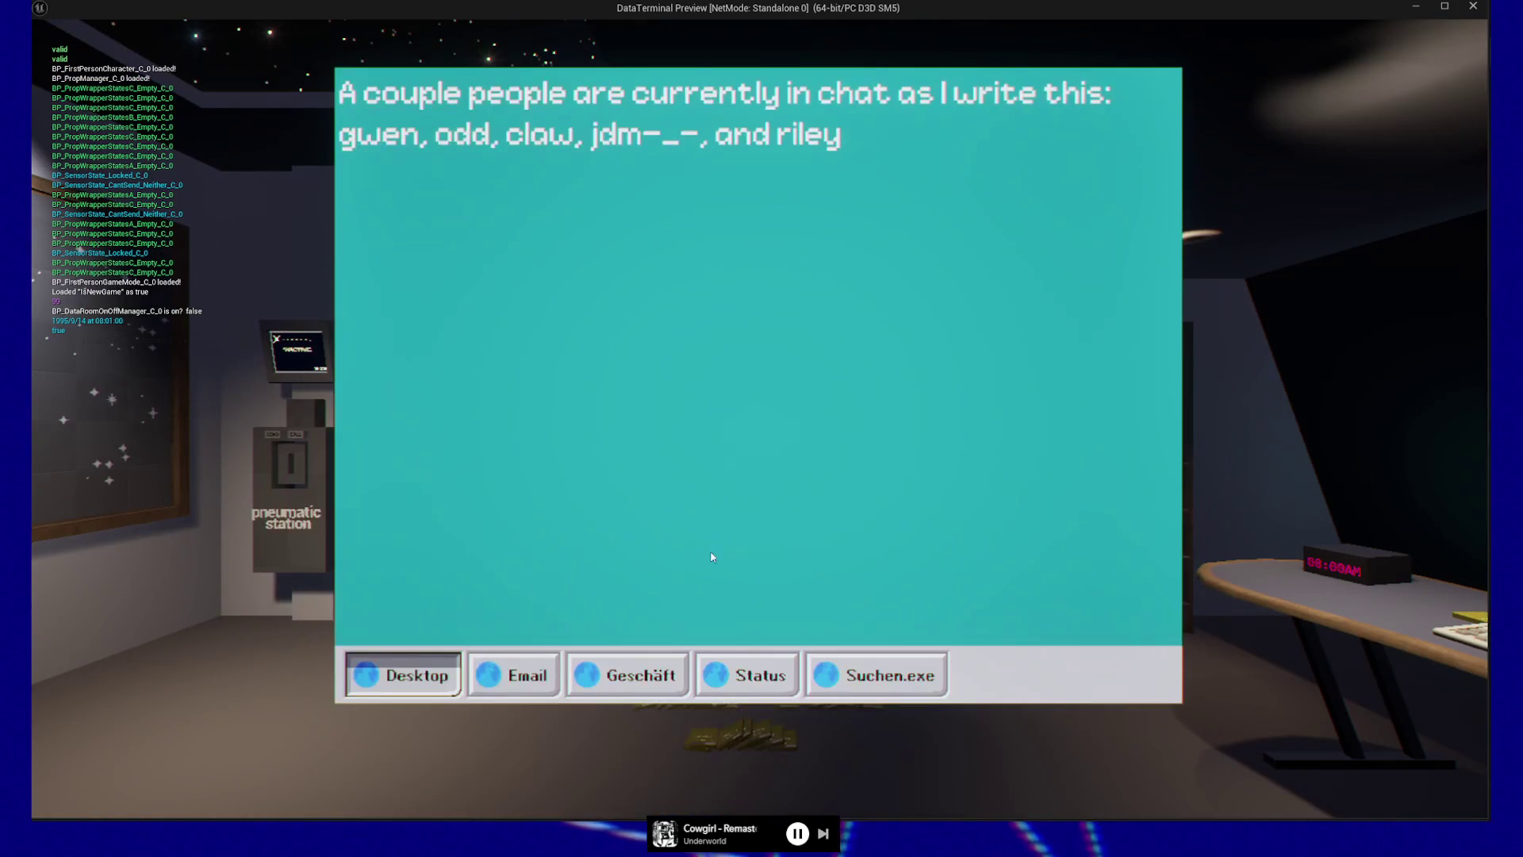
Step: Test the hover effect on the Geschäft tab in game, then quit the play session
{"action": "left_click", "coordinate": [601, 693]}
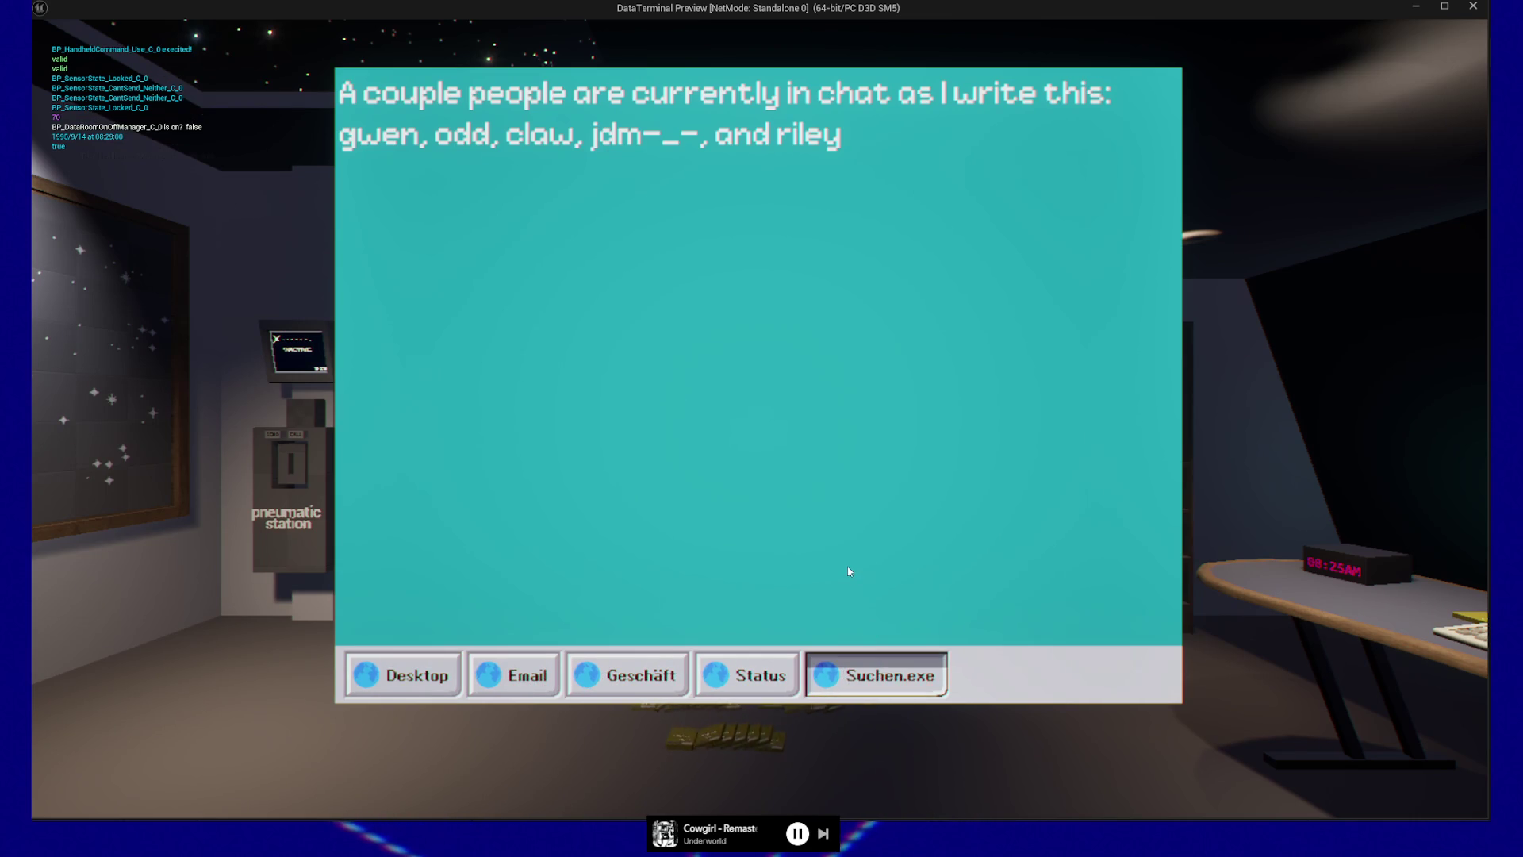
{"action": "key", "text": "Escape"}
{"action": "key", "text": "Escape"}
{"action": "left_click", "coordinate": [767, 644]}
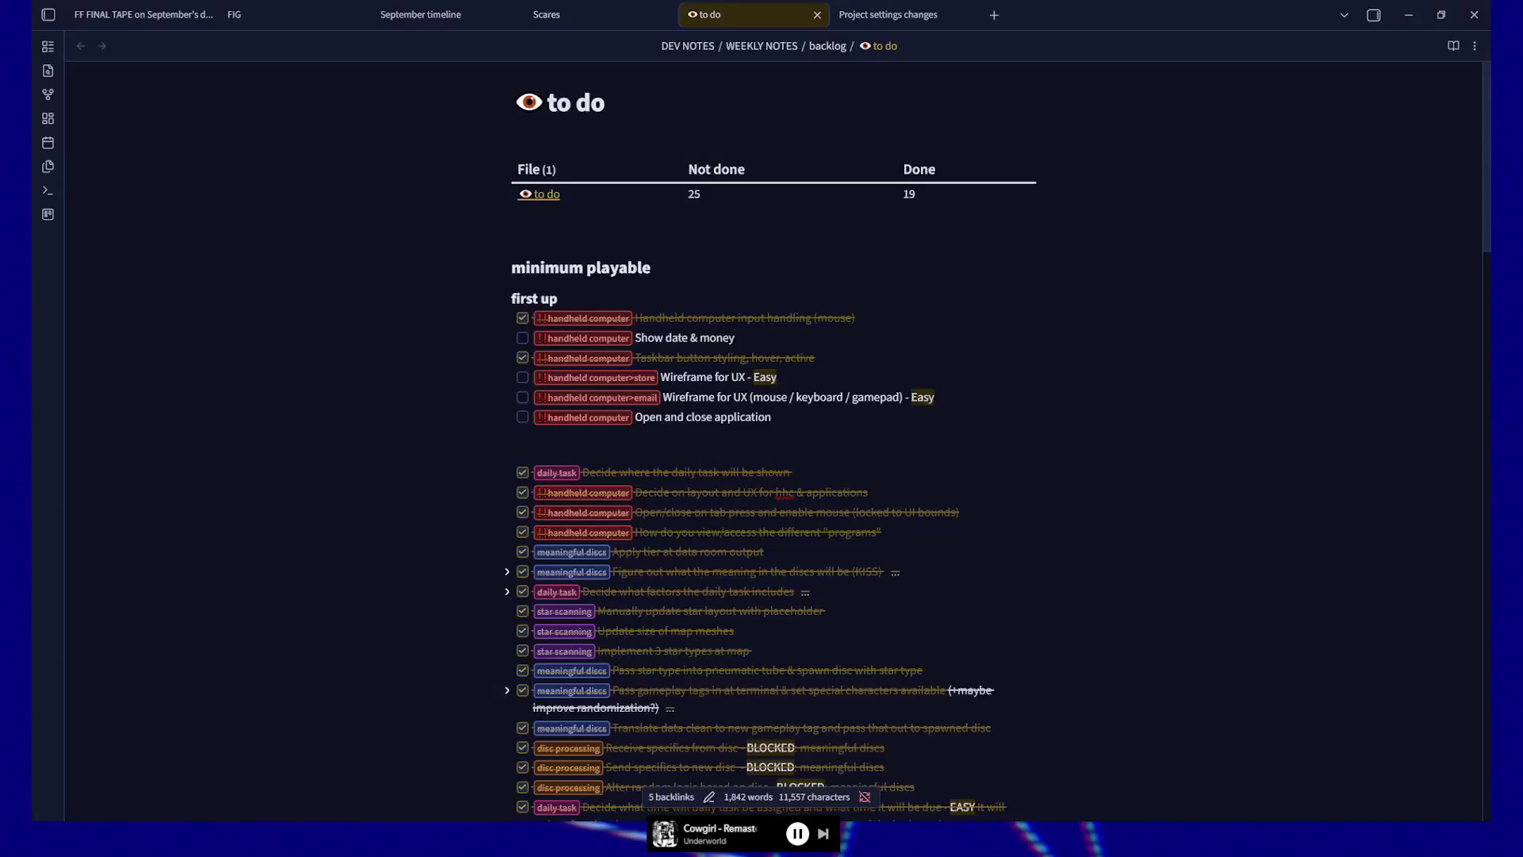
Step: Move the Show date & money task below Taskbar button styling, removing the doubled checkbox marker
{"action": "left_click", "coordinate": [780, 338]}
{"action": "triple_click", "coordinate": [780, 339]}
{"action": "key", "text": "ctrl+x"}
{"action": "key", "text": "Delete"}
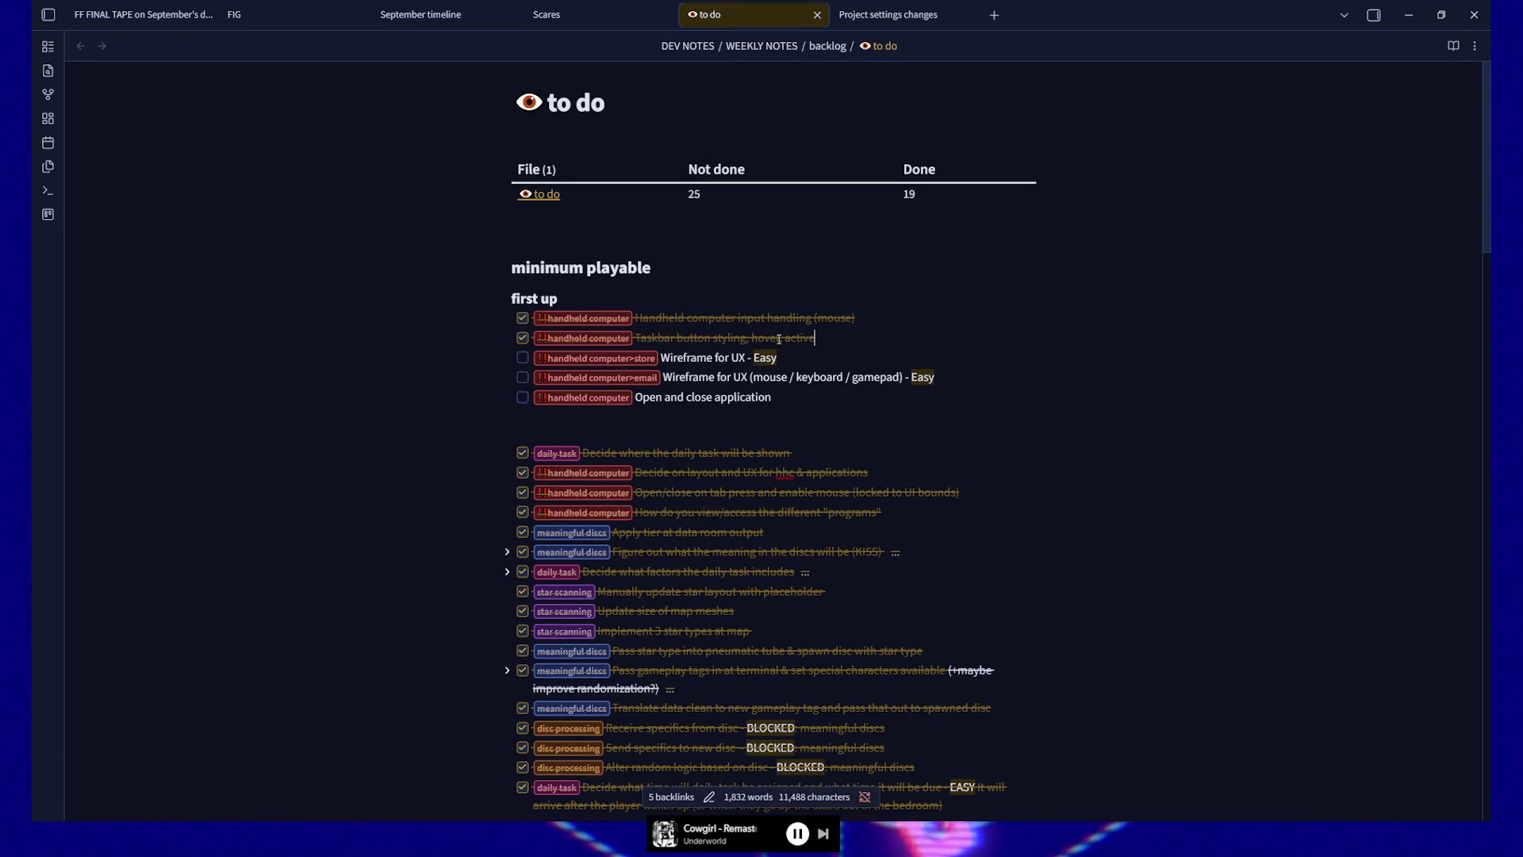
{"action": "key", "text": "End"}
{"action": "key", "text": "Return"}
{"action": "key", "text": "ctrl+v"}
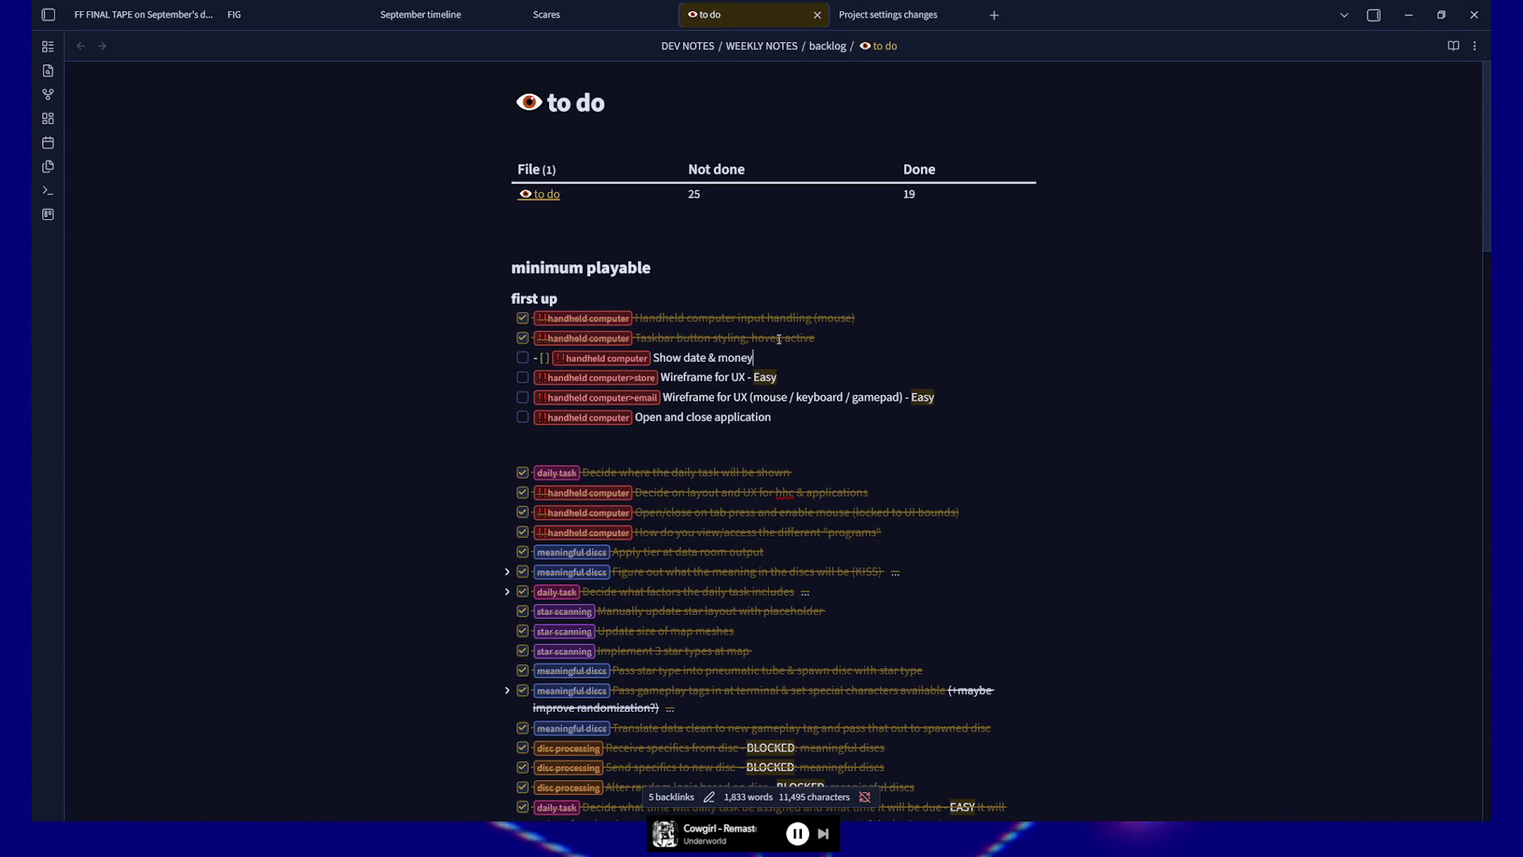
{"action": "key", "text": "ctrl+Left"}
{"action": "key", "text": "ctrl+Left"}
{"action": "key", "text": "ctrl+Left"}
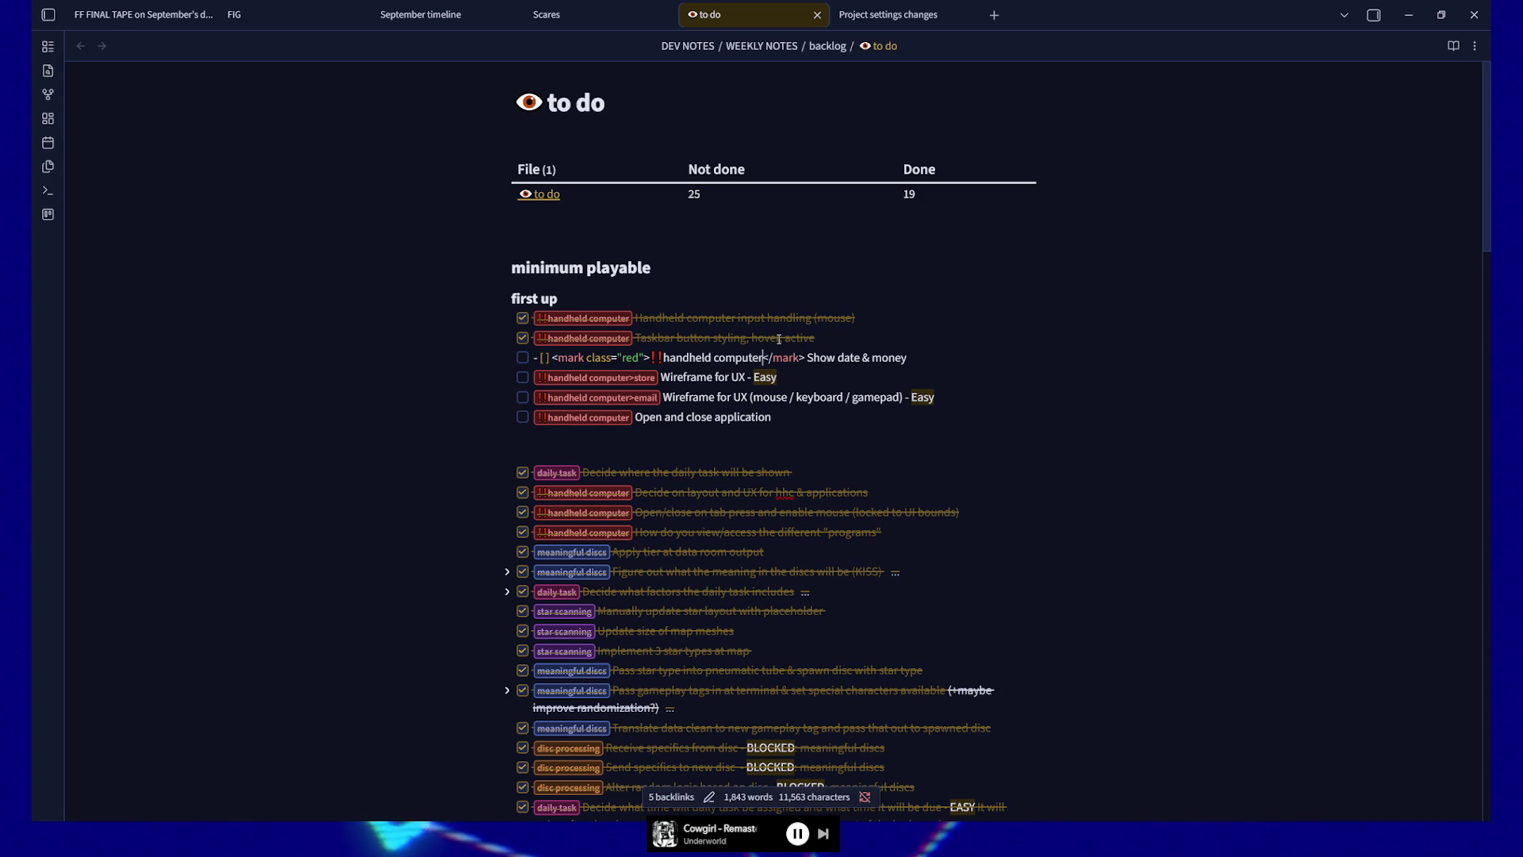
{"action": "key", "text": "ctrl+Left"}
{"action": "key", "text": "ctrl+Left"}
{"action": "key", "text": "BackSpace"}
{"action": "key", "text": "BackSpace"}
{"action": "key", "text": "BackSpace"}
{"action": "key", "text": "BackSpace"}
{"action": "key", "text": "BackSpace"}
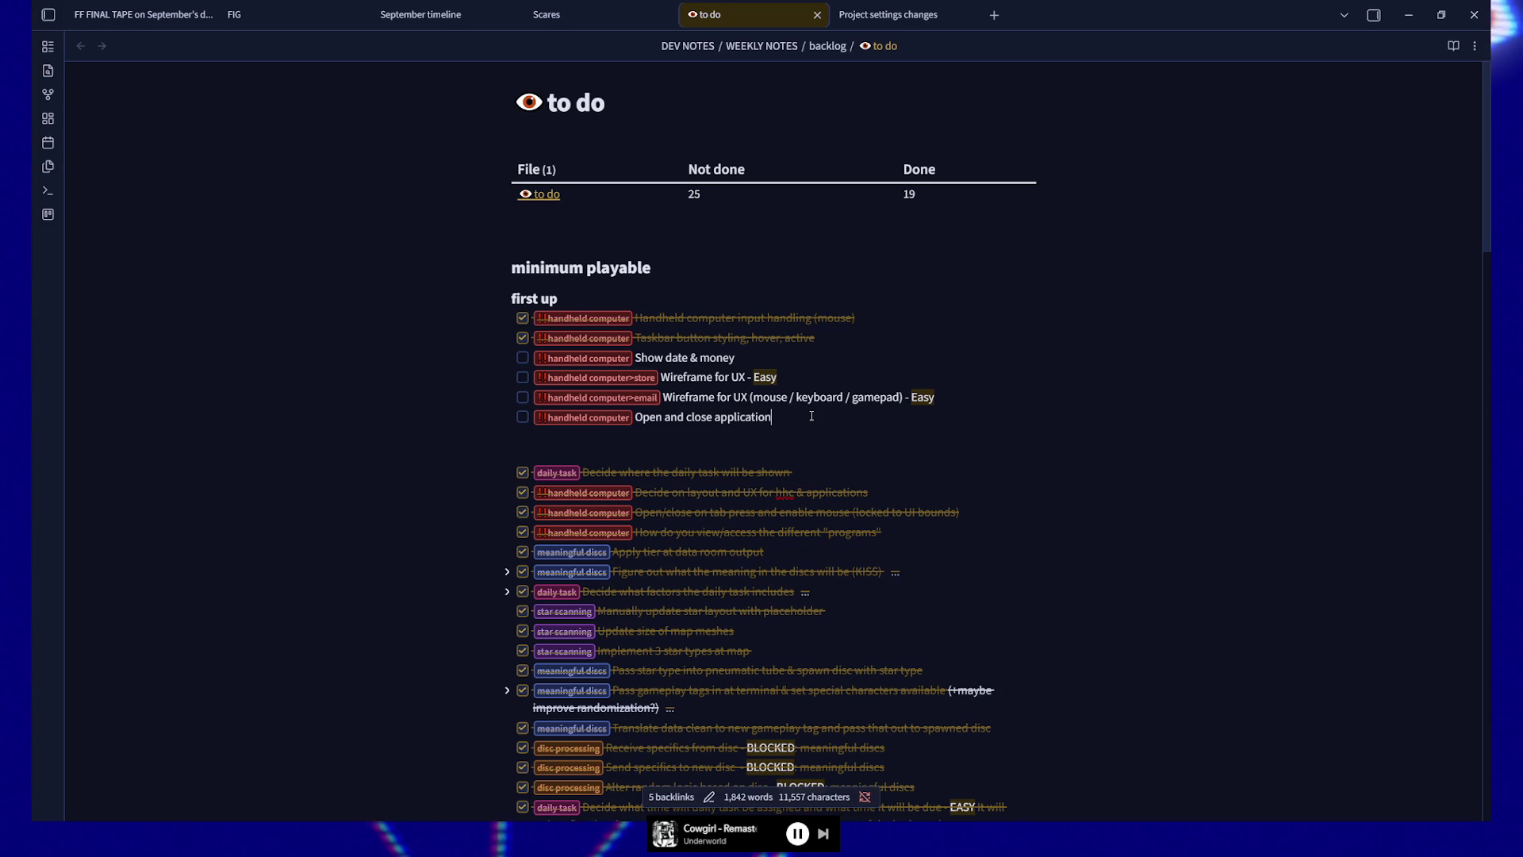
Step: Duplicate the Open and close application task on the line beneath it and select 'close application'
{"action": "scroll", "coordinate": [791, 414], "scroll_direction": "down", "scroll_amount": 9}
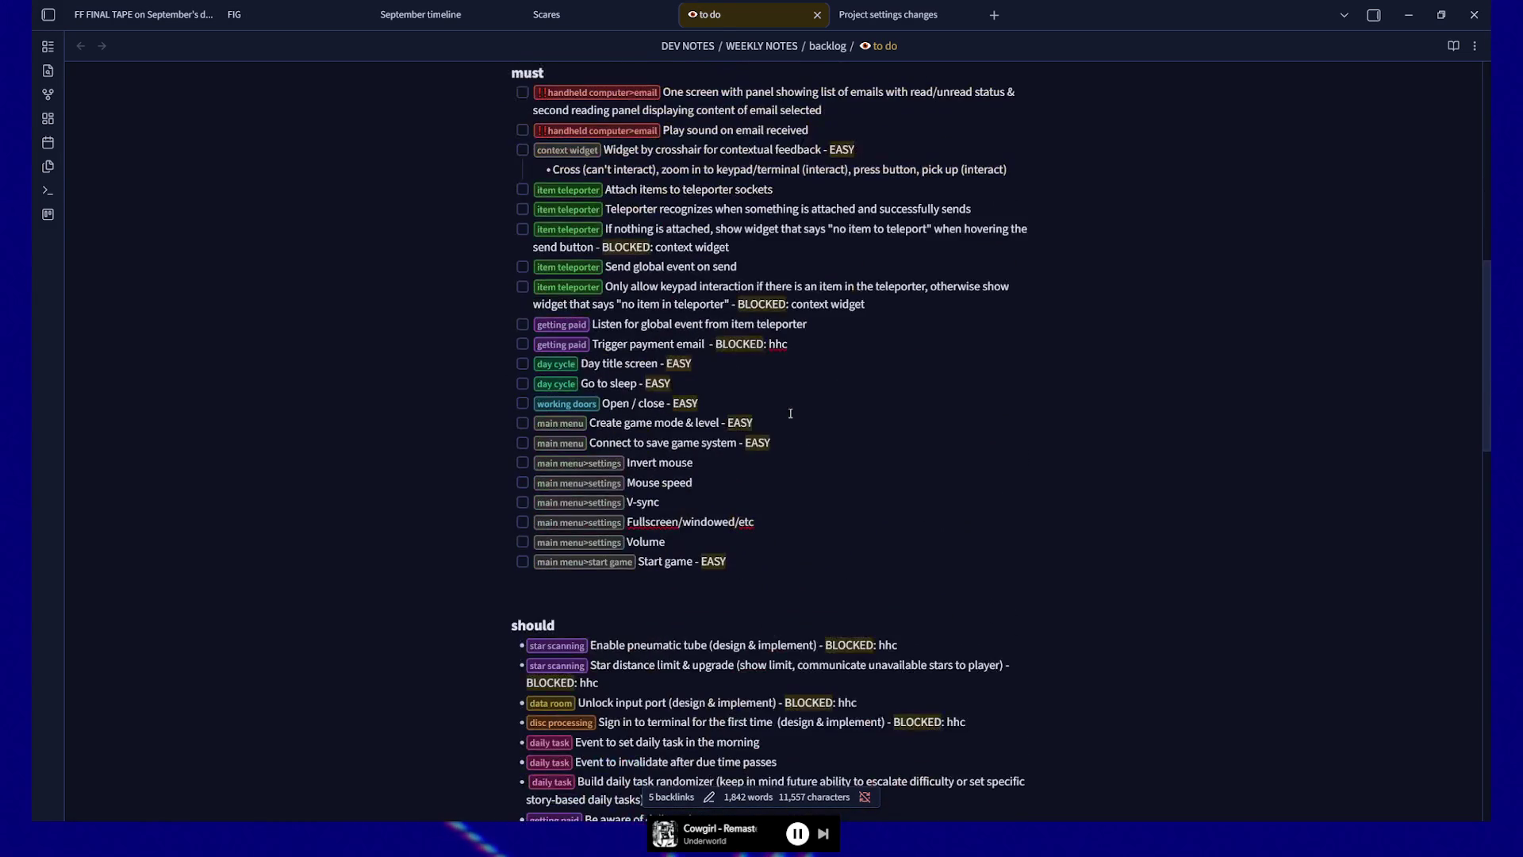
{"action": "scroll", "coordinate": [791, 414], "scroll_direction": "up", "scroll_amount": 2}
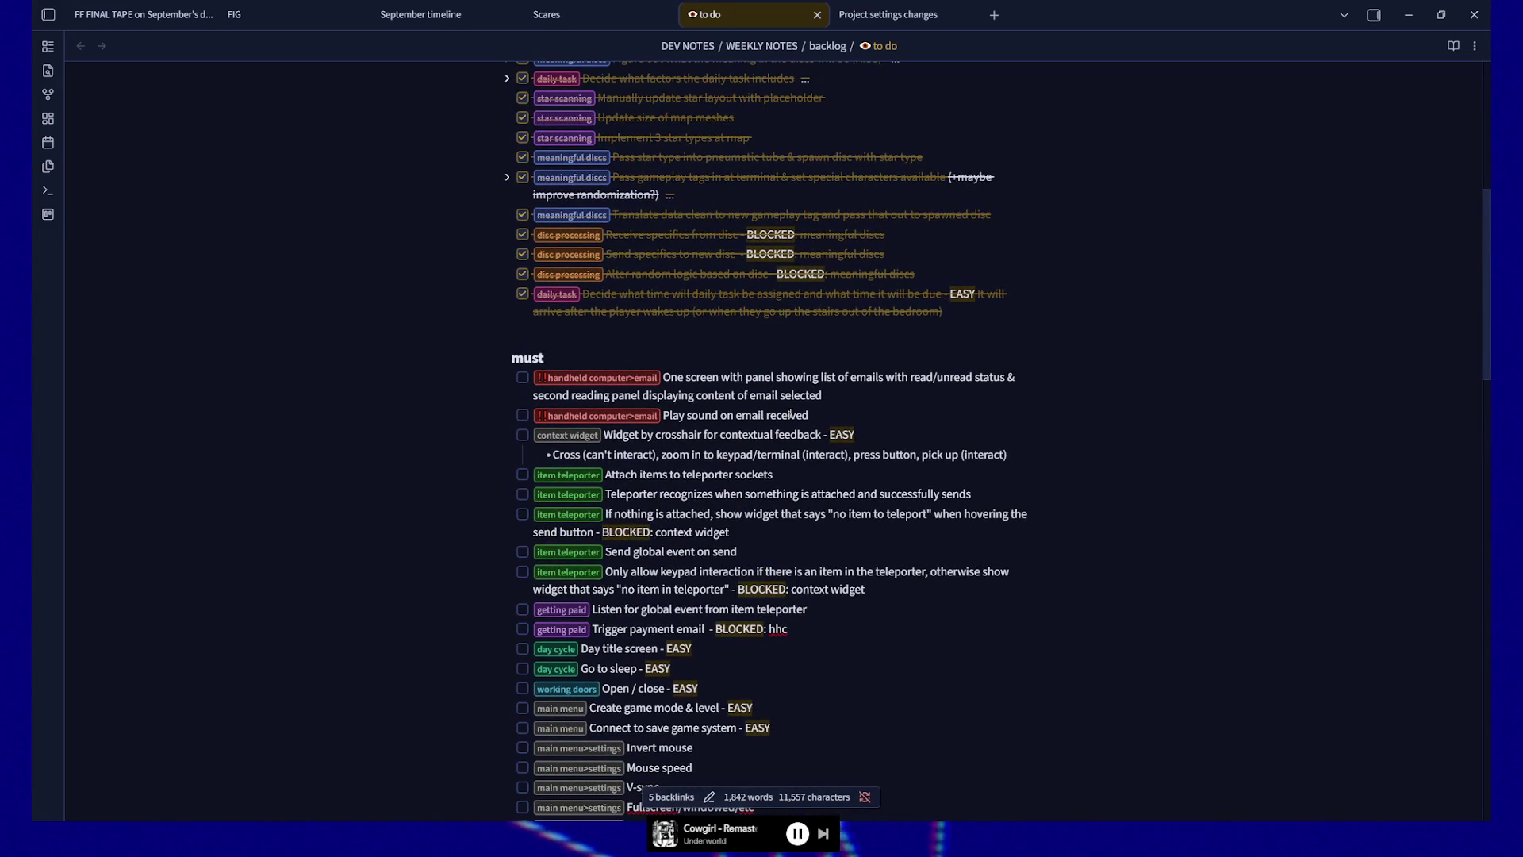
{"action": "scroll", "coordinate": [791, 414], "scroll_direction": "up", "scroll_amount": 7}
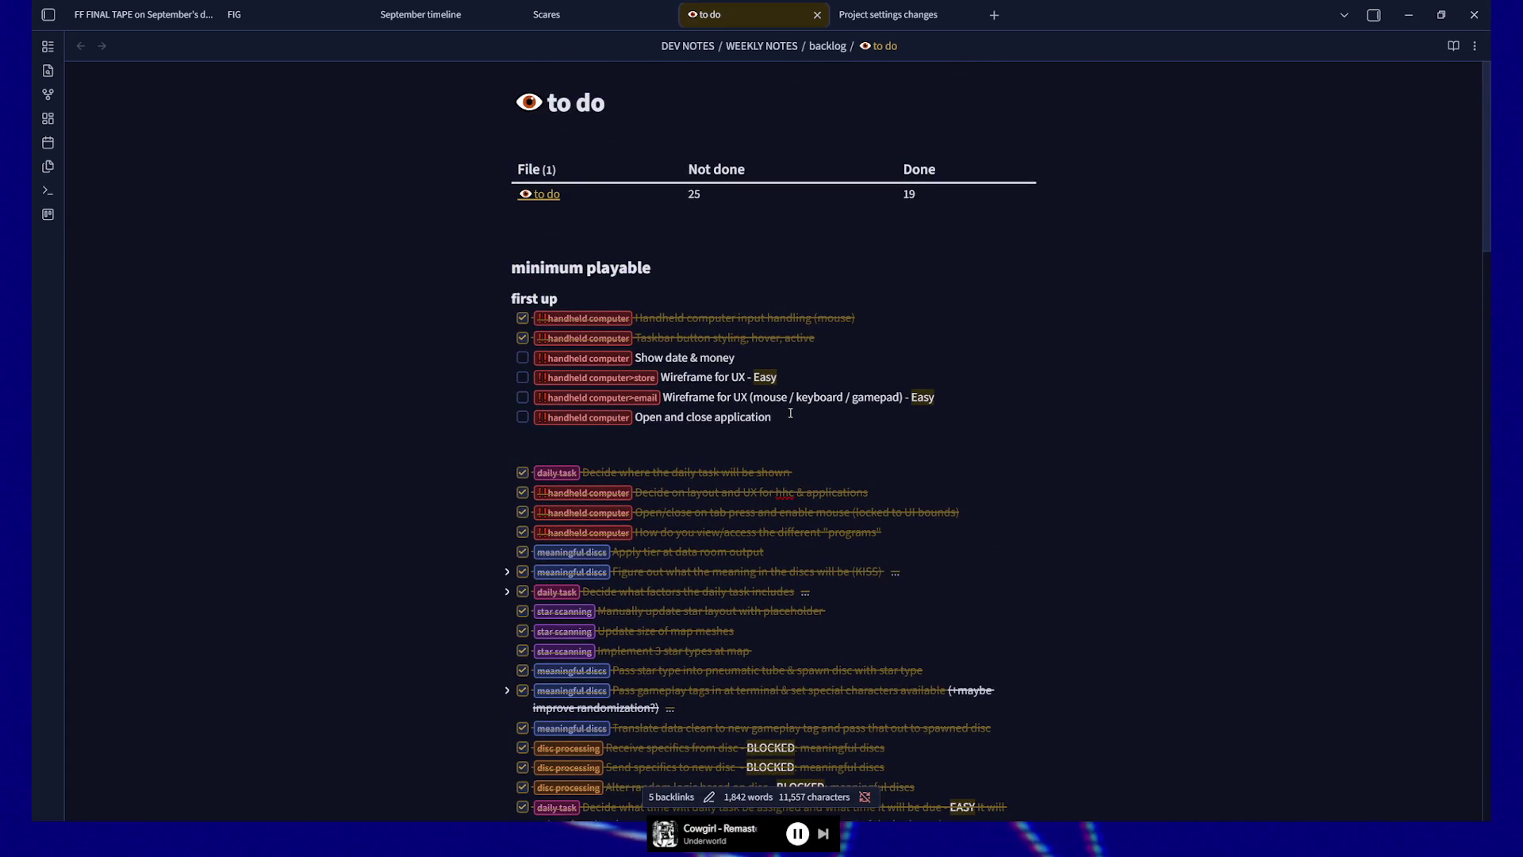
{"action": "scroll", "coordinate": [791, 415], "scroll_direction": "down", "scroll_amount": 4}
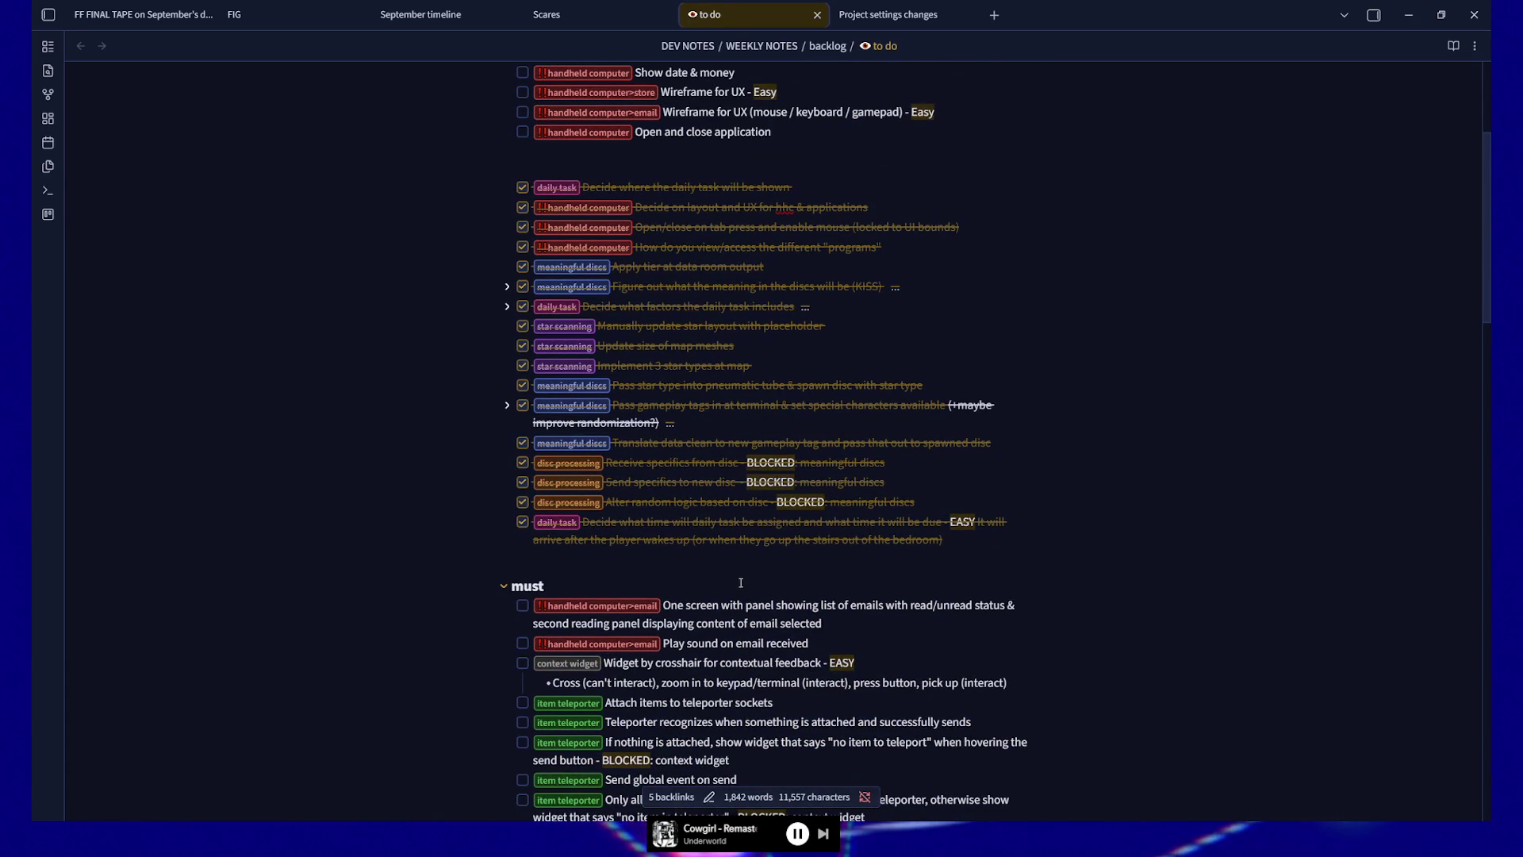
{"action": "scroll", "coordinate": [801, 303], "scroll_direction": "up", "scroll_amount": 2}
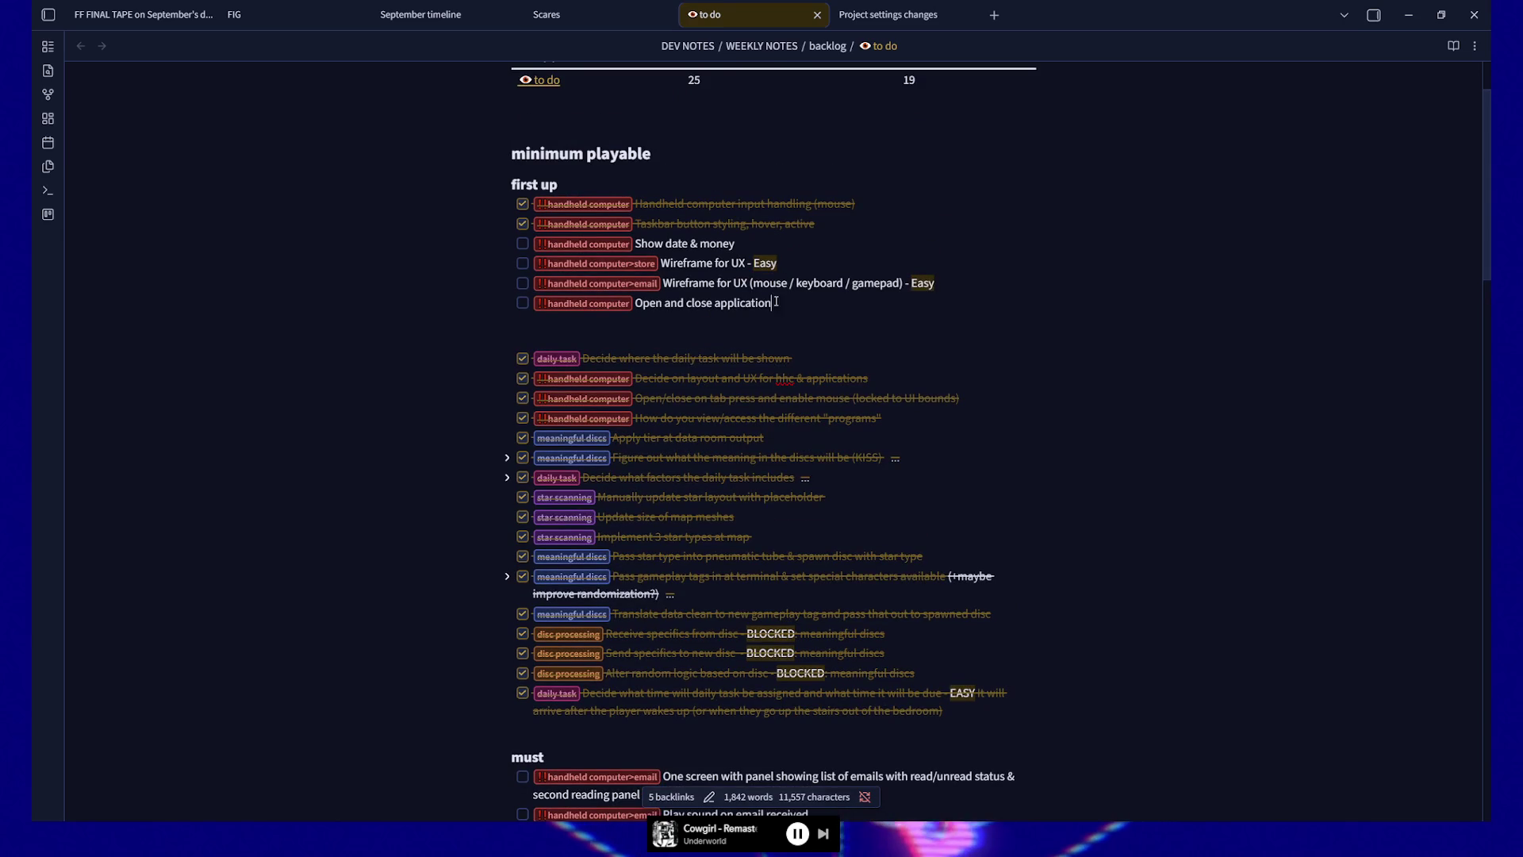
{"action": "triple_click", "coordinate": [801, 303]}
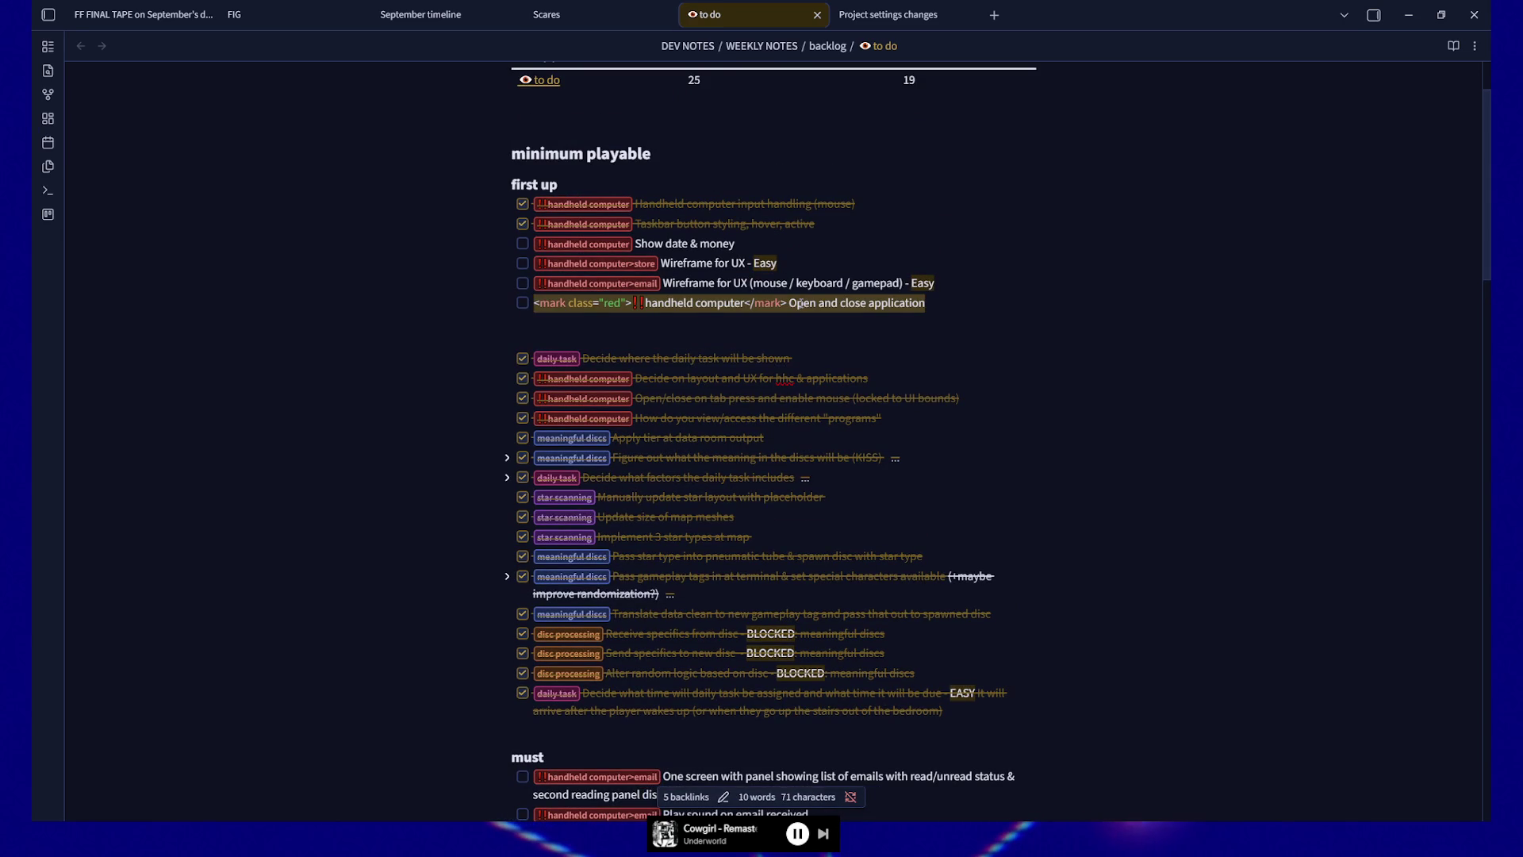
{"action": "key", "text": "ctrl+c"}
{"action": "key", "text": "End"}
{"action": "key", "text": "Return"}
{"action": "key", "text": "ctrl+v"}
{"action": "key", "text": "shift+Left"}
{"action": "key", "text": "shift+Left"}
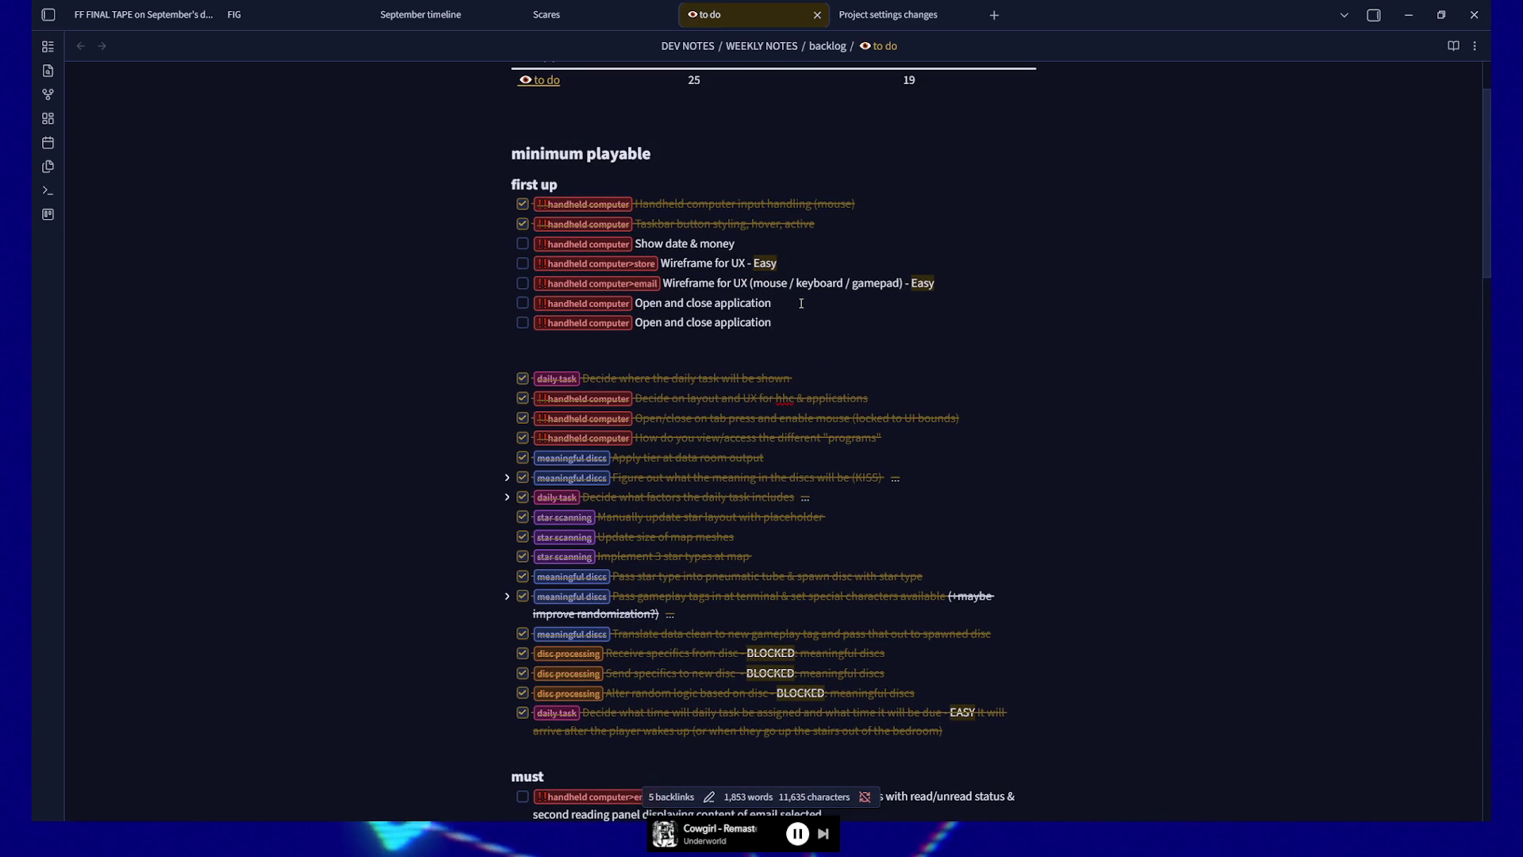
{"action": "key", "text": "ctrl+shift+Left"}
{"action": "key", "text": "ctrl+shift+Left"}
{"action": "key", "text": "ctrl+shift+Left"}
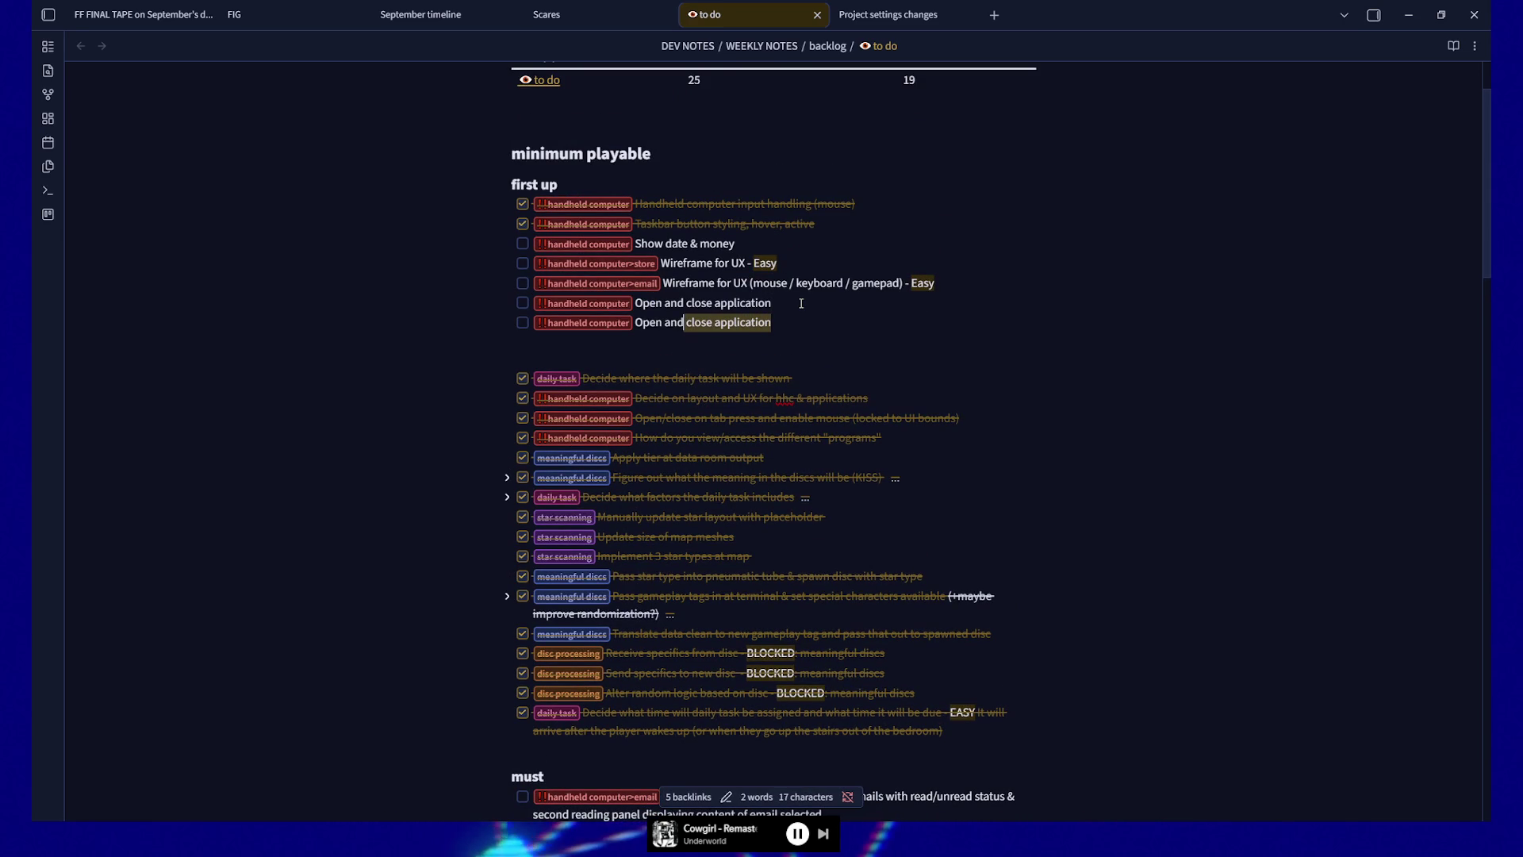